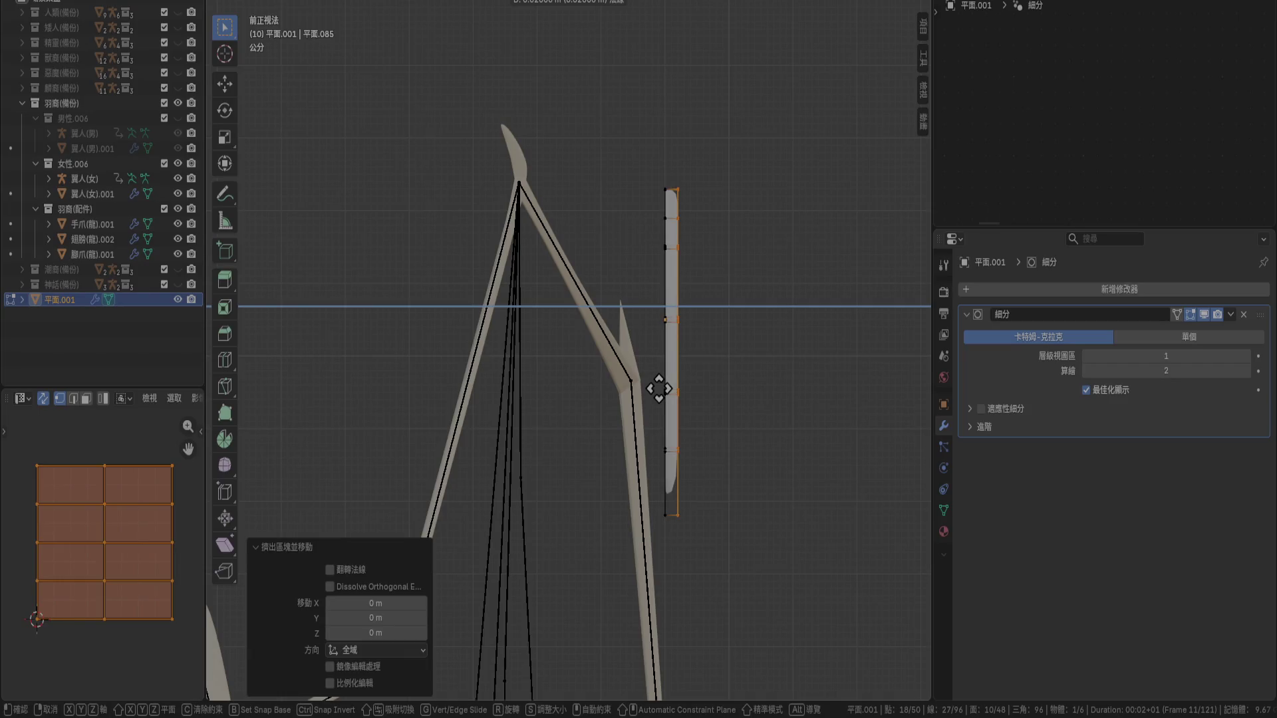
Extrude the feather's edge into a thin strip 0.01 m along its normals
click(656, 390)
key(e)
click(661, 389)
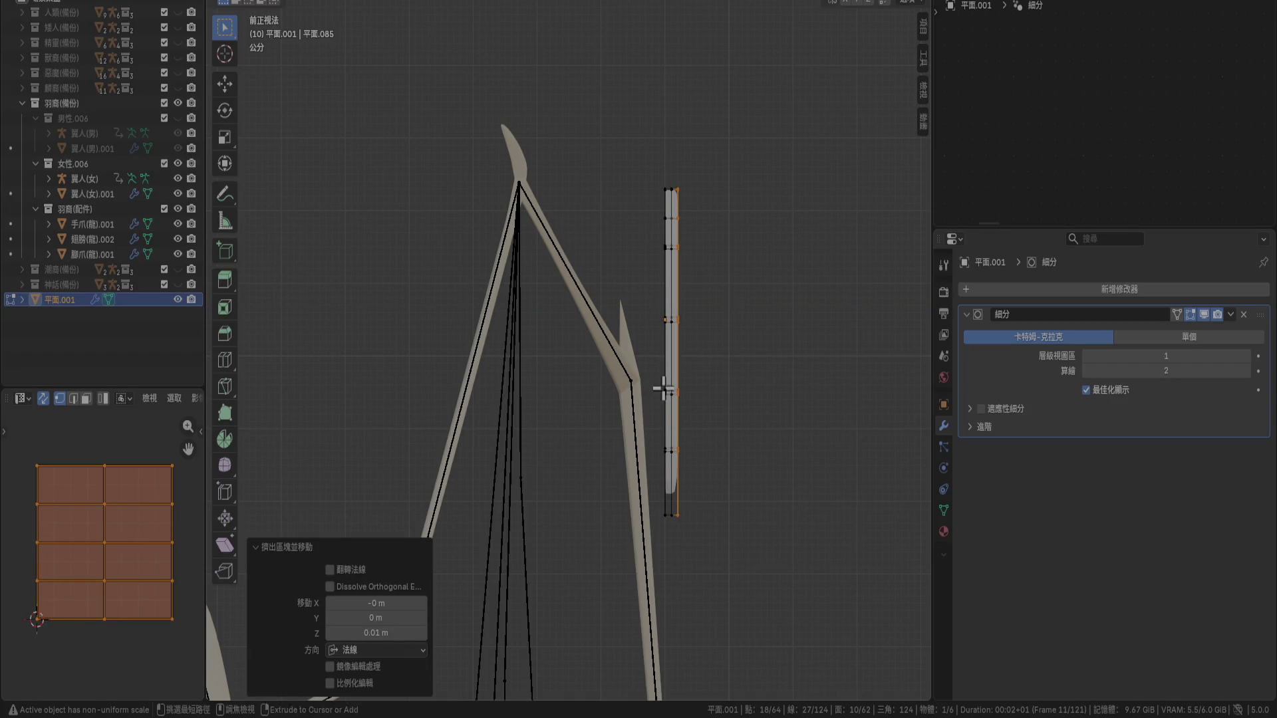
Select the whole feather and check its smoothed look in Object Mode before returning to editing
key(a)
mouse_move(738, 379)
middle_down()
mouse_move(478, 451)
mouse_move(704, 439)
mouse_move(727, 428)
mouse_move(663, 431)
mouse_move(716, 401)
mouse_move(735, 412)
middle_up()
key(Tab)
key(Tab)
key(Tab)
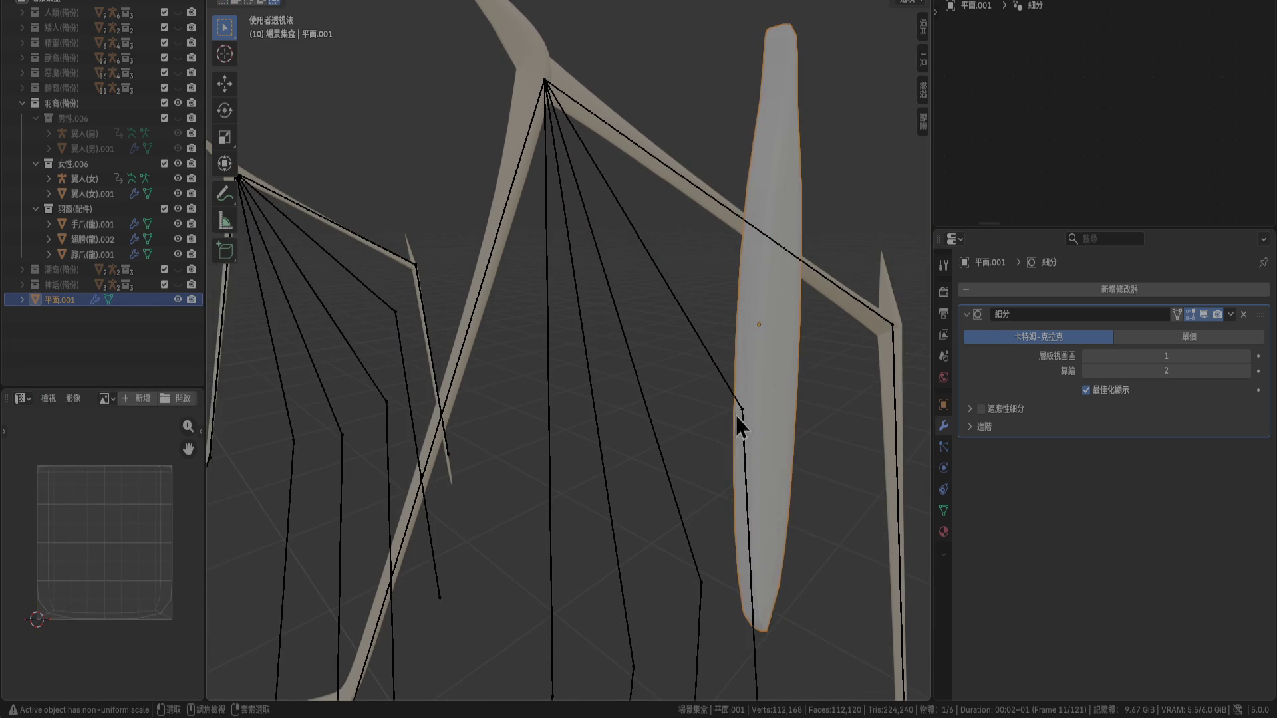
key(Tab)
Undo both extra extrusions, restoring the 36-vertex feather
key(ctrl+z)
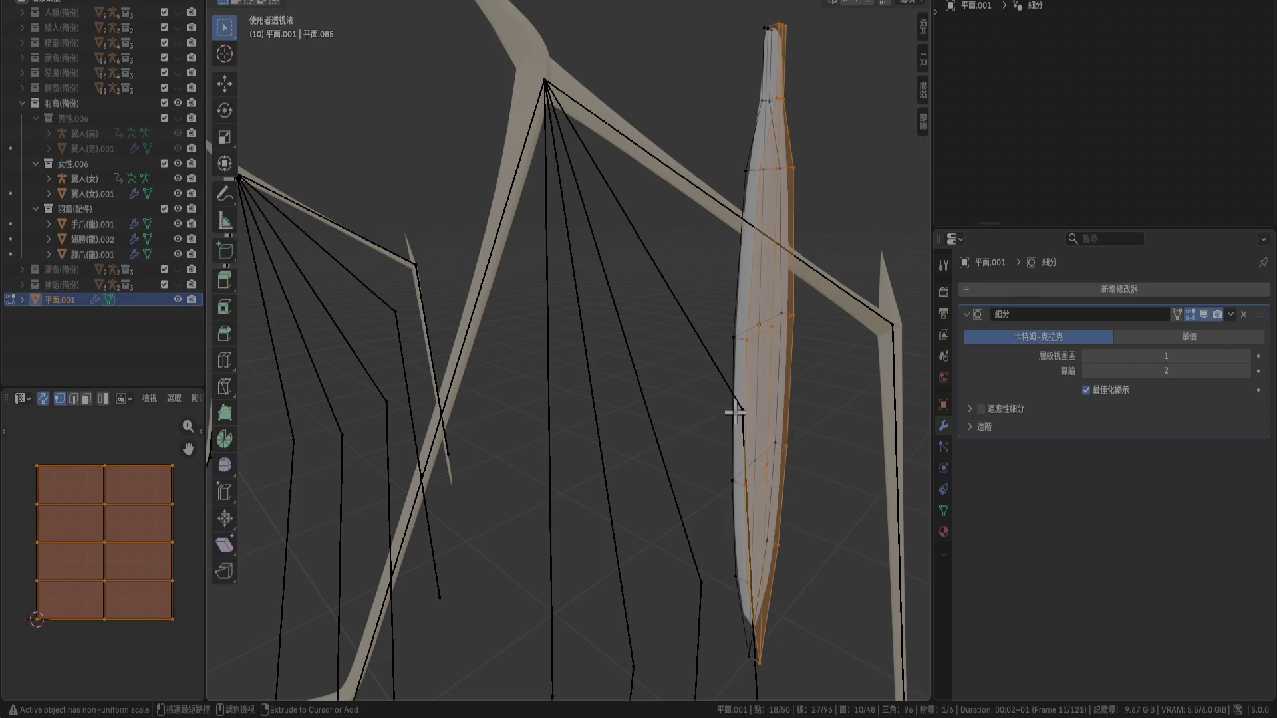
key(ctrl+z)
middle_drag(735, 412, 669, 400)
middle_drag(714, 277, 702, 247)
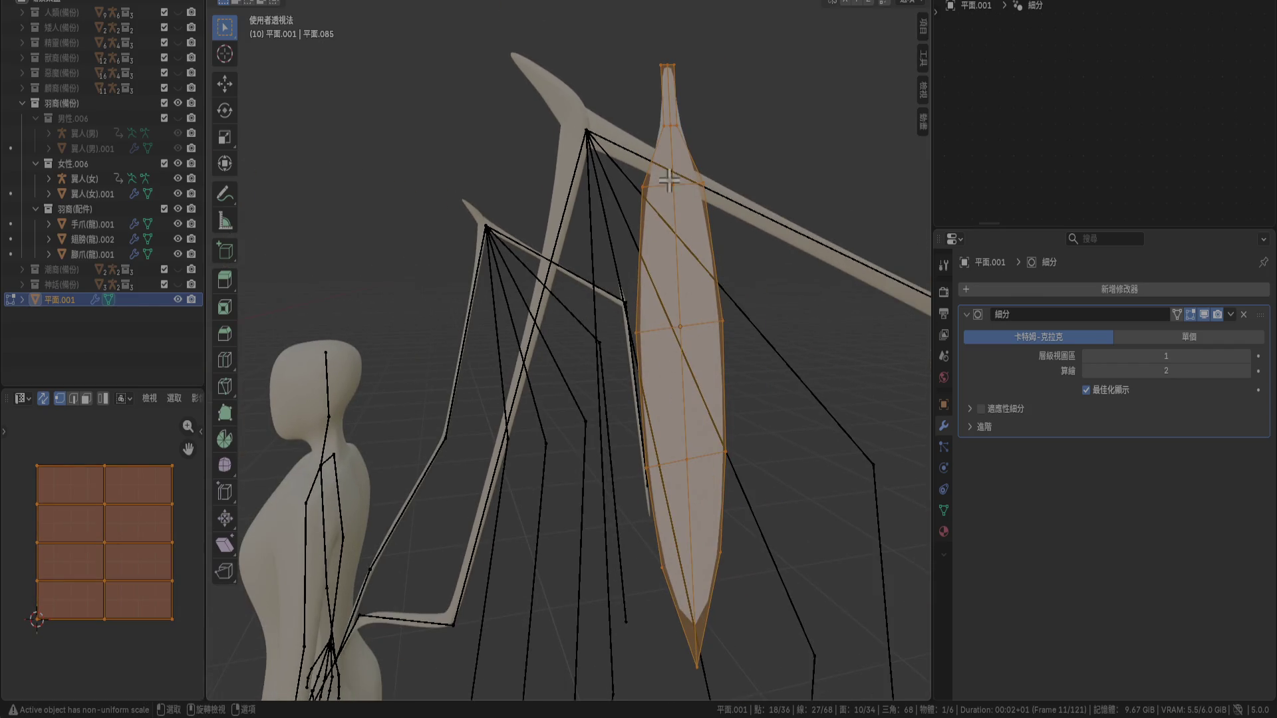
Select the stem path from top tip to bottom, then select all and bring up the vertex menu
click(668, 70)
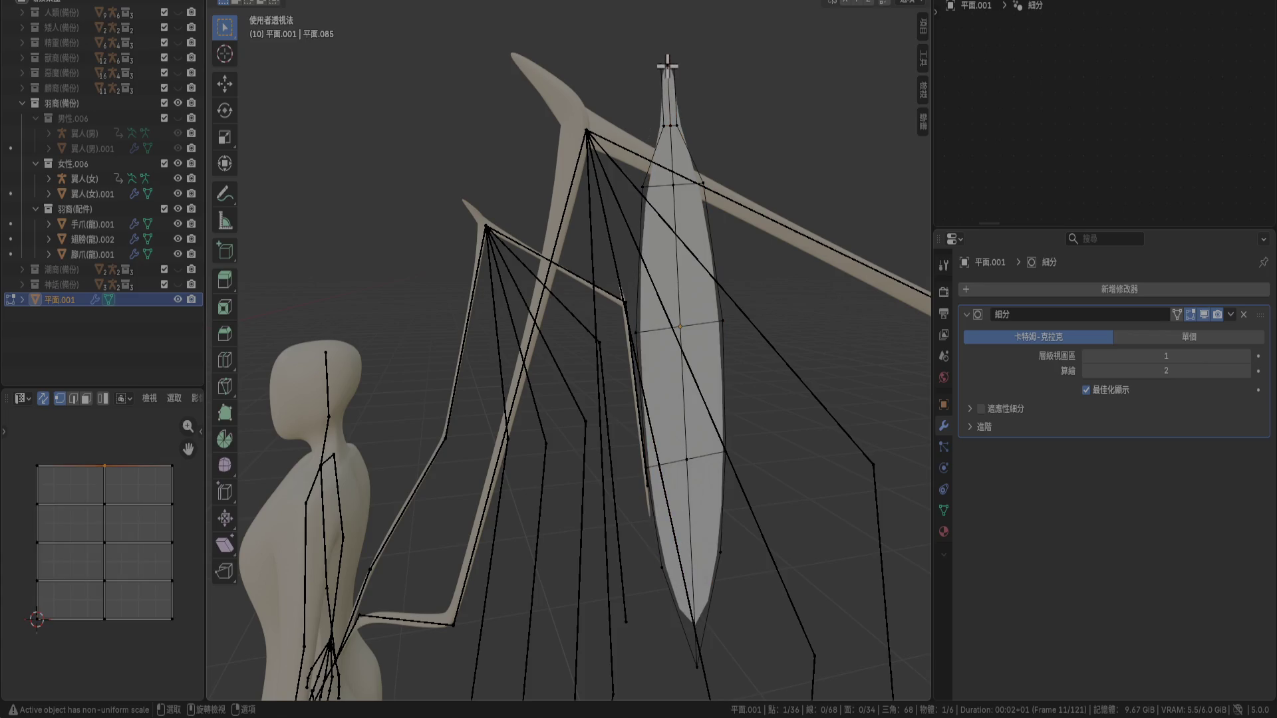
ctrl+click(697, 665)
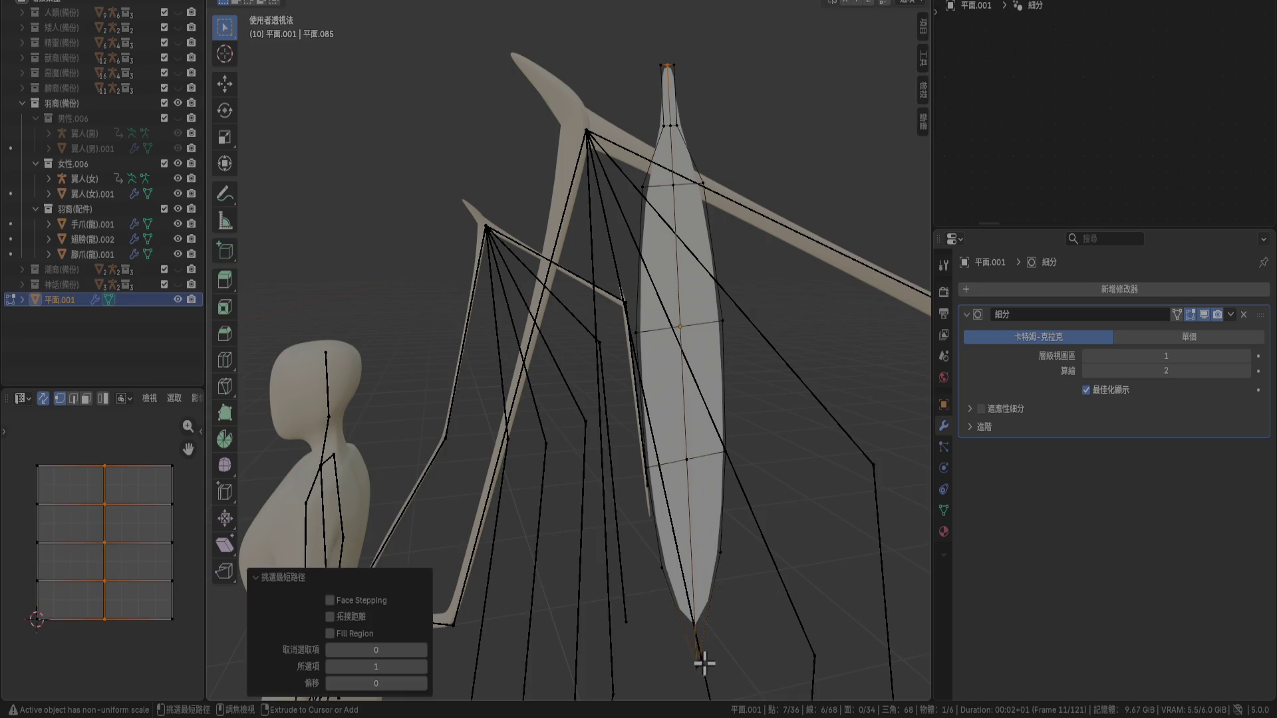
middle_drag(741, 509, 807, 507)
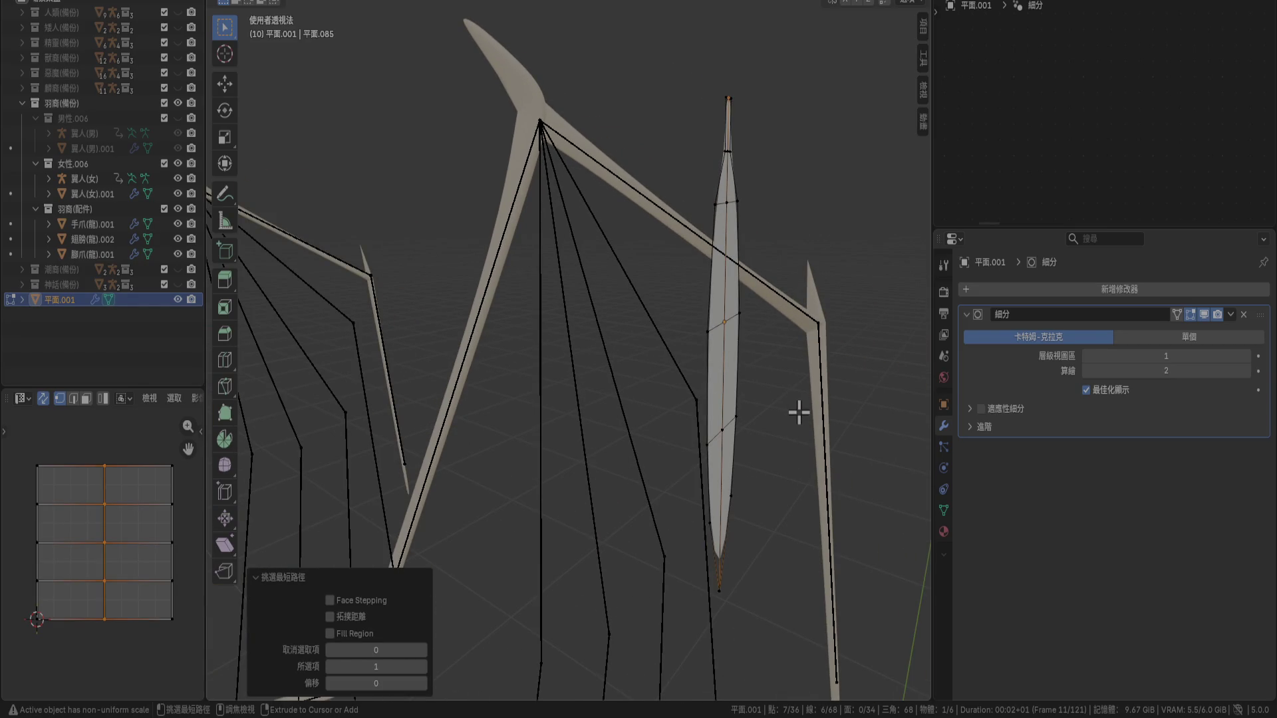
key(a)
right_click(776, 400)
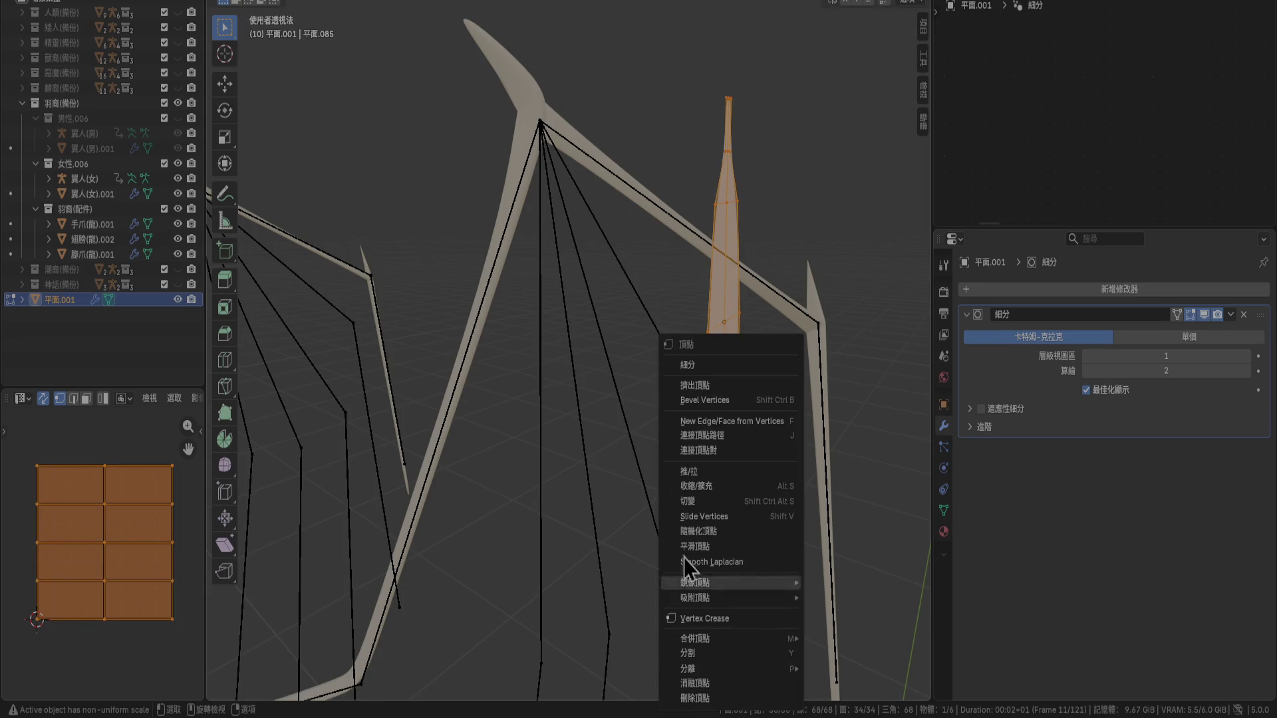
Run Mesh > Clean Up > Merge by Distance on the feather, removing 18 duplicate vertices
click(432, 3)
mouse_move(468, 327)
click(559, 445)
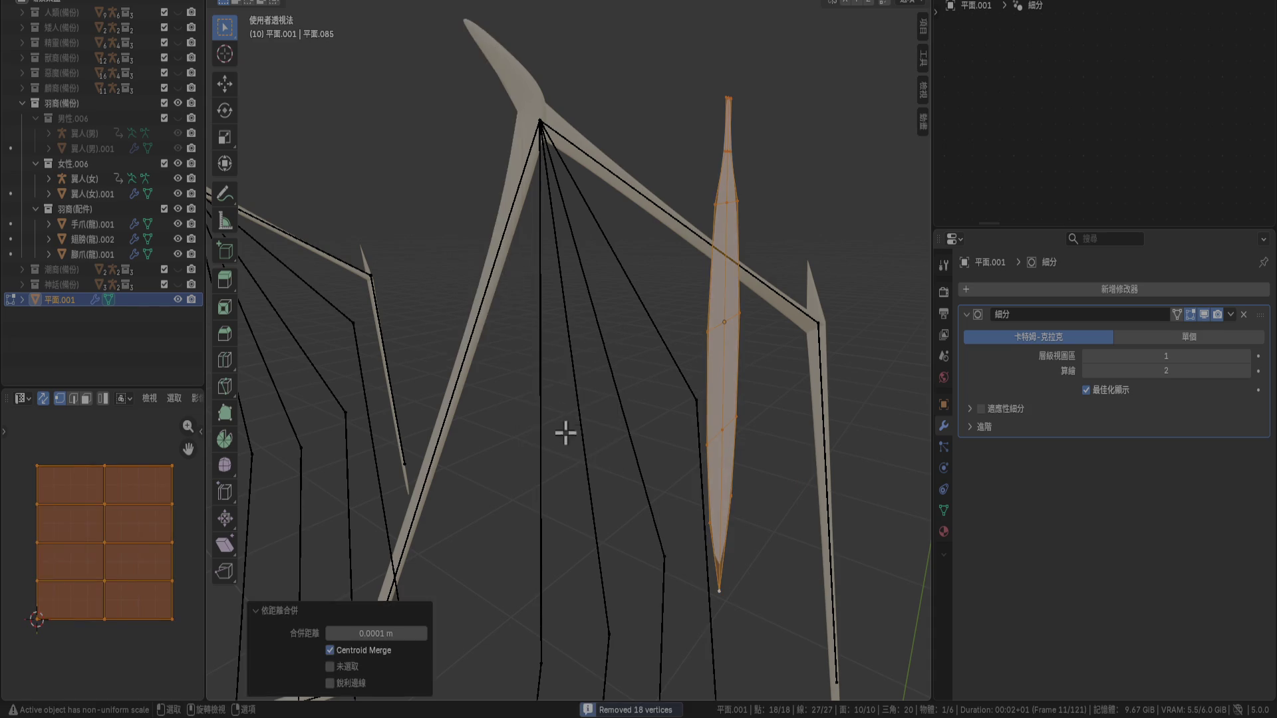
middle_drag(756, 370, 663, 207)
Select the stem path, try a 0.02 m extrusion to the right, then undo it
click(694, 77)
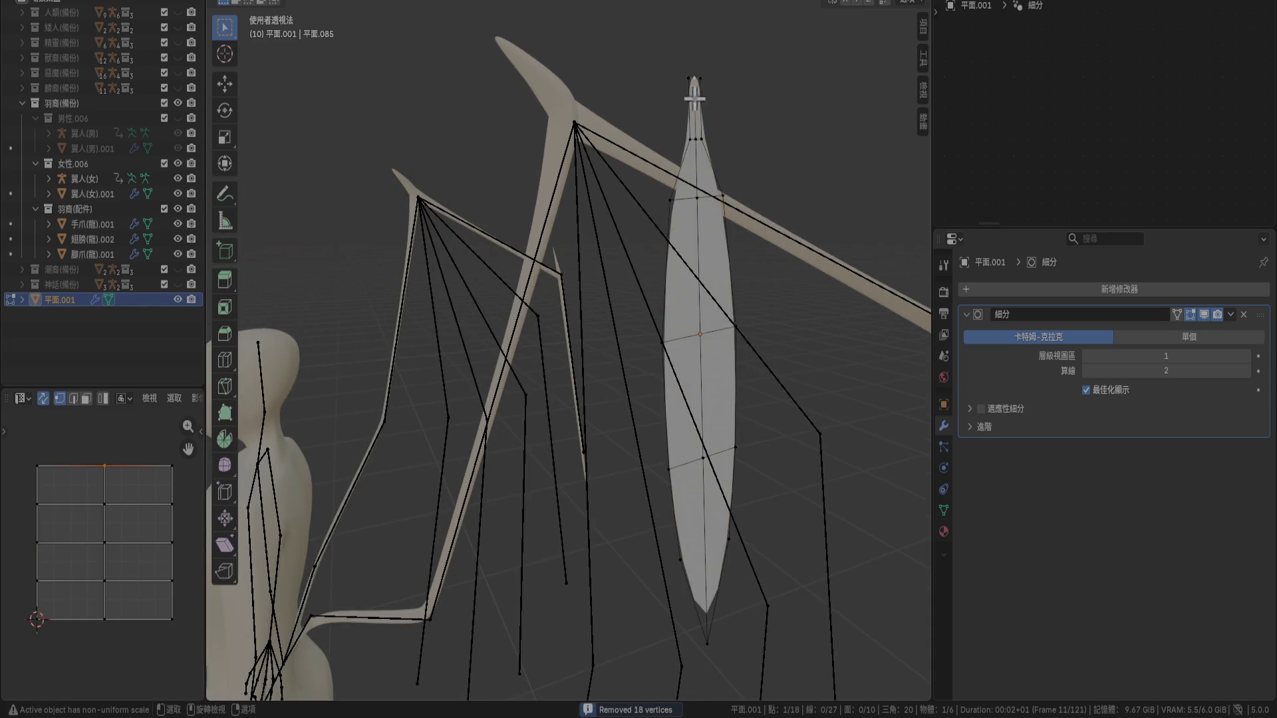
ctrl+click(706, 636)
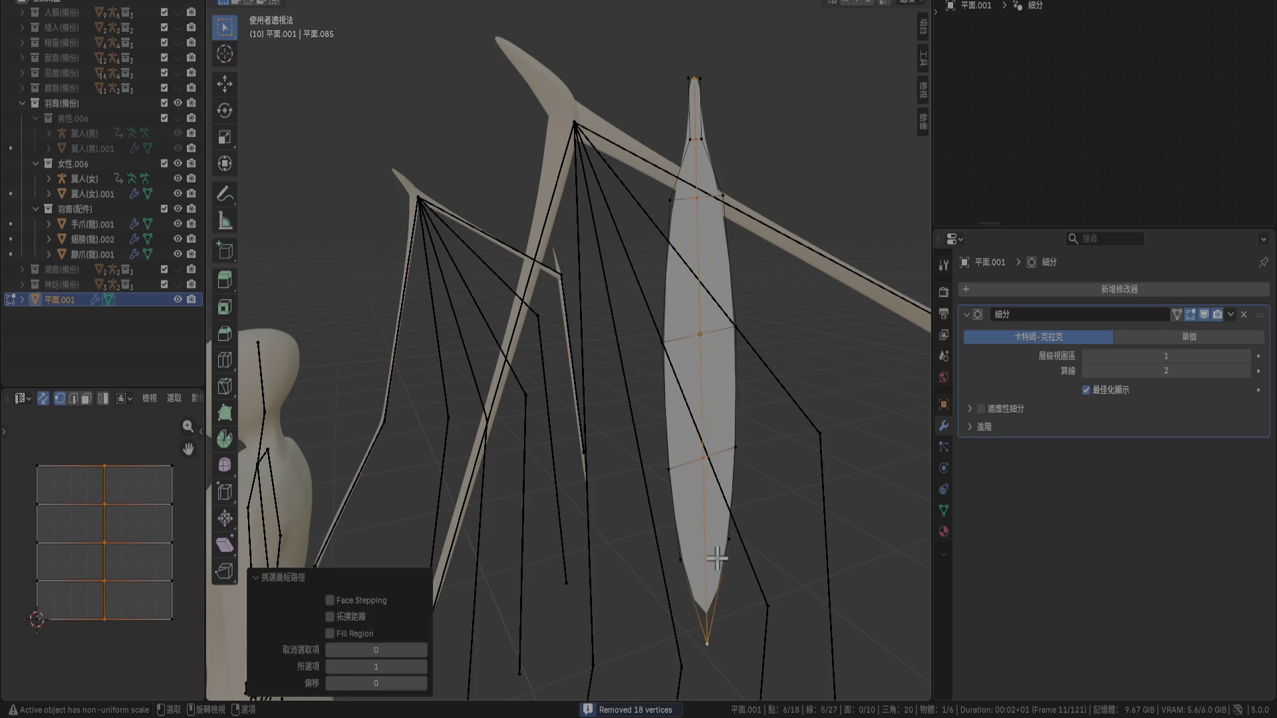
key(KP_1)
key(g)
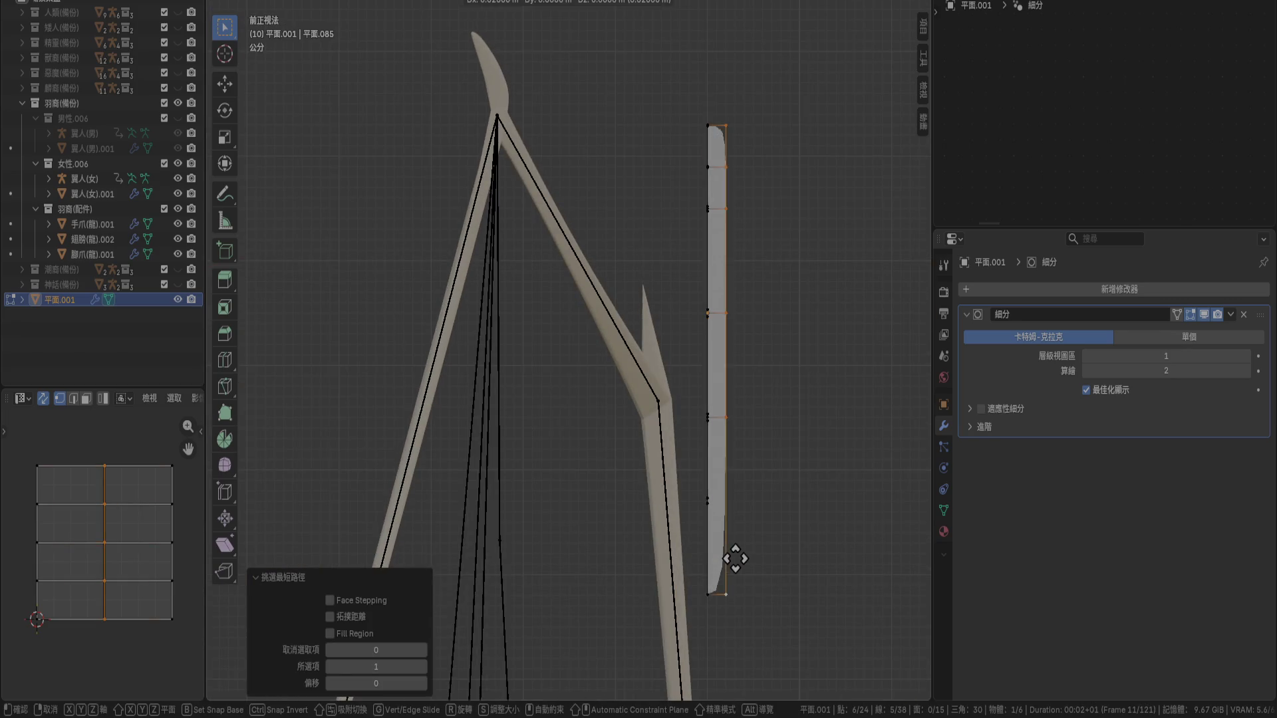
click(736, 561)
mouse_move(793, 518)
middle_down()
mouse_move(787, 485)
mouse_move(716, 461)
mouse_move(664, 513)
mouse_move(626, 517)
mouse_move(599, 485)
mouse_move(732, 486)
middle_up()
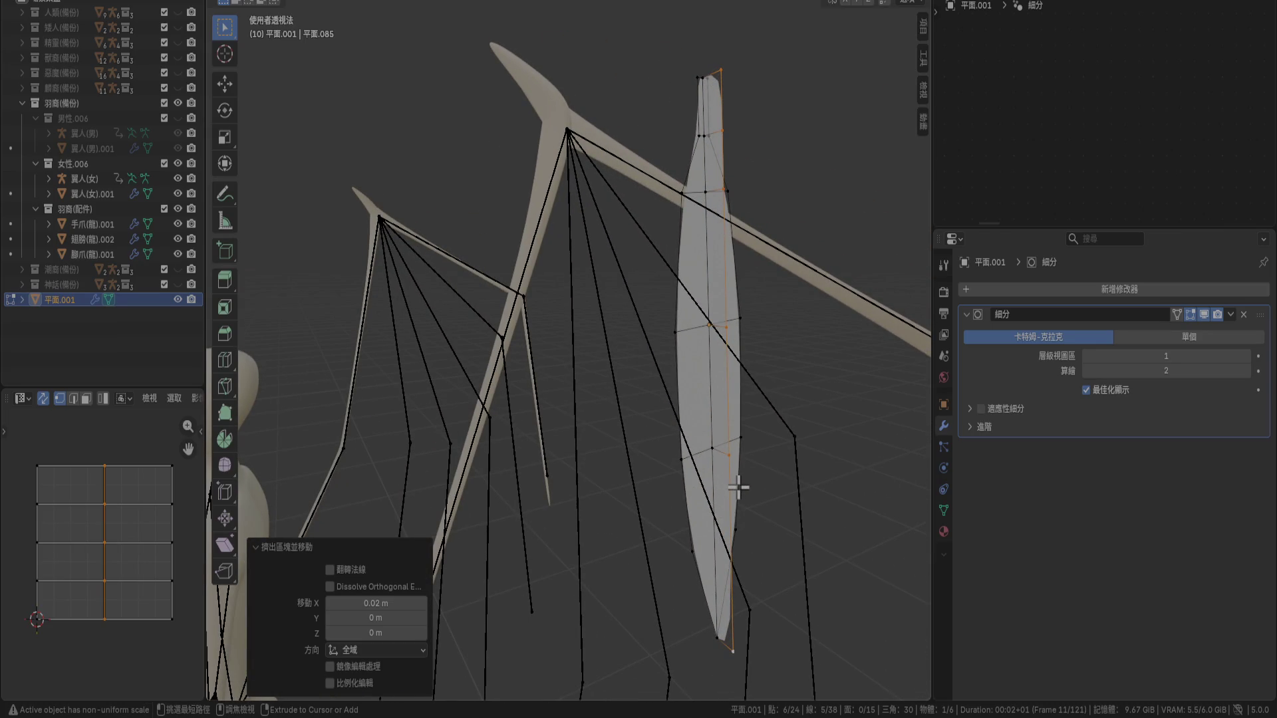
key(ctrl+z)
key(ctrl+z)
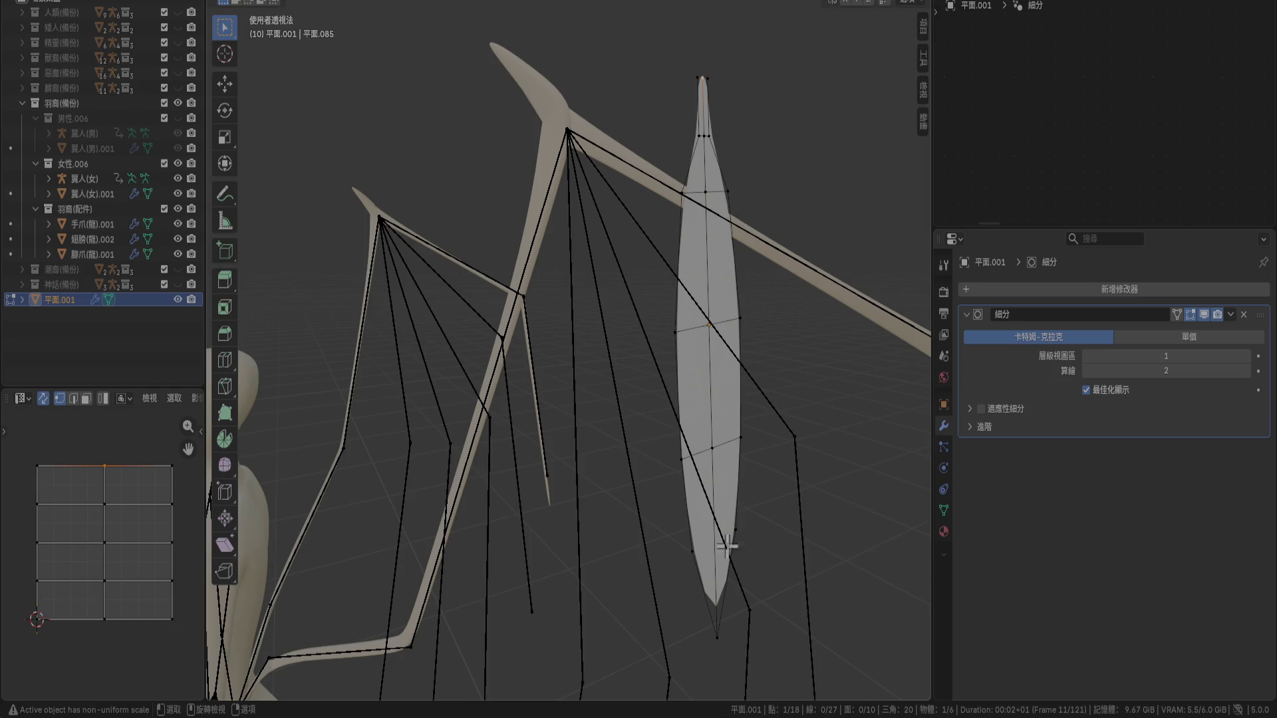
Reselect the stem path from bottom tip to top and switch to front orthographic view
click(717, 635)
ctrl+click(703, 78)
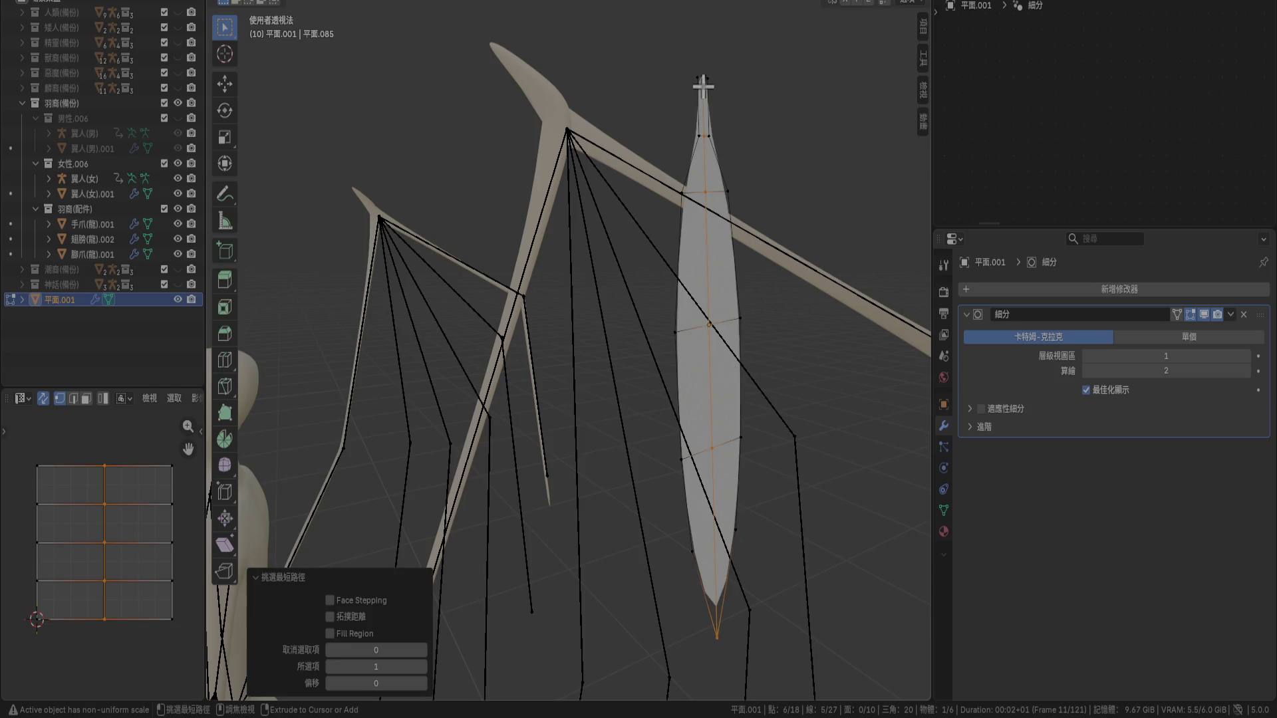
key(KP_6)
key(KP_5)
key(KP_1)
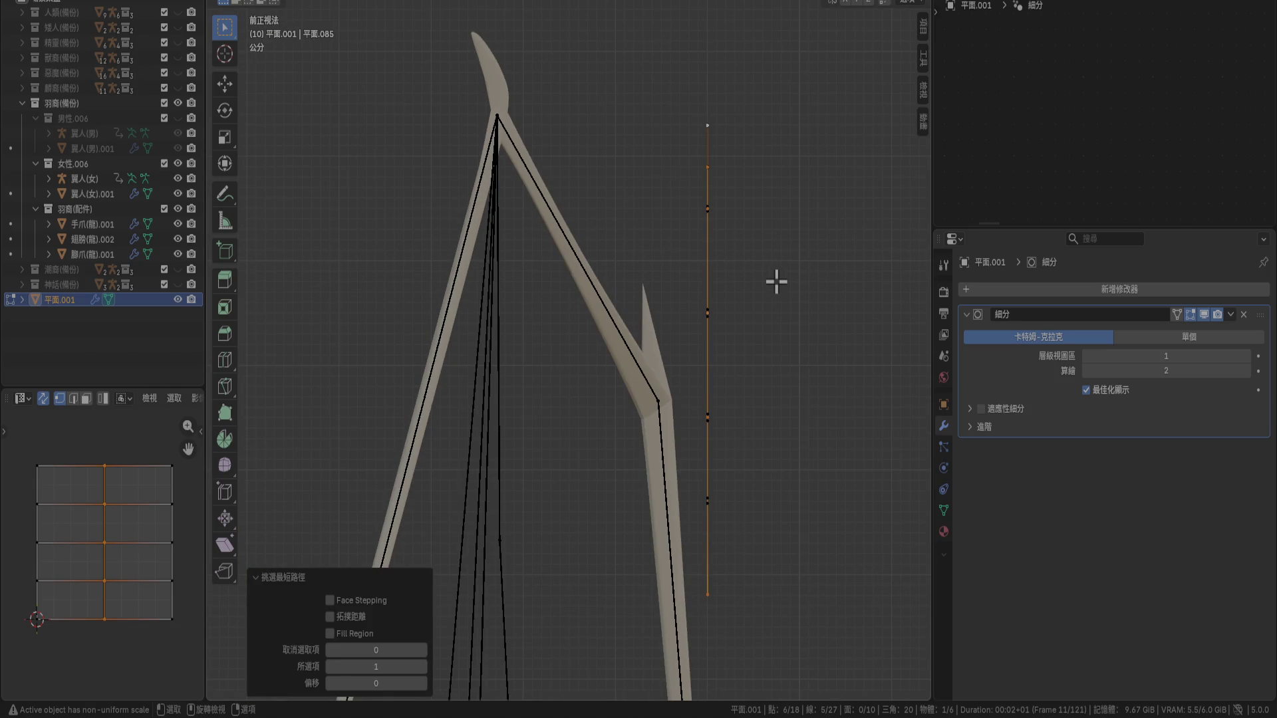
Move the inner stem vertices 0.01 m to the right along X in front view
key(g)
right_click(776, 282)
middle_drag(775, 280, 684, 278)
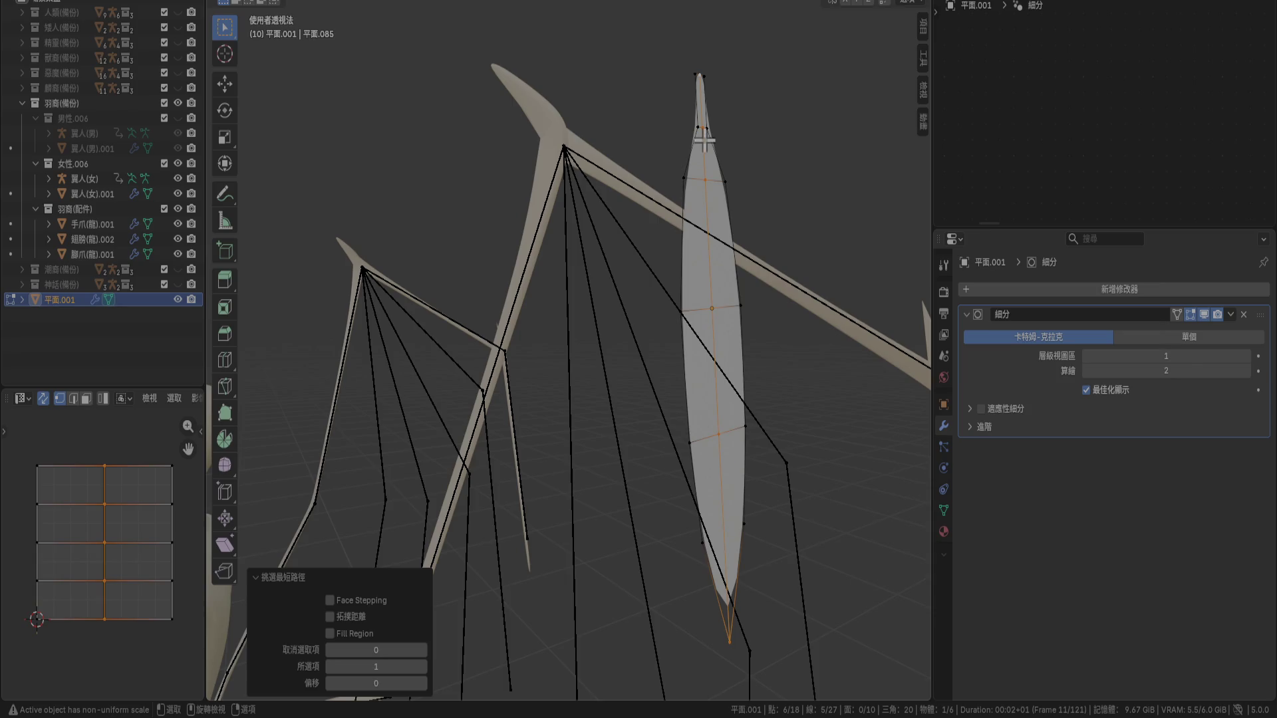
key(ctrl+z)
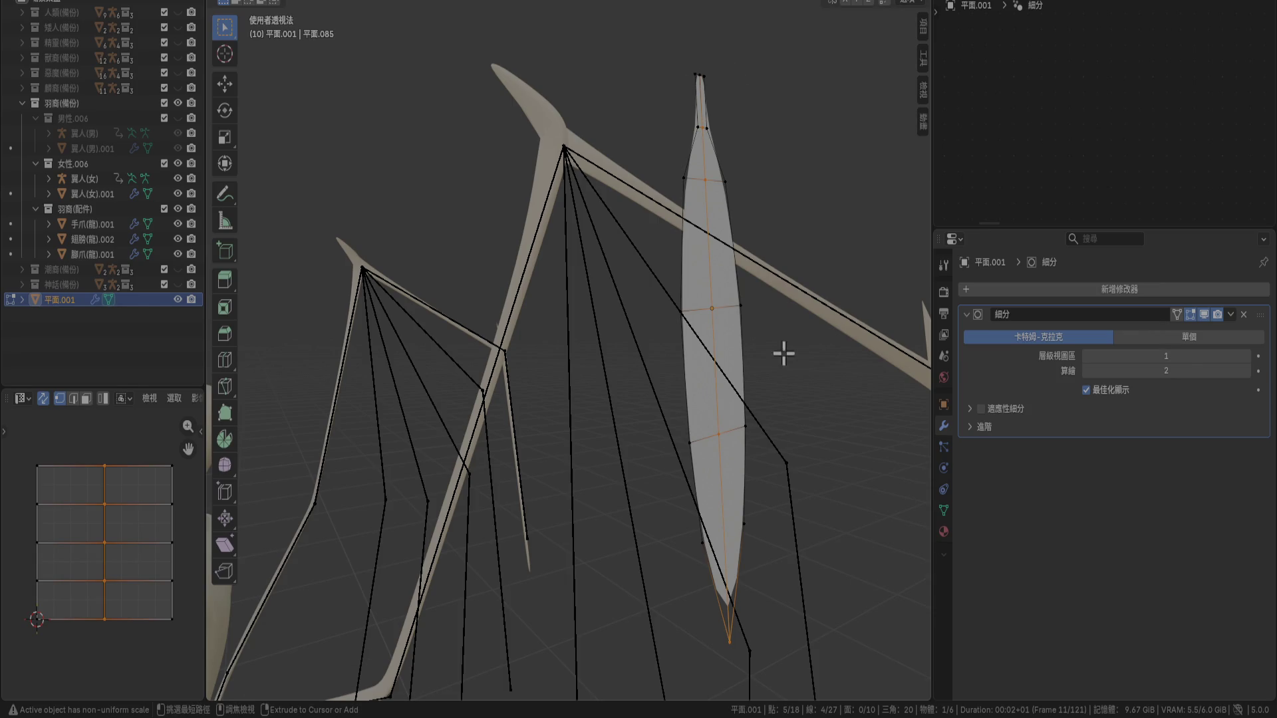
key(KP_1)
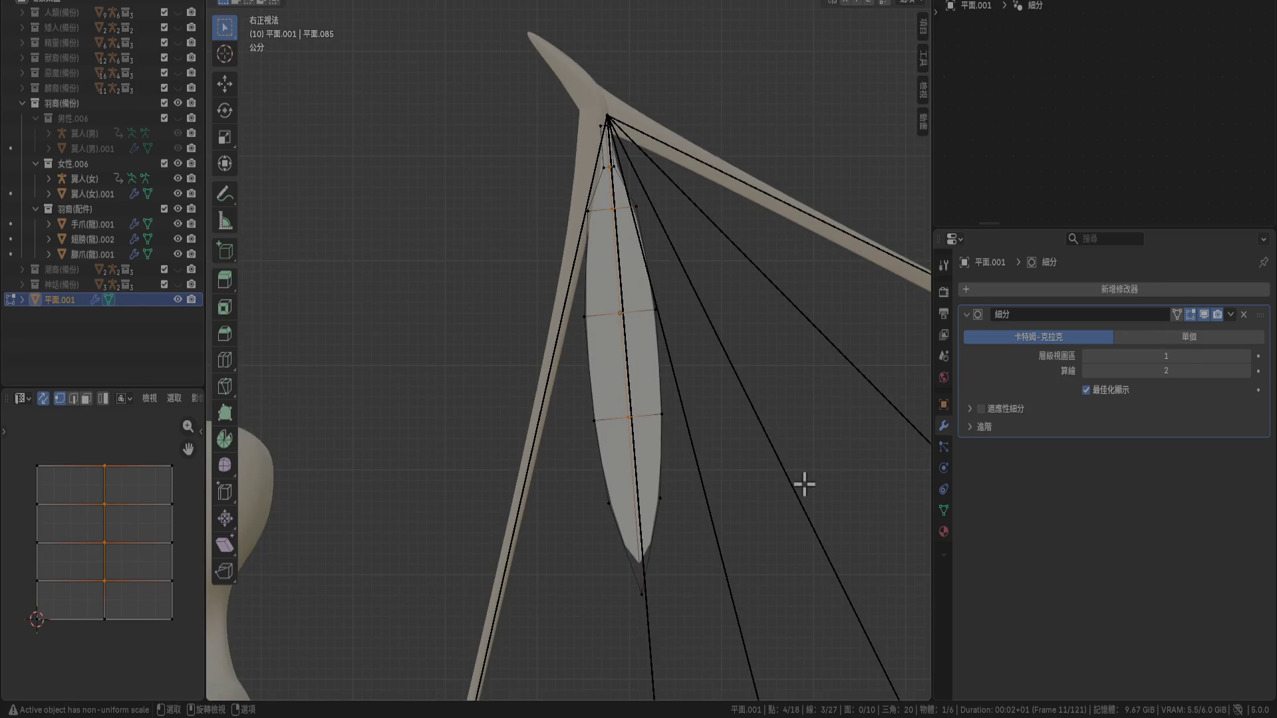
key(g)
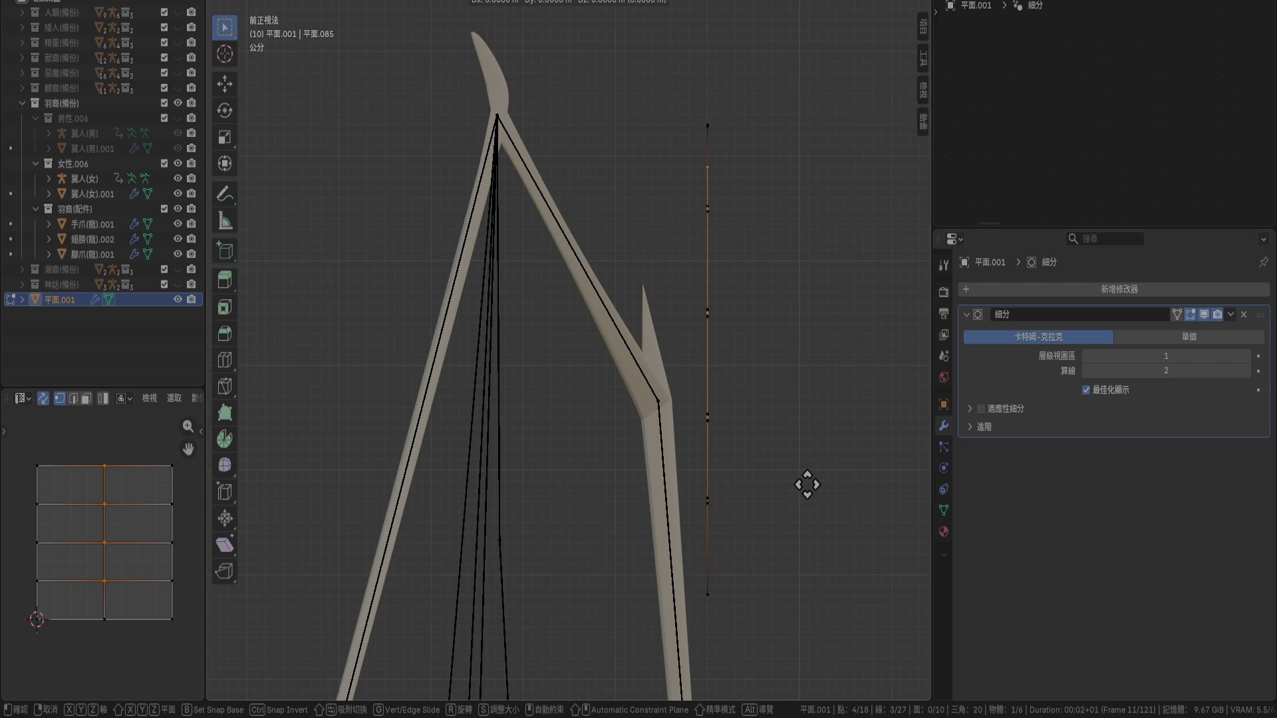
click(811, 485)
mouse_move(787, 470)
middle_down()
mouse_move(753, 459)
mouse_move(676, 493)
mouse_move(625, 494)
mouse_move(630, 516)
mouse_move(712, 521)
mouse_move(791, 482)
middle_up()
Select the leaf's left and right edge loops and fill a new face between them
middle_drag(672, 415, 666, 319)
scroll(668, 299, up, 2)
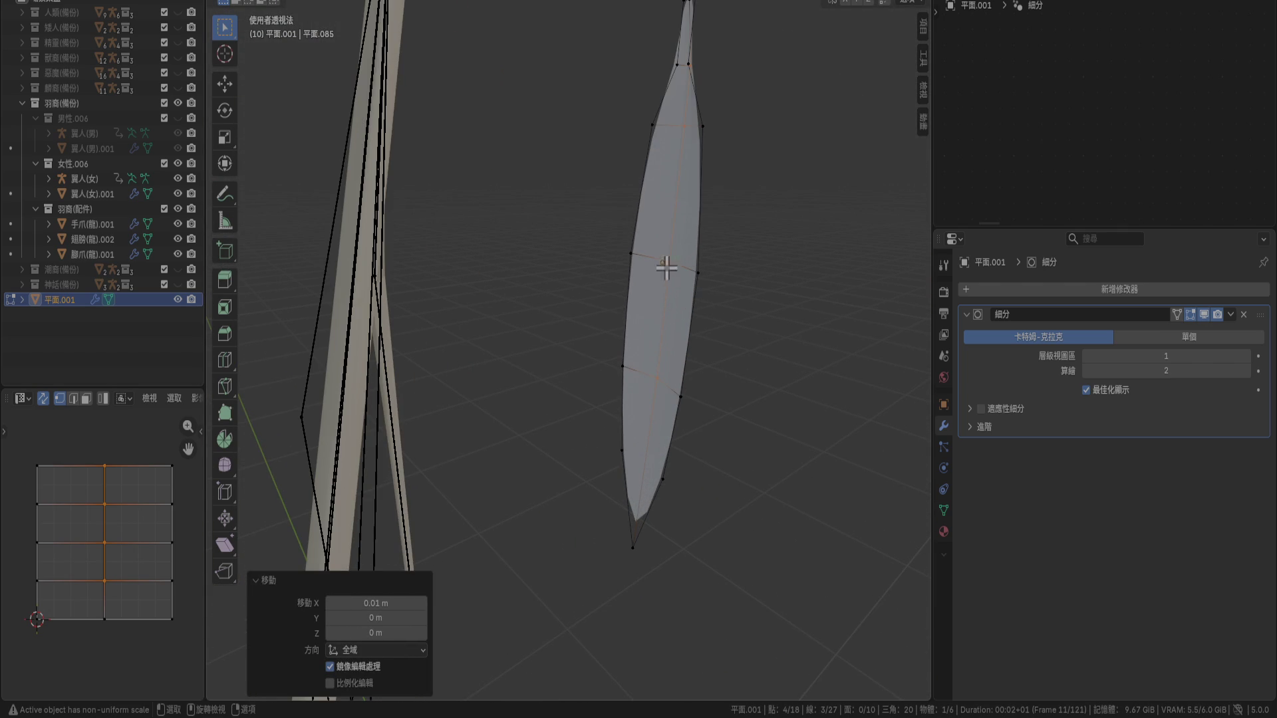
alt+click(645, 171)
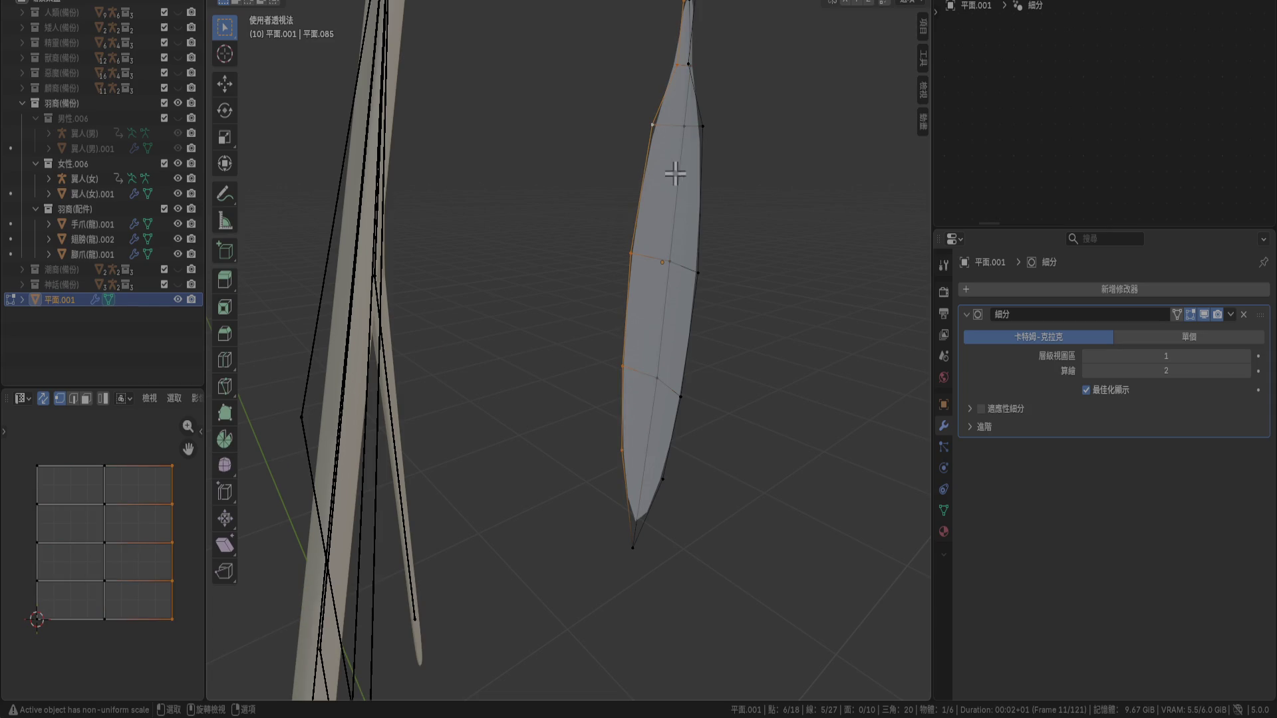
middle_drag(650, 219, 678, 212)
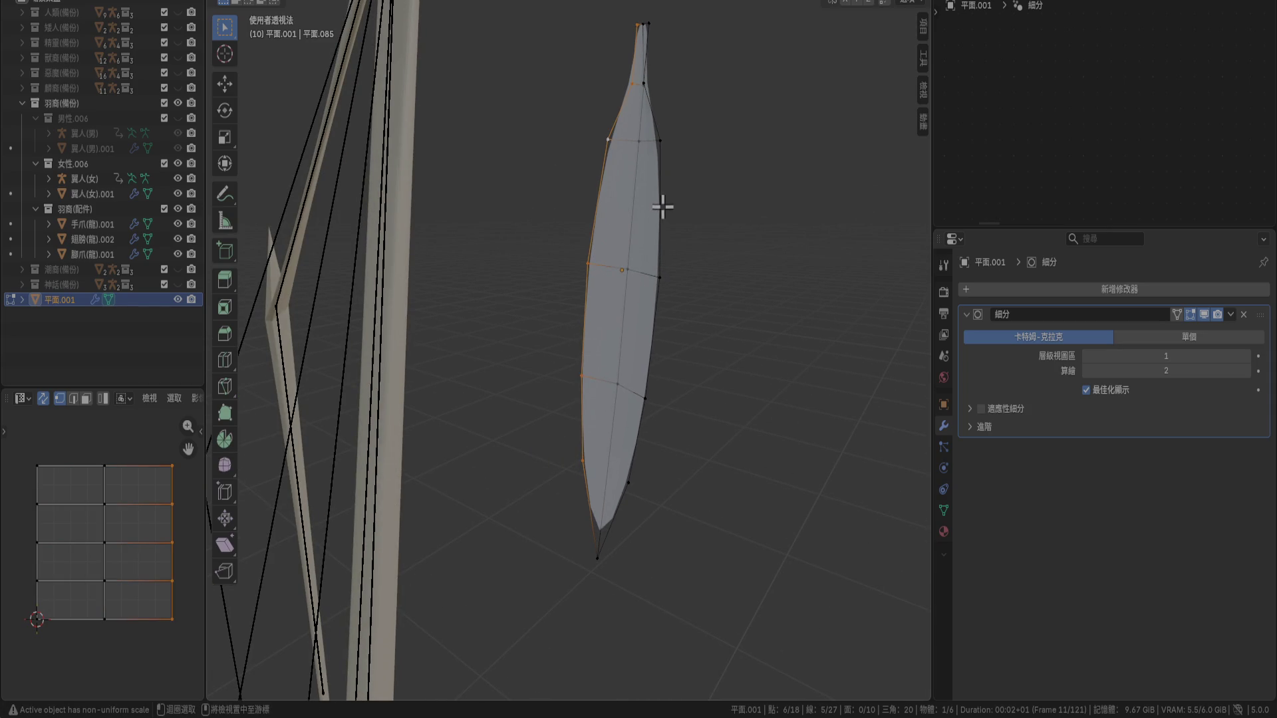
alt+shift+click(668, 214)
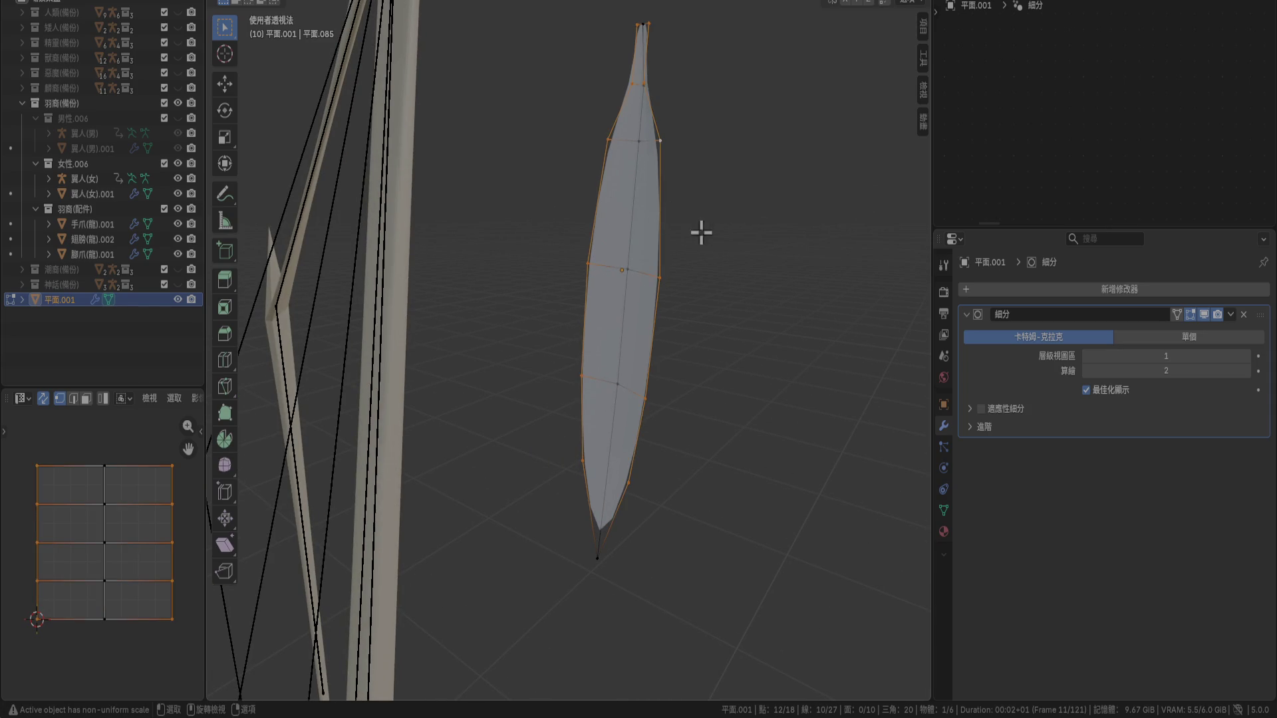
drag(585, 531, 615, 587)
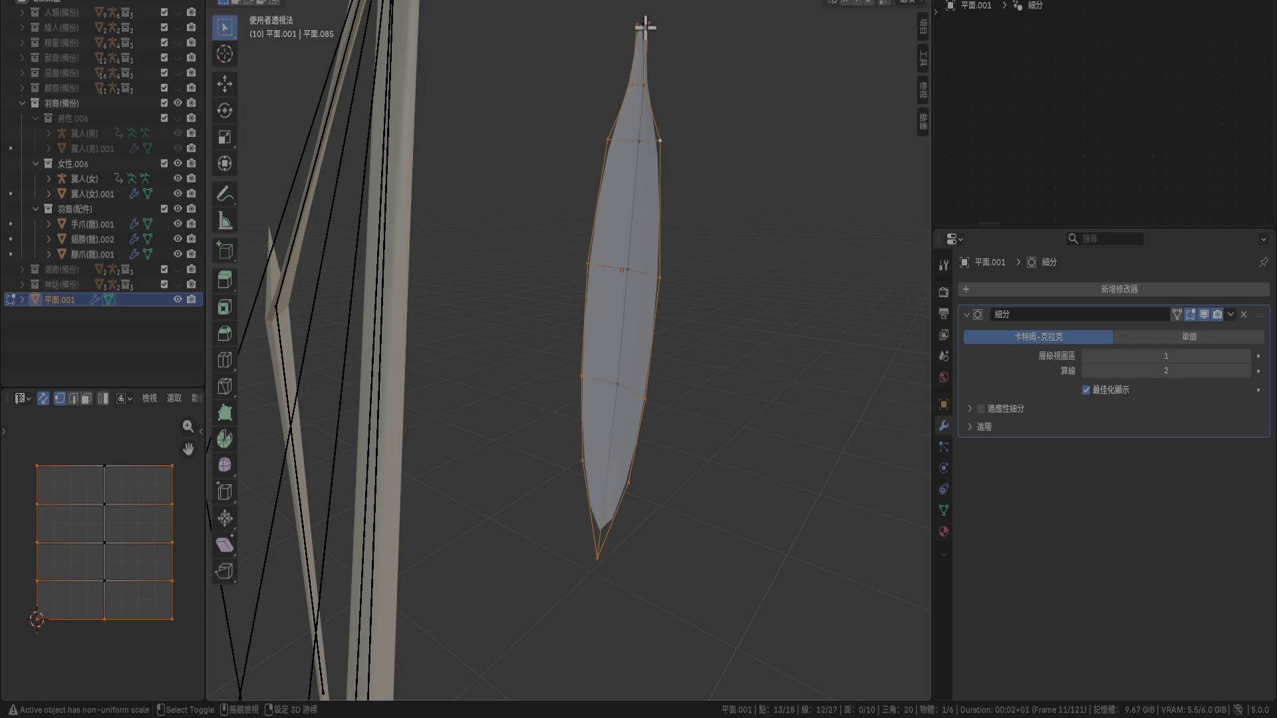
key(f)
mouse_move(792, 294)
middle_down()
mouse_move(670, 279)
mouse_move(616, 291)
mouse_move(615, 331)
middle_up()
Try scaling the leaf and the whole mesh, cancelling both resizes
key(s)
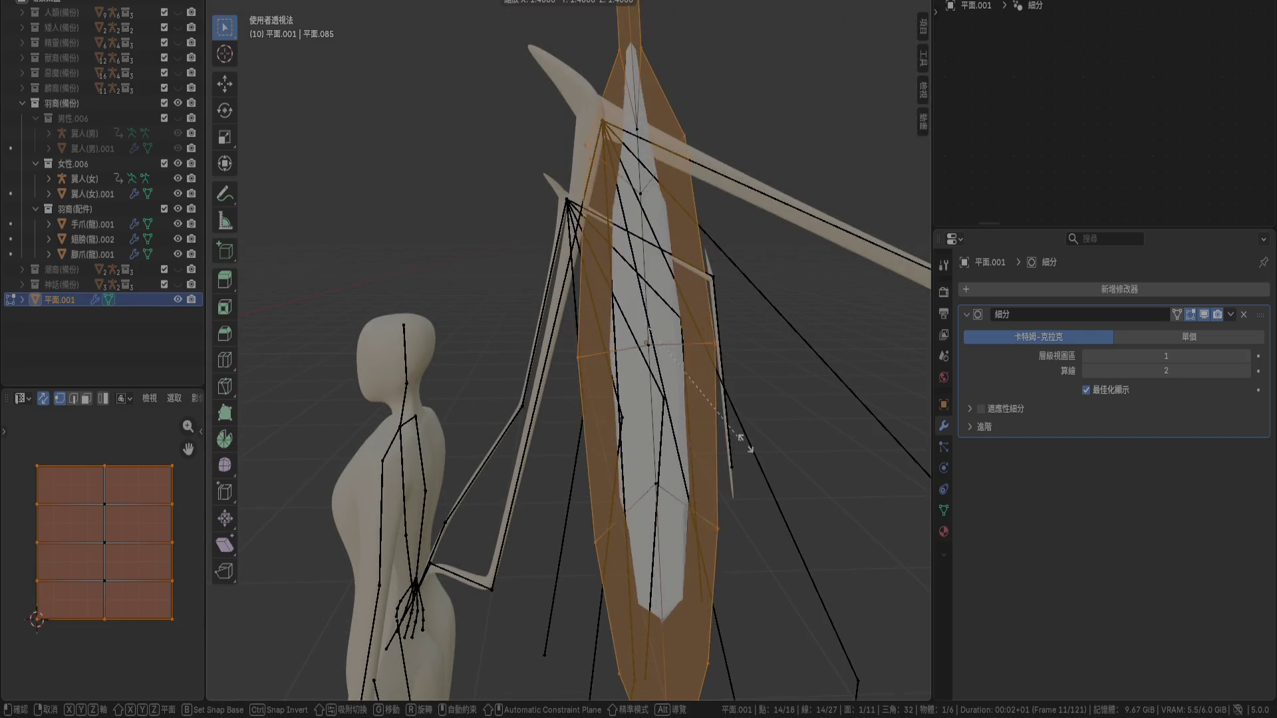
key(Escape)
key(a)
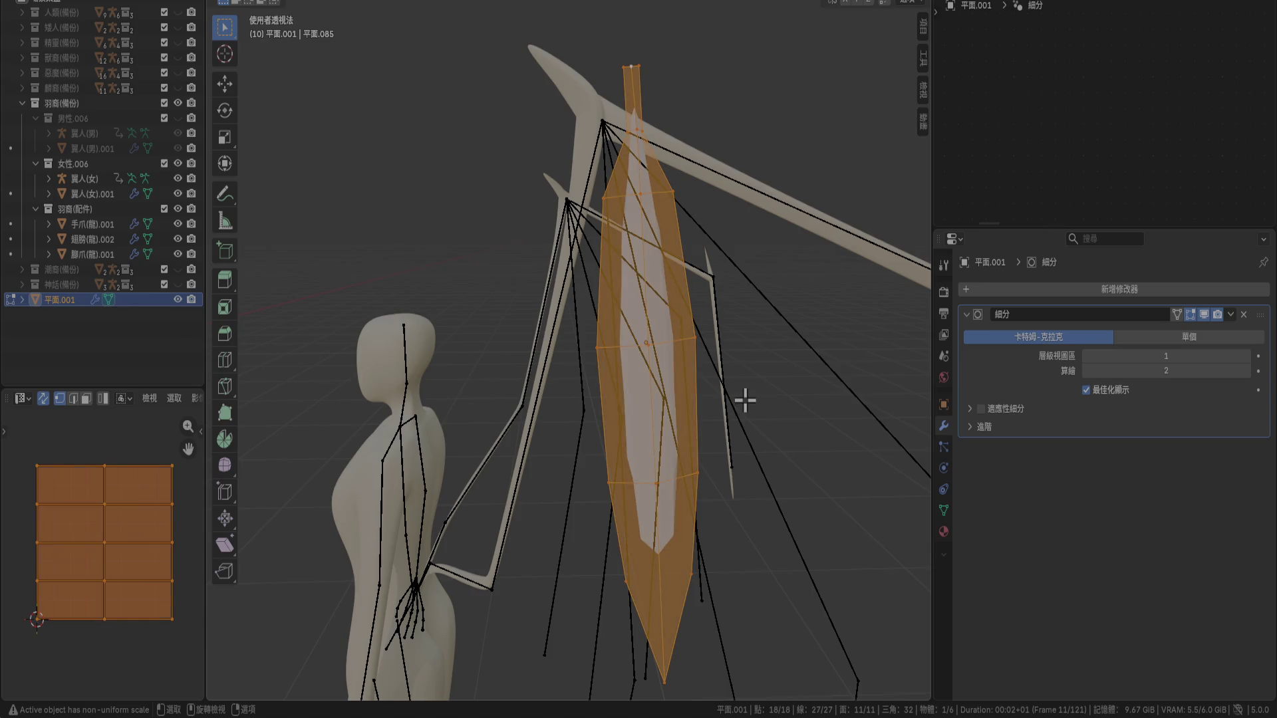
key(s)
key(Escape)
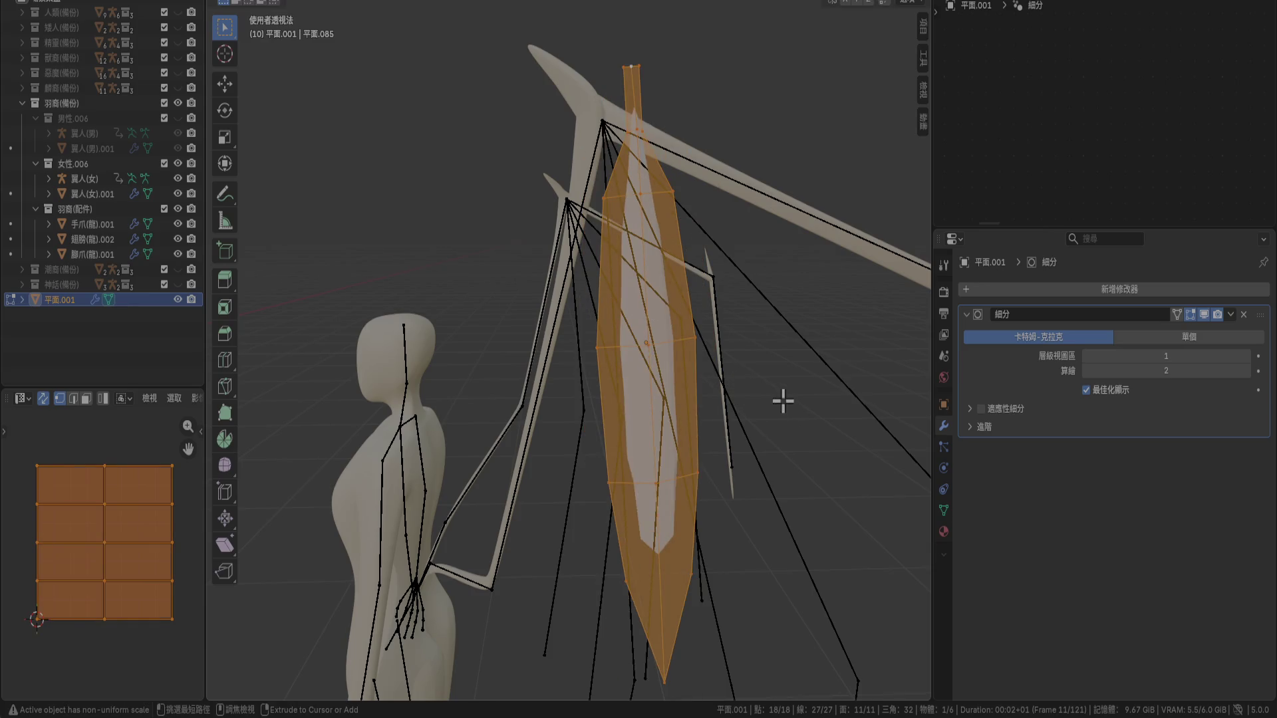
mouse_move(737, 405)
middle_down()
mouse_move(881, 422)
mouse_move(756, 376)
mouse_move(798, 359)
mouse_move(769, 353)
middle_up()
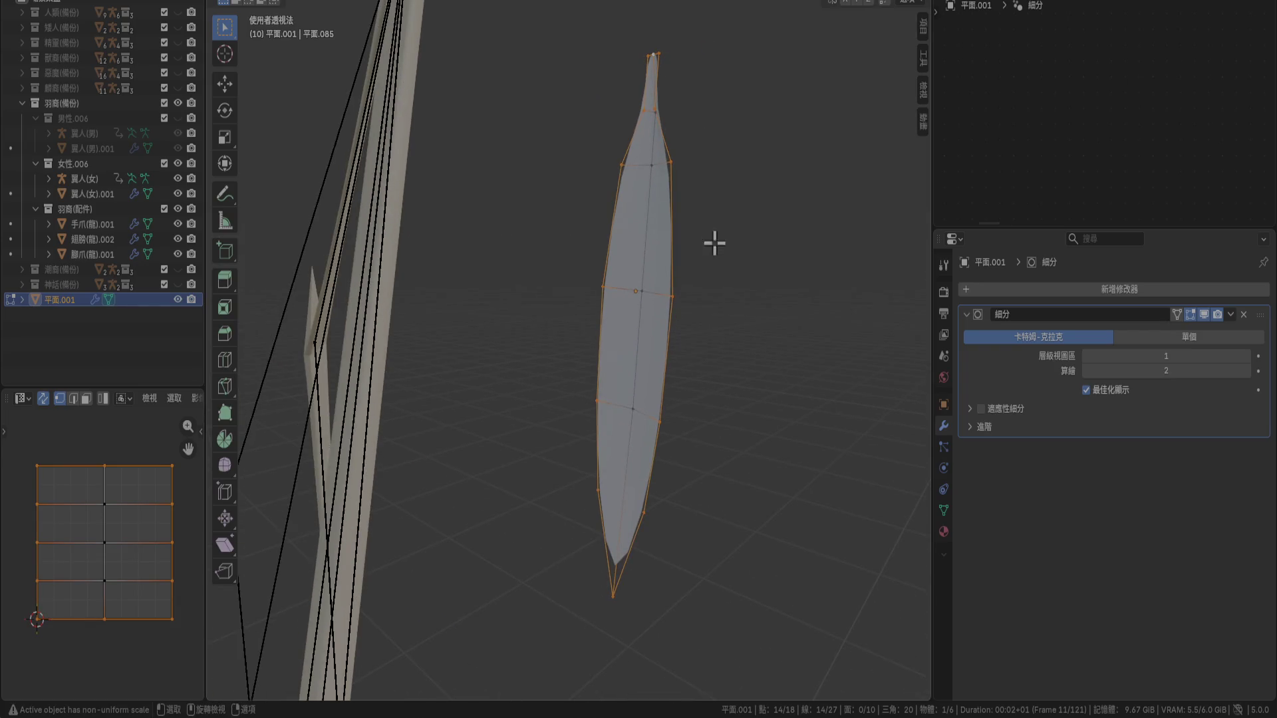
Shrink the outline loop toward its centre, then undo the outline extrusion in front view
key(s)
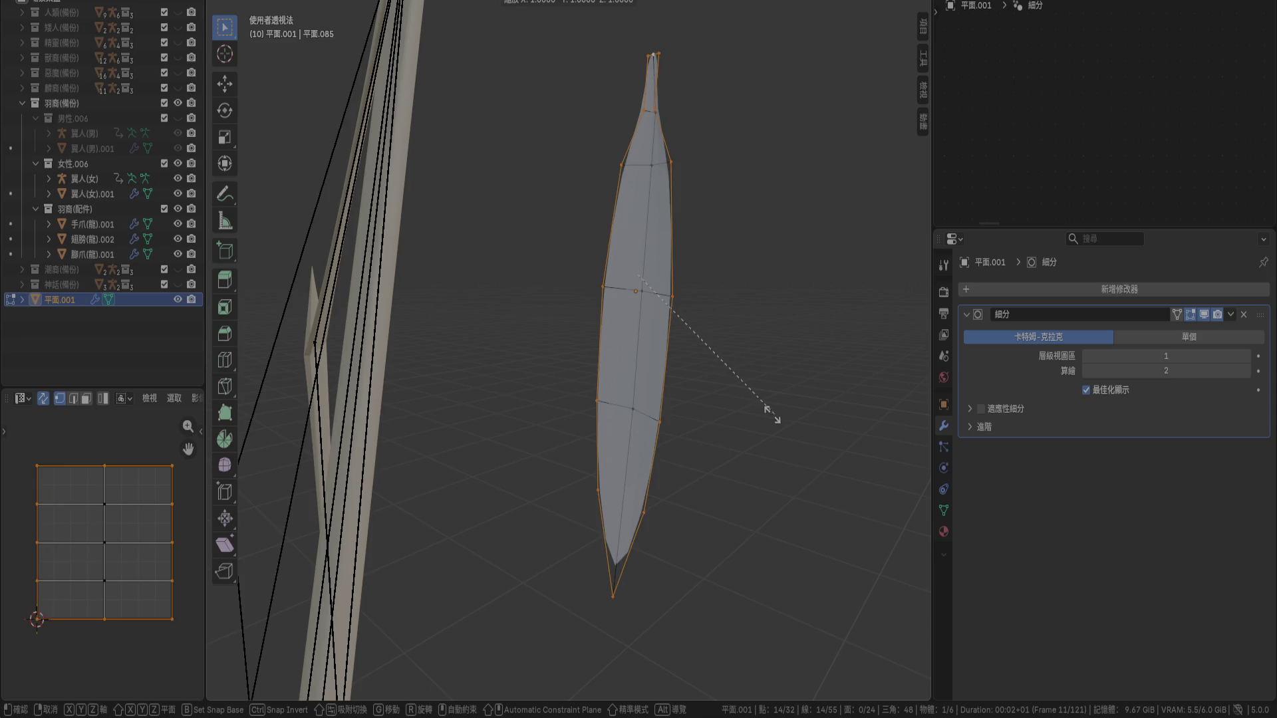
click(678, 321)
mouse_move(678, 322)
middle_down()
mouse_move(655, 339)
mouse_move(550, 313)
mouse_move(508, 319)
middle_up()
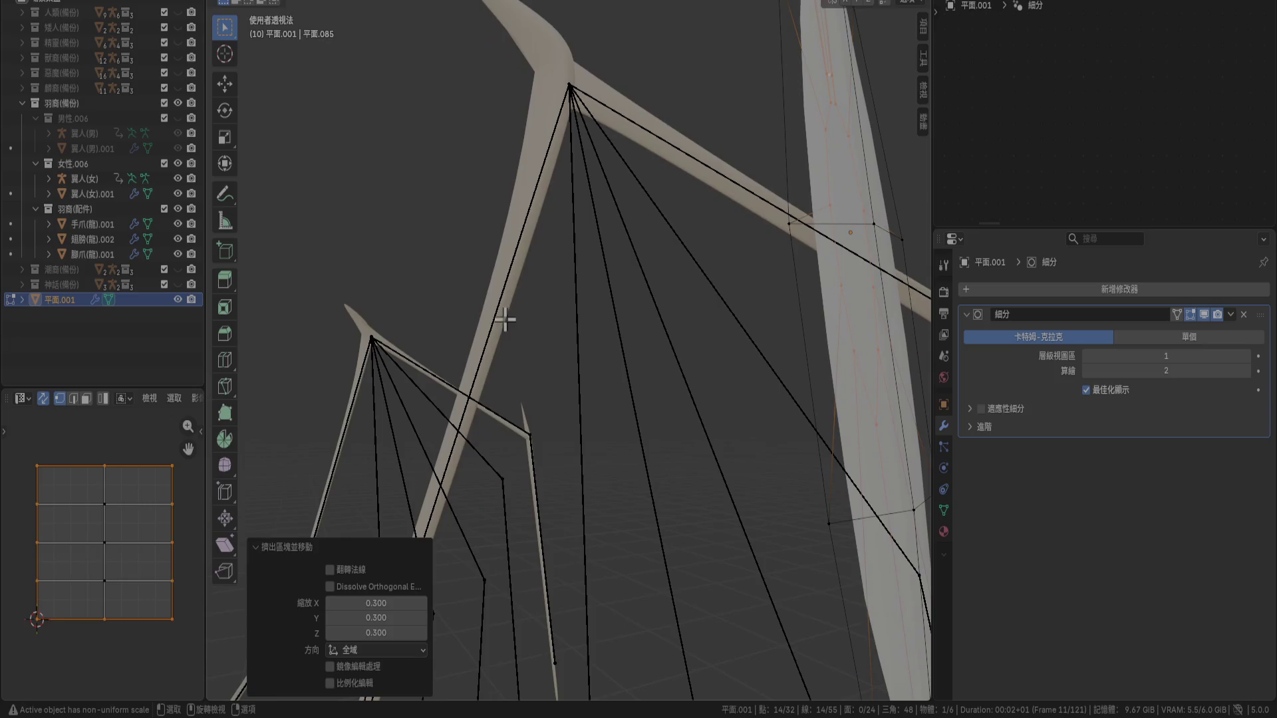
key(KP_5)
key(KP_1)
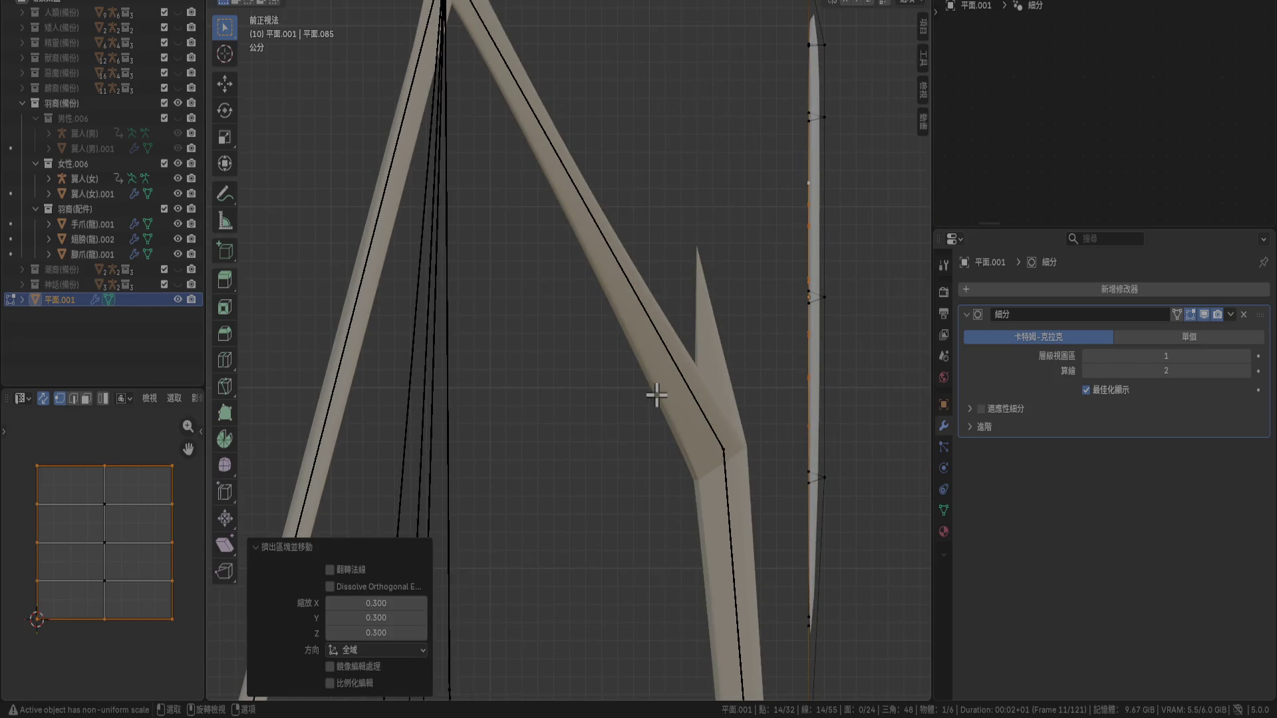
key(ctrl+z)
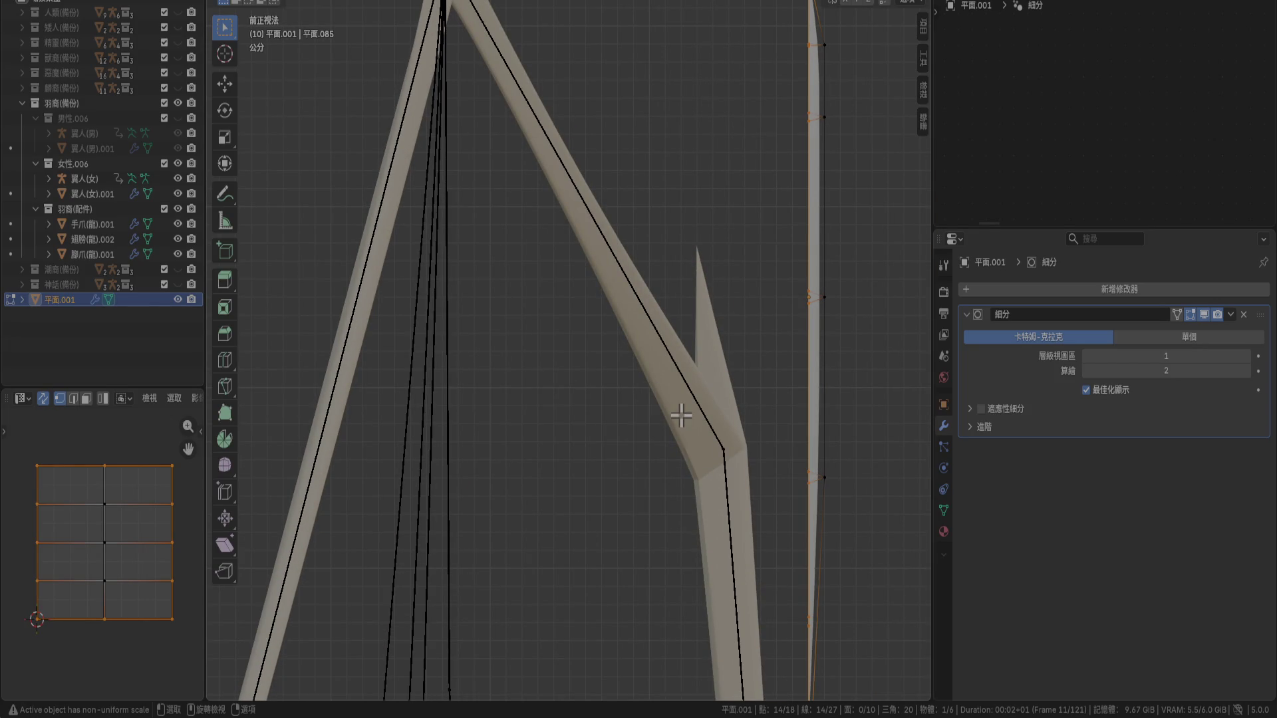
scroll(669, 420, down, 3)
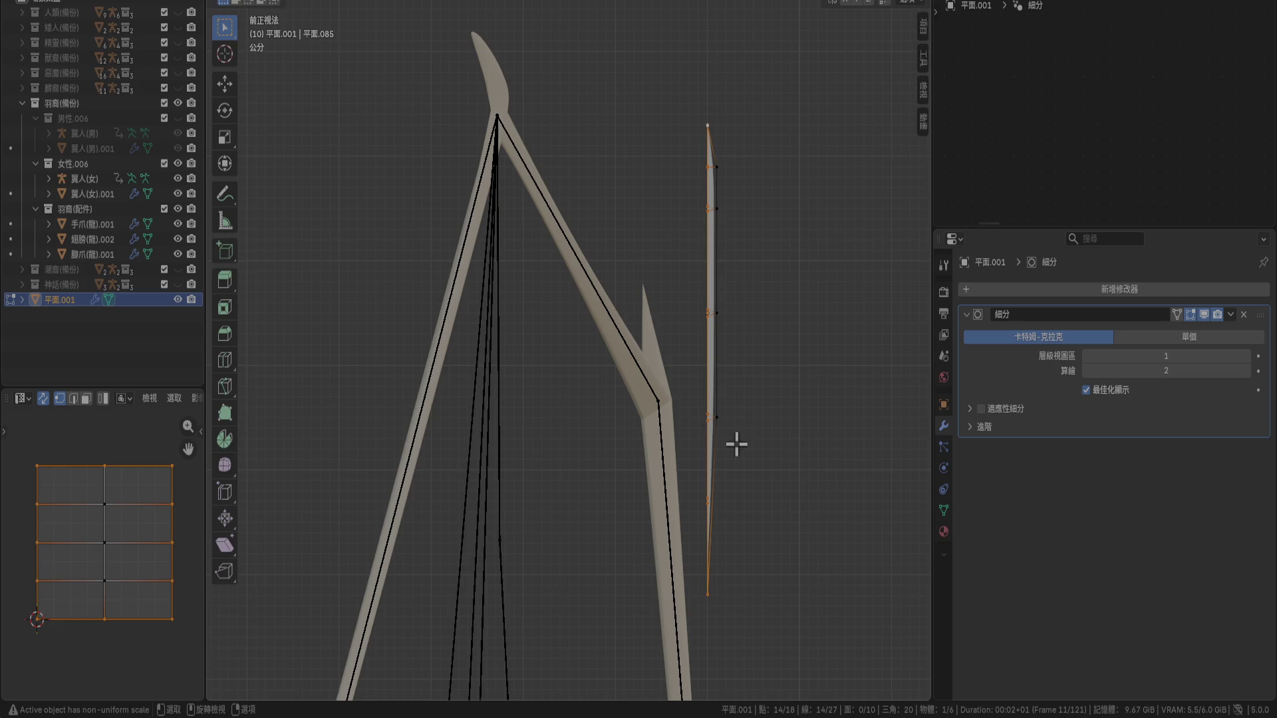
Cancel a further rescale of the outline, keeping the original 18-vertex shape
key(s)
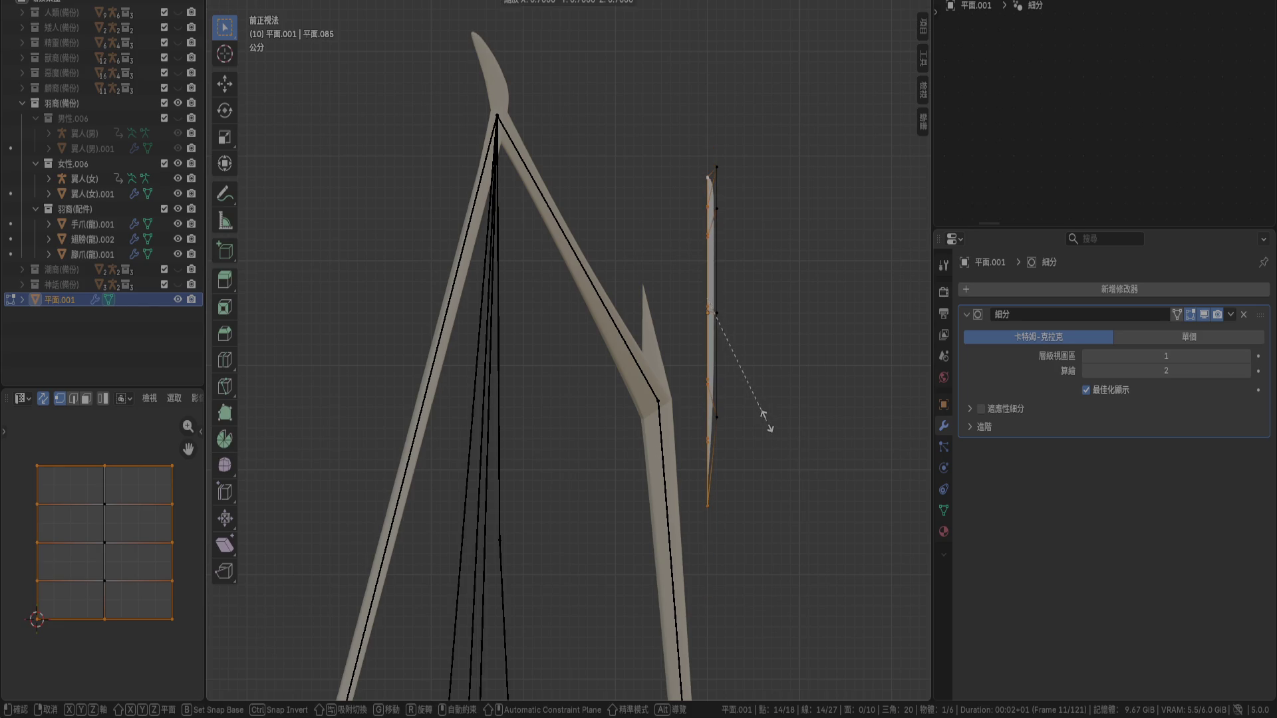
right_click(773, 419)
mouse_move(704, 406)
middle_down()
mouse_move(804, 401)
mouse_move(816, 436)
mouse_move(804, 453)
mouse_move(709, 413)
middle_up()
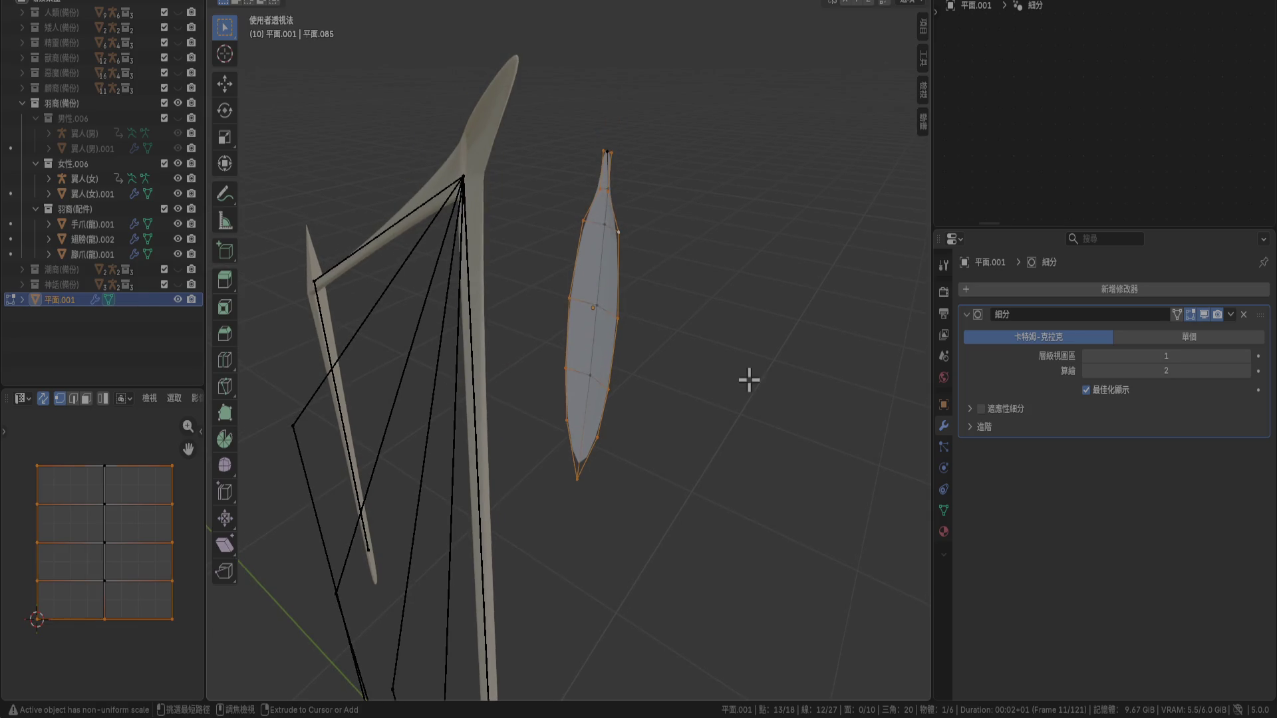
middle_drag(621, 276, 734, 278)
scroll(734, 278, up, 3)
click(819, 310)
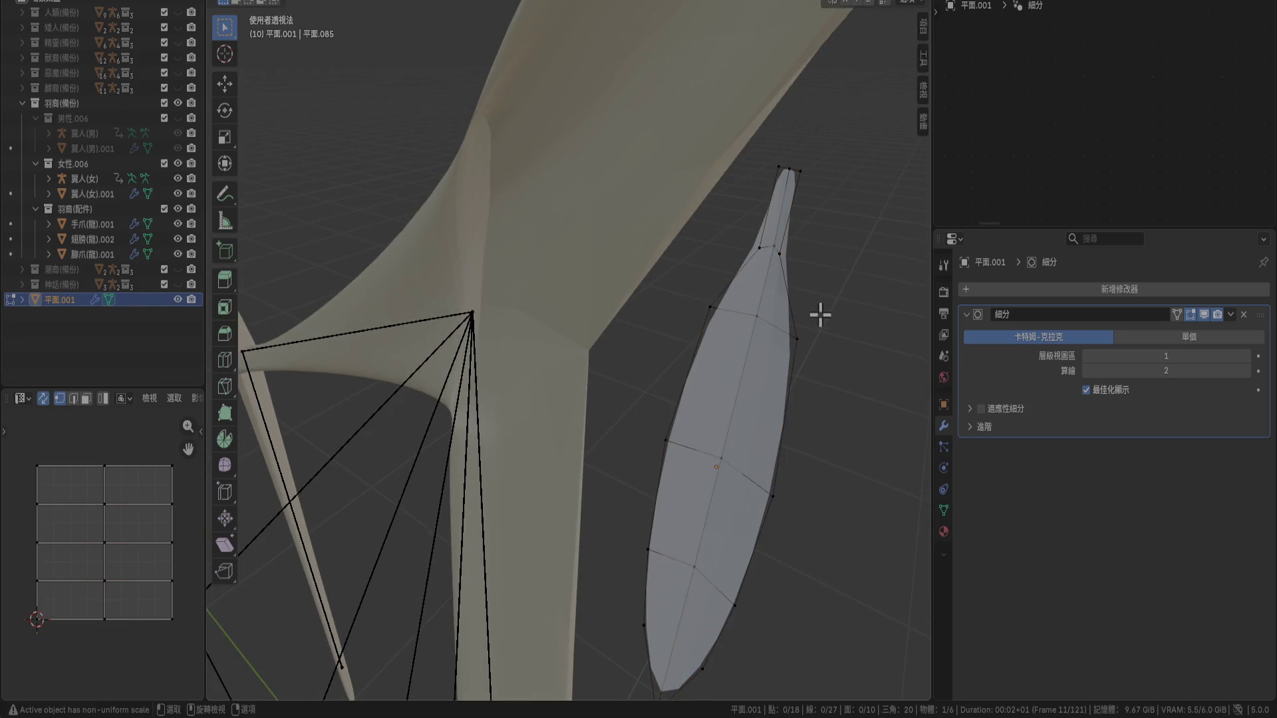
middle_drag(818, 311, 721, 293)
key(a)
click(743, 322)
key(g)
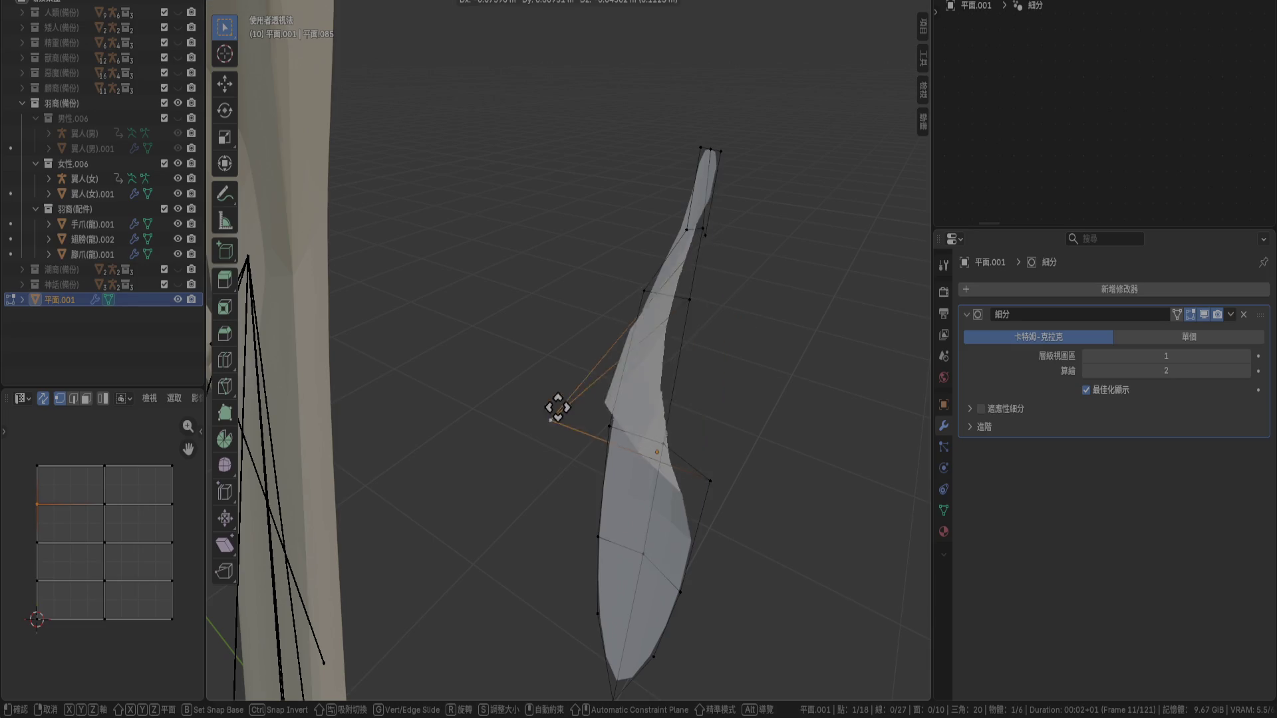
key(Escape)
middle_drag(800, 362, 765, 342)
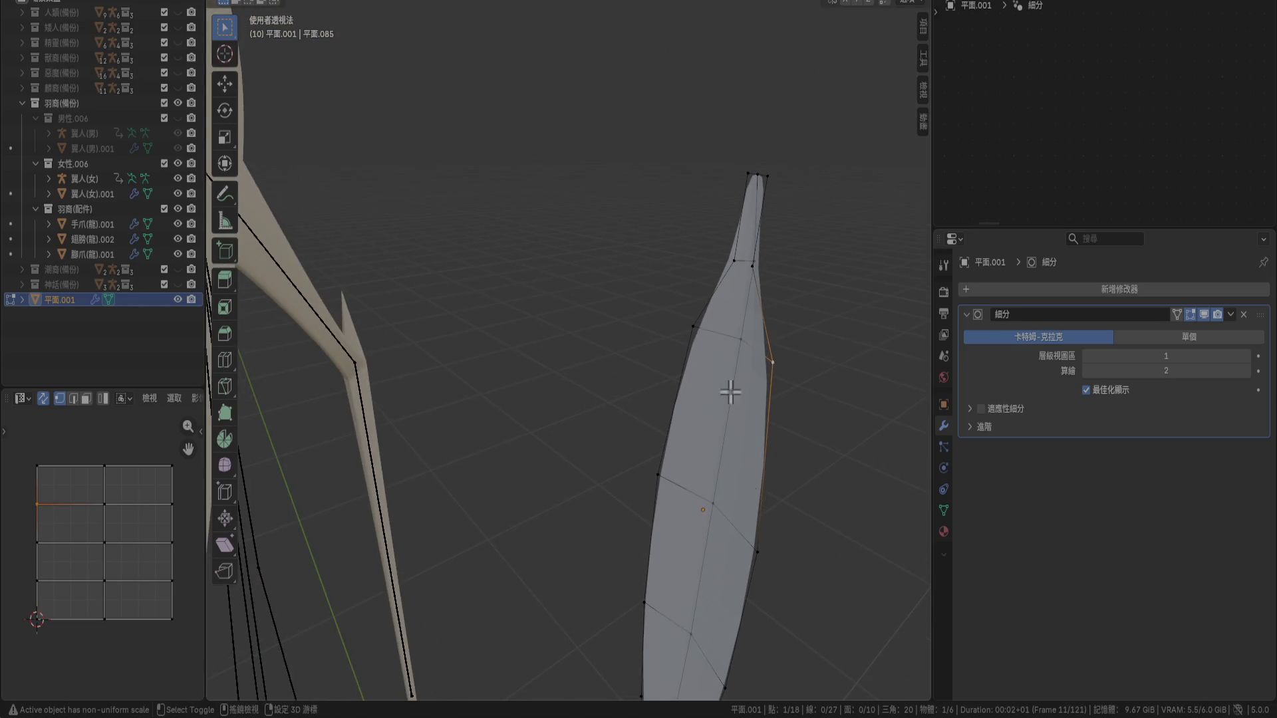
middle_drag(732, 385, 687, 199)
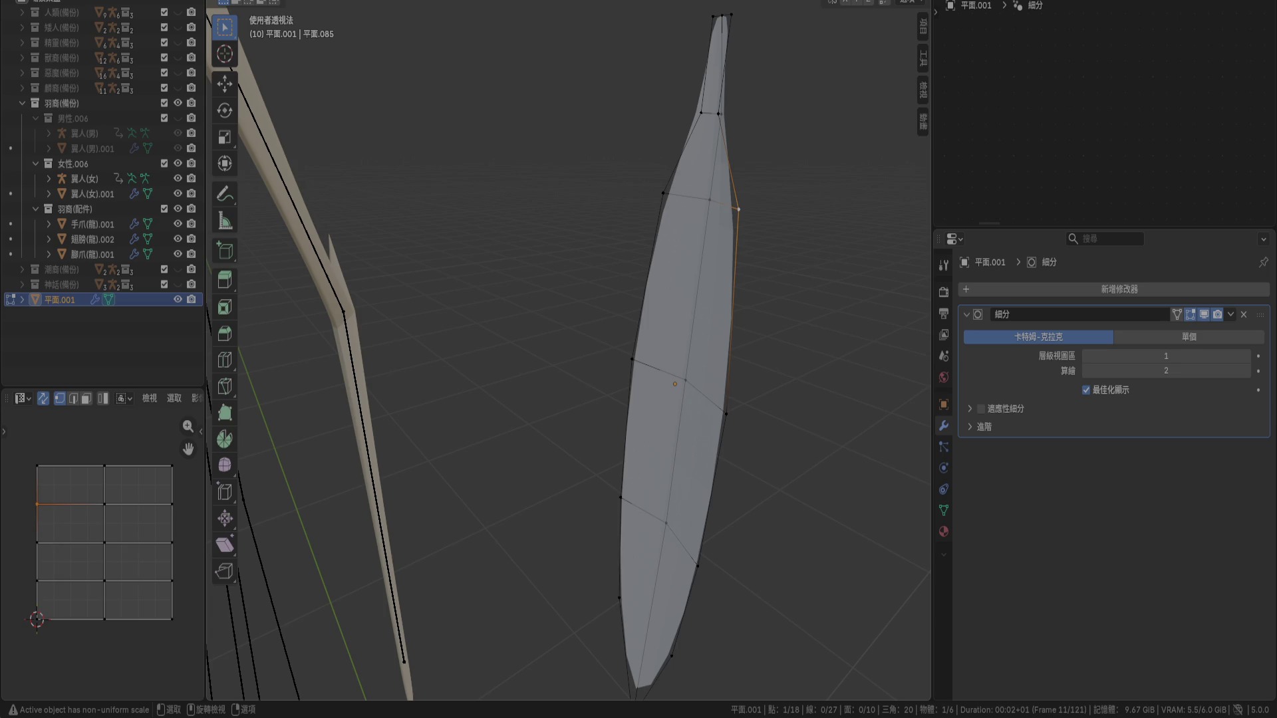
mouse_move(689, 371)
middle_down()
mouse_move(696, 393)
mouse_move(672, 353)
mouse_move(747, 345)
mouse_move(664, 356)
mouse_move(707, 328)
mouse_move(676, 233)
middle_up()
Add the leaf's tip vertices to the selection and frame the blade in front view
scroll(686, 345, up, 3)
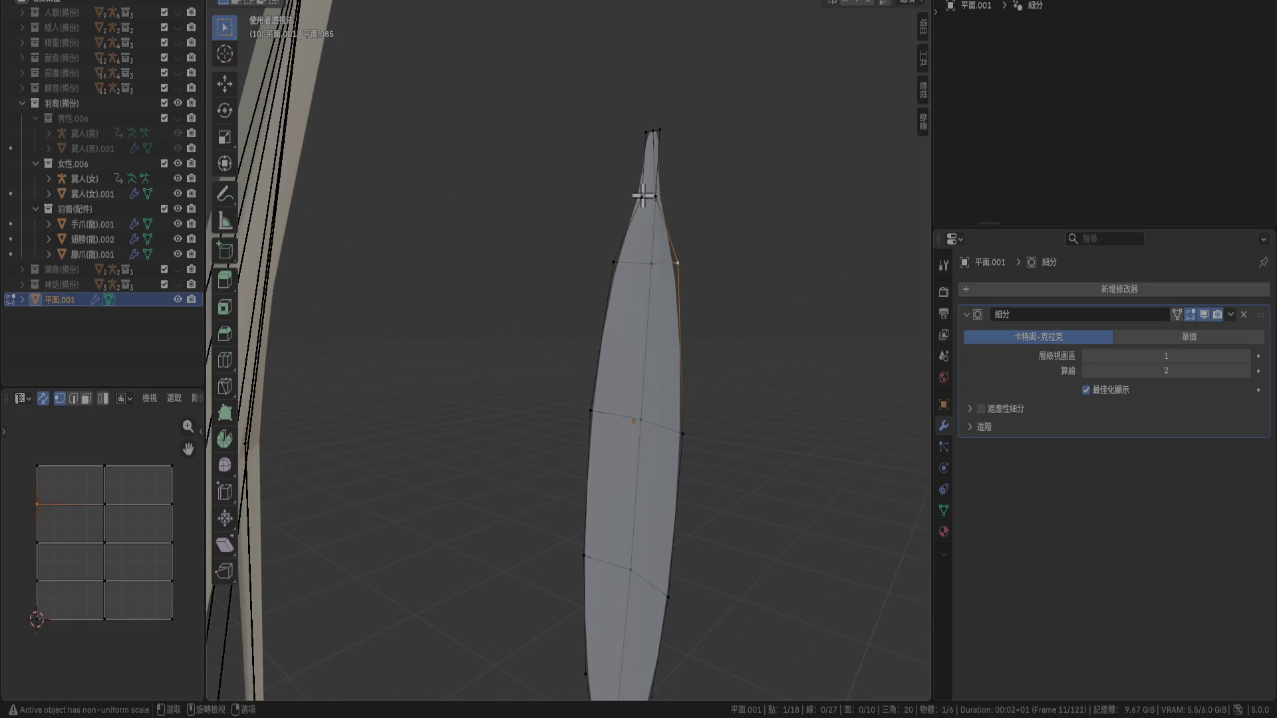
shift+drag(638, 120, 701, 142)
middle_drag(702, 186, 641, 337)
key(KP_1)
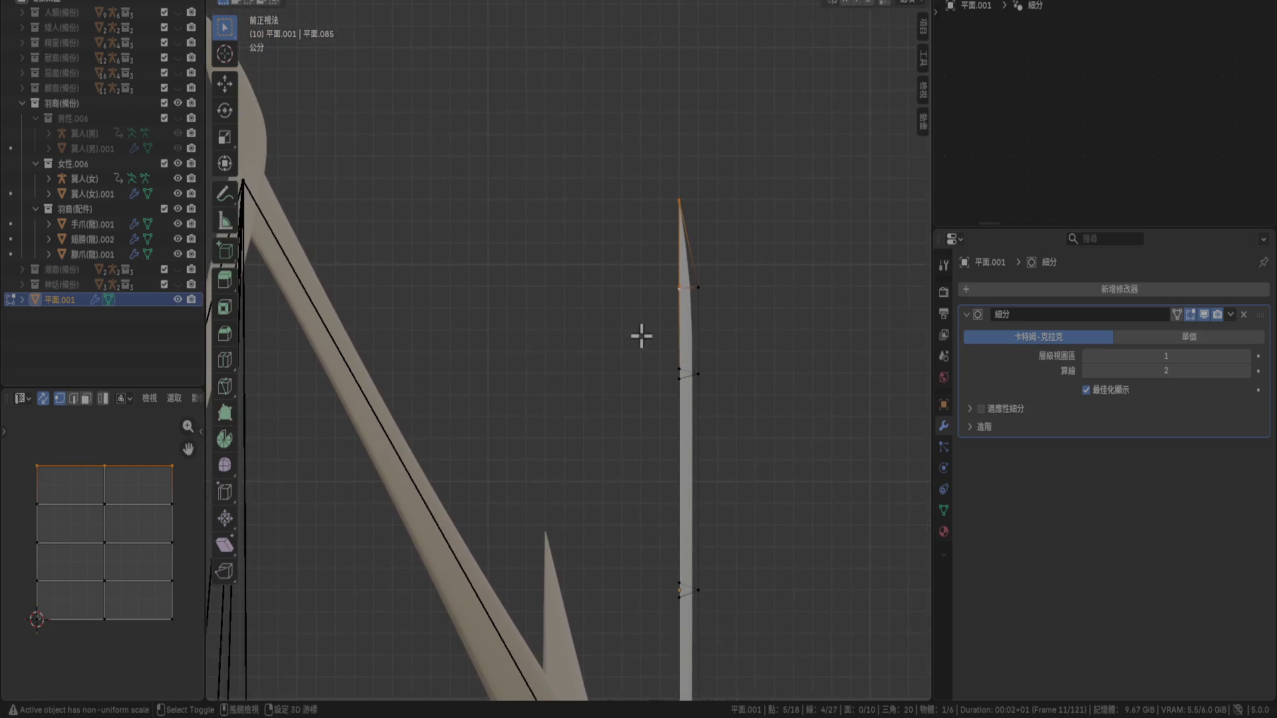
scroll(642, 336, up, 7)
shift+middle_drag(744, 273, 505, 366)
scroll(559, 302, down, 2)
mouse_move(559, 302)
shift+middle_down()
mouse_move(576, 420)
mouse_move(747, 433)
shift+middle_up()
Try extending the tip with a filled face, then undo the extension
key(g)
click(599, 417)
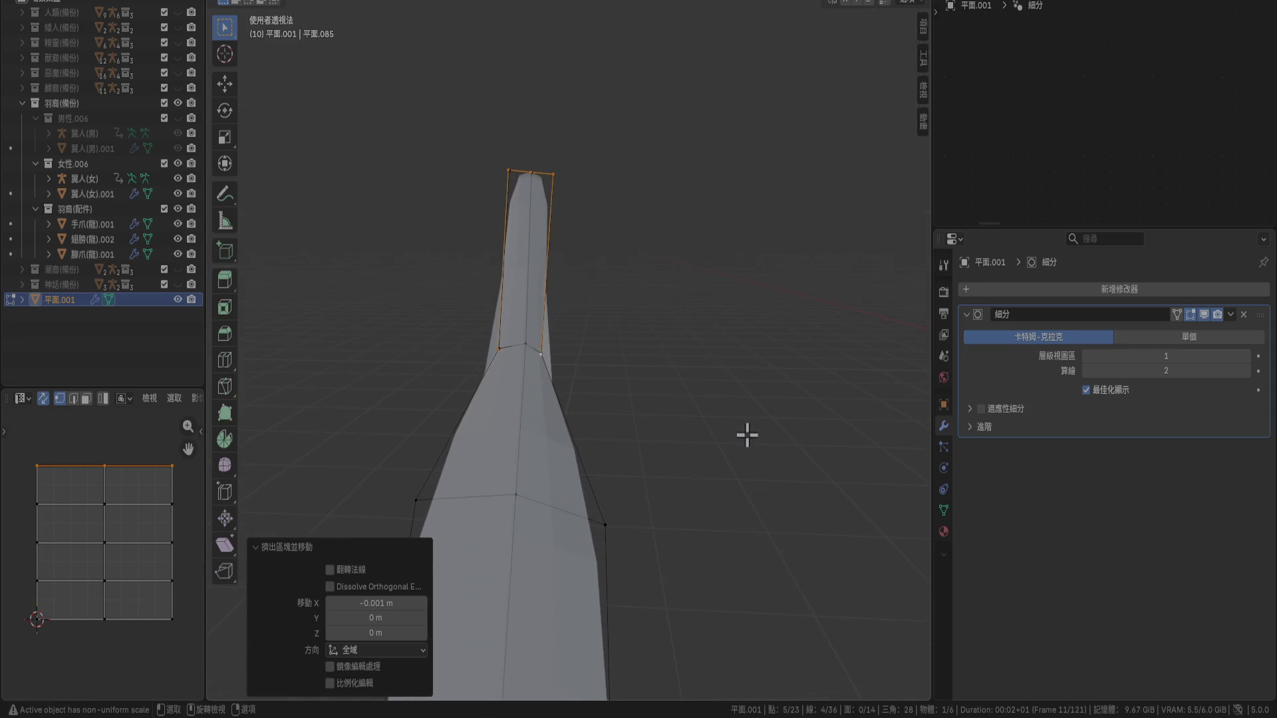
key(f)
mouse_move(568, 422)
middle_down()
mouse_move(511, 394)
mouse_move(530, 489)
middle_up()
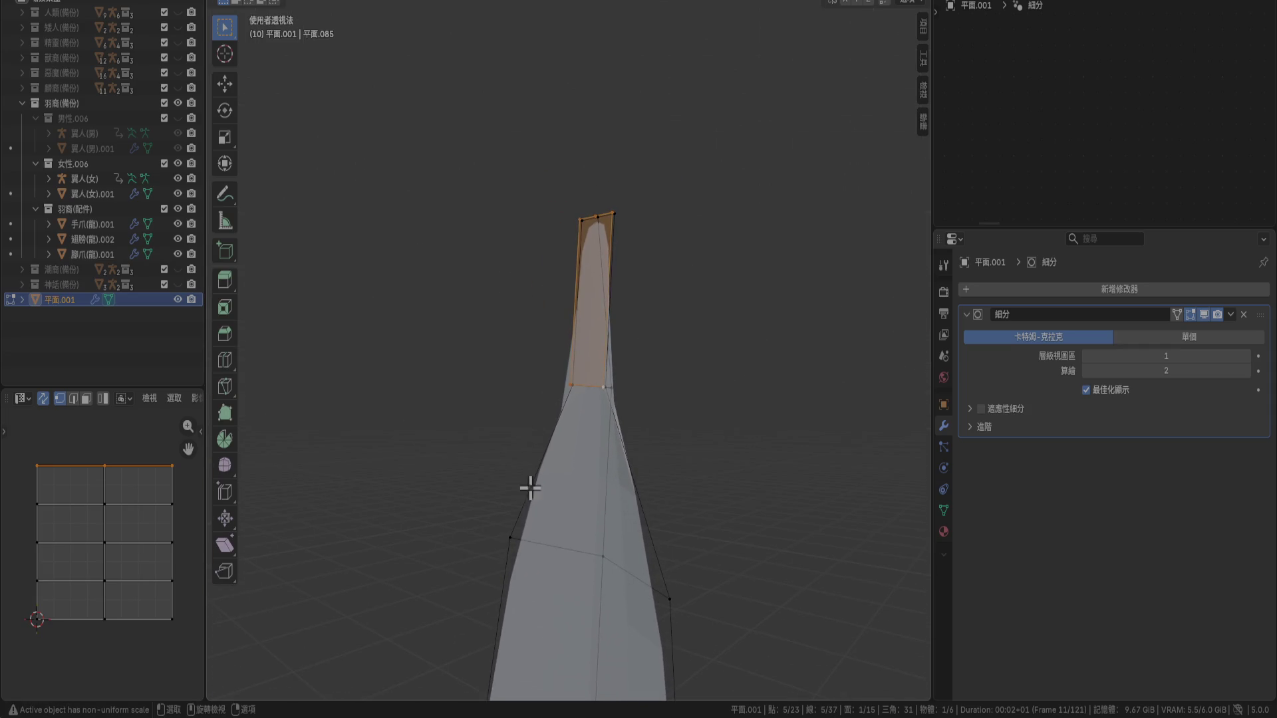
alt+click(513, 536)
mouse_move(673, 496)
middle_down()
mouse_move(598, 521)
mouse_move(582, 513)
mouse_move(636, 488)
mouse_move(661, 456)
mouse_move(607, 450)
middle_up()
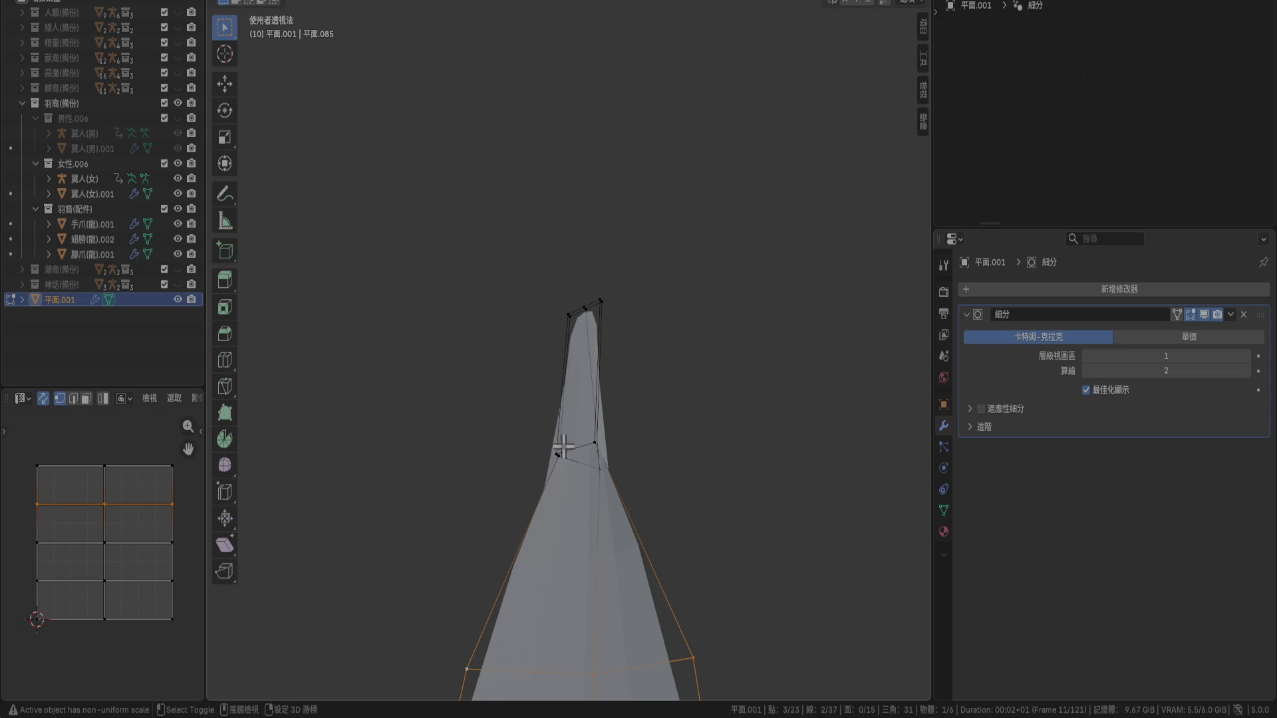
mouse_move(591, 528)
middle_down()
mouse_move(584, 353)
mouse_move(554, 414)
mouse_move(559, 345)
middle_up()
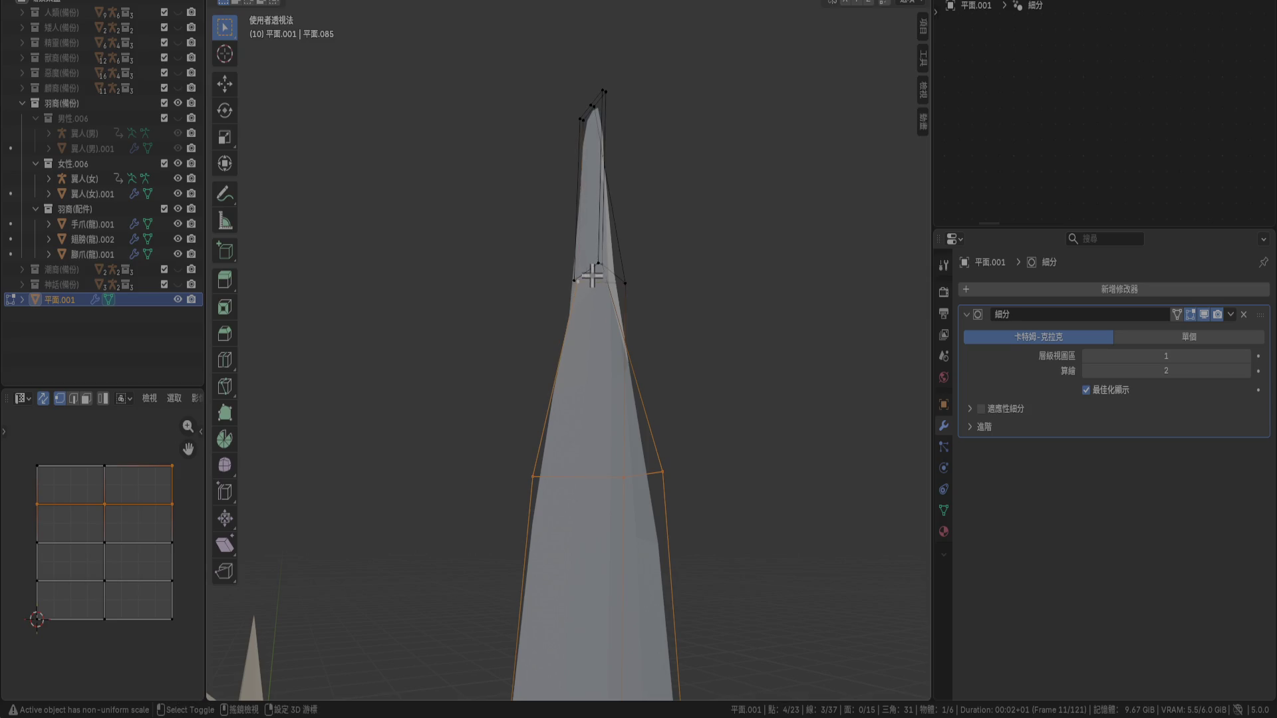
shift+click(601, 269)
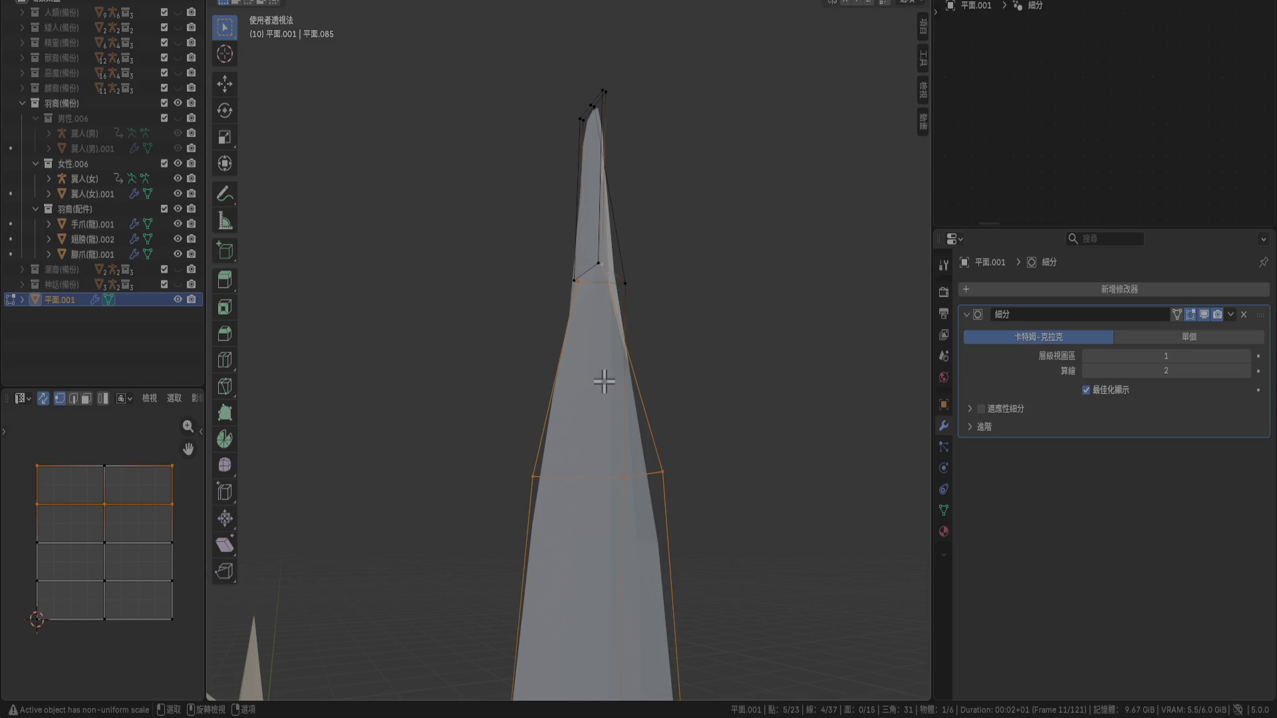
key(ctrl+z)
key(ctrl+z)
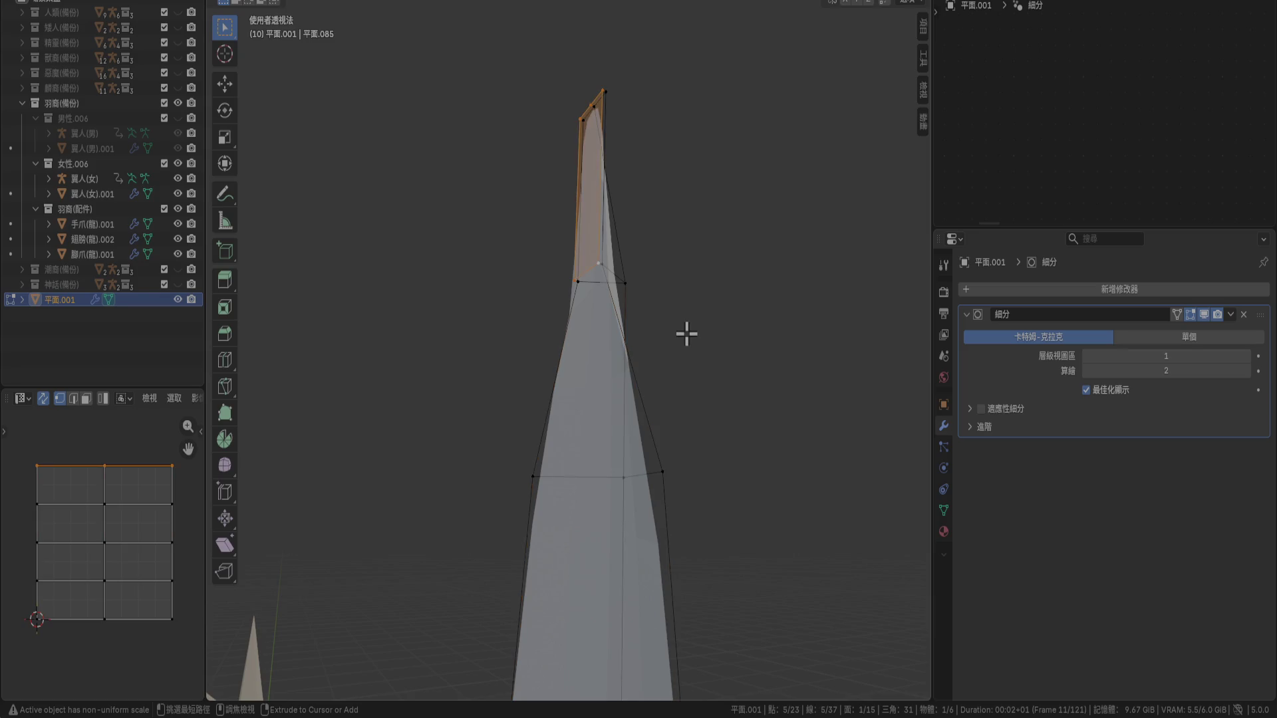
key(ctrl+z)
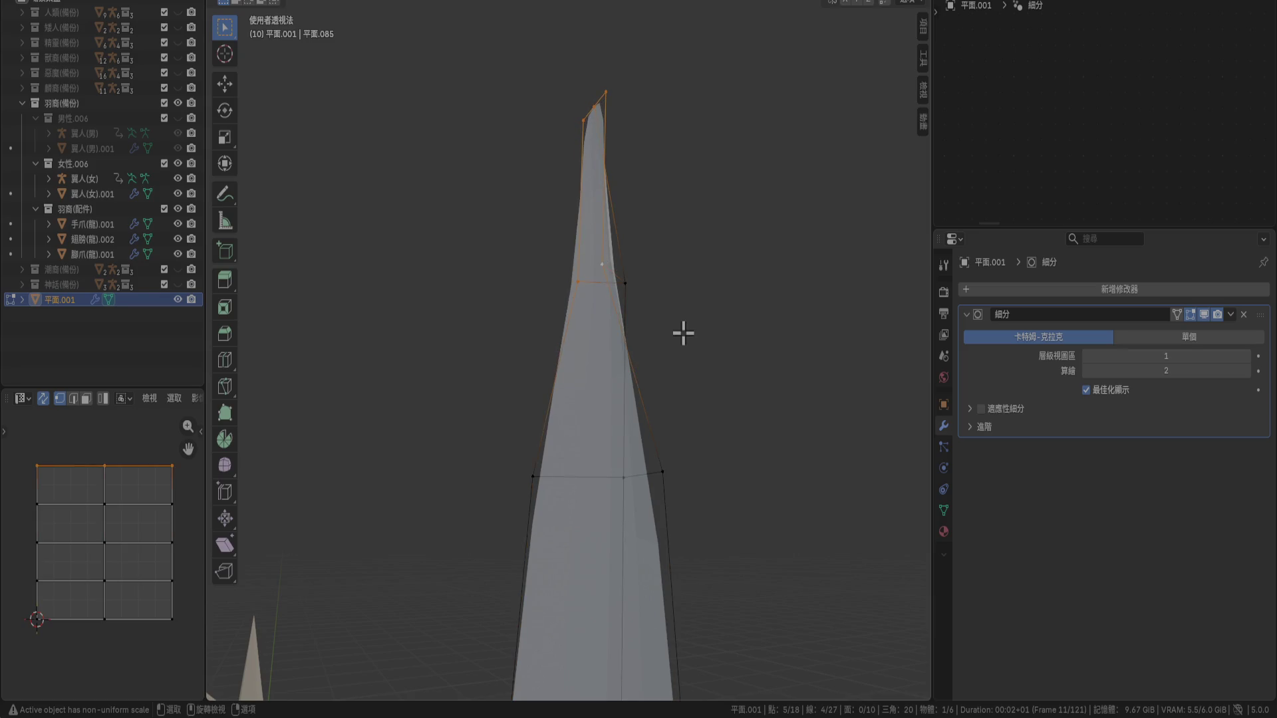
Select both side edge chains of the outline plus the bottom tip vertex
key(ctrl+z)
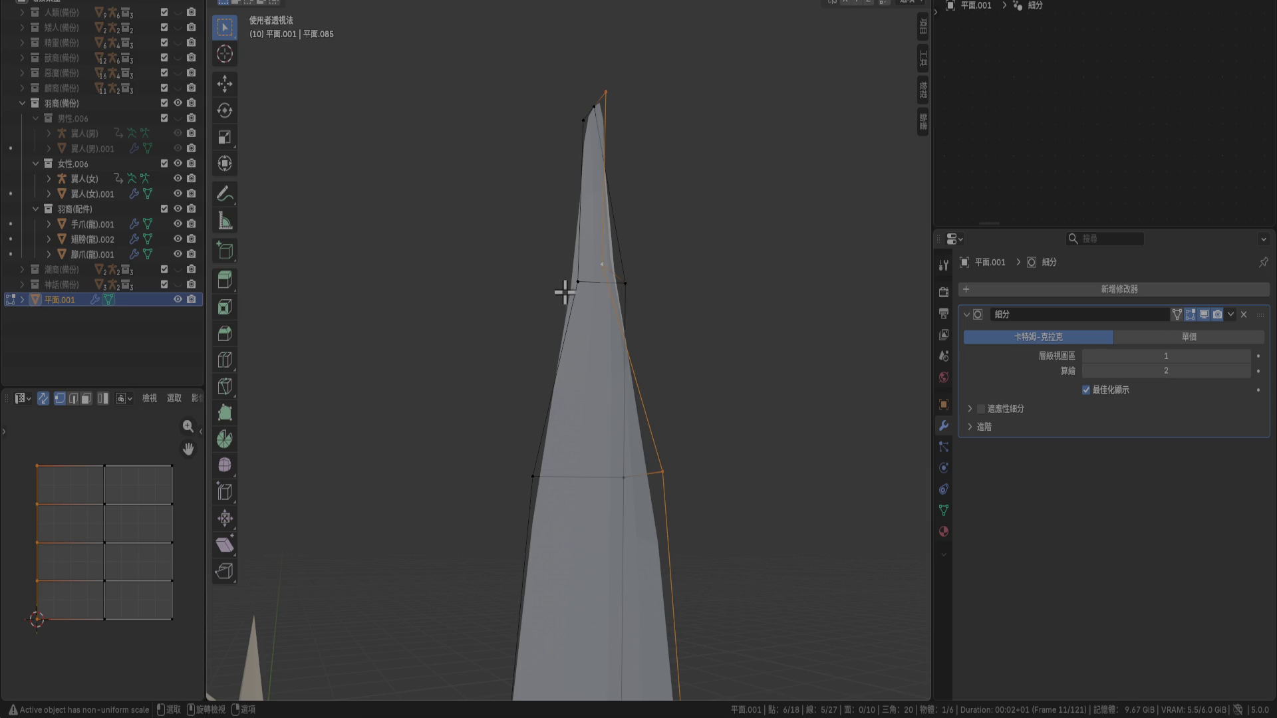
alt+shift+click(574, 277)
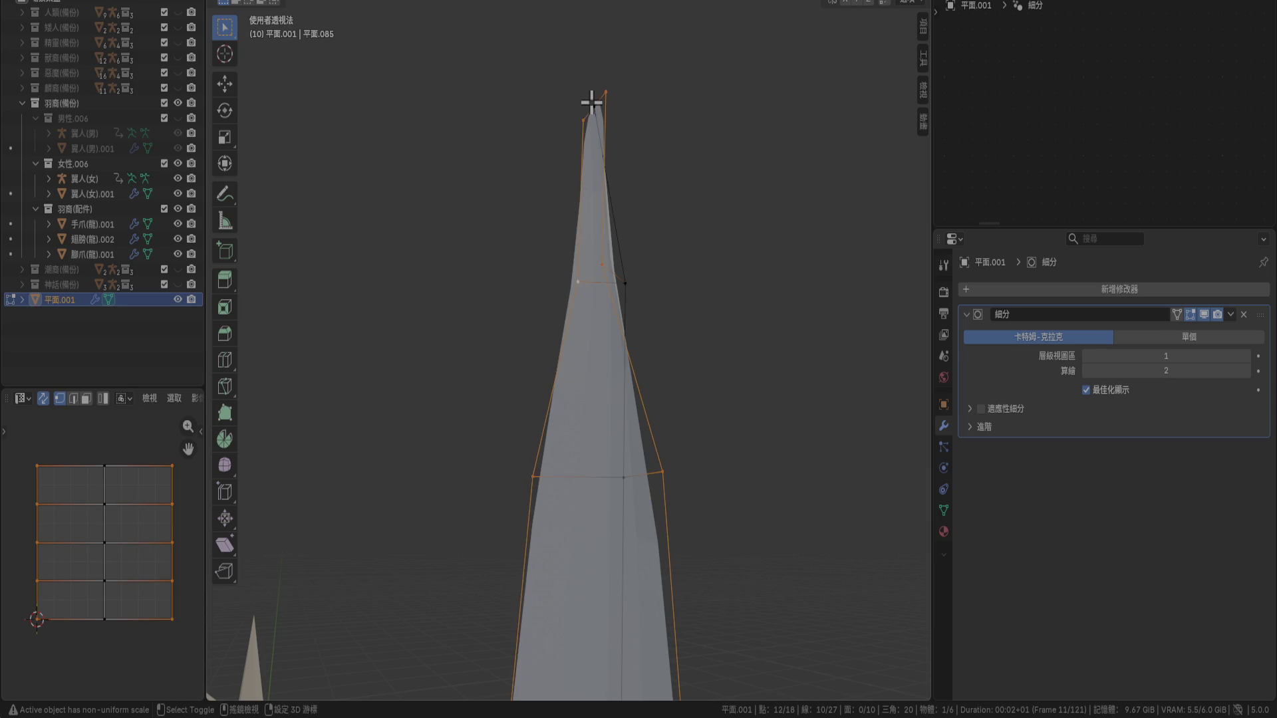
mouse_move(581, 211)
middle_down()
mouse_move(616, 525)
mouse_move(633, 170)
middle_up()
shift+click(564, 618)
Extrude the selected outline vertices in front view, pulling out a small point
key(KP_1)
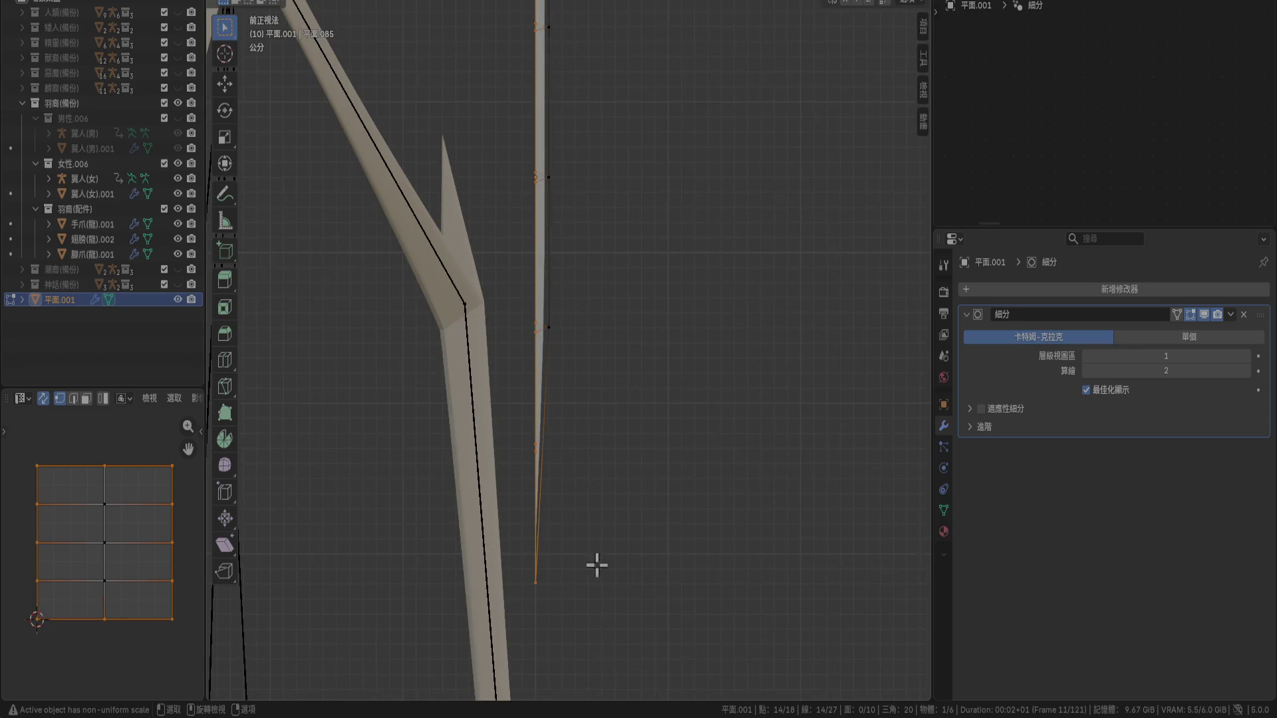
scroll(561, 430, up, 5)
key(e)
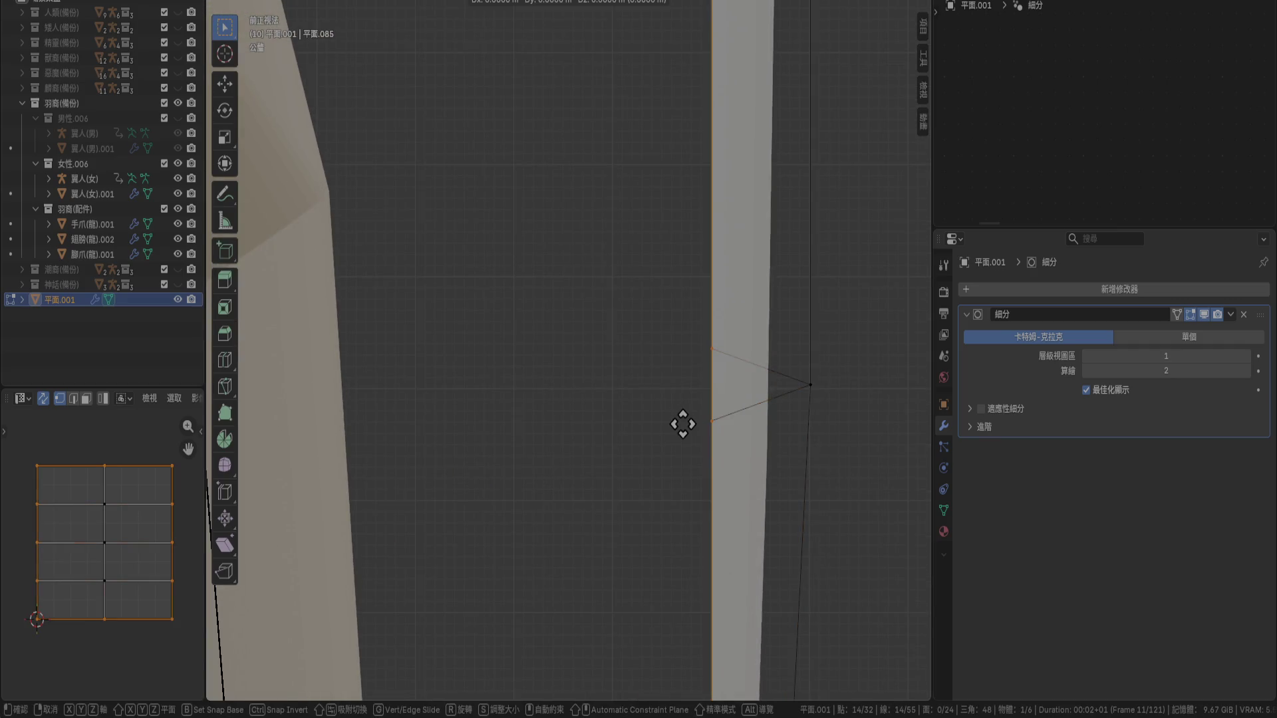
click(674, 424)
scroll(684, 320, down, 5)
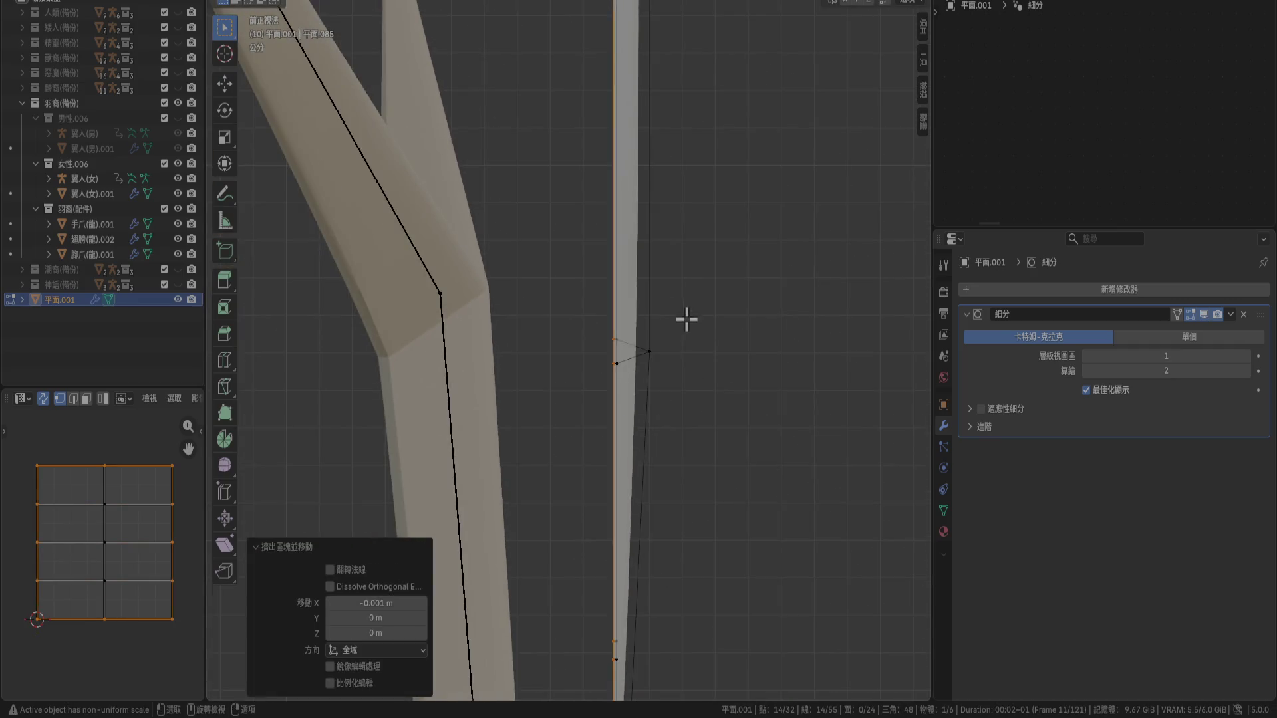
scroll(650, 585, up, 5)
mouse_move(622, 614)
middle_down()
mouse_move(565, 374)
mouse_move(590, 461)
mouse_move(647, 451)
mouse_move(688, 403)
mouse_move(580, 355)
middle_up()
Select a vertex path up to the top vertex, then restore the earlier selection
click(639, 366)
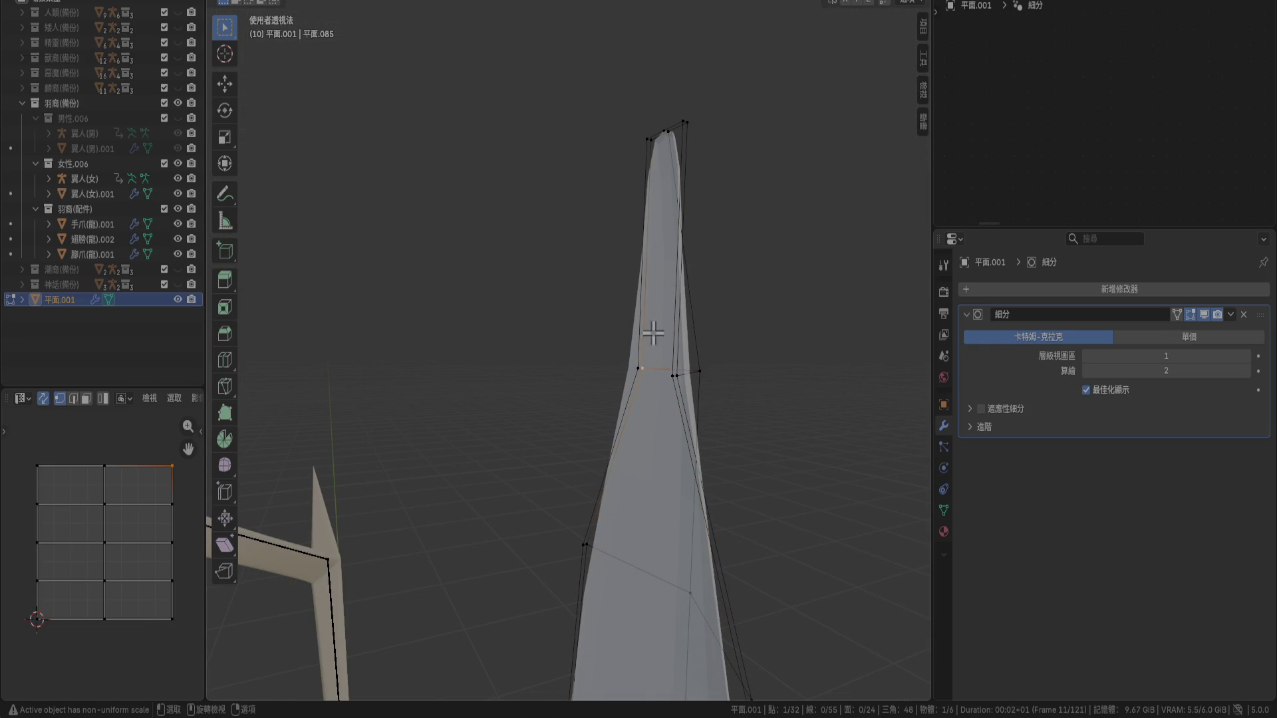
ctrl+click(684, 124)
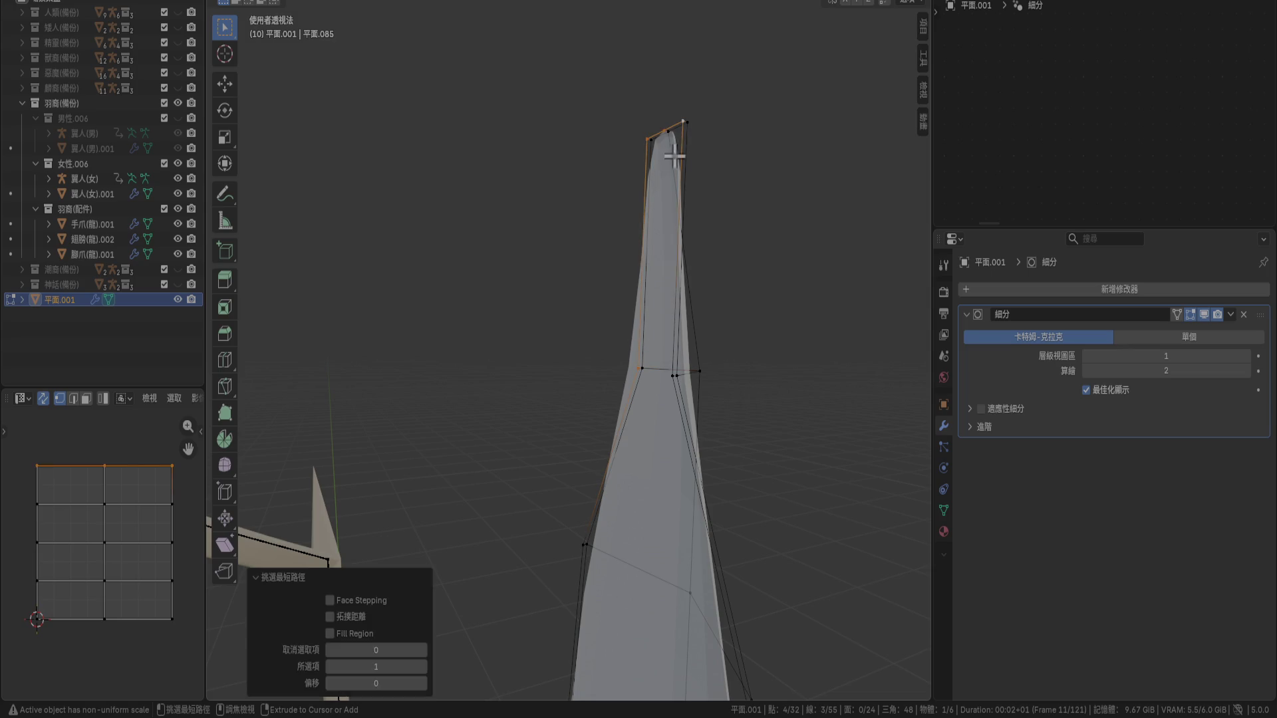
mouse_move(776, 439)
middle_down()
mouse_move(732, 452)
mouse_move(758, 436)
mouse_move(739, 430)
mouse_move(762, 430)
mouse_move(738, 428)
mouse_move(772, 430)
mouse_move(732, 439)
mouse_move(769, 439)
mouse_move(707, 425)
mouse_move(713, 396)
mouse_move(720, 409)
mouse_move(687, 433)
middle_up()
click(768, 439)
key(ctrl+z)
scroll(687, 433, down, 6)
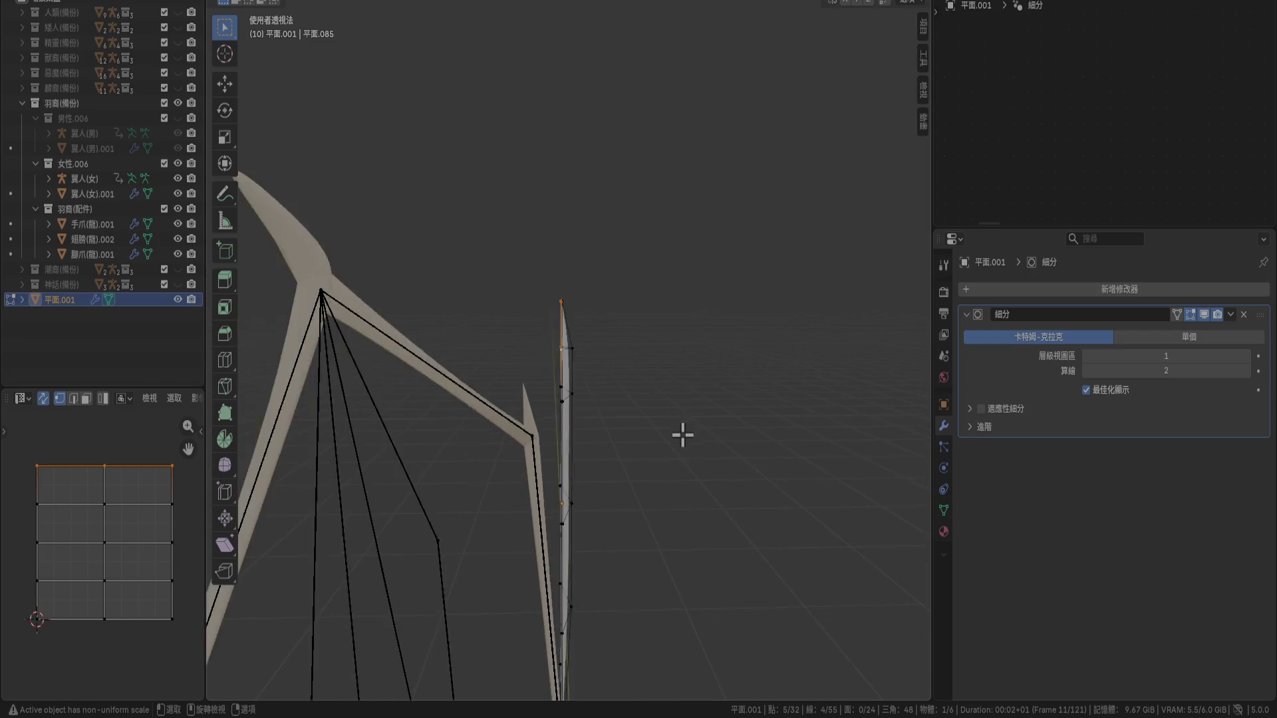
Select the entire mesh and move it sideways in front orthographic view
key(a)
mouse_move(618, 485)
middle_down()
mouse_move(633, 268)
mouse_move(577, 420)
mouse_move(589, 428)
middle_up()
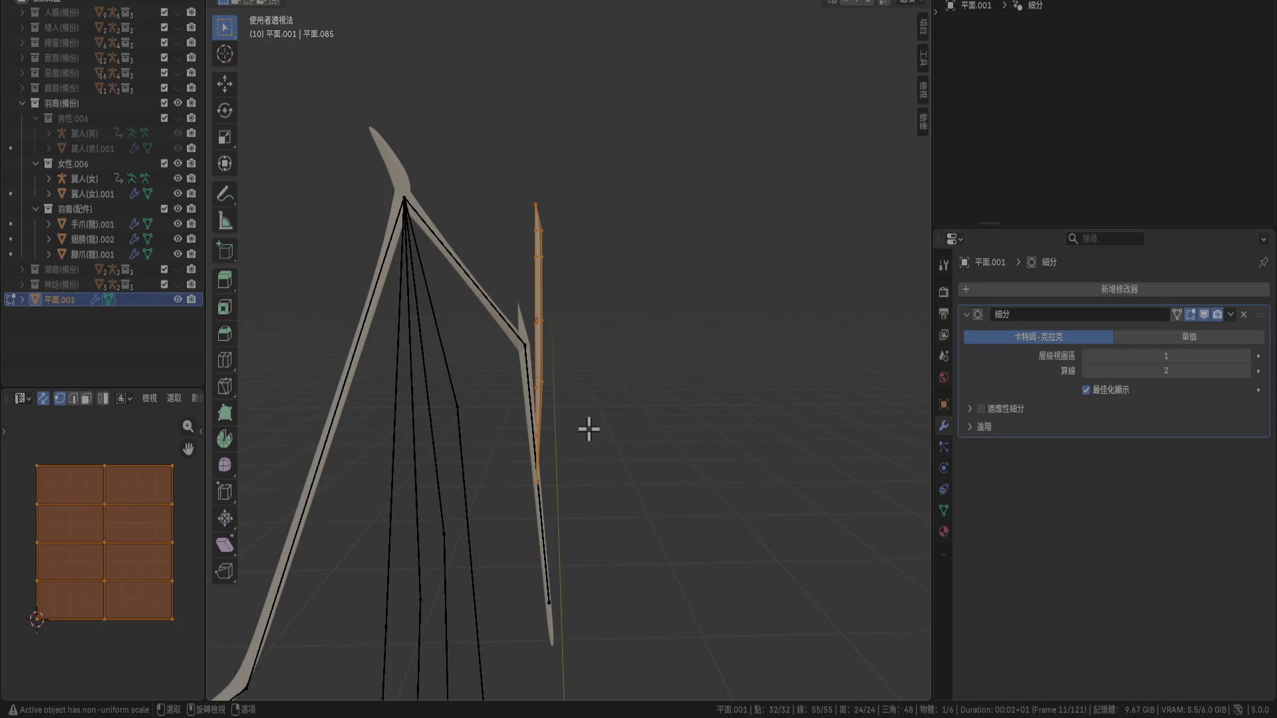
key(KP_1)
scroll(414, 348, up, 5)
mouse_move(414, 348)
shift+middle_down()
mouse_move(508, 385)
mouse_move(434, 308)
mouse_move(528, 385)
shift+middle_up()
scroll(499, 377, up, 2)
key(g)
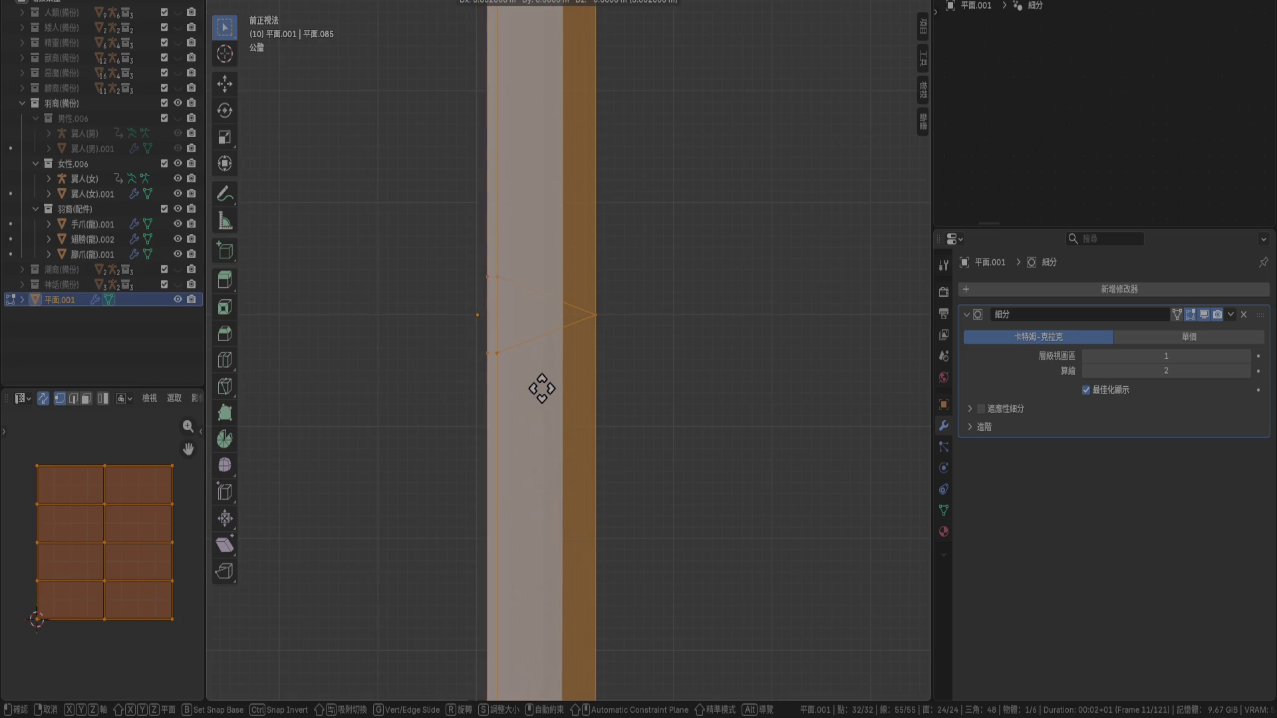
click(537, 388)
Add a Mirror modifier to the feather and enable Clipping
click(693, 359)
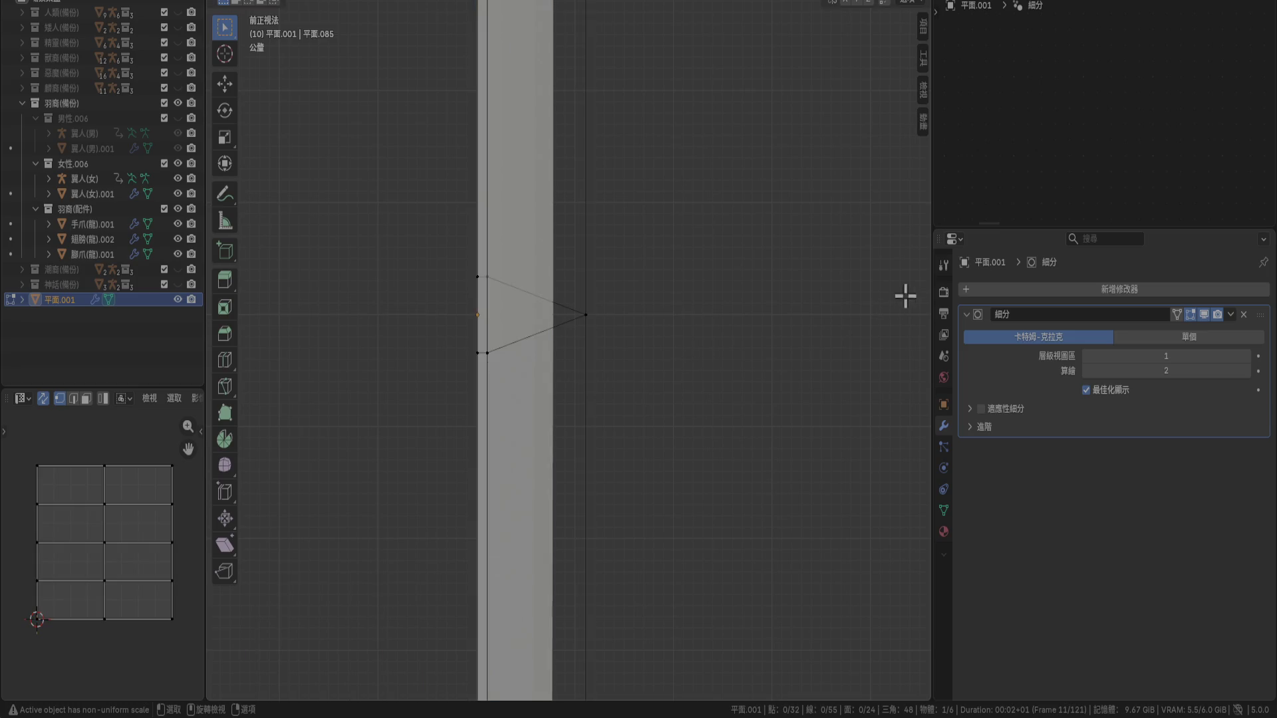
click(1057, 287)
mouse_move(1059, 287)
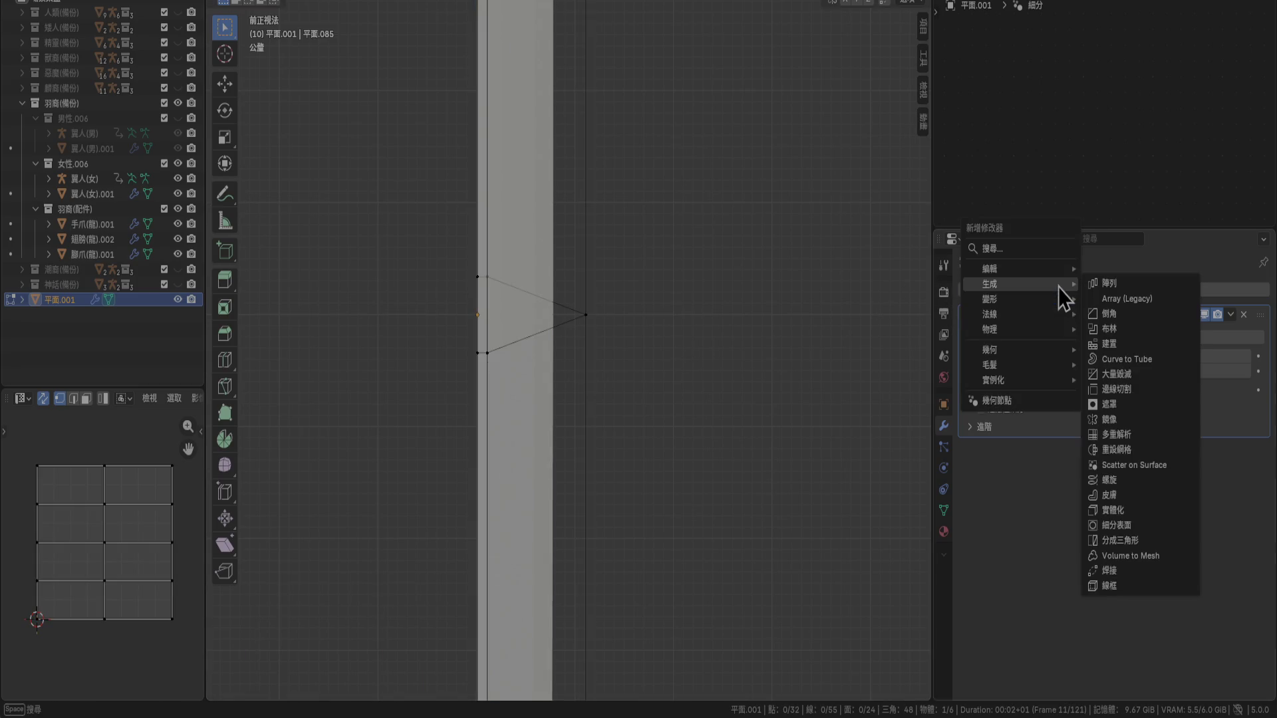
click(1128, 417)
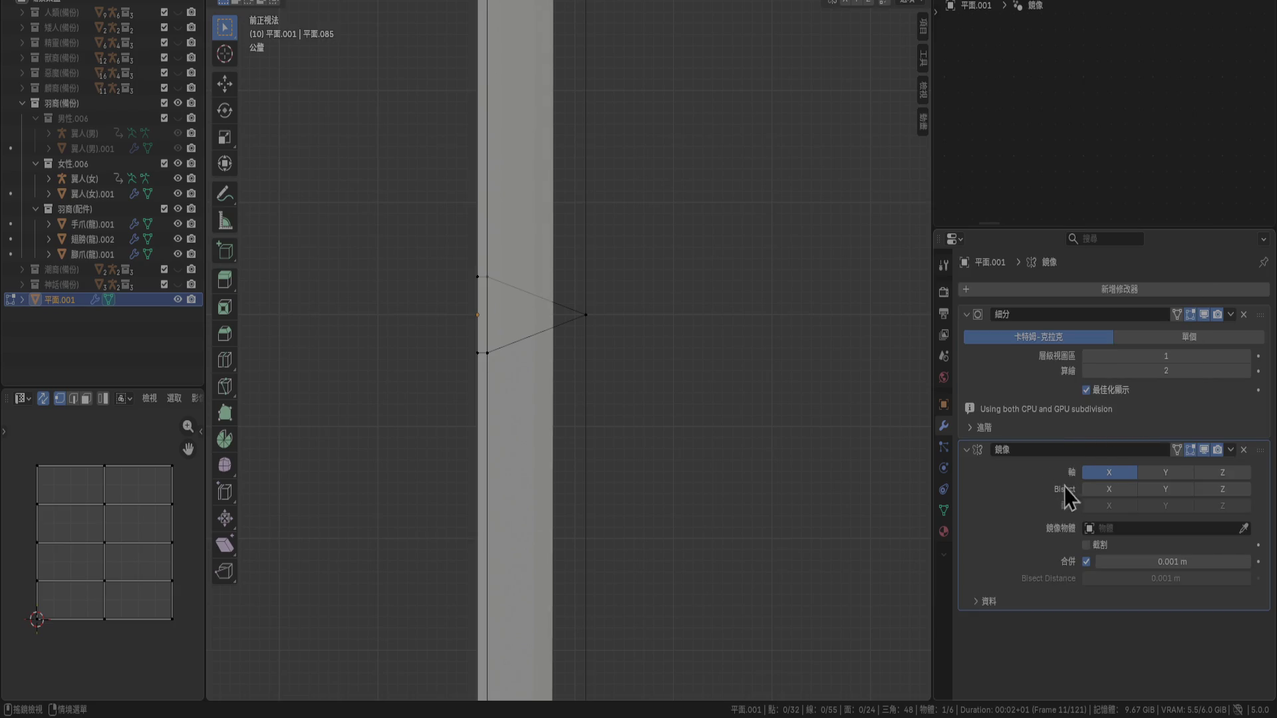
click(1089, 543)
Keep the mirror on the X axis, toggling Bisect X on and back off
key(a)
key(KP_Decimal)
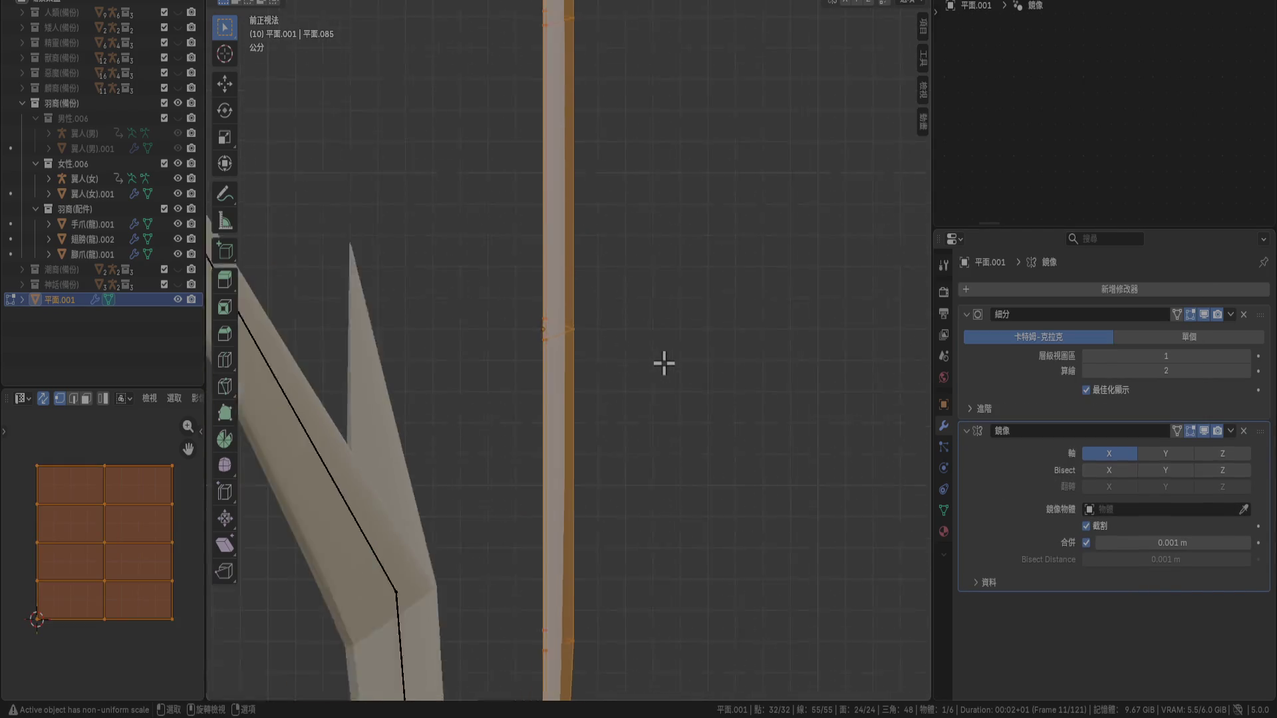
scroll(662, 363, down, 5)
scroll(657, 359, up, 2)
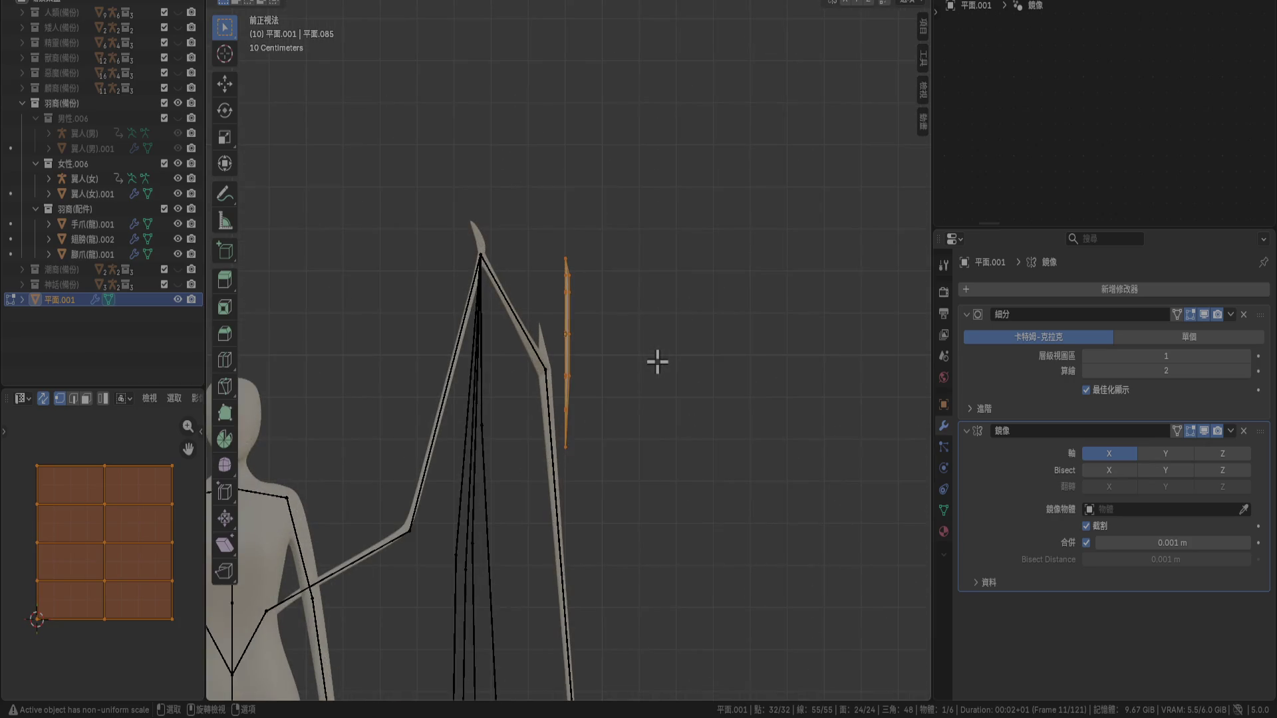
click(1115, 459)
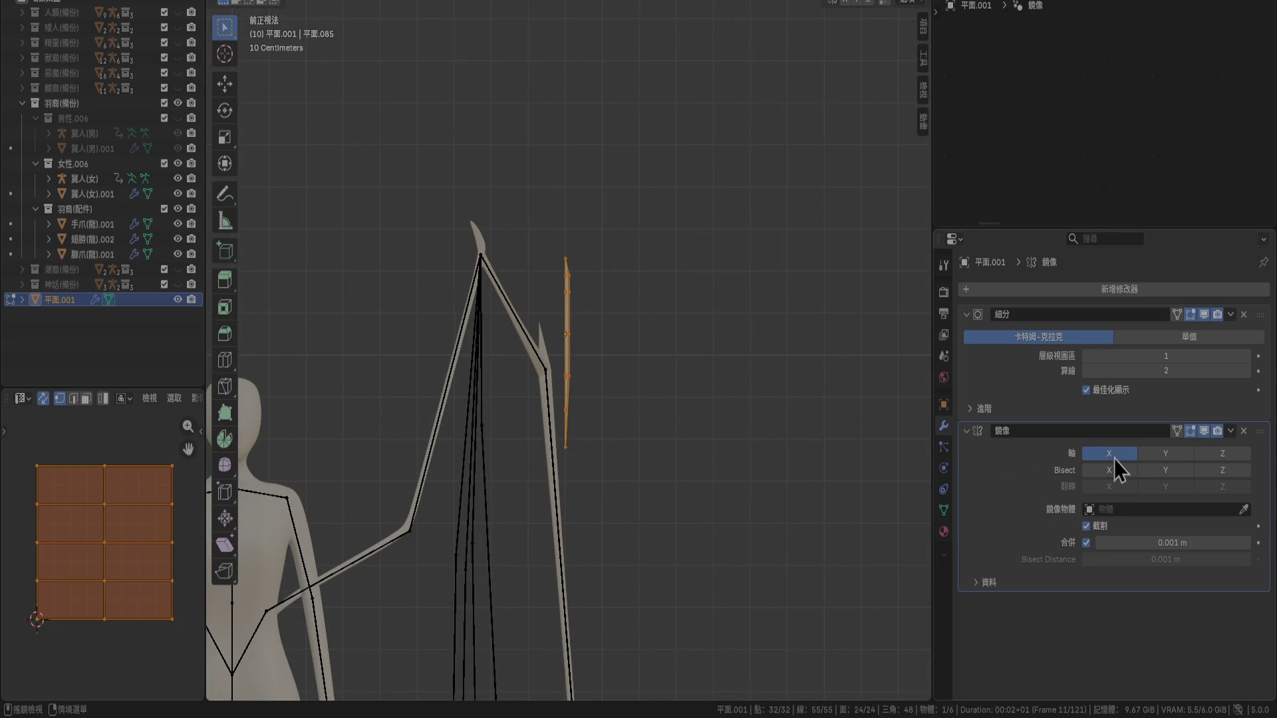
click(1110, 471)
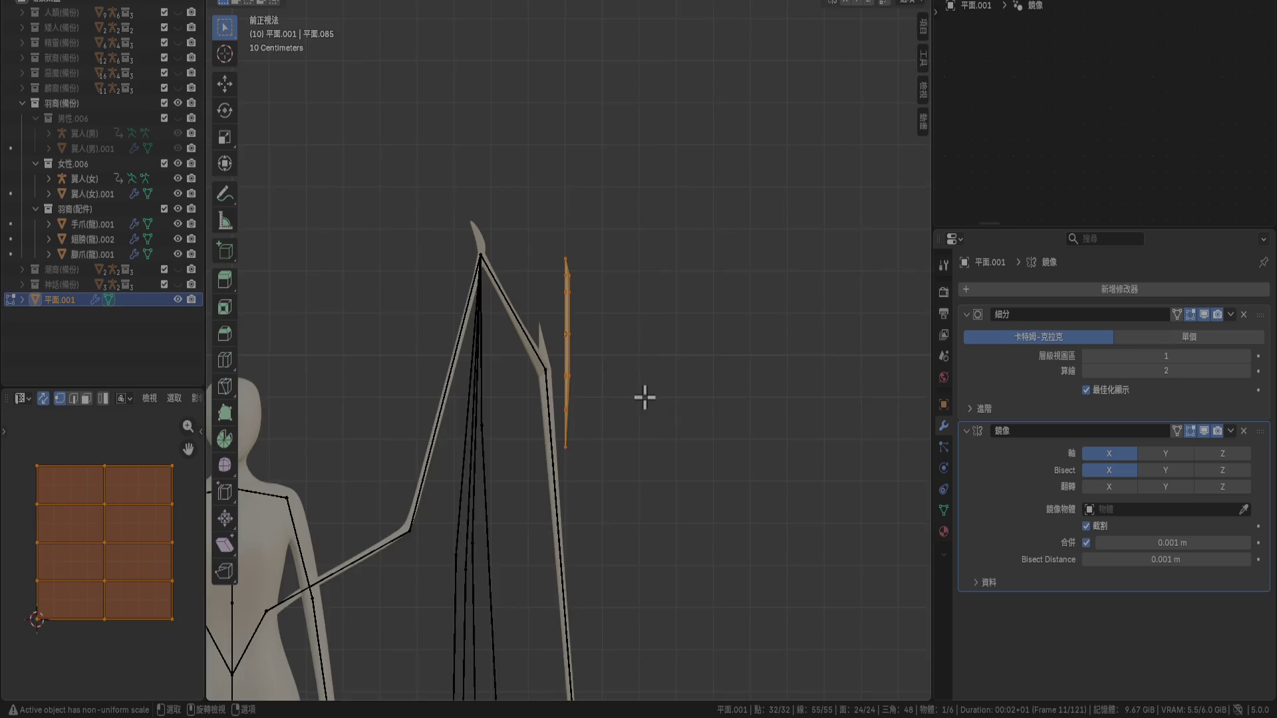
scroll(644, 395, up, 10)
click(1173, 457)
scroll(870, 448, down, 5)
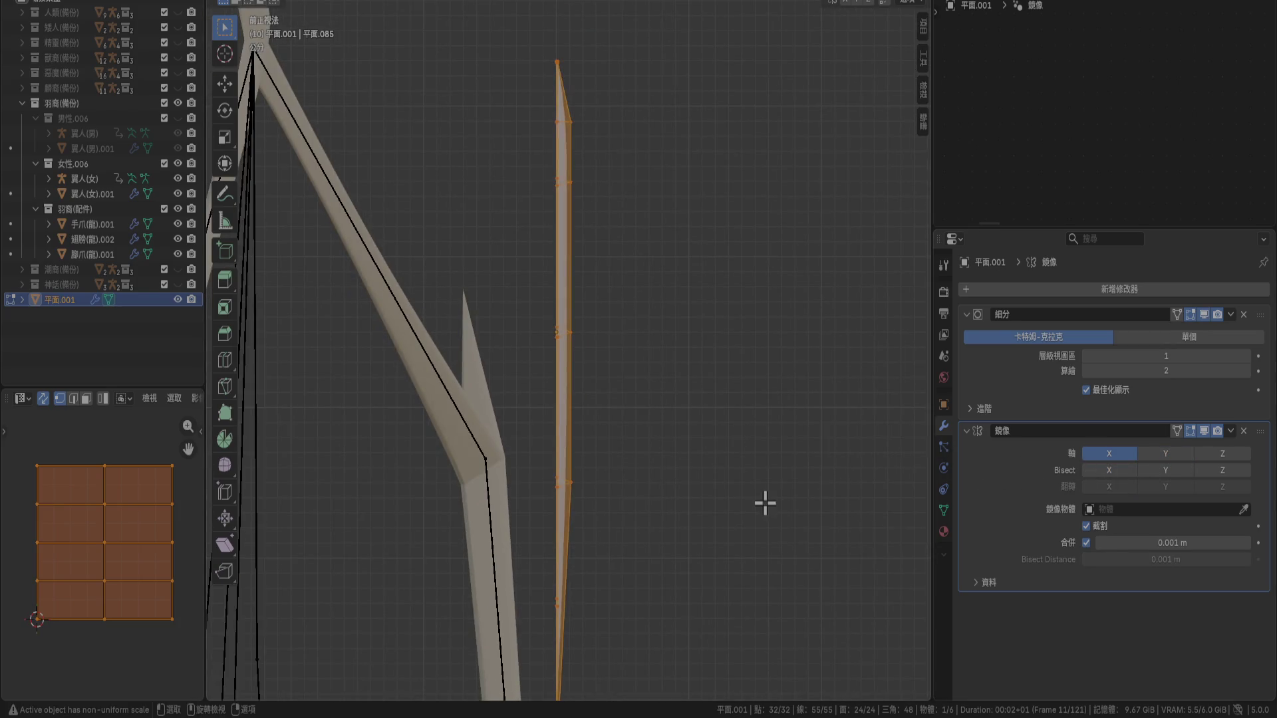
Check the mesh from the right side view, cancelling a trial move
key(KP_3)
scroll(764, 505, down, 6)
key(g)
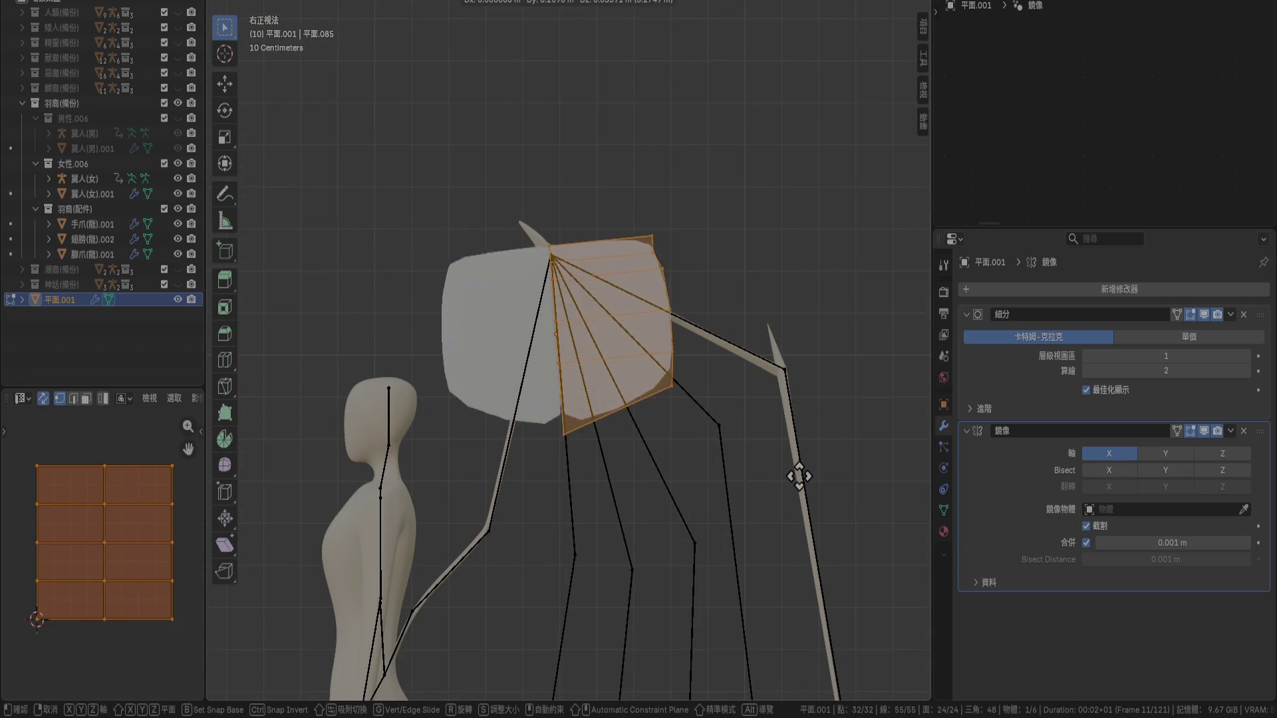
right_click(739, 494)
scroll(666, 439, up, 6)
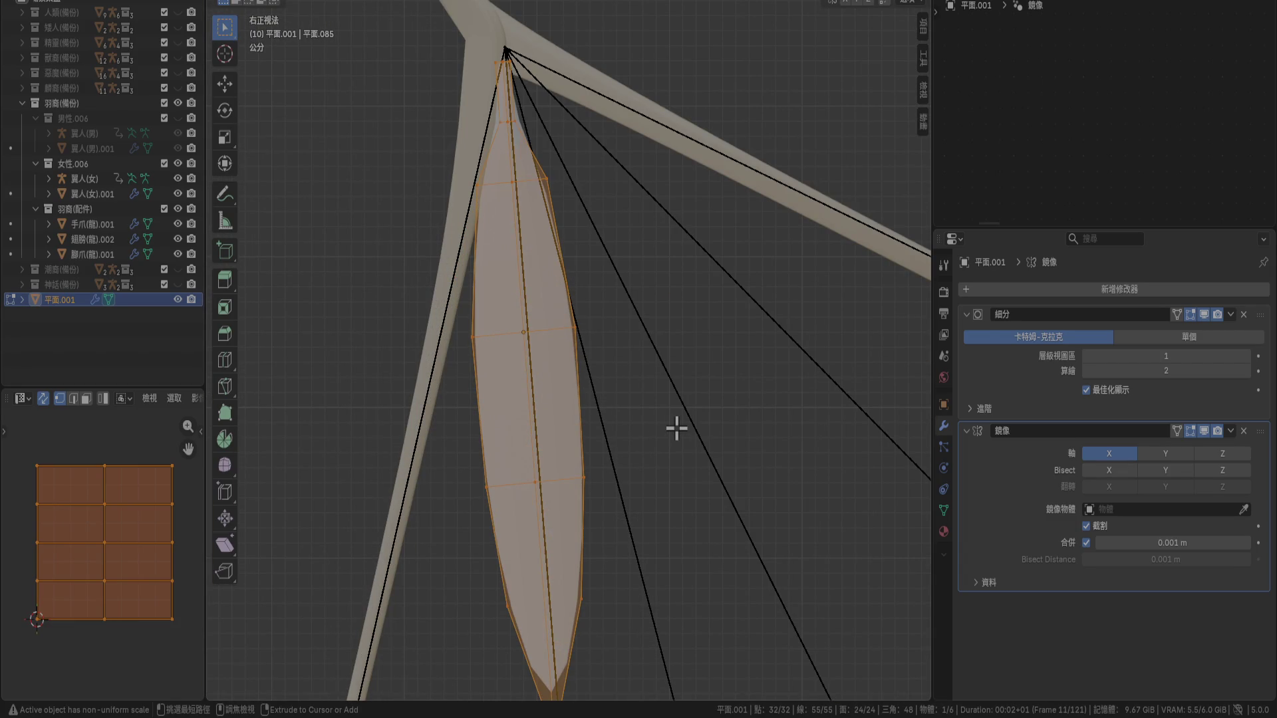
mouse_move(677, 429)
middle_down()
mouse_move(652, 421)
mouse_move(650, 432)
middle_up()
Apply the feather object's rotation in Object Mode, then return to Edit Mode
key(Tab)
key(ctrl+a)
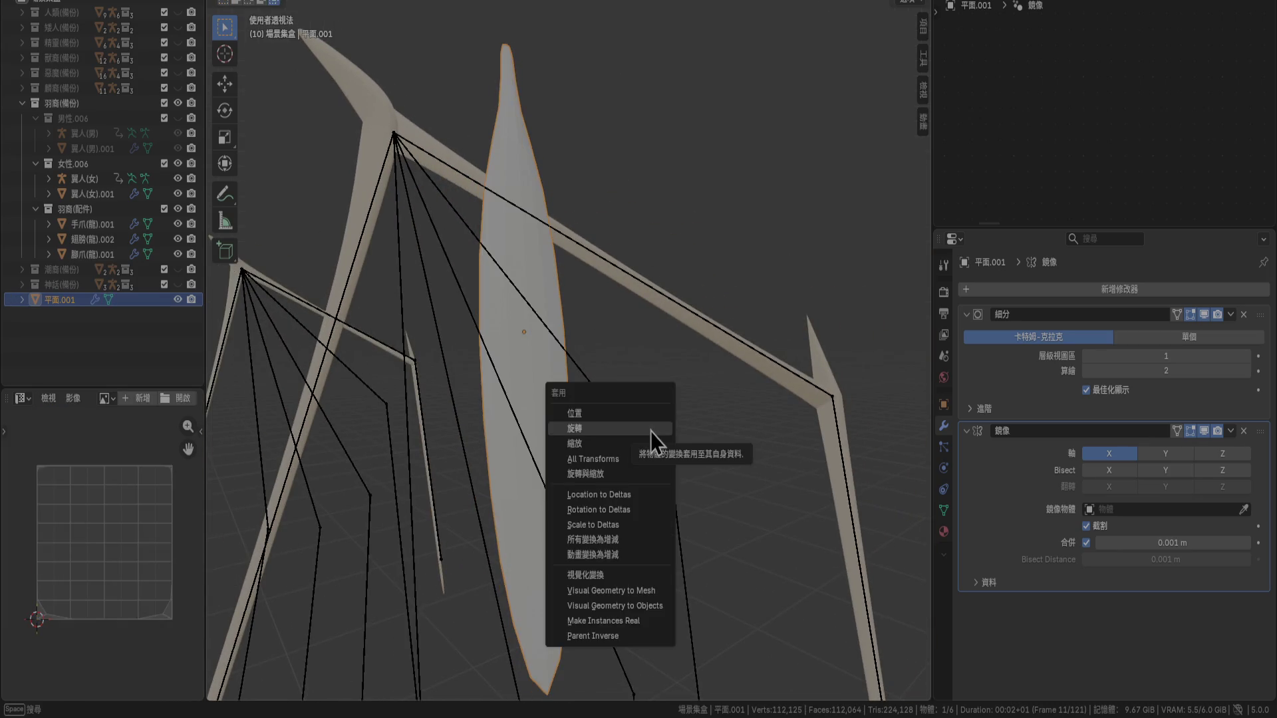
click(651, 429)
mouse_move(650, 432)
middle_down()
mouse_move(627, 470)
mouse_move(684, 485)
mouse_move(649, 457)
mouse_move(685, 436)
mouse_move(713, 393)
mouse_move(644, 413)
middle_up()
key(Tab)
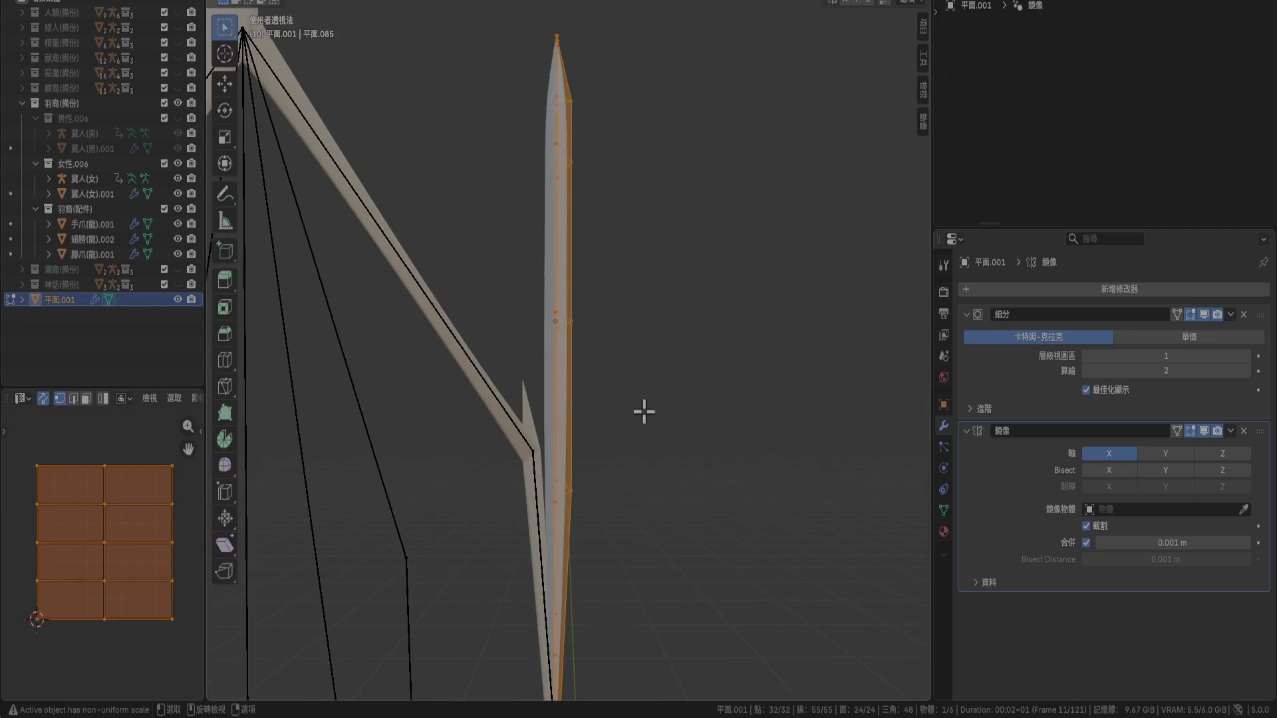
In front view, drag one edge vertex of the feather to a new position
key(KP_1)
scroll(644, 416, up, 3)
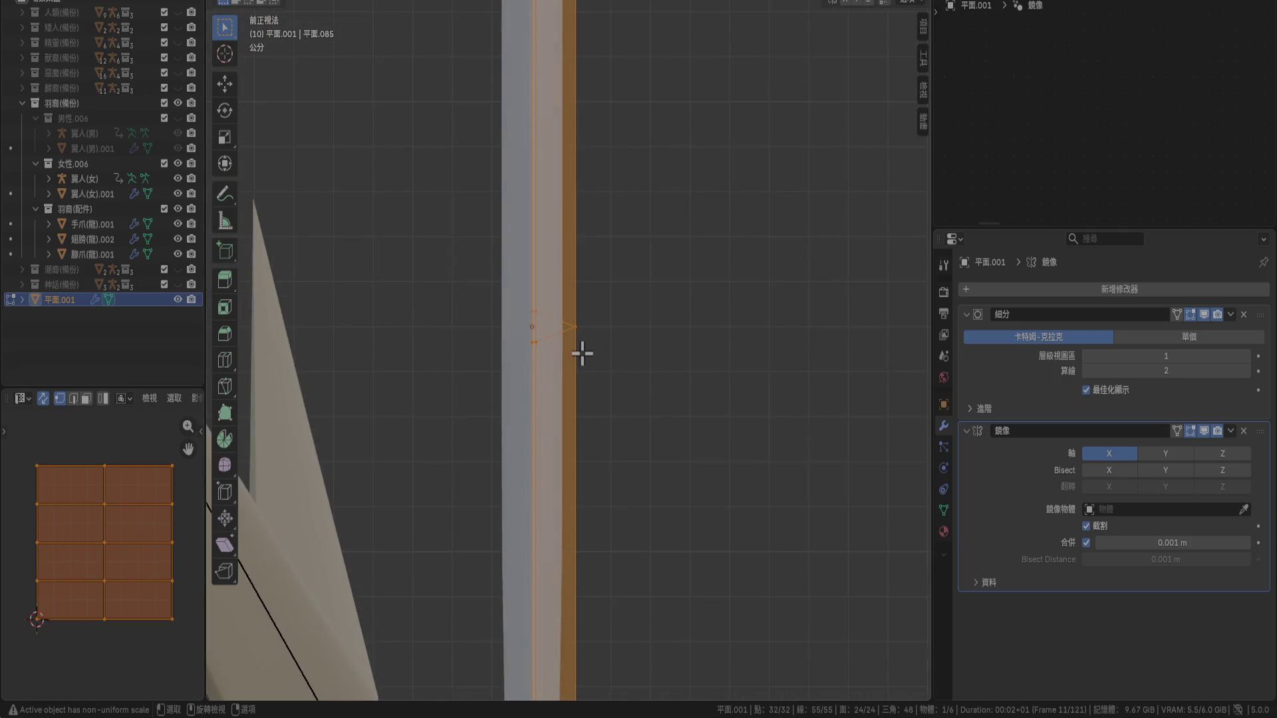
scroll(580, 344, down, 3)
mouse_move(580, 344)
shift+middle_down()
mouse_move(616, 288)
mouse_move(641, 169)
mouse_move(630, 516)
shift+middle_up()
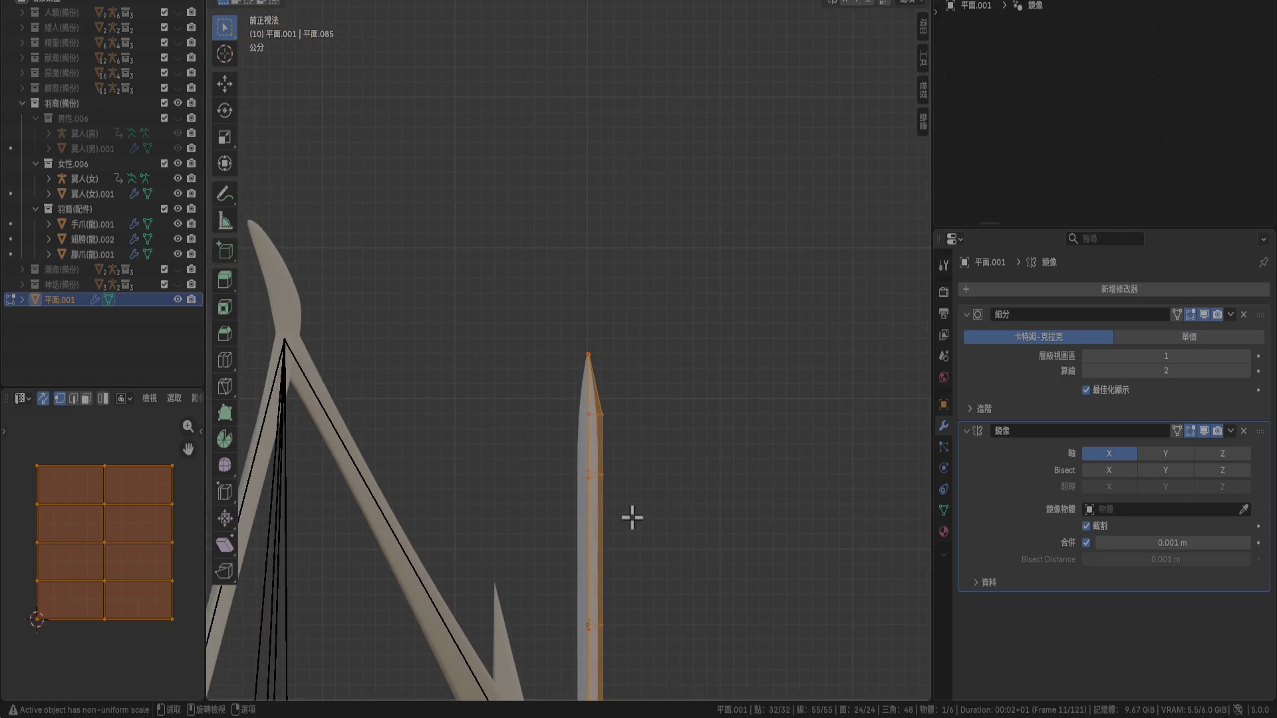
key(Tab)
scroll(640, 499, up, 2)
scroll(630, 270, up, 2)
key(Tab)
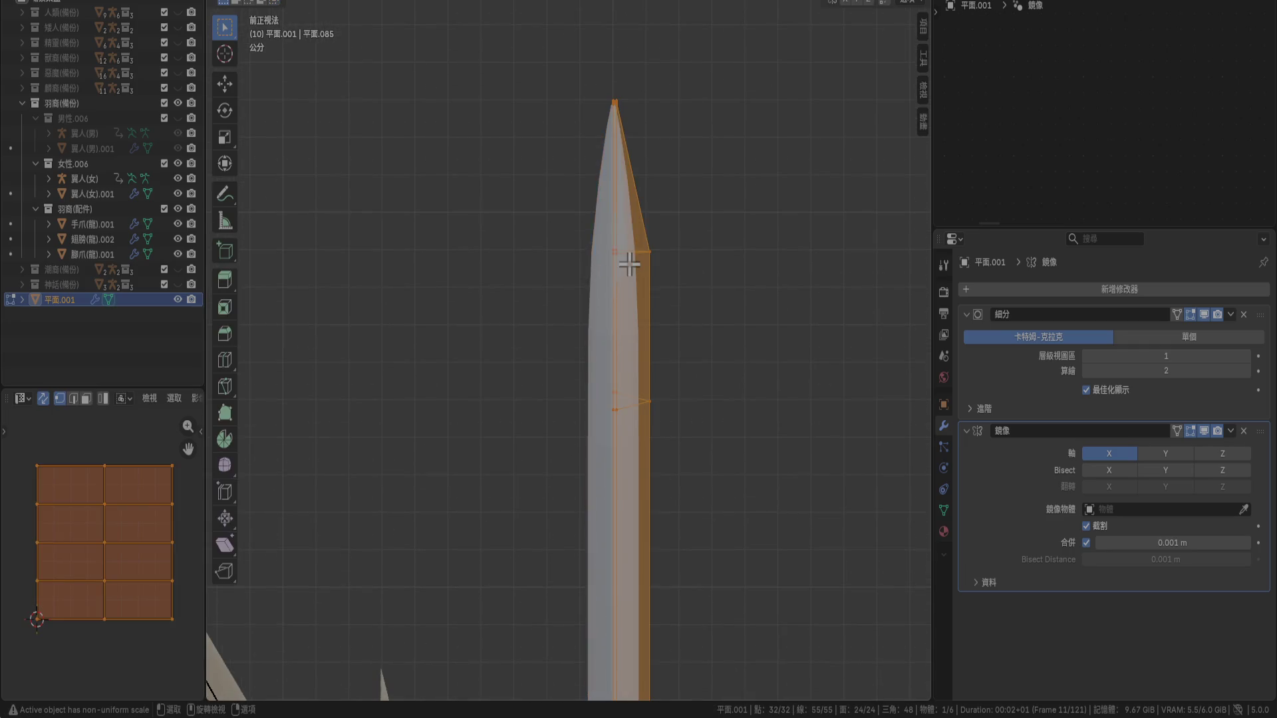
scroll(627, 268, up, 3)
shift+scroll(626, 268, down, 4)
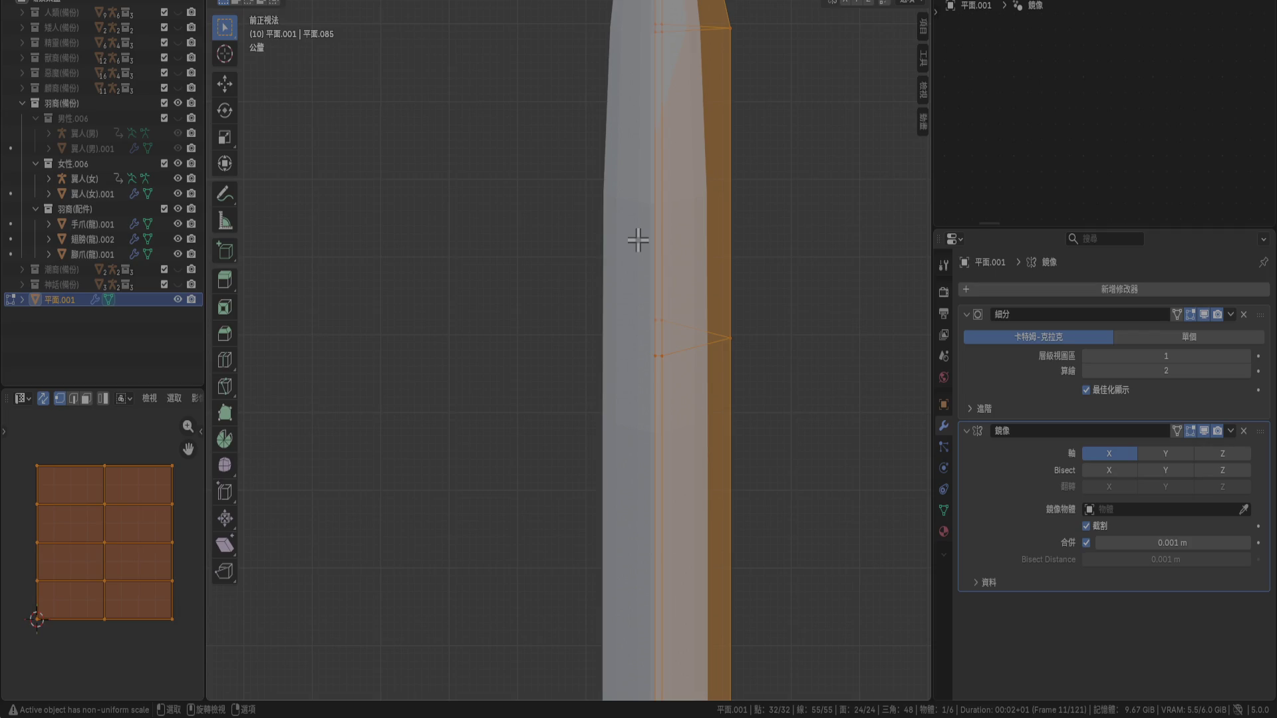
scroll(618, 459, down, 1)
scroll(598, 450, down, 2)
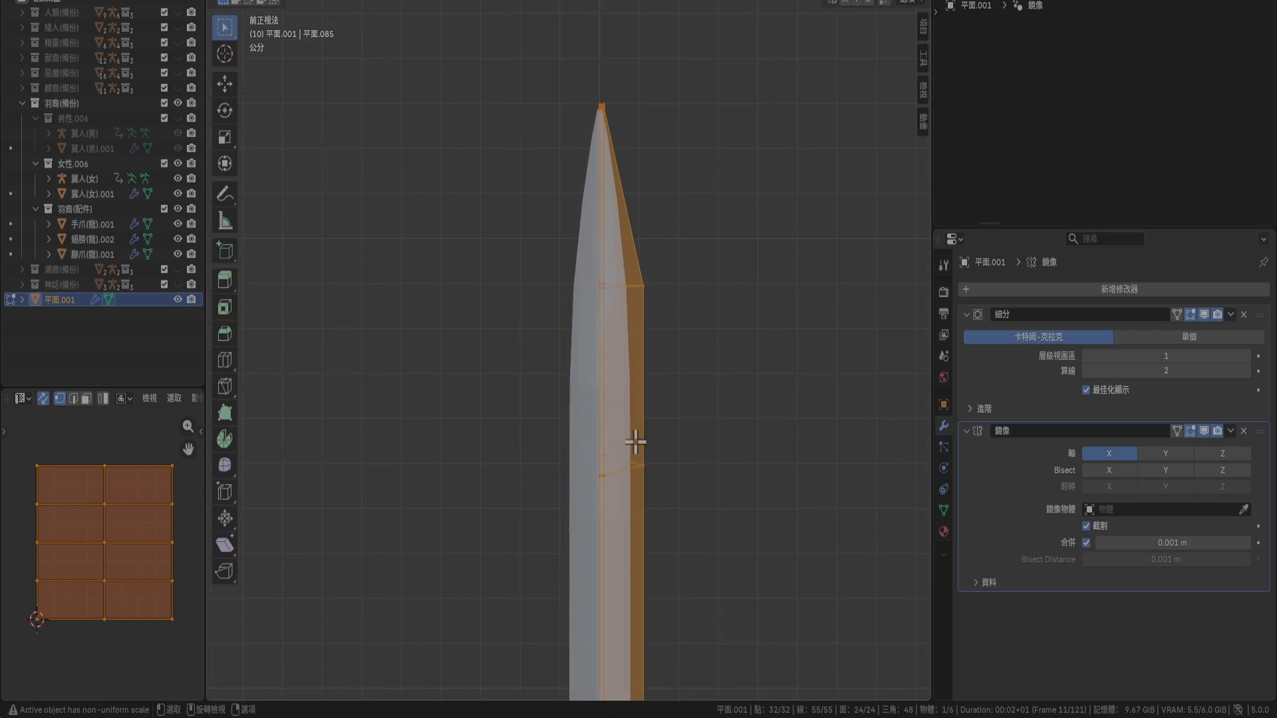
scroll(655, 392, up, 3)
click(703, 374)
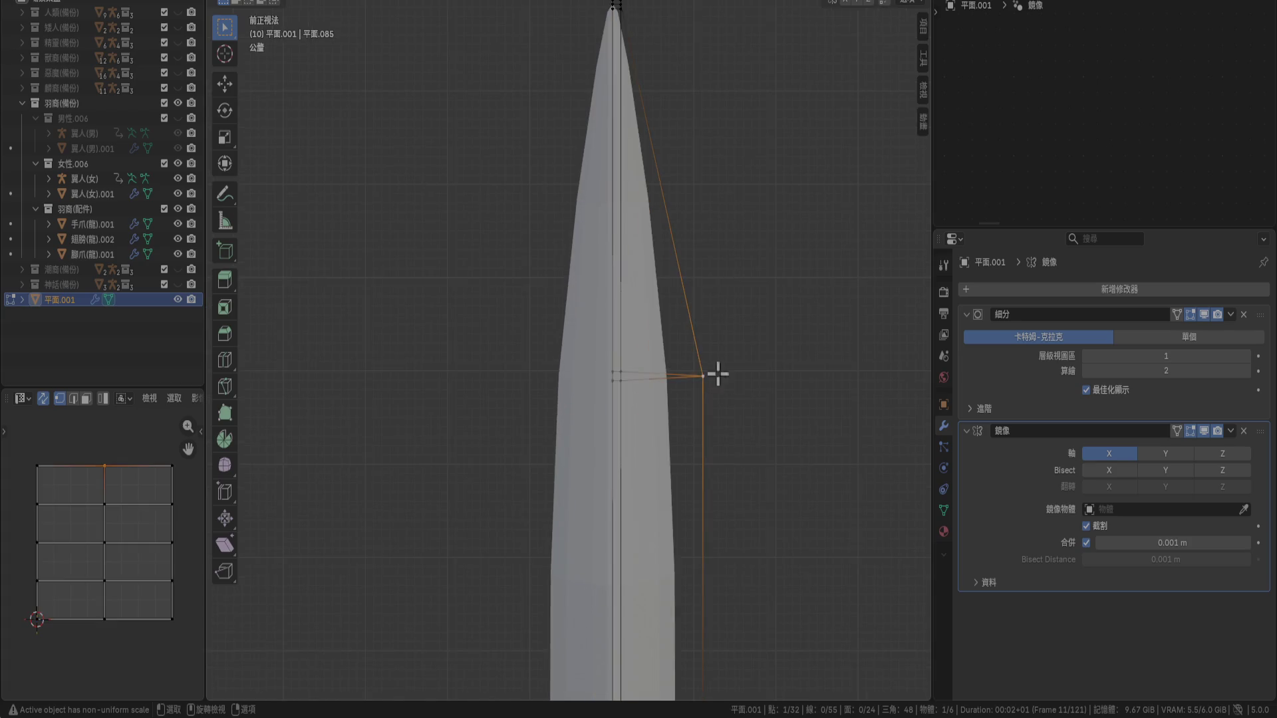
key(g)
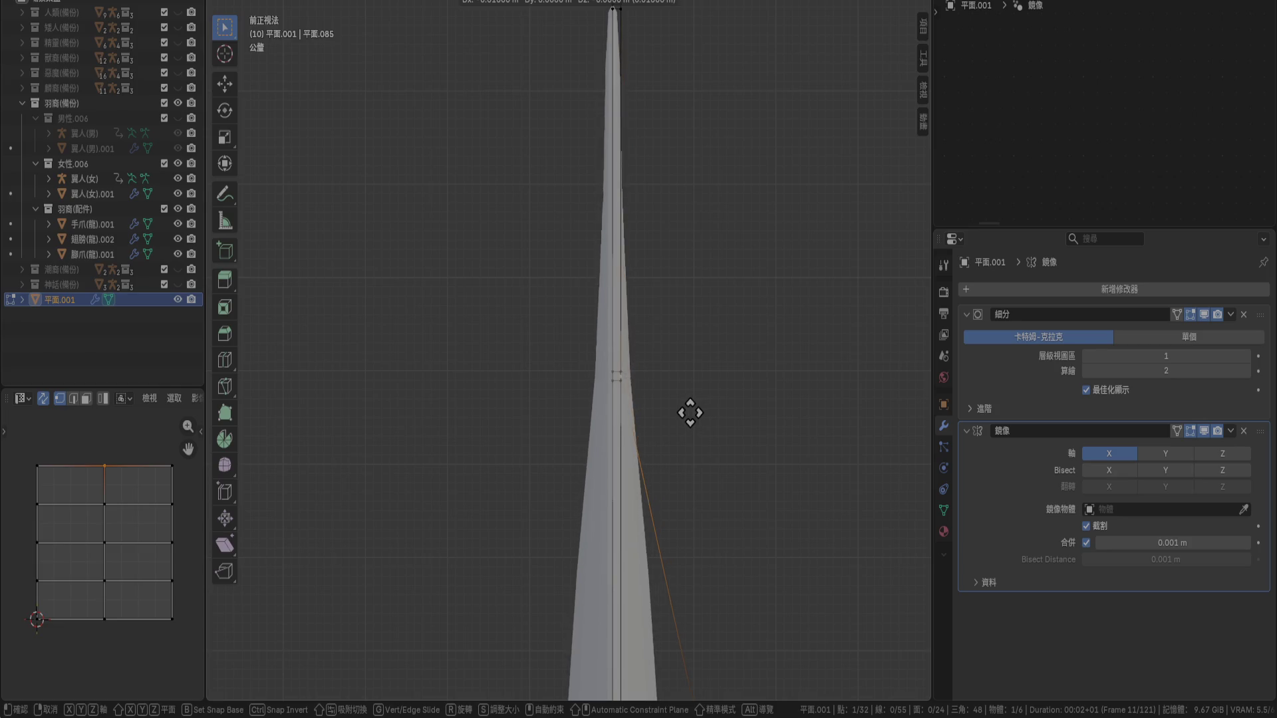
click(690, 413)
Inspect the reshaped feather tip in perspective, then save 角色.blend
scroll(690, 412, down, 2)
mouse_move(696, 433)
middle_down()
mouse_move(664, 562)
mouse_move(681, 390)
middle_up()
drag(523, 174, 632, 262)
middle_drag(633, 262, 567, 297)
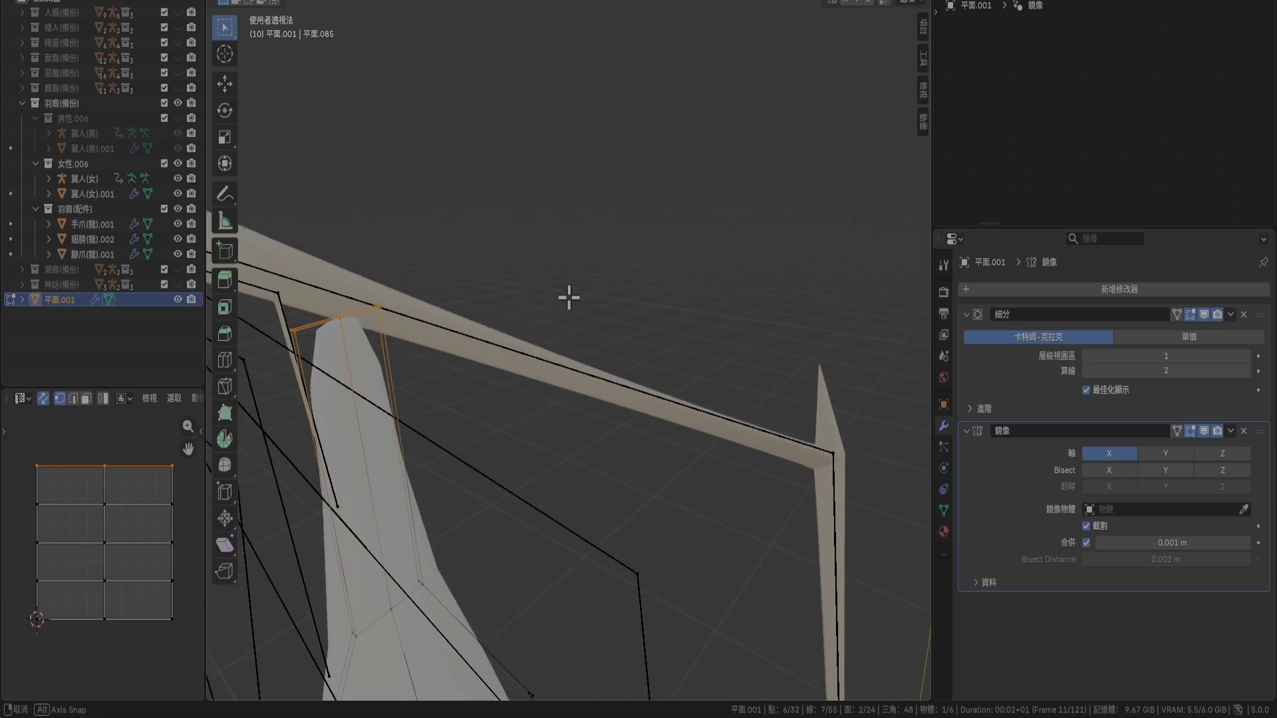
mouse_move(449, 392)
middle_down()
mouse_move(625, 288)
mouse_move(681, 374)
mouse_move(639, 362)
mouse_move(640, 429)
mouse_move(721, 202)
mouse_move(764, 288)
mouse_move(749, 419)
mouse_move(764, 465)
mouse_move(750, 237)
mouse_move(793, 378)
mouse_move(758, 362)
mouse_move(761, 374)
mouse_move(795, 393)
mouse_move(832, 377)
mouse_move(758, 399)
mouse_move(764, 417)
mouse_move(615, 466)
mouse_move(769, 471)
mouse_move(710, 470)
mouse_move(729, 476)
mouse_move(673, 505)
mouse_move(858, 490)
middle_up()
click(758, 322)
key(ctrl+s)
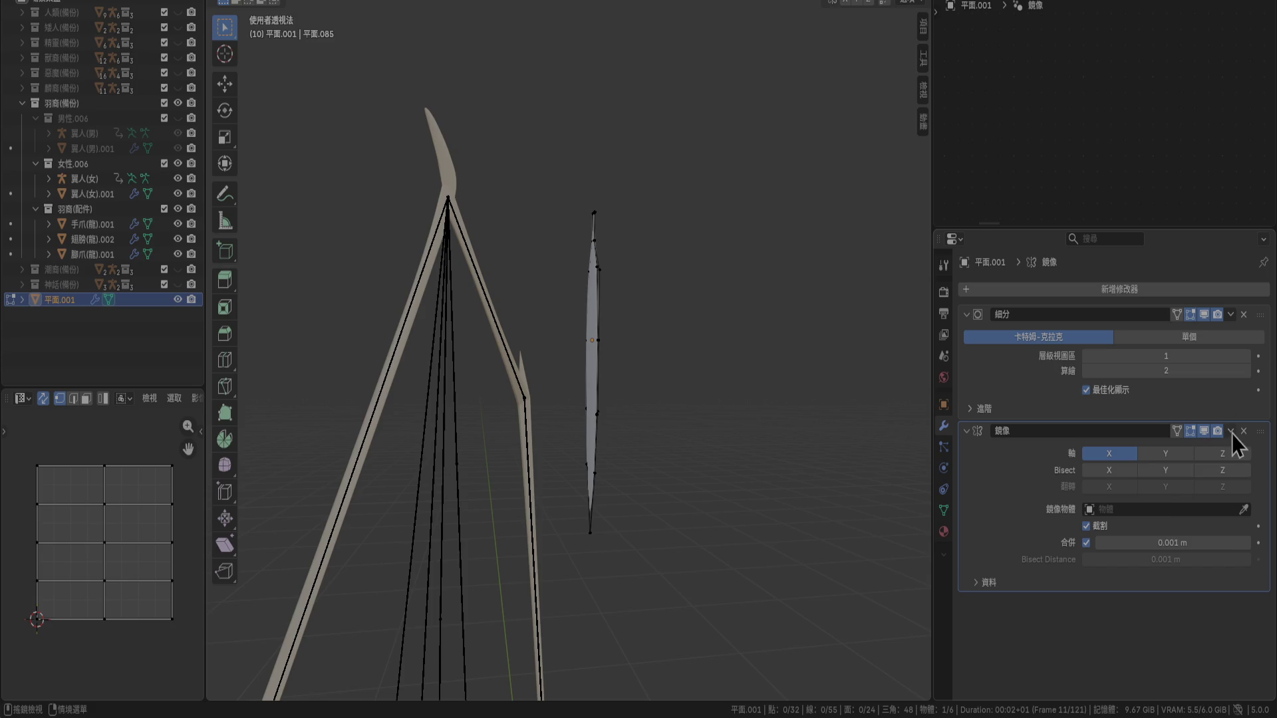
Apply the Mirror modifier to the feather in object mode, then return to edit mode
click(1231, 431)
click(1230, 431)
key(Tab)
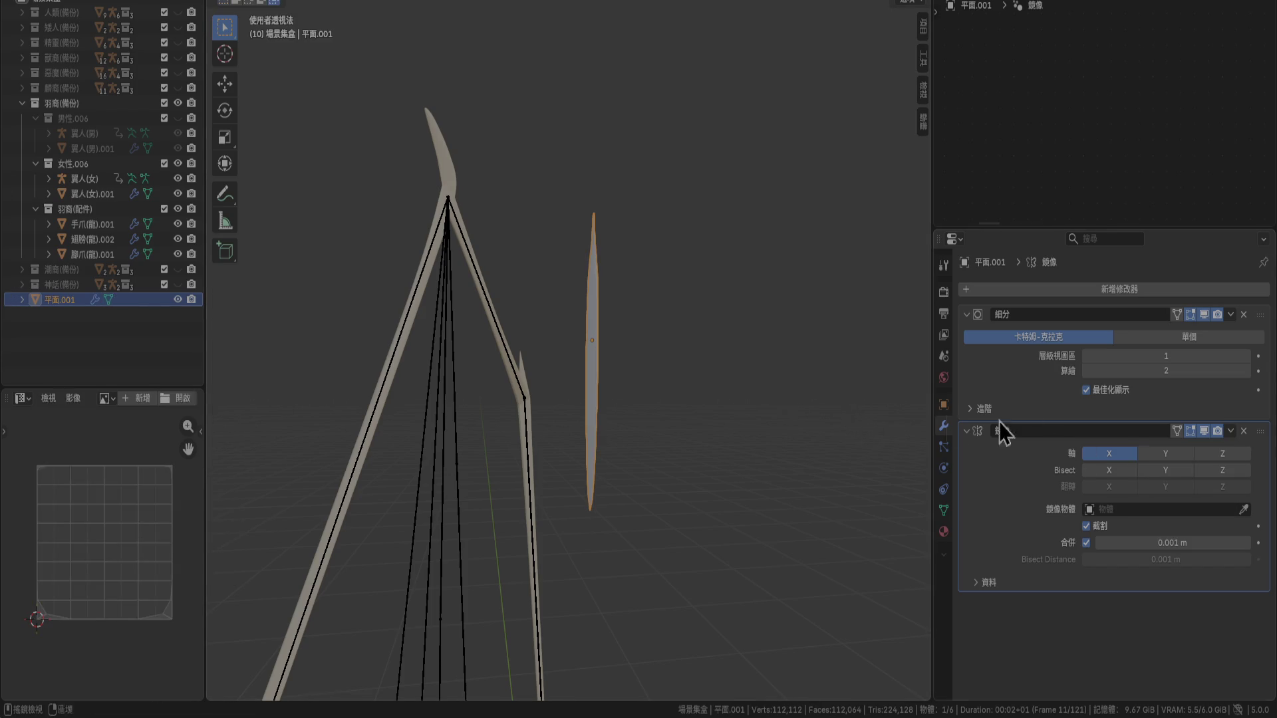
click(1231, 431)
click(1115, 450)
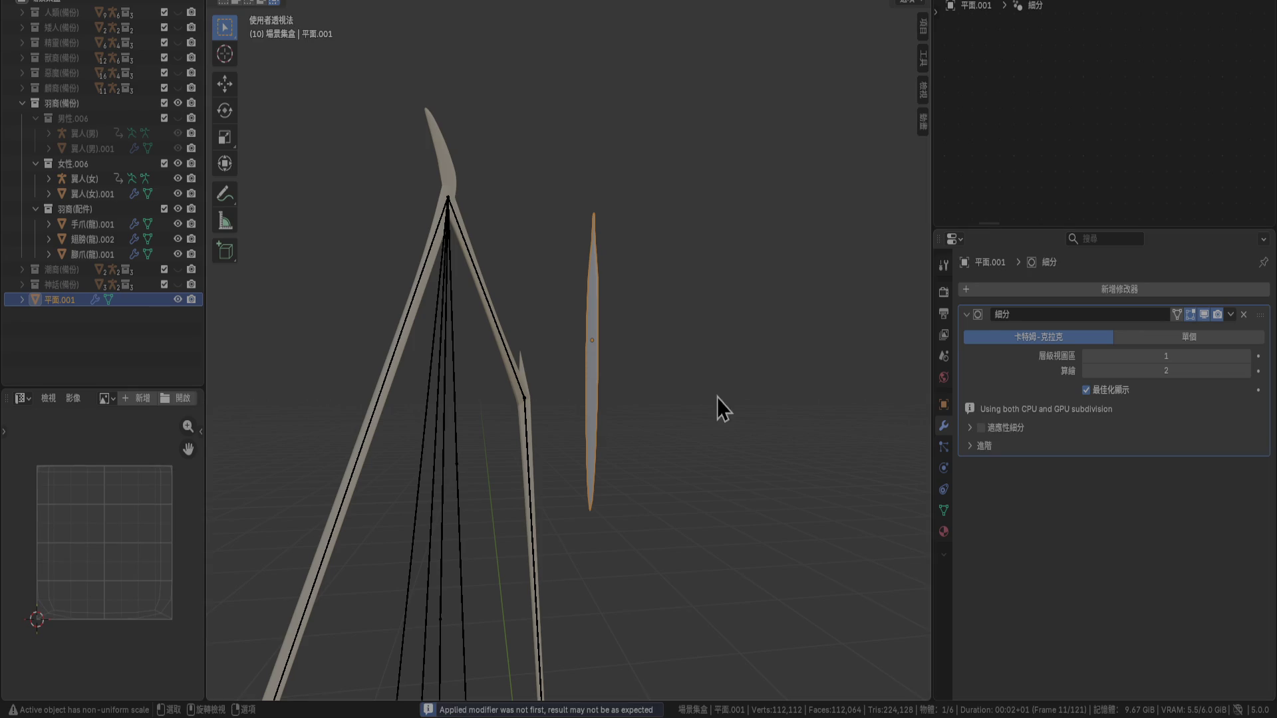
key(Tab)
Select a path of edge vertices and move them 0.01 m along X in front view
scroll(606, 343, up, 4)
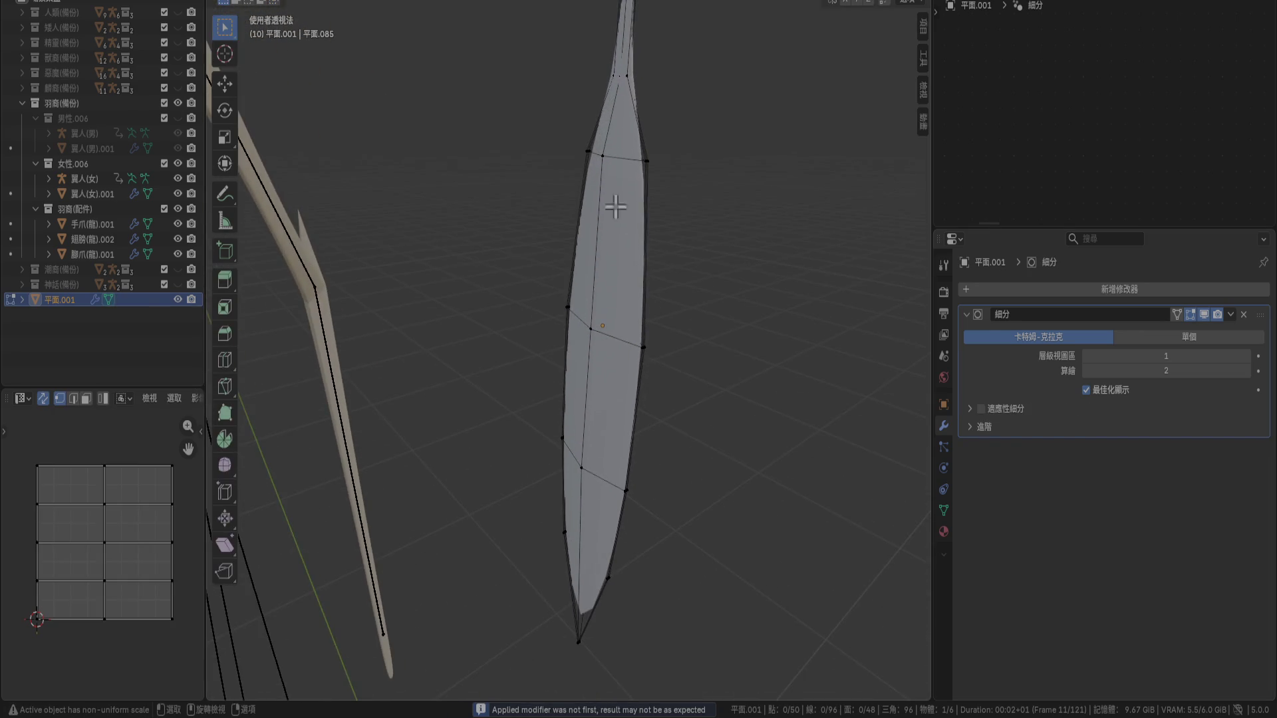
middle_drag(615, 453, 599, 392)
ctrl+click(585, 367)
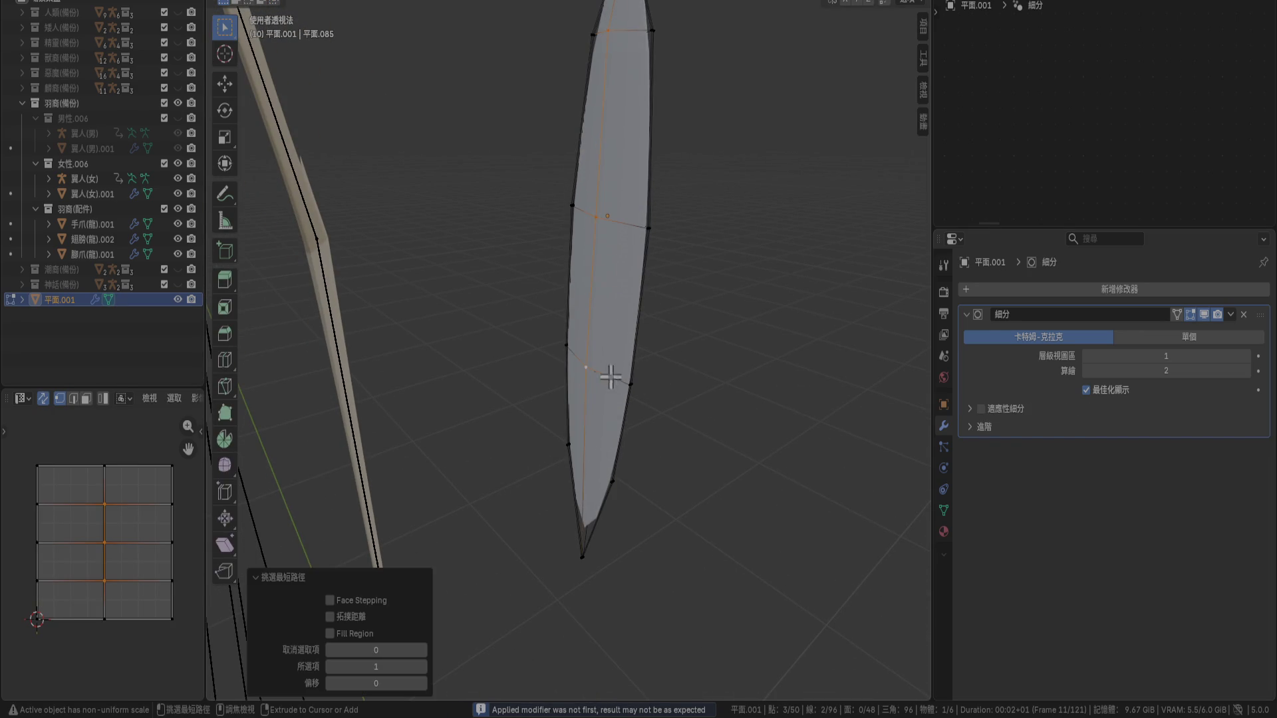
key(KP_1)
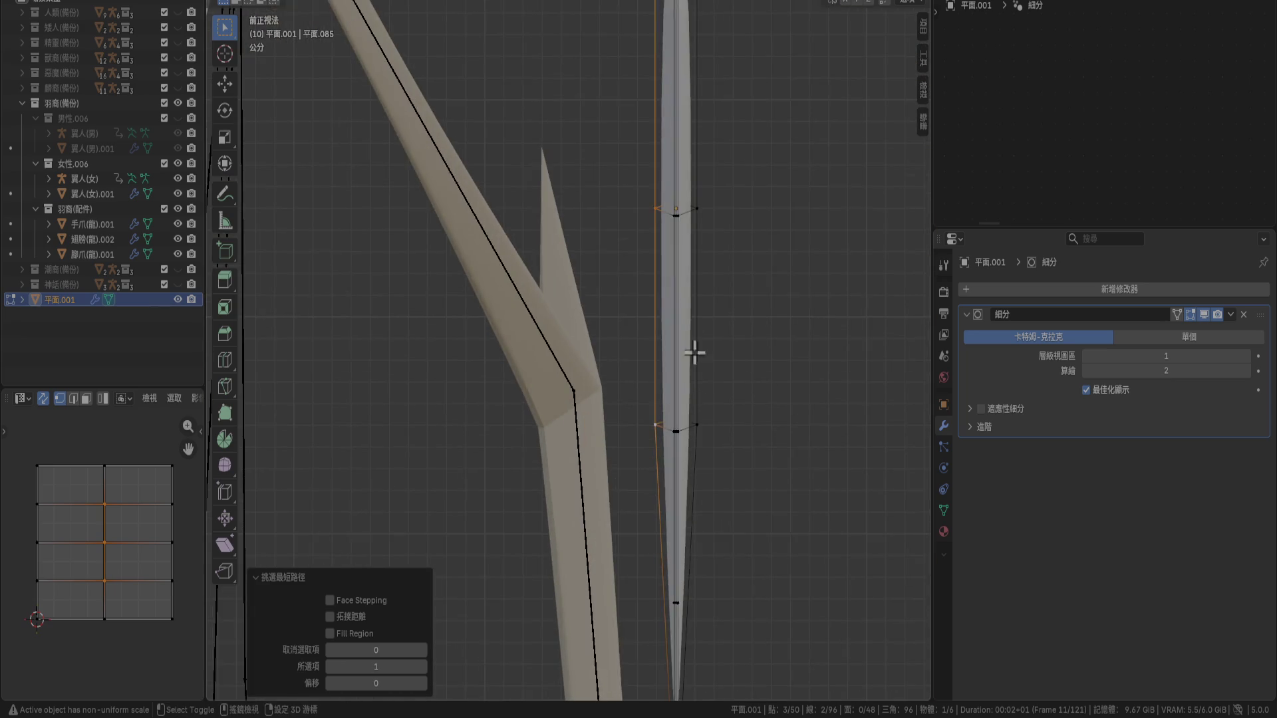
shift+middle_drag(693, 351, 645, 357)
scroll(692, 333, up, 2)
shift+middle_drag(747, 305, 690, 373)
key(g)
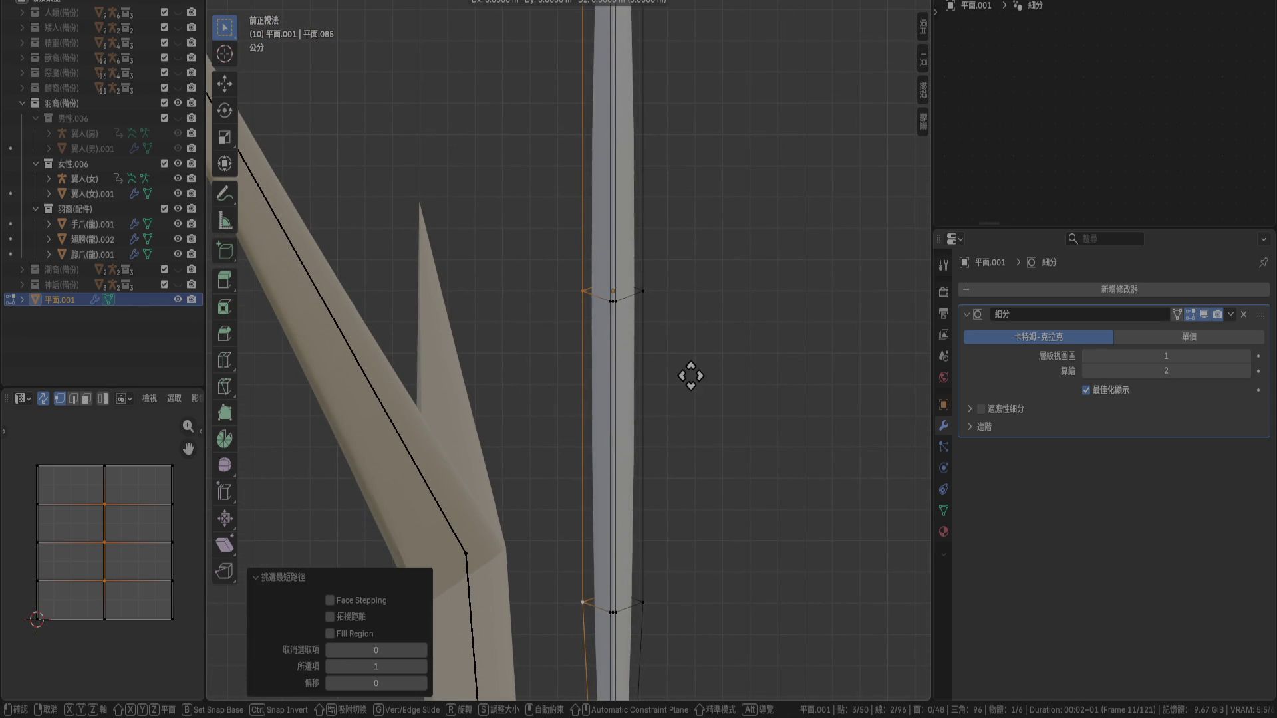
click(708, 376)
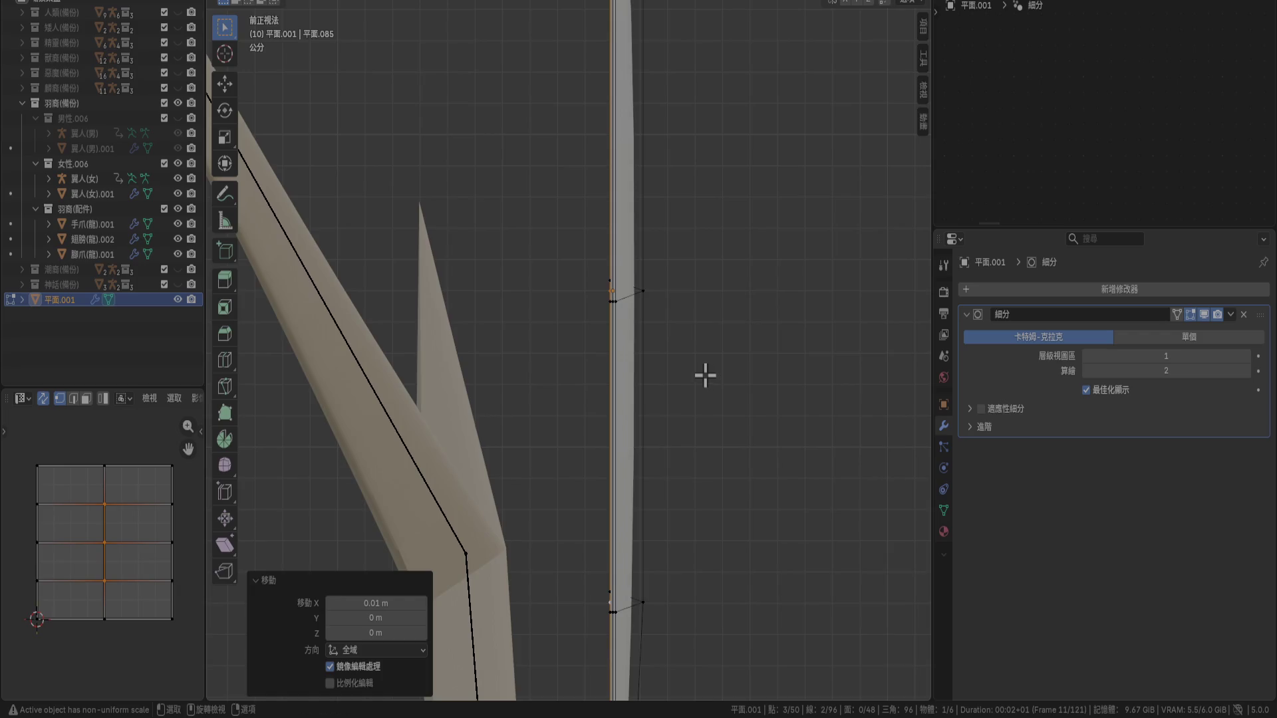
scroll(705, 373, up, 4)
key(g)
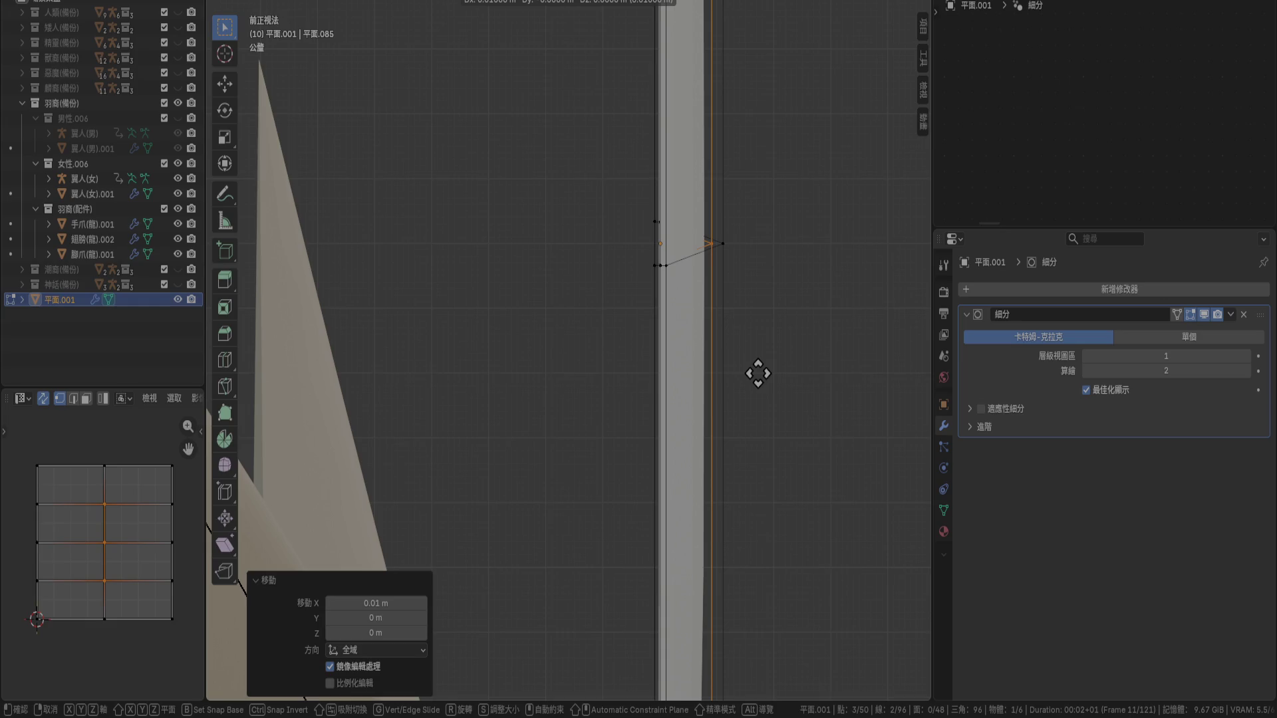
click(758, 373)
Check the feather in perspective, save 角色.blend, and return to object mode
mouse_move(699, 357)
middle_down()
mouse_move(778, 379)
mouse_move(790, 528)
mouse_move(725, 545)
mouse_move(621, 490)
mouse_move(574, 505)
middle_up()
mouse_move(546, 500)
middle_down()
mouse_move(490, 490)
mouse_move(498, 454)
mouse_move(401, 362)
mouse_move(652, 382)
mouse_move(732, 437)
mouse_move(708, 457)
mouse_move(748, 429)
mouse_move(713, 410)
mouse_move(652, 407)
mouse_move(597, 427)
middle_up()
key(ctrl+s)
key(Tab)
click(748, 431)
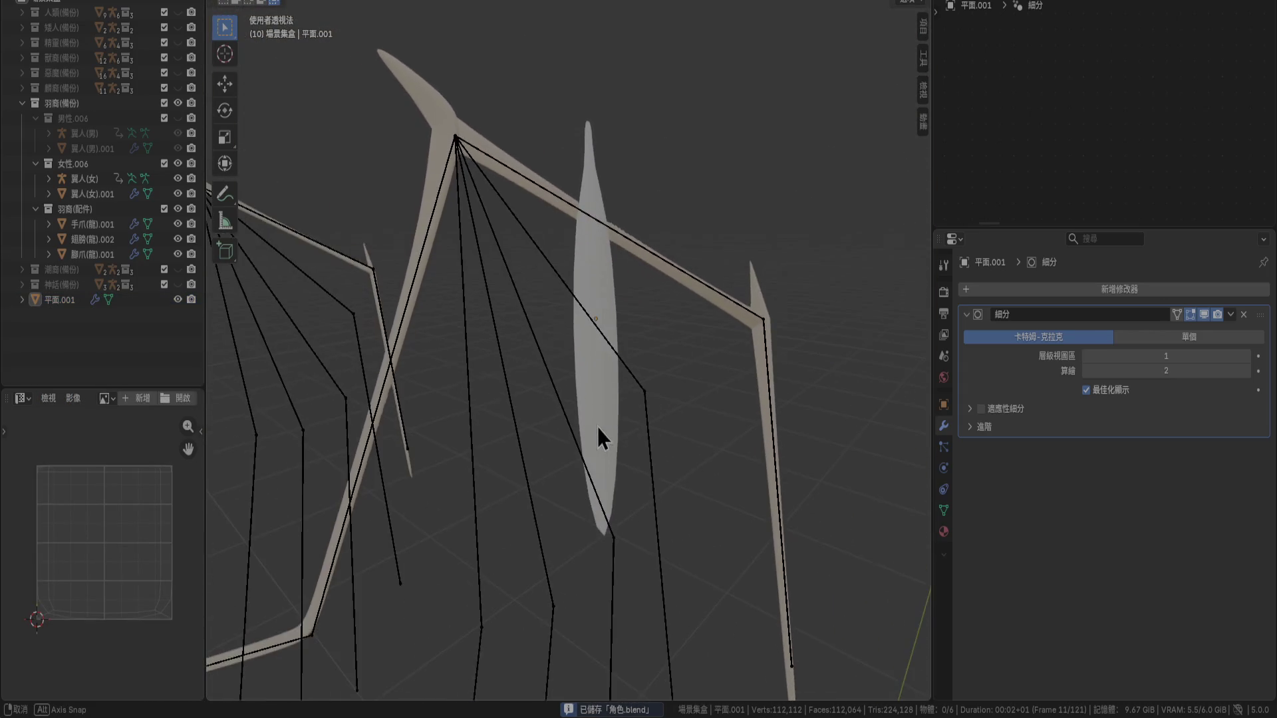
Assign the existing material 材質.015 to the feather plane
click(621, 313)
click(944, 531)
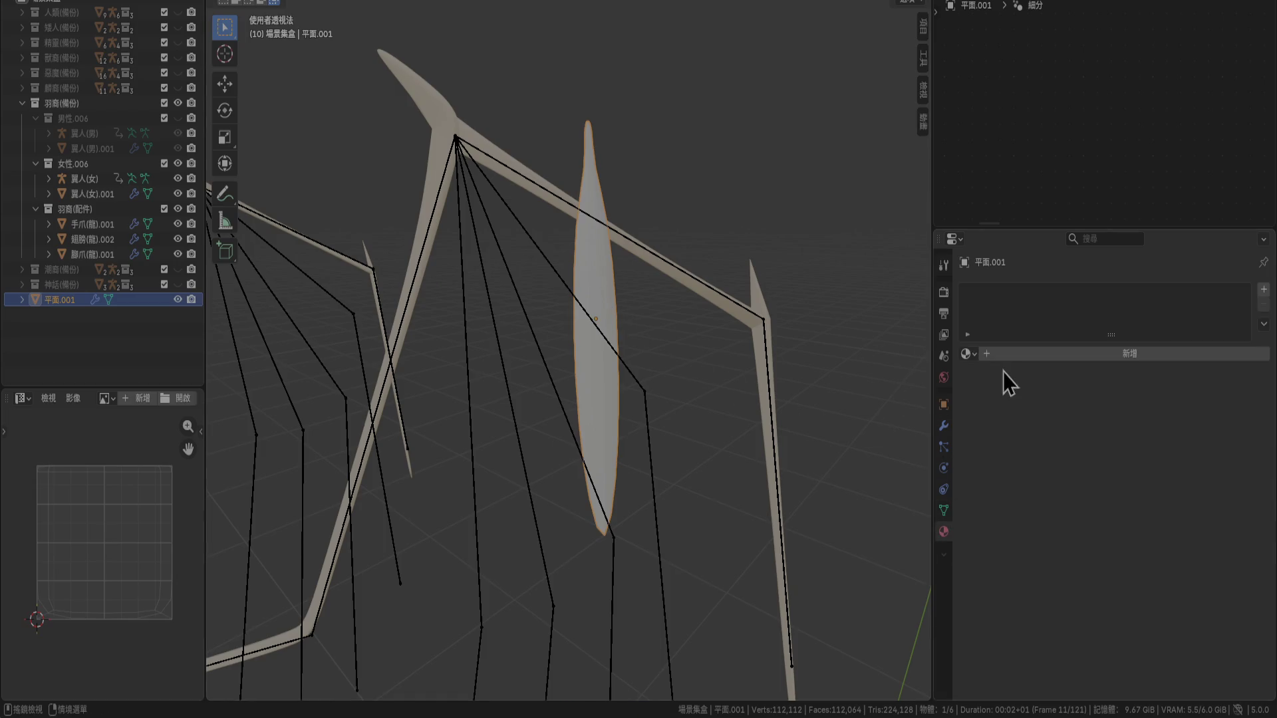
click(968, 354)
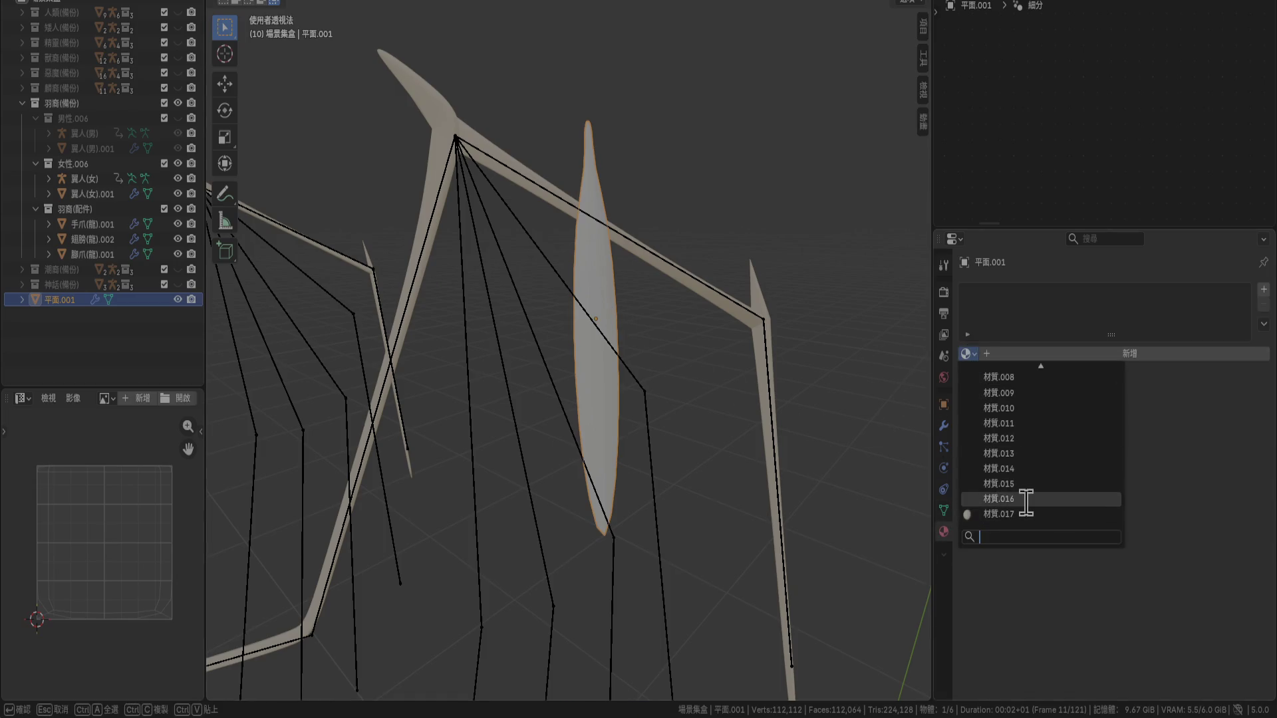
click(1032, 485)
Review the feather's new look, save 角色.blend, and re-enter edit mode on it
middle_drag(767, 413, 744, 450)
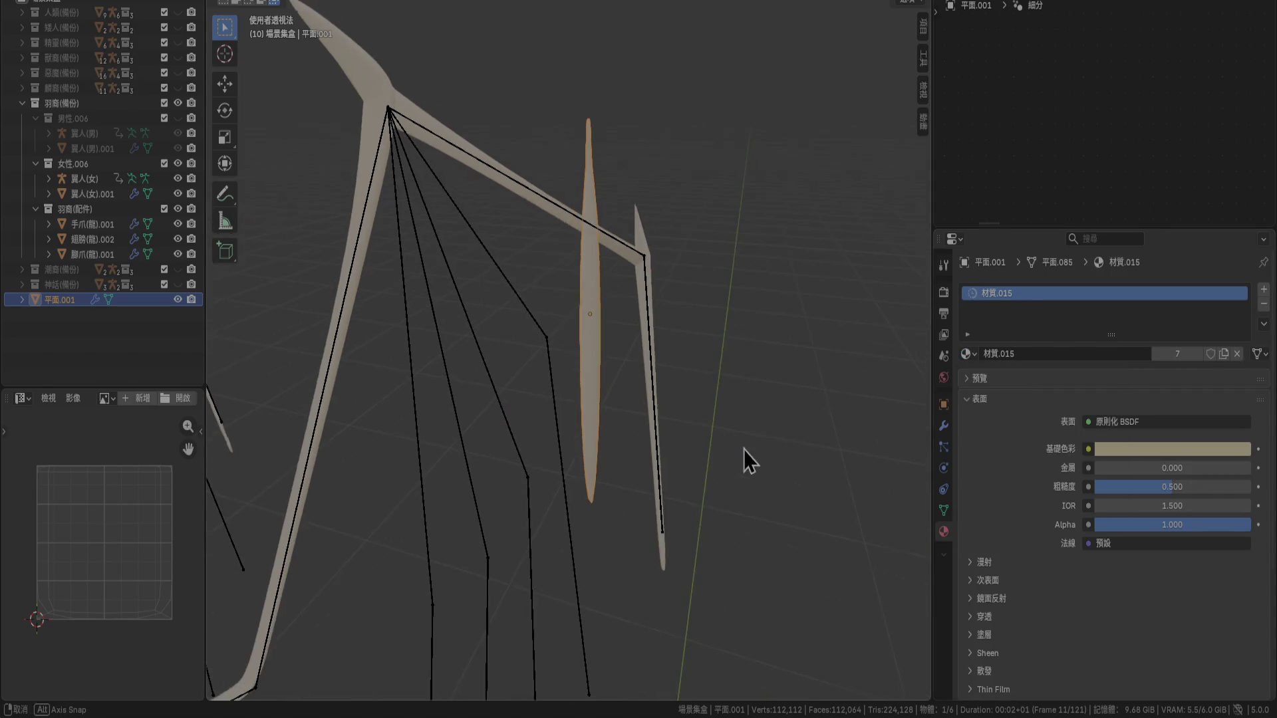
click(804, 410)
mouse_move(804, 410)
middle_down()
mouse_move(681, 381)
mouse_move(685, 417)
mouse_move(645, 414)
mouse_move(693, 425)
mouse_move(553, 505)
middle_up()
key(ctrl+s)
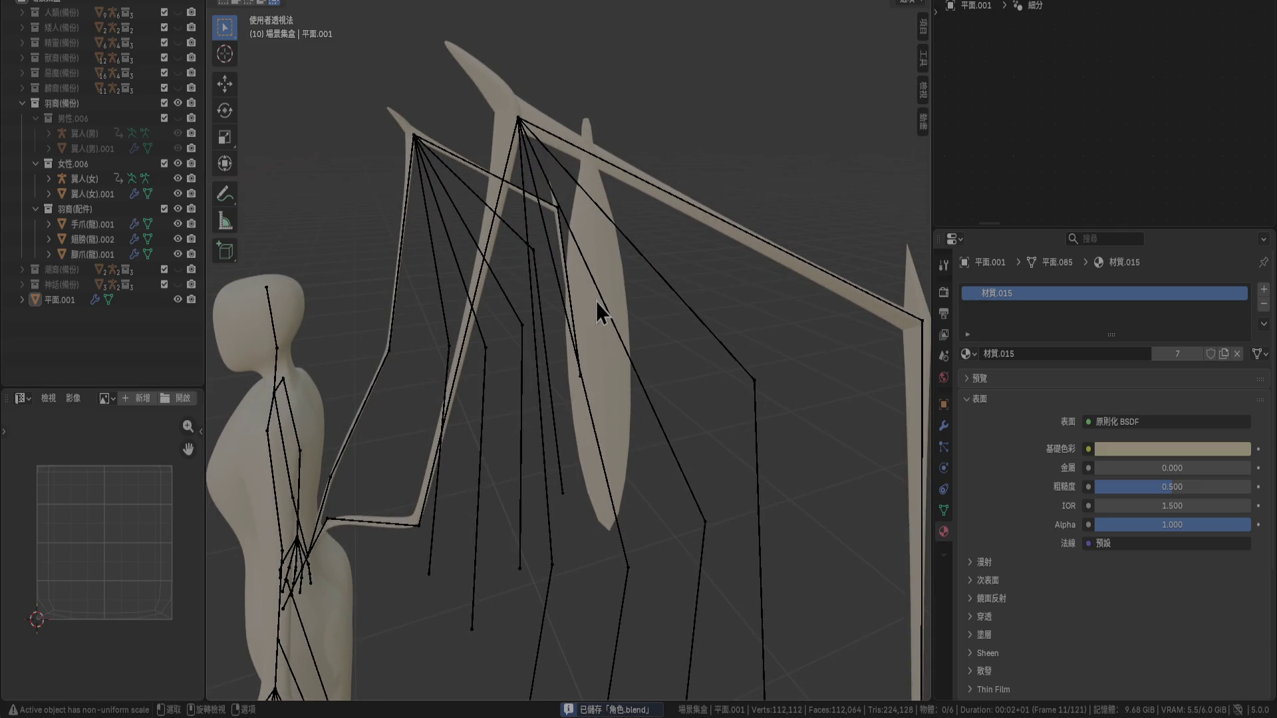
click(596, 301)
key(Tab)
Select the whole feather mesh and duplicate it in place
mouse_move(612, 390)
middle_down()
mouse_move(581, 365)
mouse_move(656, 348)
mouse_move(718, 362)
middle_up()
scroll(585, 335, up, 4)
key(a)
key(alt+a)
mouse_move(778, 325)
middle_down()
mouse_move(736, 316)
mouse_move(727, 277)
mouse_move(788, 316)
middle_up()
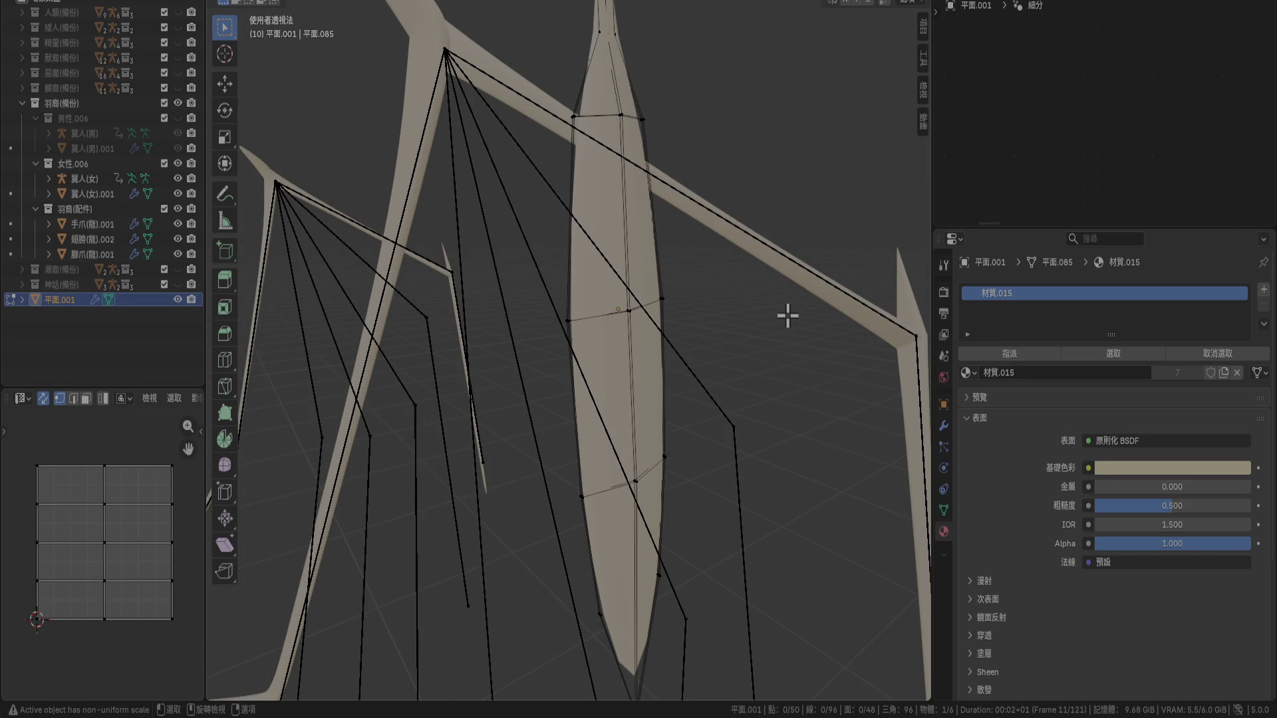
key(a)
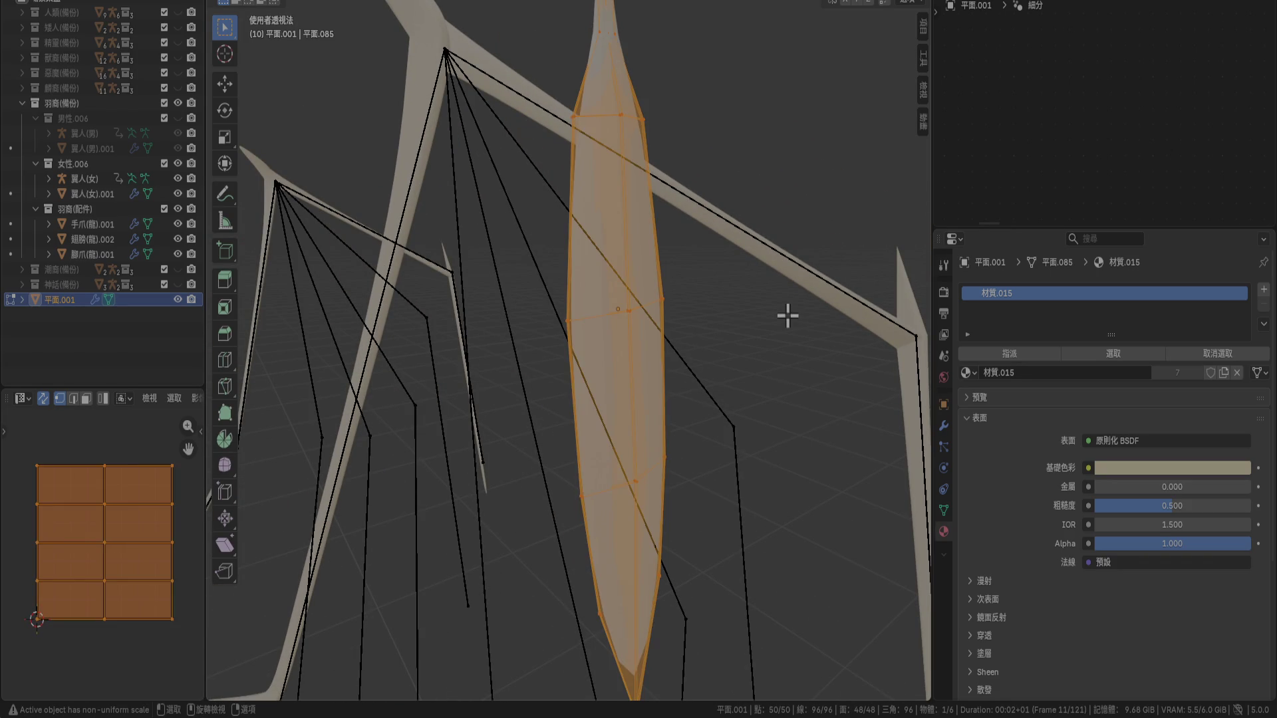
key(shift+d)
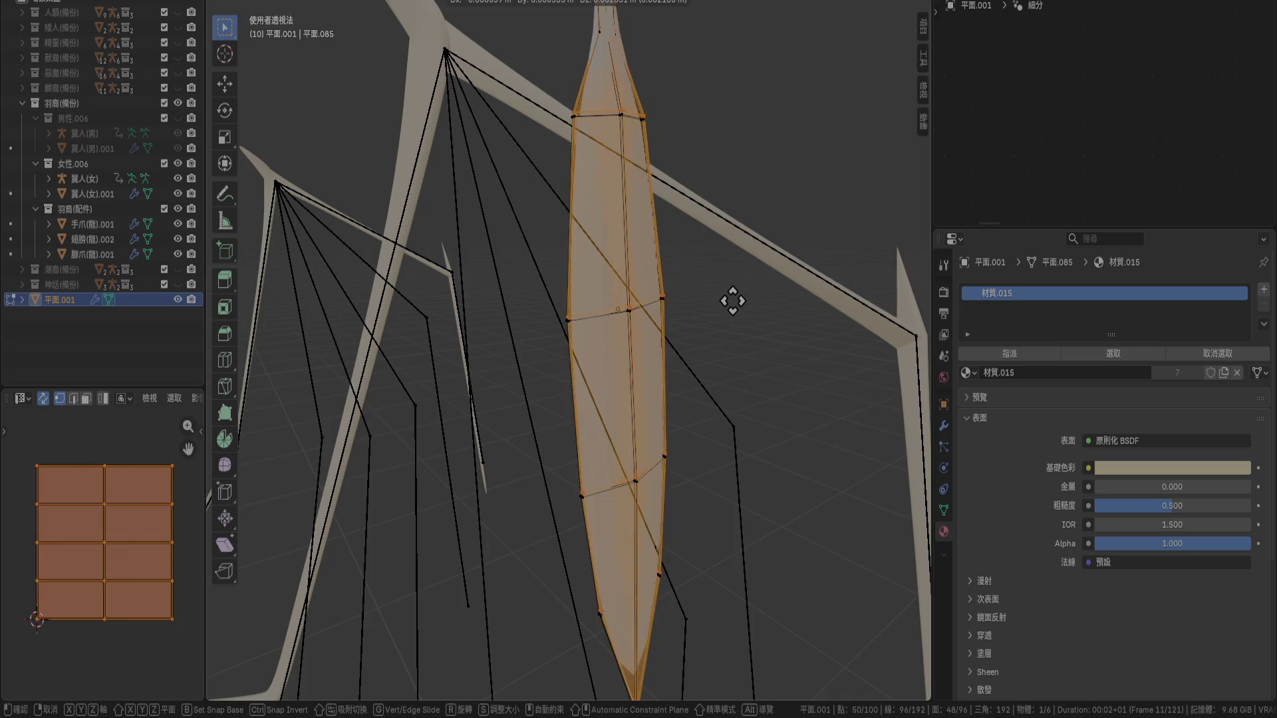
right_click(736, 318)
In side view, scale the copy to 0.2 along Y and rotate it 5°
key(KP_3)
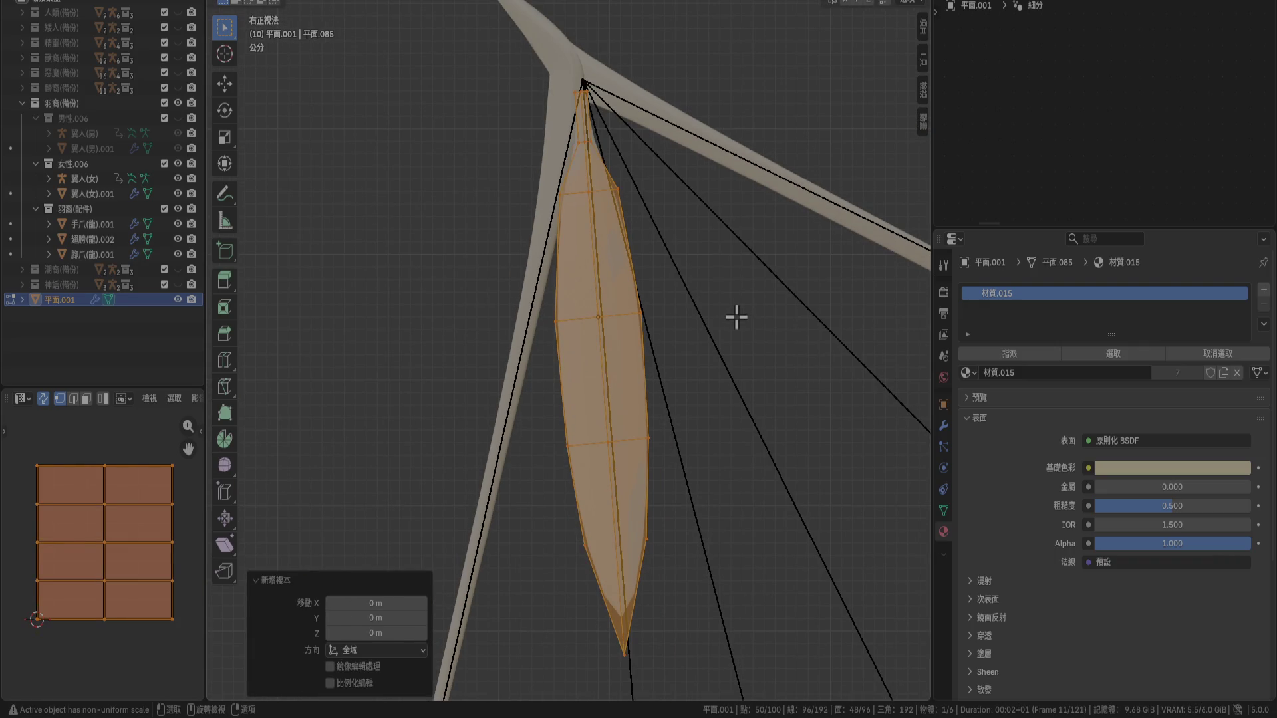
key(s)
key(y)
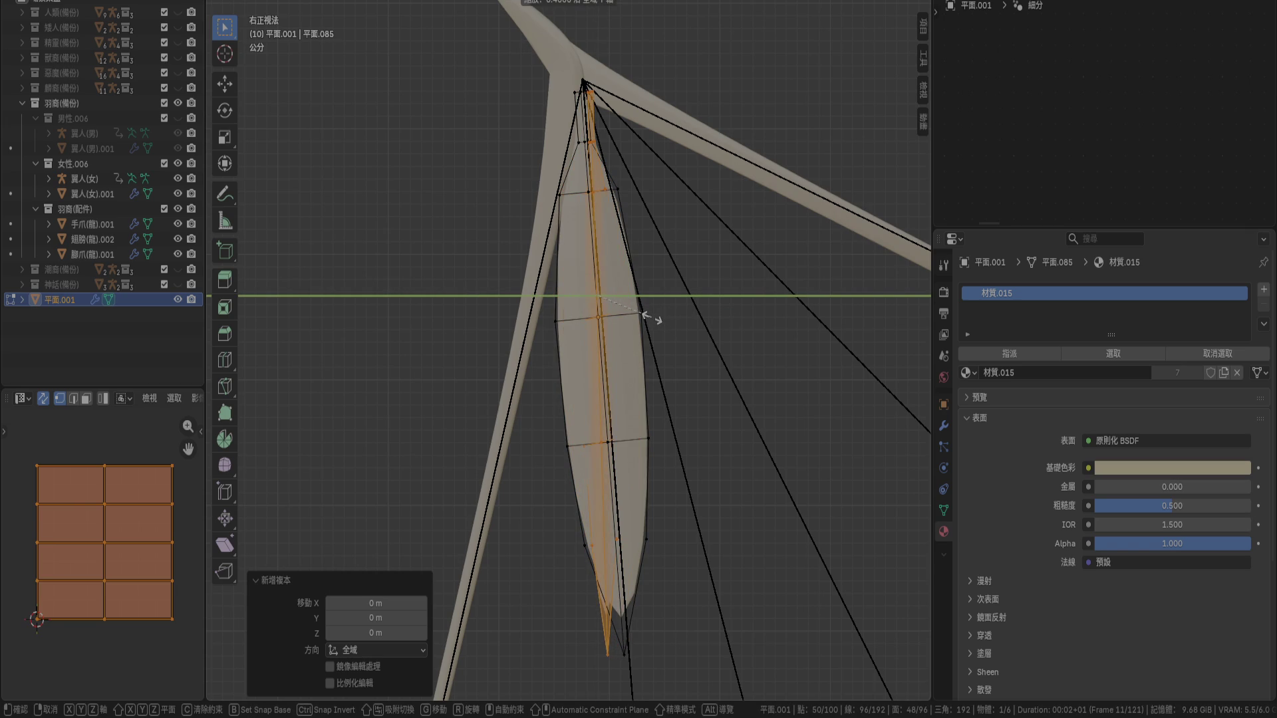
key(Return)
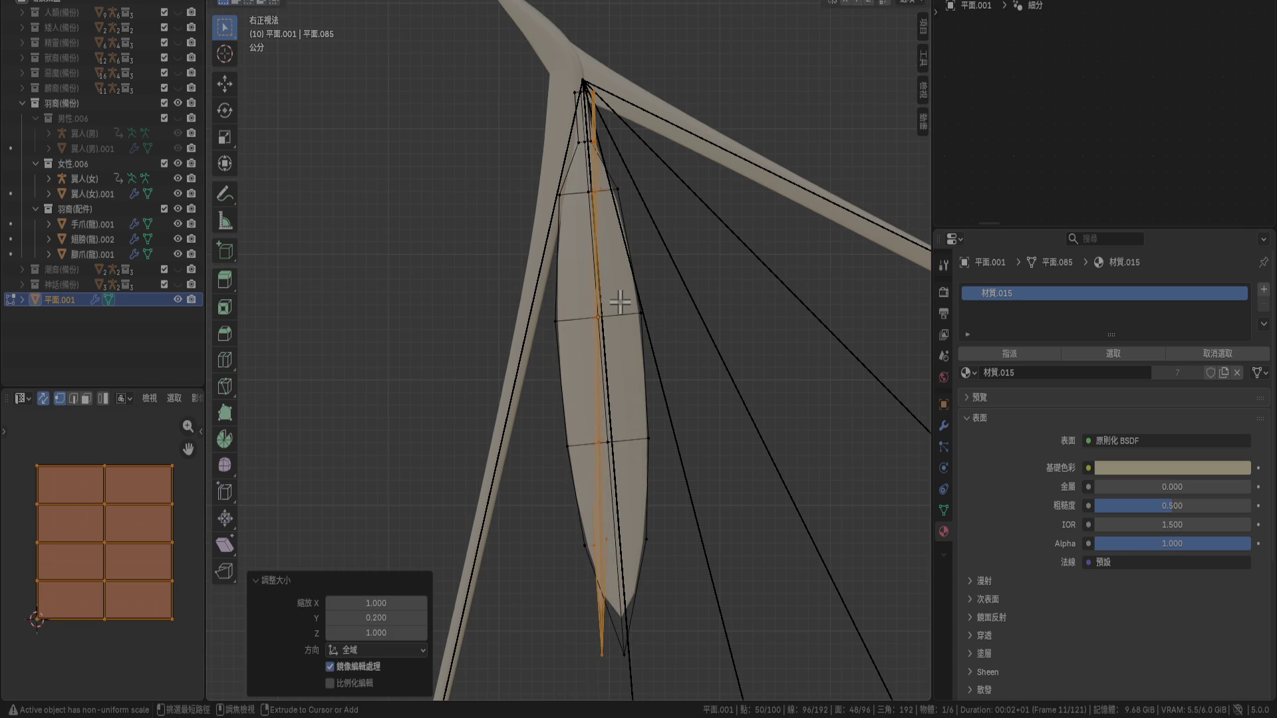
key(r)
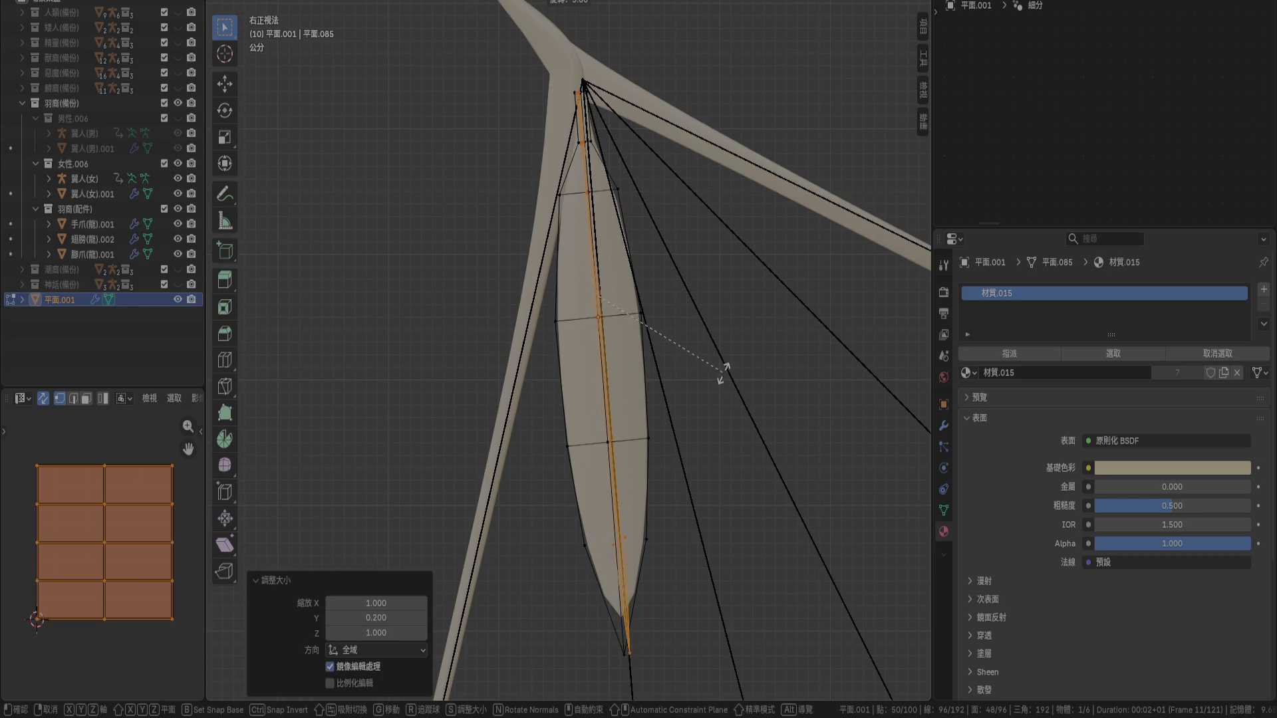
click(724, 373)
scroll(665, 399, up, 5)
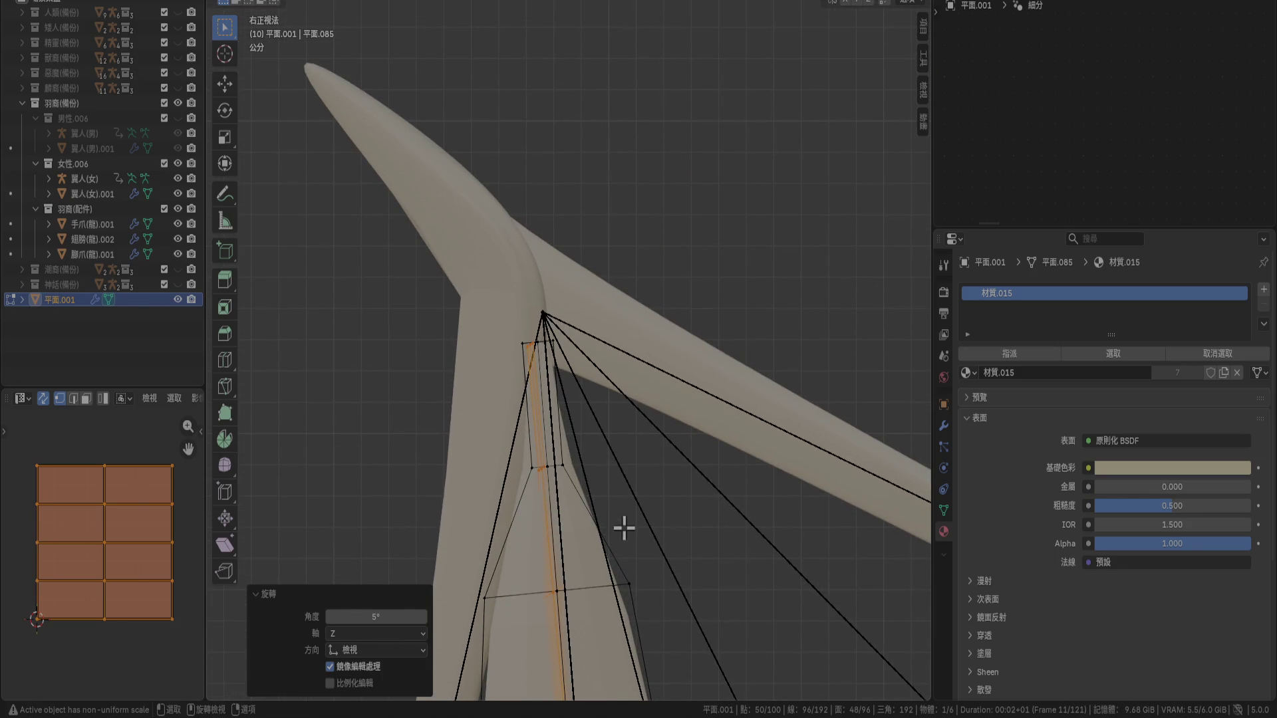
Rotate the thin stem copy back by -0.997°
key(r)
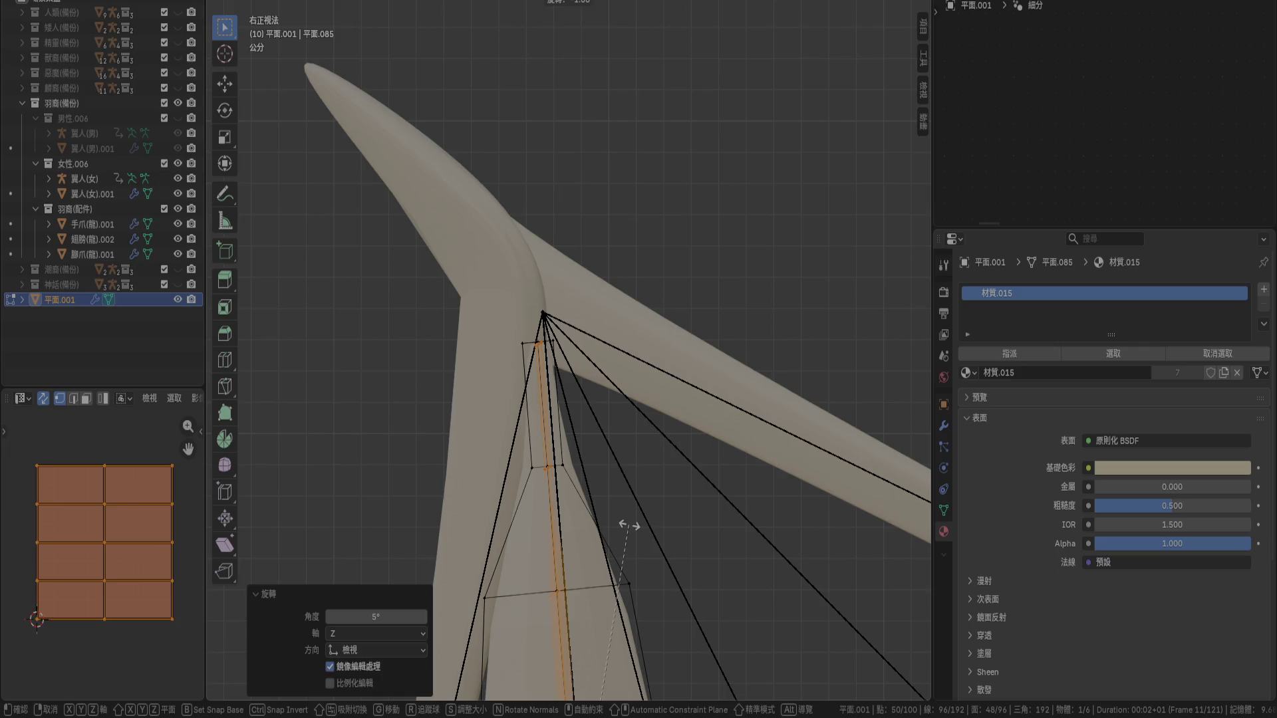
scroll(628, 525, up, 8)
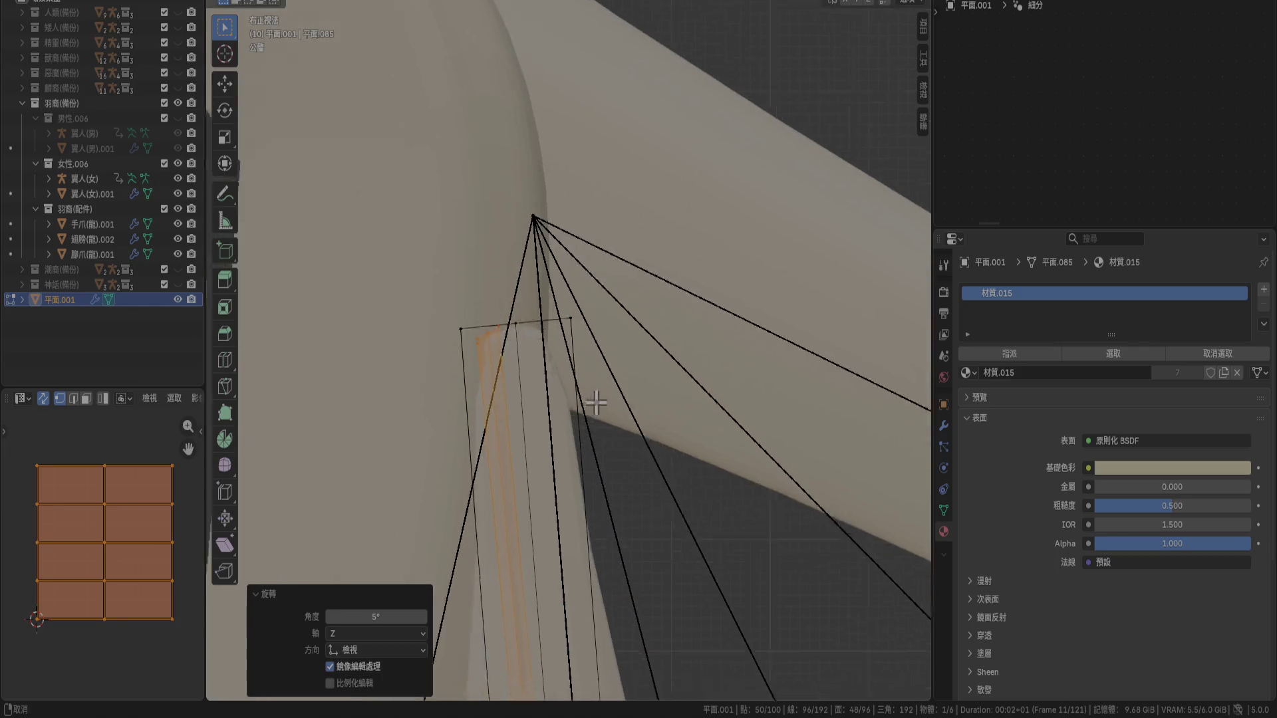
click(713, 386)
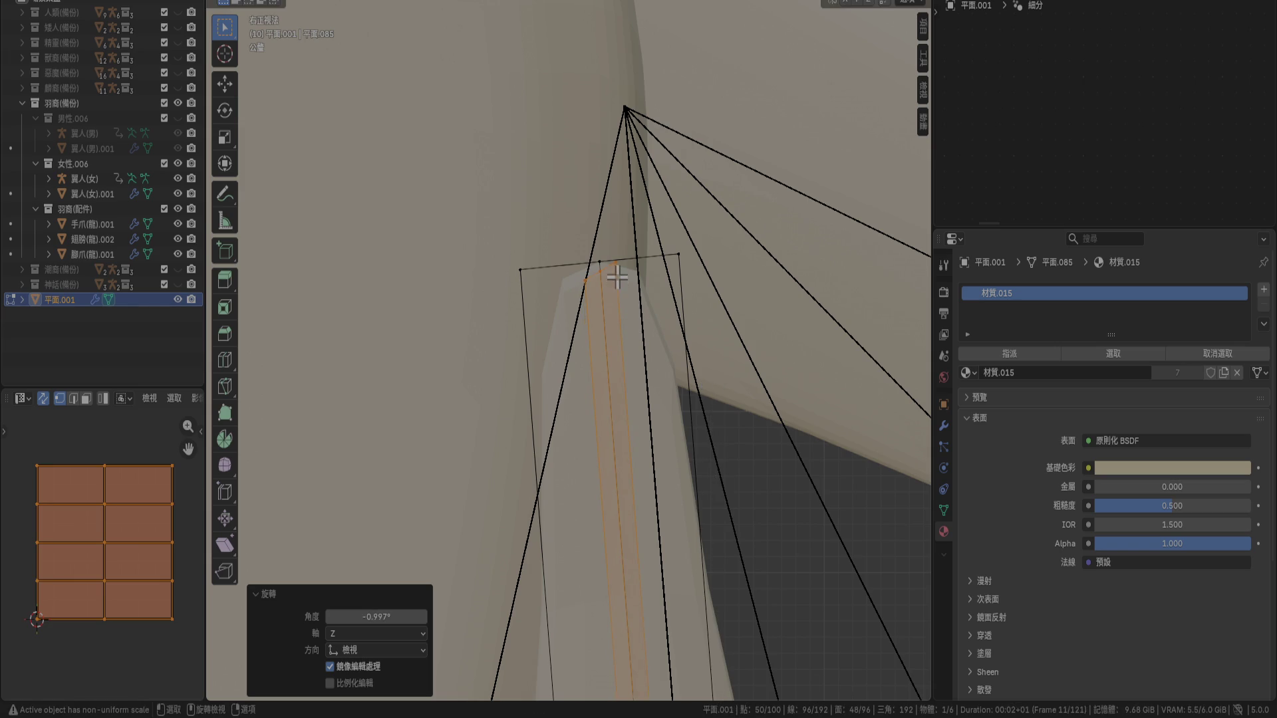
scroll(617, 277, up, 2)
Select the stem's tip vertices and grow the selection down to the tip faces
click(645, 217)
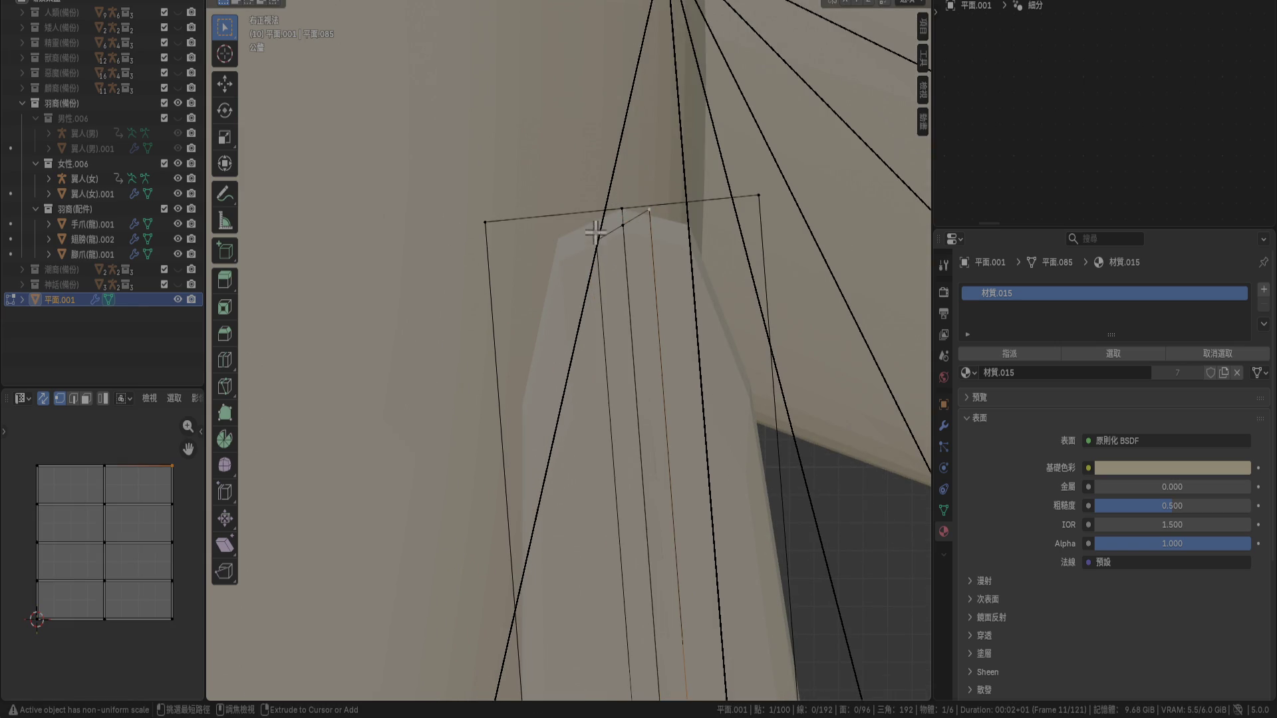
drag(592, 231, 650, 372)
key(r)
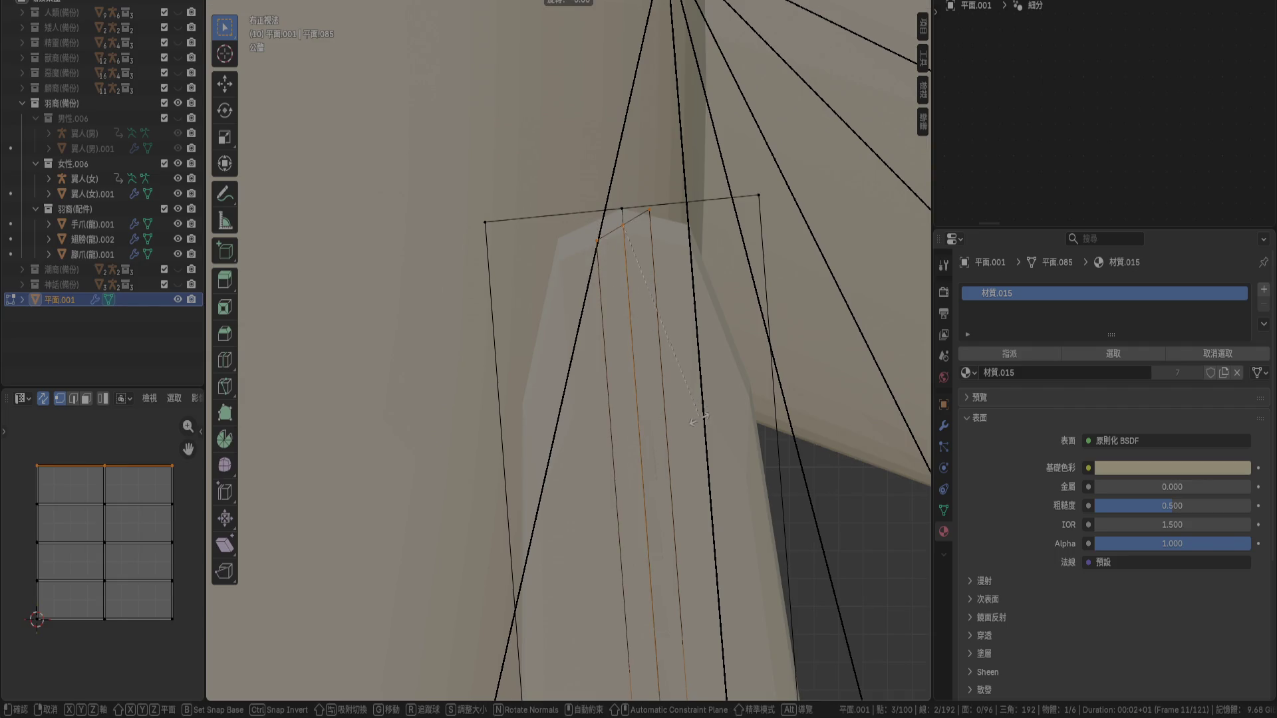
key(Escape)
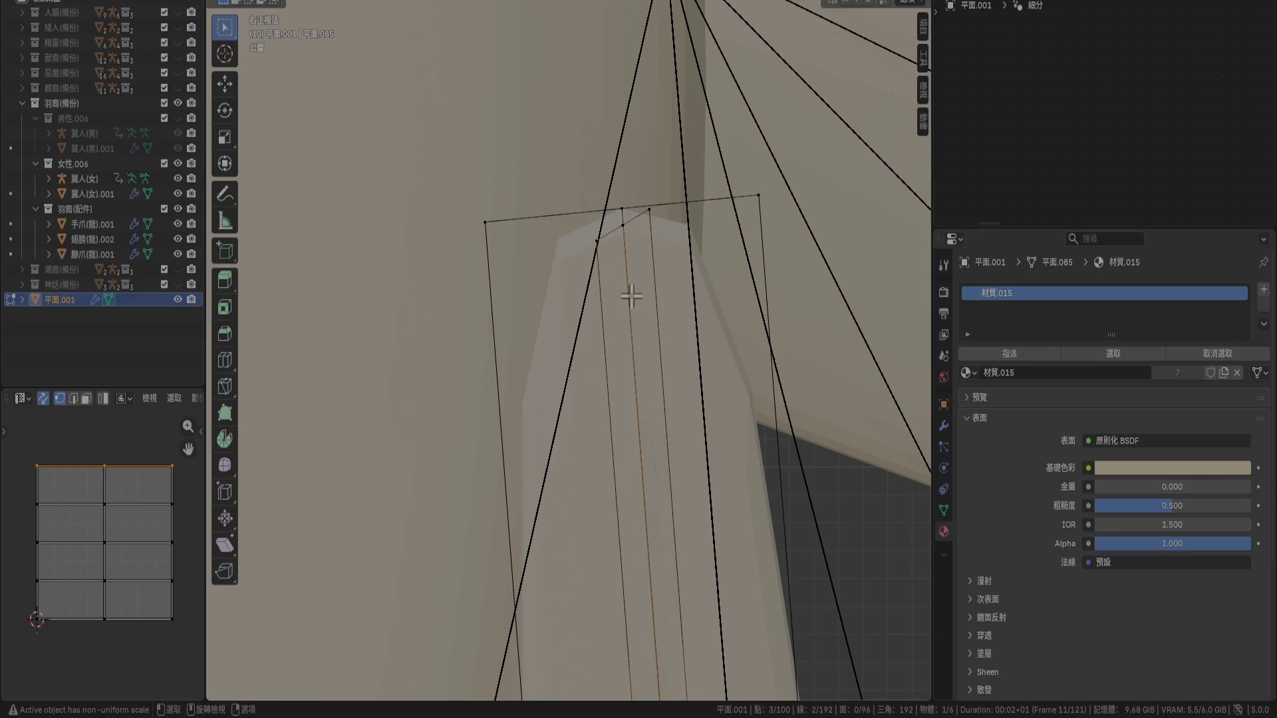
key(ctrl+KP_Add)
key(ctrl+KP_Add)
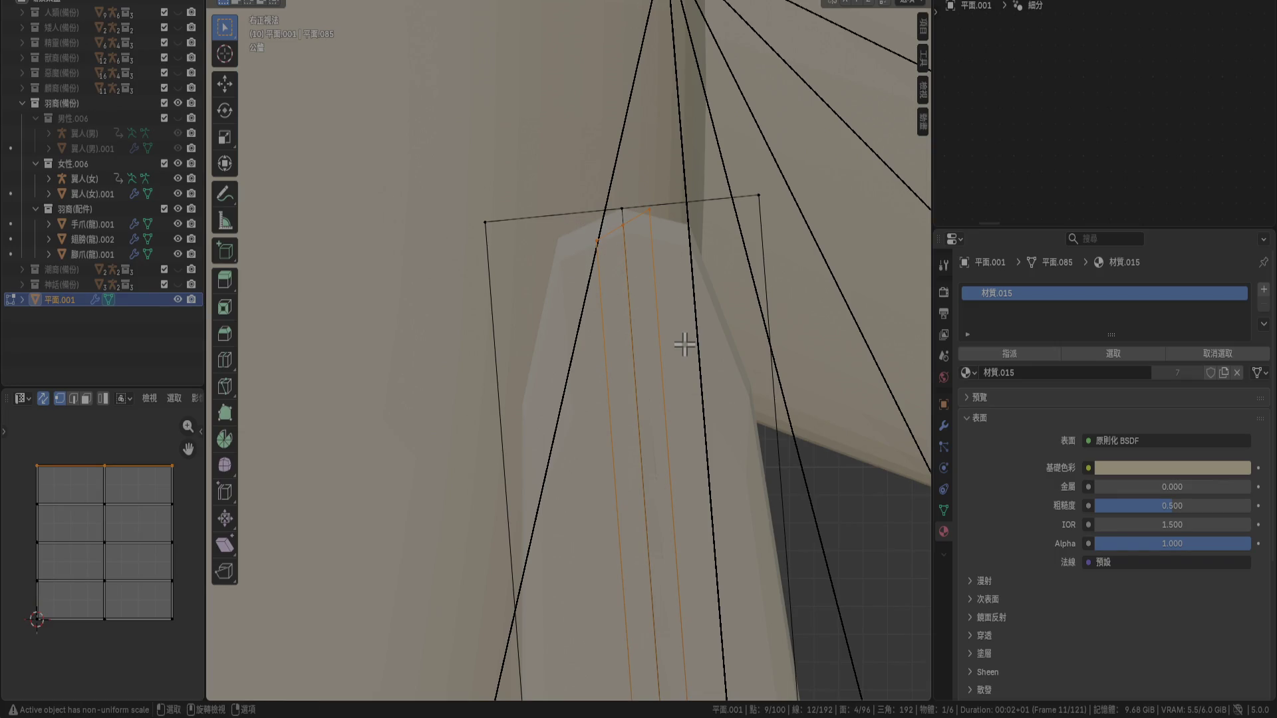
key(r)
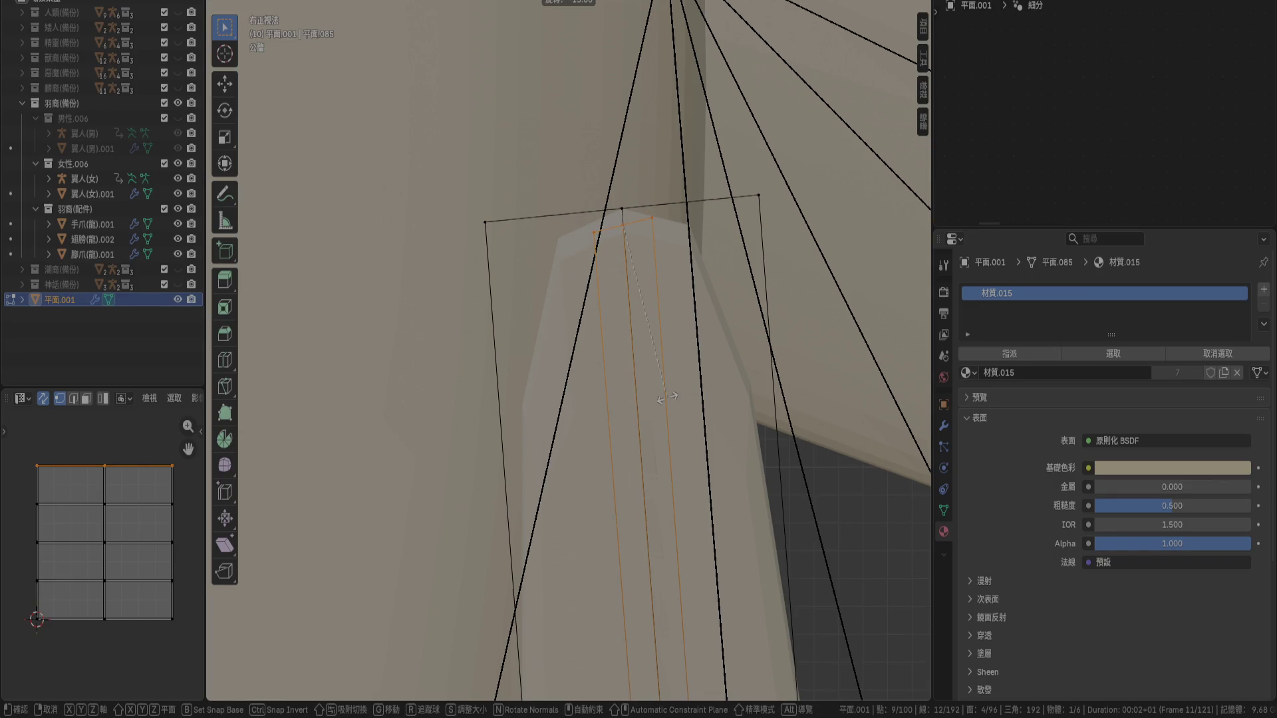
Finish rotating the stem's tip faces by -20°
click(655, 427)
scroll(684, 499, down, 2)
scroll(678, 48, up, 5)
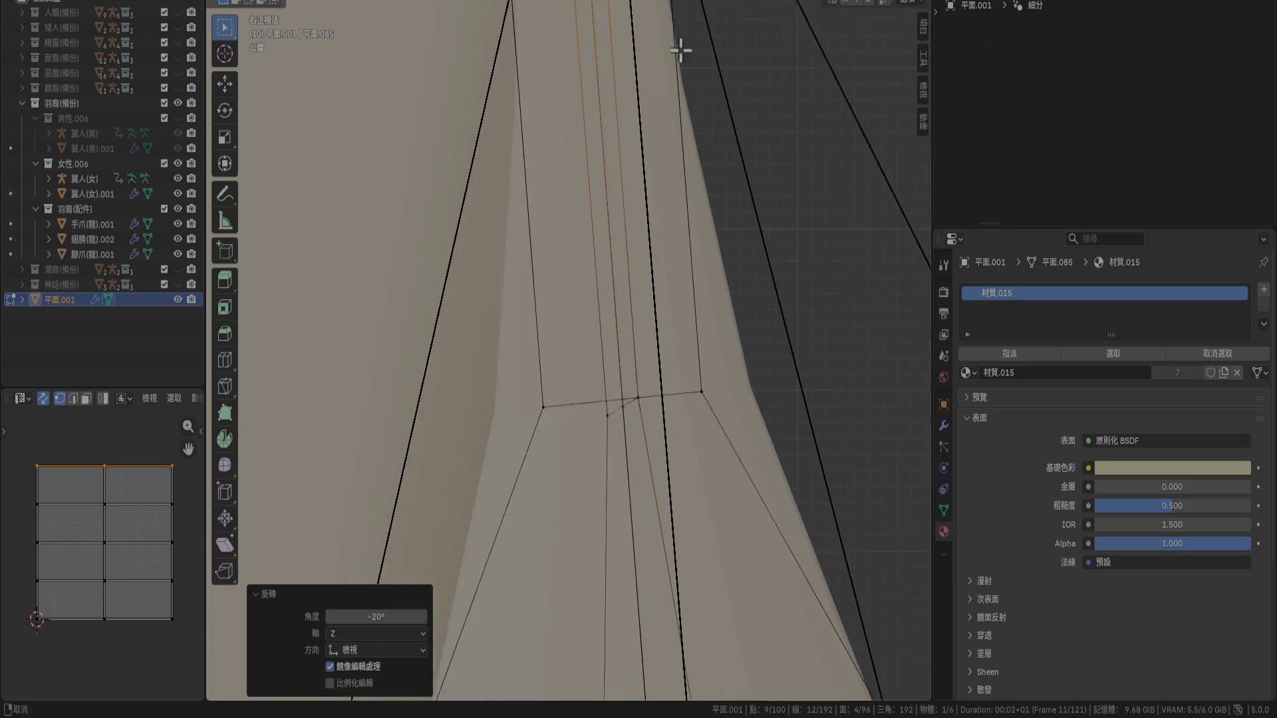
scroll(601, 370, up, 3)
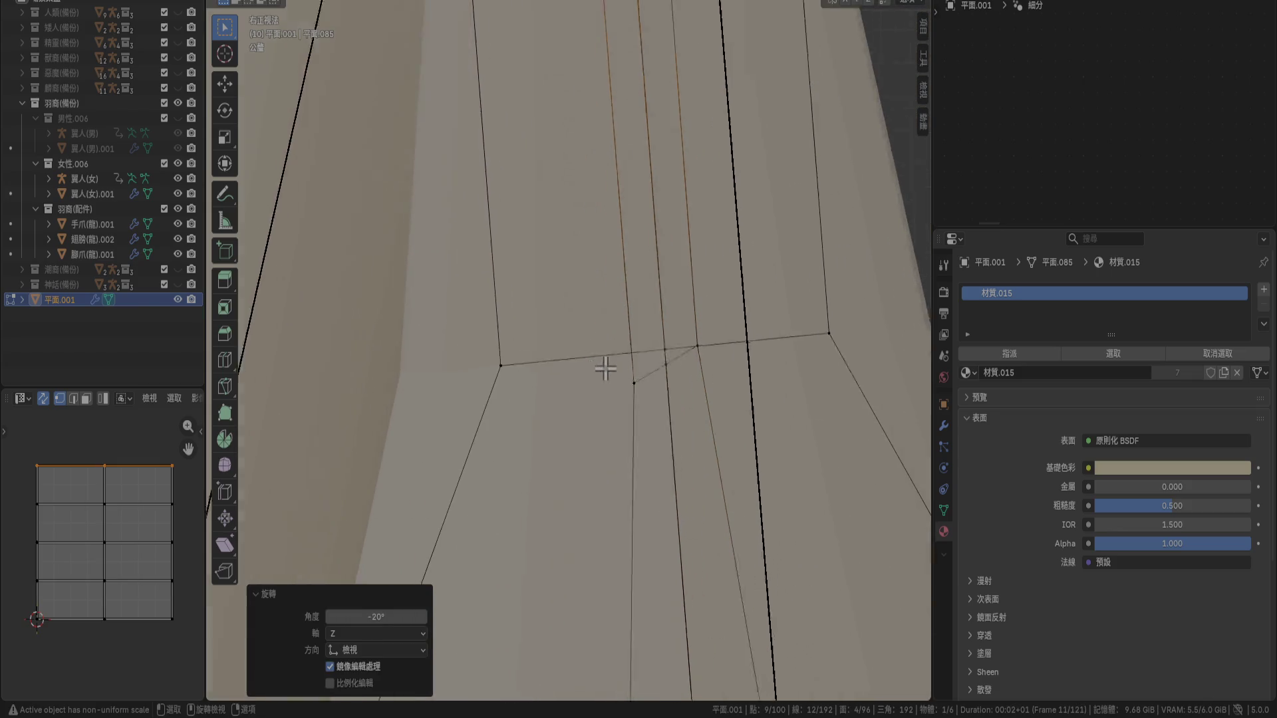
Select three edge loops of the stem and rotate them together
alt+click(641, 389)
alt+shift+click(753, 360)
alt+shift+click(693, 368)
key(r)
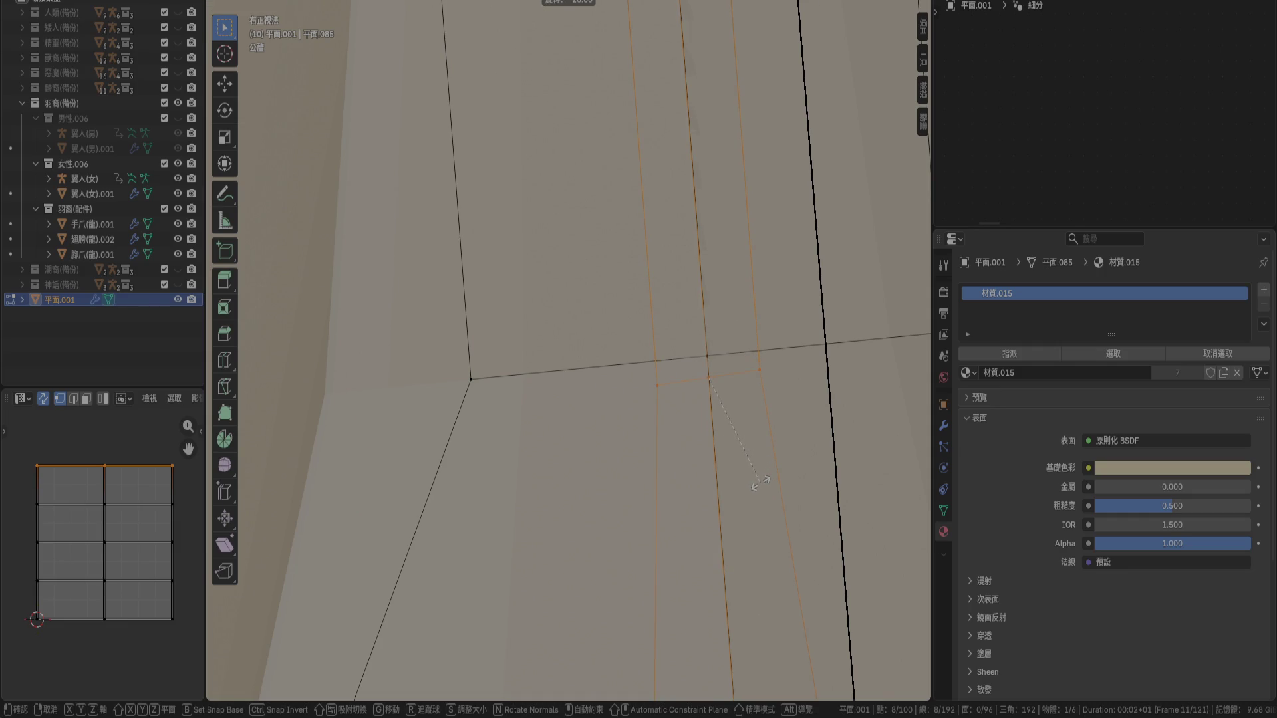
click(758, 484)
scroll(733, 444, down, 4)
shift+scroll(650, 454, down, 3)
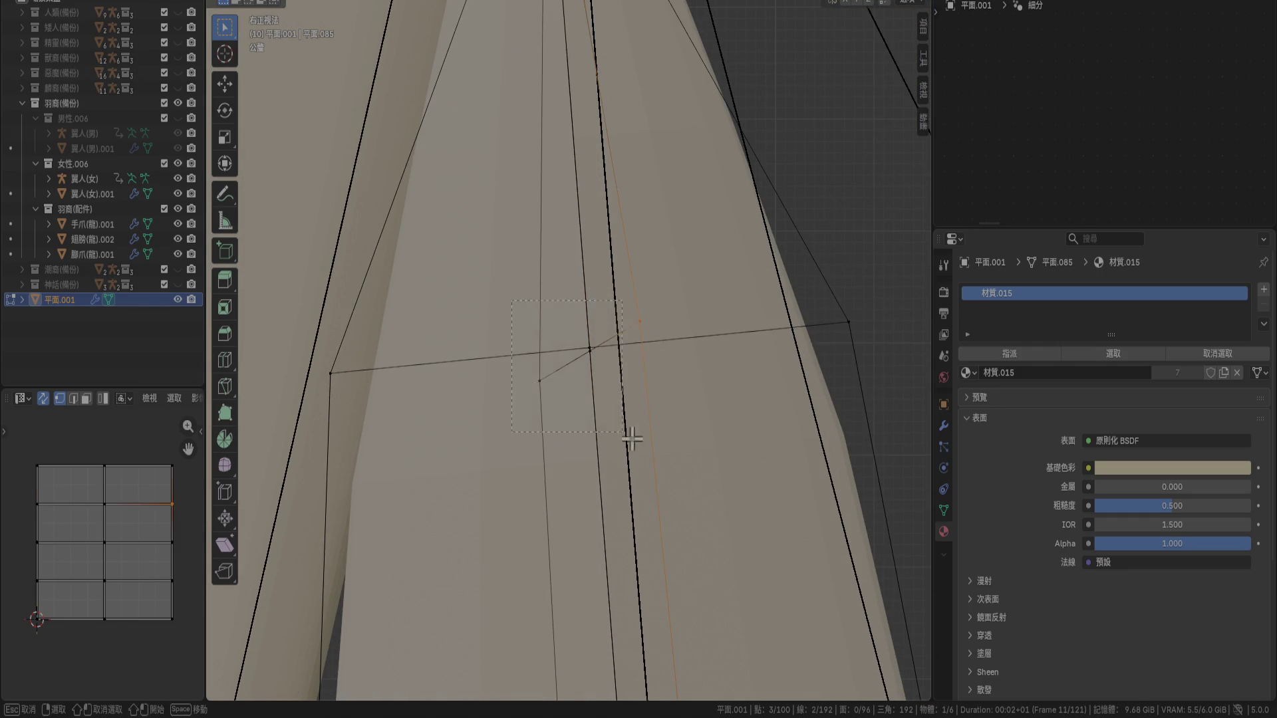
Select the next edge loop across the stem and tilt it in two rotations
alt+click(591, 373)
key(r)
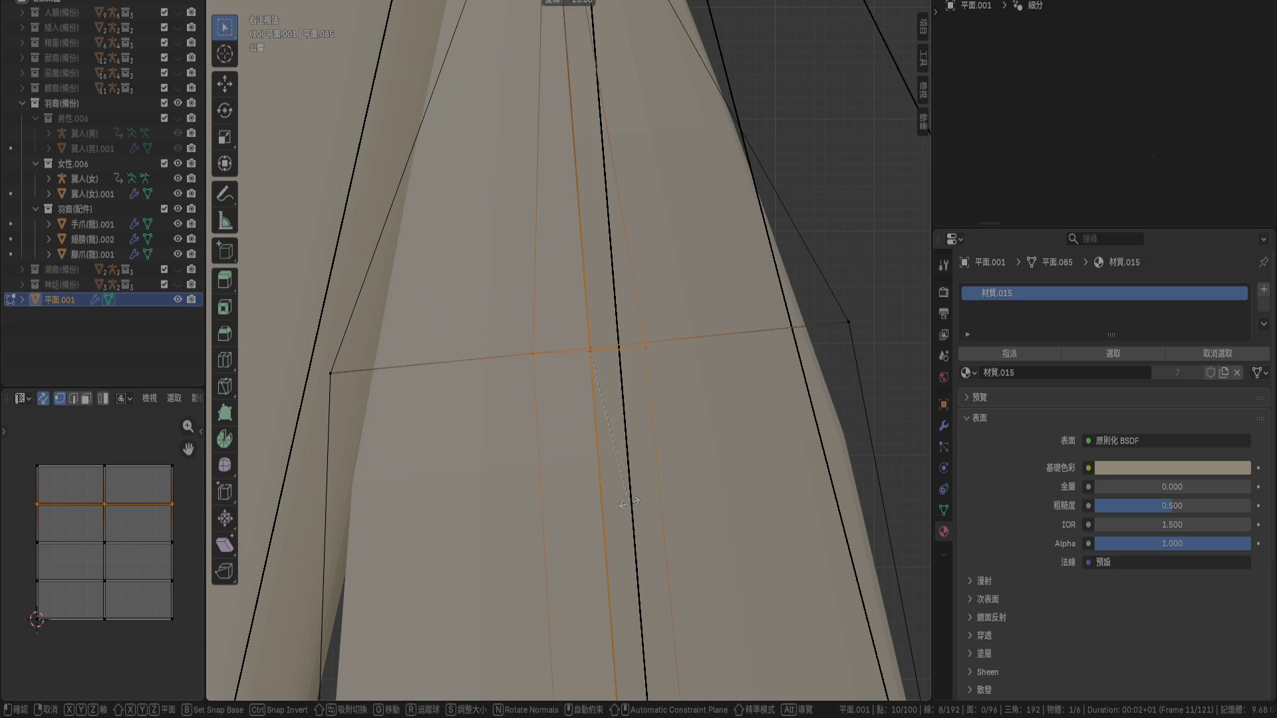
click(630, 500)
scroll(638, 451, up, 5)
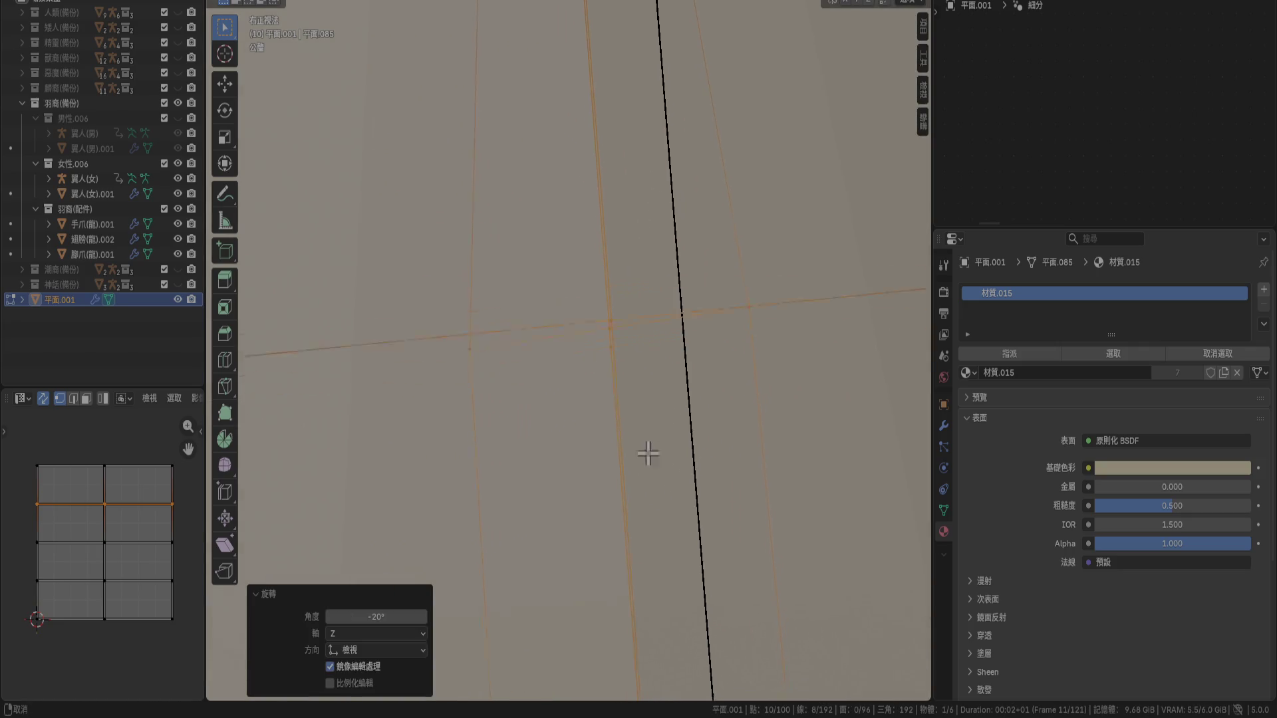
key(r)
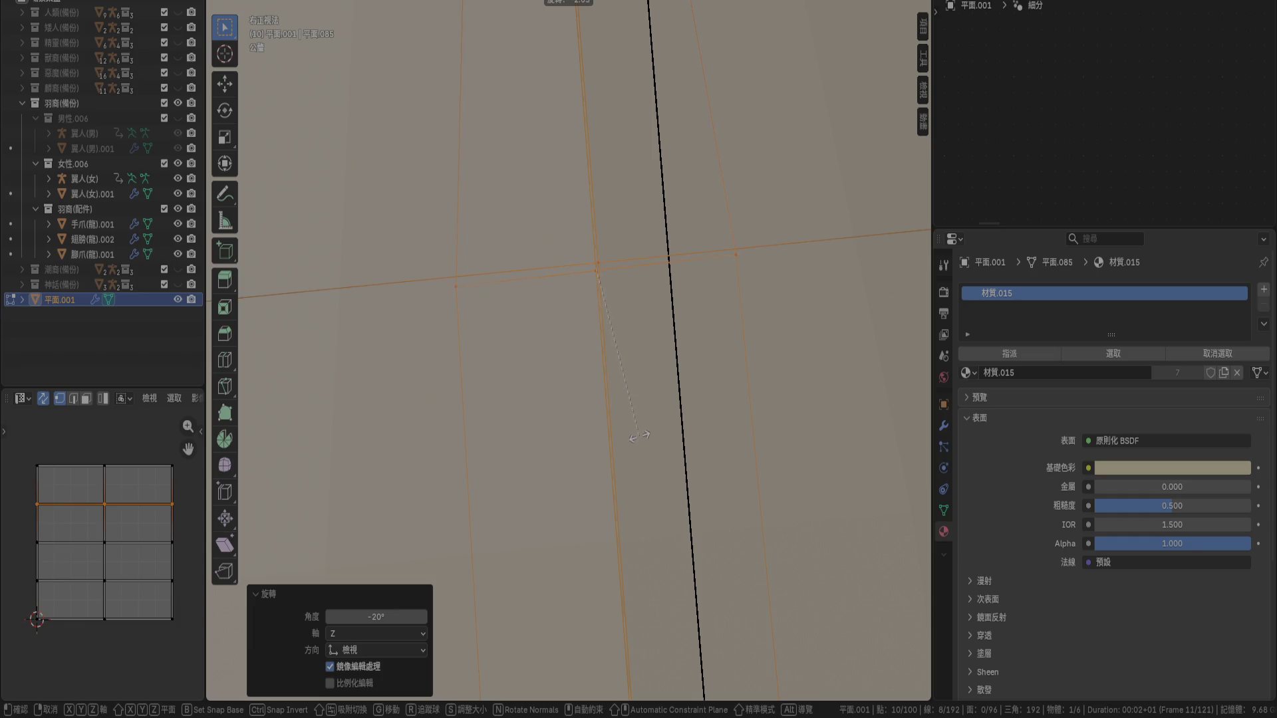
click(639, 437)
scroll(644, 451, down, 3)
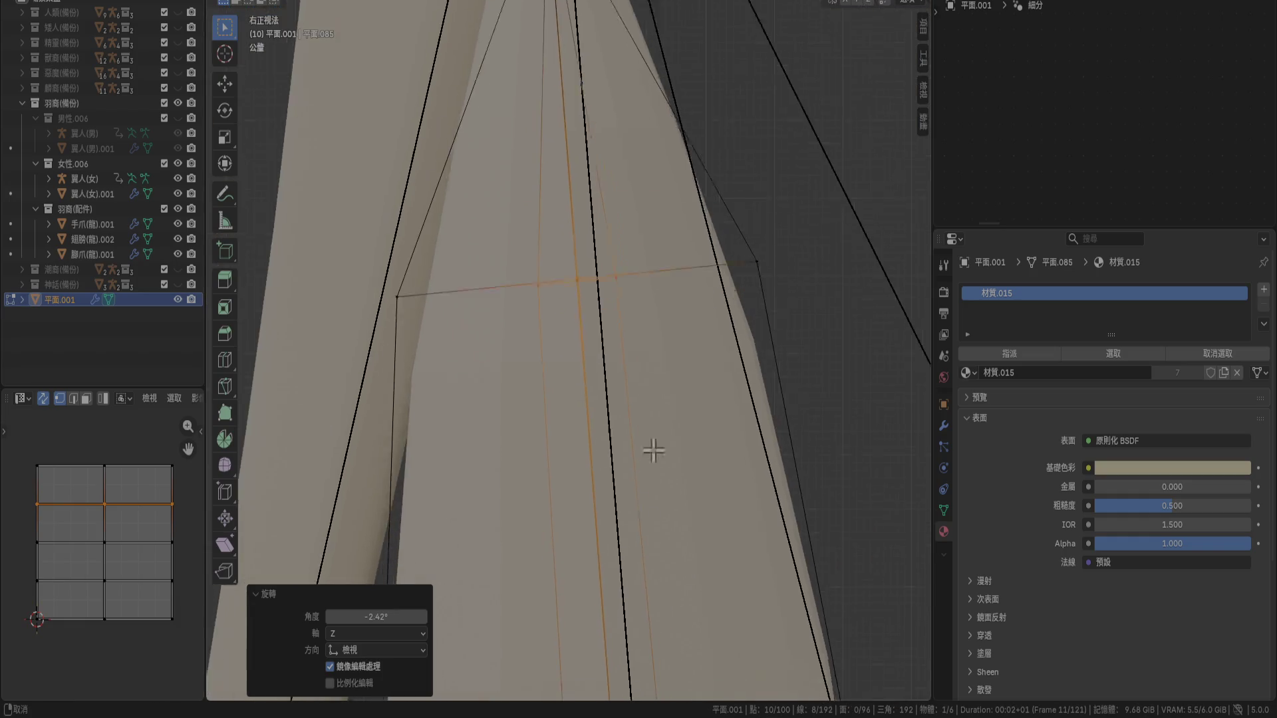
scroll(656, 451, up, 2)
Rotate that loop to -22.8°, then select and rotate the next horizontal loop
shift+middle_drag(656, 451, 647, 243)
key(r)
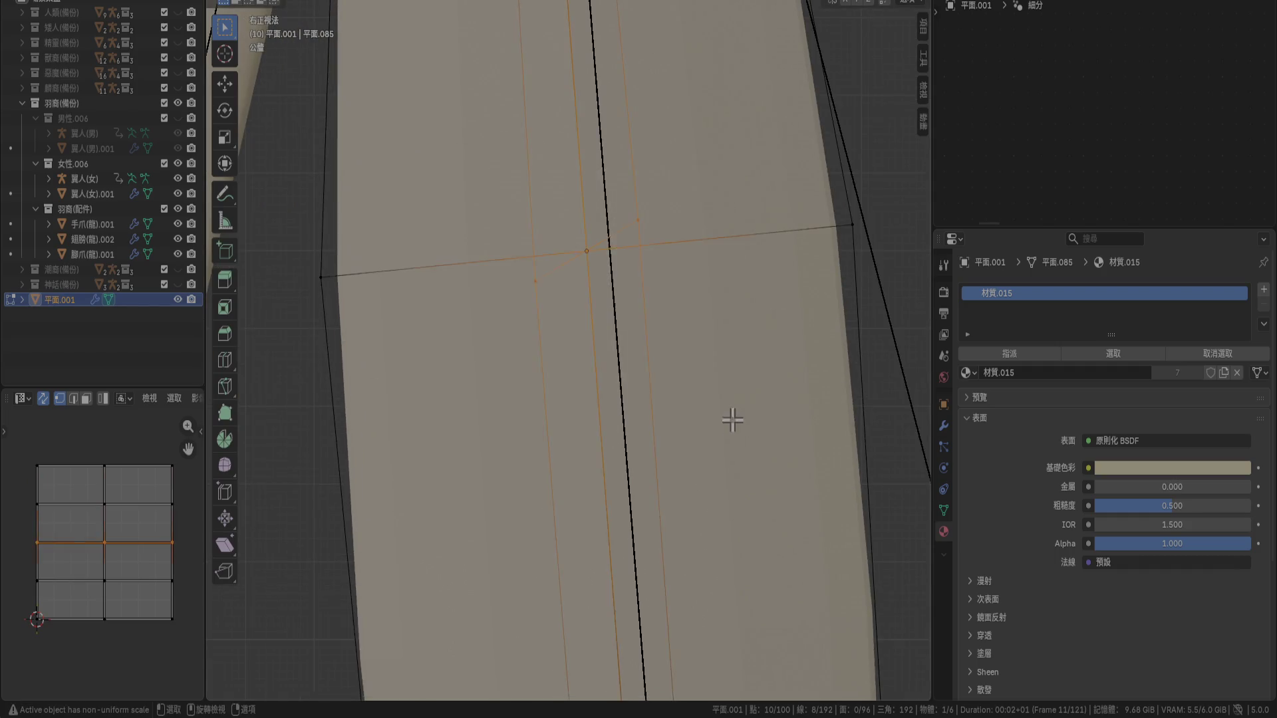
scroll(733, 422, up, 4)
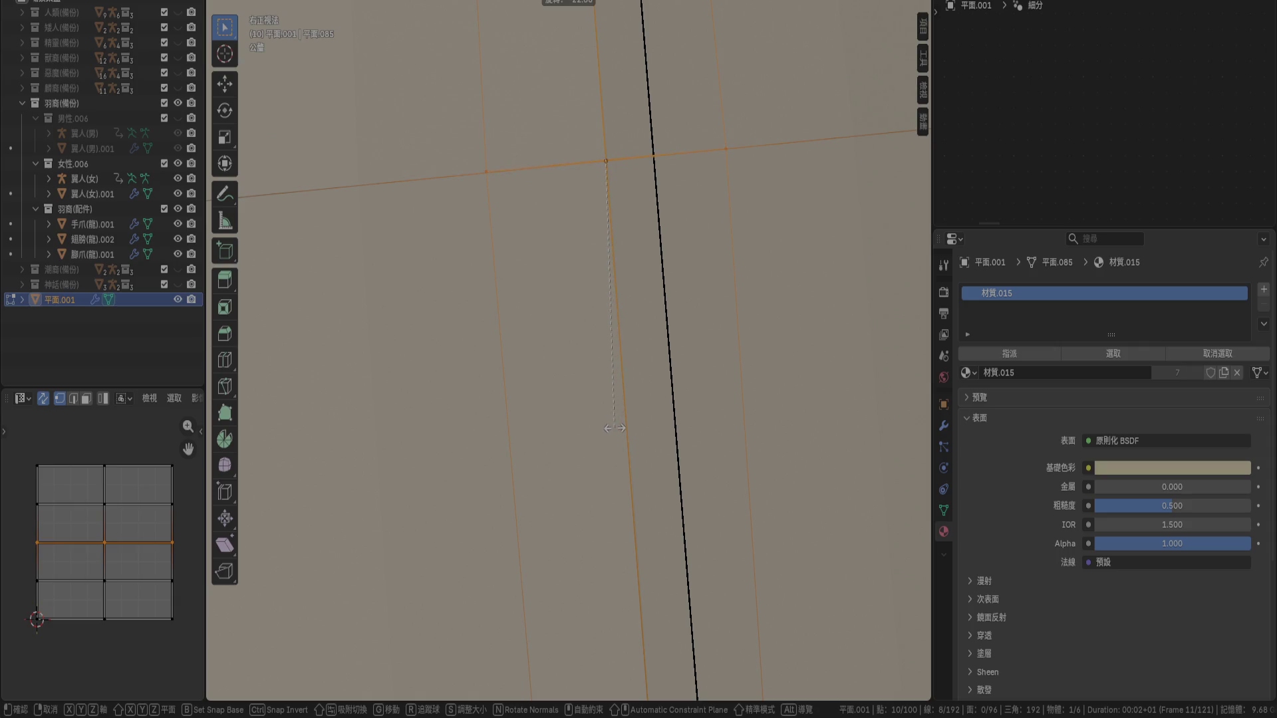
click(619, 428)
scroll(638, 466, down, 3)
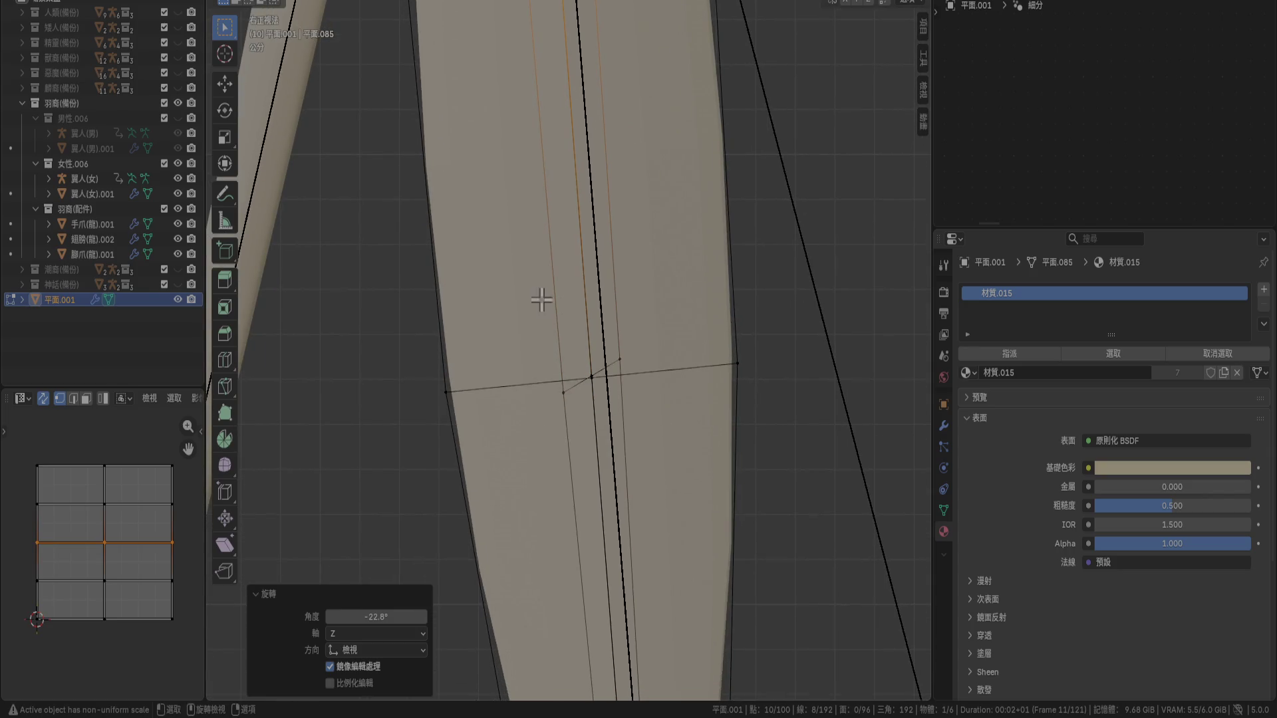
scroll(664, 461, up, 3)
alt+click(664, 462)
key(r)
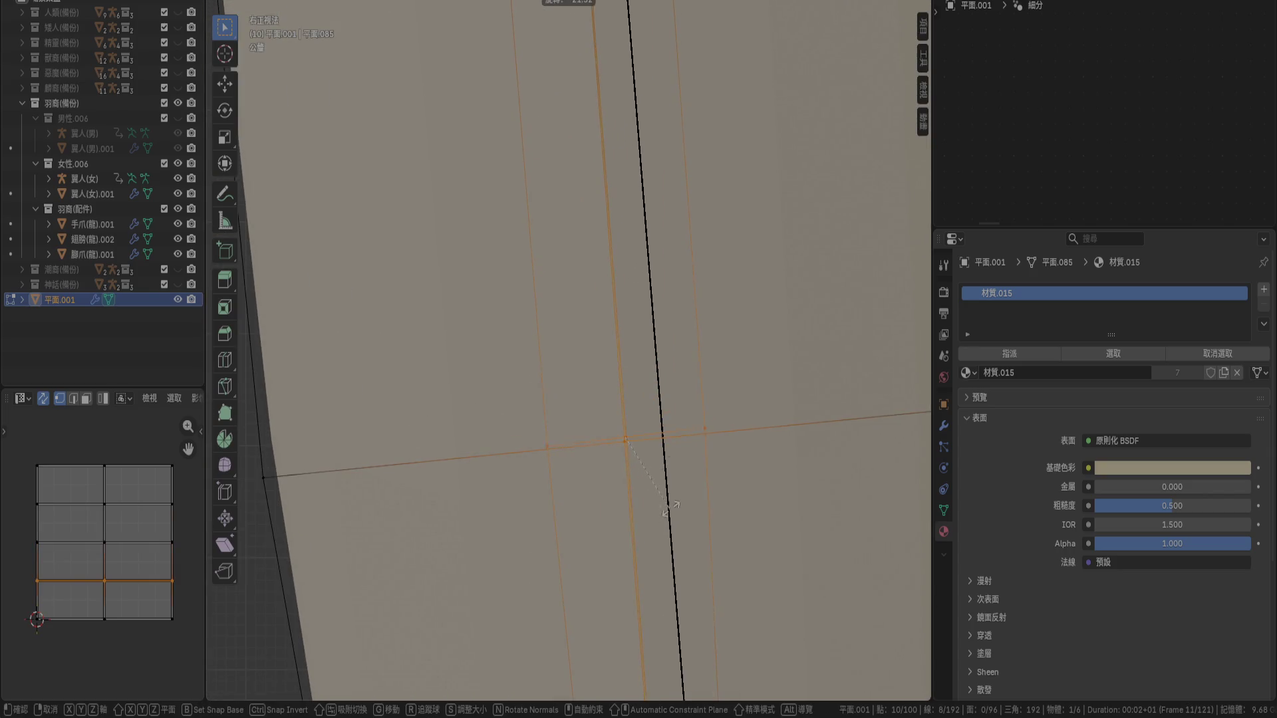
click(668, 514)
Box-select vertices near the stem, pick the full blade loop, and rotate it -22.7°
key(b)
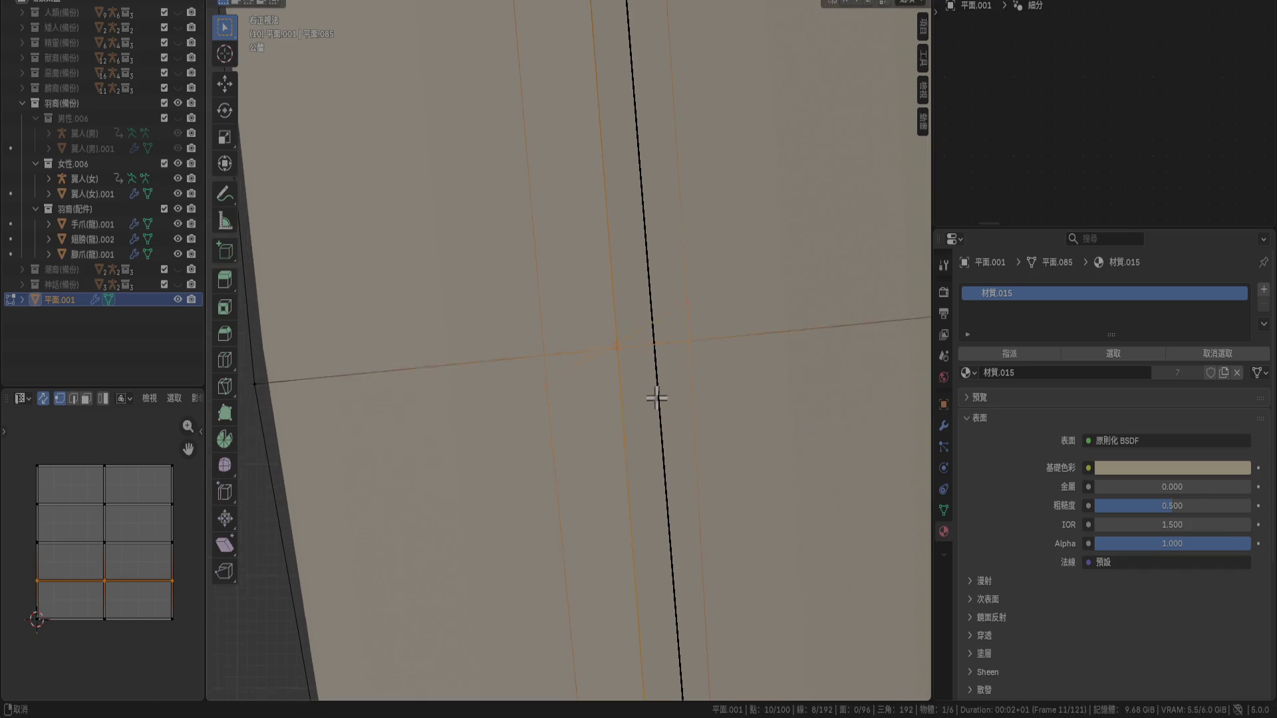
drag(732, 146, 881, 289)
key(b)
drag(615, 313, 698, 336)
alt+click(476, 376)
key(r)
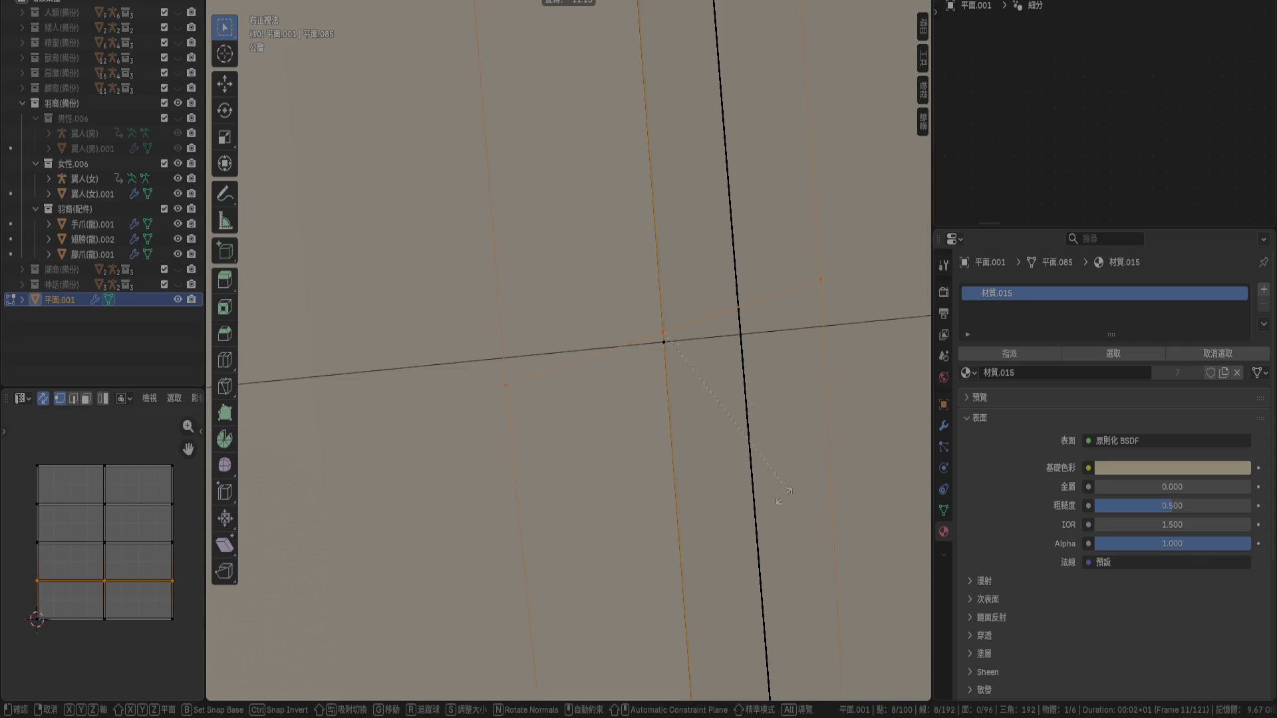
click(765, 532)
Undo that rotation and redo the loop's tilt at -20.3°
scroll(747, 490, down, 6)
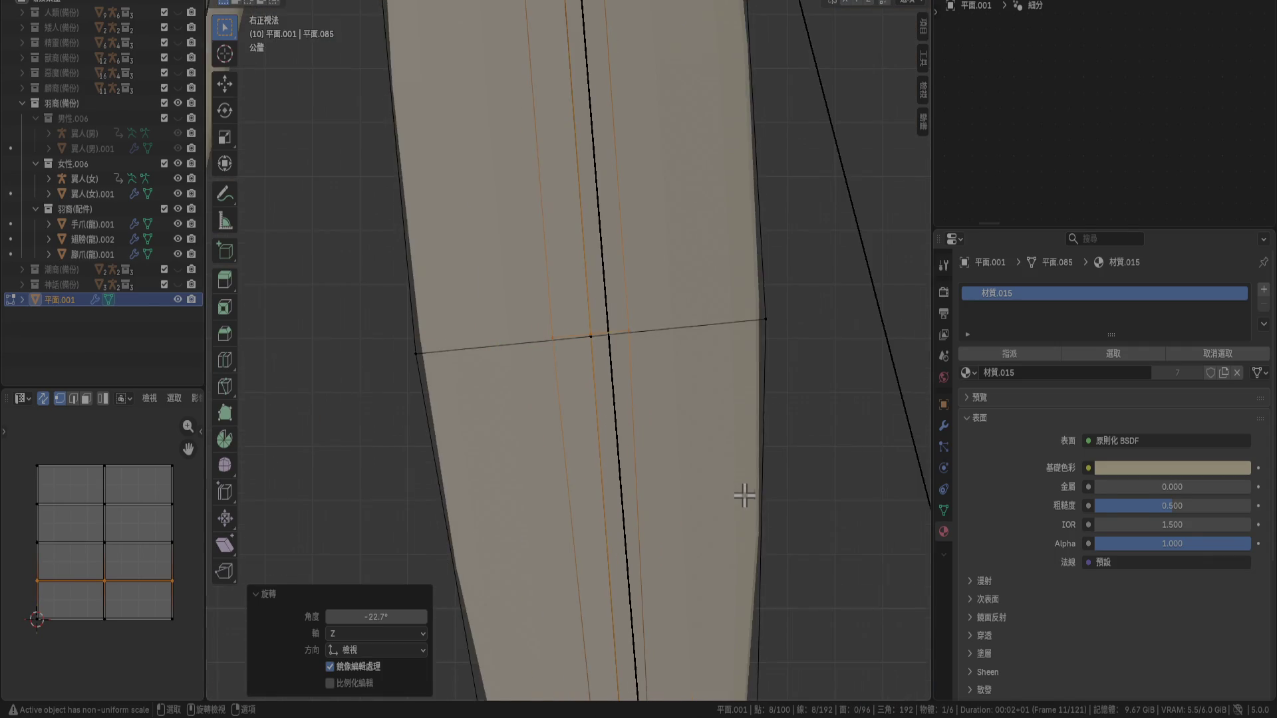
shift+middle_drag(693, 517, 632, 227)
scroll(570, 239, up, 7)
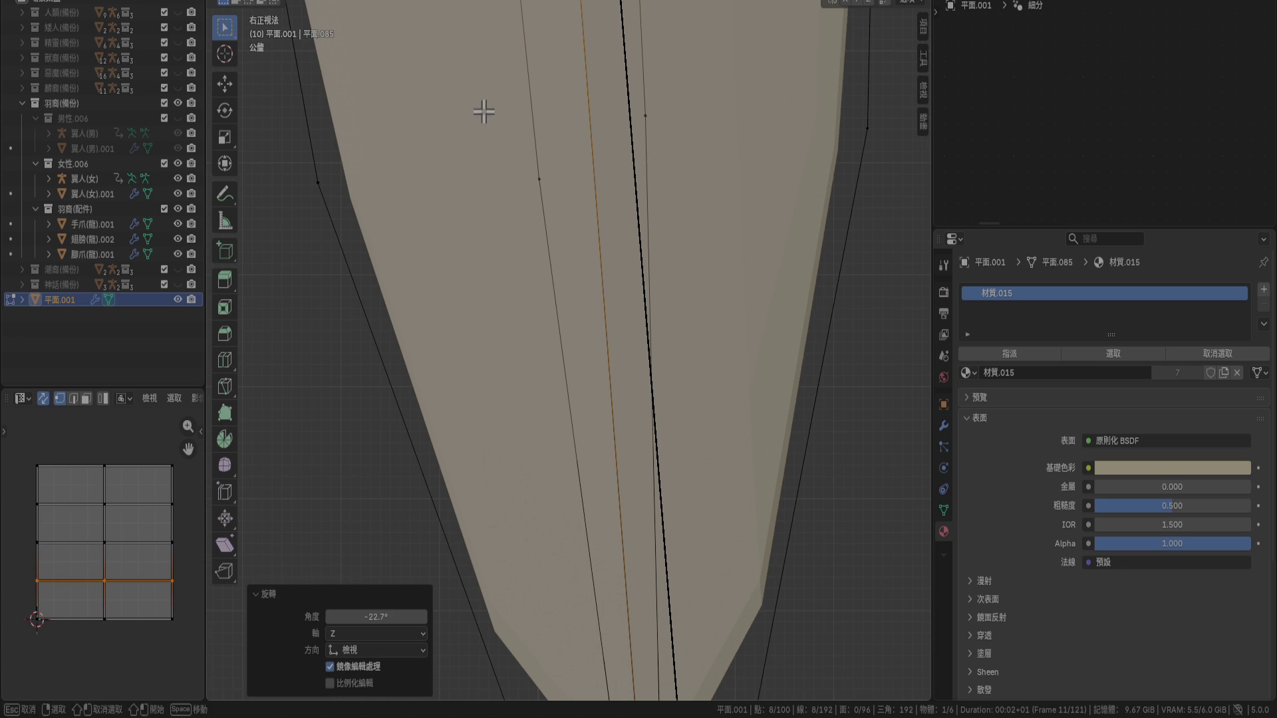
key(ctrl+z)
key(ctrl+z)
key(s)
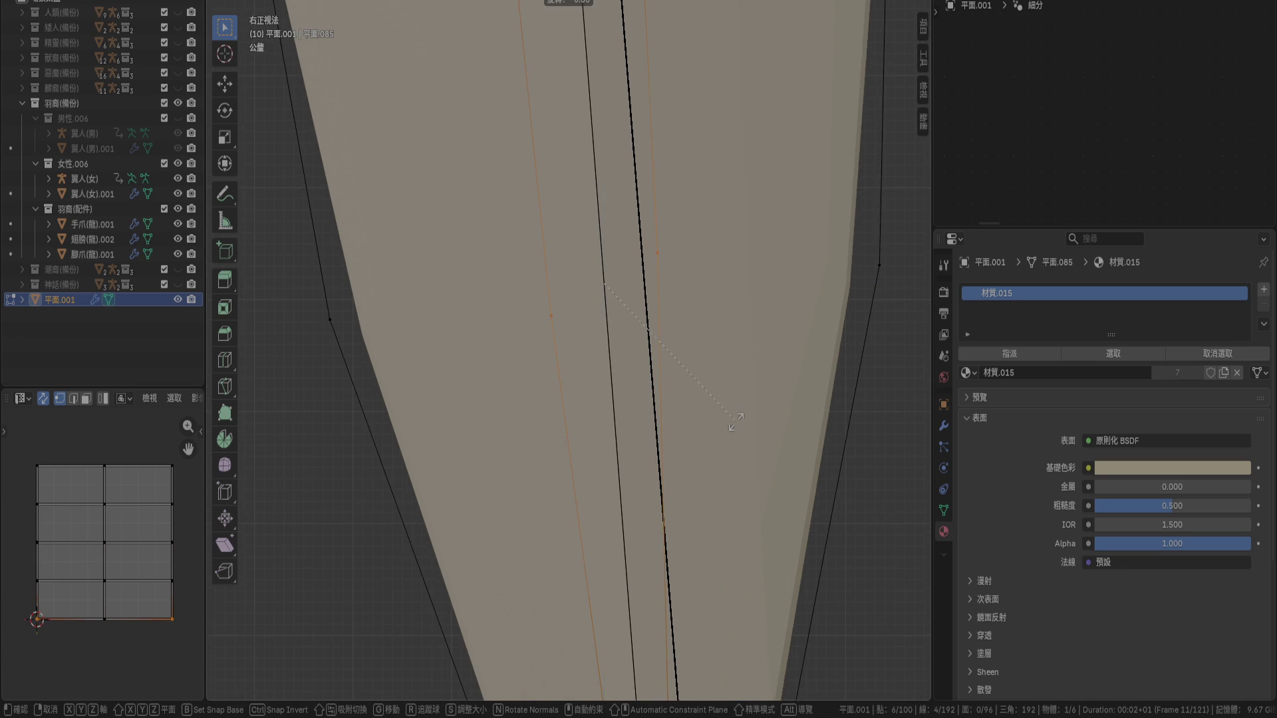
click(708, 513)
scroll(707, 508, down, 4)
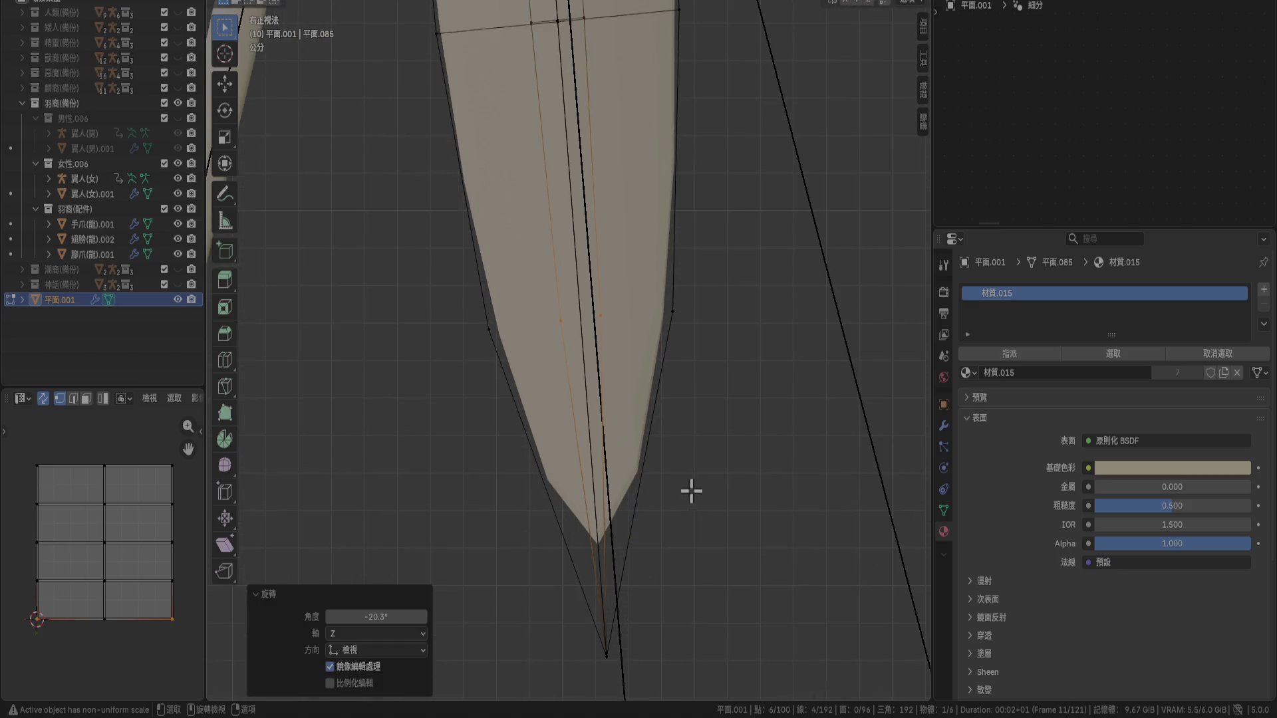
scroll(620, 427, up, 3)
scroll(628, 422, down, 3)
mouse_move(613, 414)
middle_down()
mouse_move(725, 406)
mouse_move(784, 422)
mouse_move(804, 456)
mouse_move(824, 391)
mouse_move(797, 421)
mouse_move(678, 317)
mouse_move(672, 442)
mouse_move(633, 442)
mouse_move(610, 500)
mouse_move(576, 508)
mouse_move(522, 422)
mouse_move(536, 418)
middle_up()
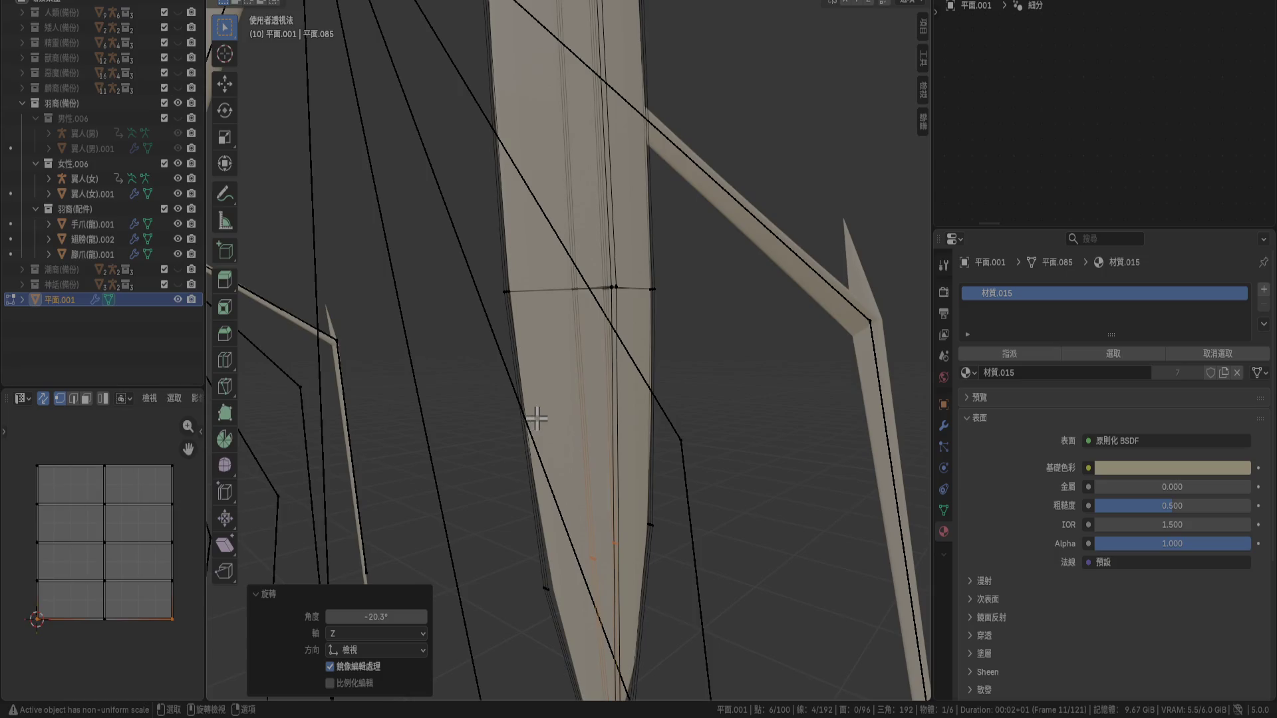
Box-select edges near the blade tip, then add a right-side vertex and left edge
middle_drag(575, 330, 519, 341)
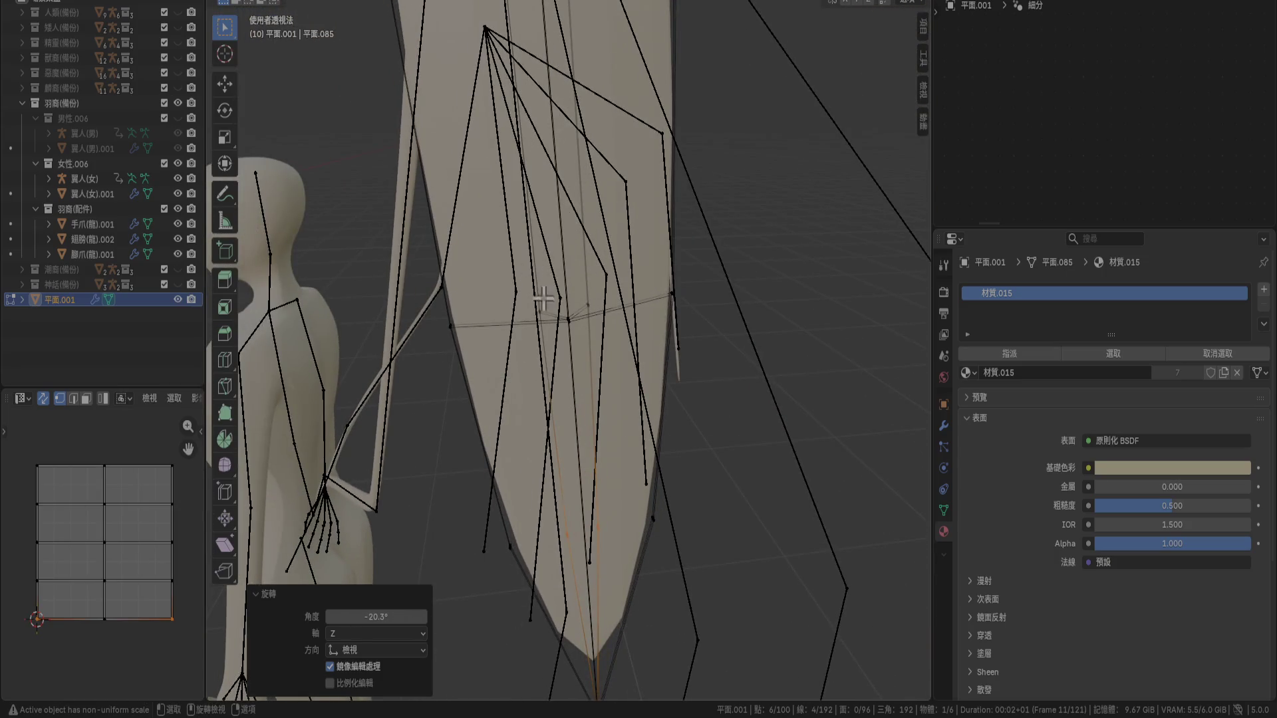
mouse_move(608, 436)
middle_down()
mouse_move(607, 533)
mouse_move(623, 475)
mouse_move(588, 117)
mouse_move(628, 562)
mouse_move(499, 422)
middle_up()
drag(495, 374, 589, 419)
mouse_move(589, 419)
shift+middle_down()
mouse_move(625, 348)
mouse_move(613, 194)
mouse_move(559, 157)
mouse_move(884, 402)
shift+middle_up()
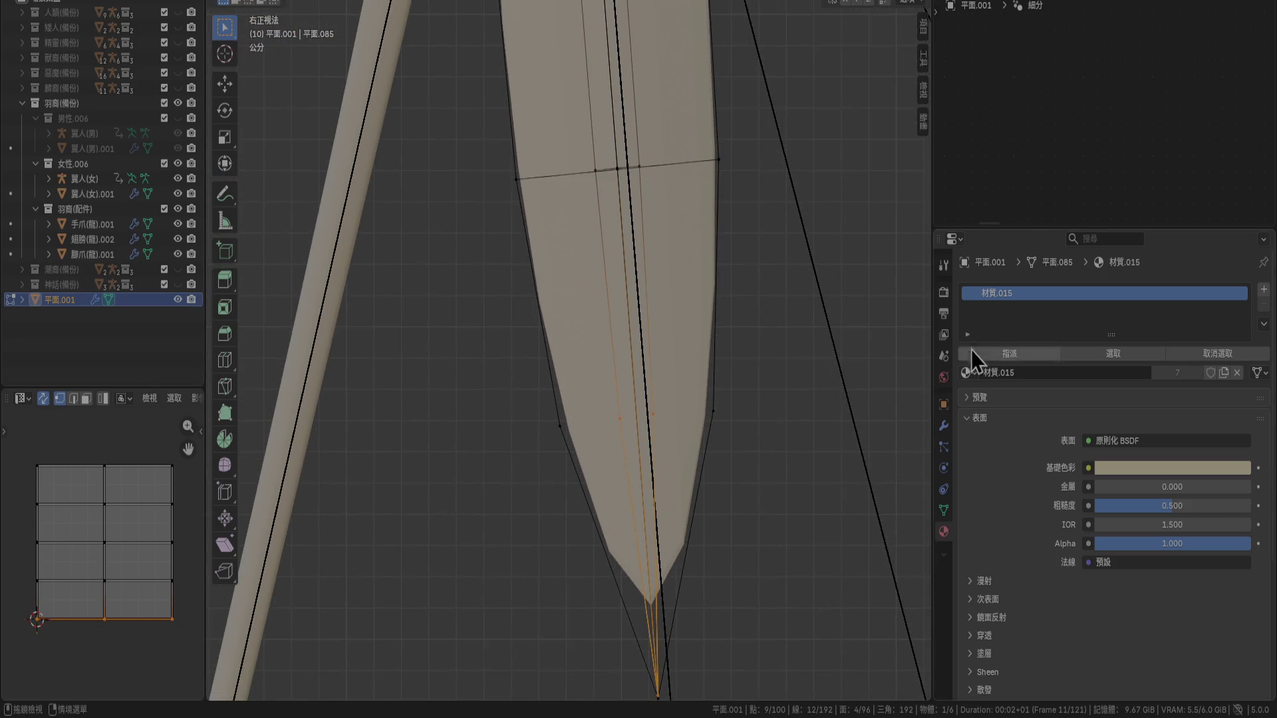
scroll(679, 399, up, 8)
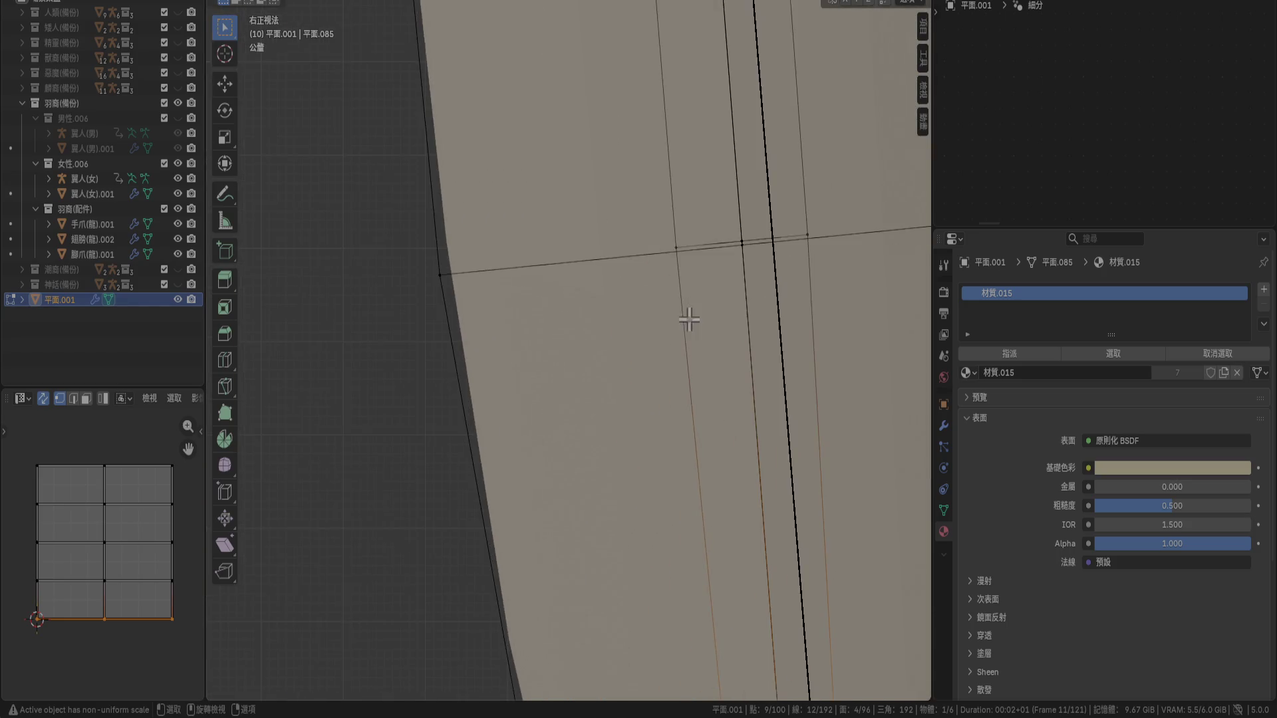
mouse_move(519, 340)
mouse_down()
mouse_move(545, 411)
mouse_move(683, 459)
mouse_up()
scroll(673, 357, up, 5)
shift+click(813, 435)
scroll(673, 146, down, 6)
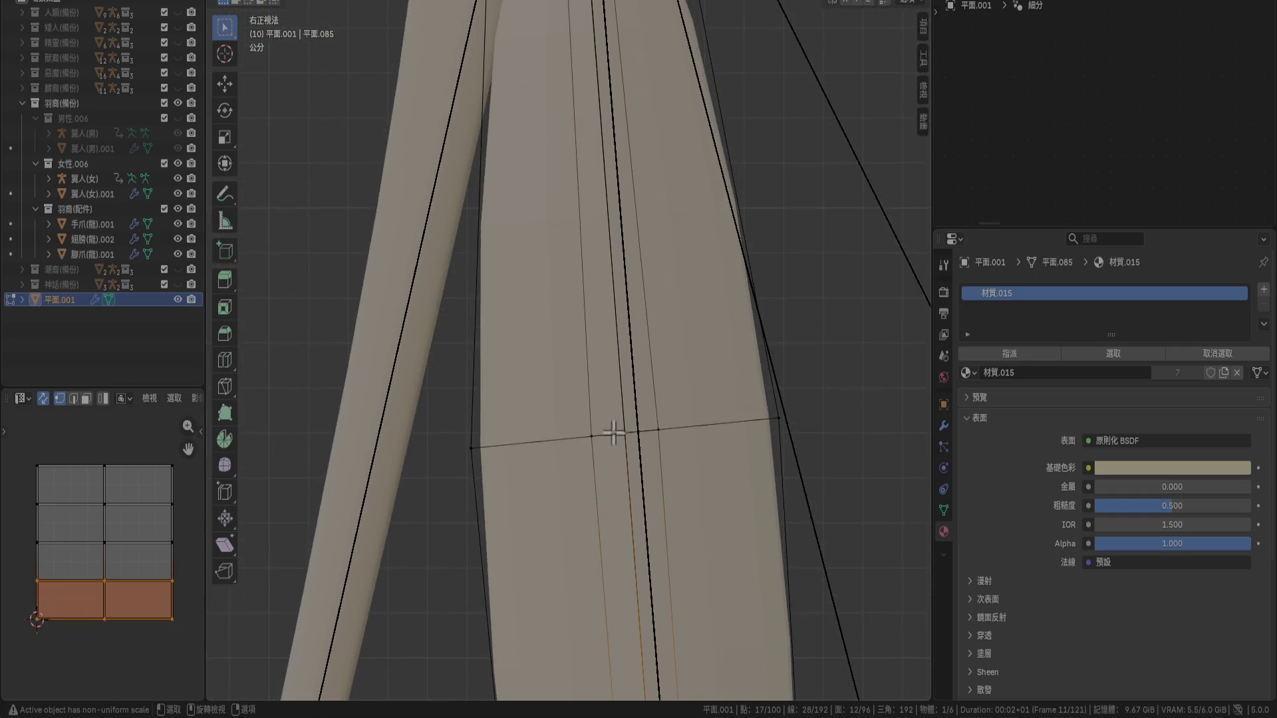
scroll(614, 433, up, 4)
shift+click(434, 351)
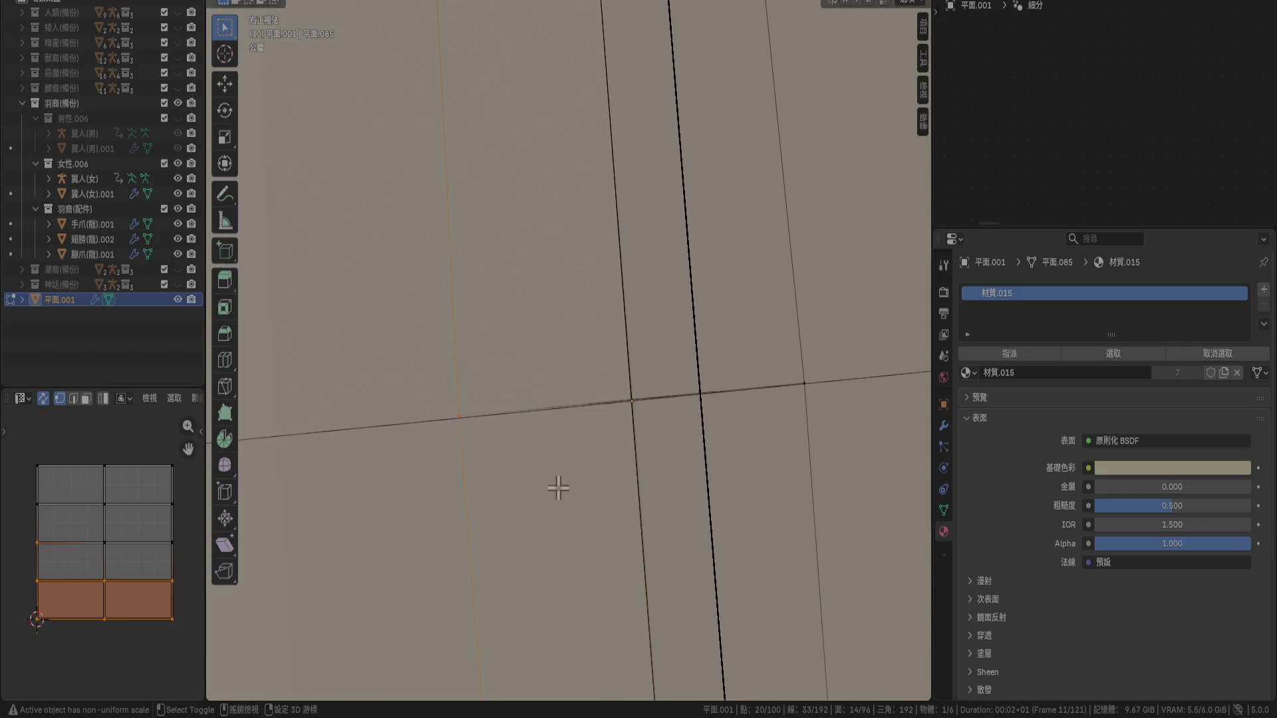
Box-select the first feather faces and add neighbouring vertices to grow the selection
mouse_move(707, 464)
middle_down()
mouse_move(735, 510)
mouse_move(761, 517)
mouse_move(867, 494)
mouse_move(807, 519)
mouse_move(755, 514)
mouse_move(749, 495)
mouse_move(693, 516)
mouse_move(747, 526)
mouse_move(749, 510)
mouse_move(679, 461)
mouse_move(671, 475)
mouse_move(692, 485)
mouse_move(767, 499)
mouse_move(689, 456)
mouse_move(732, 458)
mouse_move(736, 490)
mouse_move(685, 459)
mouse_move(653, 470)
mouse_move(661, 502)
mouse_move(619, 469)
mouse_move(585, 493)
middle_up()
drag(552, 501, 686, 555)
mouse_move(646, 558)
ctrl+middle_down()
mouse_move(650, 248)
mouse_move(630, 403)
ctrl+middle_up()
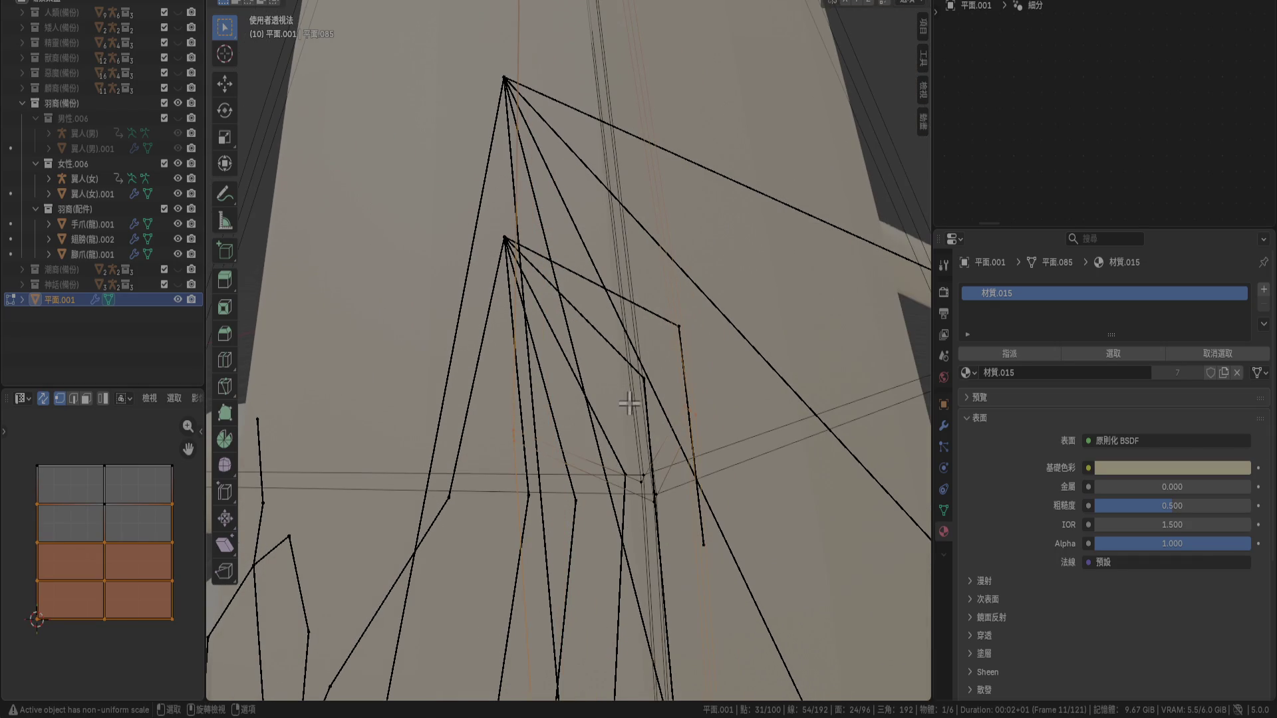
shift+click(639, 499)
shift+click(640, 496)
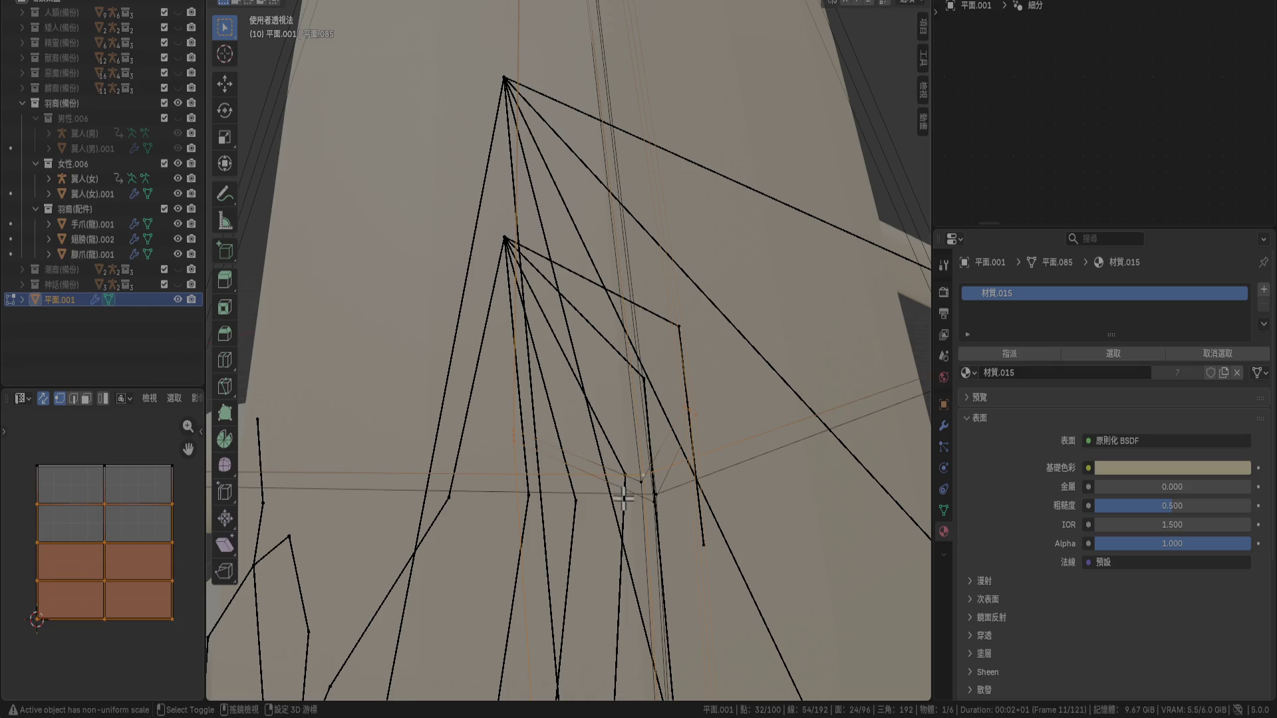
shift+click(608, 469)
shift+click(631, 481)
shift+click(639, 499)
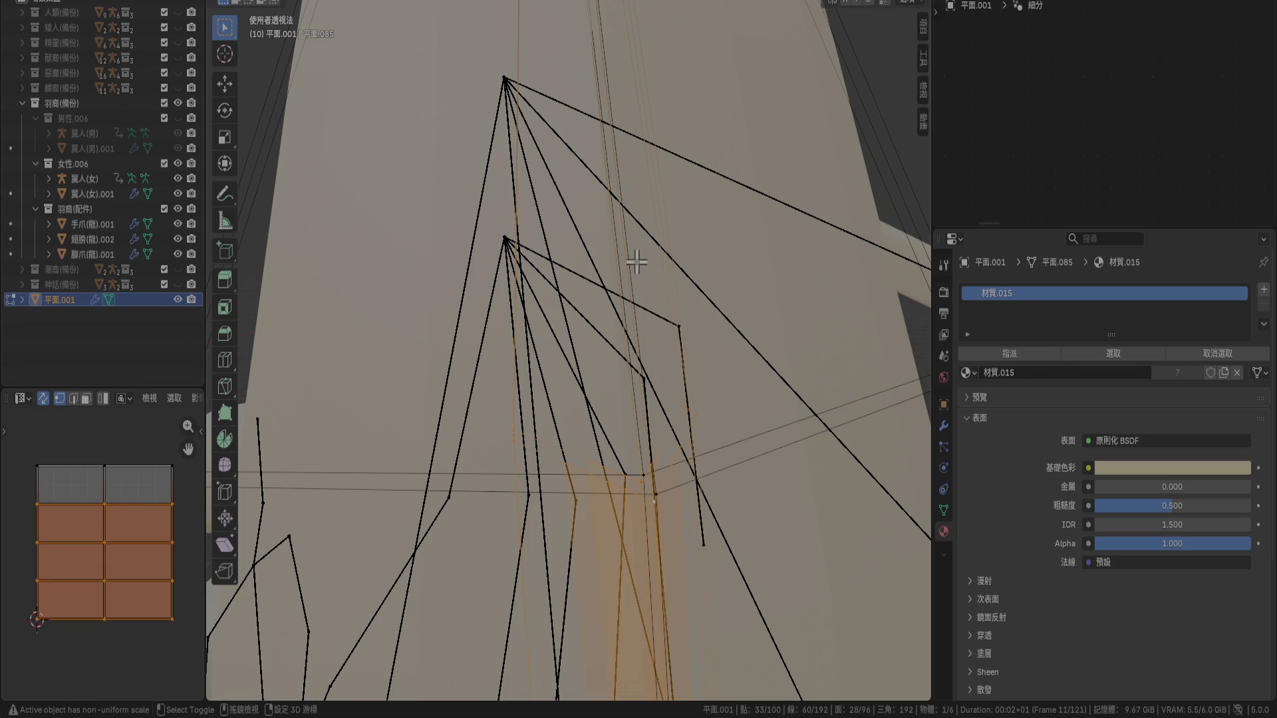
scroll(636, 261, down, 5)
From the right view, add the remaining face strips until the whole blade is selected
mouse_move(635, 353)
middle_down()
mouse_move(618, 361)
mouse_move(621, 351)
mouse_move(609, 424)
mouse_move(603, 394)
middle_up()
key(KP_3)
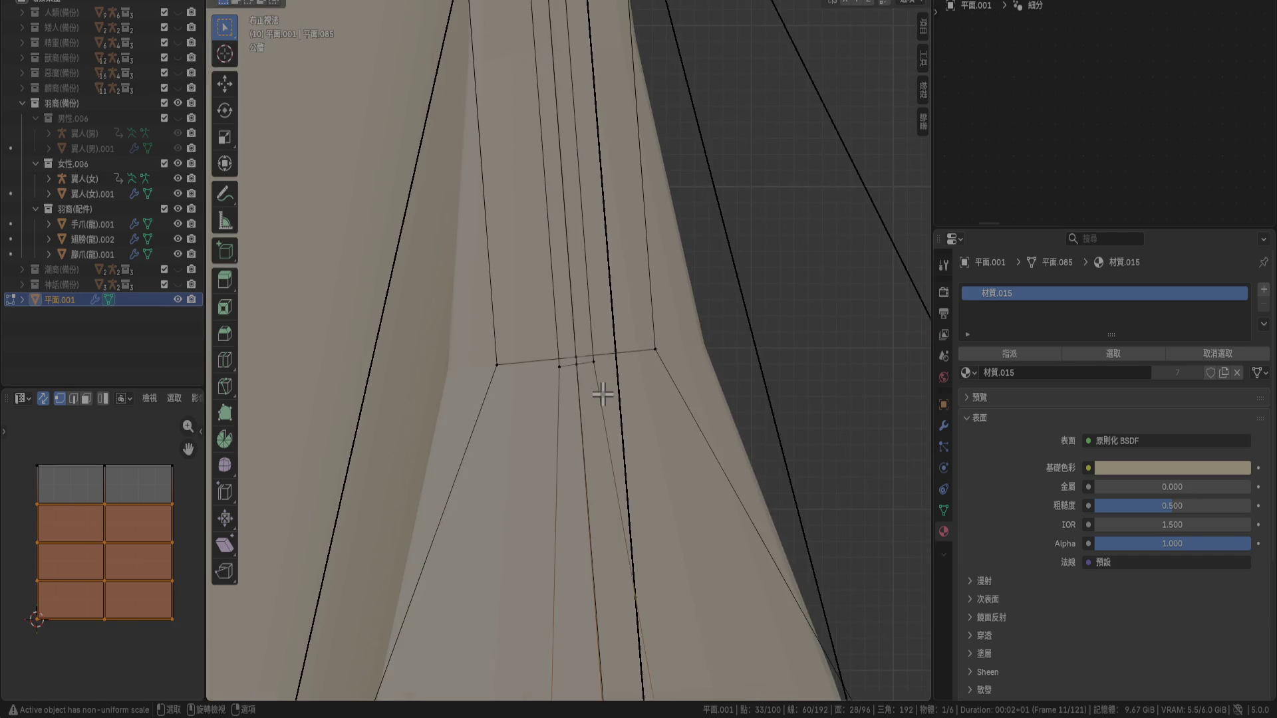
scroll(603, 394, up, 5)
shift+click(556, 450)
shift+click(590, 420)
shift+click(652, 418)
scroll(688, 485, down, 6)
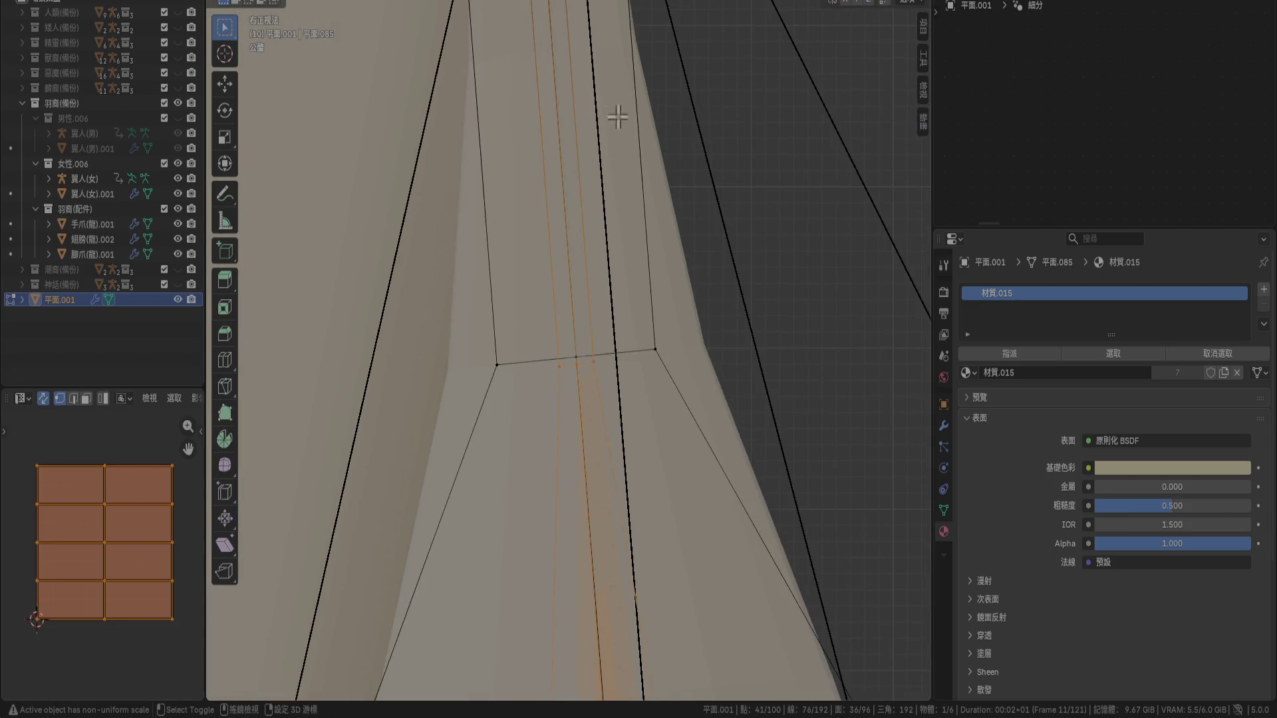
scroll(622, 429, up, 4)
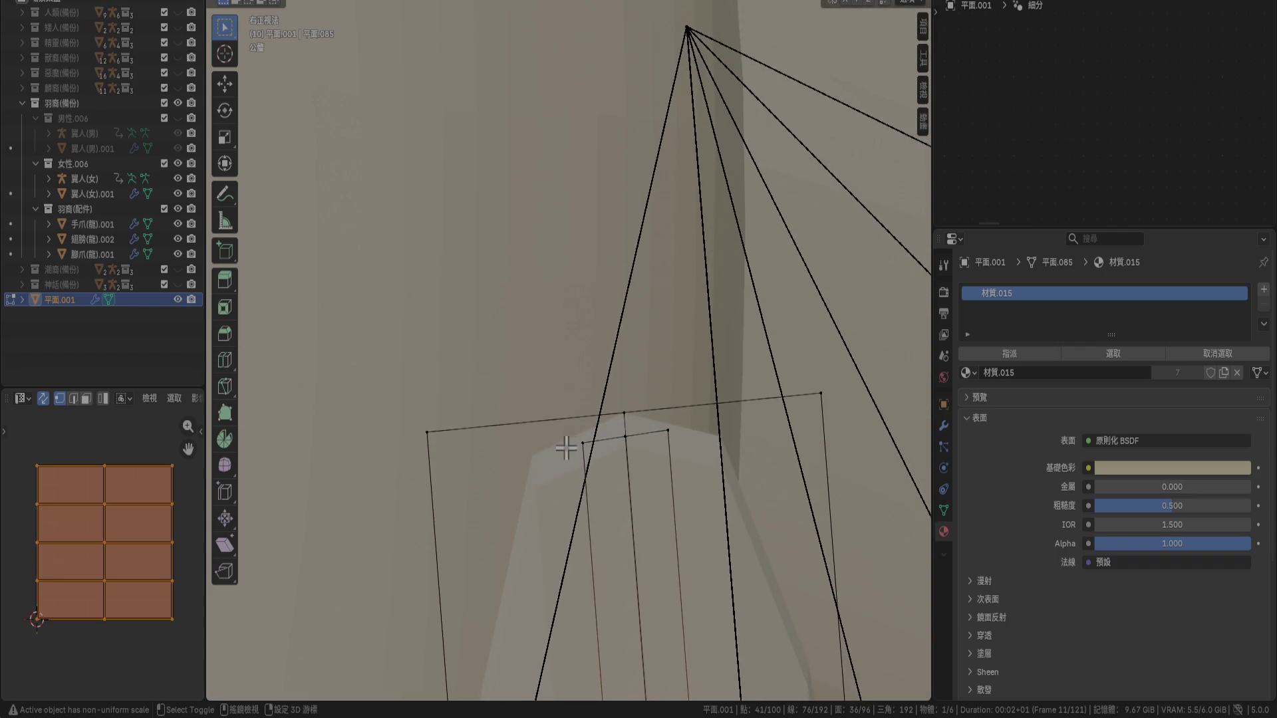
shift+click(603, 483)
shift+click(612, 453)
shift+click(652, 453)
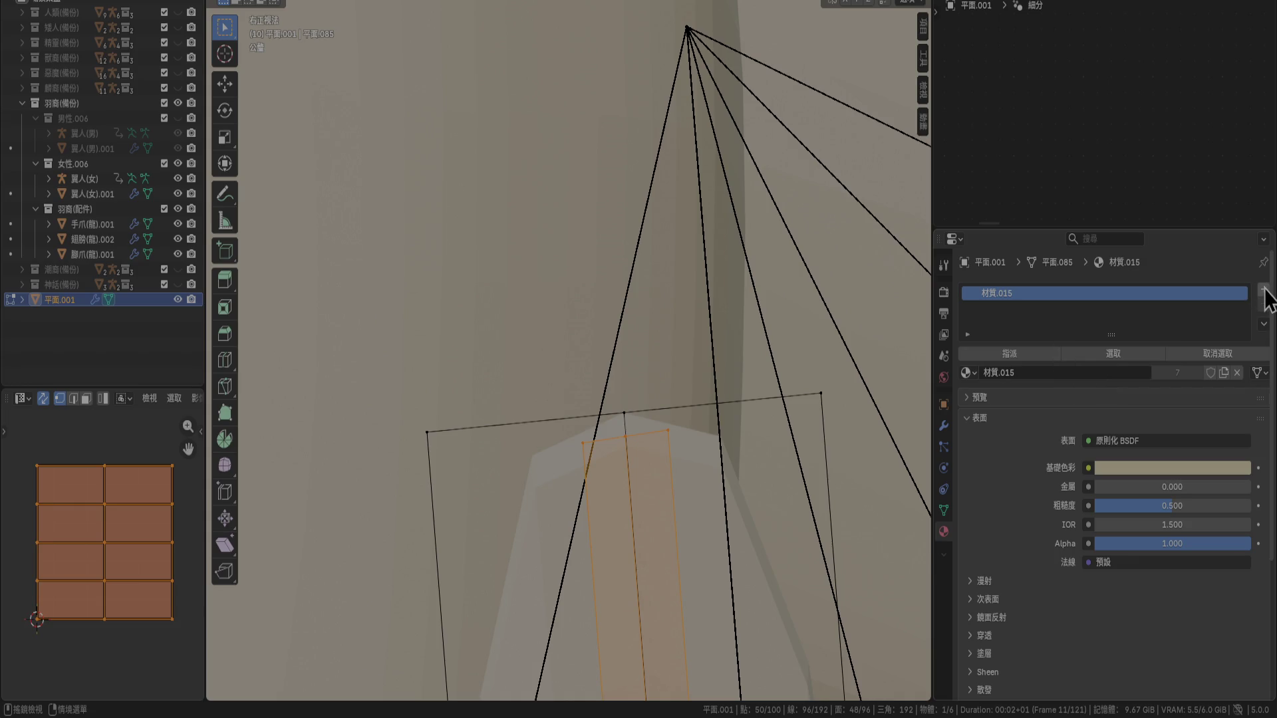
Create a new material, 材質.001, in the feather's empty second material slot
click(972, 374)
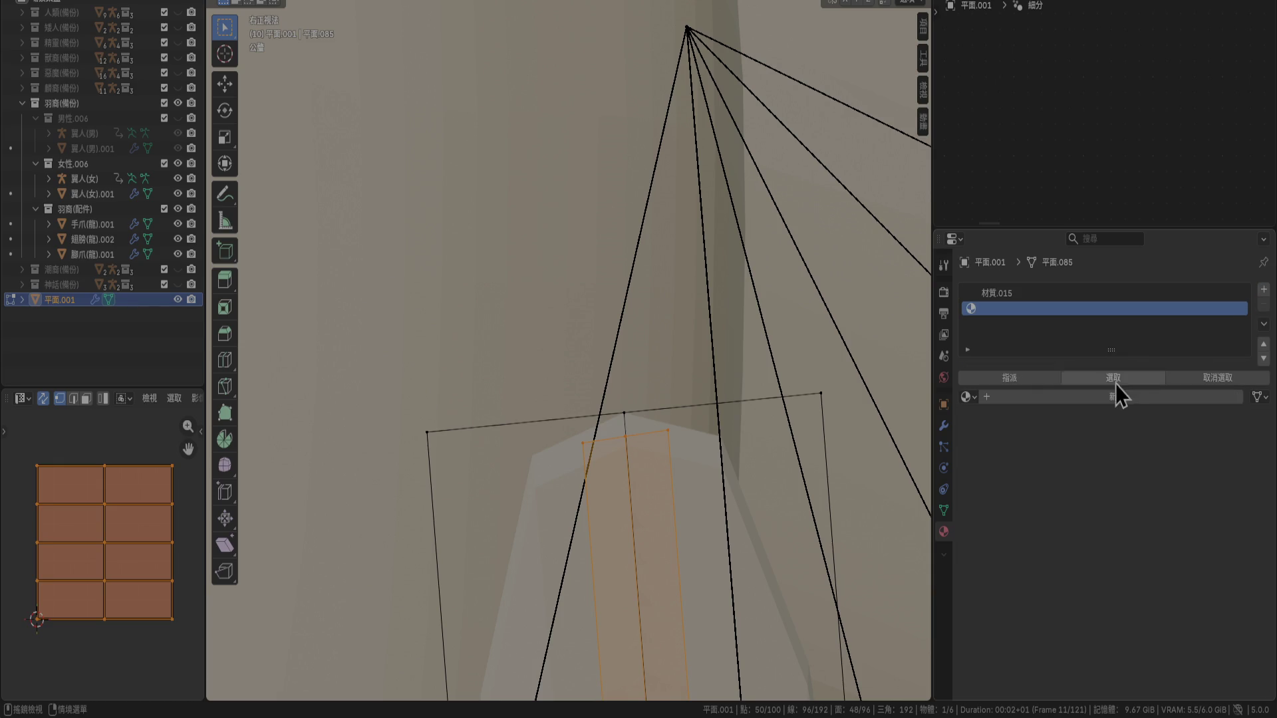
click(1092, 404)
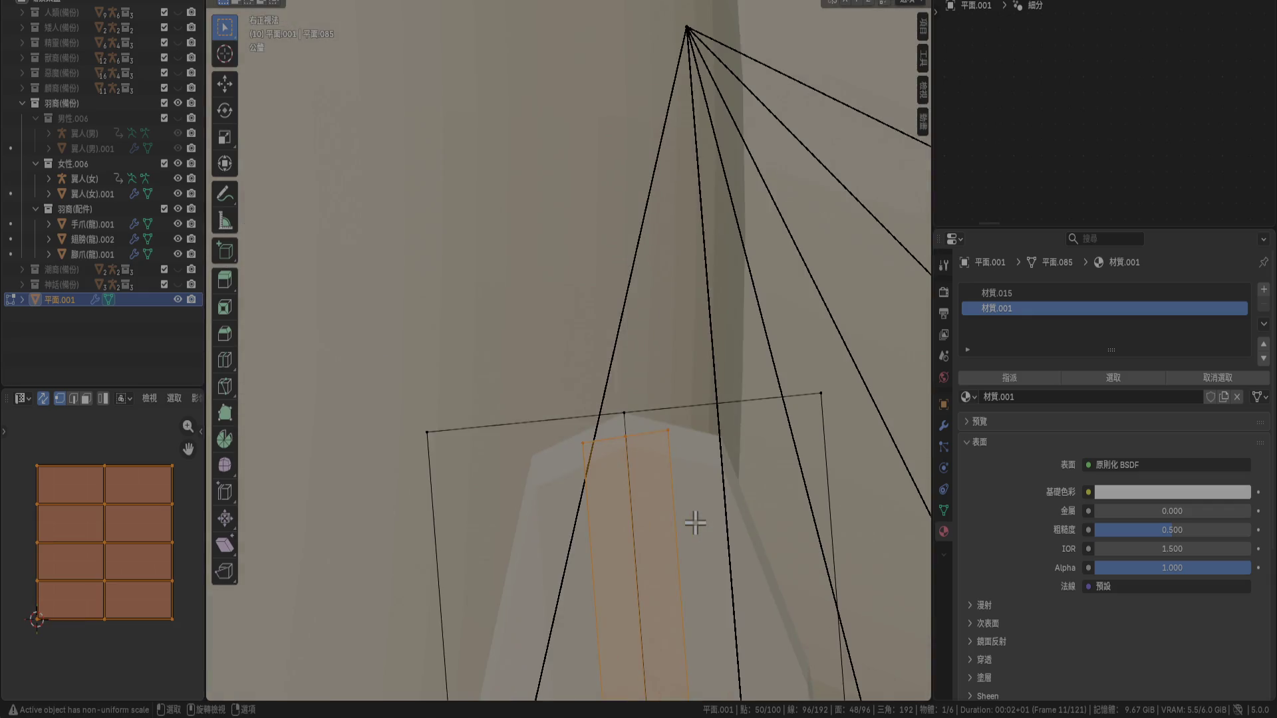
key(KP_1)
mouse_move(695, 523)
shift+middle_down()
mouse_move(684, 547)
mouse_move(561, 373)
shift+middle_up()
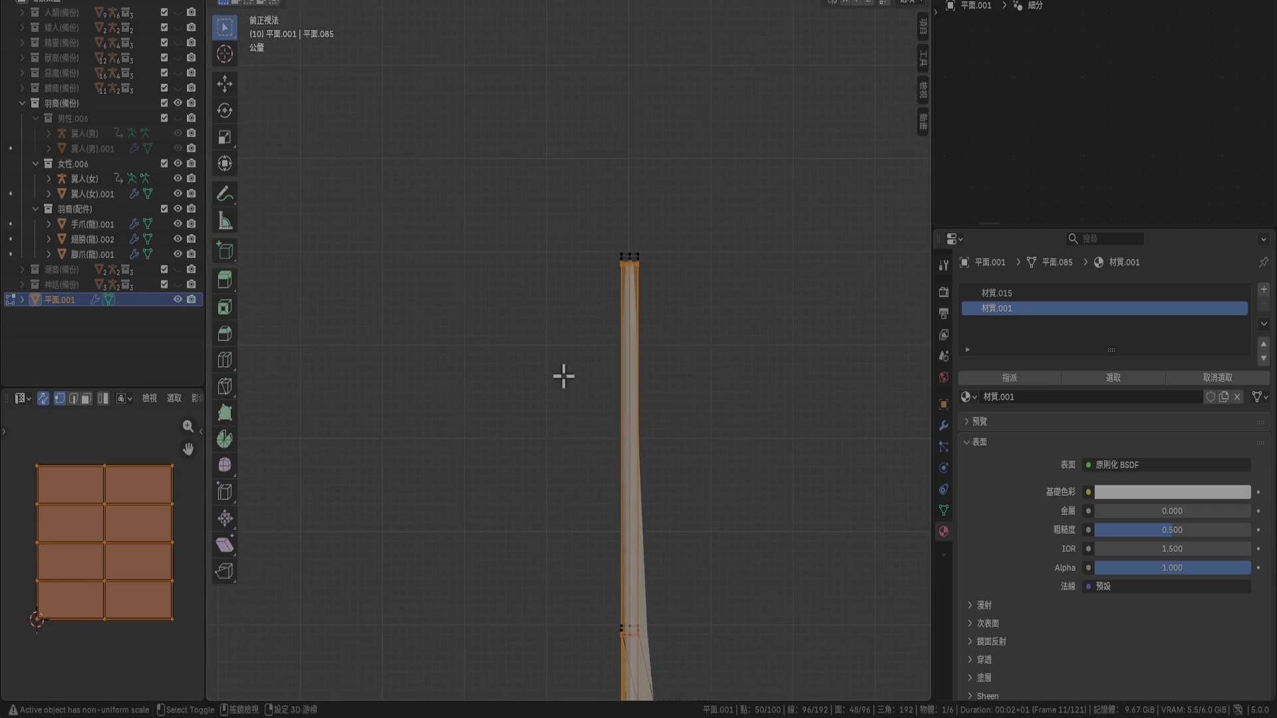
Nudge the selected stem vertices slightly sideways and return to Object Mode
key(g)
click(681, 425)
mouse_move(744, 460)
middle_down()
mouse_move(610, 456)
mouse_move(619, 501)
mouse_move(662, 447)
mouse_move(679, 483)
mouse_move(711, 493)
mouse_move(716, 570)
middle_up()
key(Tab)
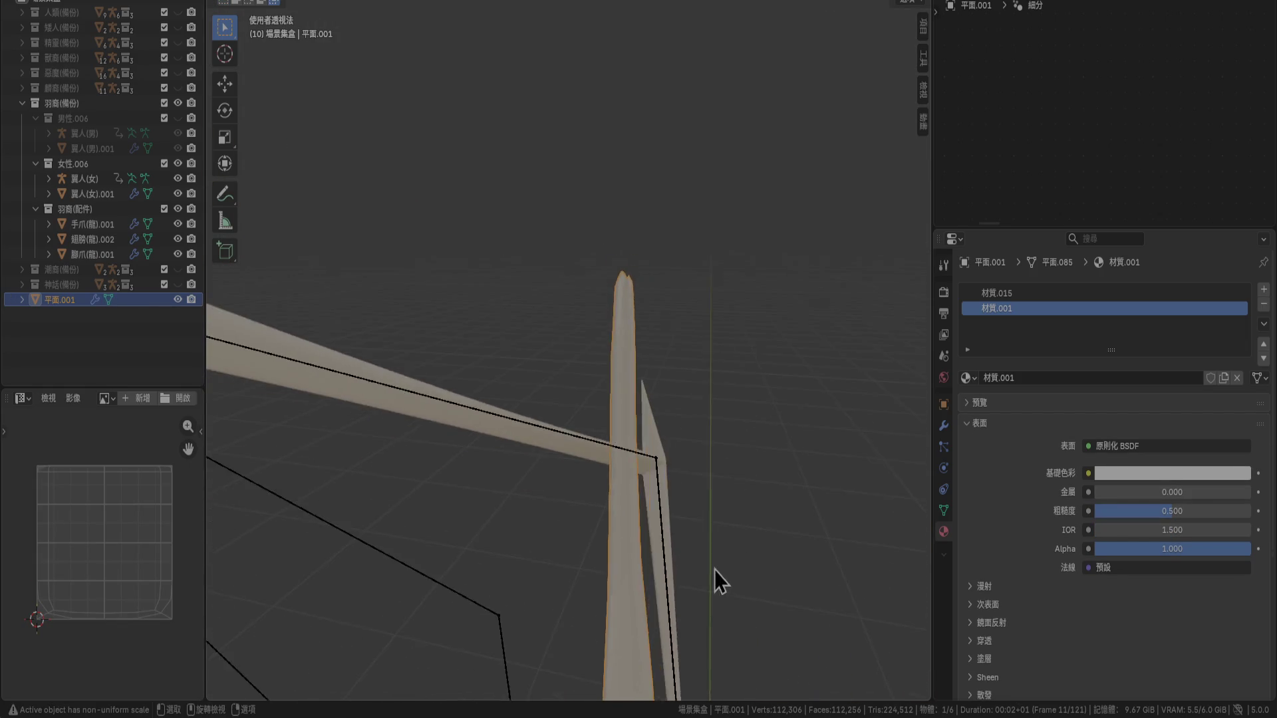
Assign the selected feather faces to material 材質.001 in Edit Mode
key(Tab)
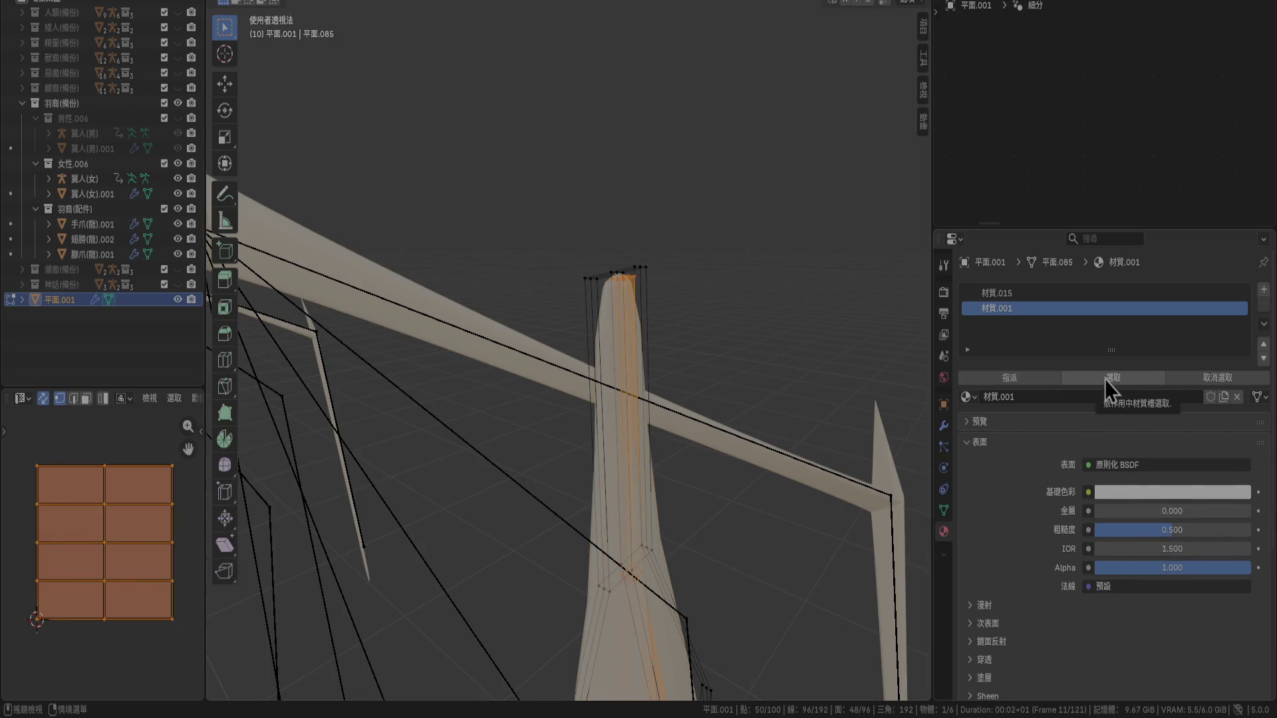
click(1011, 378)
key(Tab)
mouse_move(693, 408)
middle_down()
mouse_move(745, 485)
mouse_move(665, 542)
mouse_move(688, 273)
mouse_move(659, 338)
mouse_move(722, 369)
mouse_move(684, 316)
middle_up()
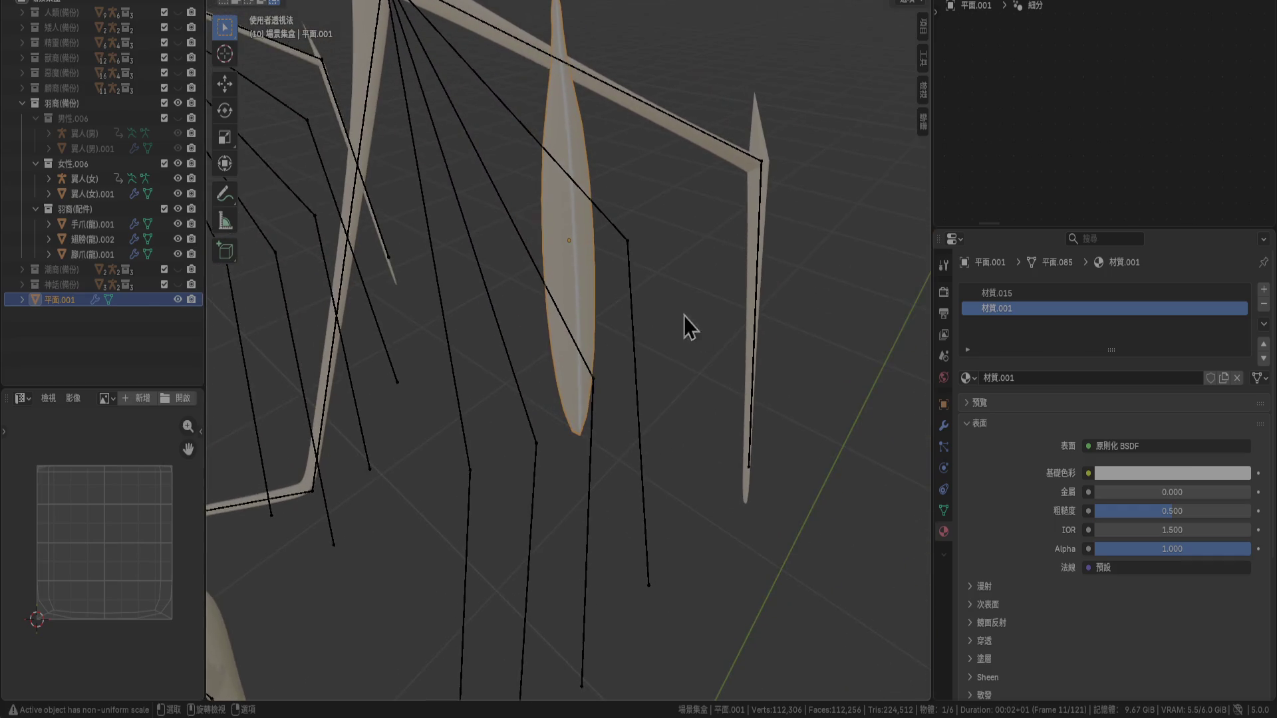
mouse_move(663, 262)
middle_down()
mouse_move(690, 419)
mouse_move(661, 413)
mouse_move(776, 405)
mouse_move(714, 395)
middle_up()
scroll(676, 461, up, 3)
Clear the leaf mesh selection and bring up the feather's modifier settings
key(Tab)
mouse_move(639, 465)
middle_down()
mouse_move(686, 434)
mouse_move(660, 461)
mouse_move(601, 461)
mouse_move(424, 430)
mouse_move(587, 444)
middle_up()
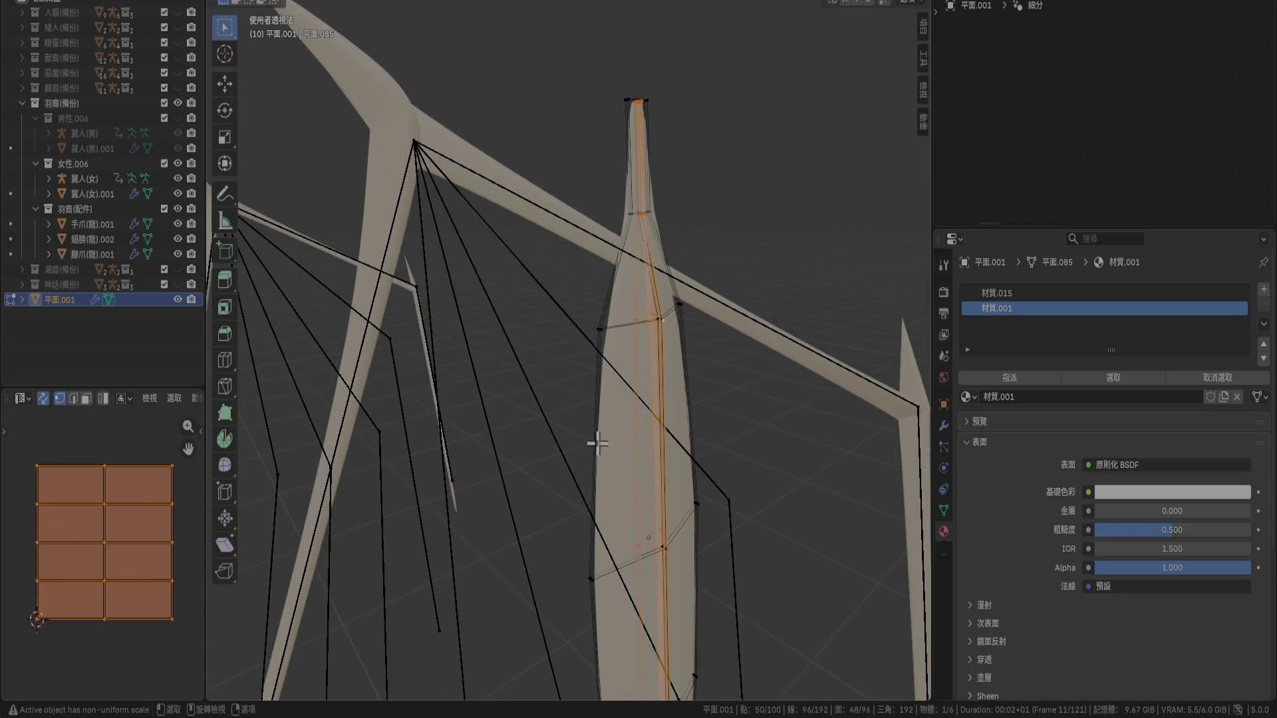
right_click(597, 443)
click(598, 447)
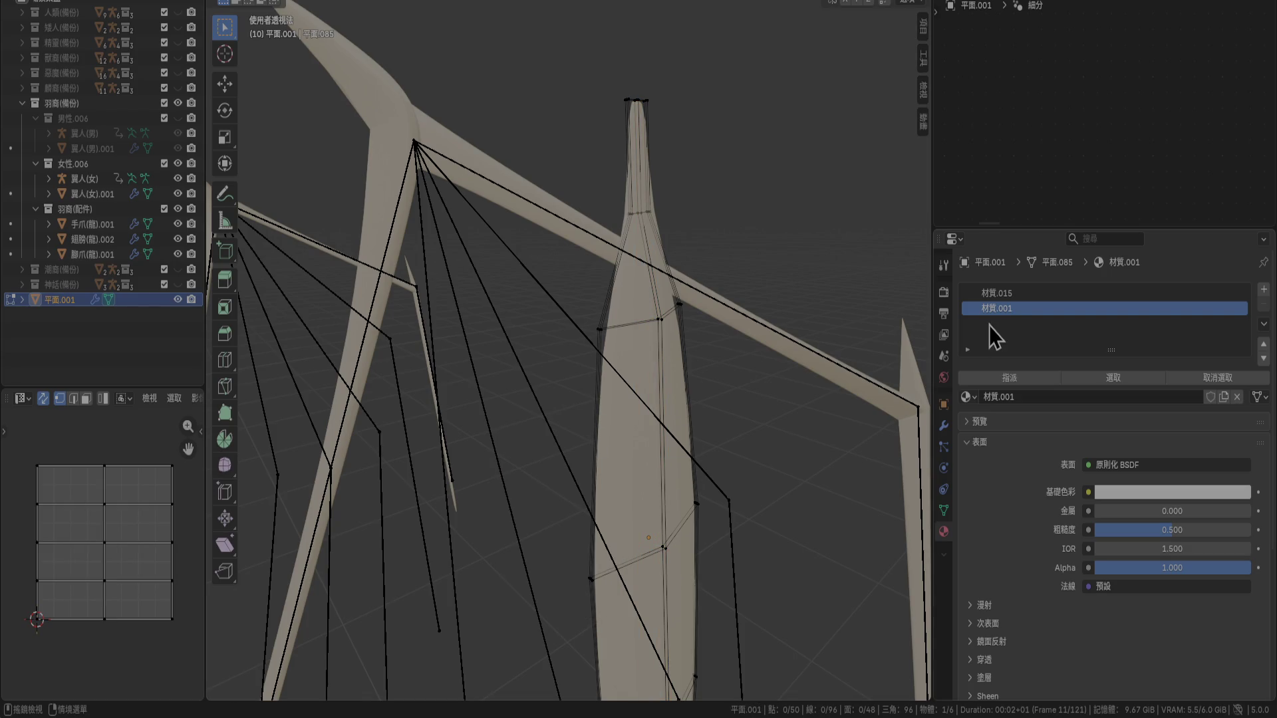
mouse_move(586, 433)
middle_down()
mouse_move(617, 467)
mouse_move(657, 443)
middle_up()
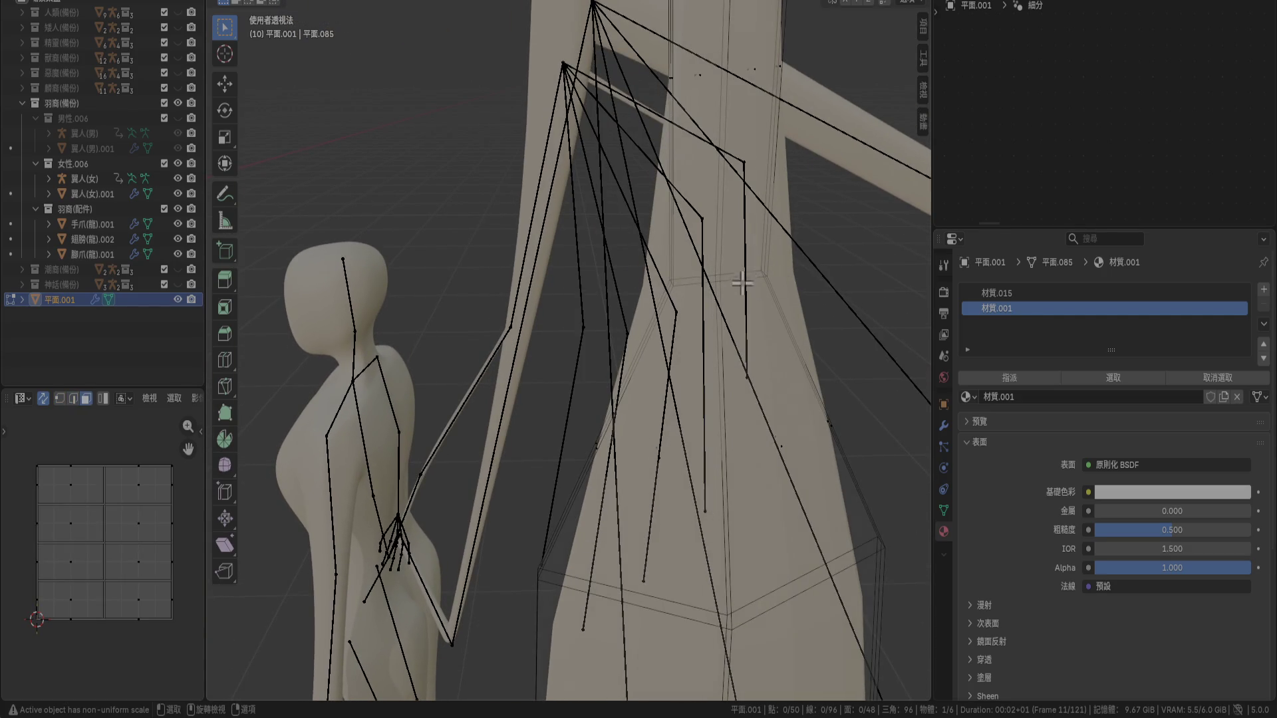
scroll(719, 226, down, 2)
scroll(679, 271, up, 2)
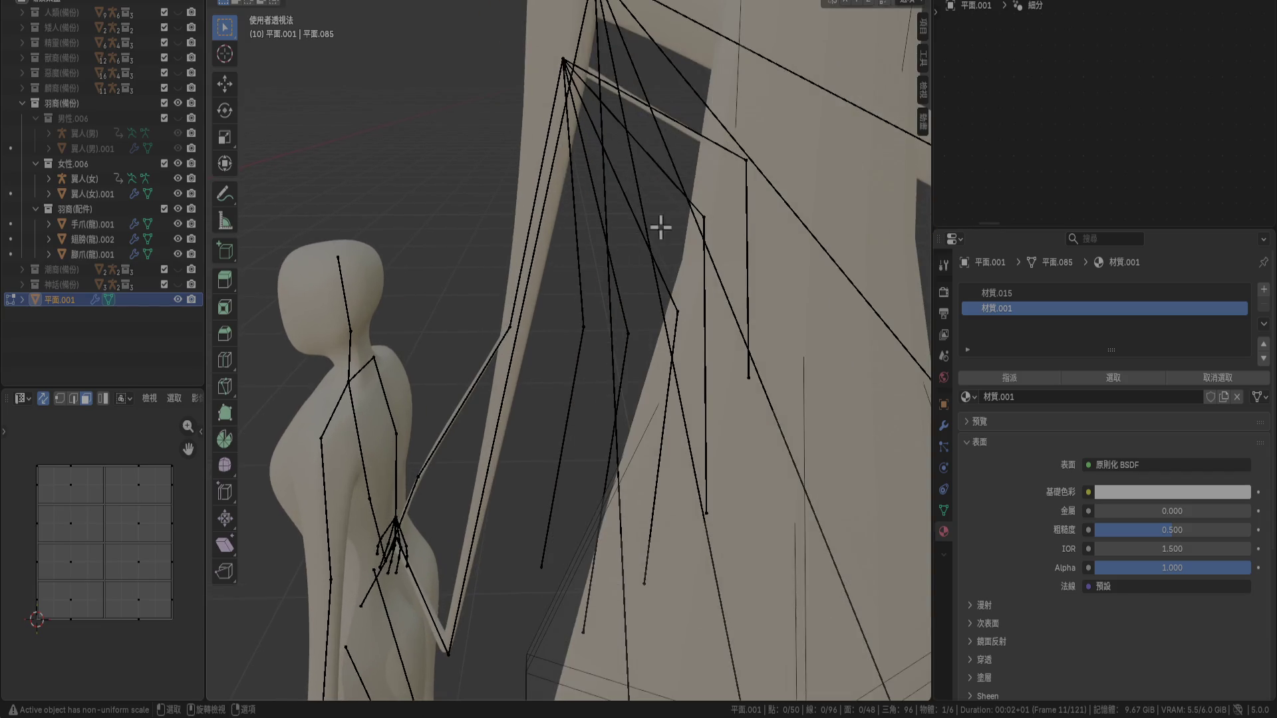
click(944, 426)
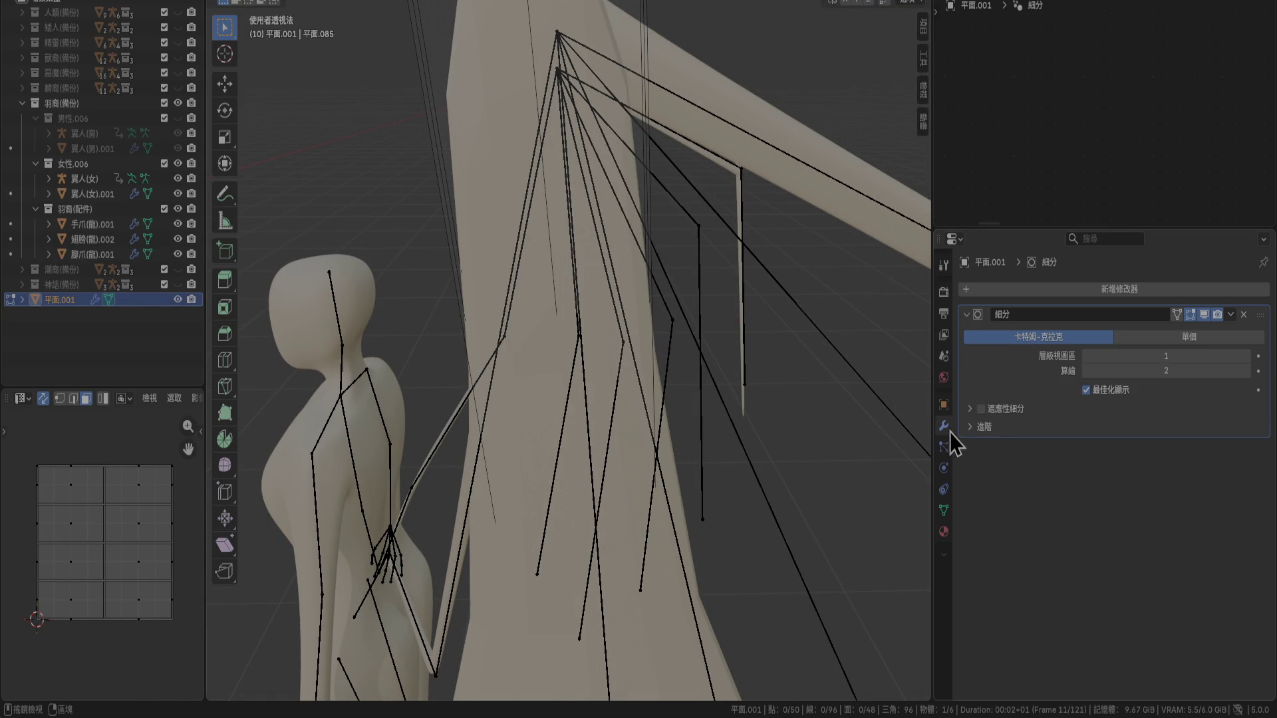
Disable the Subdivision modifier's viewport display and trial a stem loop cut, then undo it
click(1204, 314)
scroll(575, 252, up, 5)
mouse_move(580, 300)
middle_down()
mouse_move(729, 288)
mouse_move(730, 359)
mouse_move(722, 336)
mouse_move(738, 342)
middle_up()
click(735, 294)
middle_drag(735, 395, 699, 342)
key(2)
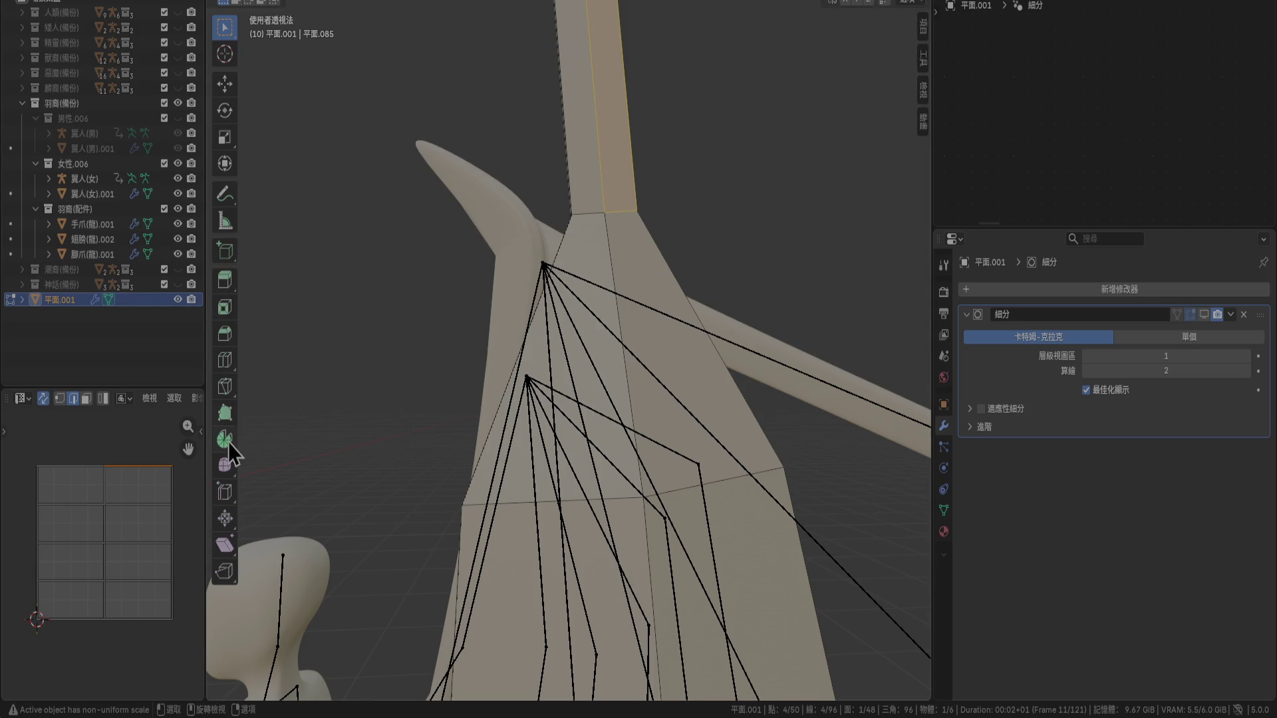
click(226, 365)
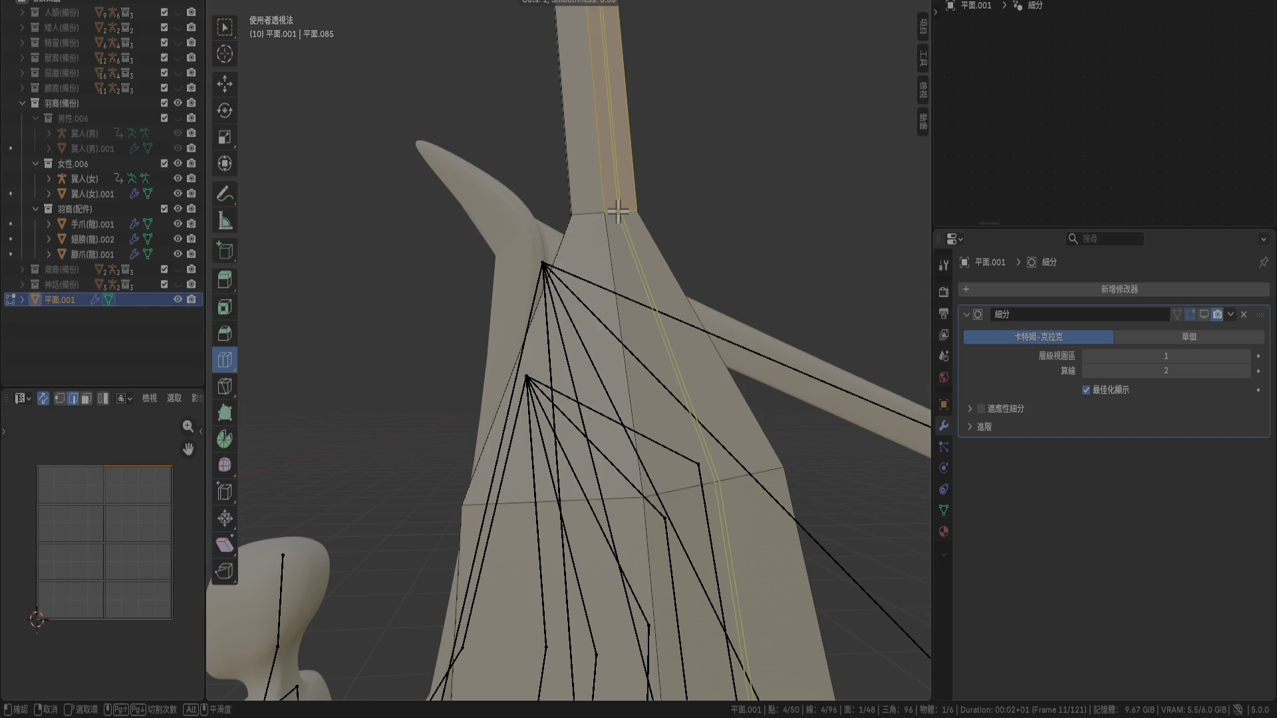
click(618, 211)
key(KP_3)
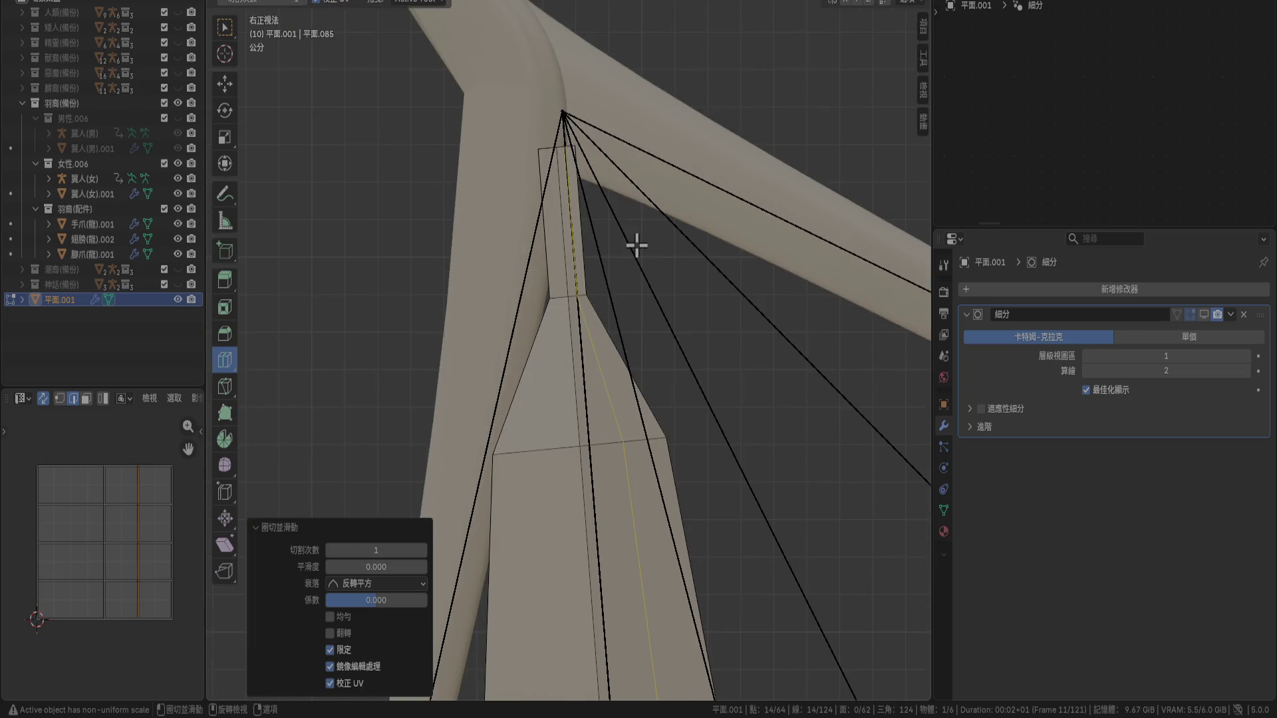
key(ctrl+z)
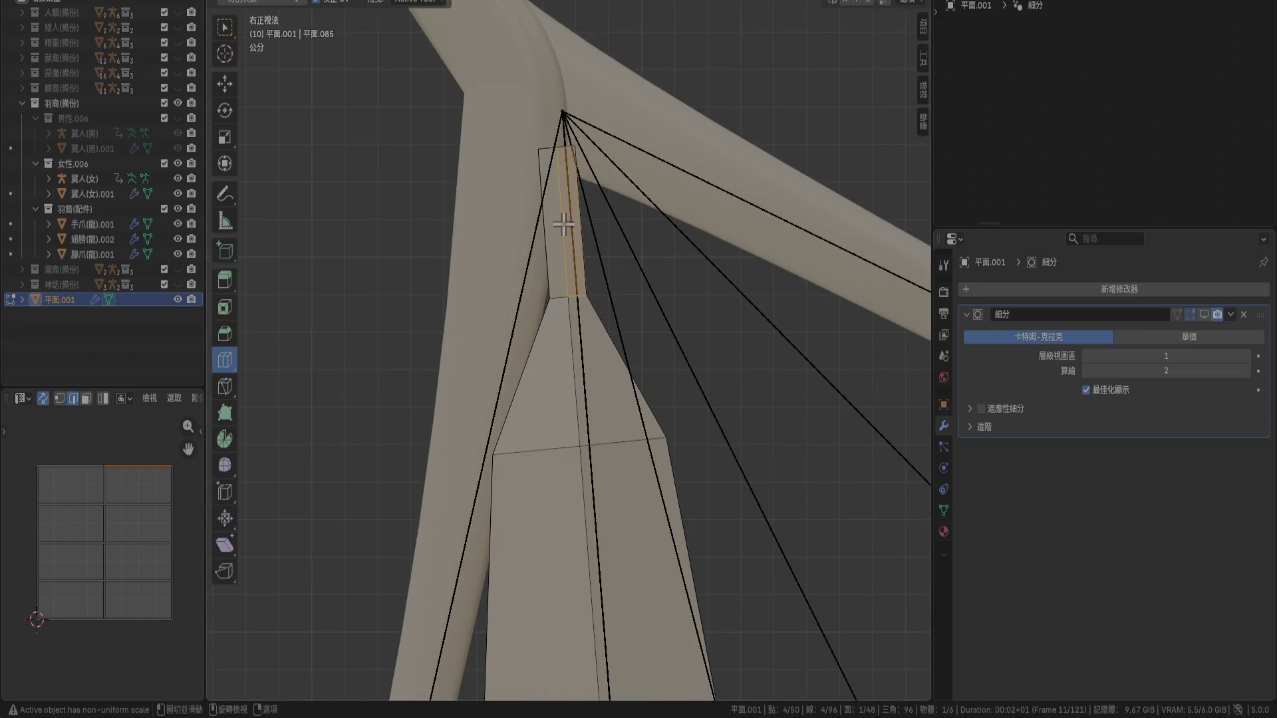
Cut a new edge loop along the stem with Ctrl+R and leave it in place
alt+click(577, 358)
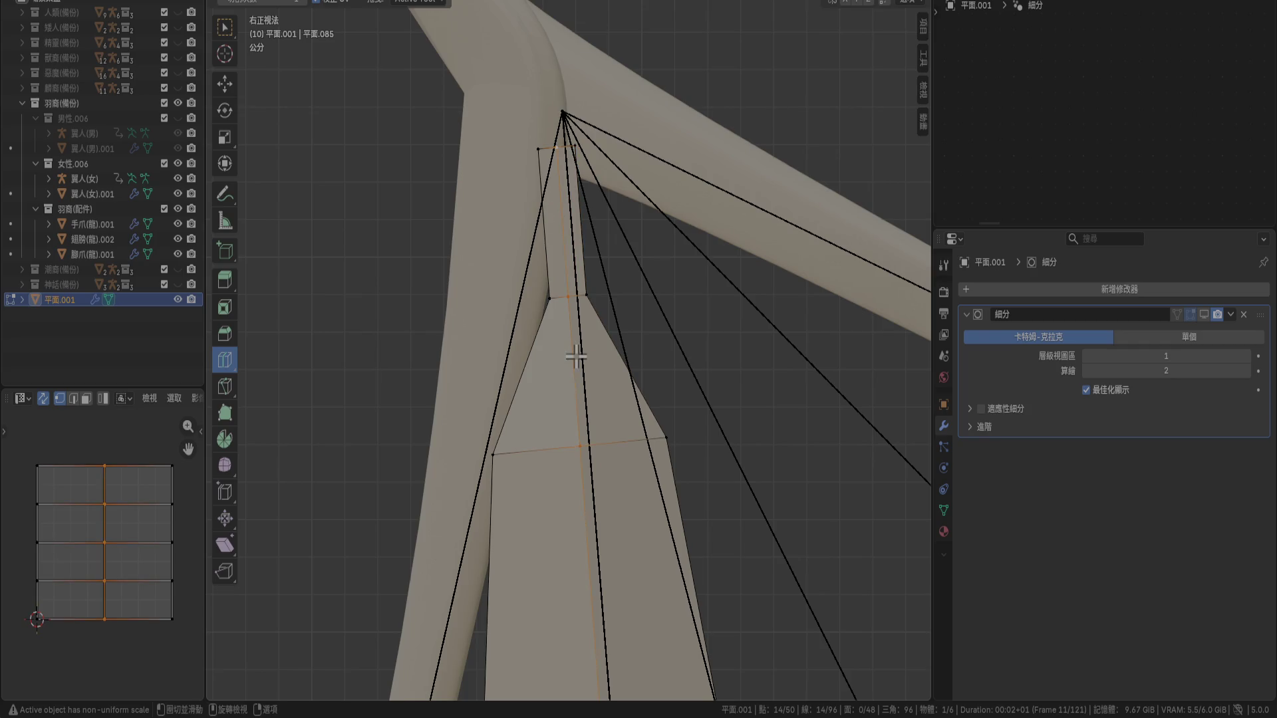
click(576, 357)
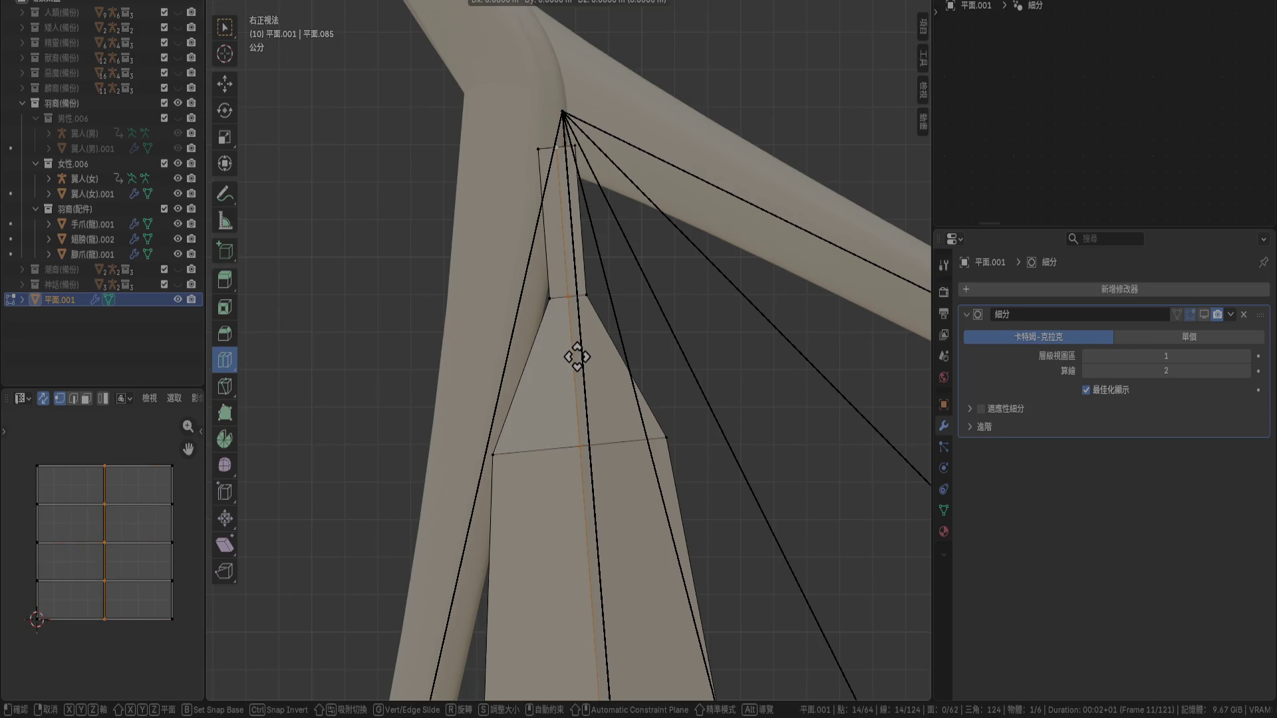
click(586, 357)
key(ctrl+z)
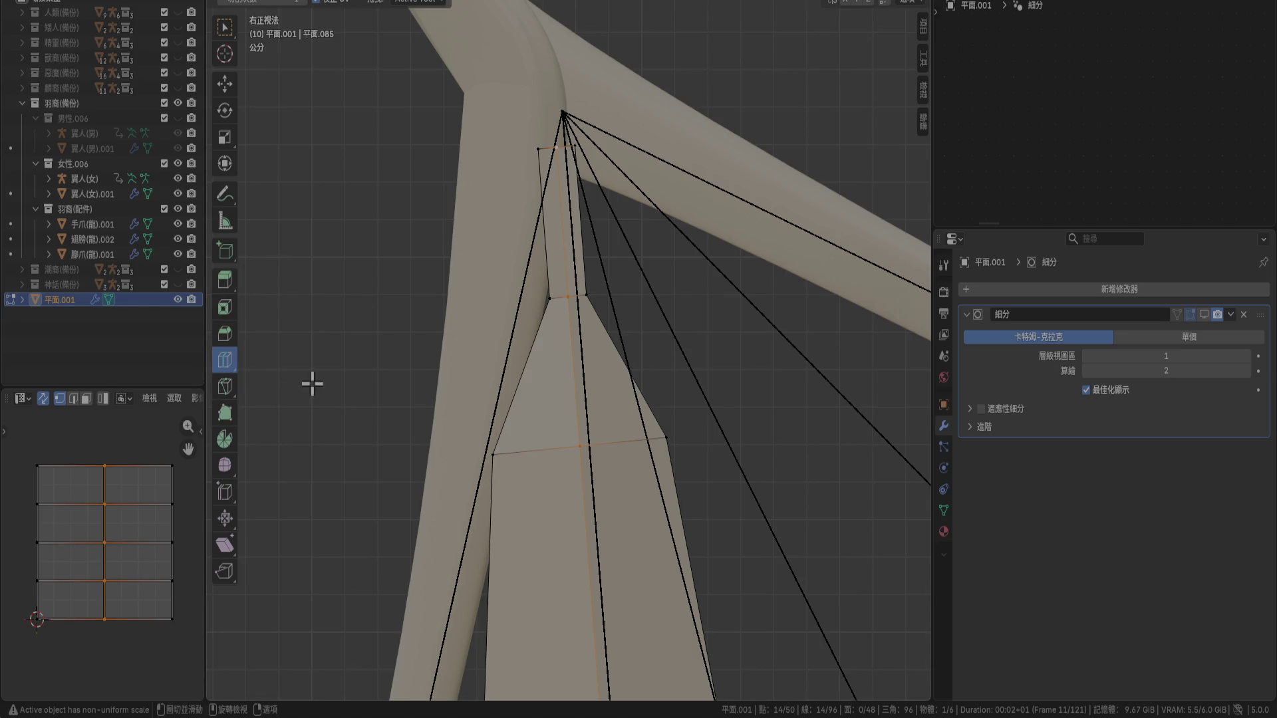
key(ctrl+r)
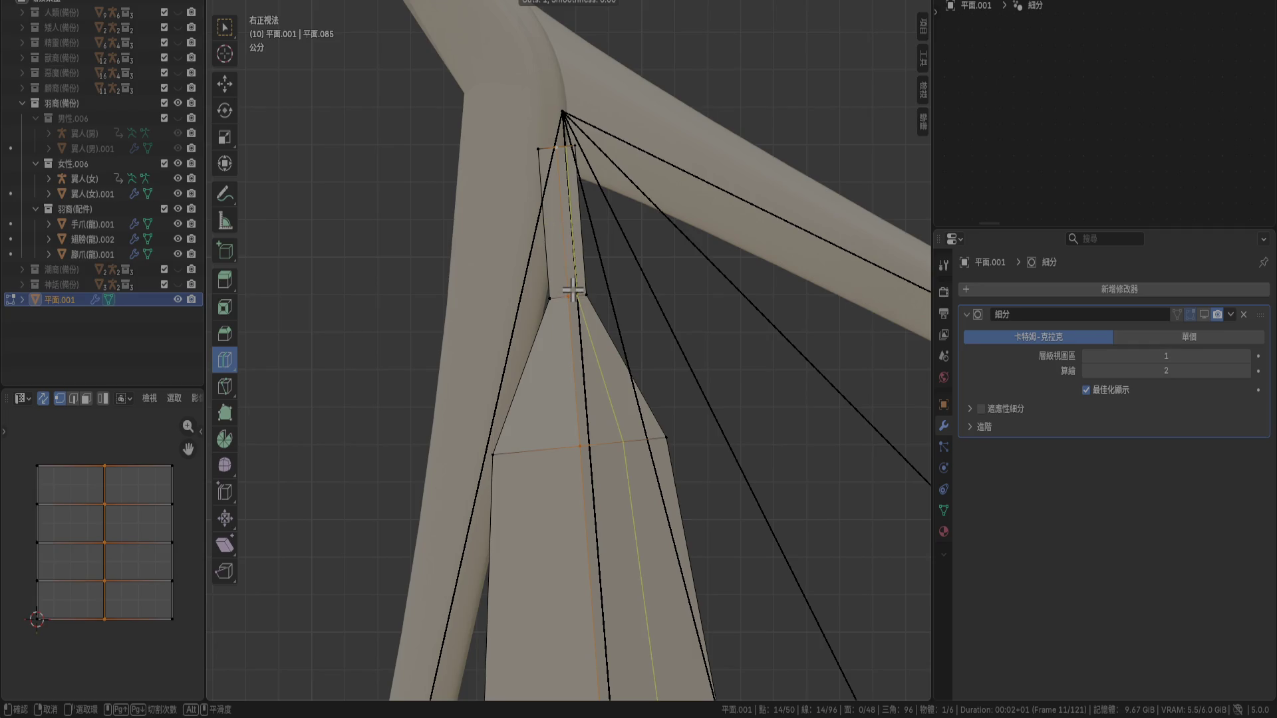
click(573, 290)
scroll(623, 370, down, 3)
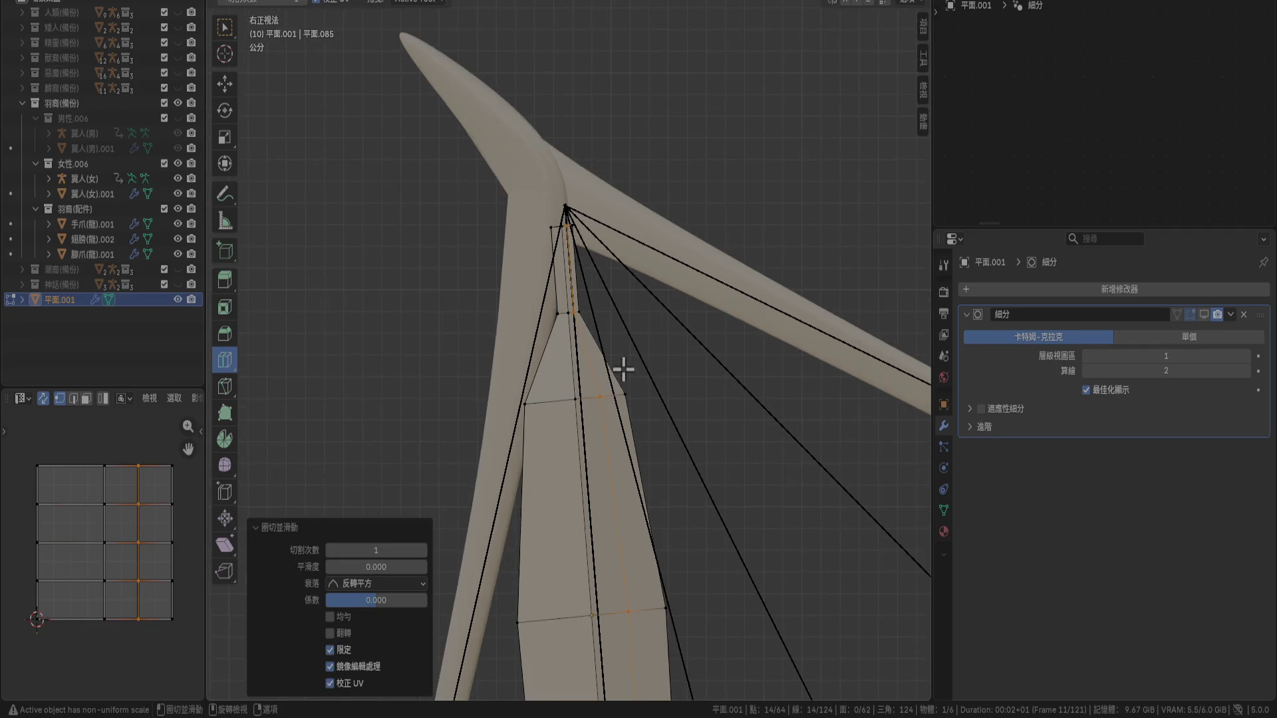
key(g)
right_click(624, 370)
scroll(622, 371, up, 5)
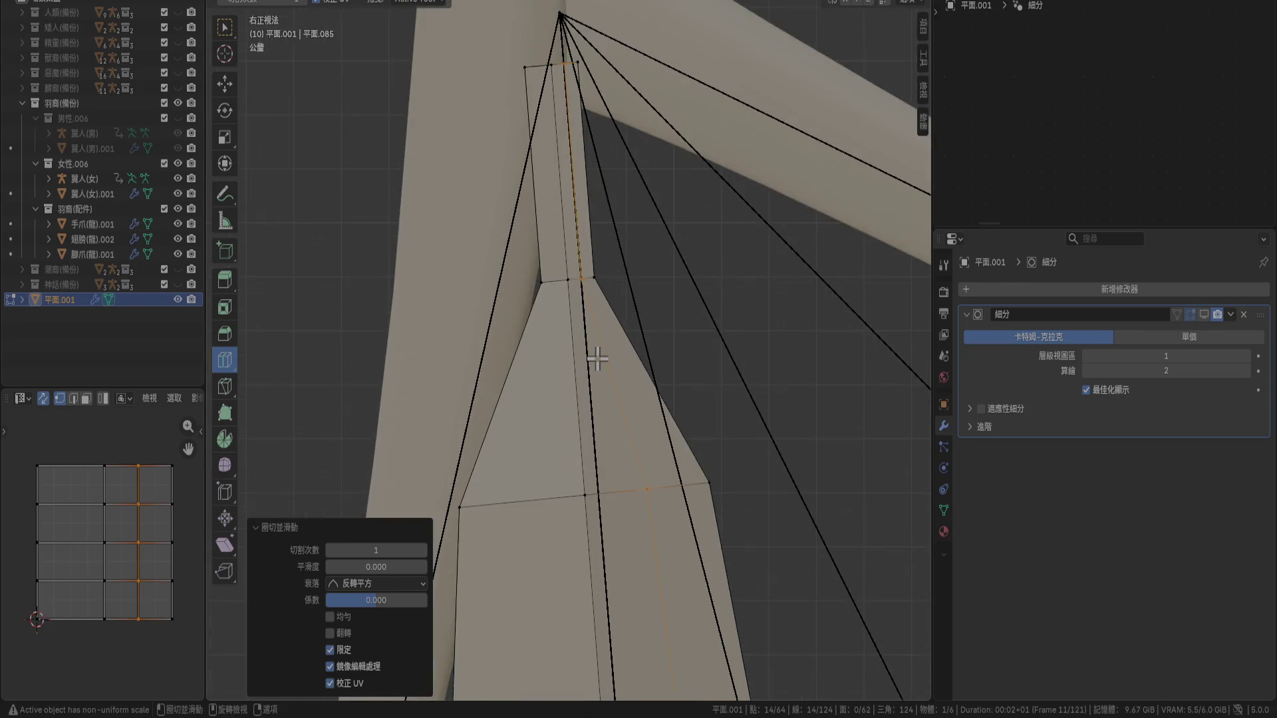
Loop-cut another stem face strip and dissolve the vertices of an unwanted edge loop
alt+click(572, 298)
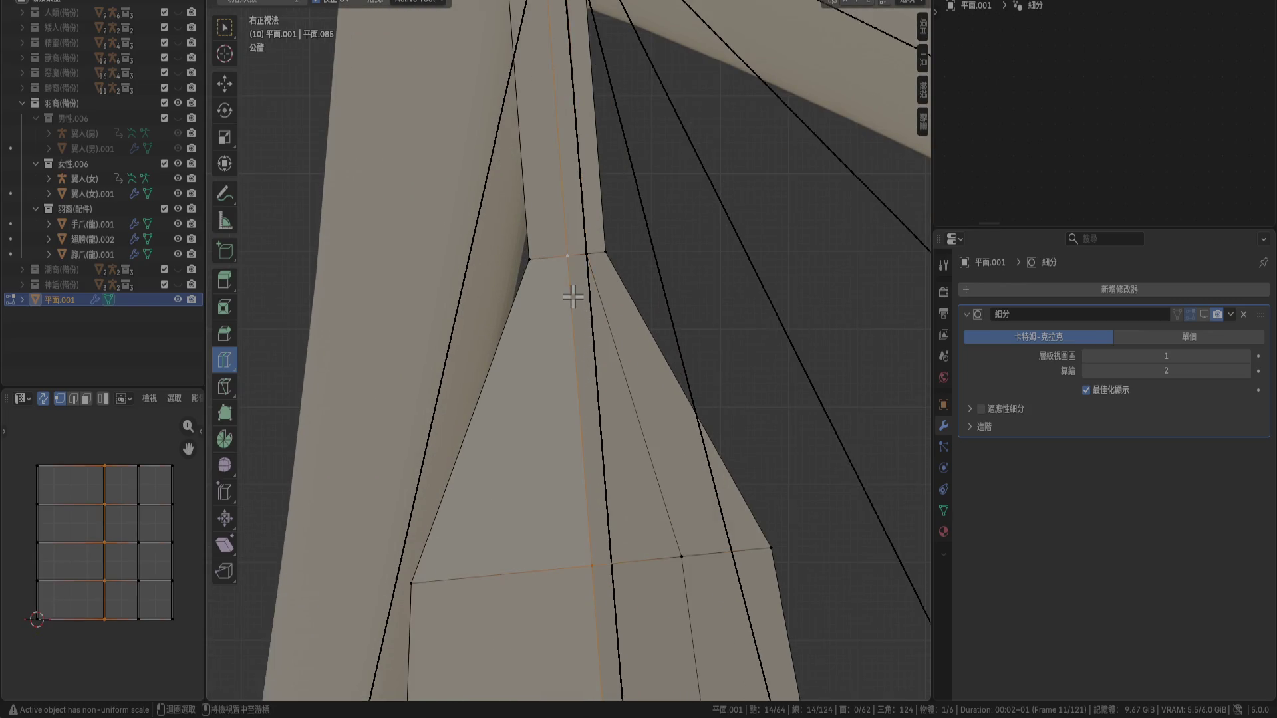
alt+shift+click(602, 302)
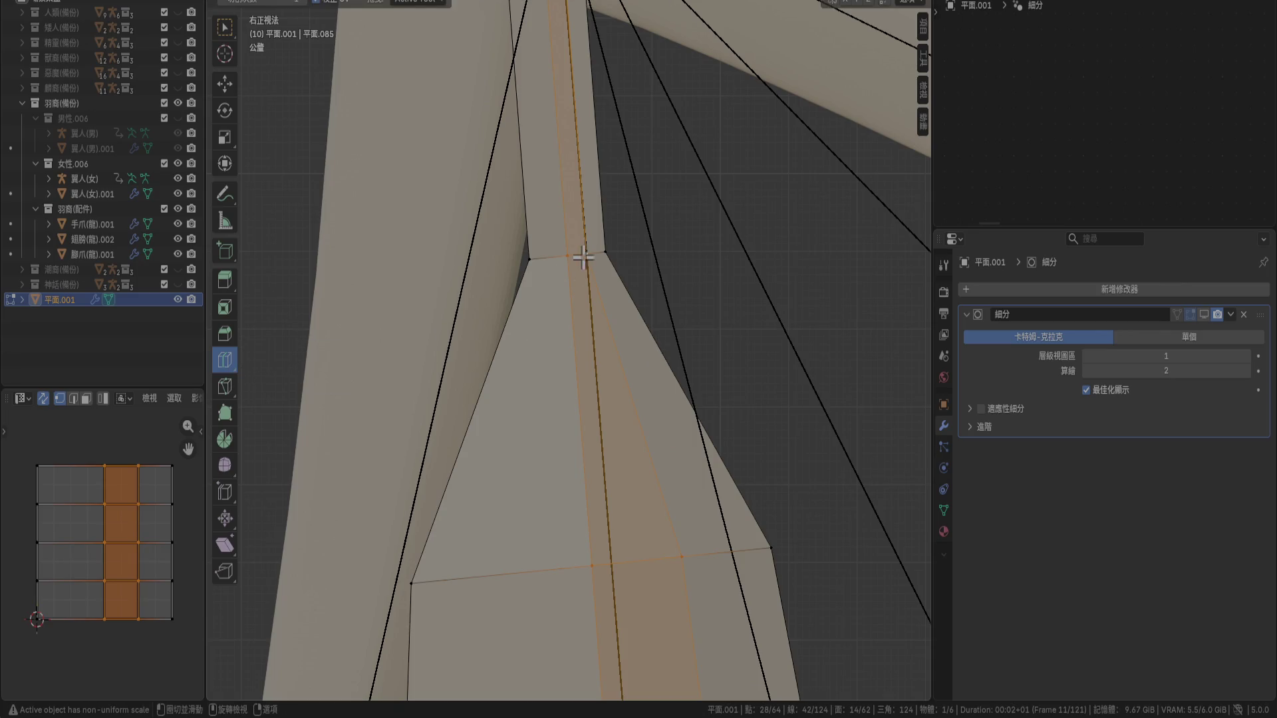
click(550, 254)
scroll(559, 266, down, 4)
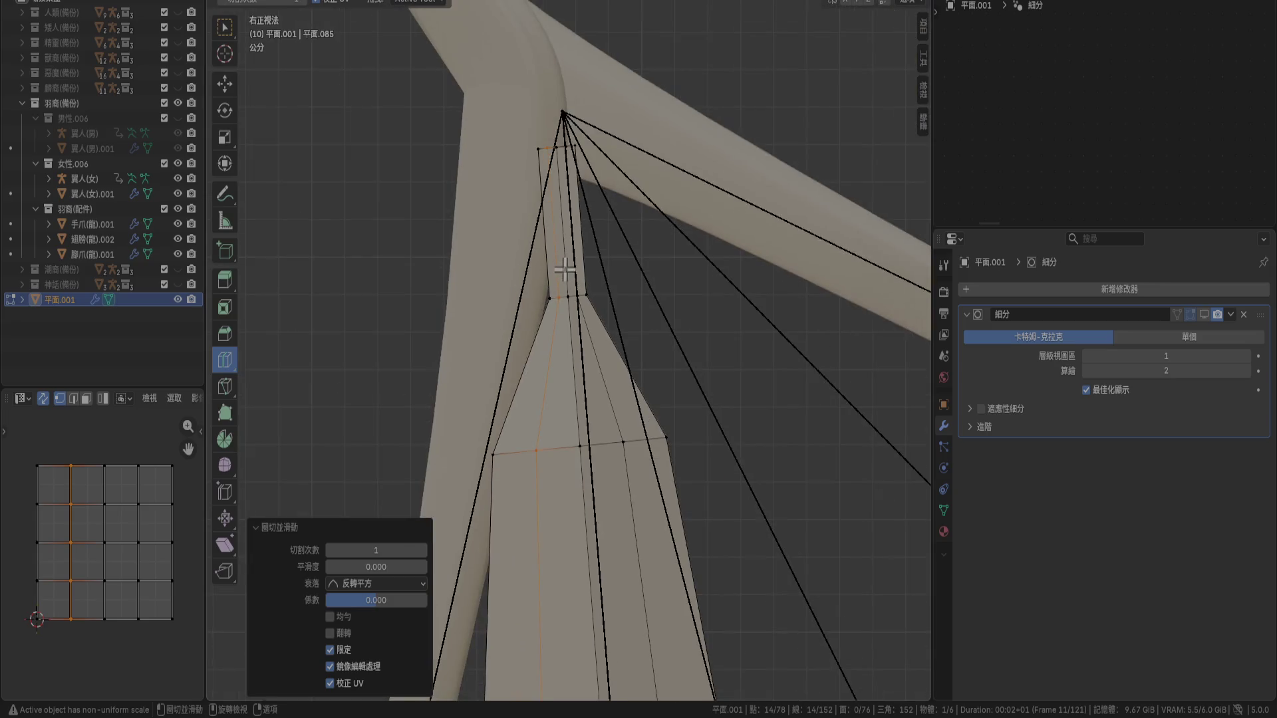
alt+click(572, 300)
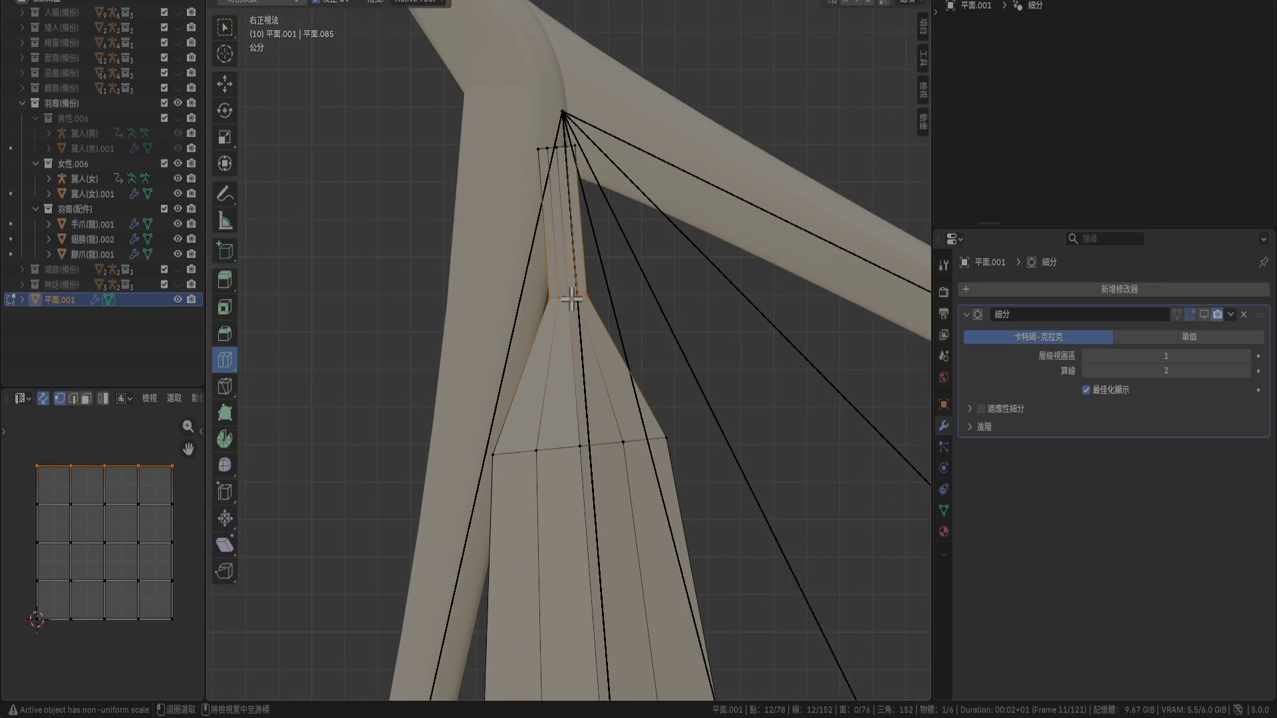
right_click(587, 403)
click(554, 682)
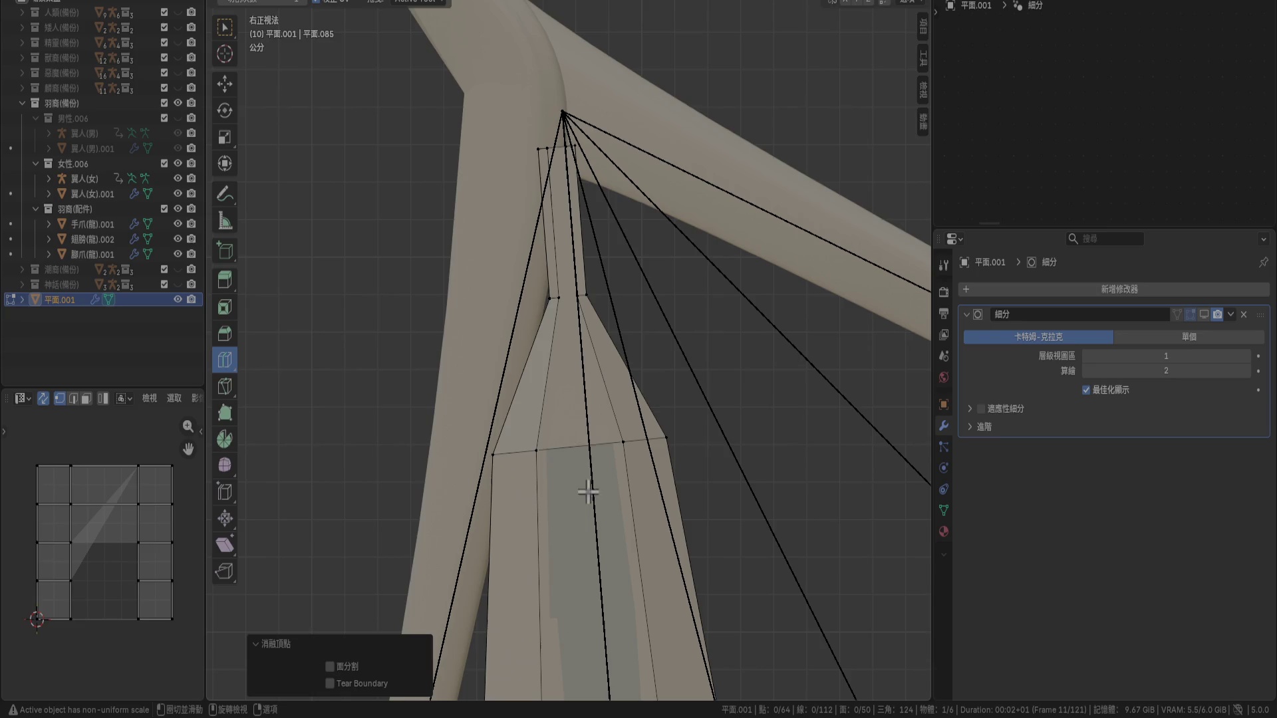
scroll(562, 336, up, 5)
Return to box selection and re-enable the Subdivision modifier's viewport display
key(ctrl+r)
key(Escape)
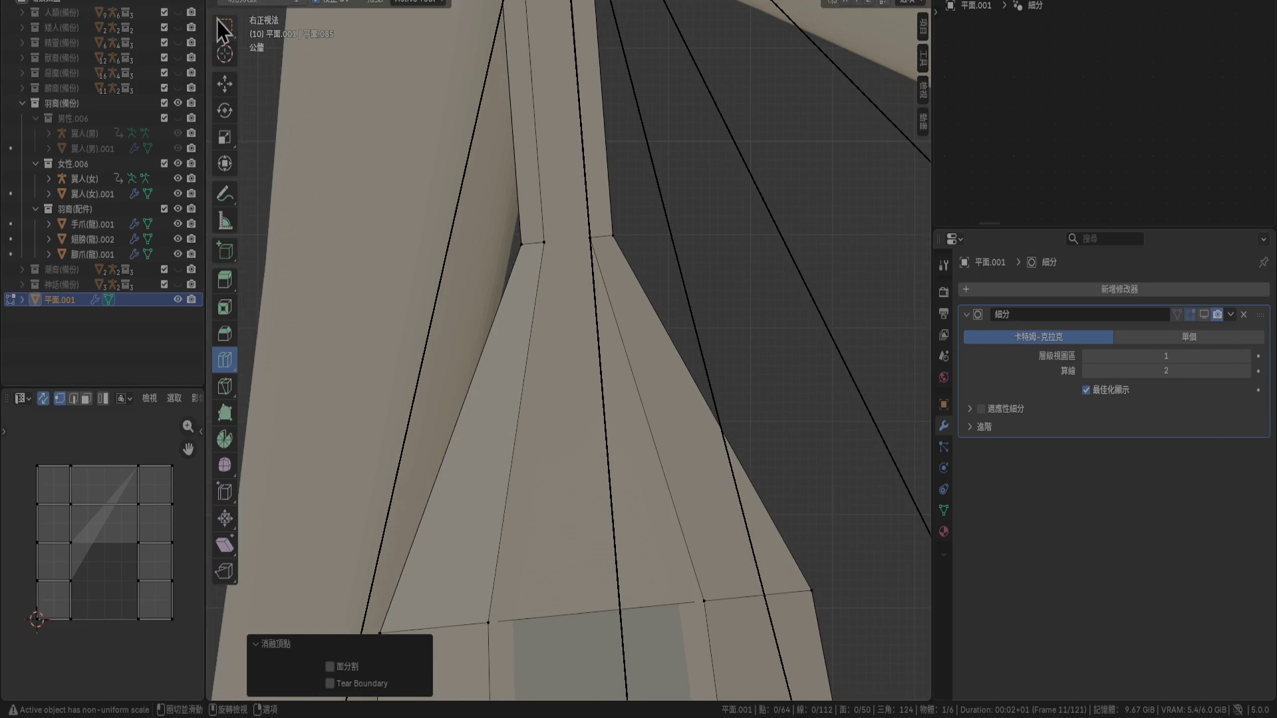
click(223, 25)
click(1204, 314)
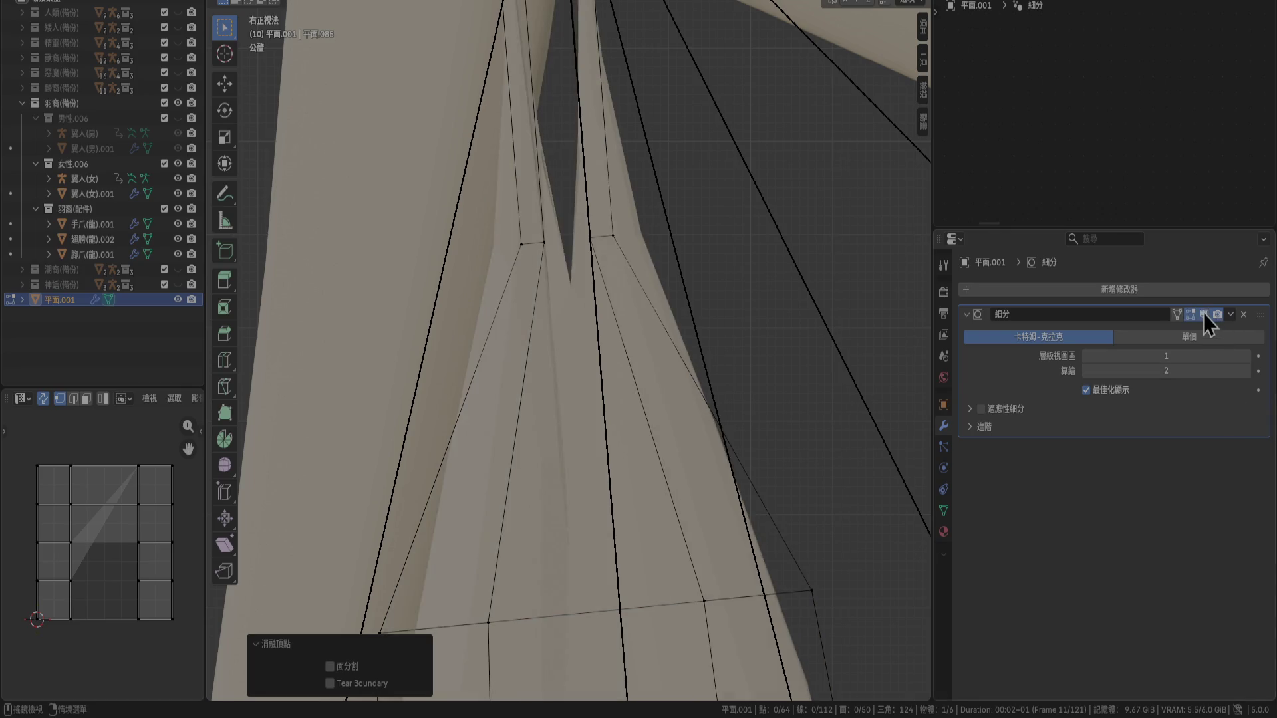
Turn off the subdivision preview and cut a new vertical edge loop down the stem
mouse_move(685, 277)
middle_down()
mouse_move(701, 294)
mouse_move(658, 378)
middle_up()
scroll(659, 383, down, 2)
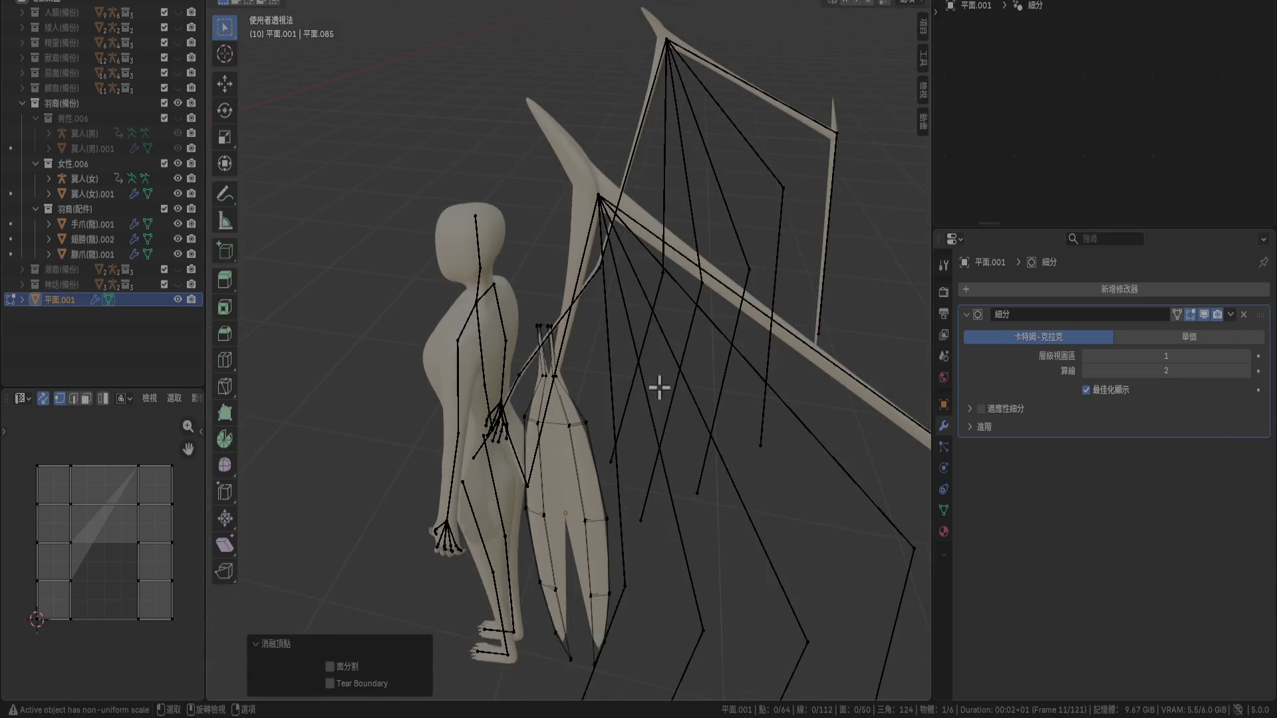
scroll(704, 397, up, 5)
scroll(688, 530, up, 6)
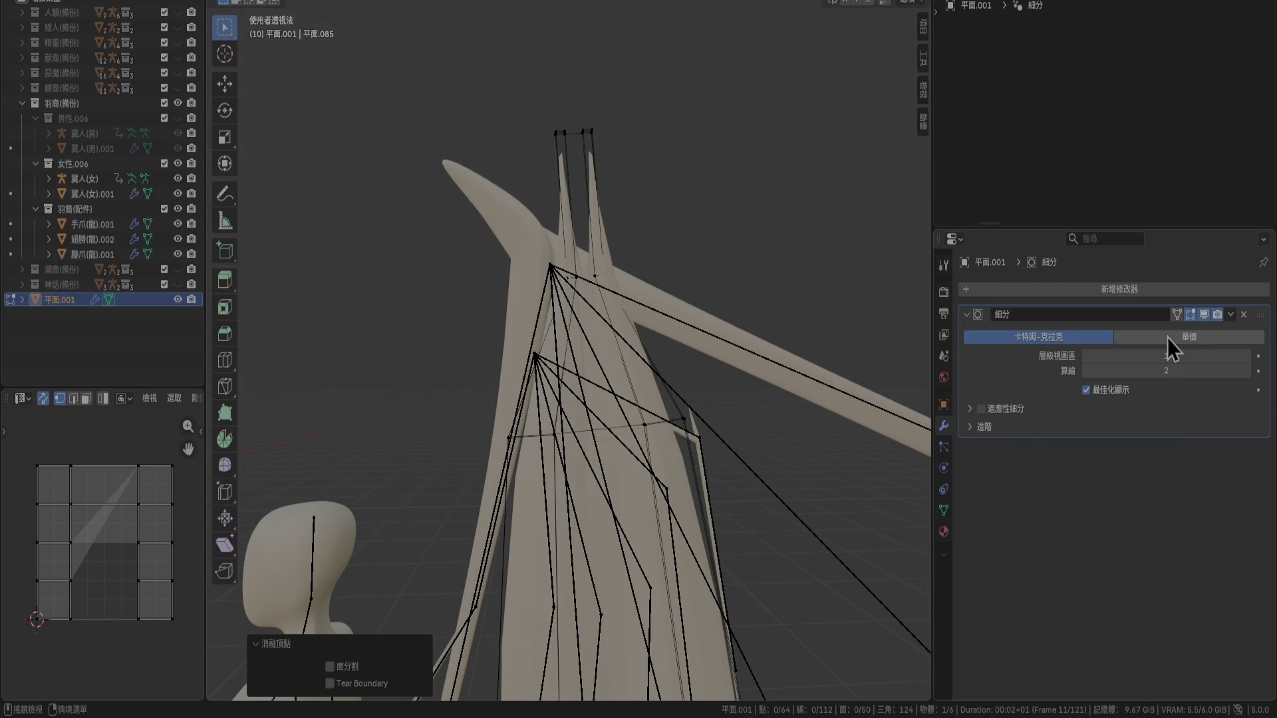
click(1204, 315)
mouse_move(629, 446)
middle_down()
mouse_move(605, 385)
mouse_move(614, 365)
mouse_move(609, 423)
middle_up()
key(ctrl+r)
click(609, 423)
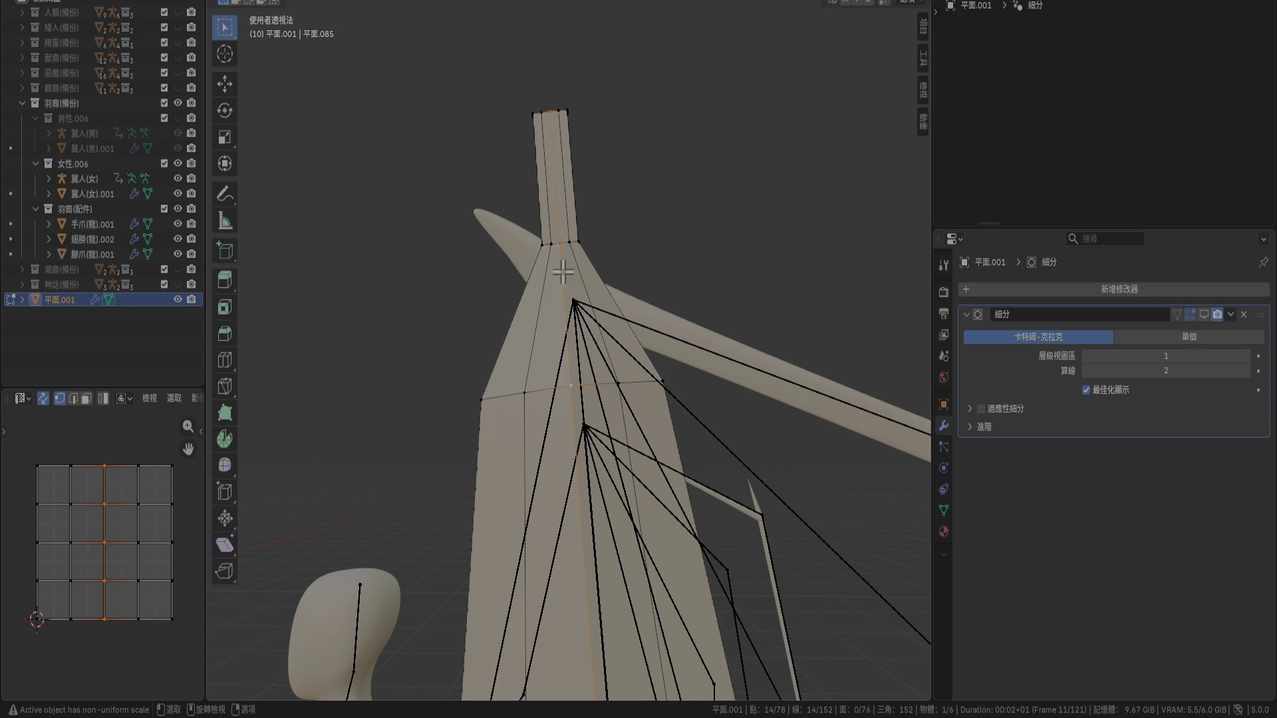
right_click(574, 327)
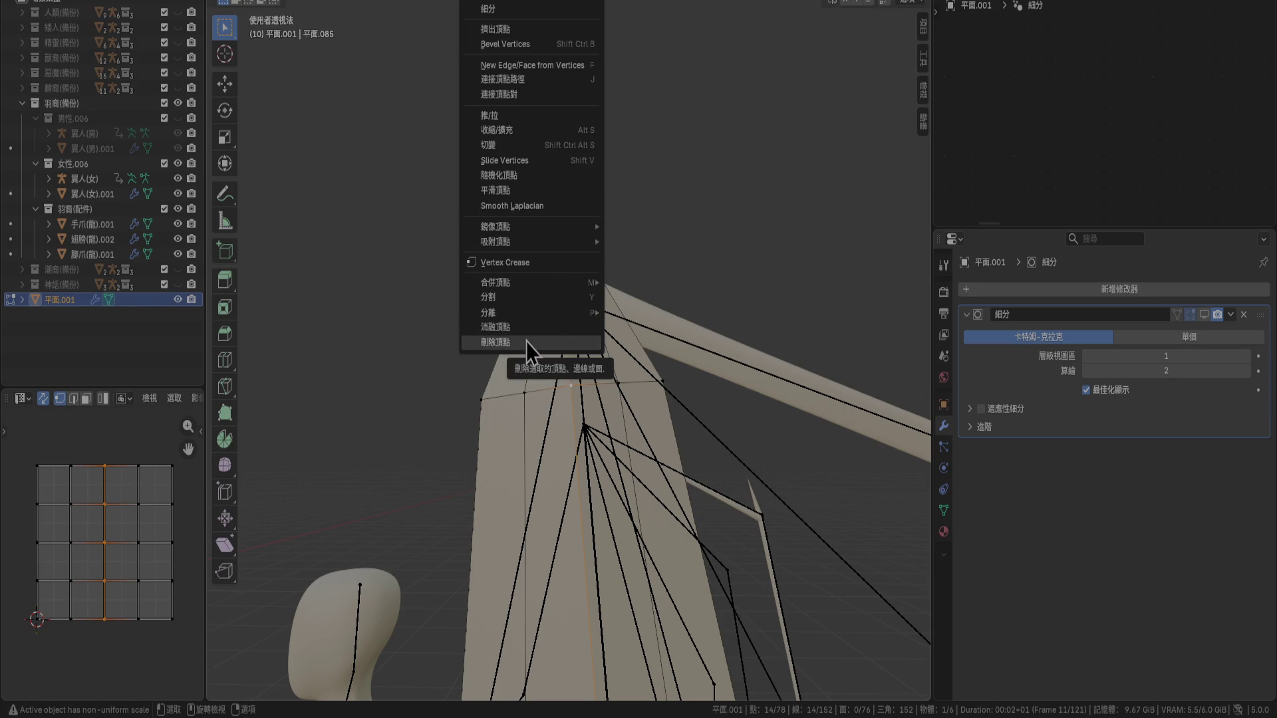
mouse_move(528, 285)
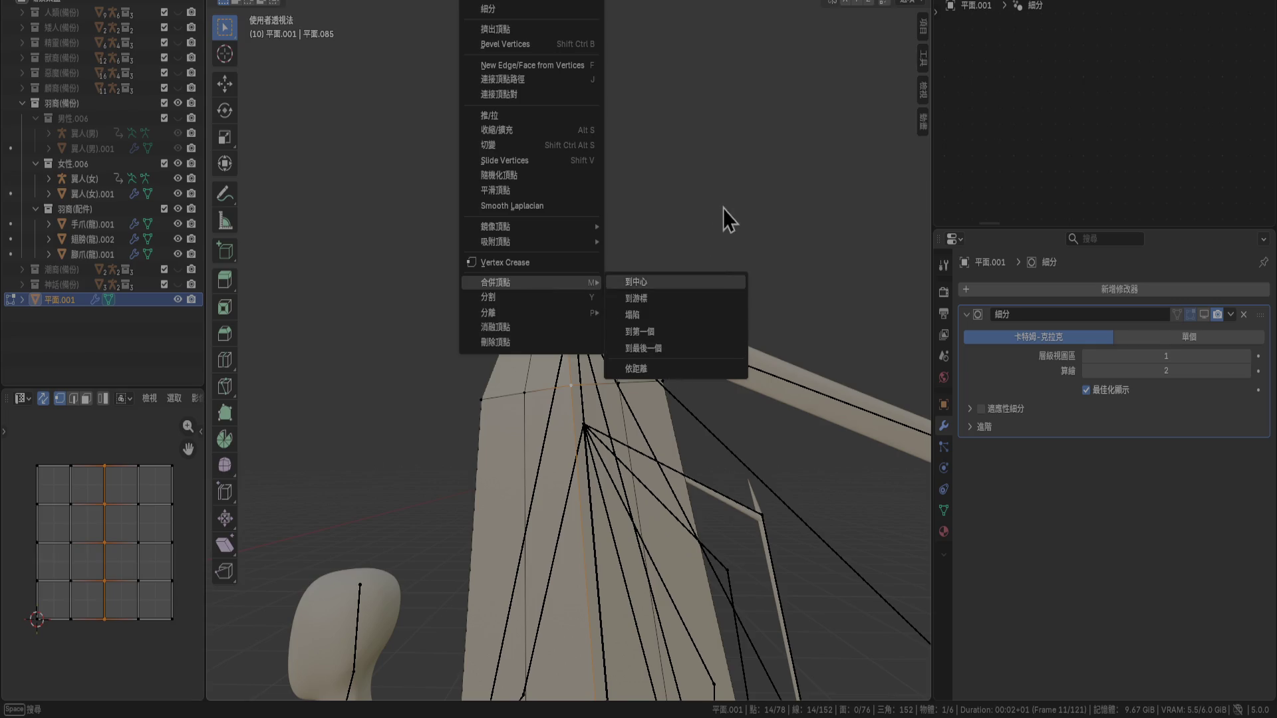
key(Escape)
key(x)
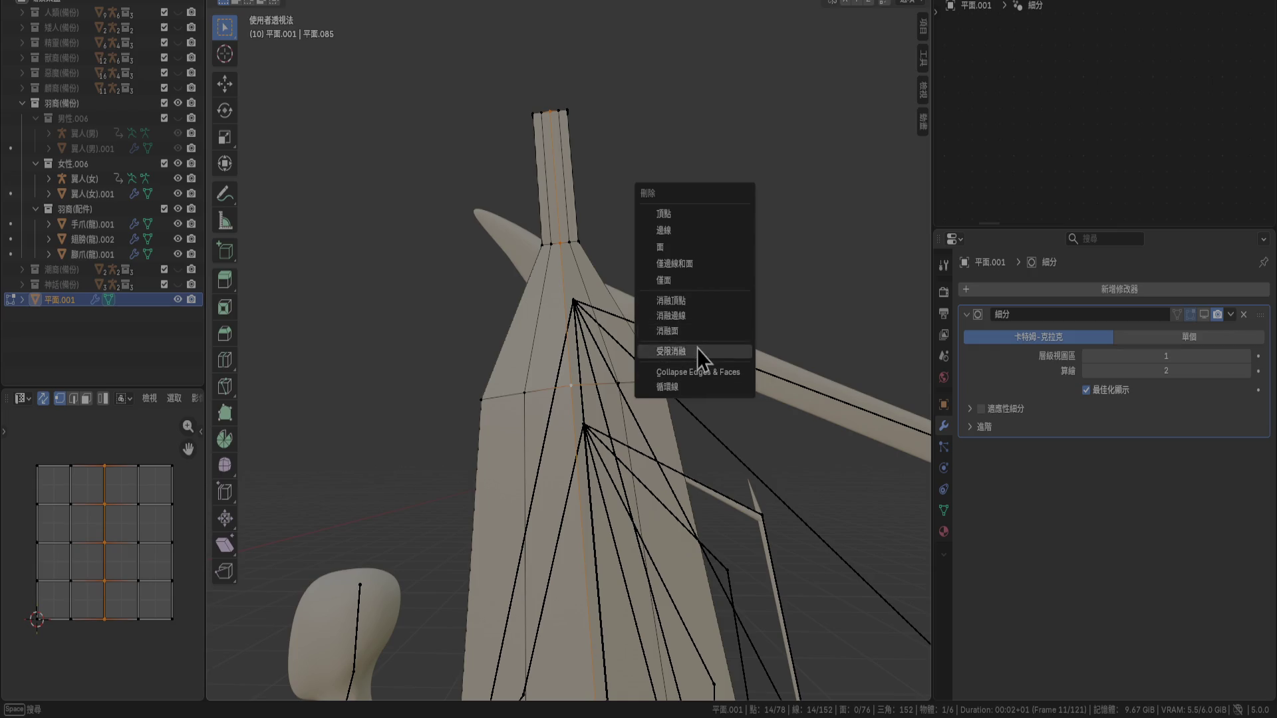
click(692, 300)
middle_drag(650, 313, 672, 344)
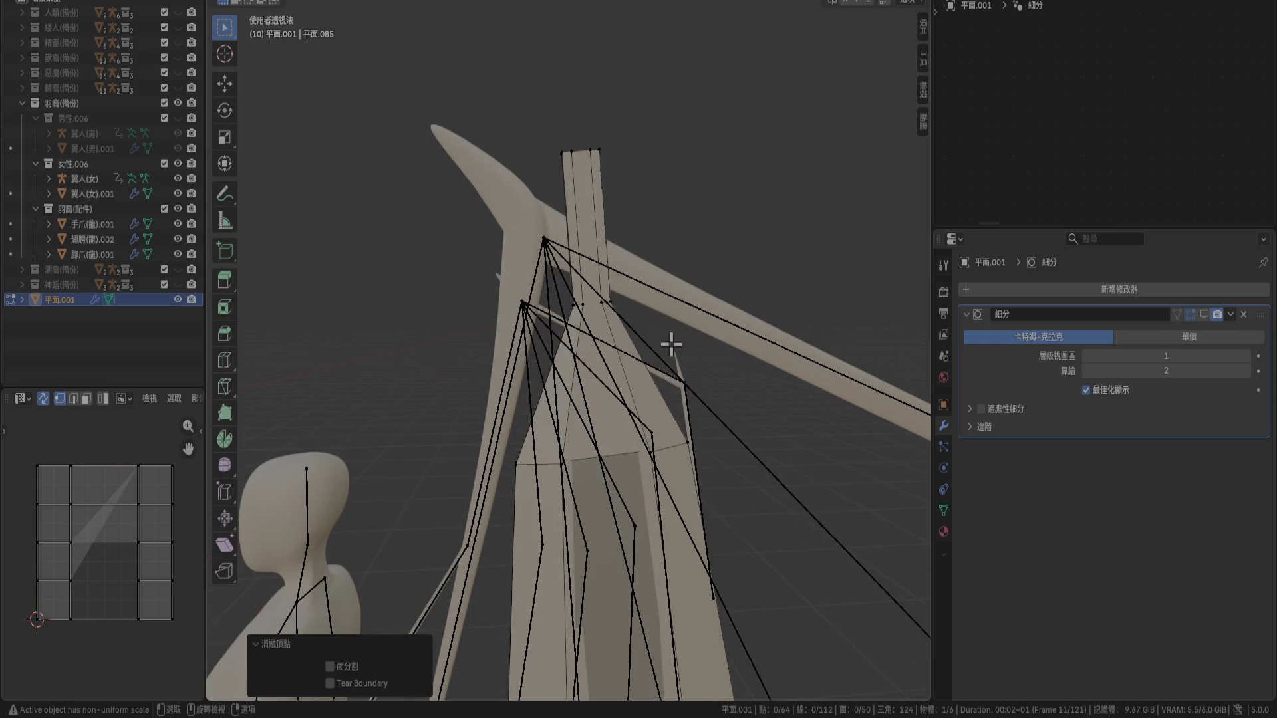
key(ctrl+z)
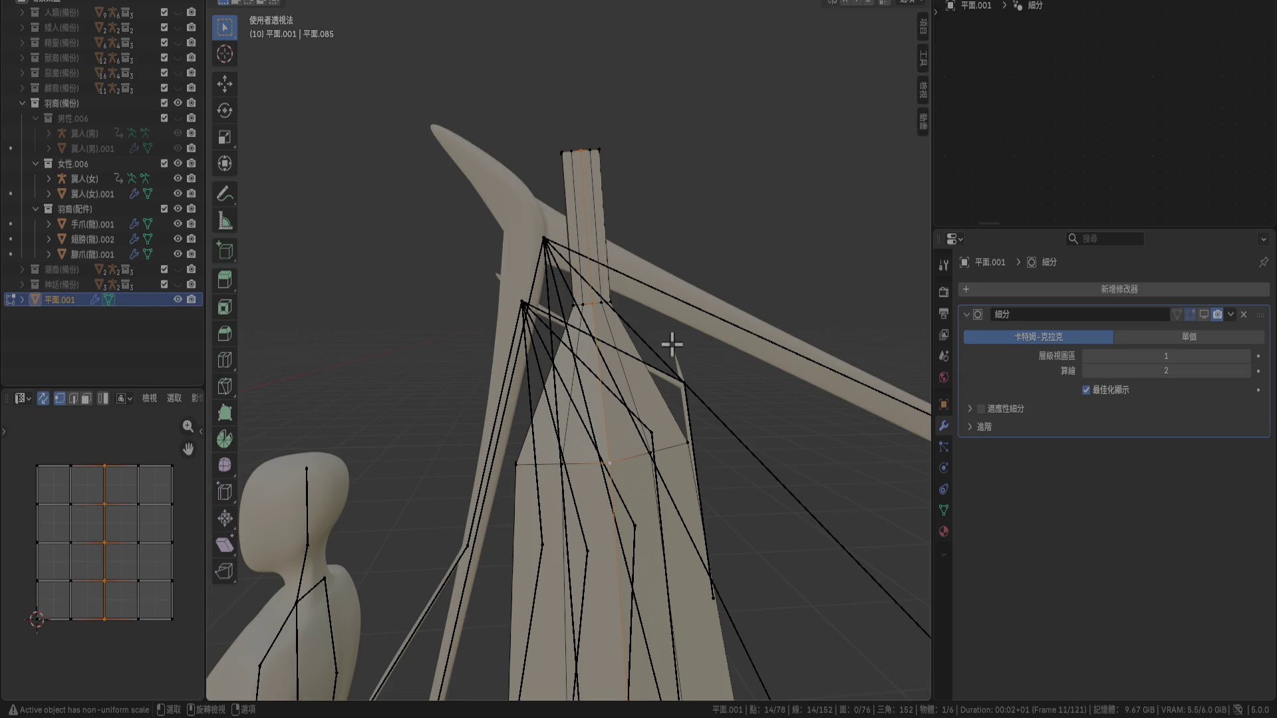
scroll(648, 272, up, 2)
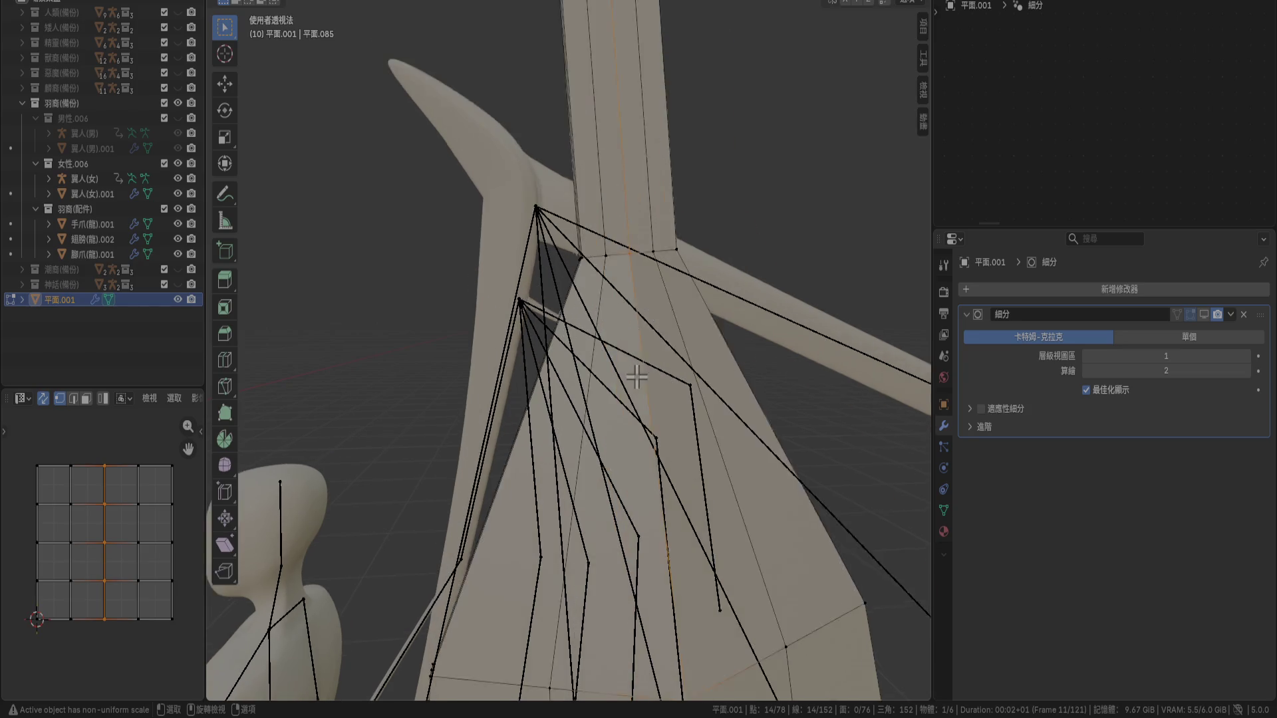
Select the stray vertex at the stem's base and dissolve it via X > Dissolve Vertices
click(666, 208)
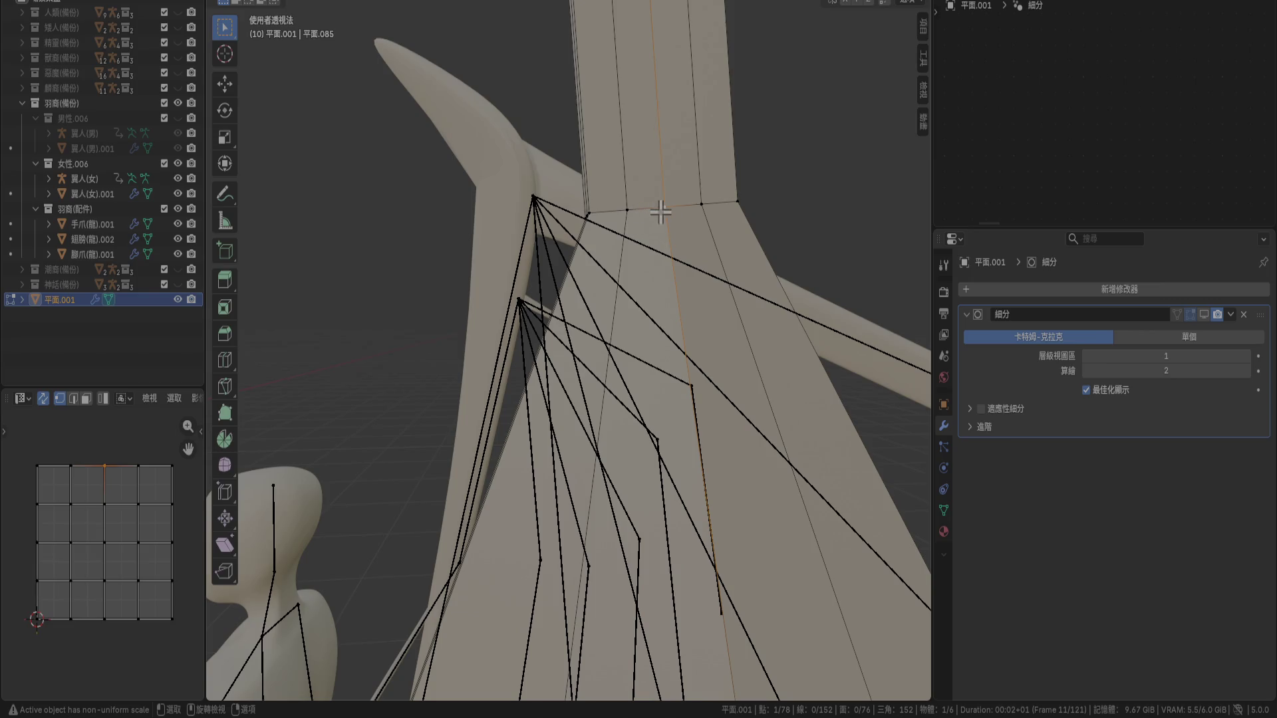
mouse_move(662, 211)
middle_down()
mouse_move(685, 222)
mouse_move(650, 240)
mouse_move(629, 224)
middle_up()
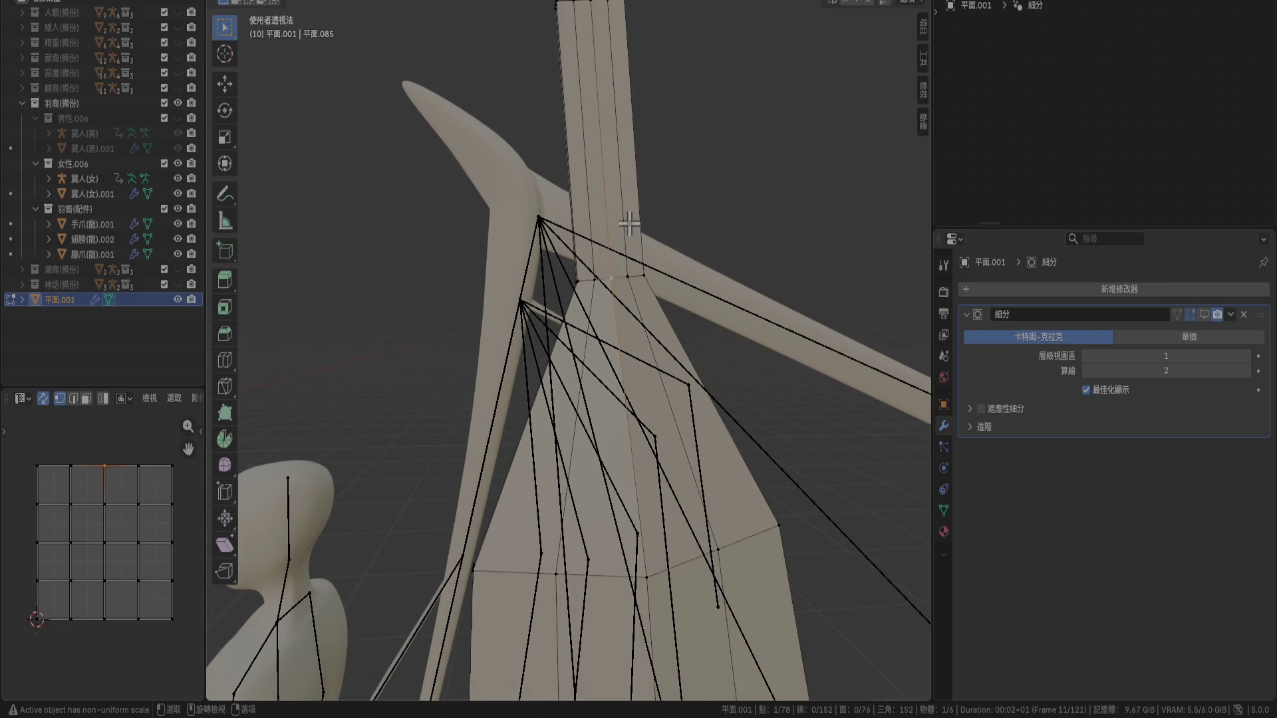
key(x)
click(634, 331)
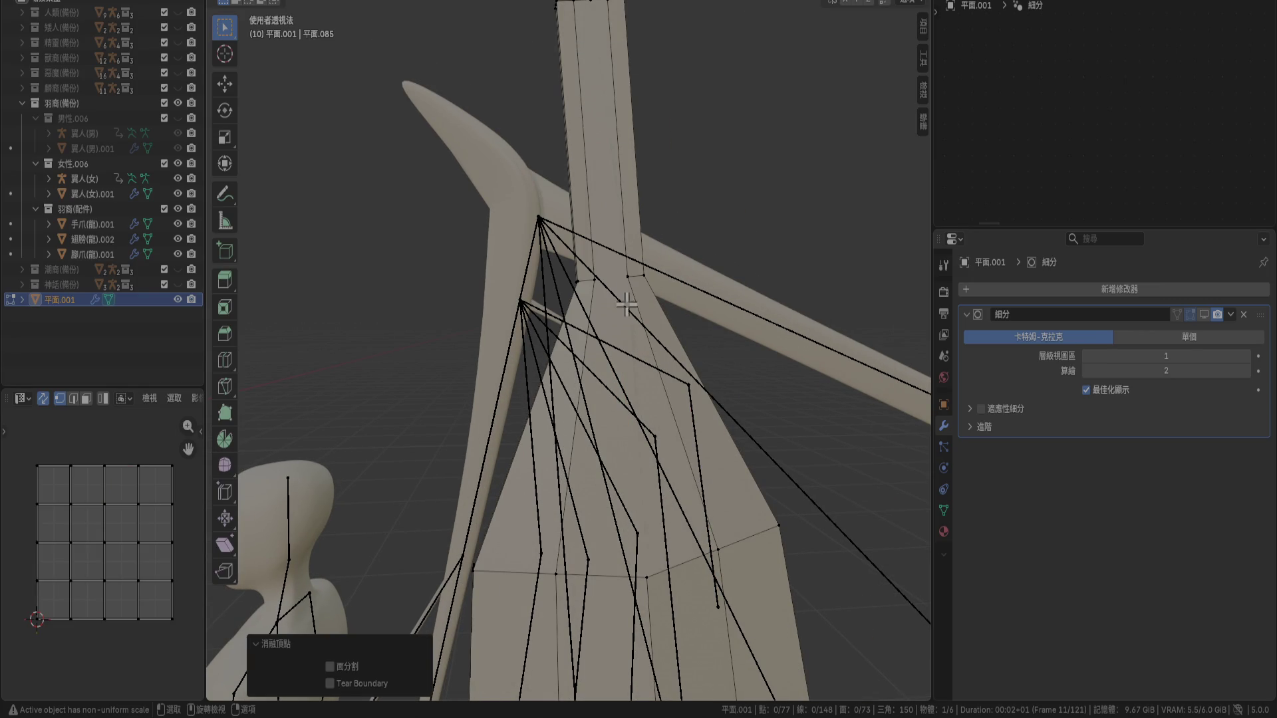
mouse_move(642, 306)
middle_down()
mouse_move(675, 333)
mouse_move(790, 567)
middle_up()
middle_drag(771, 489, 669, 377)
mouse_move(619, 459)
middle_down()
mouse_move(723, 455)
mouse_move(686, 441)
middle_up()
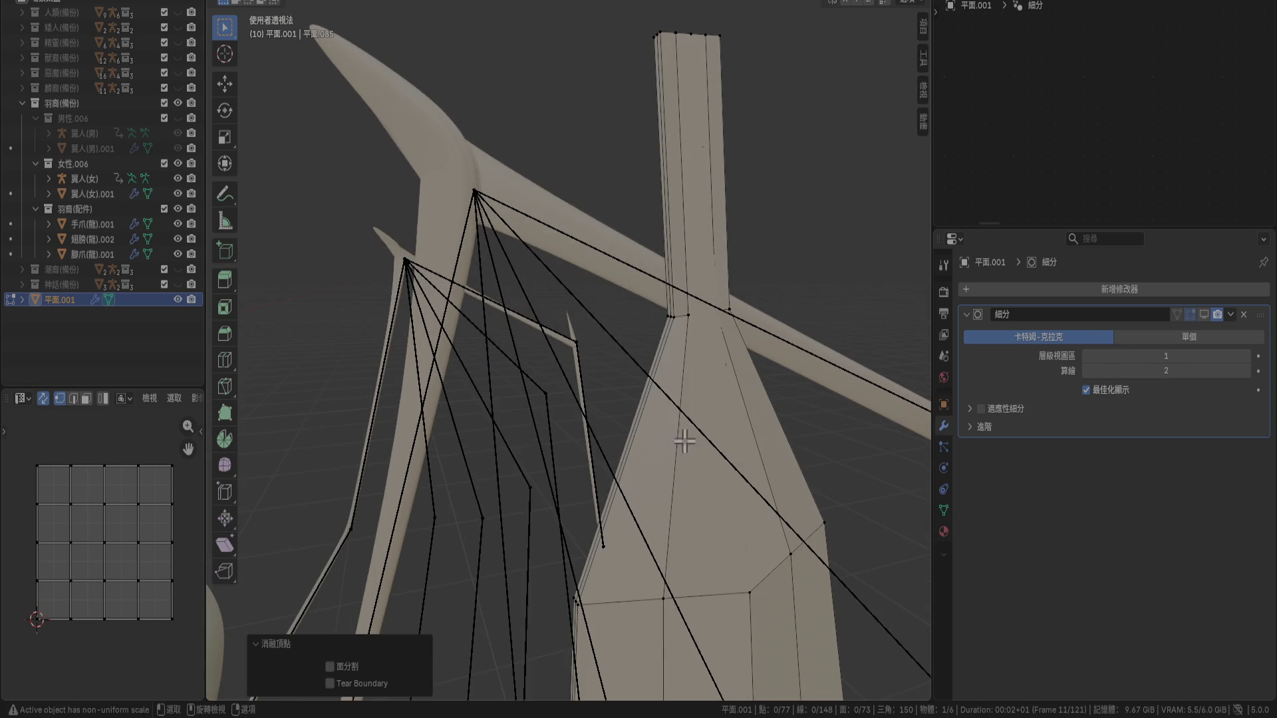
Hide the 女性.006 figure in the Outliner and test a vertex dissolve, then undo it
click(179, 165)
mouse_move(656, 399)
middle_down()
mouse_move(650, 459)
mouse_move(699, 436)
mouse_move(687, 373)
mouse_move(660, 361)
mouse_move(644, 362)
mouse_move(682, 430)
mouse_move(737, 469)
mouse_move(772, 333)
middle_up()
click(687, 398)
right_click(688, 402)
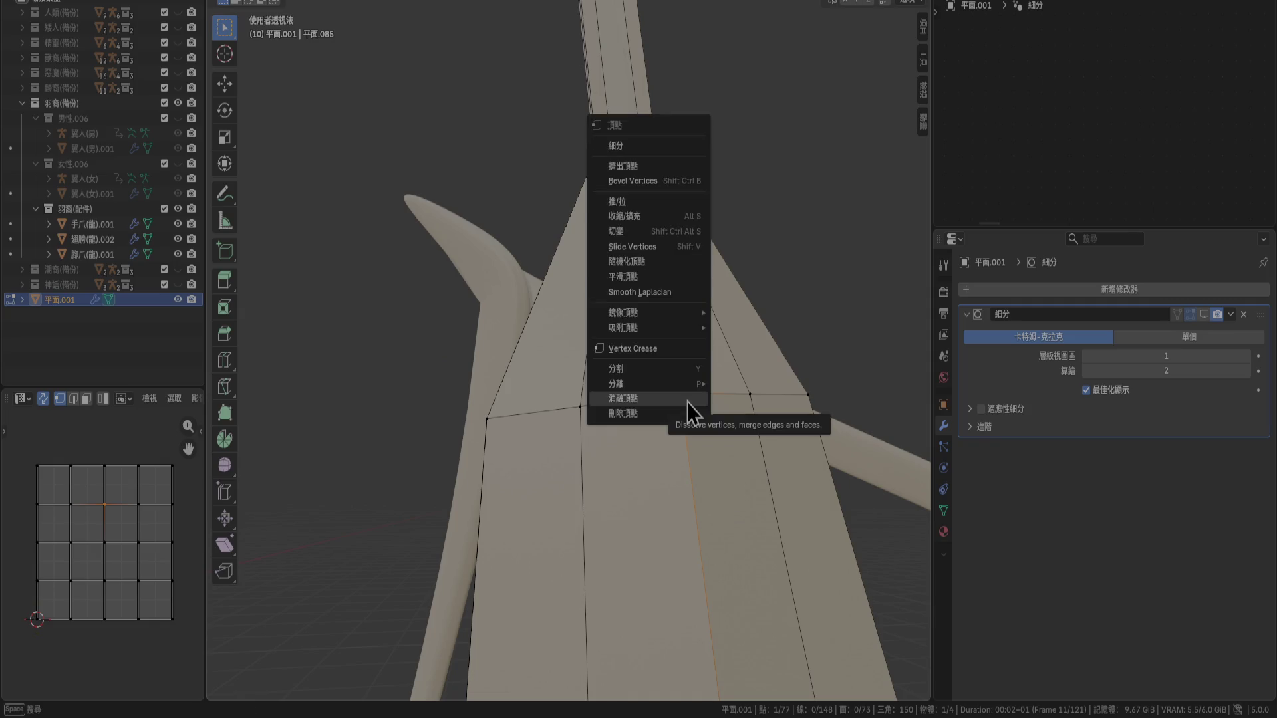
click(688, 402)
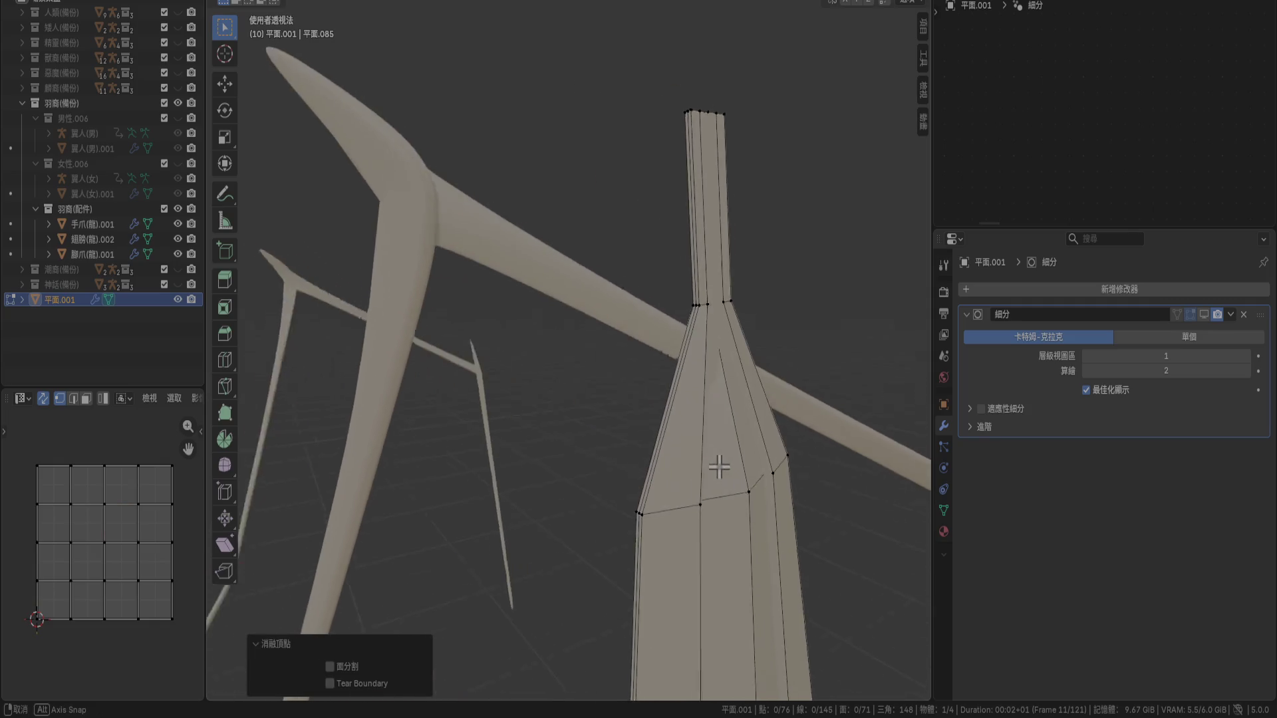
key(ctrl+z)
key(ctrl+z)
key(ctrl+z)
Switch to face select mode and pick a face in the feather's central rib
alt+click(658, 353)
mouse_move(669, 385)
middle_down()
mouse_move(598, 303)
mouse_move(608, 199)
middle_up()
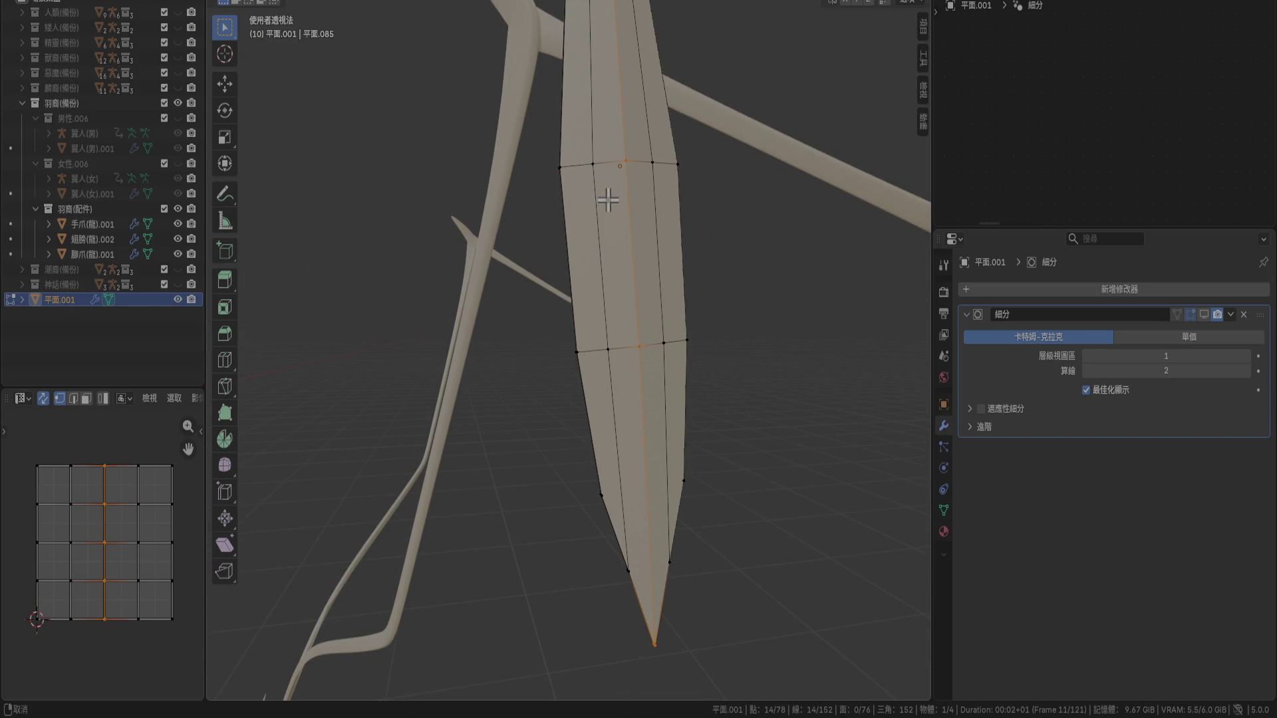
click(739, 579)
middle_drag(738, 579, 692, 411)
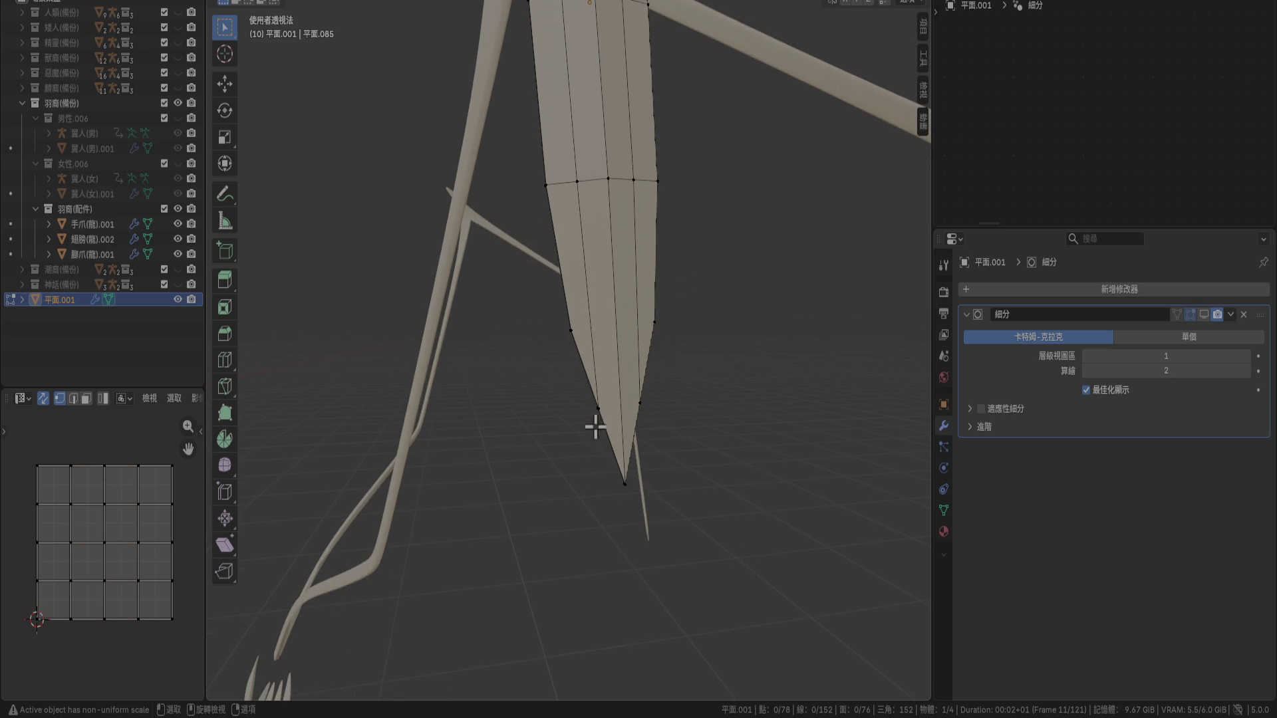
mouse_move(758, 484)
middle_down()
mouse_move(700, 450)
mouse_move(653, 345)
mouse_move(665, 359)
middle_up()
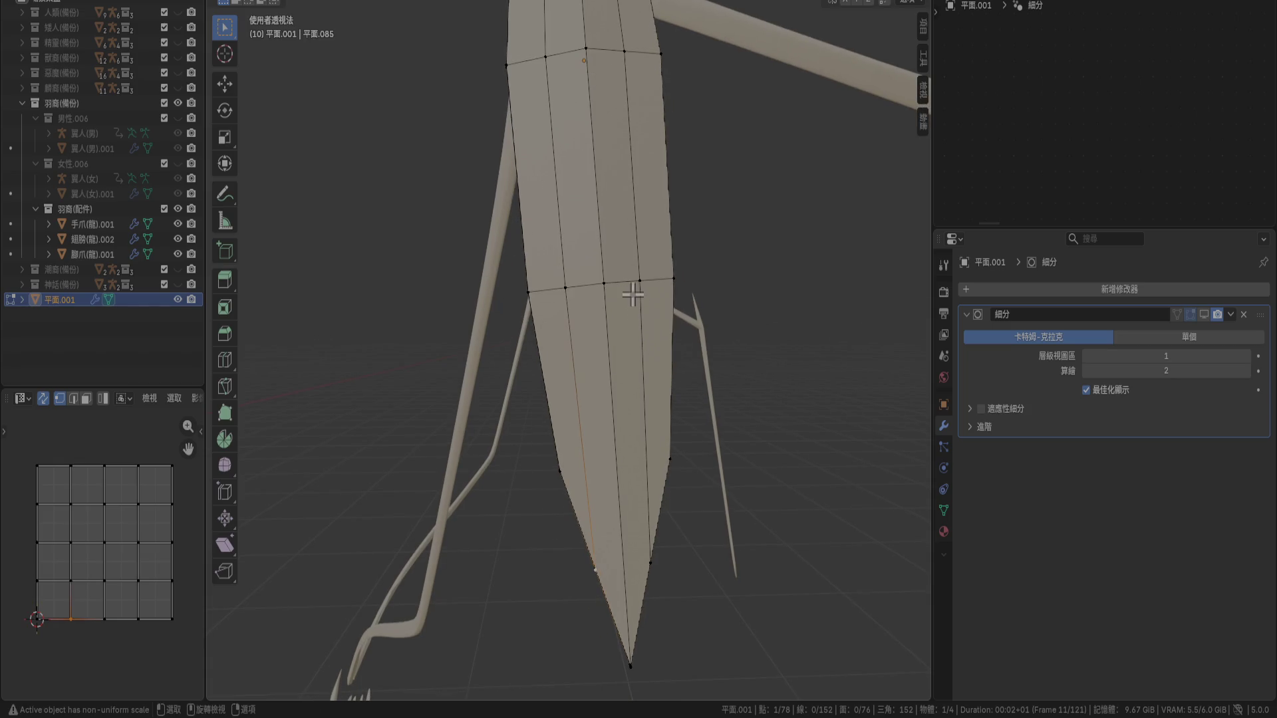
key(2)
key(3)
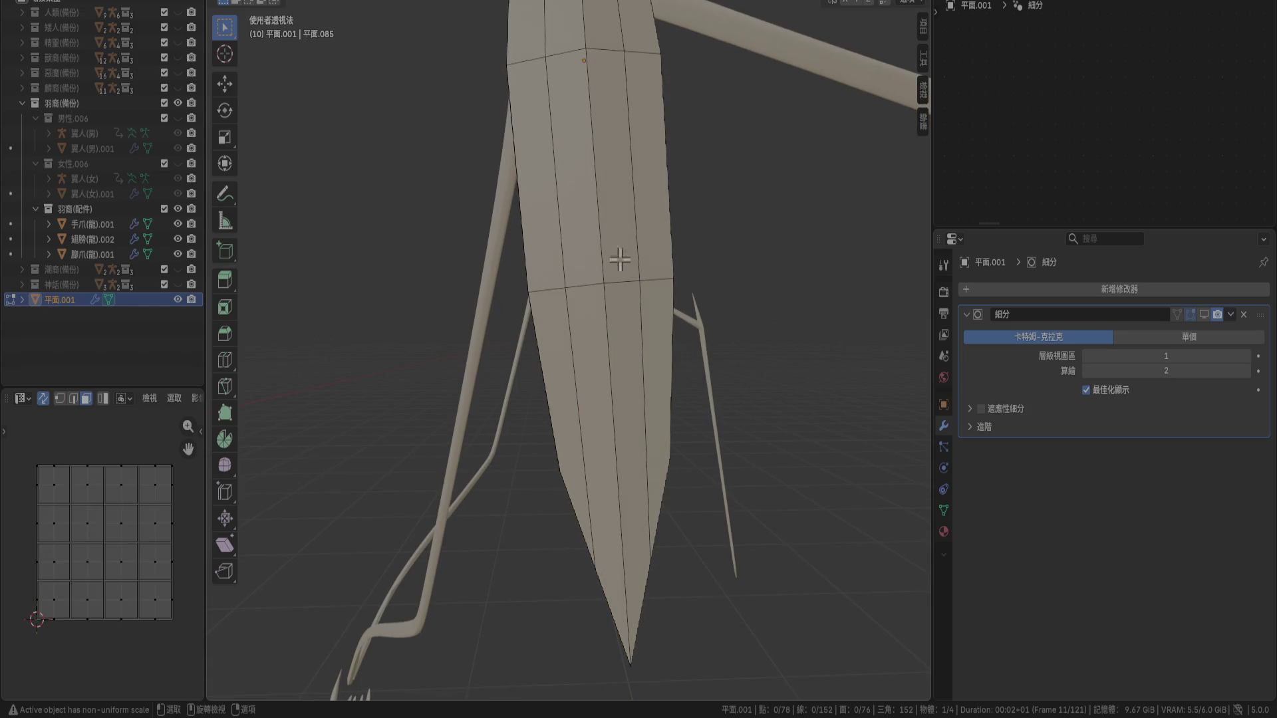
click(620, 326)
Select the feather's central rib face column from the stem to the tip
shift+click(579, 342)
shift+middle_drag(607, 177, 608, 501)
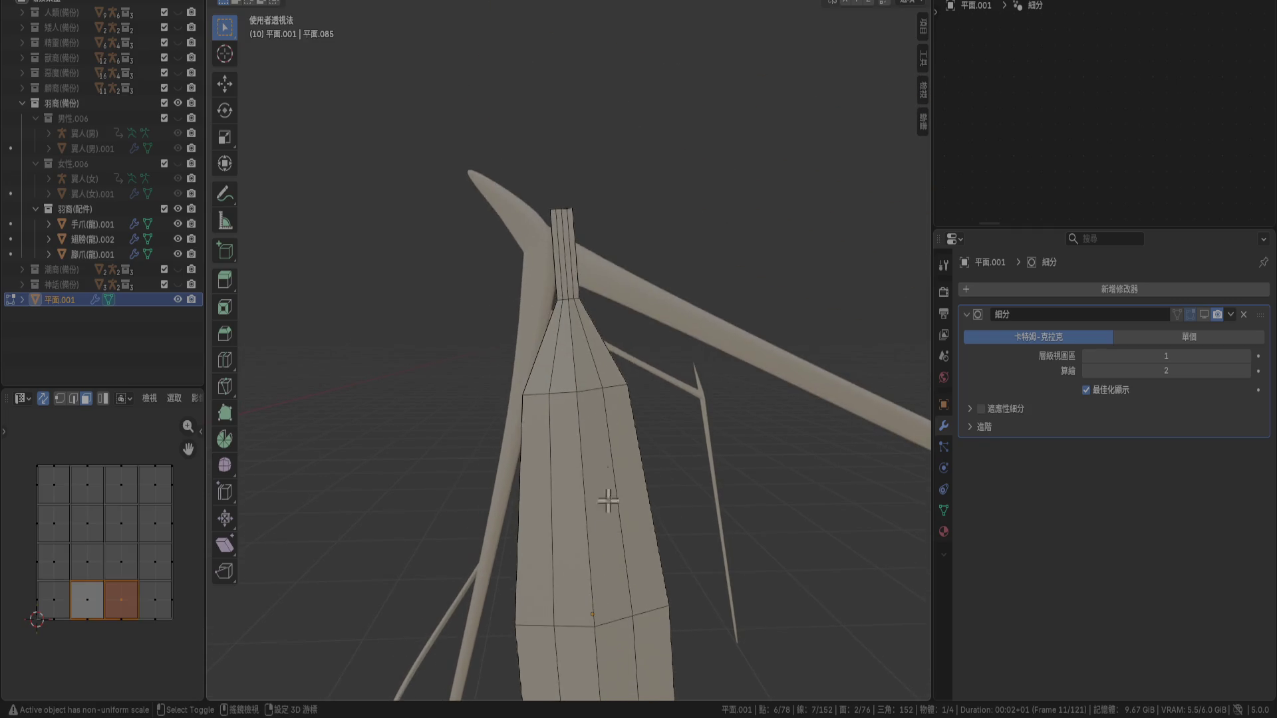
ctrl+click(560, 230)
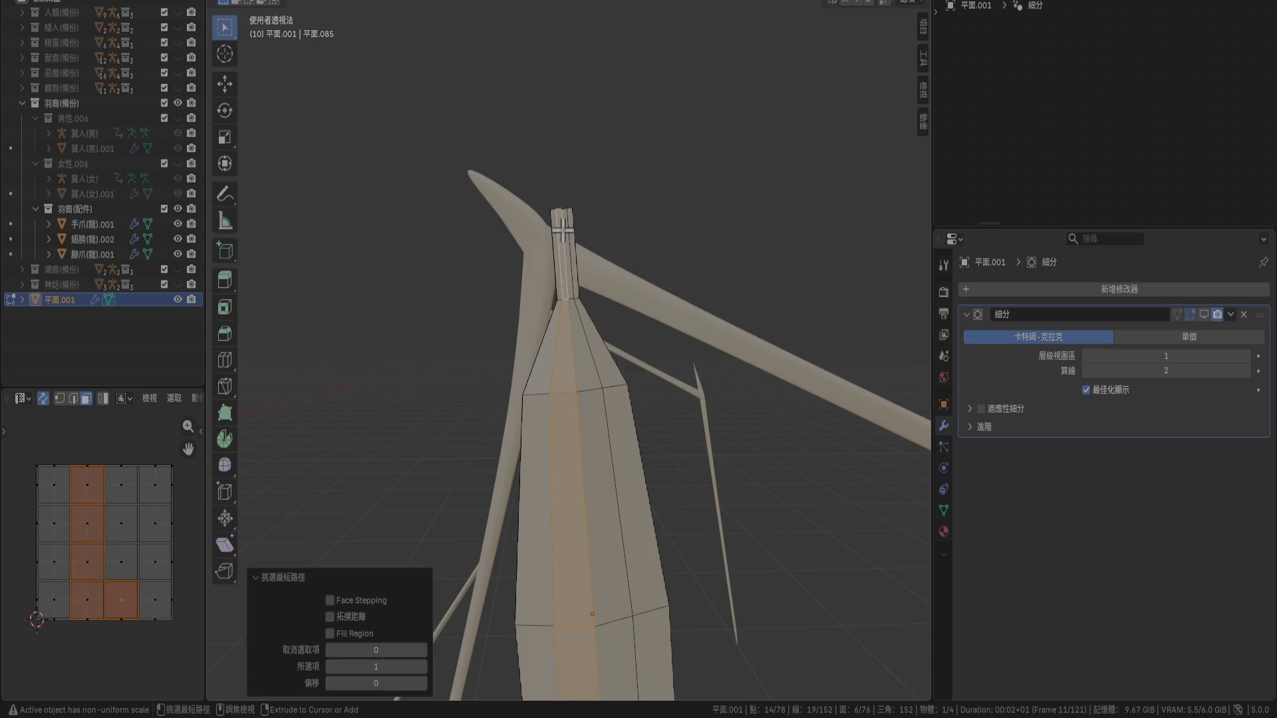
shift+middle_drag(602, 408, 593, 129)
ctrl+click(615, 333)
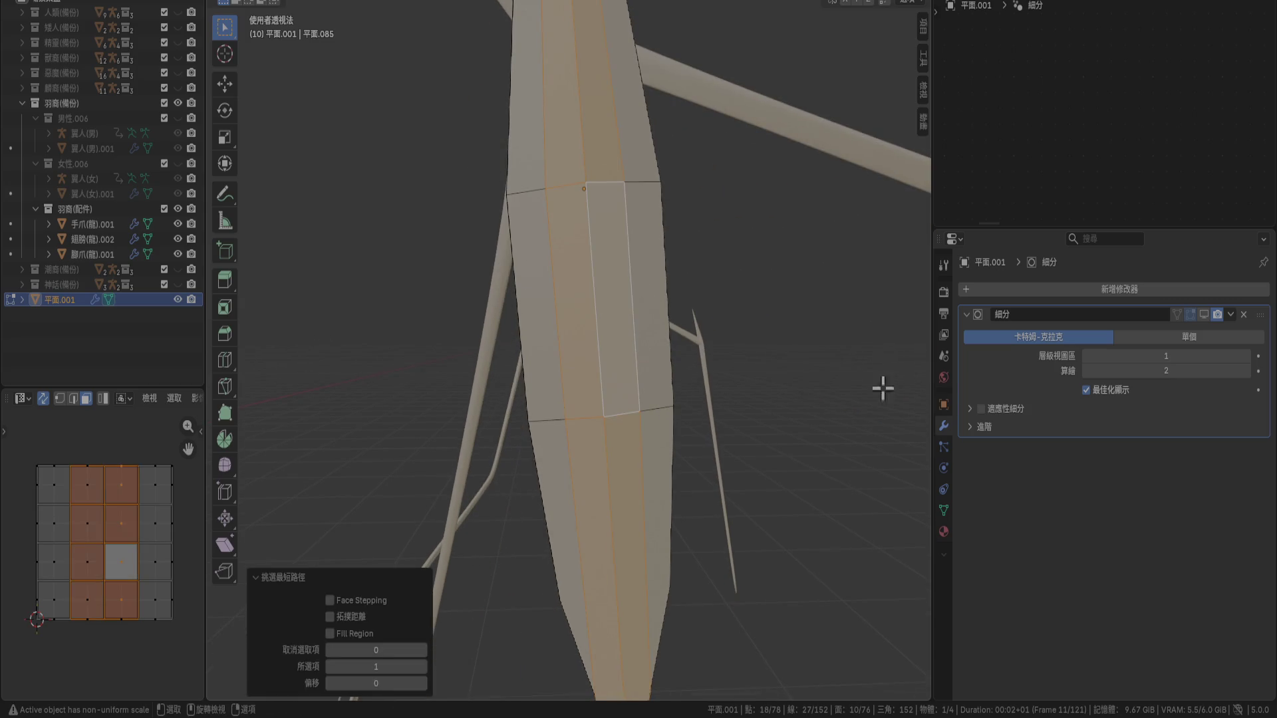
Assign material slot 材質.001 to the selected rib faces and deselect all
click(943, 530)
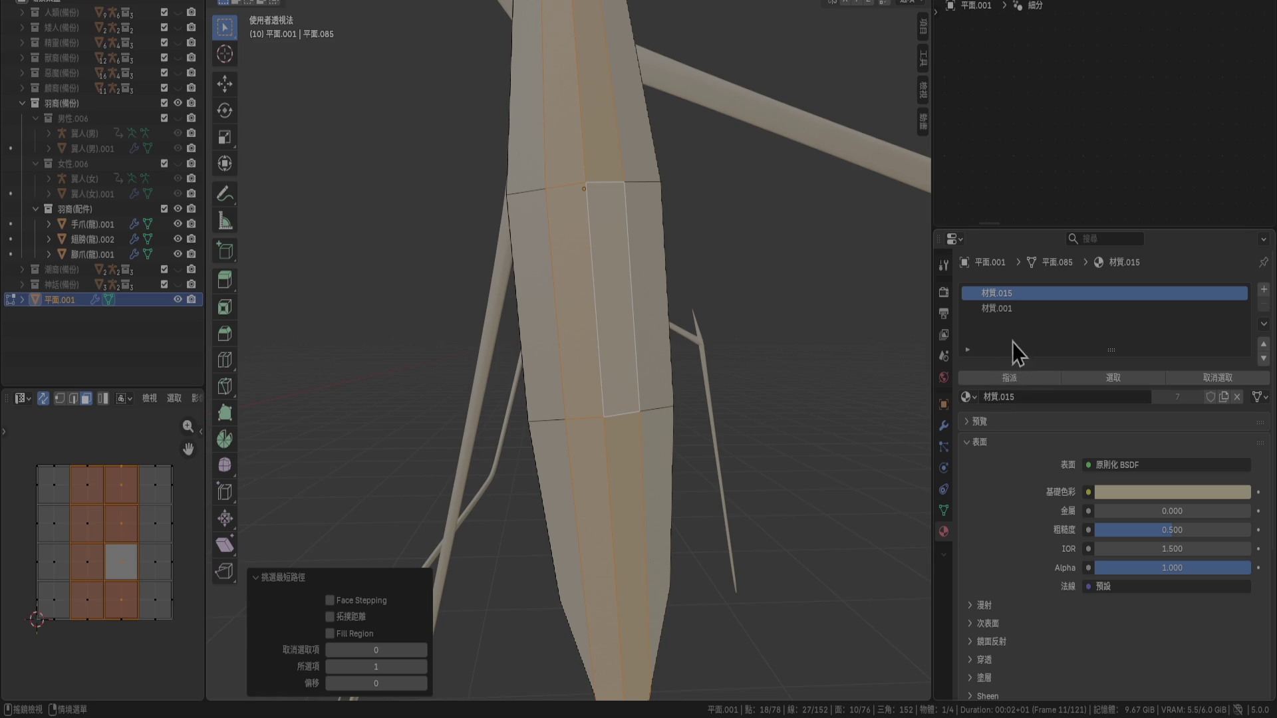
click(1016, 310)
click(1044, 378)
key(alt+a)
Select an edge on the rib border and frame it in the right orthographic view
mouse_move(707, 334)
middle_down()
mouse_move(807, 402)
mouse_move(812, 392)
mouse_move(721, 419)
mouse_move(587, 244)
middle_up()
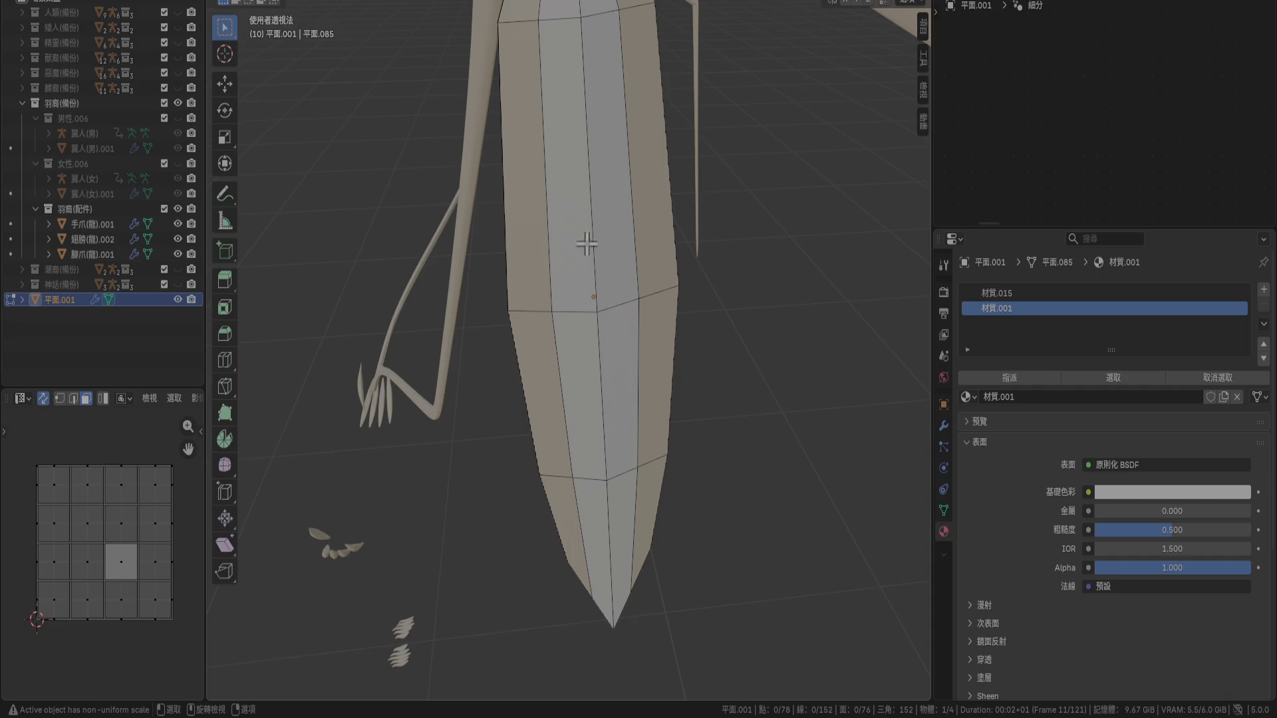
alt+click(547, 178)
key(KP_3)
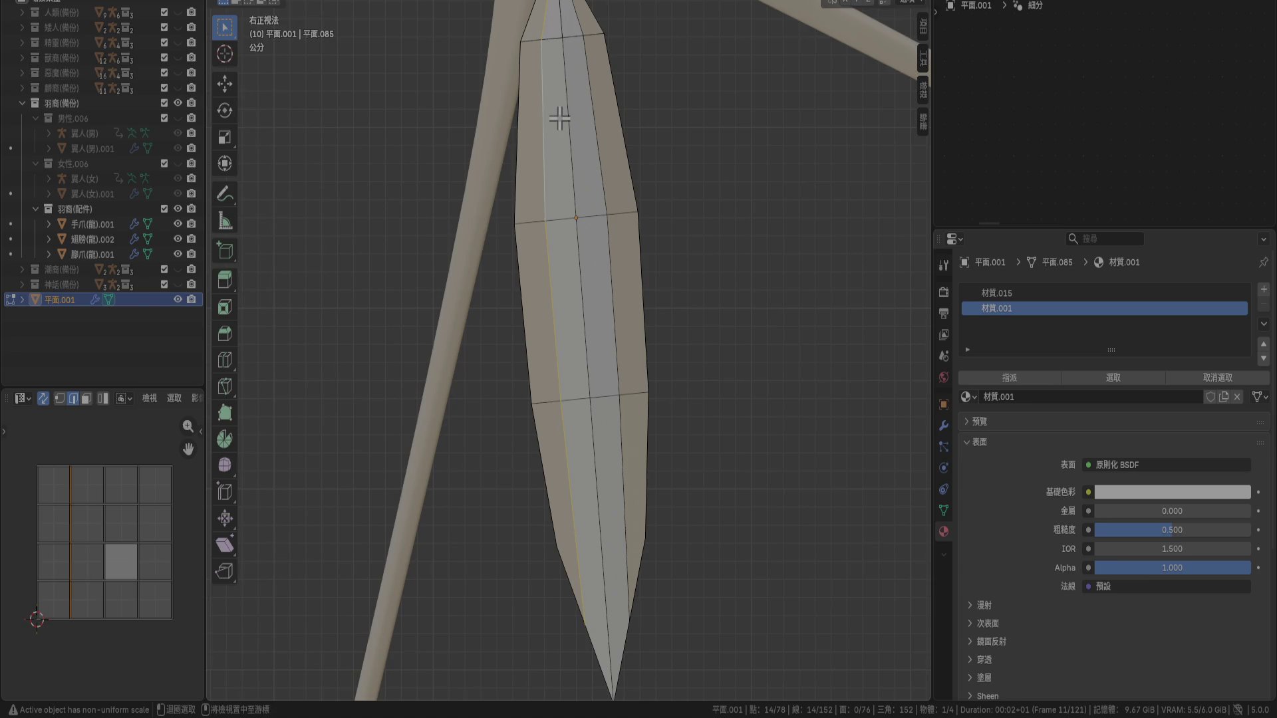
click(562, 143)
mouse_move(561, 142)
middle_down()
mouse_move(613, 186)
mouse_move(562, 180)
middle_up()
key(KP_3)
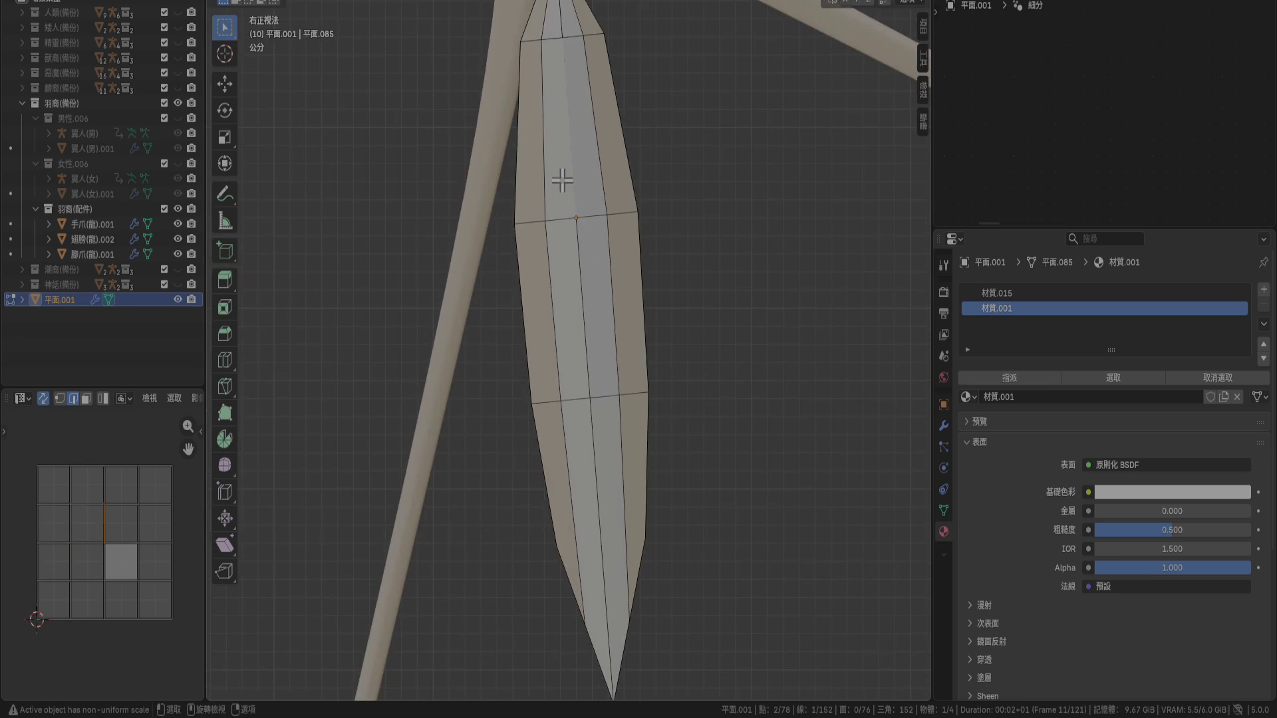
key(KP_Decimal)
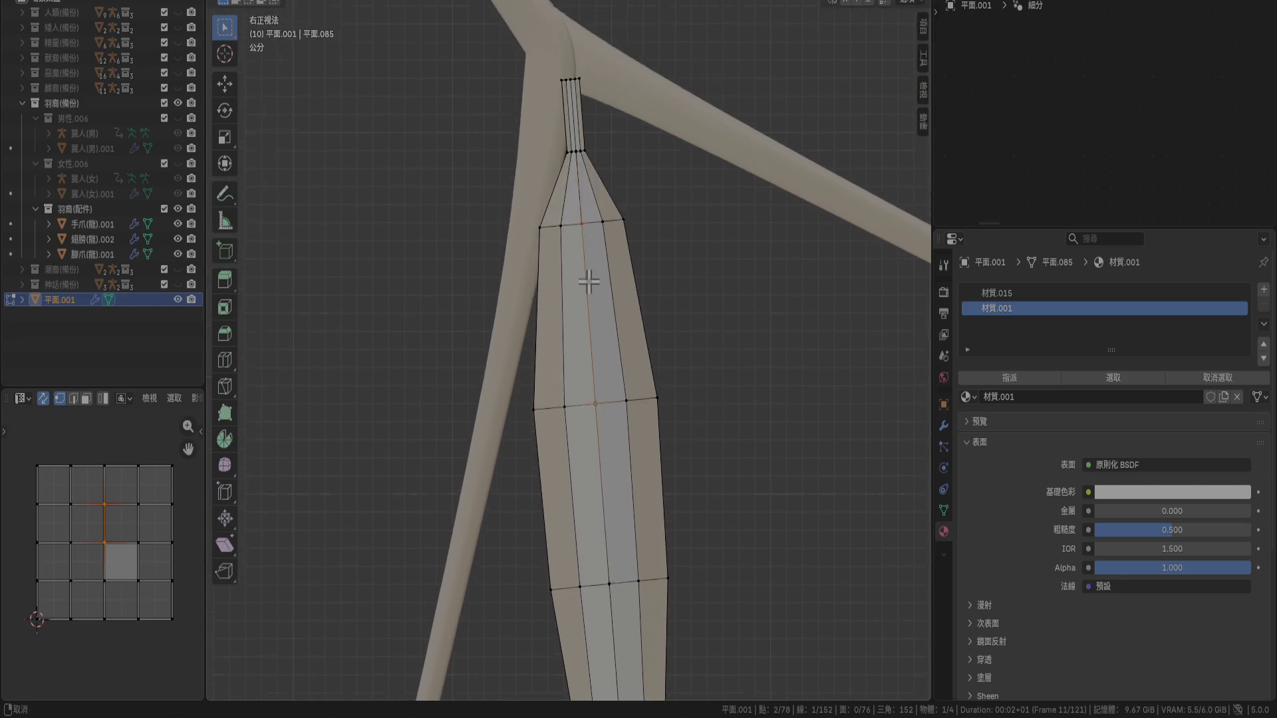
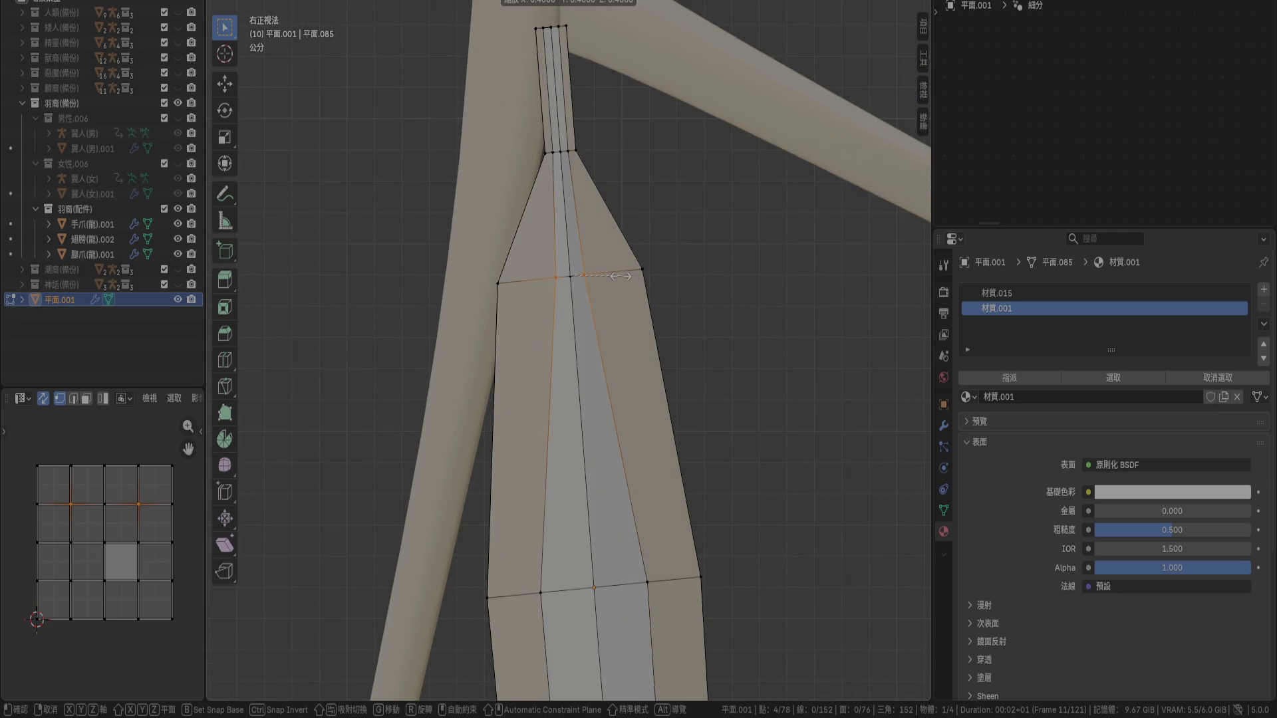
Narrow the upper vertex row to 0.2 scale and narrow the middle row
text(.2)
key(Return)
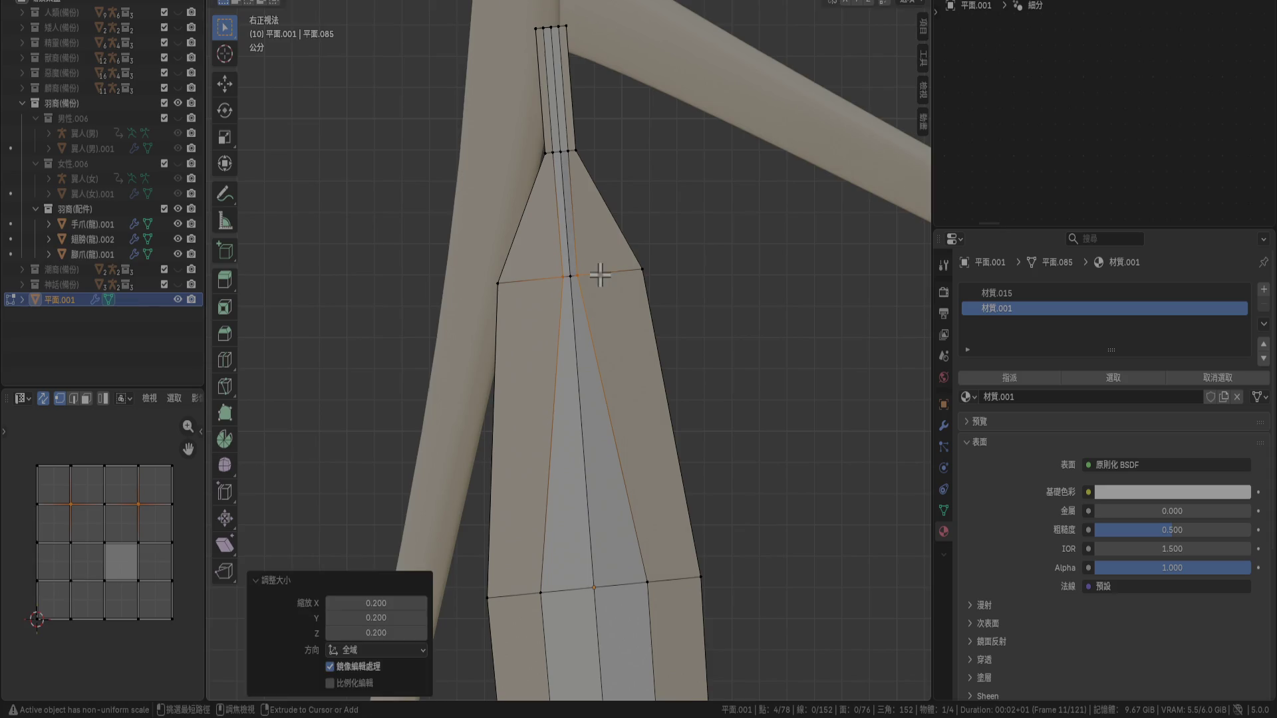
shift+middle_drag(559, 374, 542, 232)
key(s)
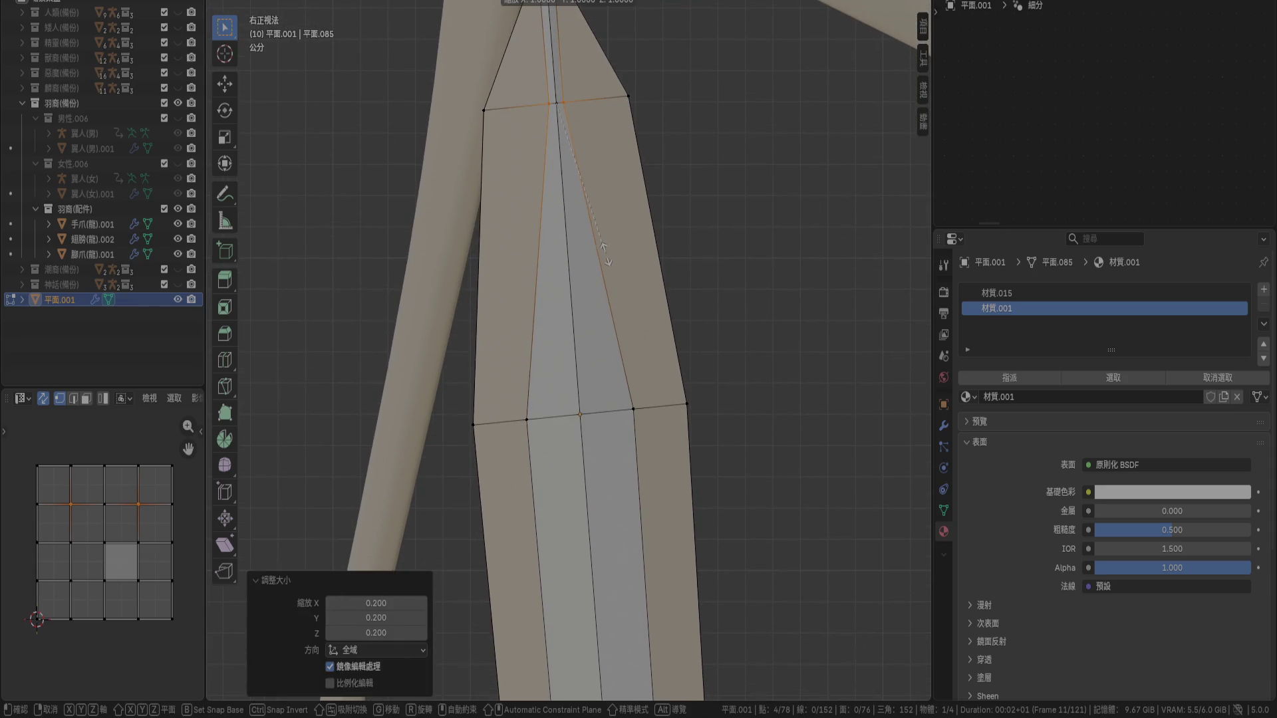
right_click(605, 254)
click(582, 414)
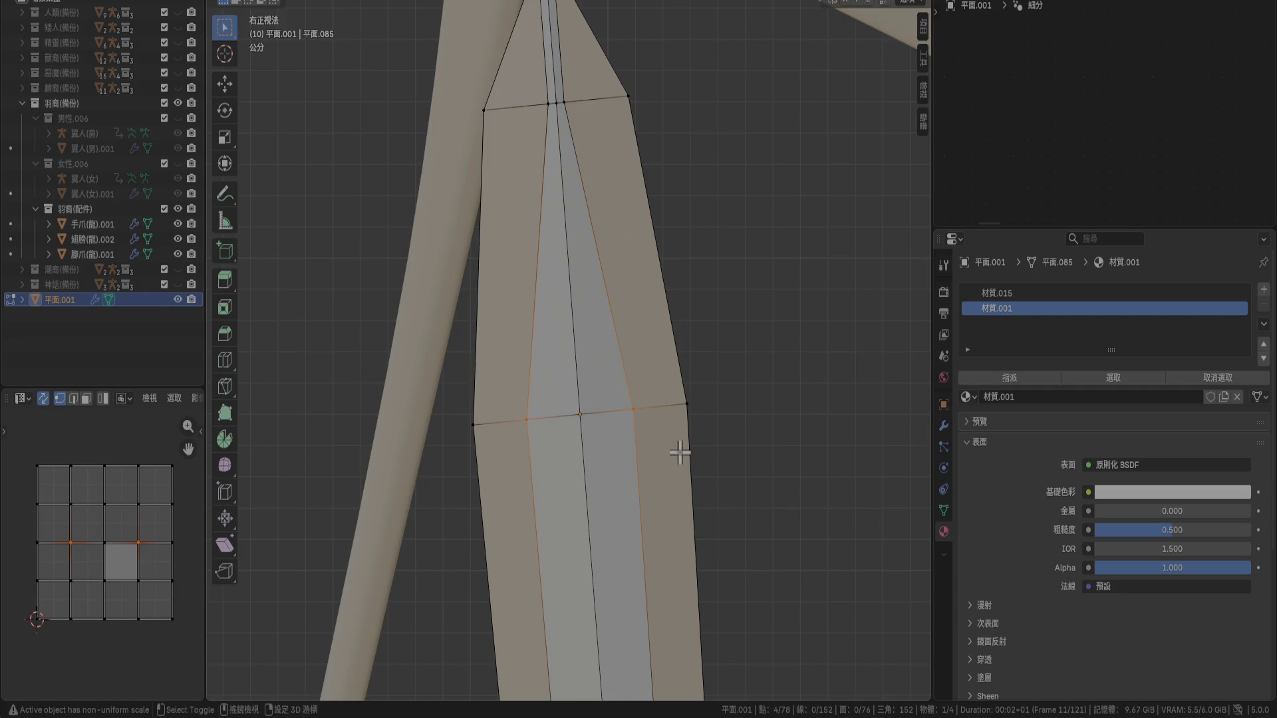
key(s)
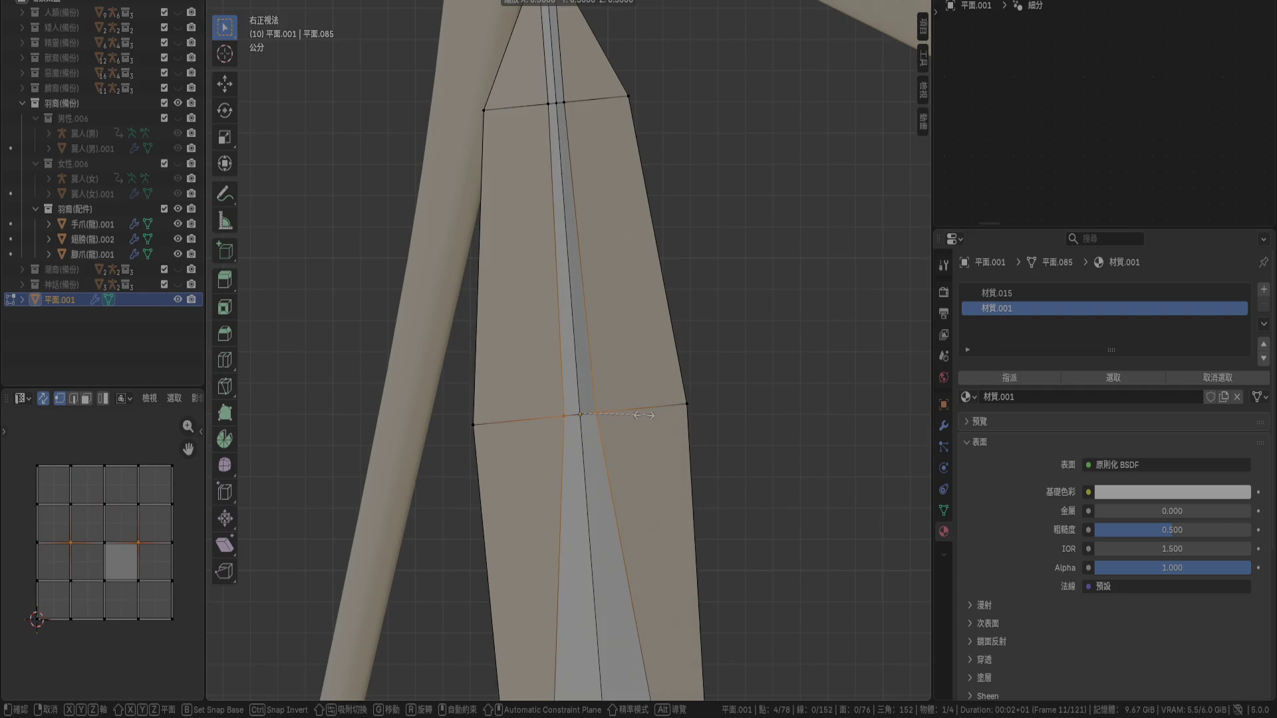
click(615, 411)
Shrink the next vertex row toward the pointed end to 0.2
mouse_move(619, 448)
shift+middle_down()
mouse_move(605, 220)
mouse_move(488, 238)
shift+middle_up()
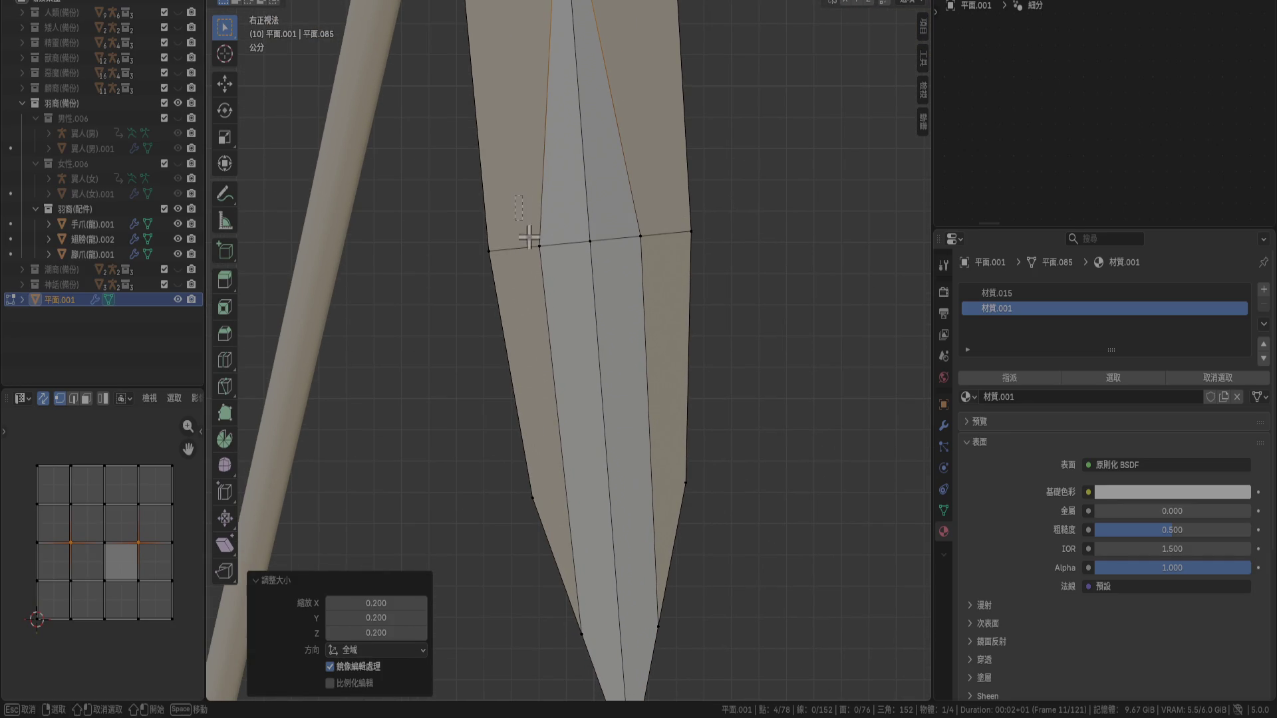
click(539, 246)
key(s)
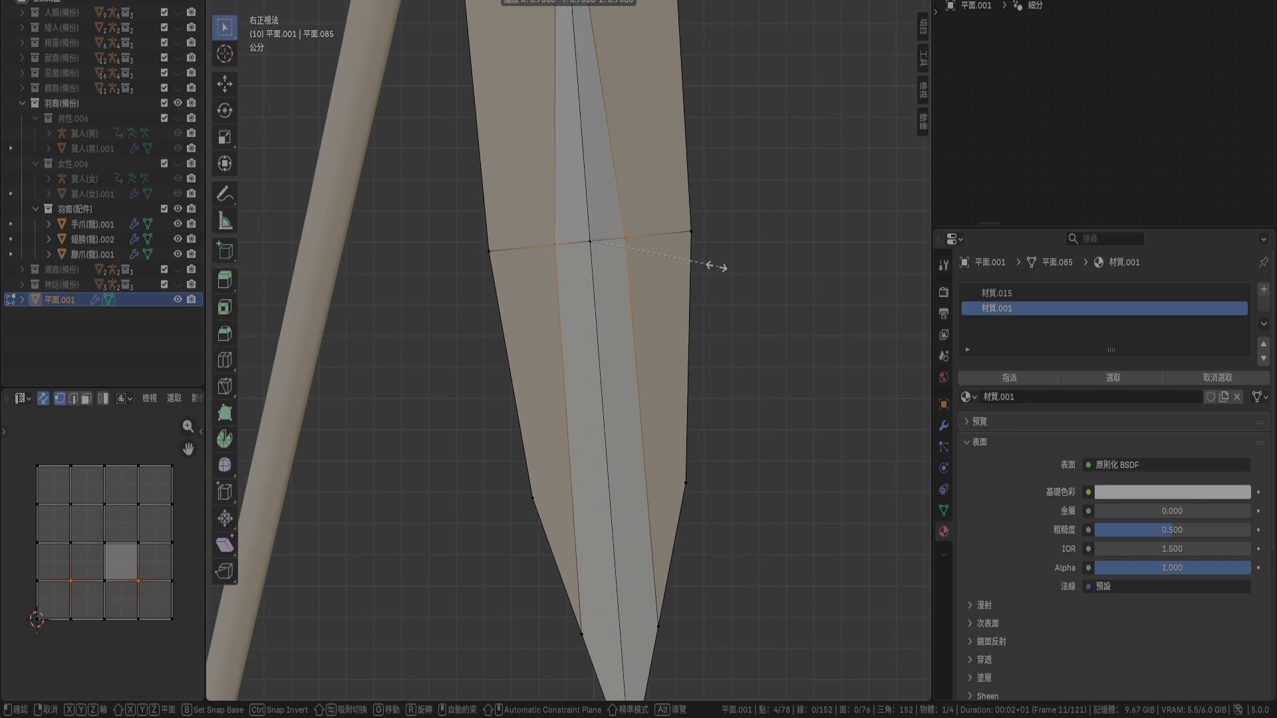
text(0.2)
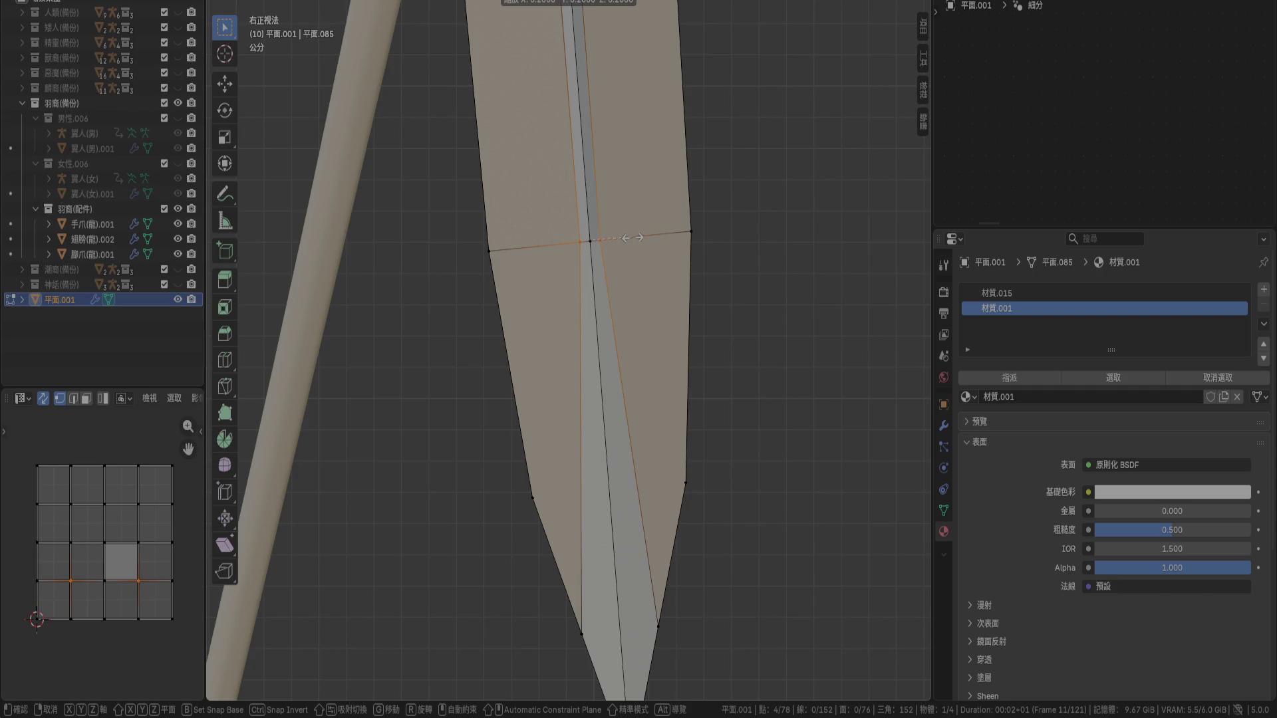
key(Return)
Scale the two outer tip edges inward to 0.3 and move the tip into a sharp point
shift+scroll(506, 185, down, 5)
alt+click(511, 185)
alt+shift+click(676, 211)
shift+scroll(699, 288, up, 4)
scroll(713, 293, down, 3)
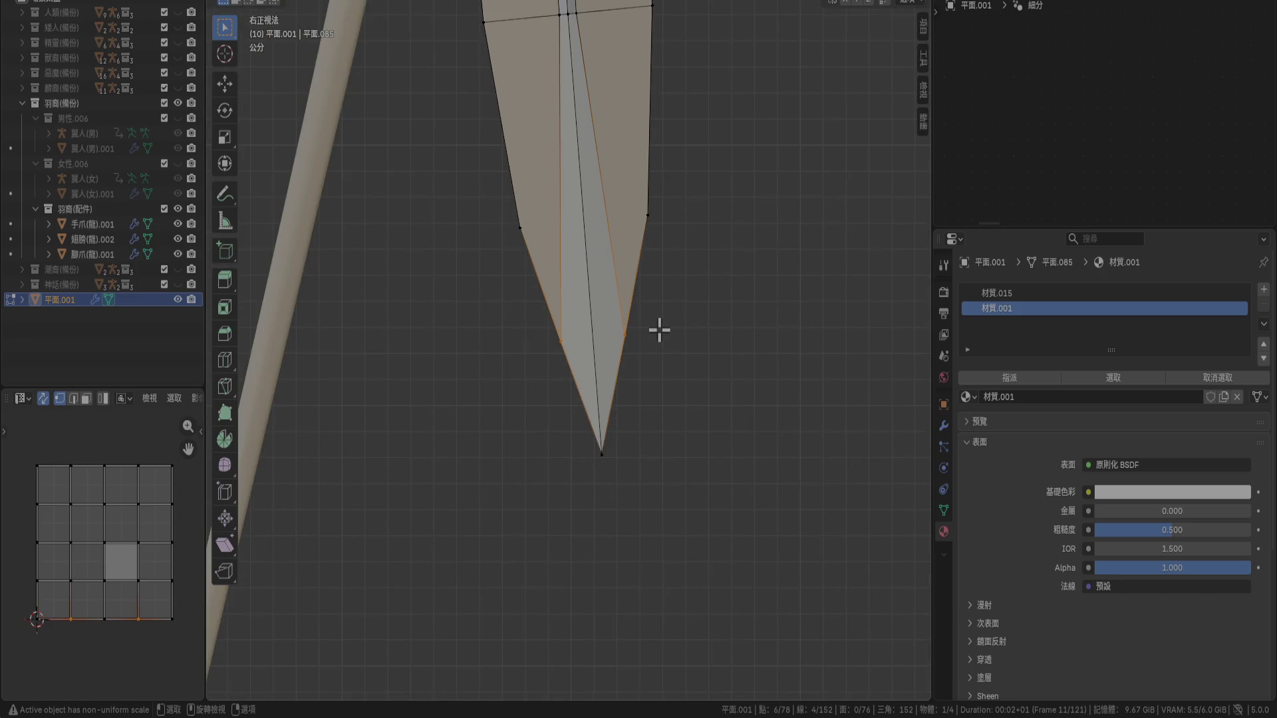
key(s)
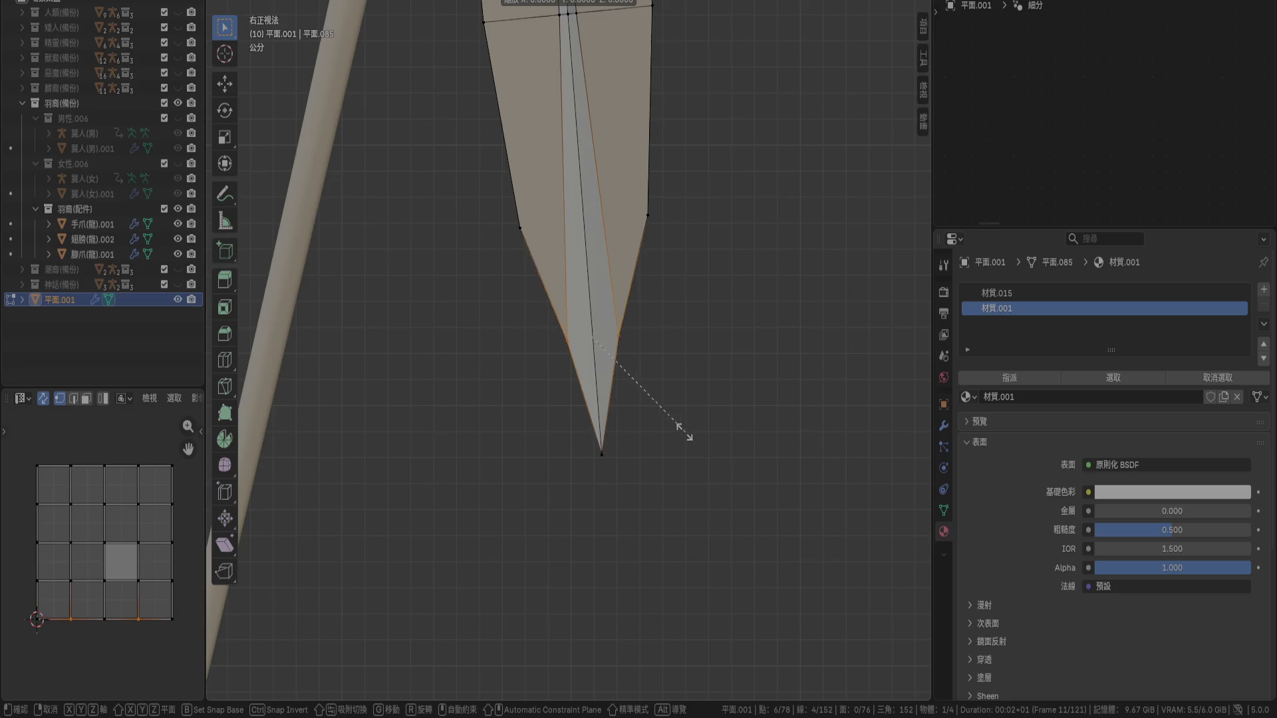
click(619, 372)
key(g)
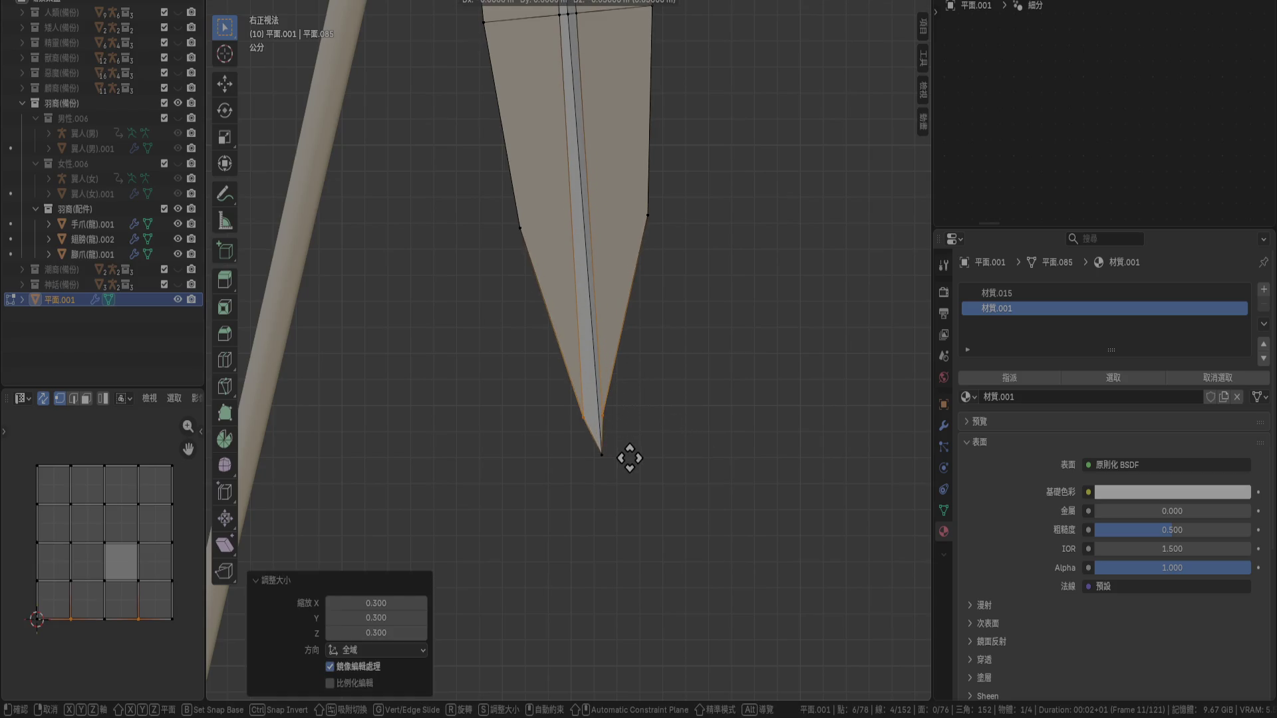
scroll(630, 458, up, 3)
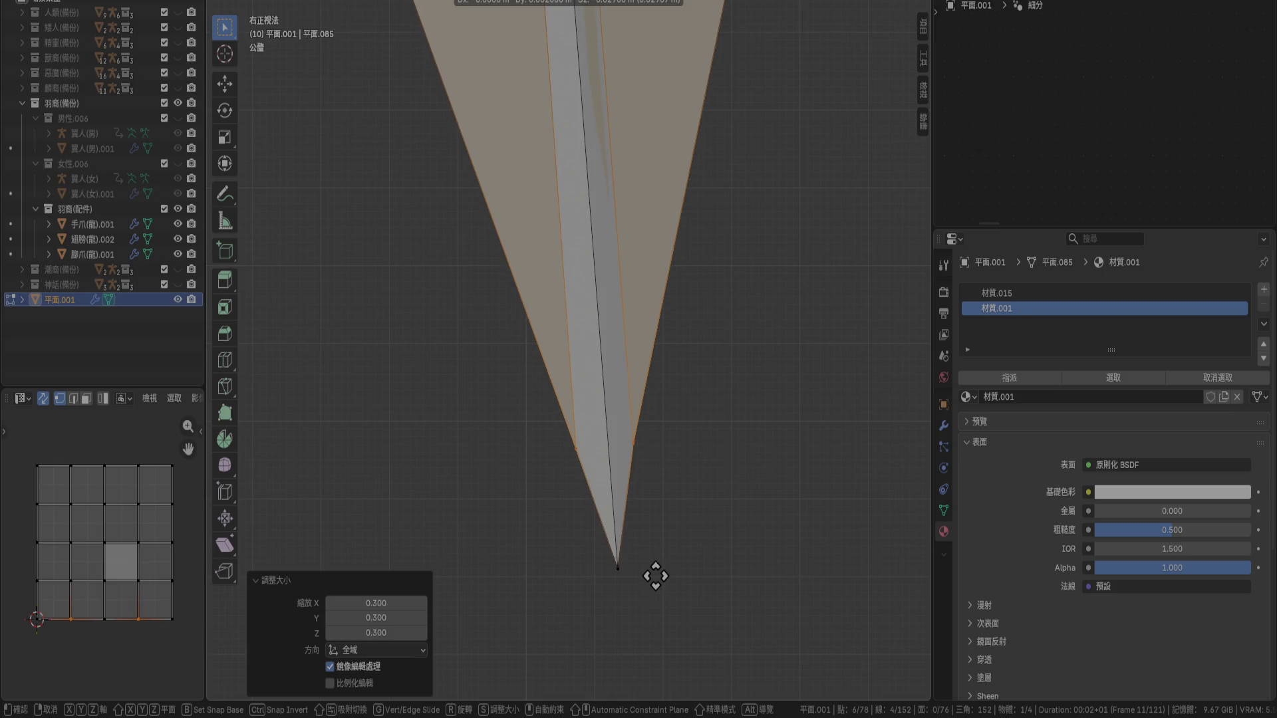
click(651, 527)
Clear the selection and exit Edit Mode to view the whole tapered feather
scroll(642, 371, down, 2)
click(717, 246)
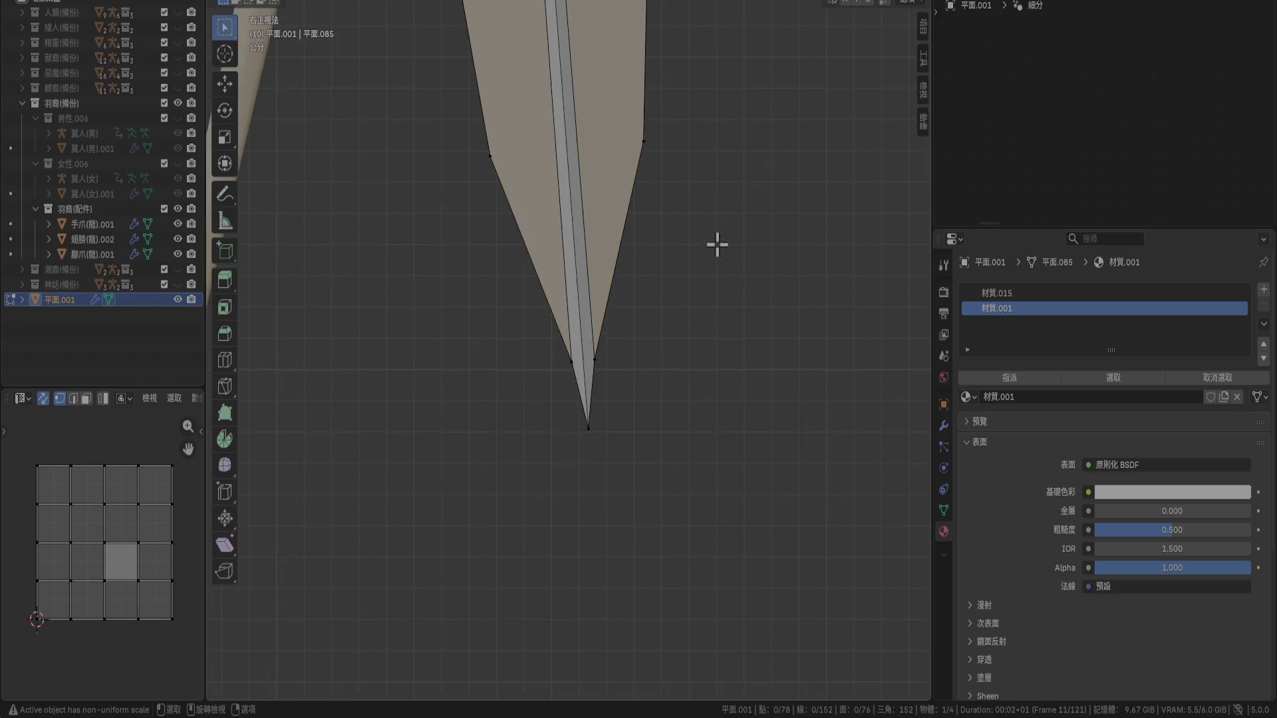
scroll(716, 246, down, 2)
mouse_move(665, 186)
shift+middle_down()
mouse_move(690, 428)
mouse_move(732, 429)
mouse_move(763, 397)
mouse_move(885, 422)
mouse_move(786, 475)
shift+middle_up()
key(Tab)
key(Tab)
scroll(712, 399, up, 5)
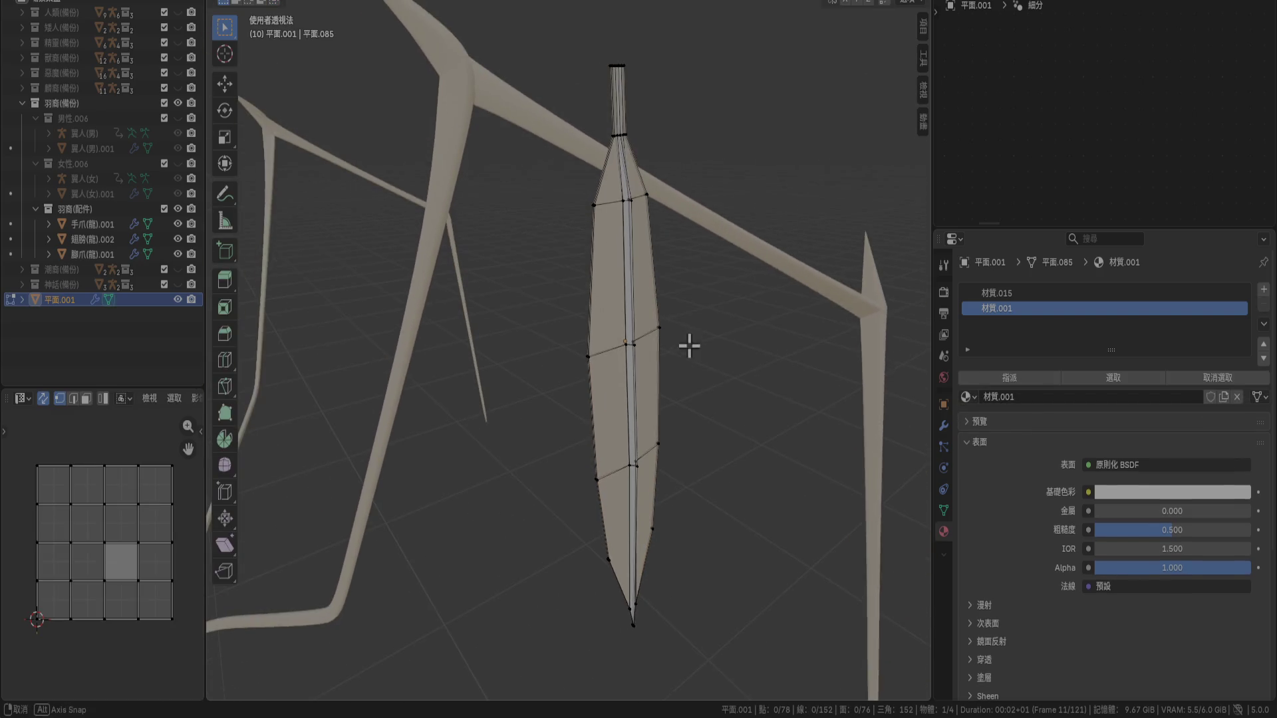
In Edit Mode, start a shortest-path vertex selection along the blade's edge
scroll(646, 280, down, 1)
scroll(659, 377, up, 4)
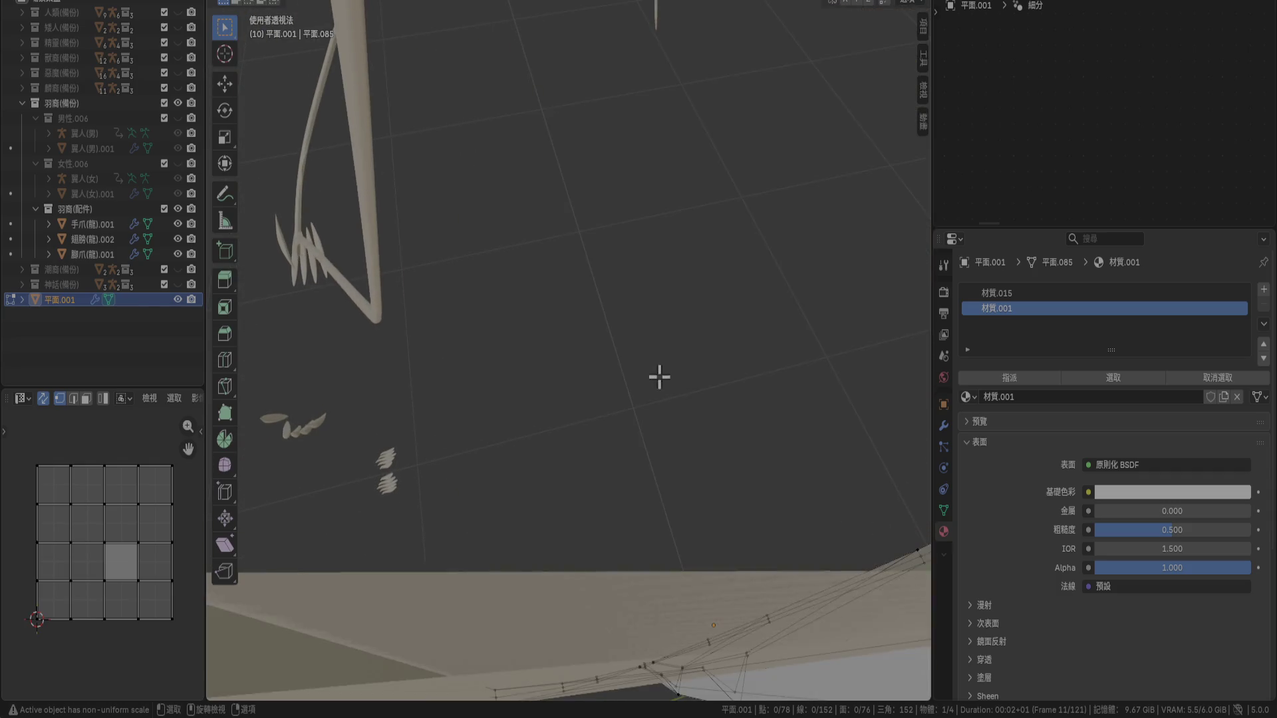
scroll(666, 378, down, 2)
click(639, 368)
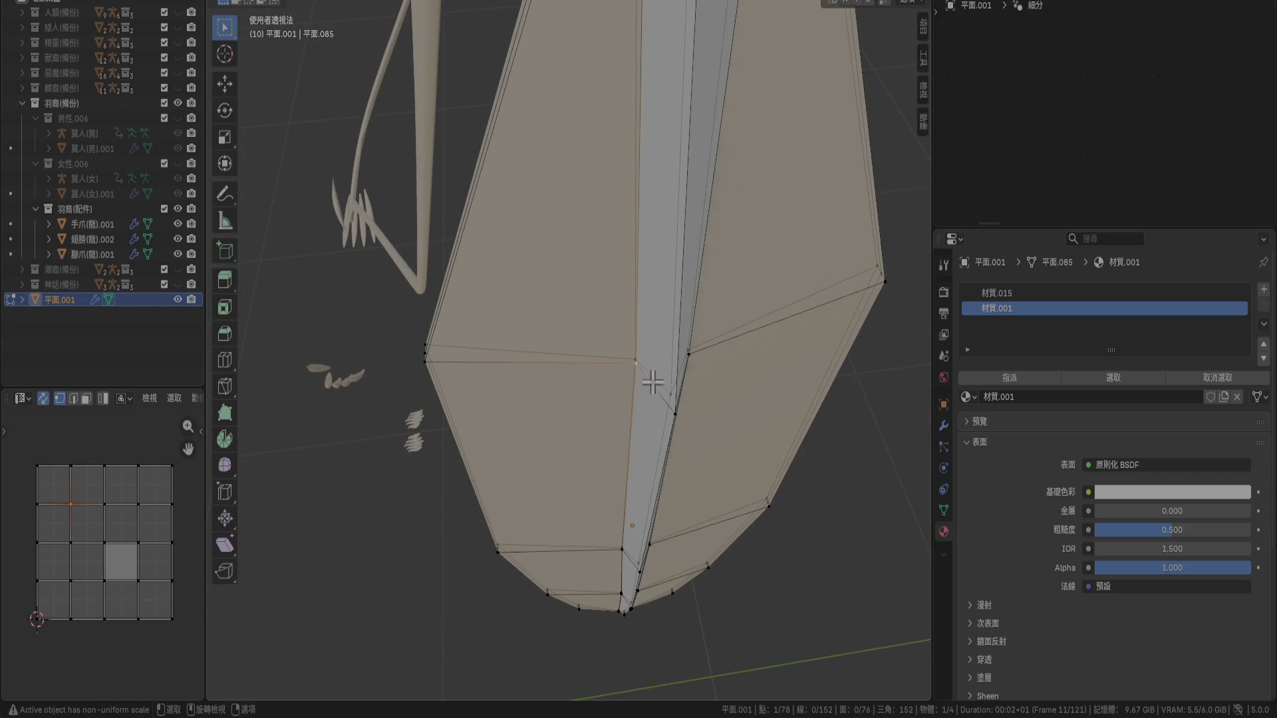
mouse_move(663, 470)
middle_down()
mouse_move(650, 488)
mouse_move(696, 478)
mouse_move(684, 561)
mouse_move(616, 530)
mouse_move(656, 621)
mouse_move(683, 414)
mouse_move(681, 430)
mouse_move(672, 393)
mouse_move(793, 442)
mouse_move(856, 412)
mouse_move(581, 397)
mouse_move(551, 413)
middle_up()
ctrl+click(648, 551)
shift+click(656, 625)
shift+click(650, 474)
shift+click(683, 414)
Extend the edge path selection with more vertices up toward the tip
drag(427, 407, 465, 465)
mouse_move(465, 466)
middle_down()
mouse_move(485, 450)
mouse_move(449, 423)
mouse_move(459, 442)
middle_up()
shift+click(622, 506)
mouse_move(622, 506)
middle_down()
mouse_move(644, 529)
mouse_move(721, 516)
middle_up()
middle_drag(807, 510, 614, 543)
shift+click(830, 571)
mouse_move(796, 579)
middle_down()
mouse_move(710, 228)
mouse_move(688, 562)
mouse_move(676, 373)
mouse_move(740, 319)
mouse_move(692, 333)
mouse_move(711, 426)
middle_up()
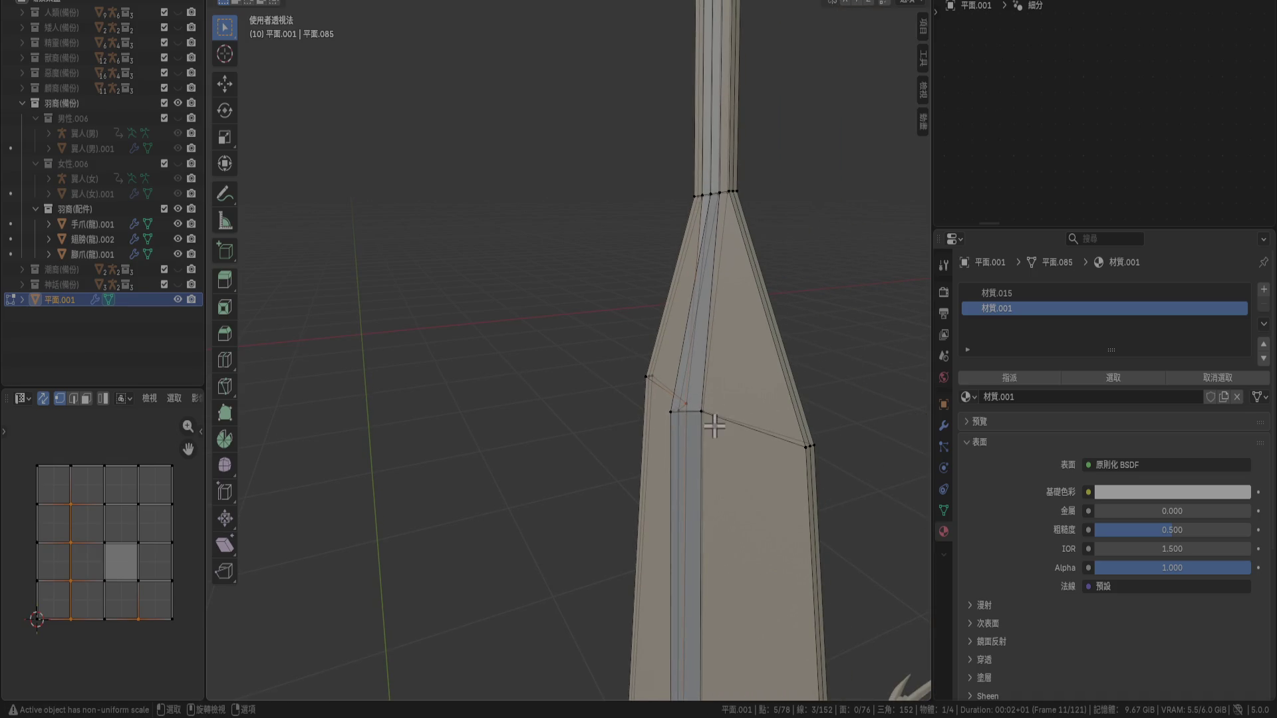
ctrl+click(697, 423)
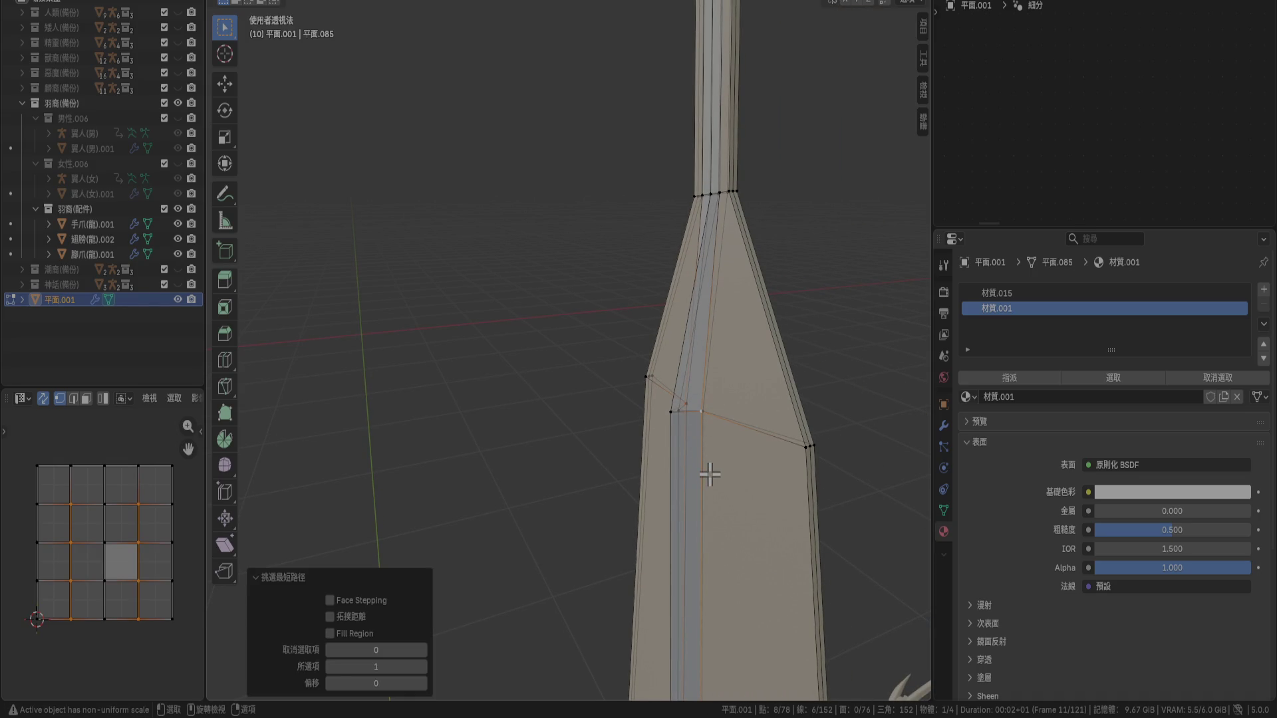
In front view, shift the selected edge vertices 0.005 m sideways
key(KP_1)
key(g)
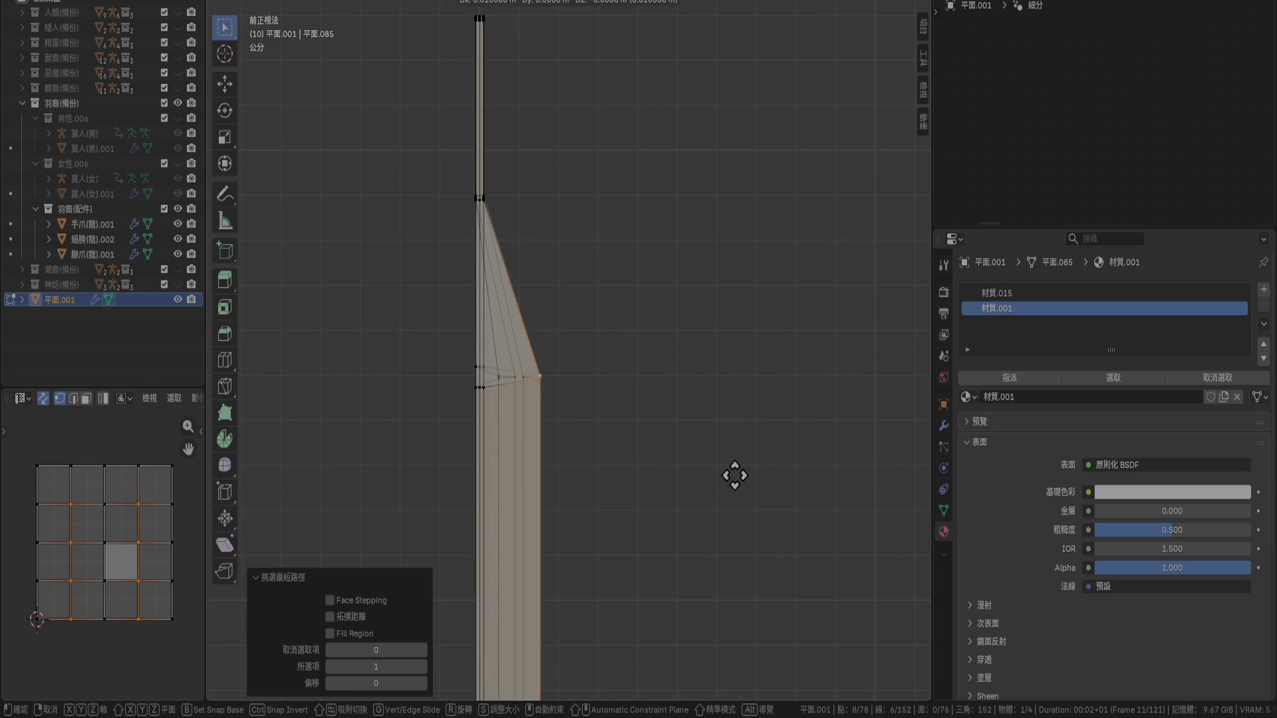
scroll(665, 456, up, 5)
mouse_move(477, 436)
shift+middle_down()
mouse_move(595, 372)
mouse_move(632, 448)
mouse_move(540, 483)
shift+middle_up()
click(651, 376)
Leave Edit Mode and orbit around the feather to check its outline
scroll(540, 483, down, 3)
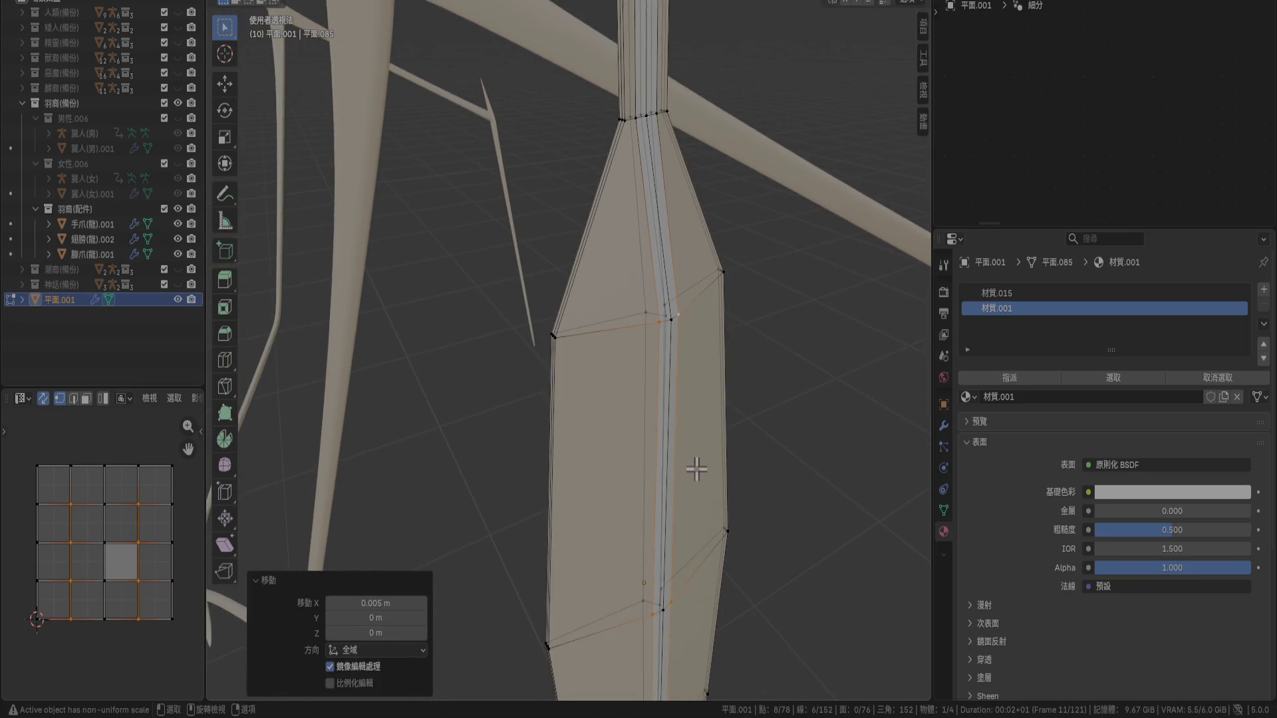
key(Tab)
mouse_move(632, 479)
middle_down()
mouse_move(676, 450)
mouse_move(650, 522)
mouse_move(619, 485)
mouse_move(662, 168)
mouse_move(604, 57)
mouse_move(655, 322)
mouse_move(708, 348)
middle_up()
scroll(652, 505, down, 2)
scroll(684, 536, up, 3)
key(Tab)
mouse_move(629, 429)
middle_down()
mouse_move(585, 450)
mouse_move(661, 519)
mouse_move(580, 470)
mouse_move(491, 441)
mouse_move(667, 505)
mouse_move(503, 308)
mouse_move(620, 358)
mouse_move(527, 350)
mouse_move(561, 370)
mouse_move(696, 370)
mouse_move(650, 493)
mouse_move(657, 532)
mouse_move(696, 370)
mouse_move(672, 433)
mouse_move(727, 420)
middle_up()
key(Tab)
key(Tab)
scroll(705, 476, up, 5)
In front view, box-select the right-edge tip vertices and move them slightly left
key(alt+a)
key(KP_1)
drag(586, 394, 628, 473)
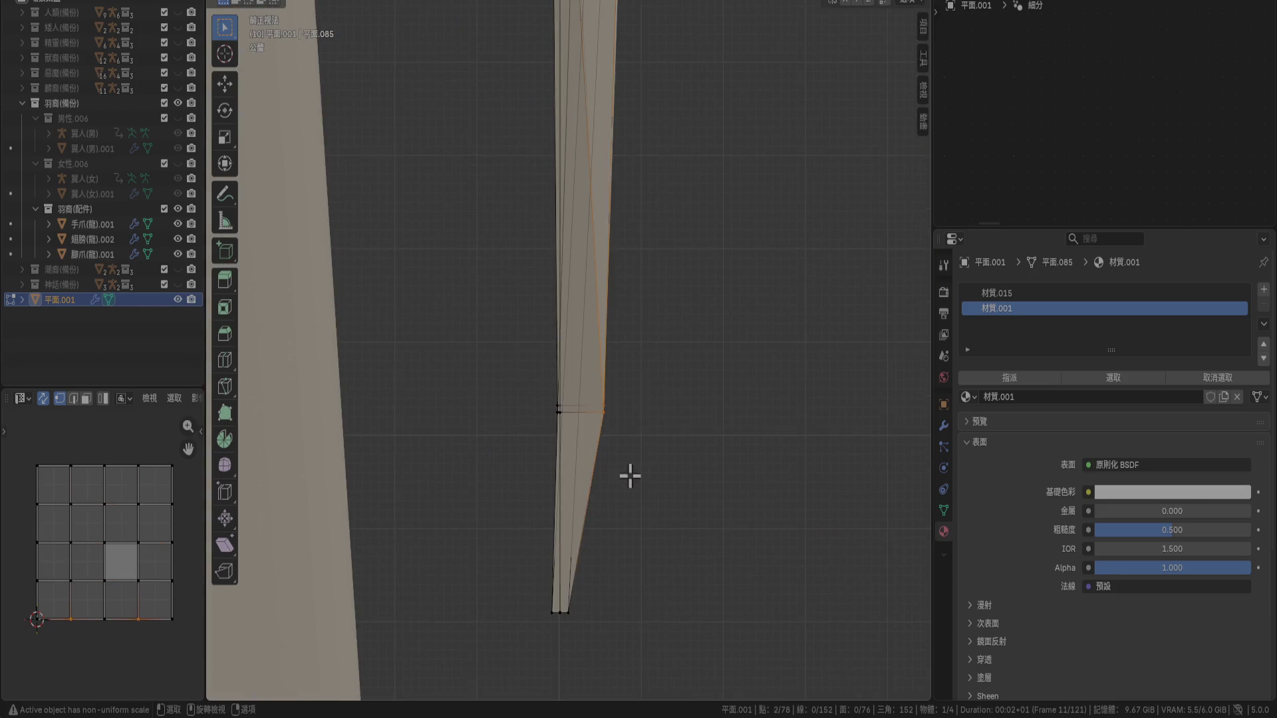
key(g)
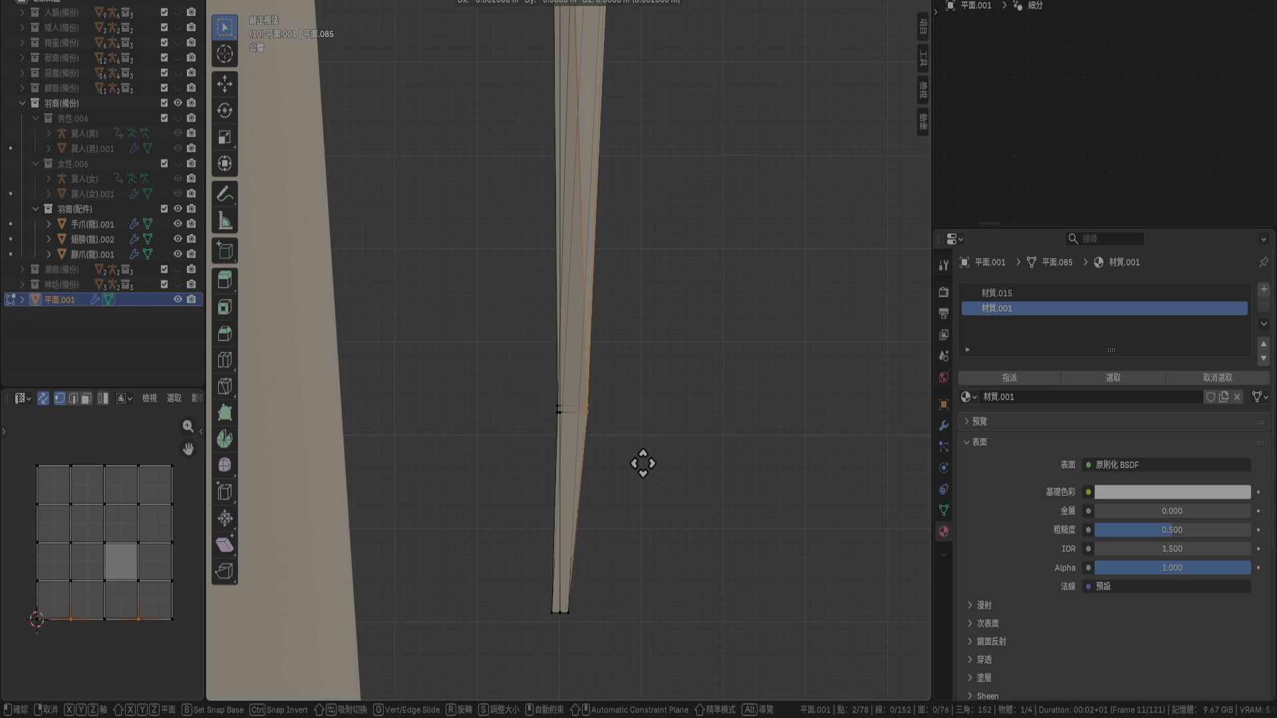
click(637, 464)
Return to Object Mode and orbit around the refined feather
mouse_move(637, 462)
middle_down()
mouse_move(658, 436)
mouse_move(608, 436)
mouse_move(661, 394)
middle_up()
key(Tab)
mouse_move(625, 433)
middle_down()
mouse_move(567, 470)
mouse_move(625, 161)
mouse_move(650, 607)
middle_up()
mouse_move(570, 399)
shift+middle_down()
mouse_move(639, 159)
mouse_move(698, 350)
mouse_move(732, 359)
mouse_move(750, 32)
mouse_move(673, 257)
mouse_move(596, 305)
mouse_move(653, 318)
shift+middle_up()
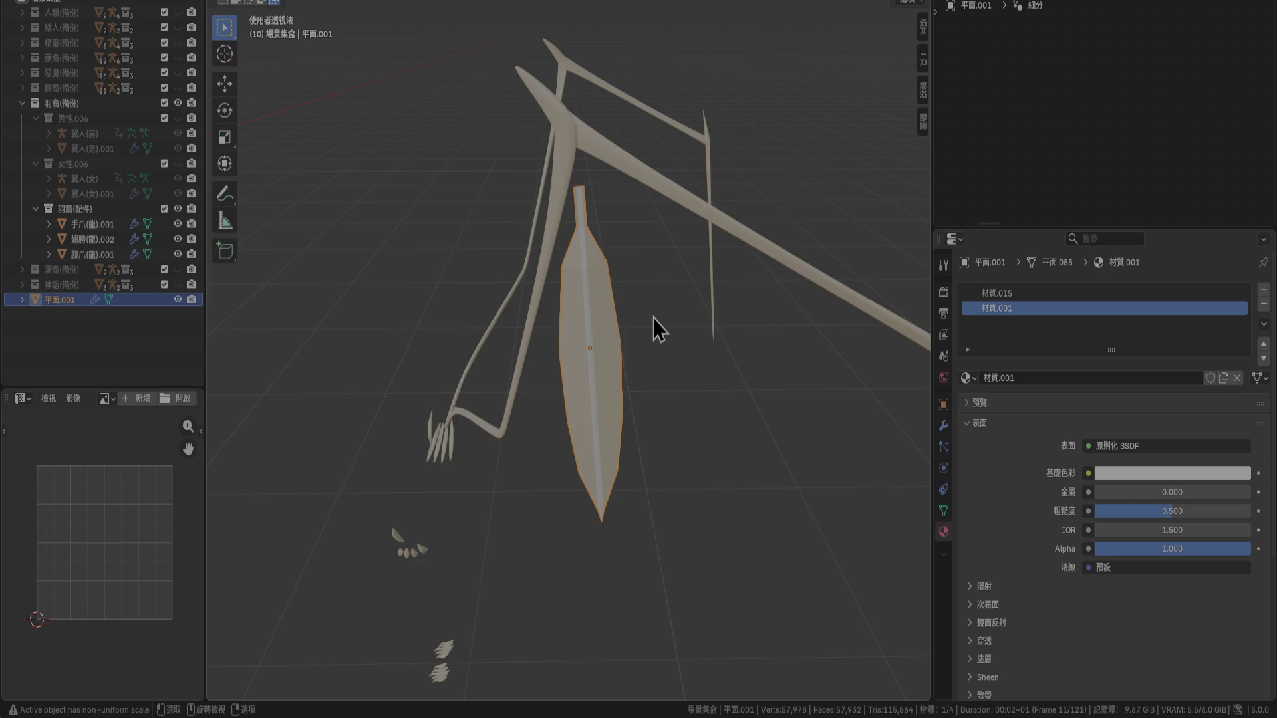
Assign a material to the feather, then remove both of its material slots
middle_drag(653, 318, 622, 367)
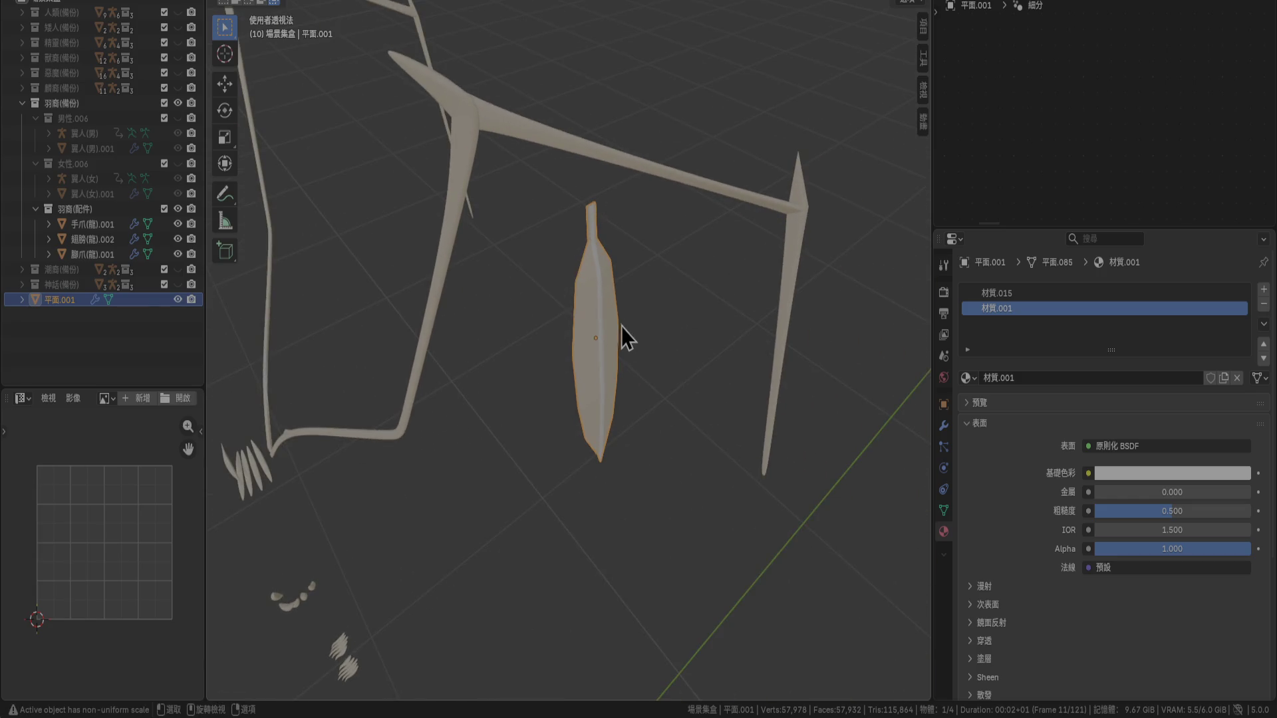
key(Tab)
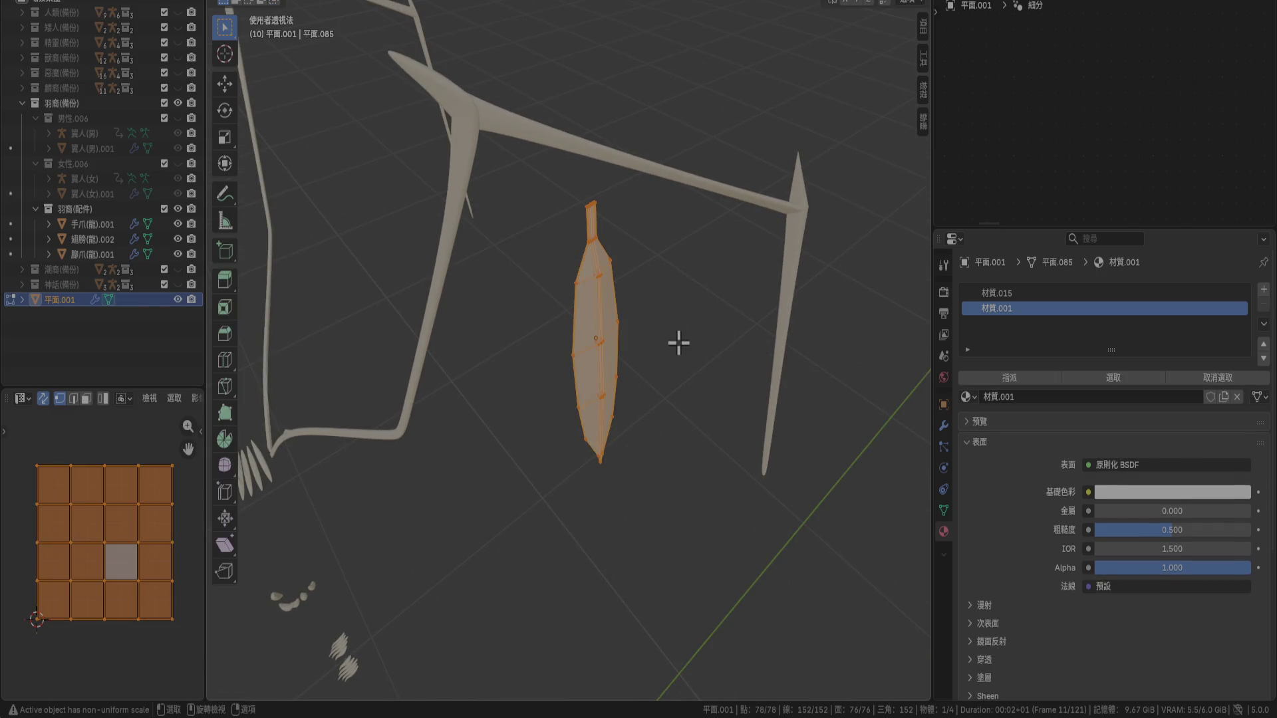
click(1027, 378)
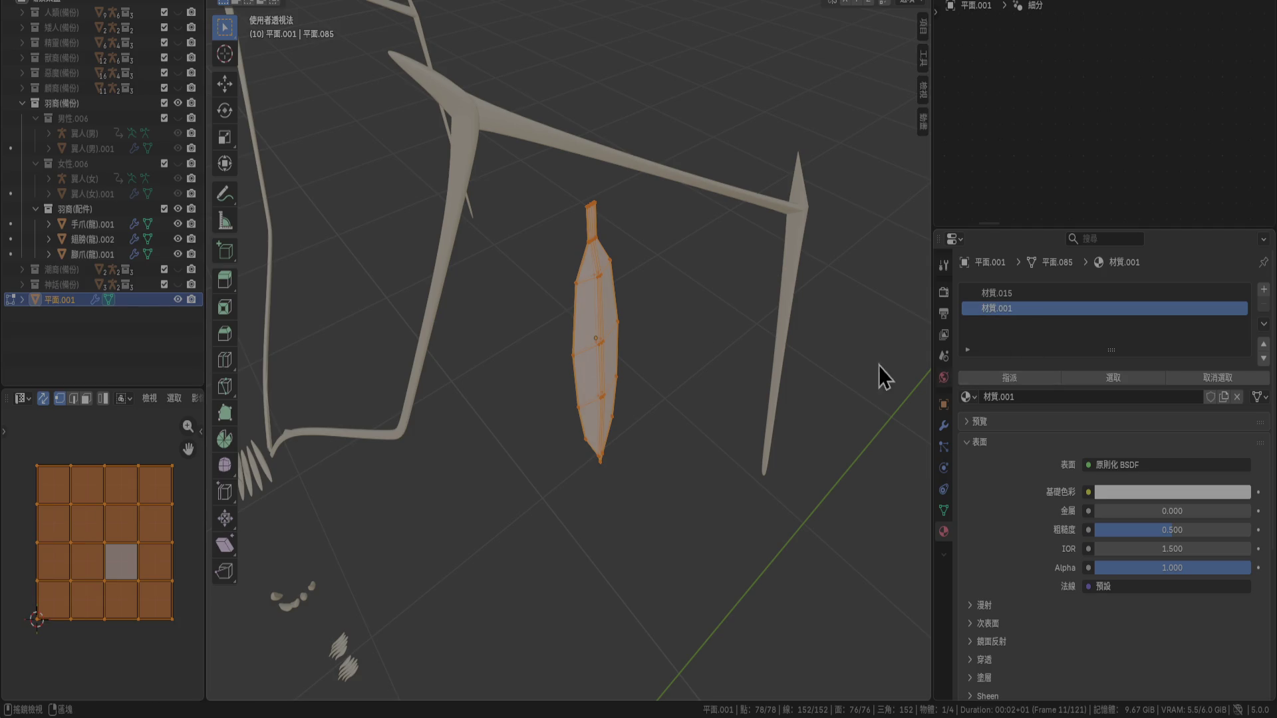
key(Tab)
mouse_move(728, 365)
middle_down()
mouse_move(668, 289)
mouse_move(685, 403)
mouse_move(749, 419)
mouse_move(677, 407)
mouse_move(723, 416)
middle_up()
key(Tab)
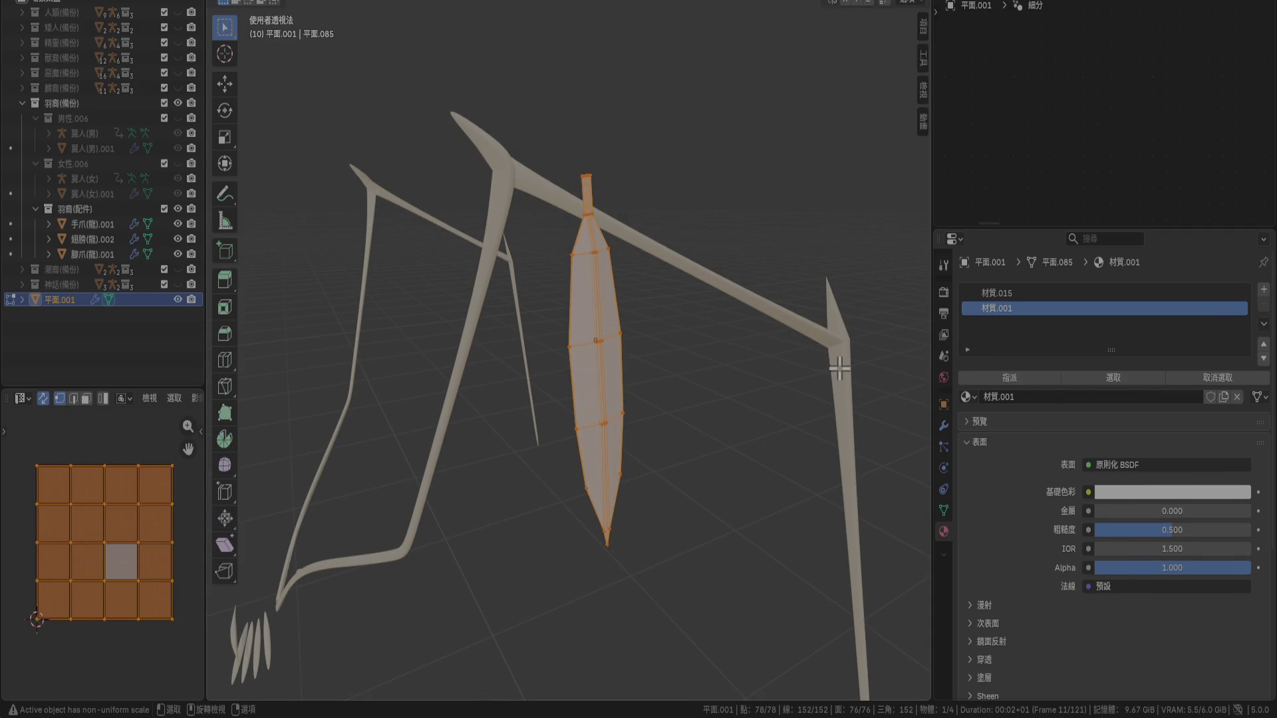
key(Tab)
click(1263, 305)
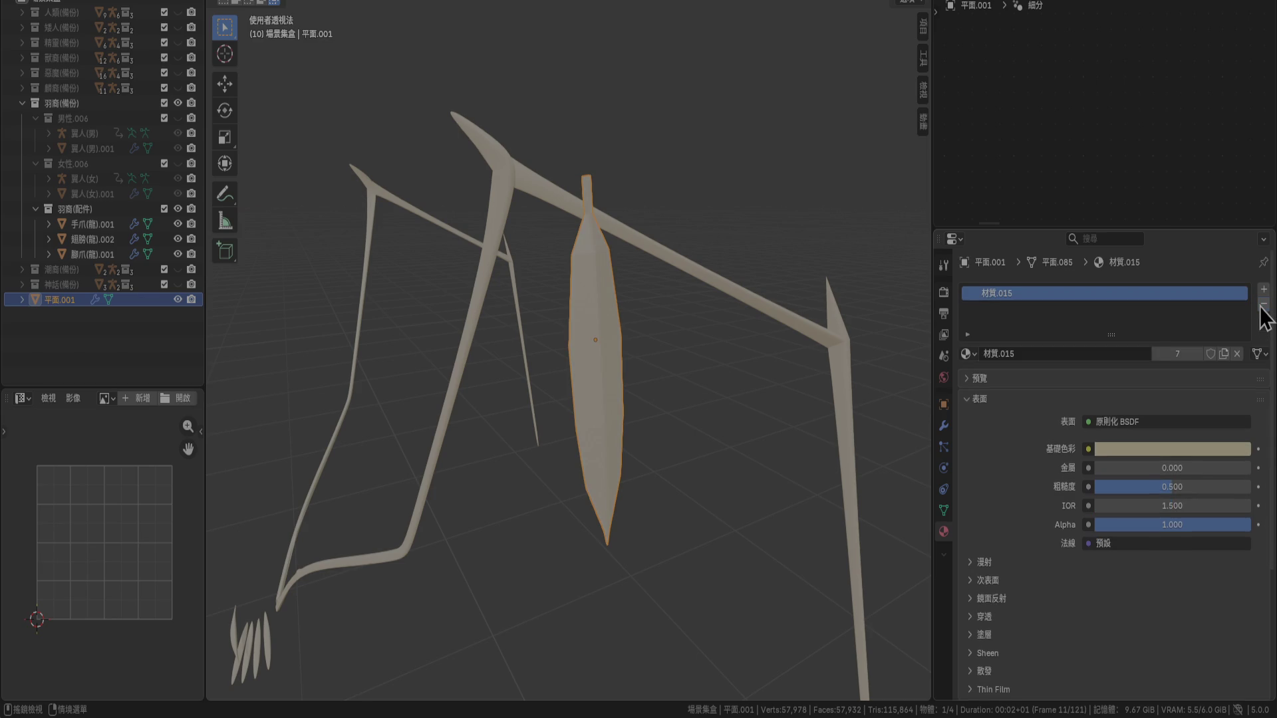
click(1263, 305)
Widen the feather's root vertex row to 2.7 times and return to Object Mode
key(Tab)
mouse_move(673, 354)
middle_down()
mouse_move(648, 352)
mouse_move(644, 332)
middle_up()
scroll(598, 329, up, 3)
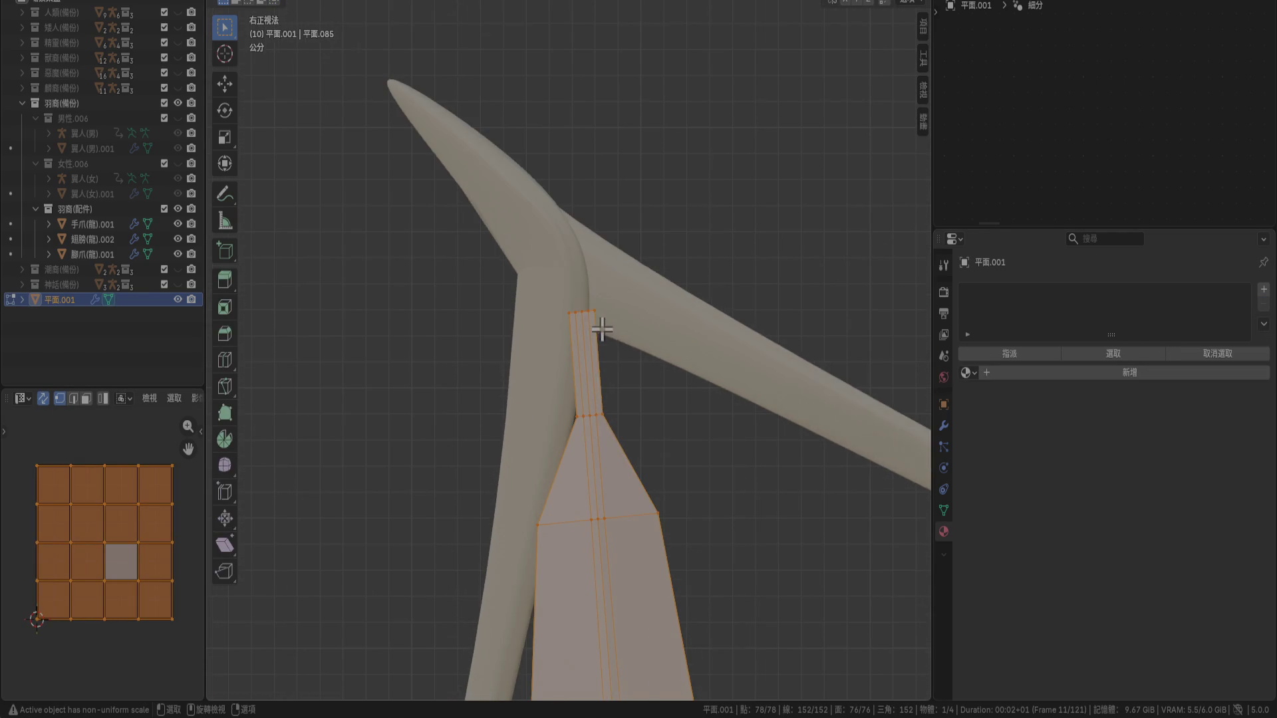
scroll(598, 329, up, 3)
drag(566, 477, 586, 497)
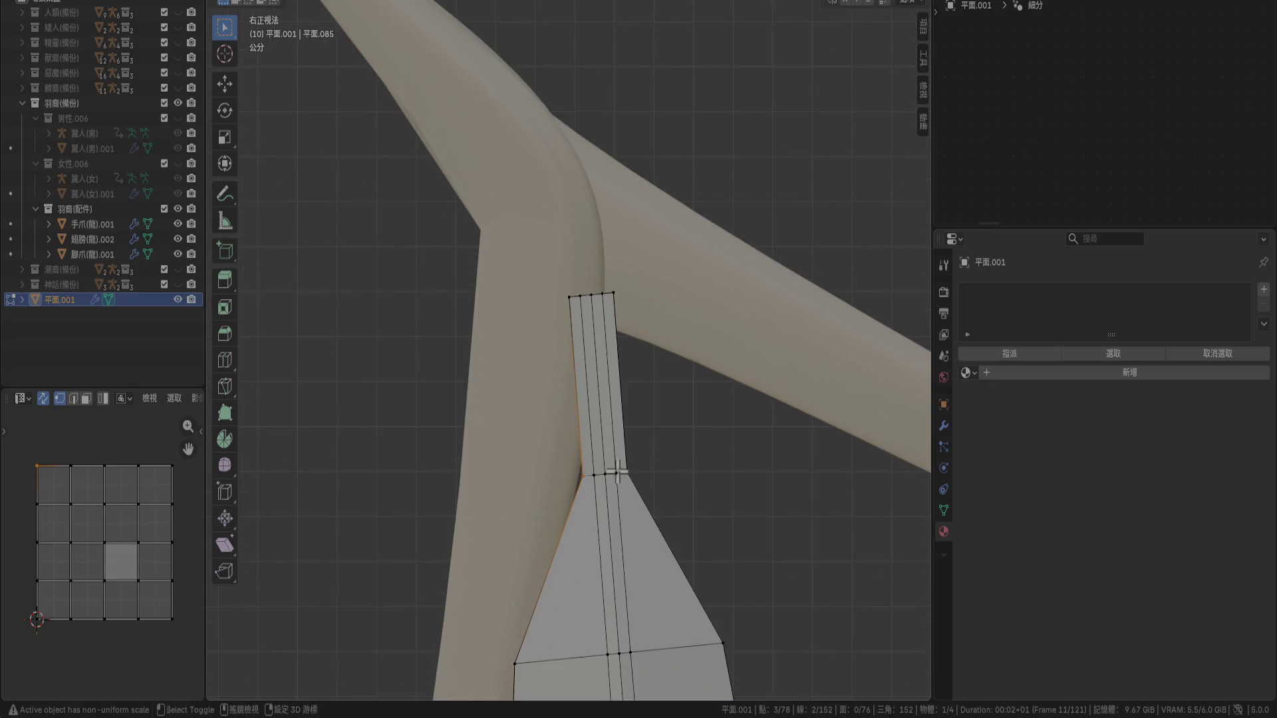
key(s)
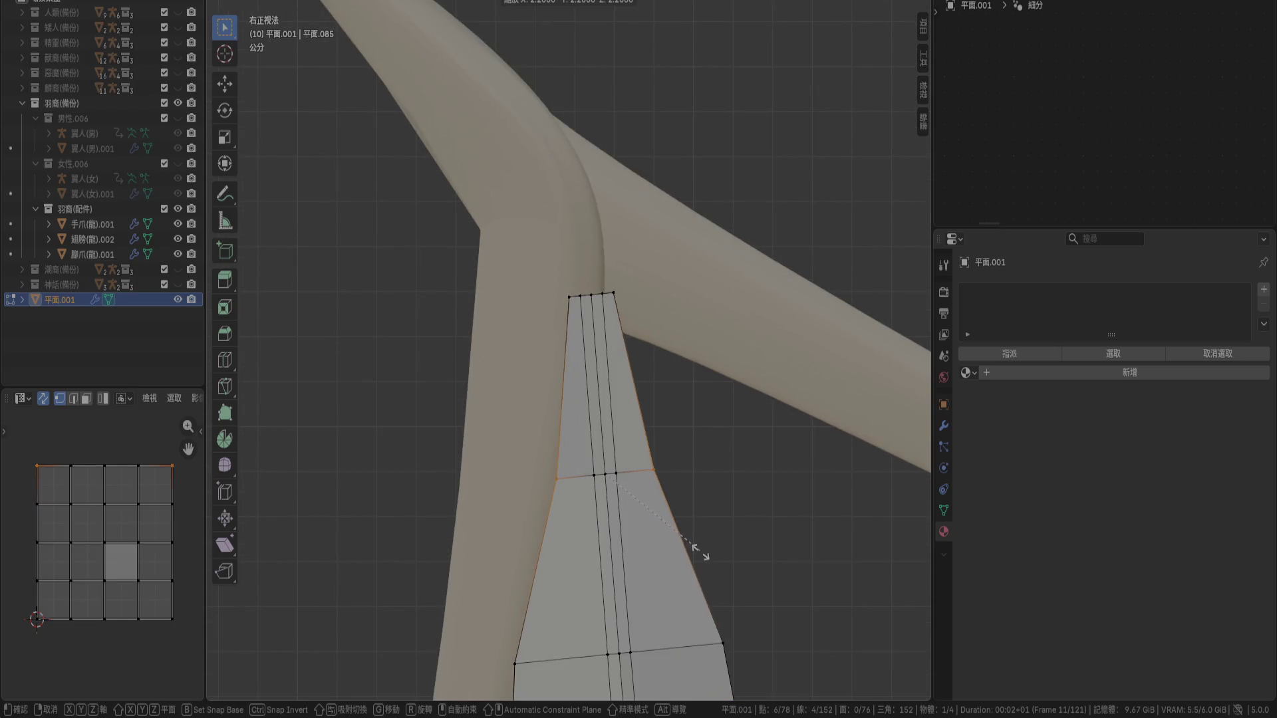
click(716, 579)
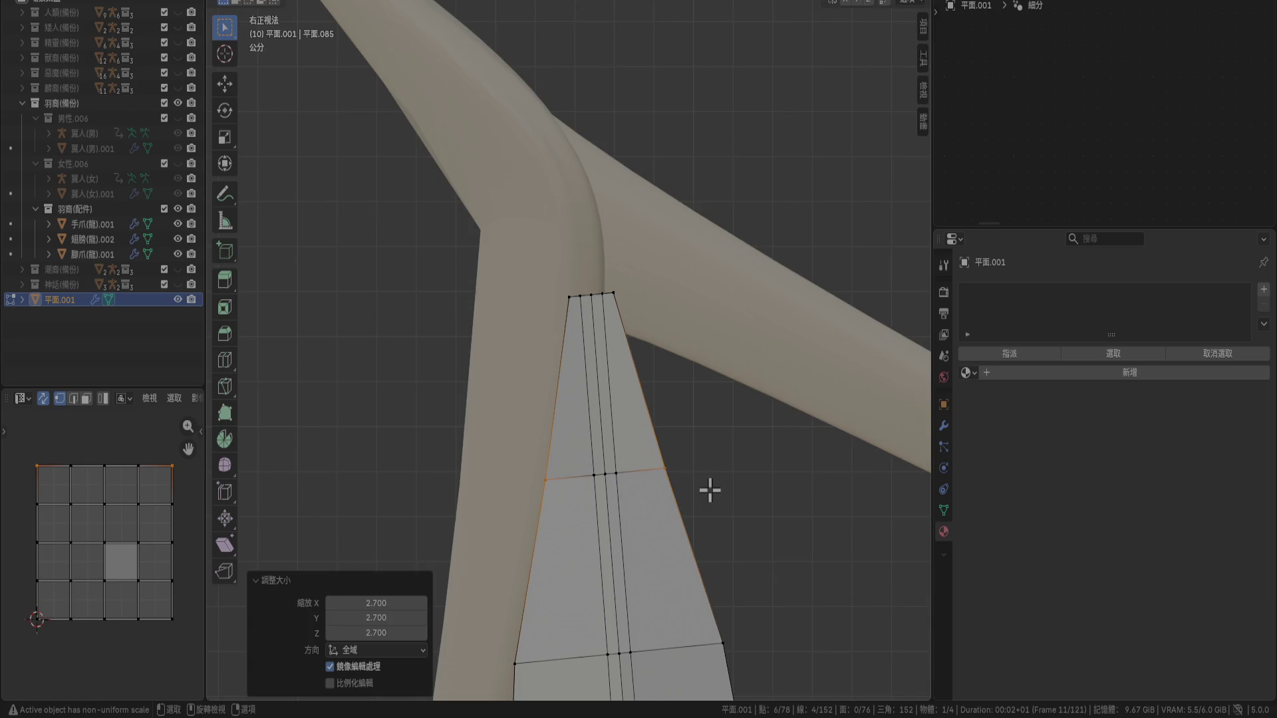
scroll(678, 337, down, 2)
scroll(645, 335, down, 5)
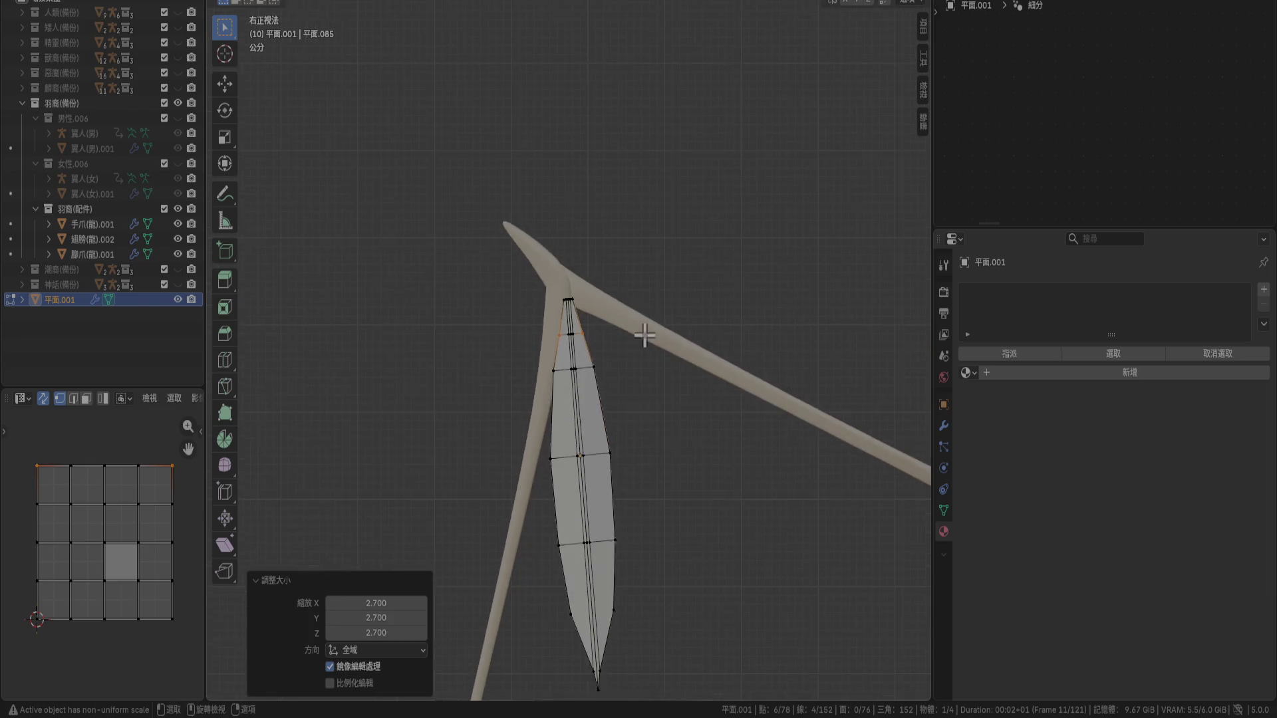
key(Tab)
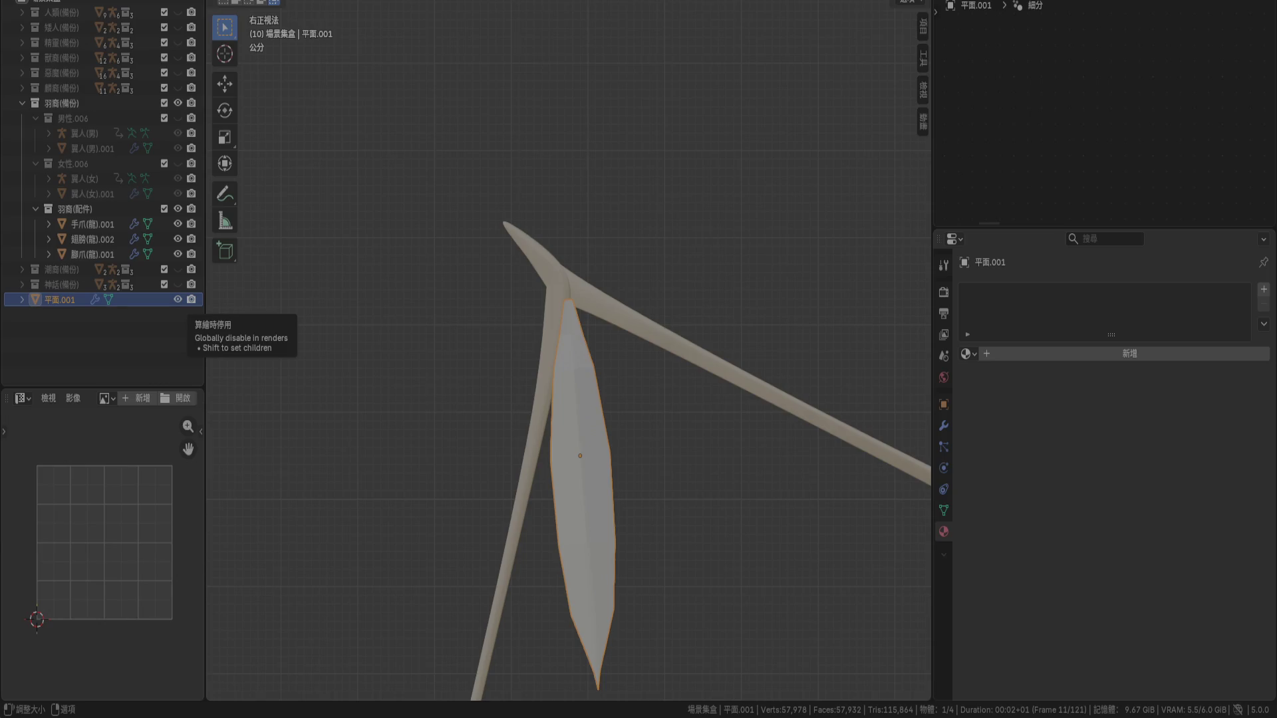
In front view, move the feather plane -0.23 m along X onto the wing joint
mouse_move(543, 251)
middle_down()
mouse_move(576, 389)
mouse_move(632, 416)
mouse_move(616, 406)
mouse_move(620, 307)
mouse_move(687, 162)
middle_up()
key(KP_1)
key(g)
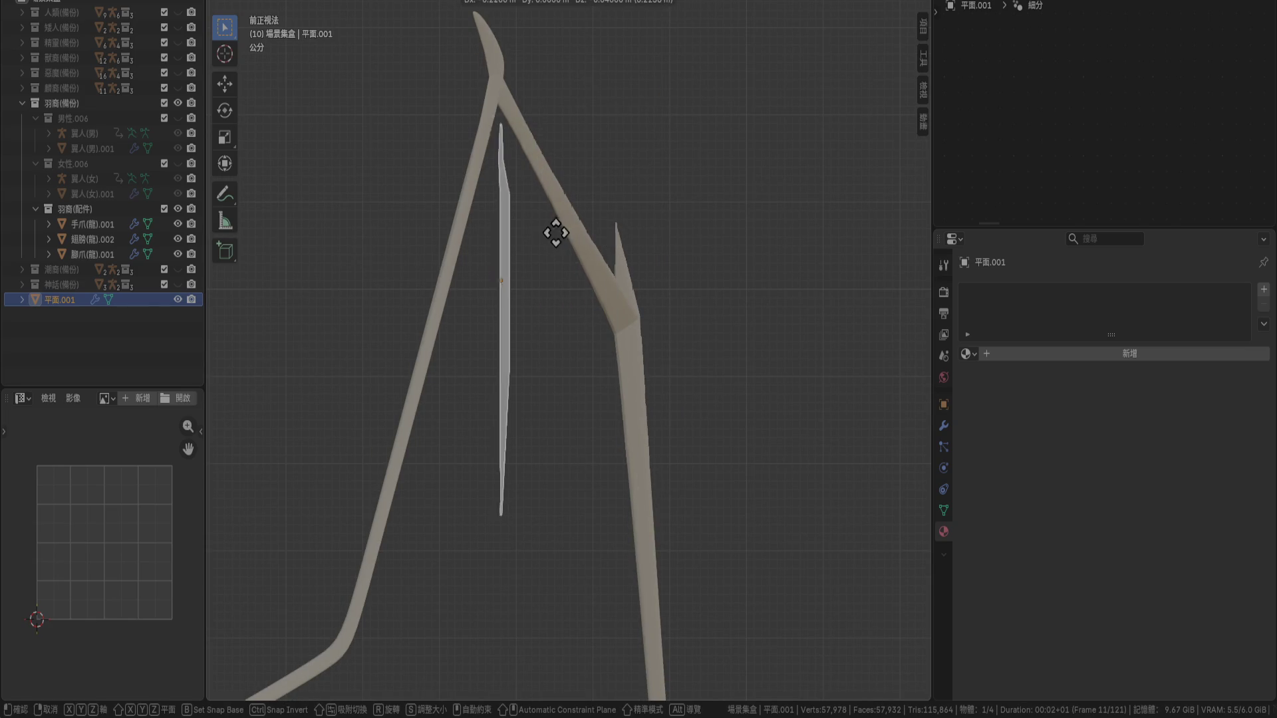
click(559, 218)
mouse_move(611, 225)
middle_down()
mouse_move(499, 314)
mouse_move(459, 322)
mouse_move(634, 305)
mouse_move(617, 305)
mouse_move(716, 215)
middle_up()
key(KP_1)
key(r)
right_click(617, 299)
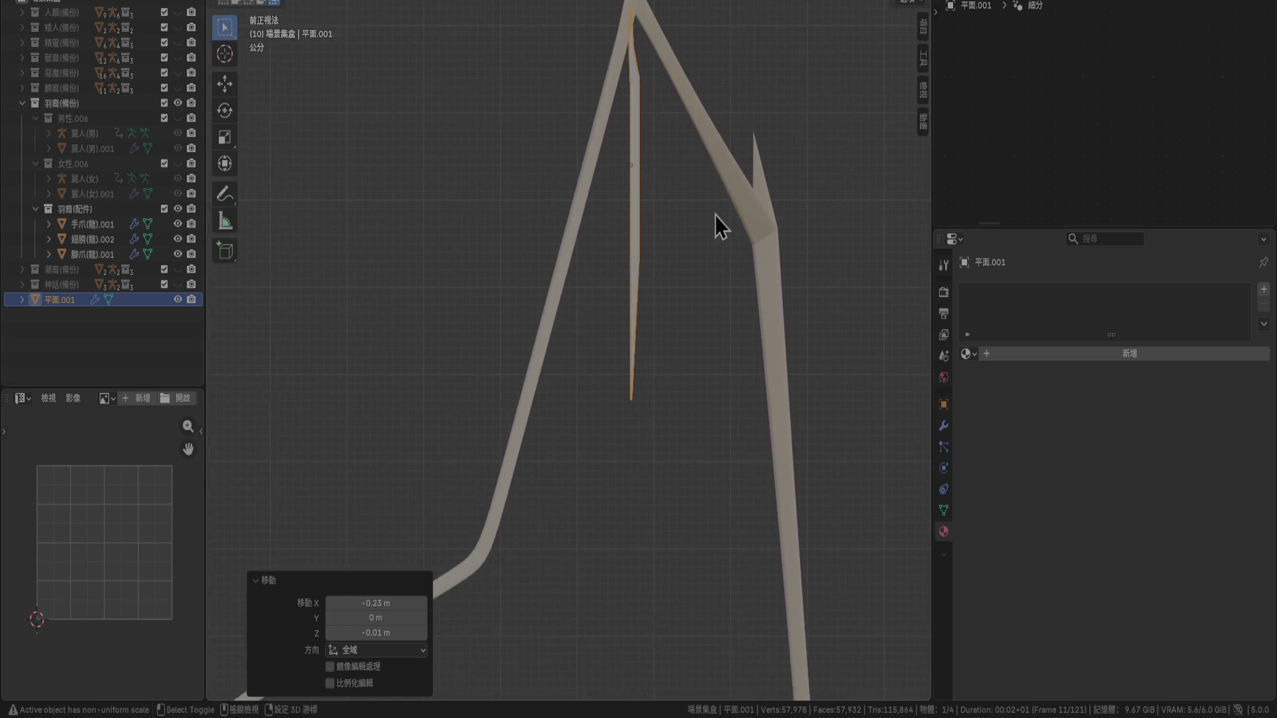
scroll(687, 290, down, 8)
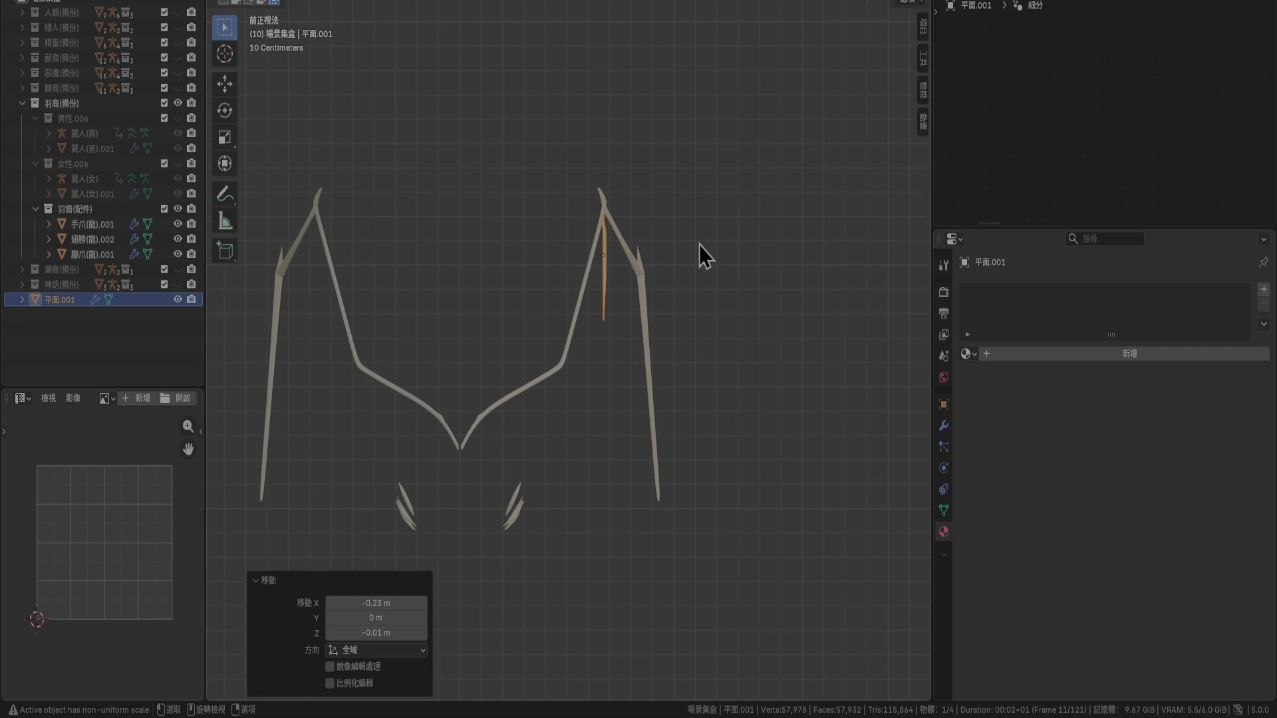
From top view, rotate the feather plane -15° around the joint
middle_drag(700, 245, 694, 299)
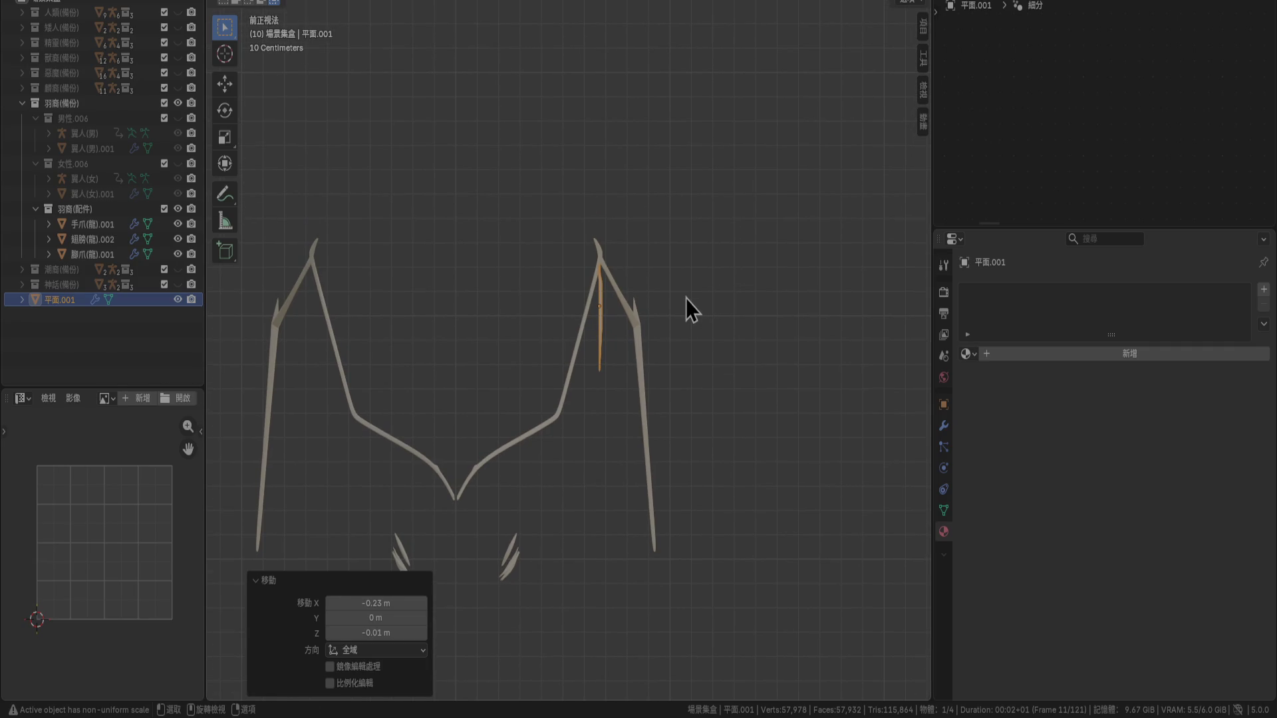
key(KP_7)
scroll(685, 298, up, 6)
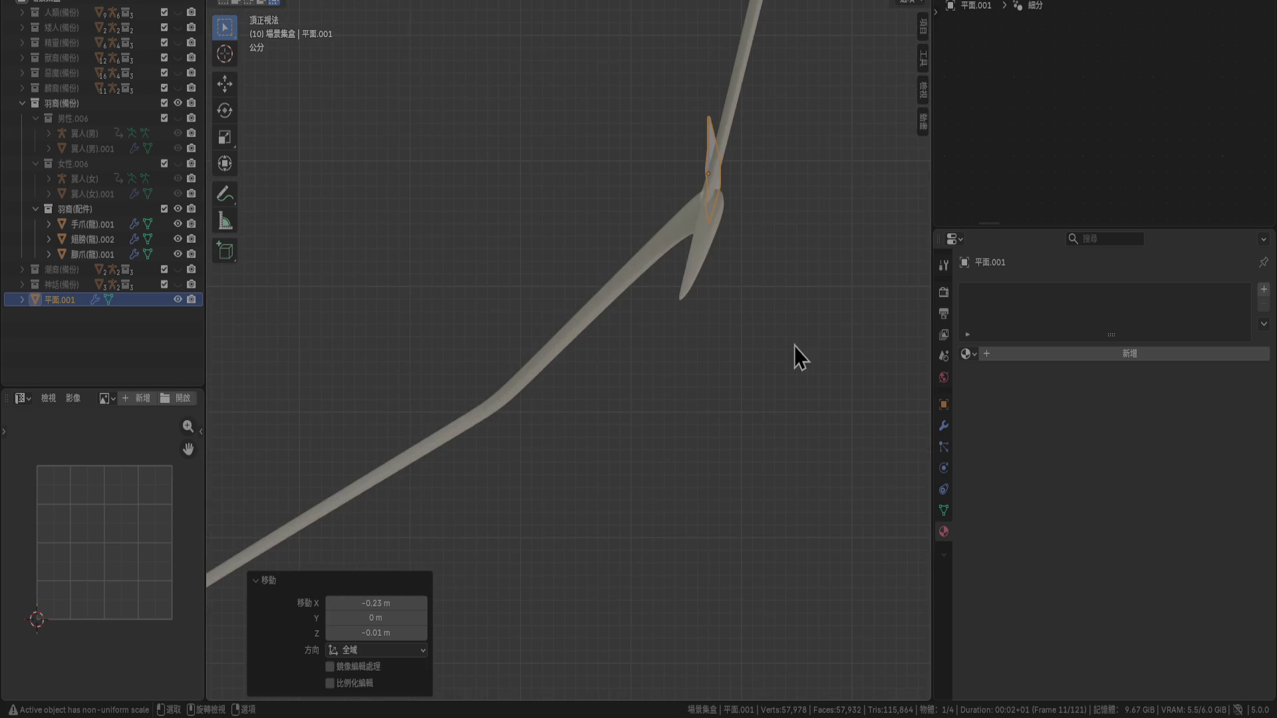
key(g)
key(Escape)
key(r)
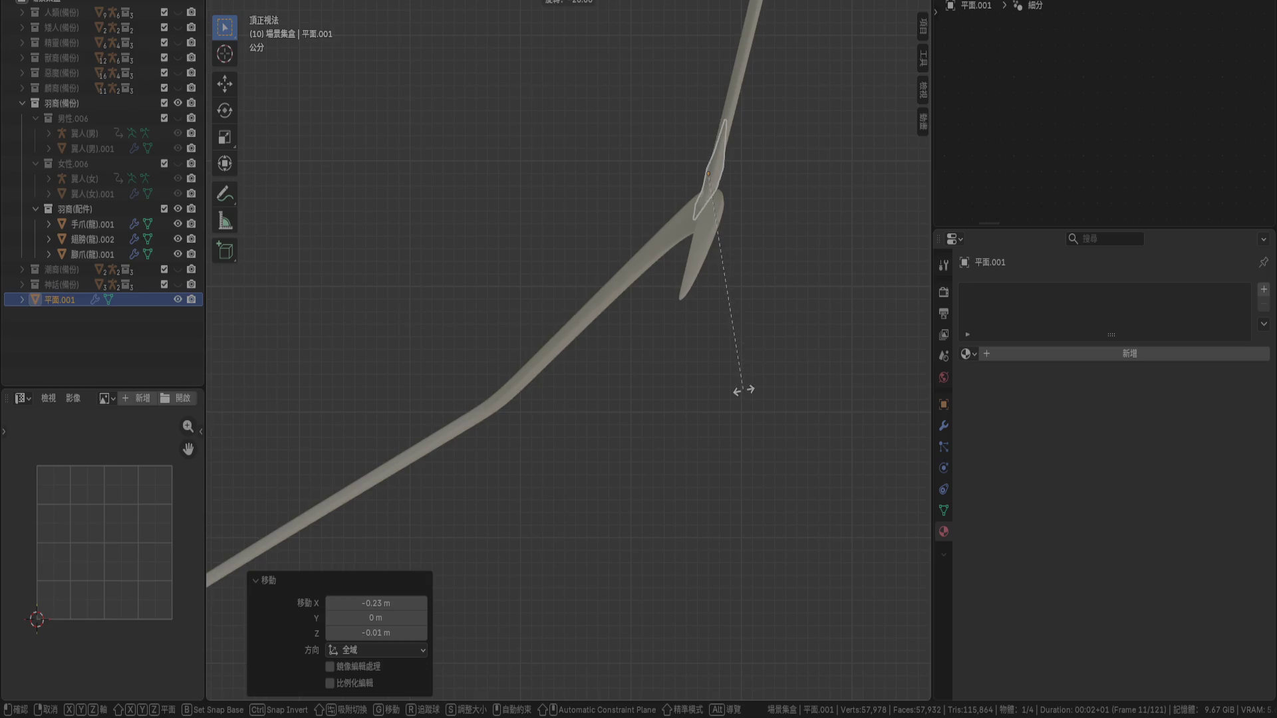
click(741, 385)
Nudge the plane 0.005 m along X and rotate it a further -5°
scroll(778, 199, up, 5)
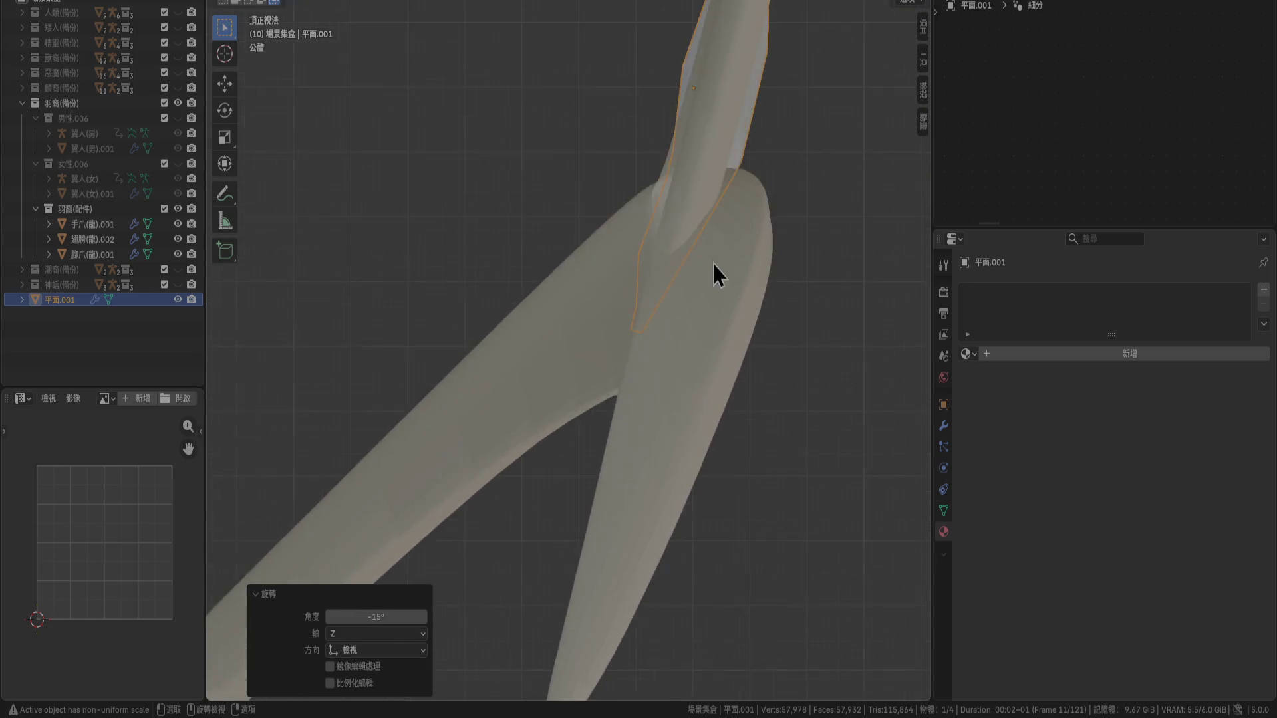
shift+middle_drag(713, 263, 546, 504)
key(g)
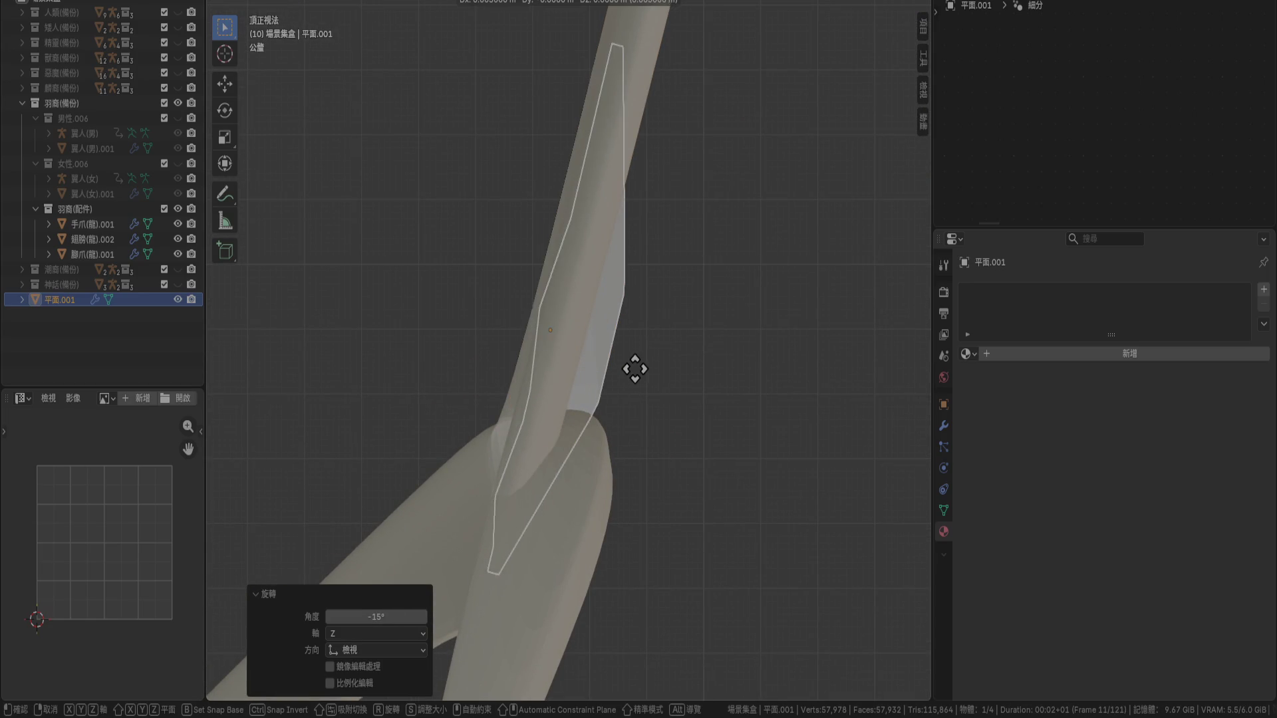
click(643, 370)
key(r)
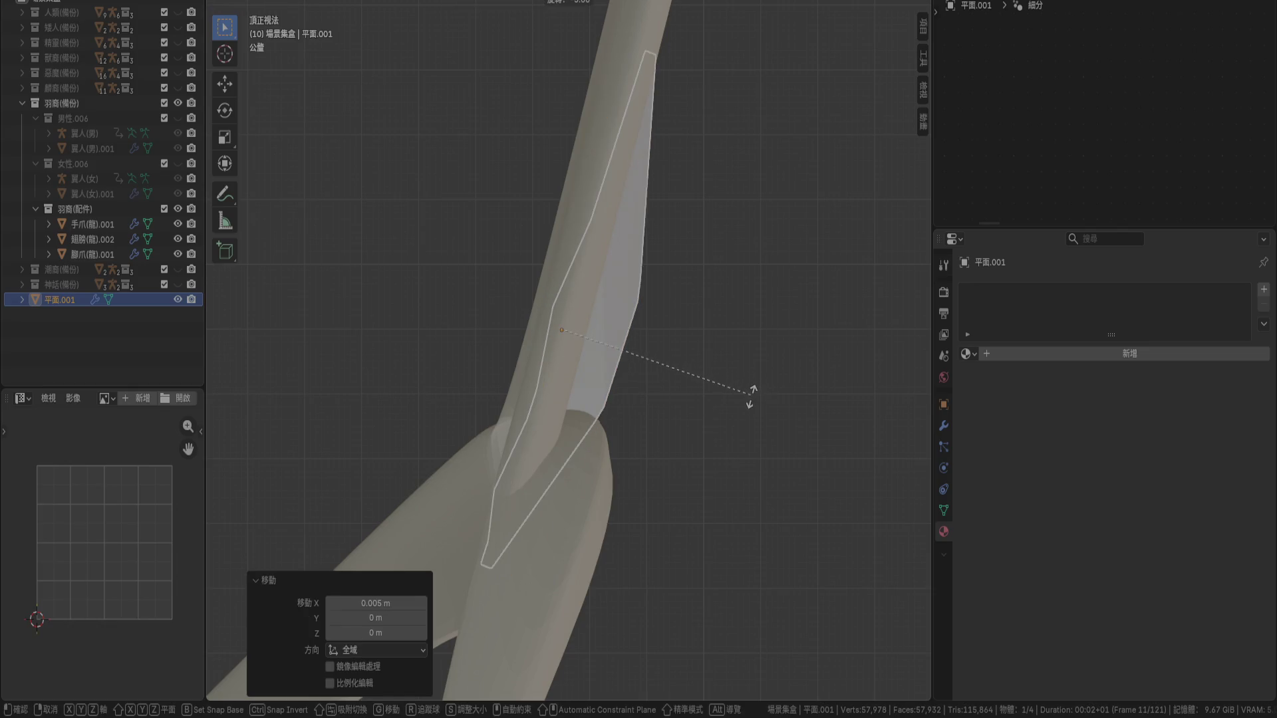
click(751, 397)
mouse_move(752, 400)
middle_down()
mouse_move(746, 429)
mouse_move(668, 341)
mouse_move(645, 241)
middle_up()
mouse_move(636, 293)
middle_down()
mouse_move(597, 286)
mouse_move(700, 340)
middle_up()
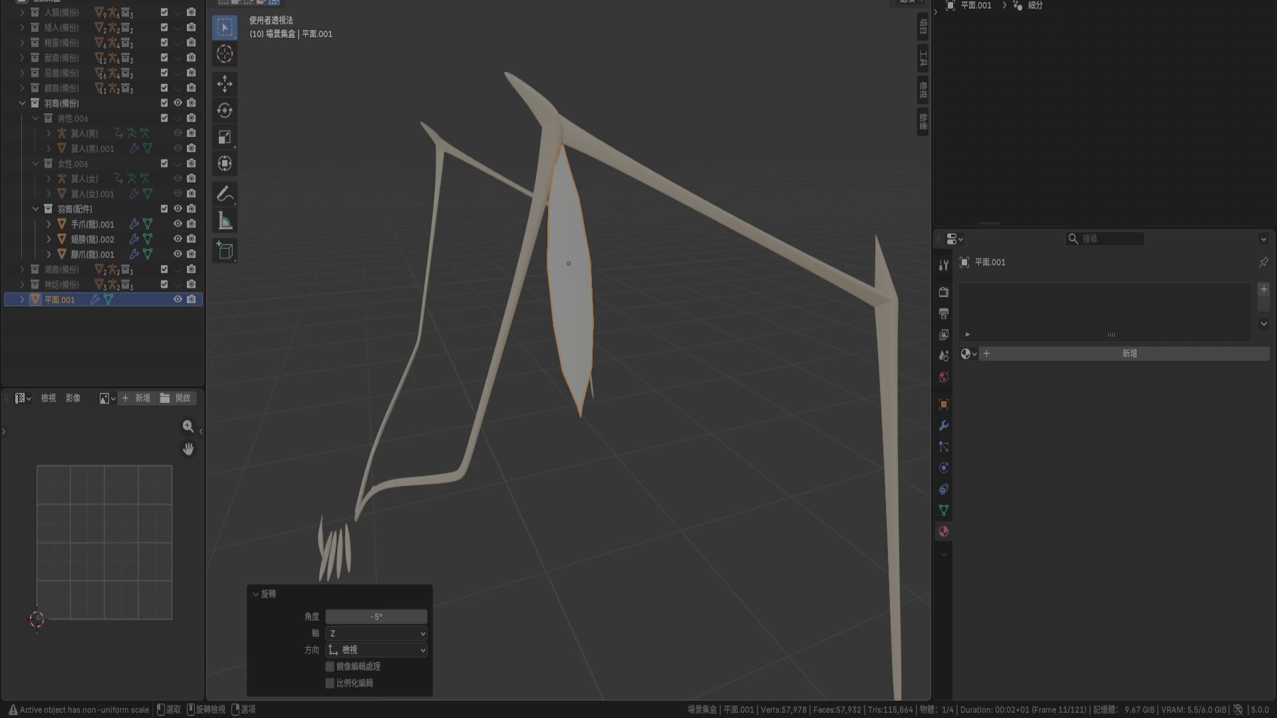
mouse_move(659, 419)
middle_down()
mouse_move(570, 418)
mouse_move(510, 436)
mouse_move(592, 456)
mouse_move(695, 433)
middle_up()
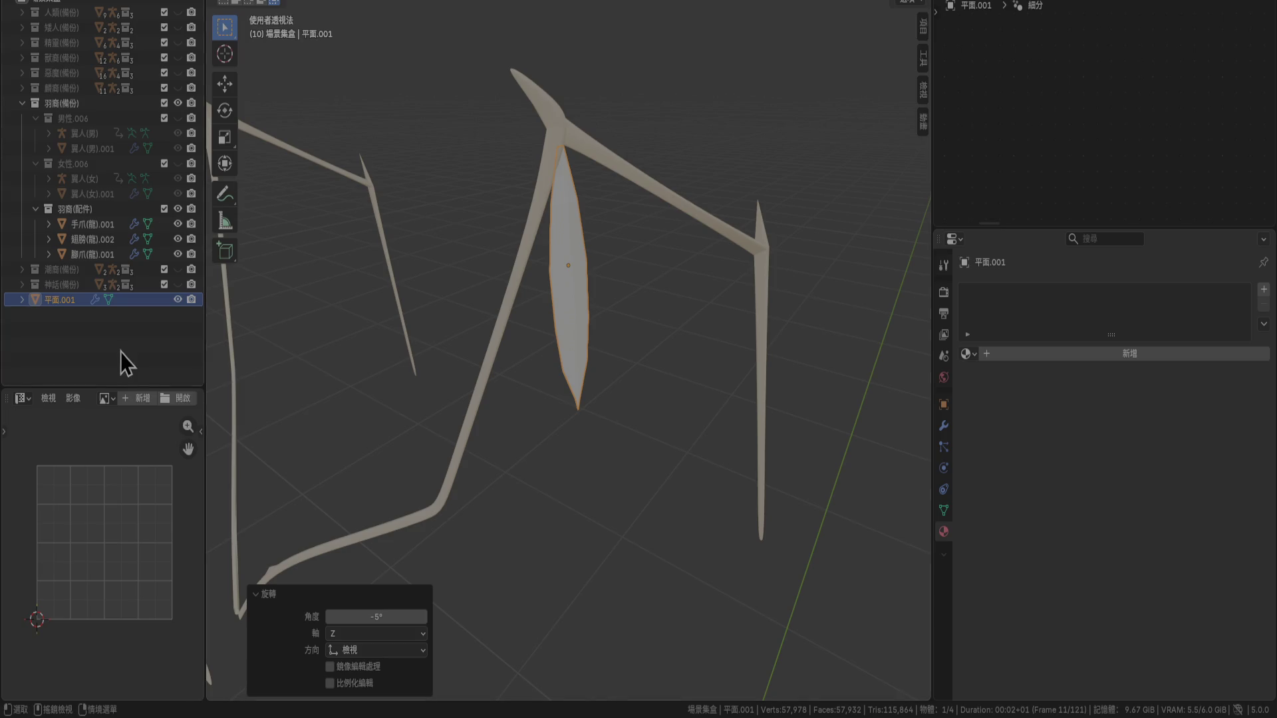
Load the 龍人.png reference into the Image Editor and pan to its views
click(29, 404)
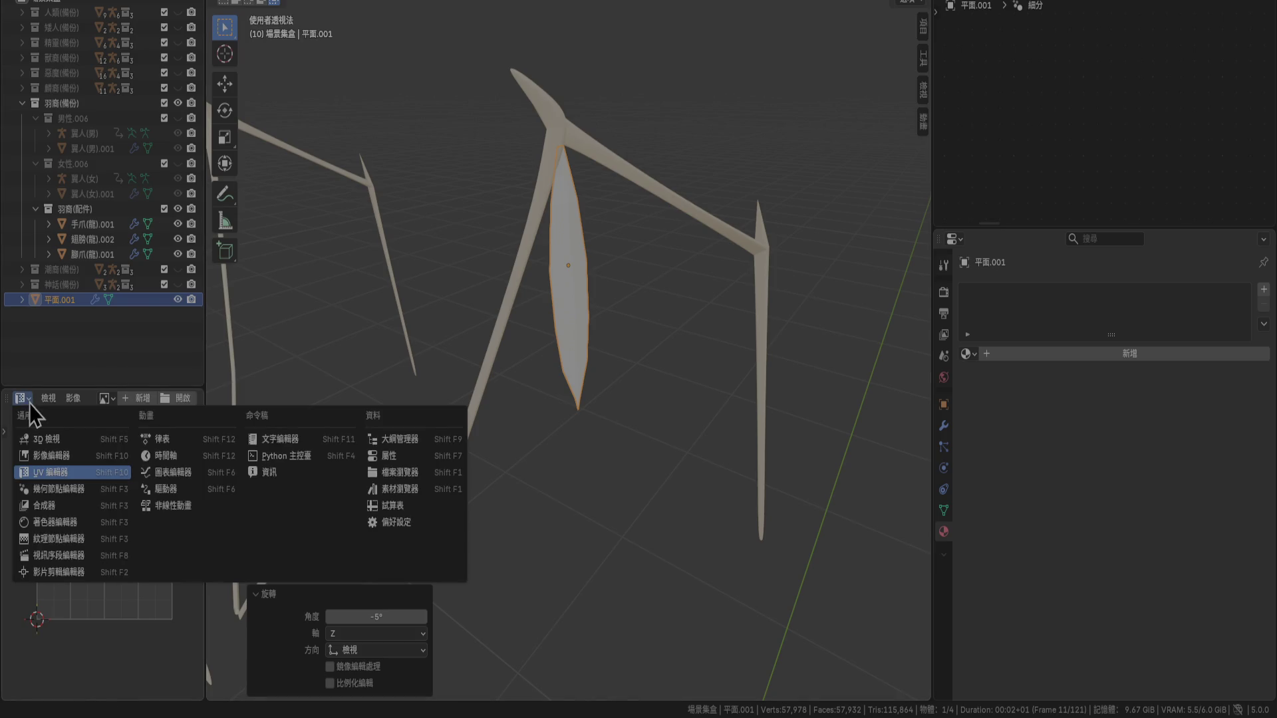
click(109, 401)
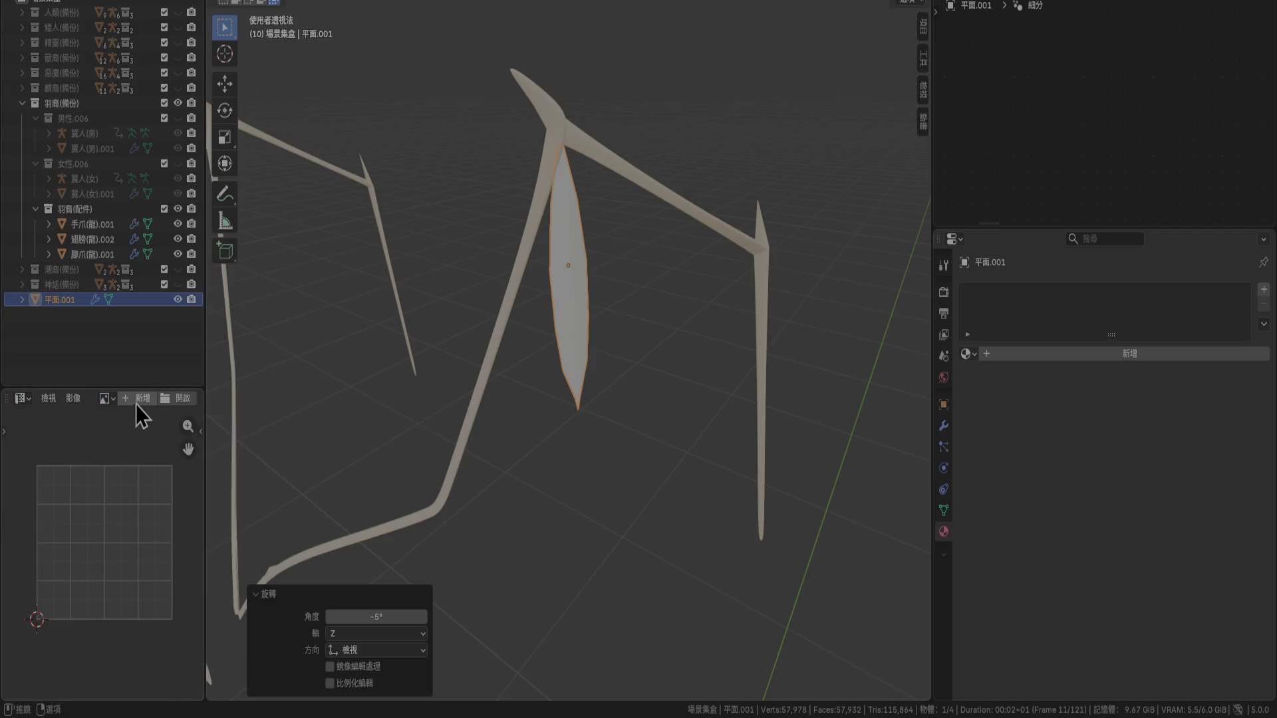
click(137, 399)
click(186, 543)
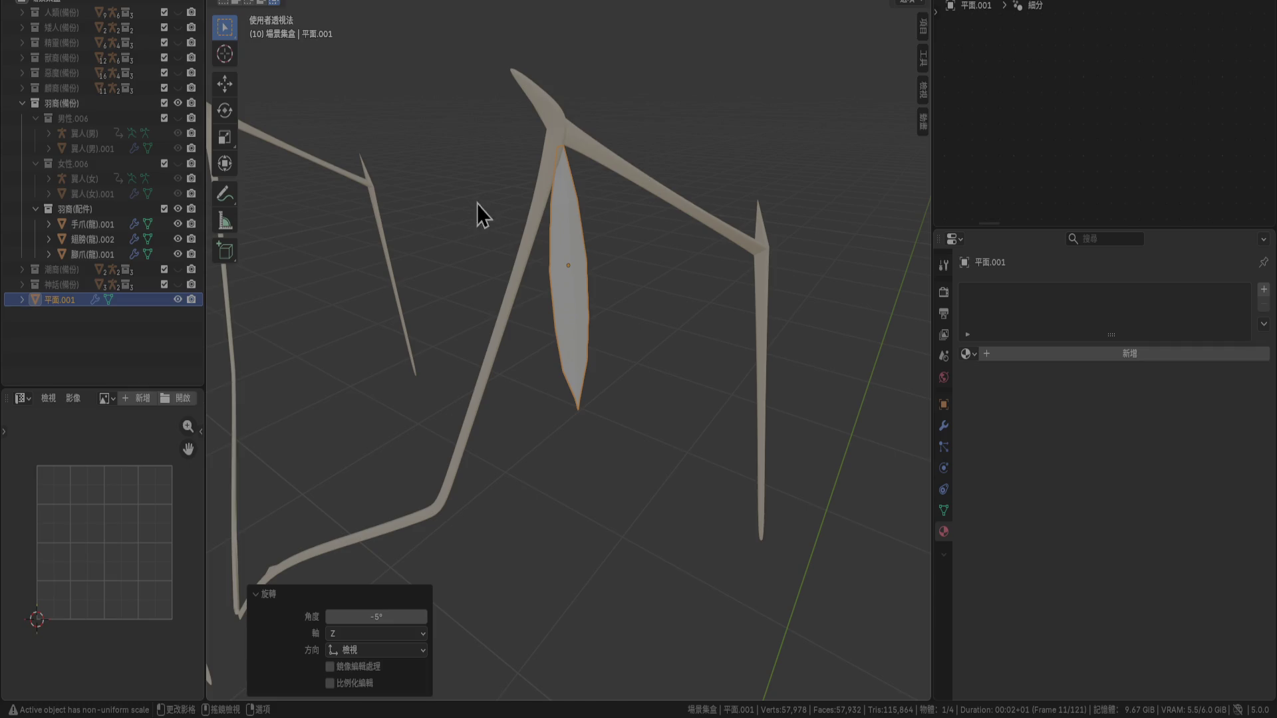
drag(302, 416, 90, 489)
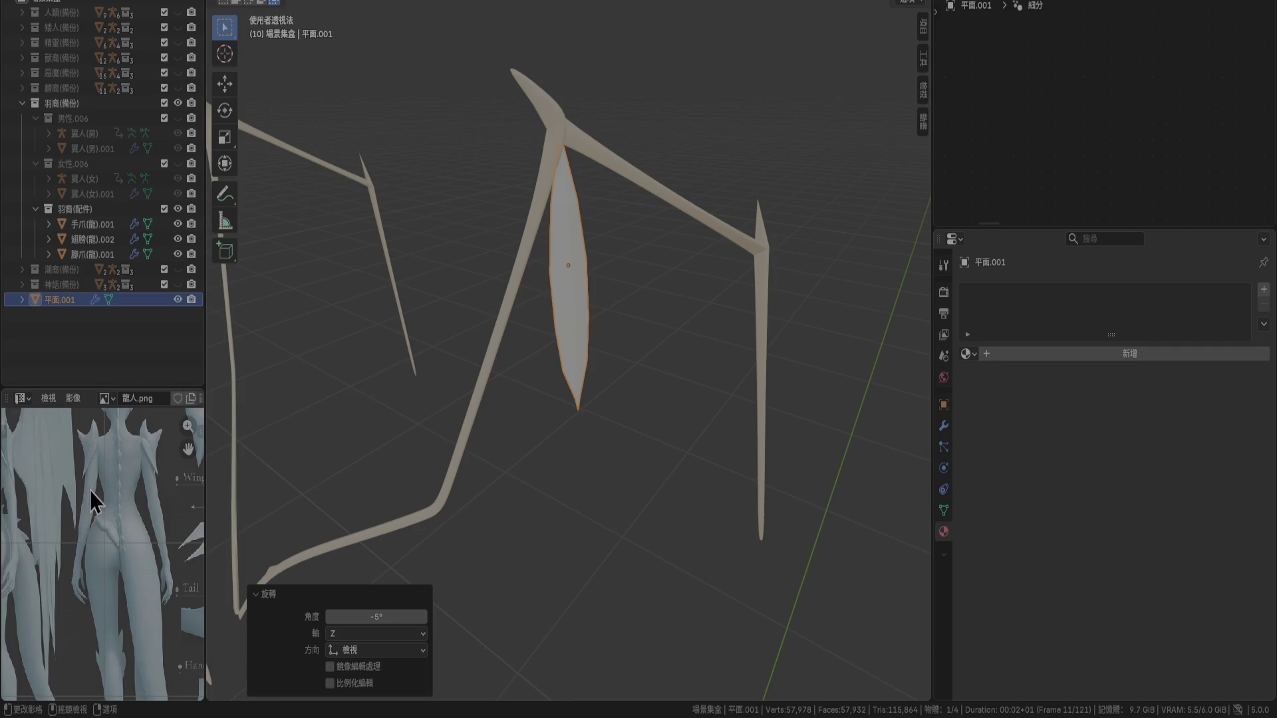
mouse_move(65, 514)
middle_down()
mouse_move(202, 516)
mouse_move(201, 532)
middle_up()
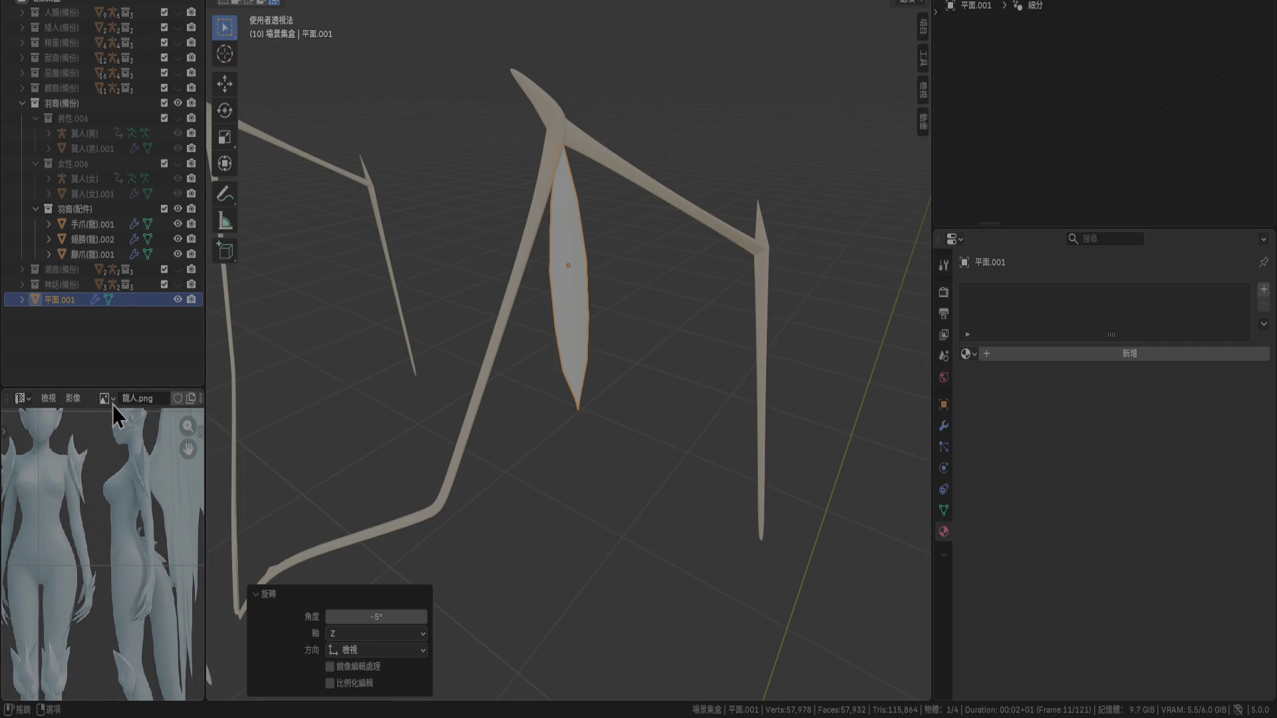
Unlink 龍人.png and undo to restore 翼人.png as the displayed reference
click(113, 405)
click(117, 464)
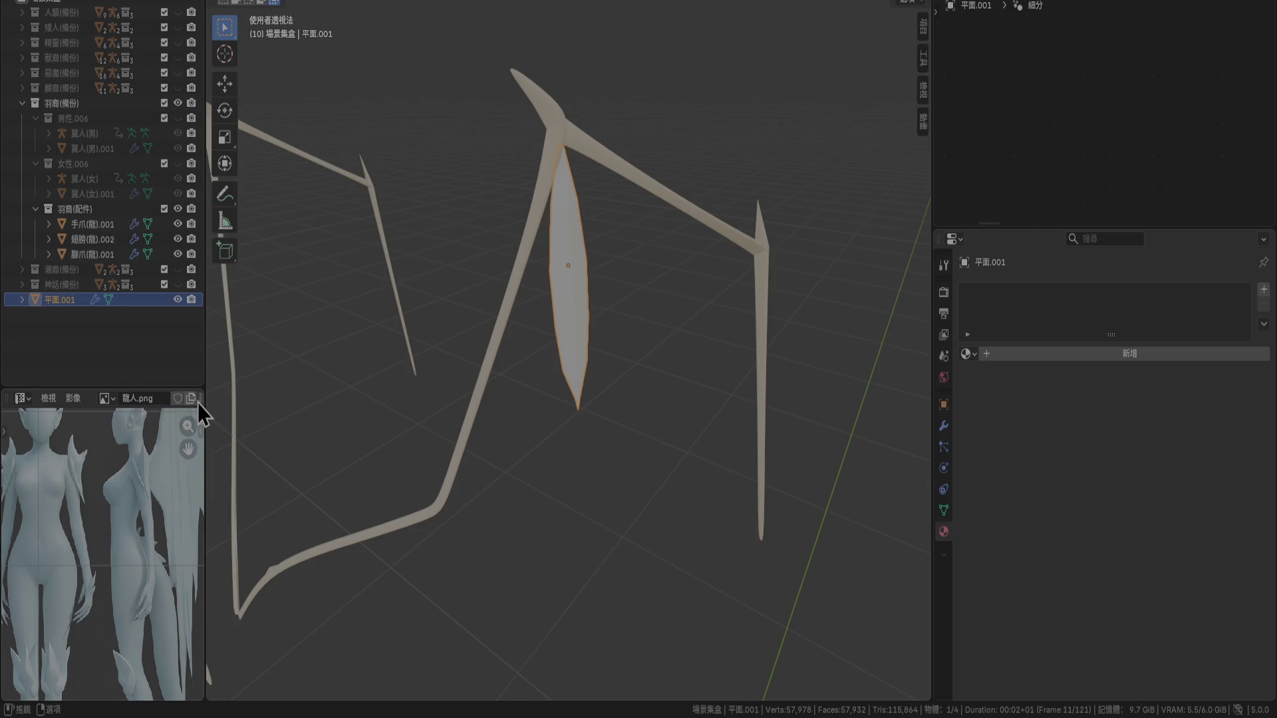
scroll(200, 403, down, 5)
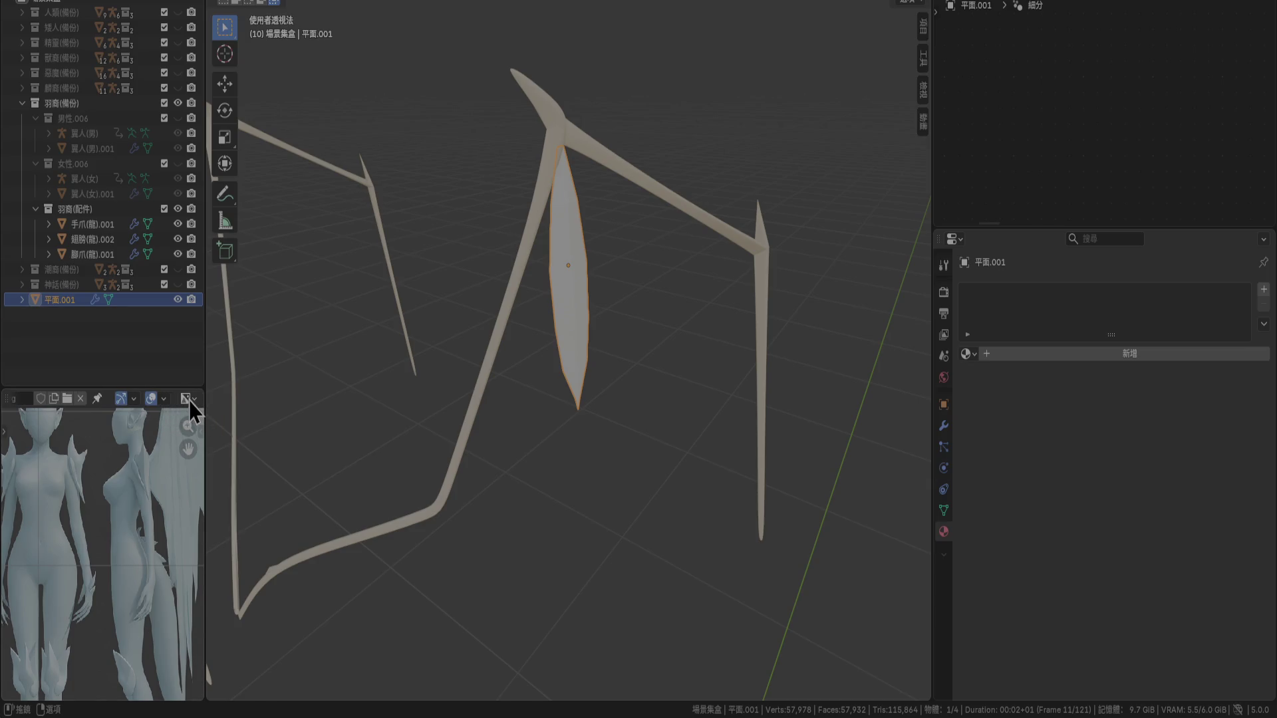
click(81, 400)
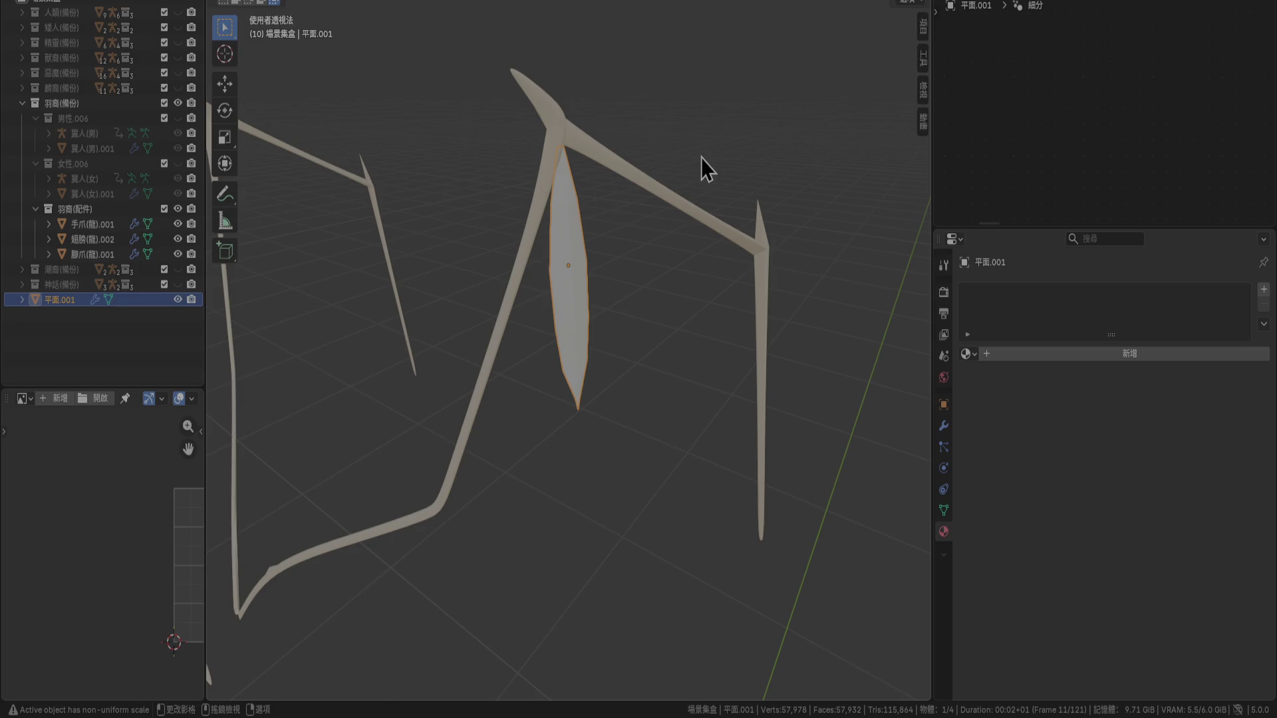
key(ctrl+z)
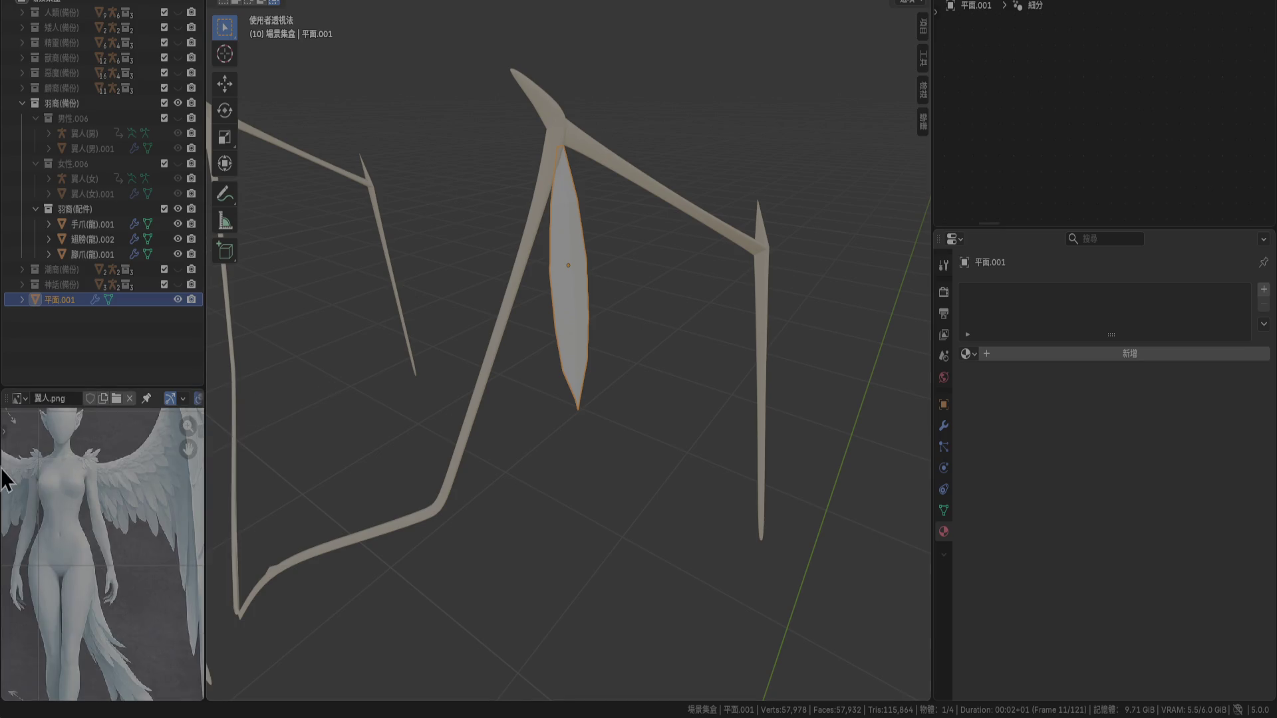
scroll(82, 496, up, 4)
scroll(51, 582, down, 3)
mouse_move(48, 562)
middle_down()
mouse_move(131, 526)
mouse_move(94, 513)
mouse_move(57, 522)
mouse_move(94, 533)
mouse_move(39, 456)
mouse_move(92, 687)
mouse_move(94, 621)
middle_up()
scroll(90, 545, down, 5)
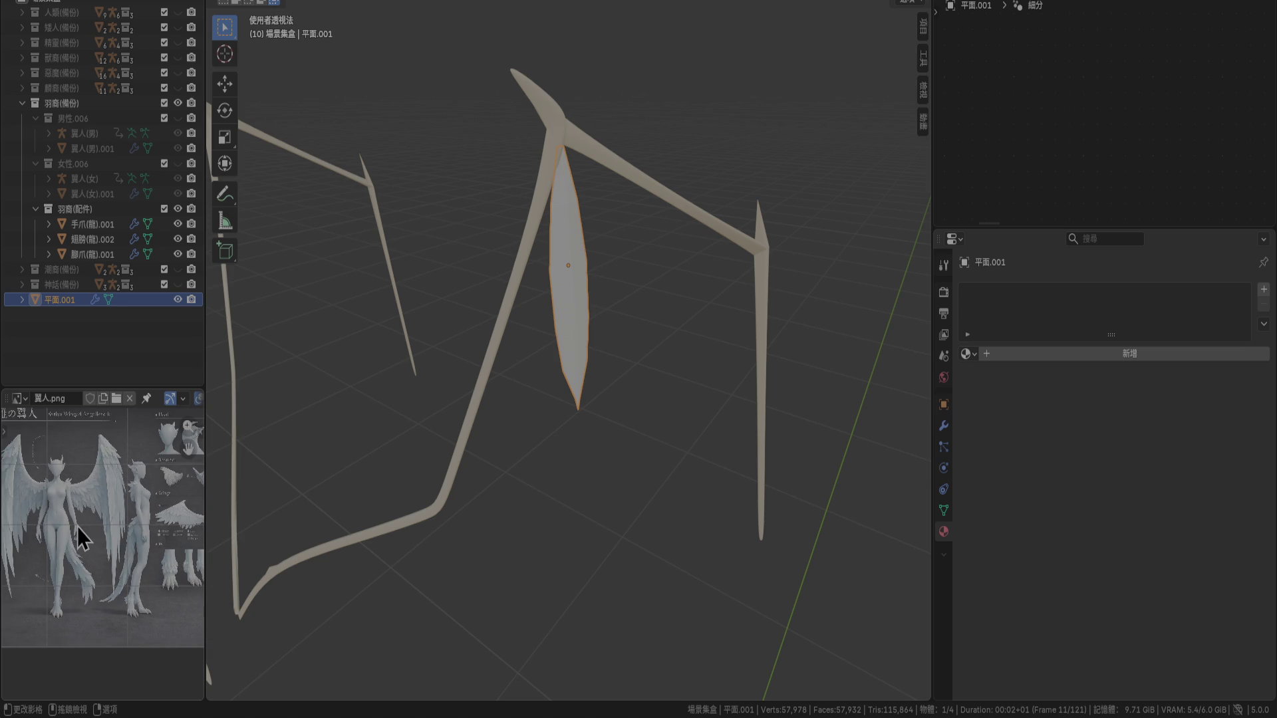
scroll(68, 537, up, 4)
middle_drag(68, 538, 57, 505)
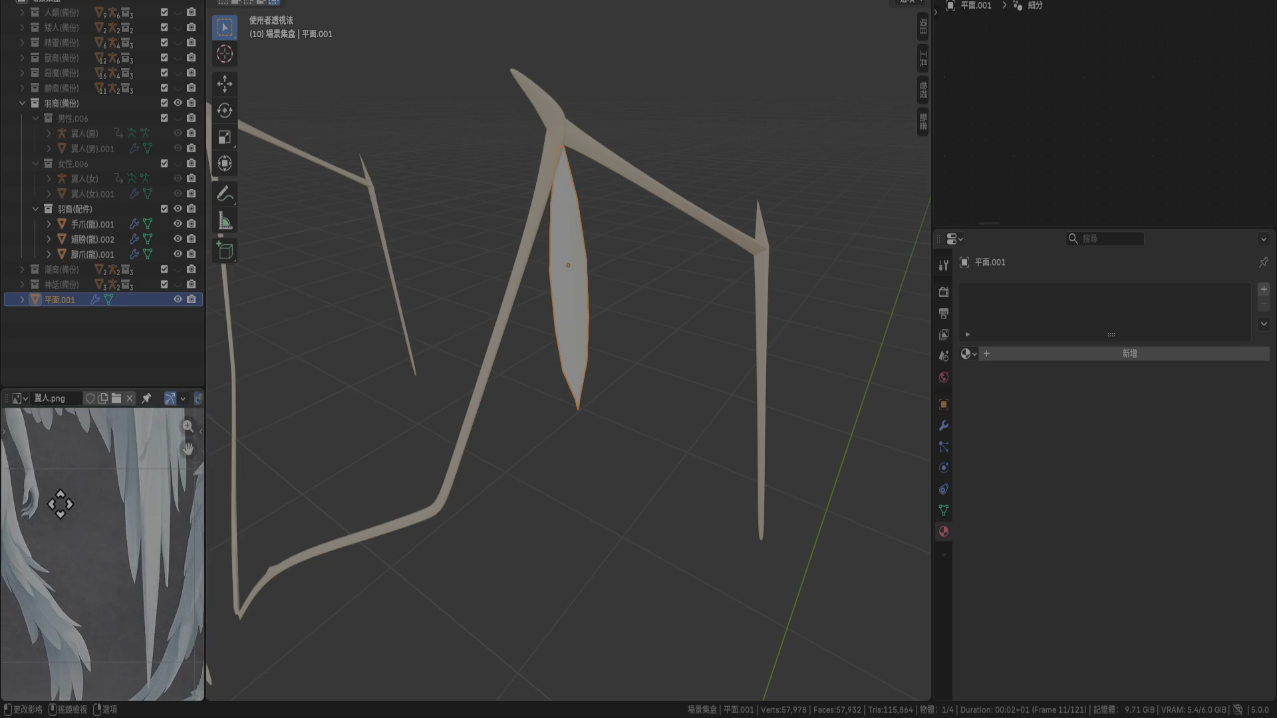
scroll(162, 590, down, 3)
mouse_move(162, 590)
middle_down()
mouse_move(113, 519)
mouse_move(161, 528)
mouse_move(20, 494)
middle_up()
scroll(130, 543, down, 2)
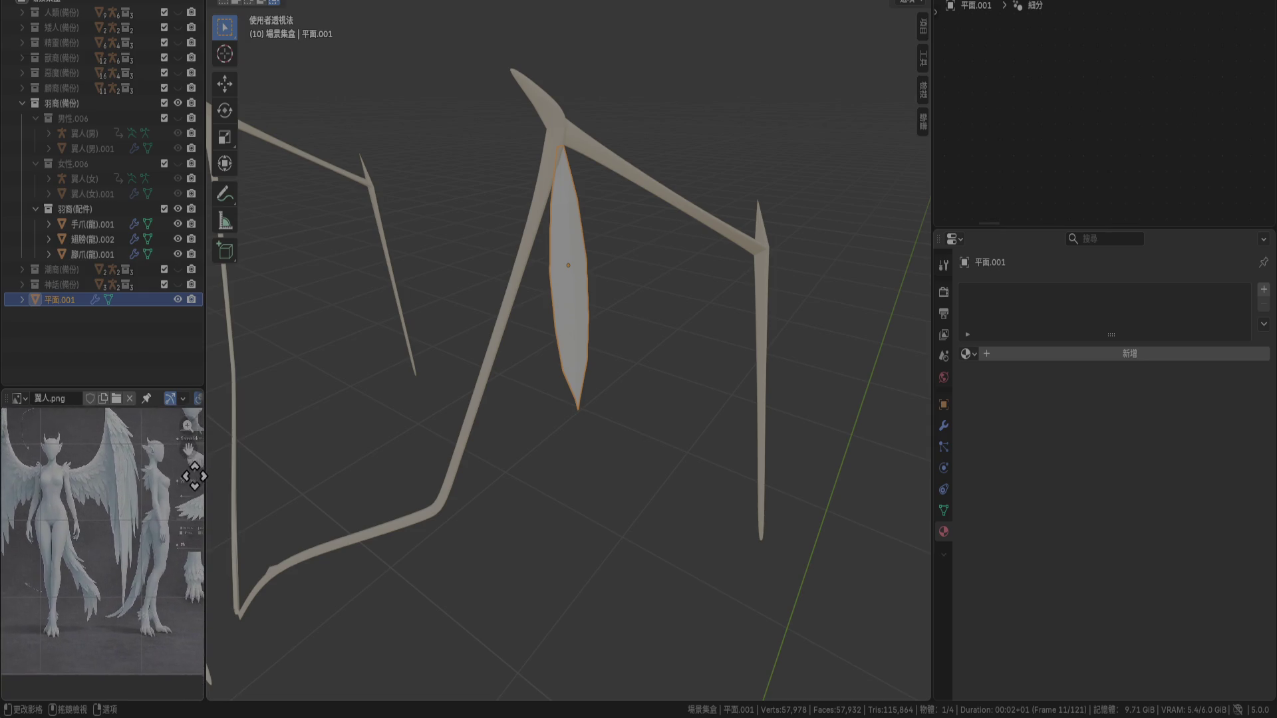
scroll(126, 490, up, 4)
scroll(148, 590, down, 3)
scroll(48, 530, up, 2)
mouse_move(49, 531)
middle_down()
mouse_move(83, 548)
mouse_move(52, 570)
middle_up()
scroll(74, 564, up, 2)
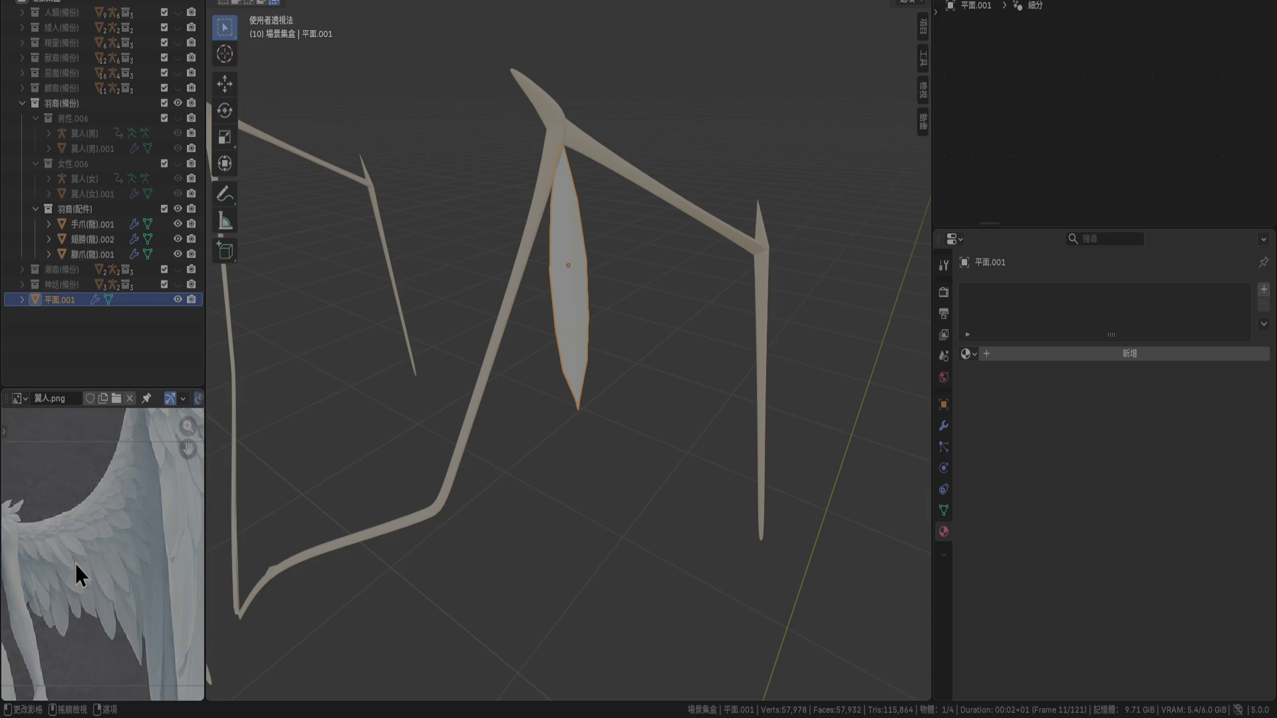
scroll(74, 564, down, 3)
scroll(126, 575, down, 1)
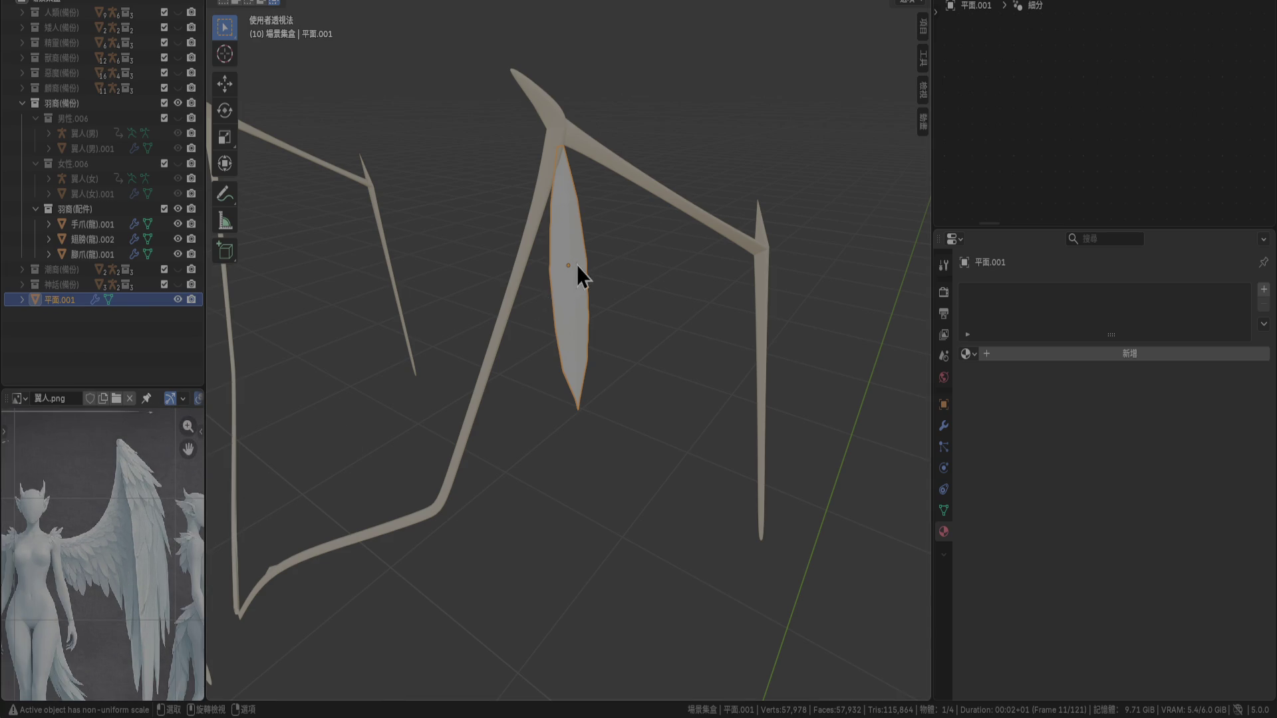
middle_drag(459, 508, 512, 503)
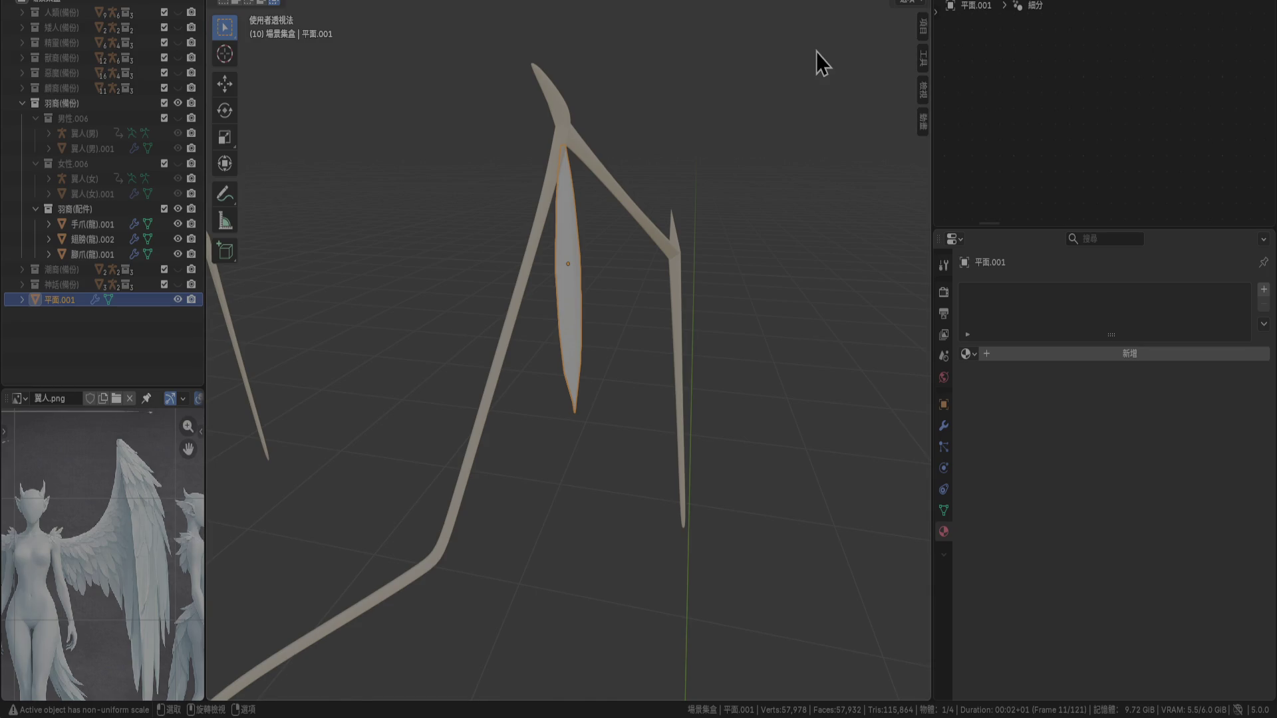
Cycle through orthographic side, top and front views and frame the feather from above
key(KP_5)
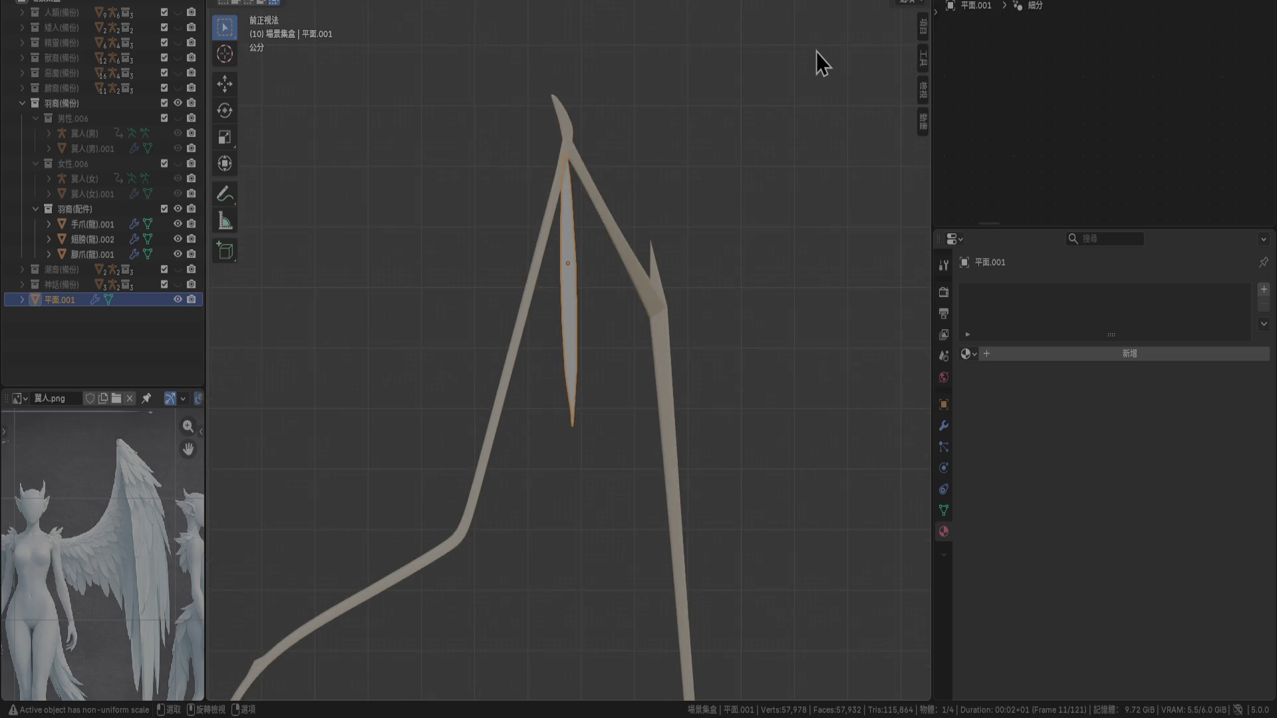
key(KP_3)
key(KP_7)
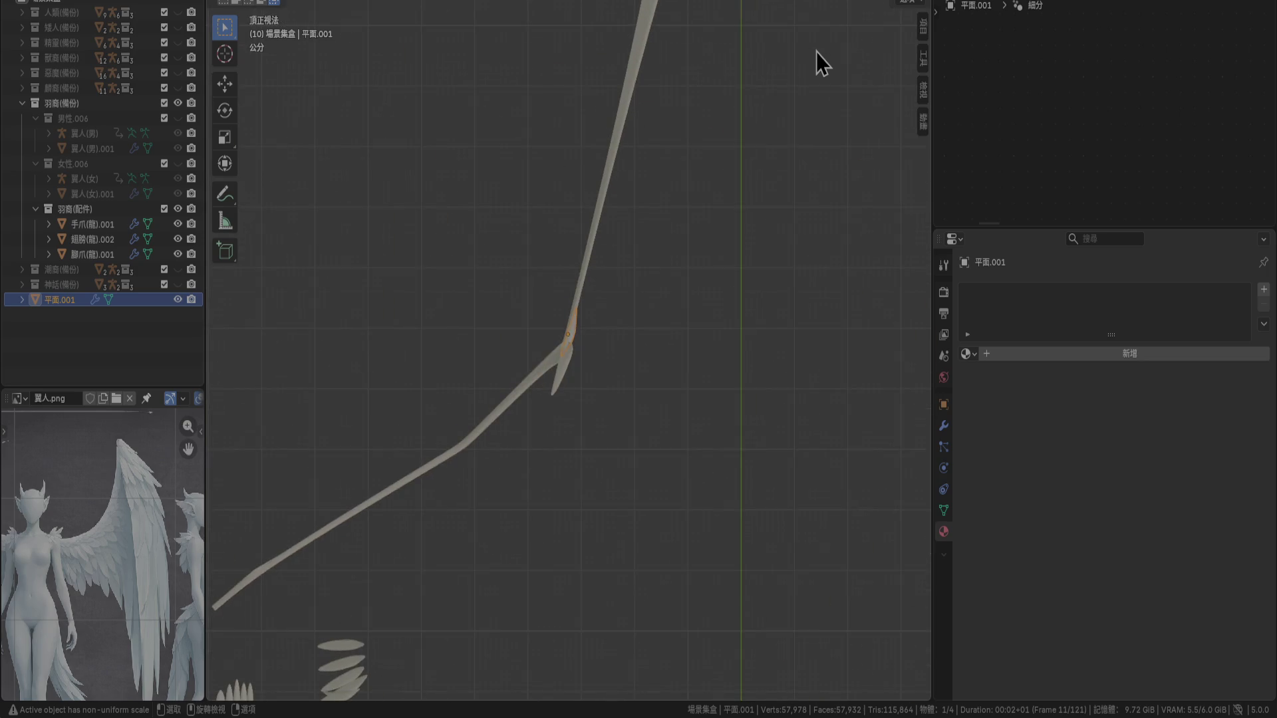
key(KP_1)
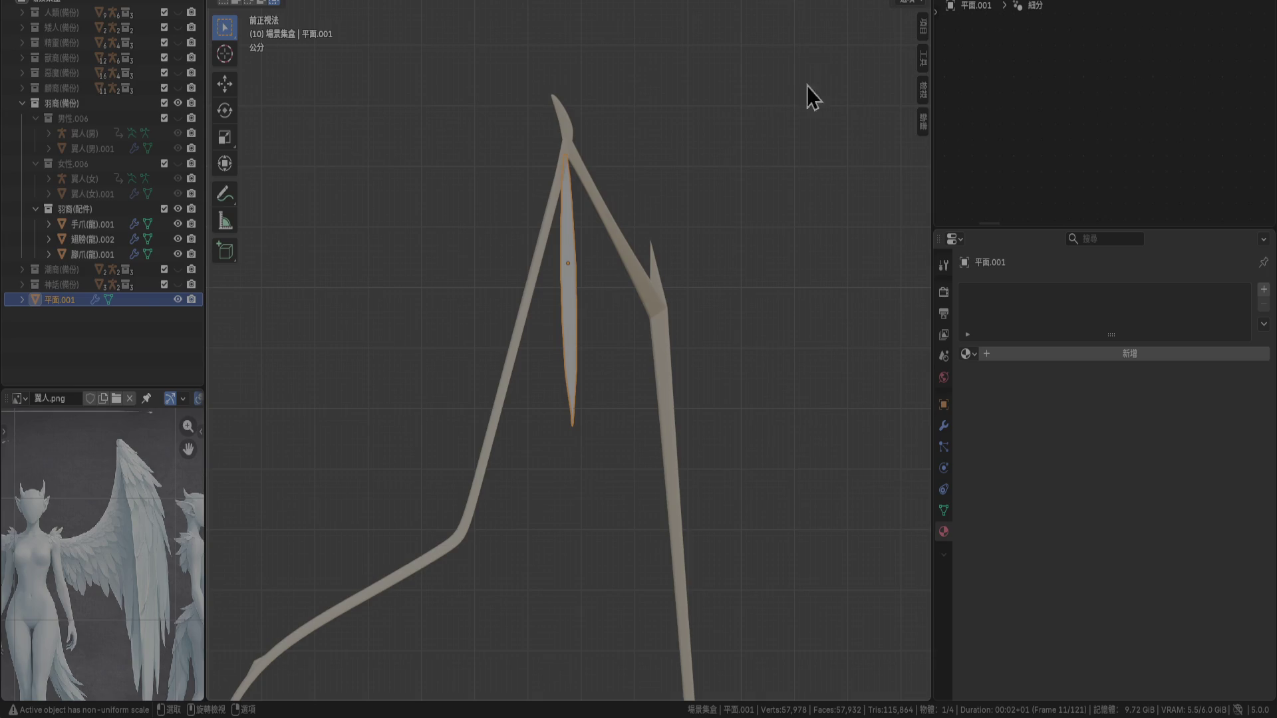
scroll(798, 160, down, 5)
scroll(628, 311, up, 4)
key(KP_8)
key(KP_8)
key(KP_8)
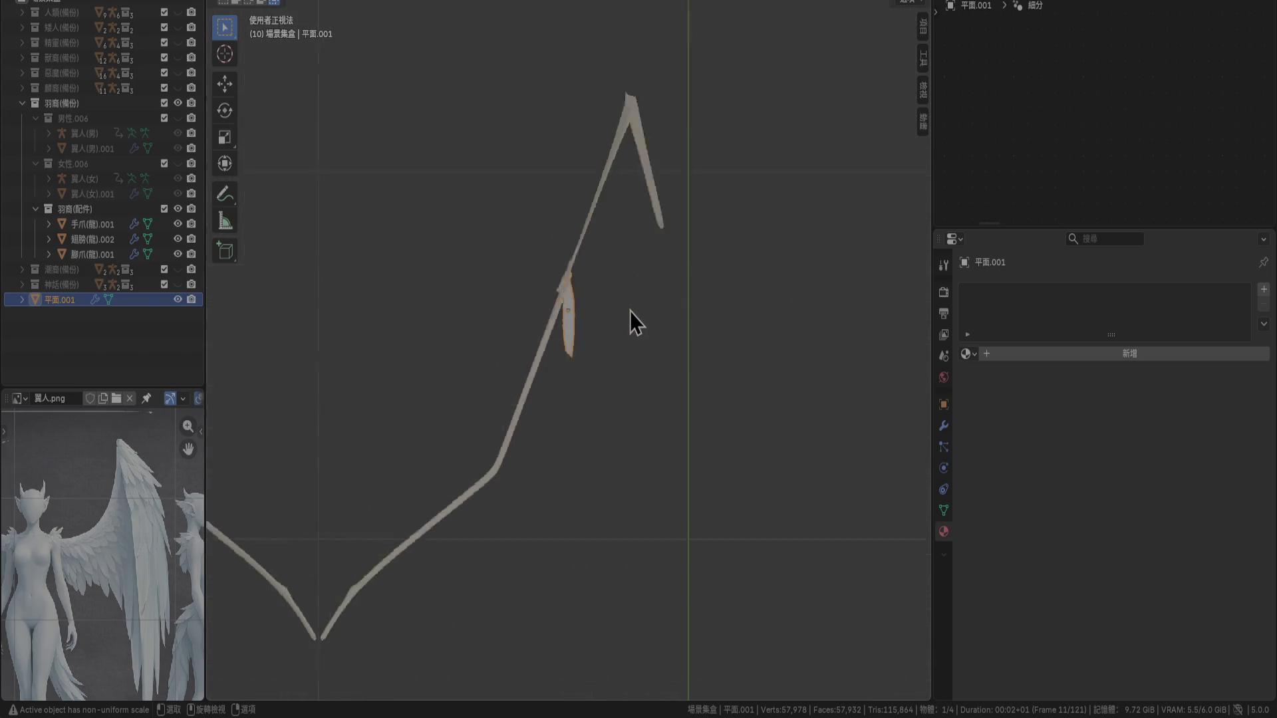
shift+middle_drag(639, 374, 640, 394)
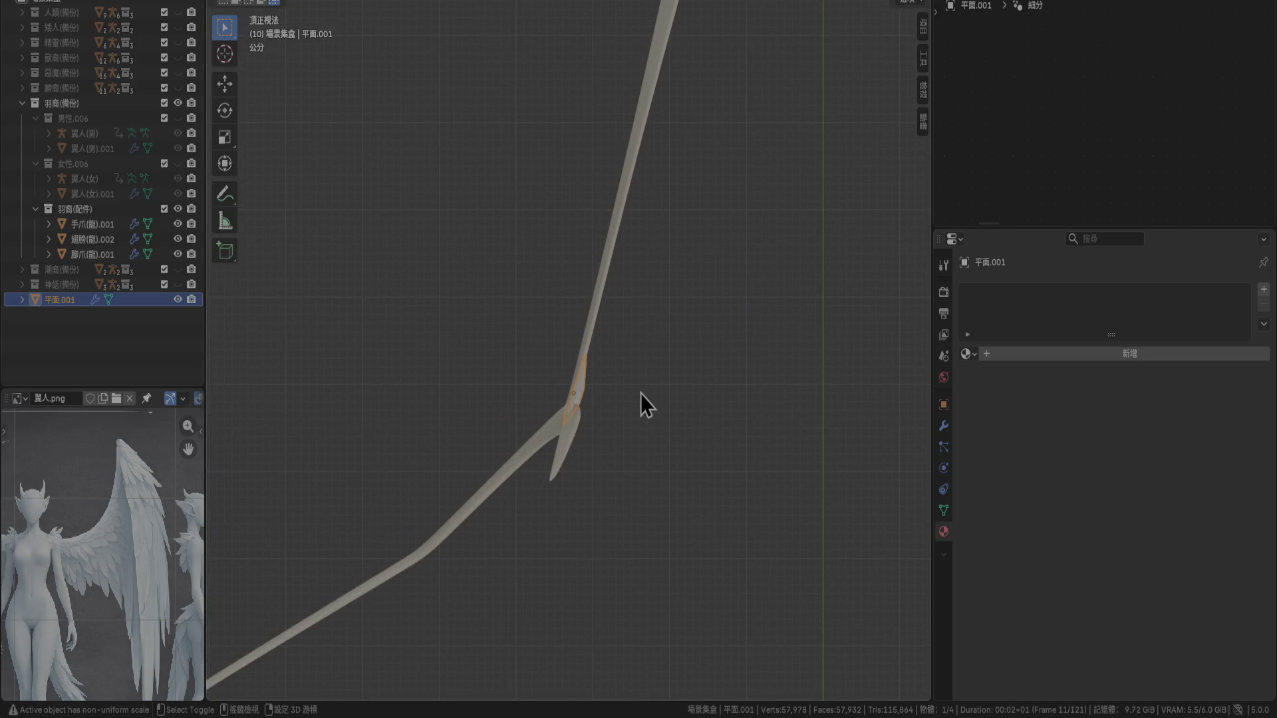
Try duplicating the feather plane twice, undoing each misplaced copy
key(shift+d)
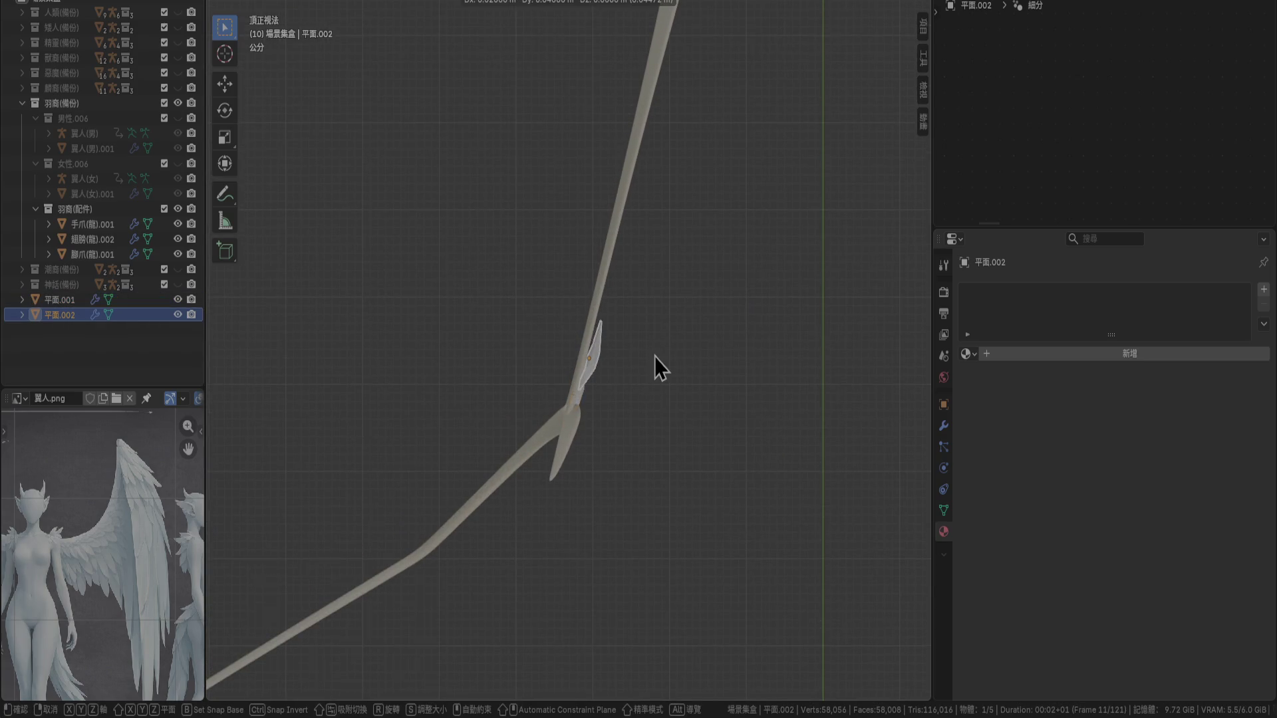
right_click(655, 356)
key(ctrl+z)
scroll(681, 361, up, 4)
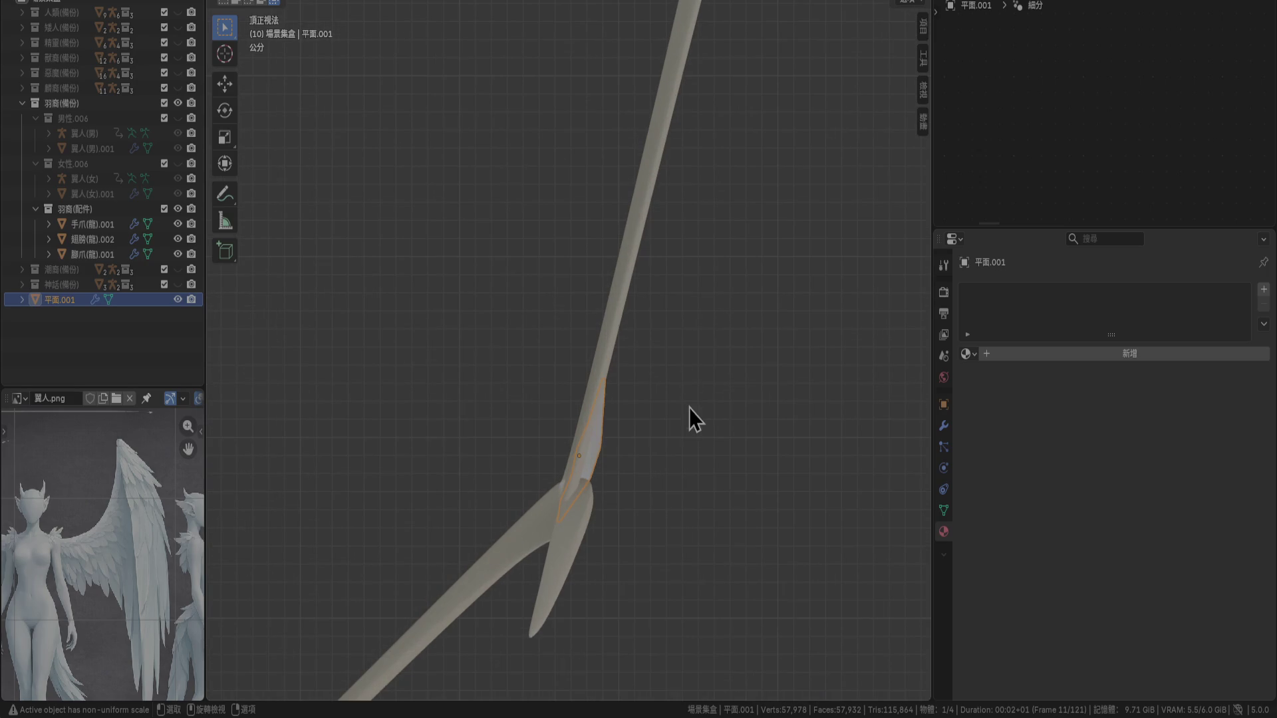
key(shift+d)
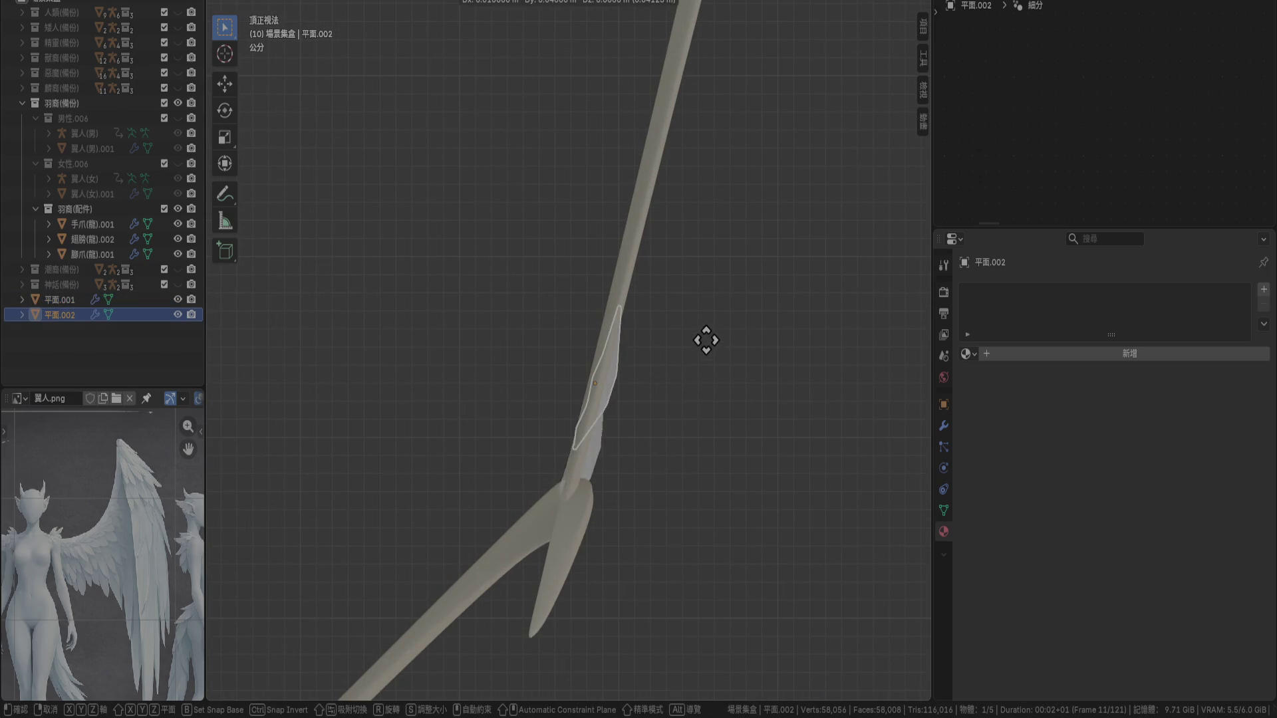
right_click(707, 339)
key(ctrl+z)
scroll(701, 394, up, 2)
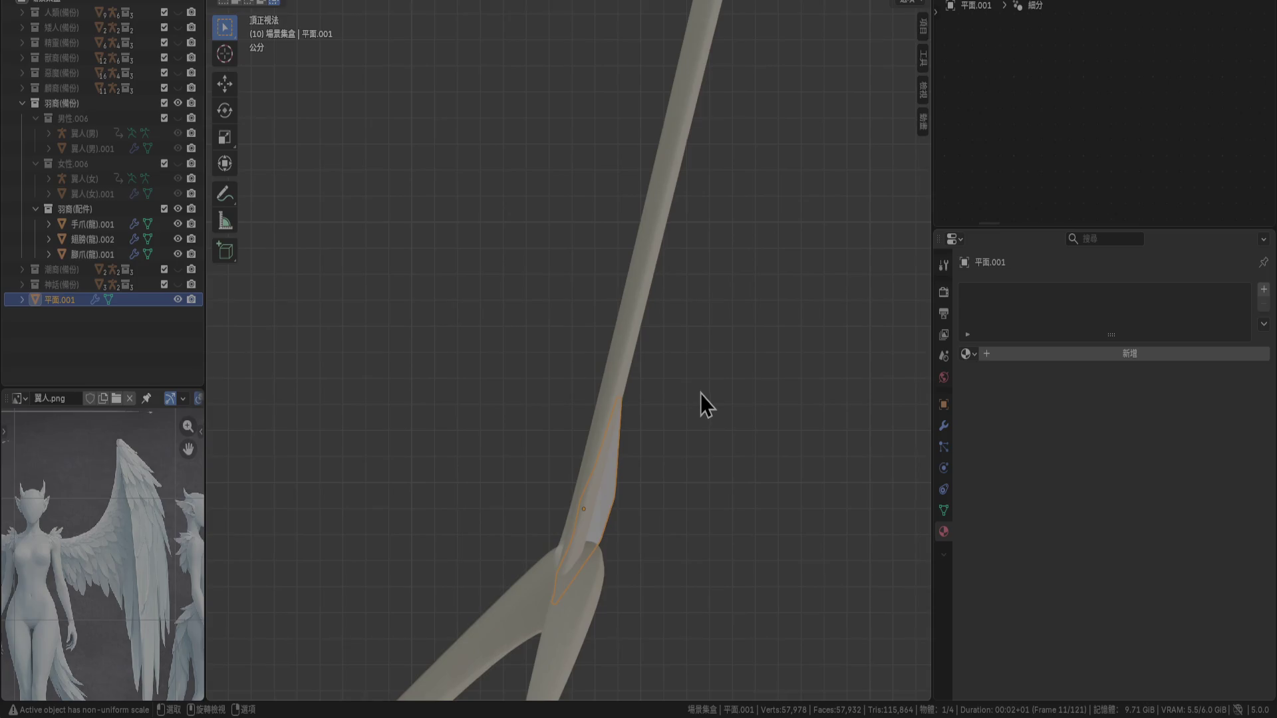
Place a feather copy just above the first on the bone and rotate it 5°
key(shift+d)
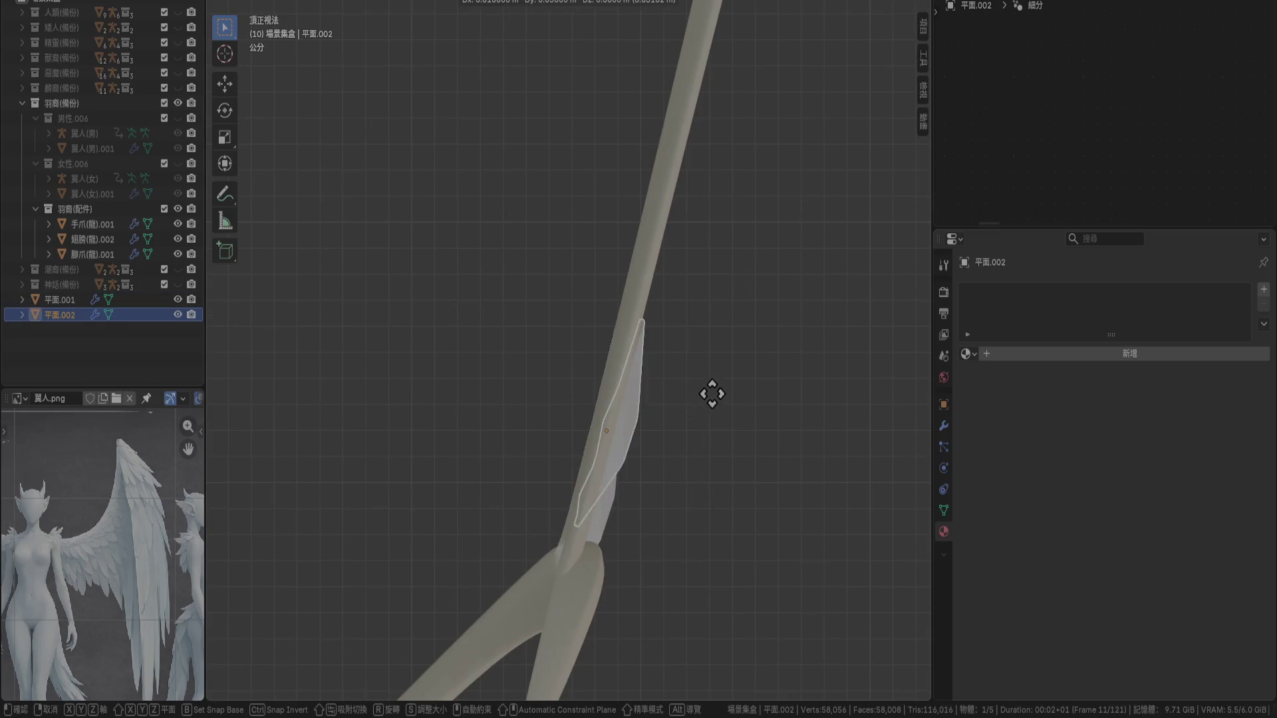
click(719, 374)
scroll(718, 381, up, 2)
text(r)
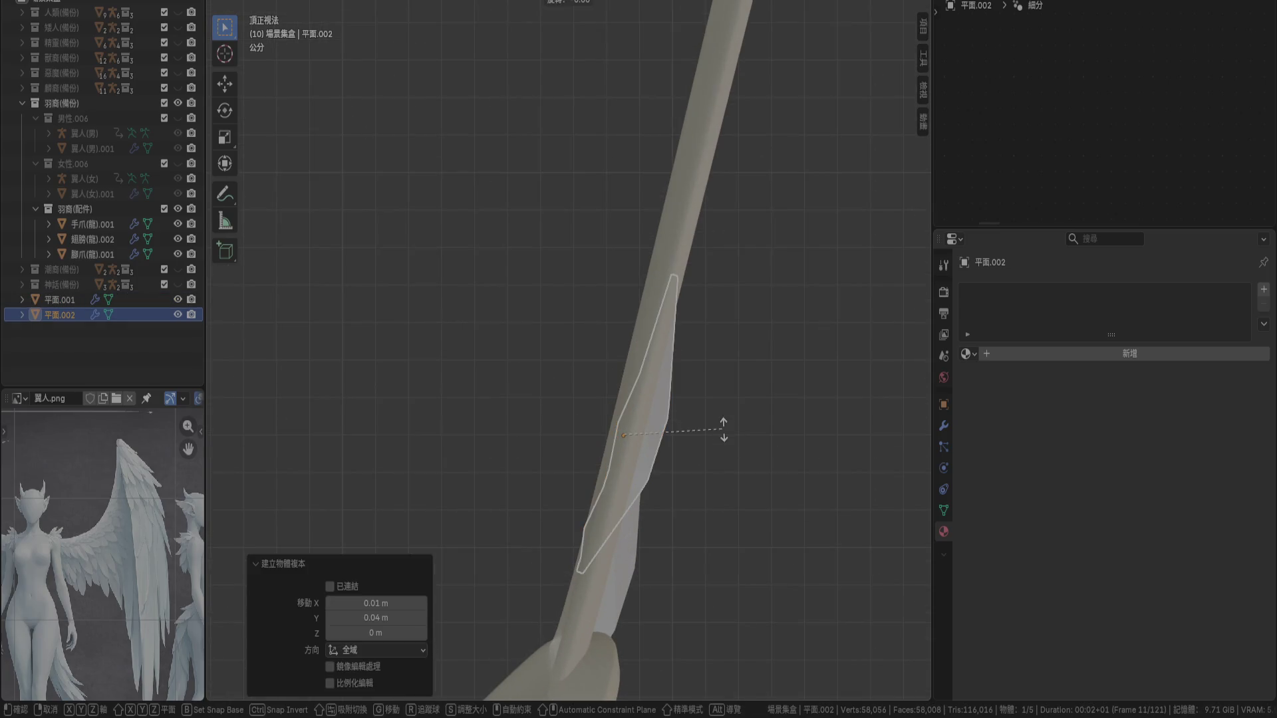
text(5)
key(Return)
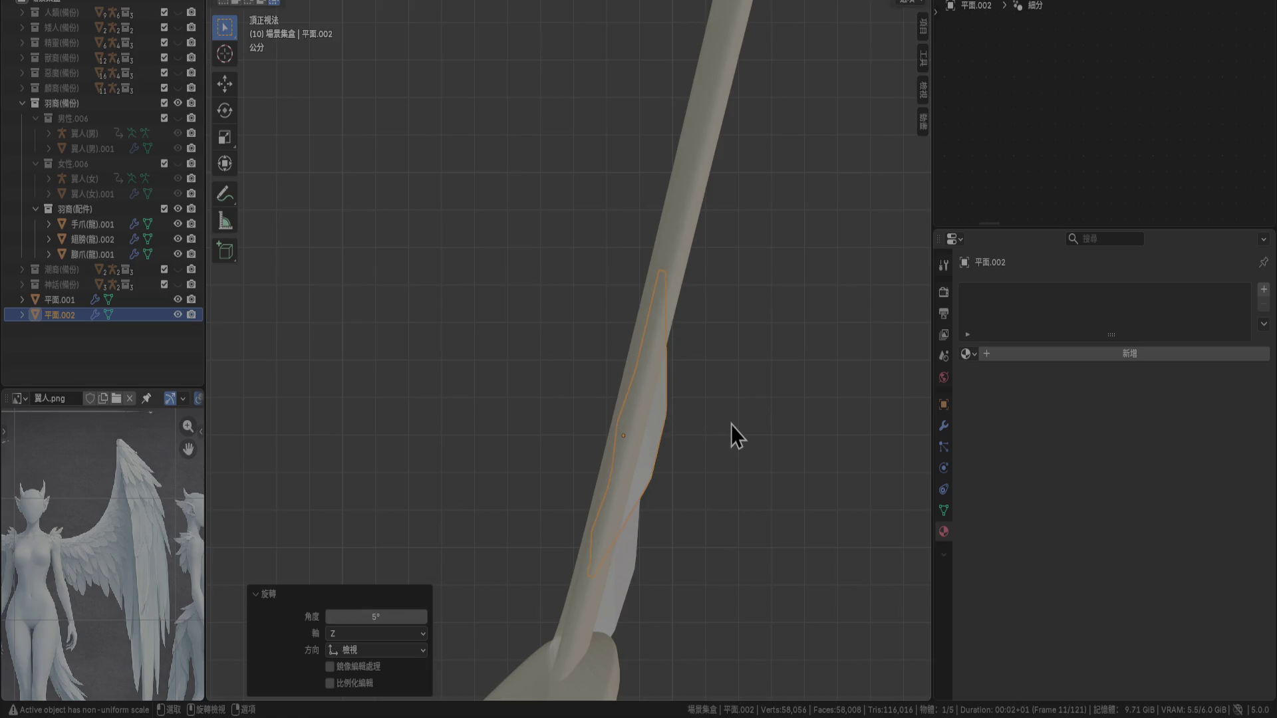
scroll(732, 432, down, 5)
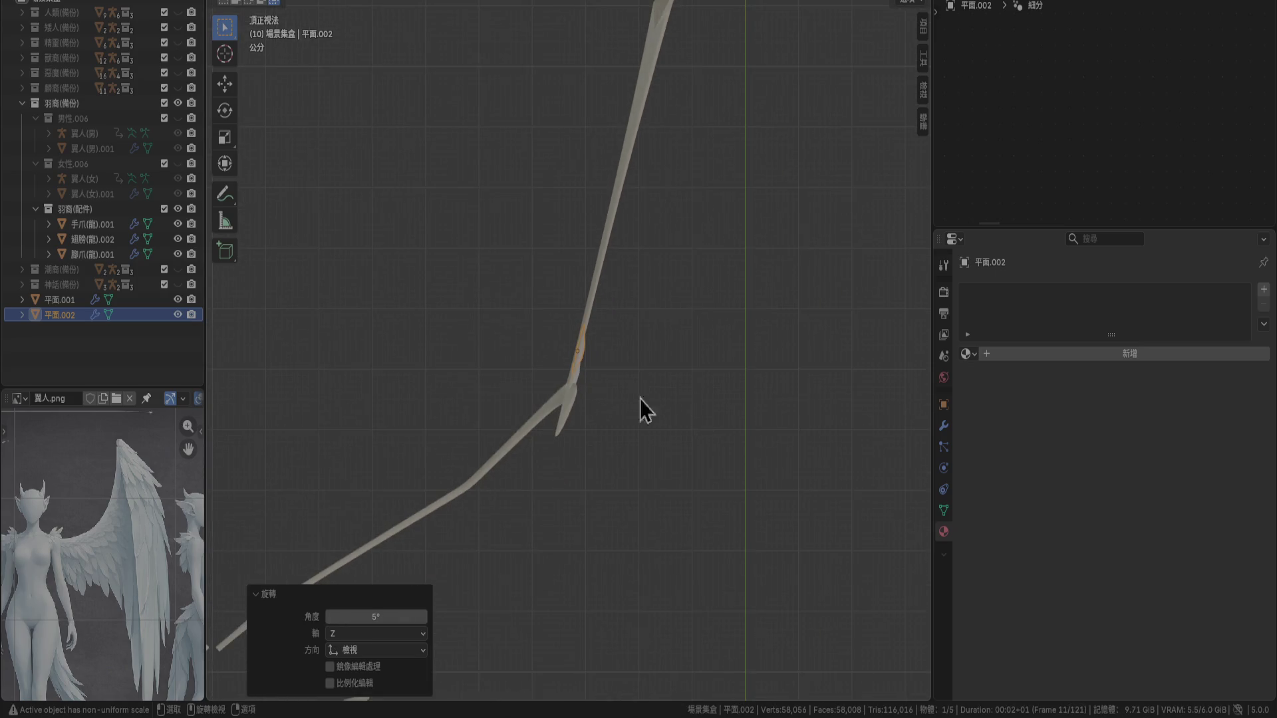
Rename 平面.001 to 羽毛 and move it into the 羽裔(配件) collection
double_click(53, 299)
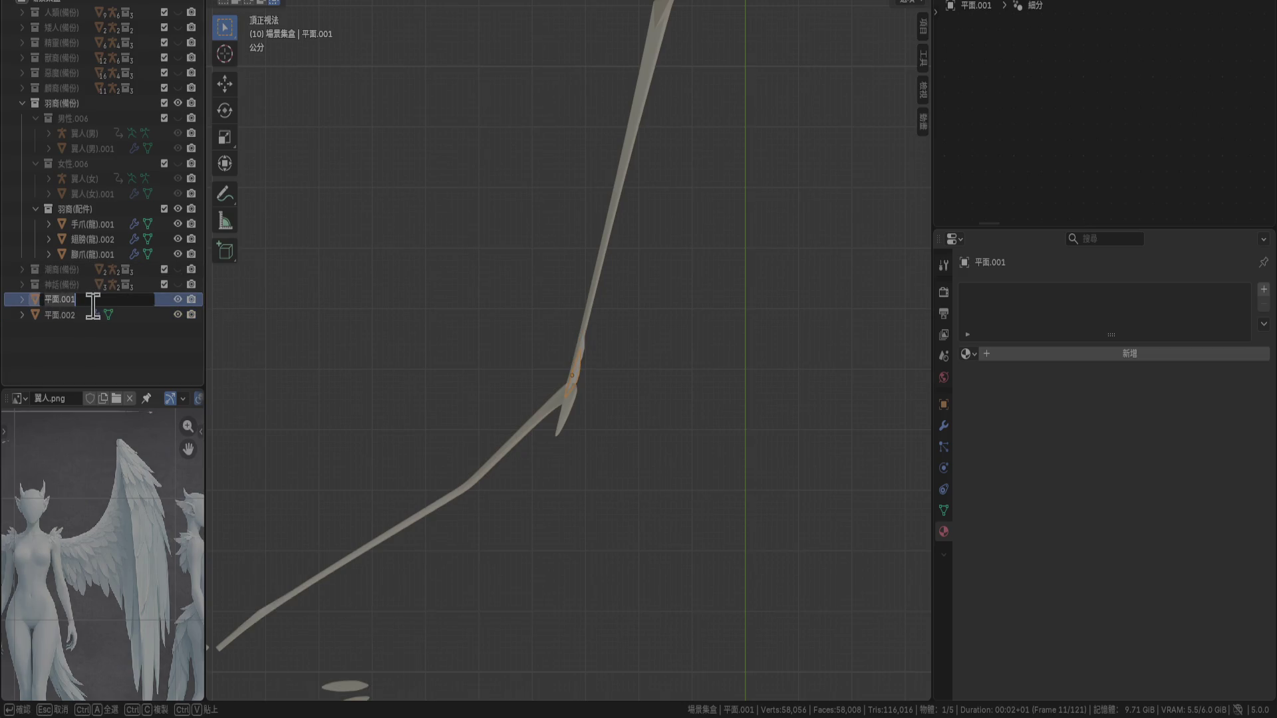
key(BackSpace)
text(羽毛)
key(Return)
key(Return)
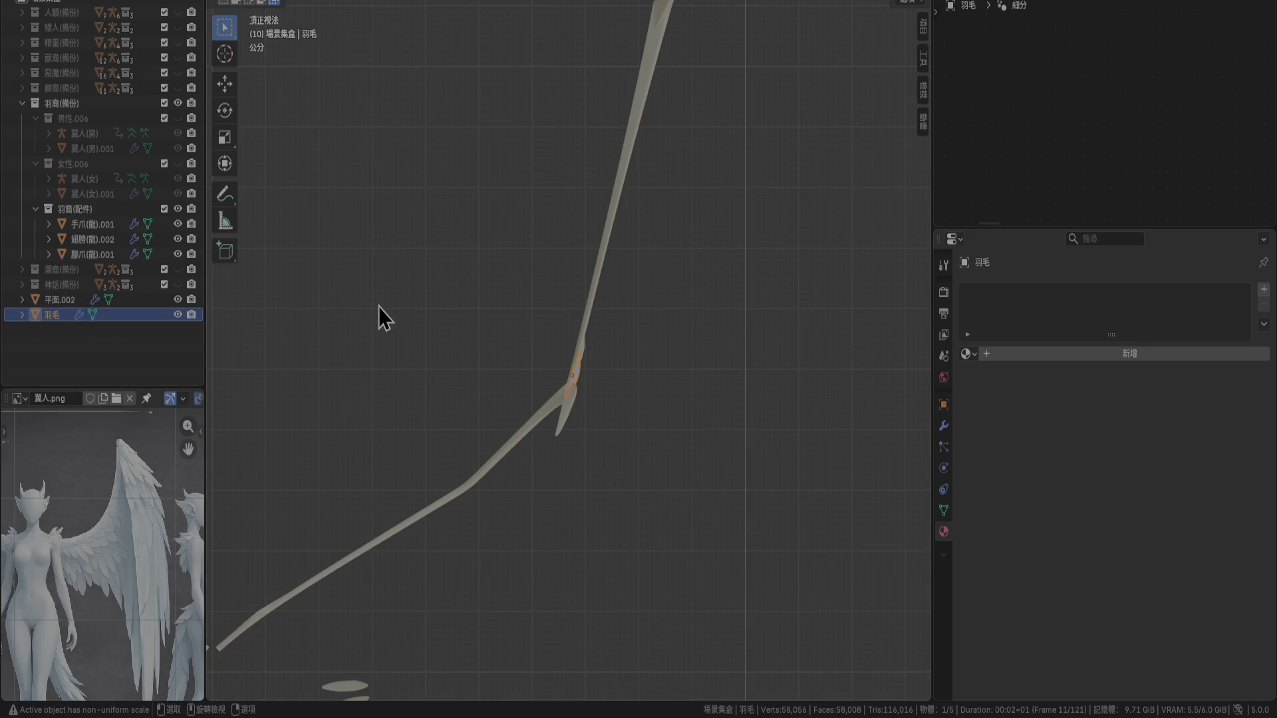
key(KP_1)
scroll(378, 306, down, 8)
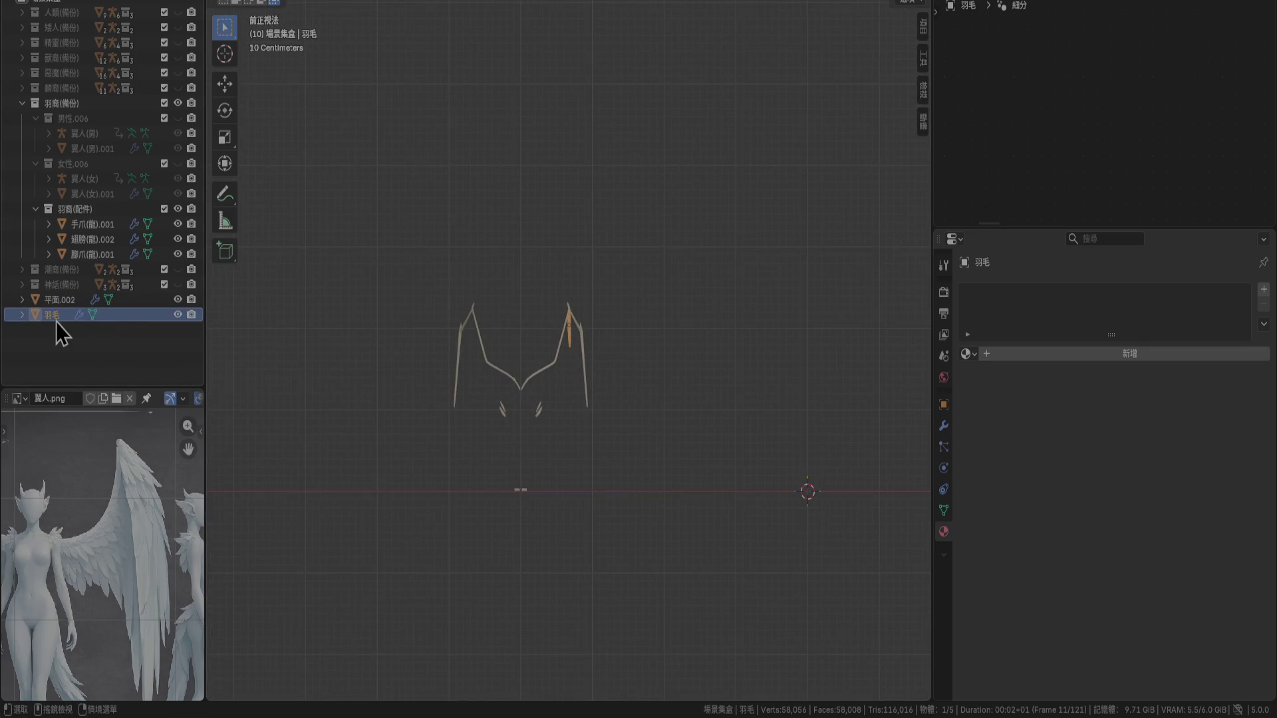
mouse_move(54, 321)
mouse_down()
mouse_move(72, 232)
mouse_move(83, 229)
mouse_up()
Reposition the feather, then unhide the female and male figure collections
shift+middle_drag(669, 423, 457, 337)
key(g)
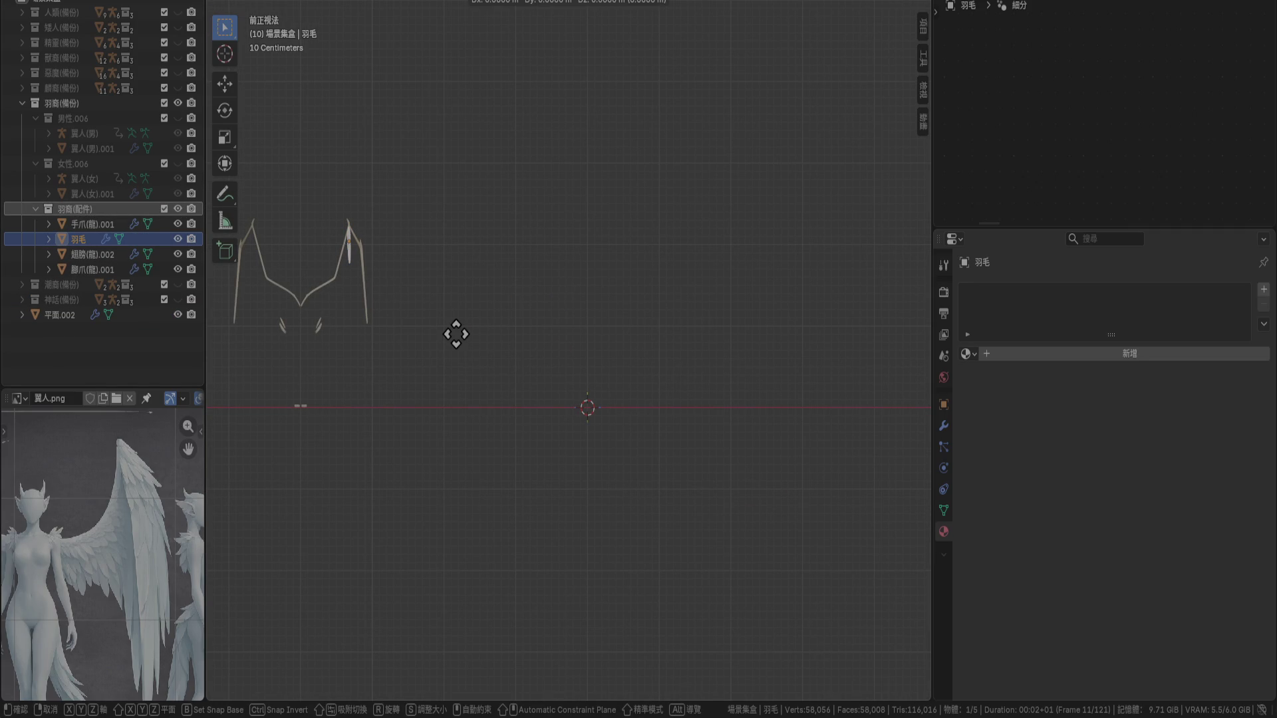
click(457, 334)
shift+middle_drag(397, 333, 501, 403)
click(177, 163)
click(178, 120)
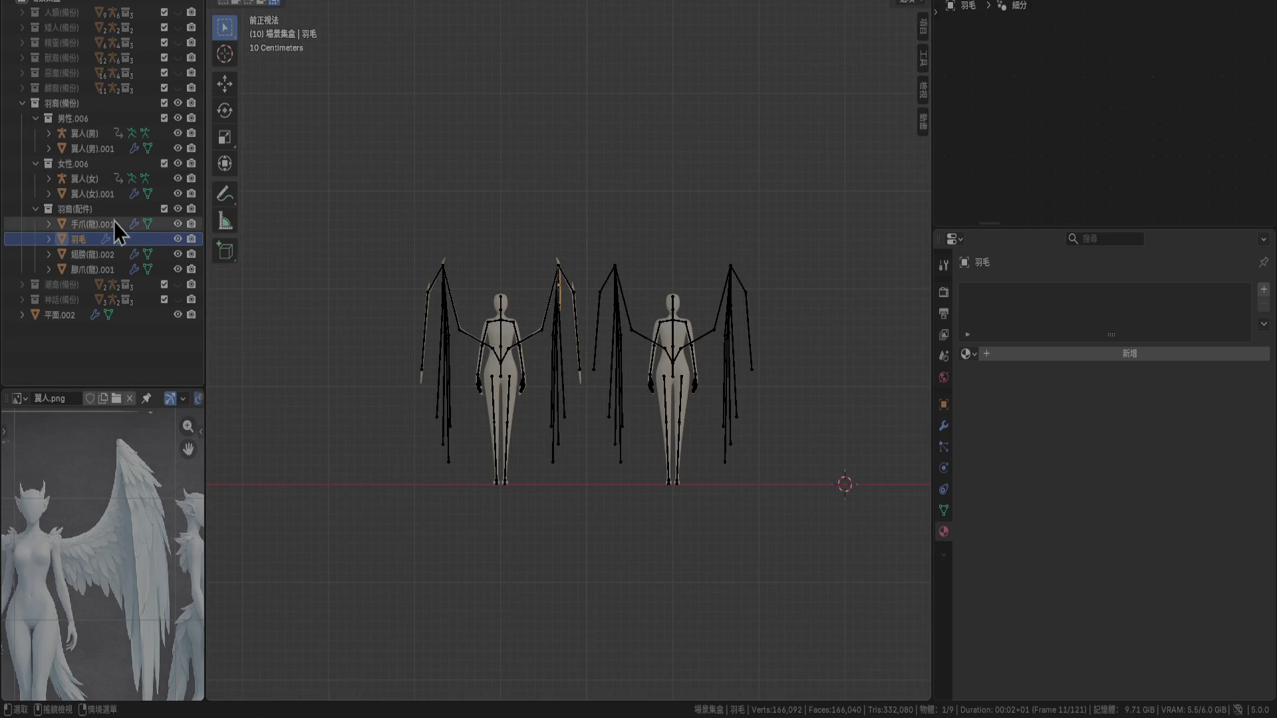
Move the female figure and its wing and claw parts 1 m left along X
click(97, 198)
ctrl+click(96, 185)
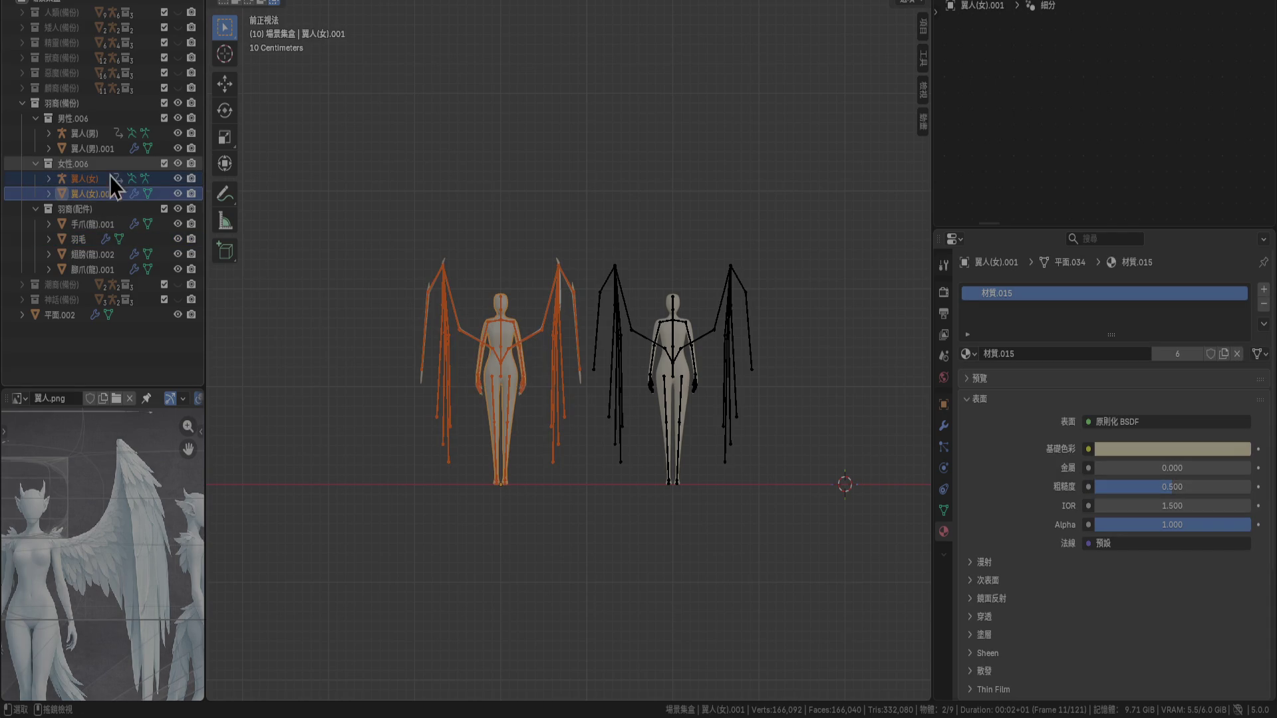
scroll(469, 352, down, 5)
key(g)
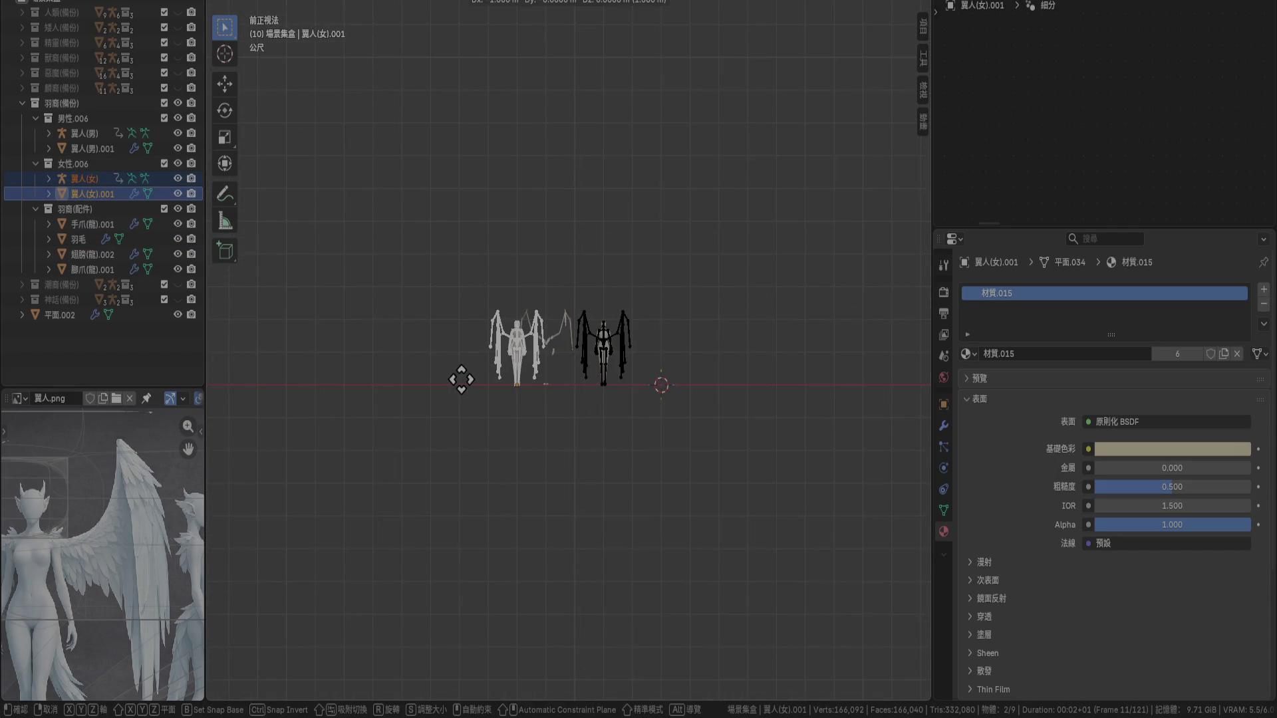
click(462, 382)
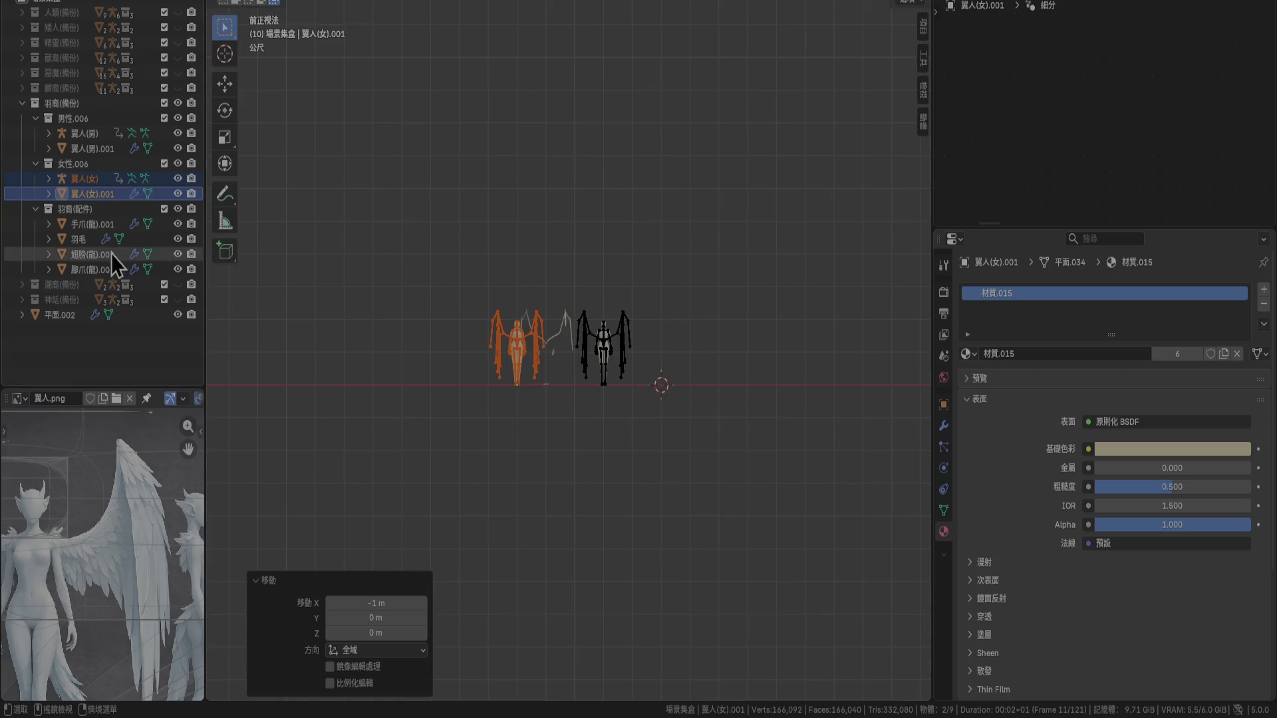
click(97, 230)
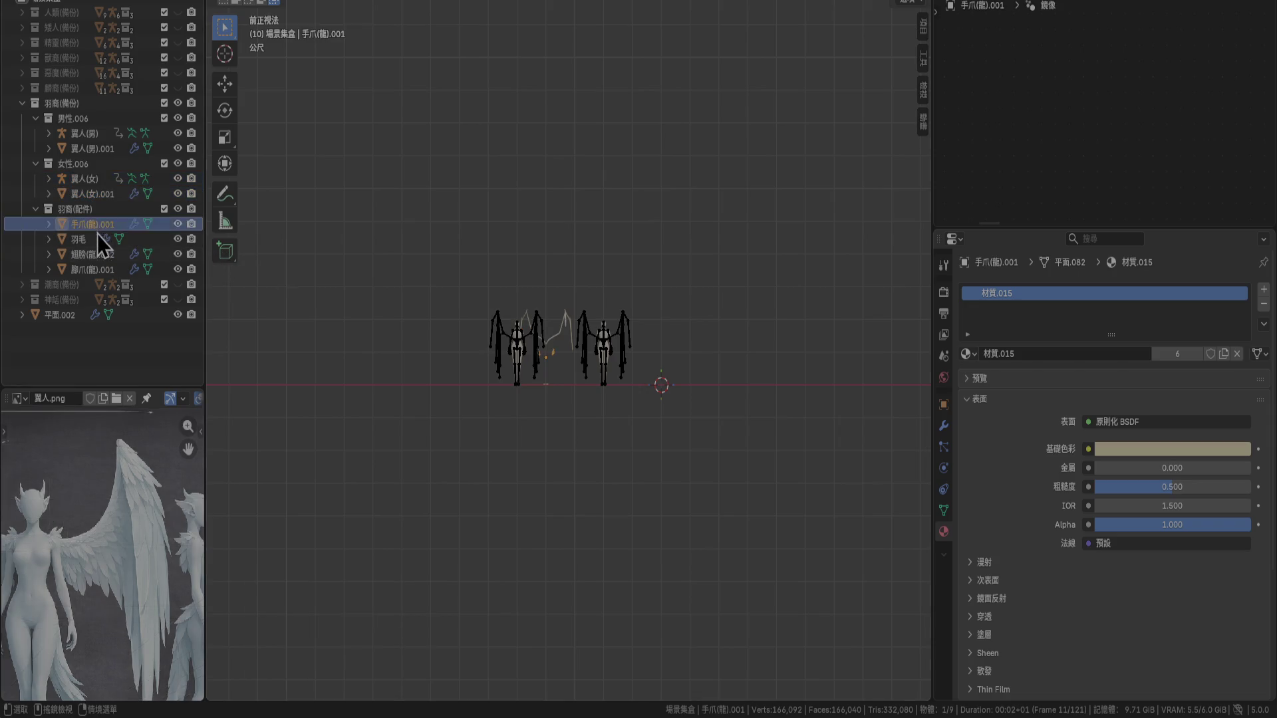
shift+click(89, 269)
key(g)
click(411, 385)
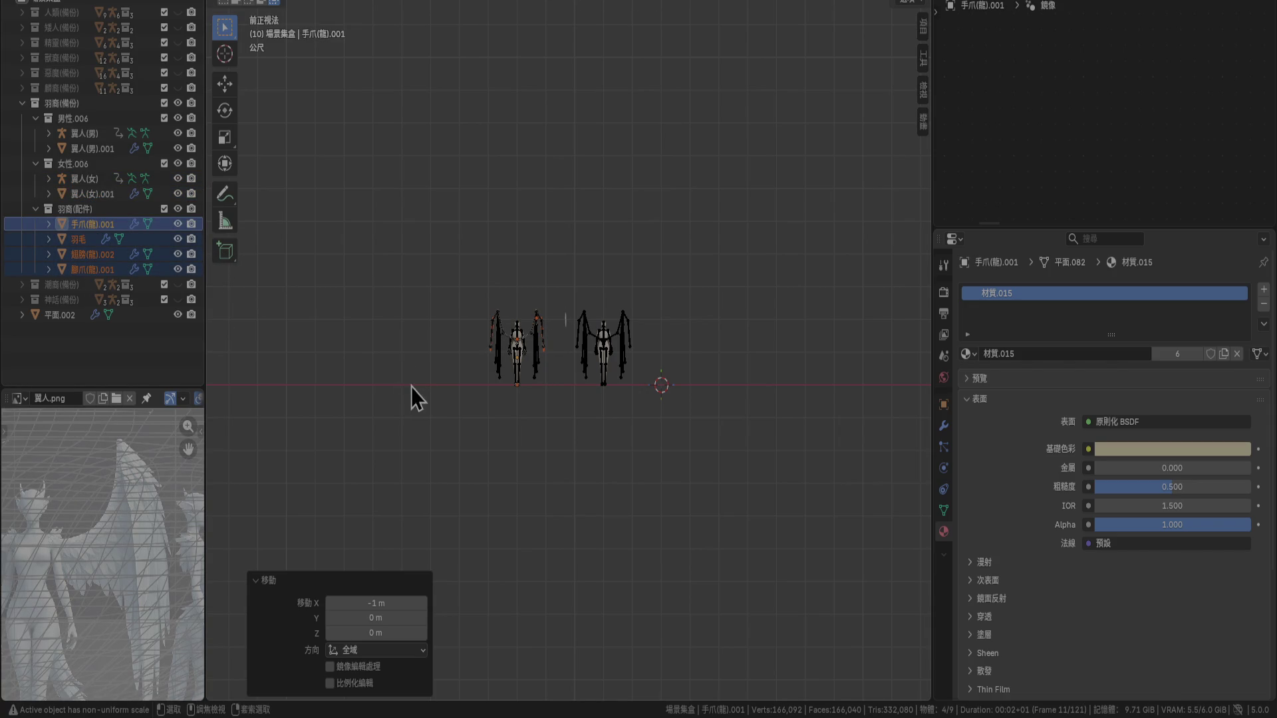
Move the male figure's armature and body mesh to its new position
click(98, 135)
ctrl+click(98, 148)
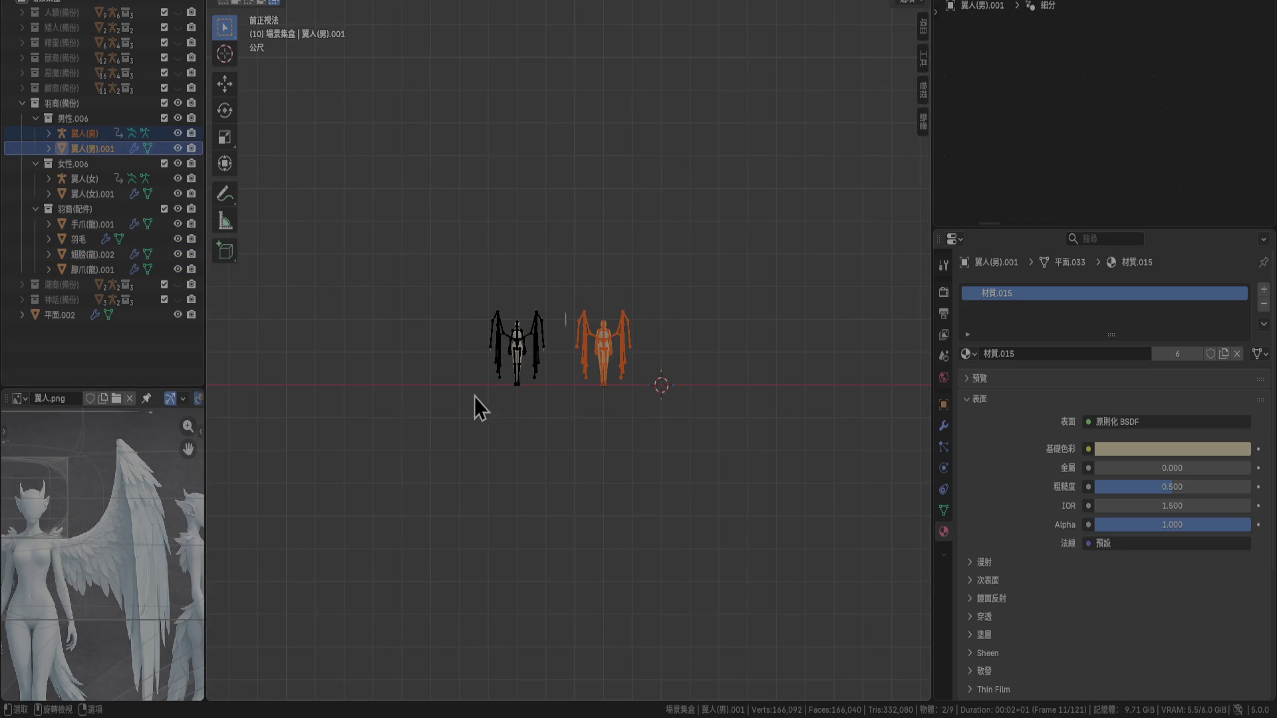
key(g)
click(490, 397)
scroll(582, 338, up, 6)
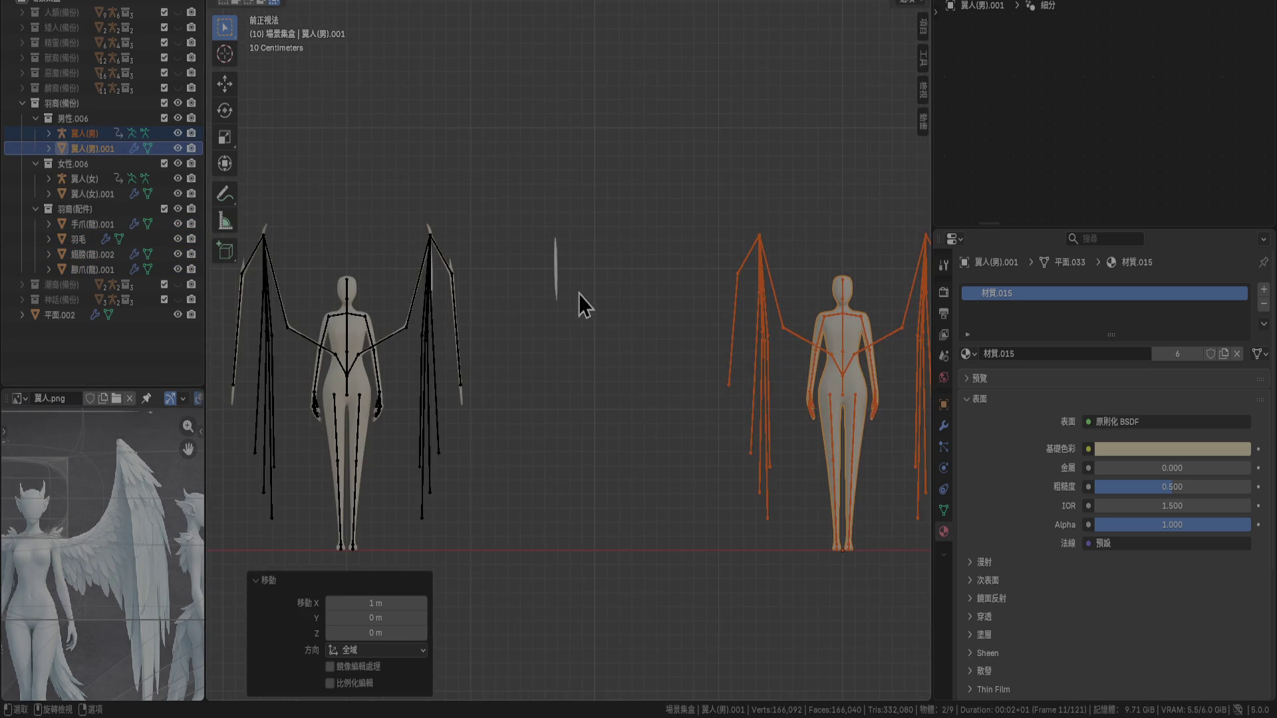
Shift feather 平面.002 1 m left along X onto the wing bone
click(559, 276)
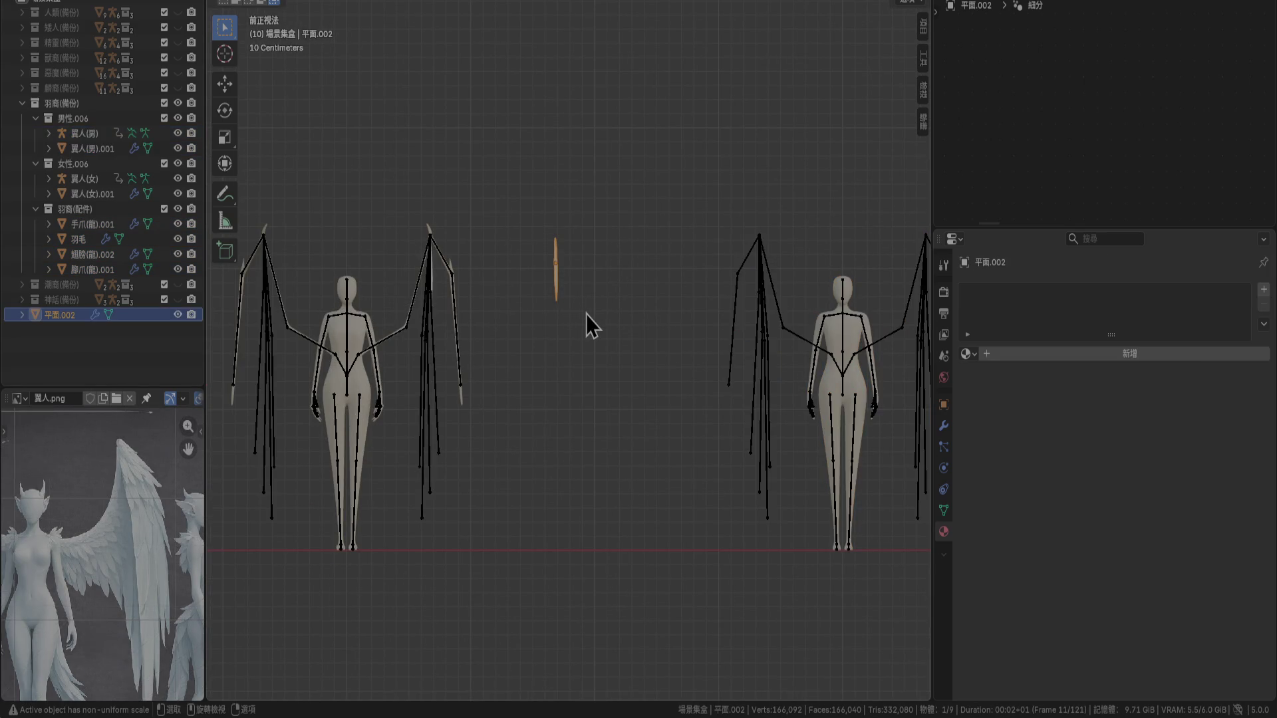
scroll(585, 314, down, 6)
key(g)
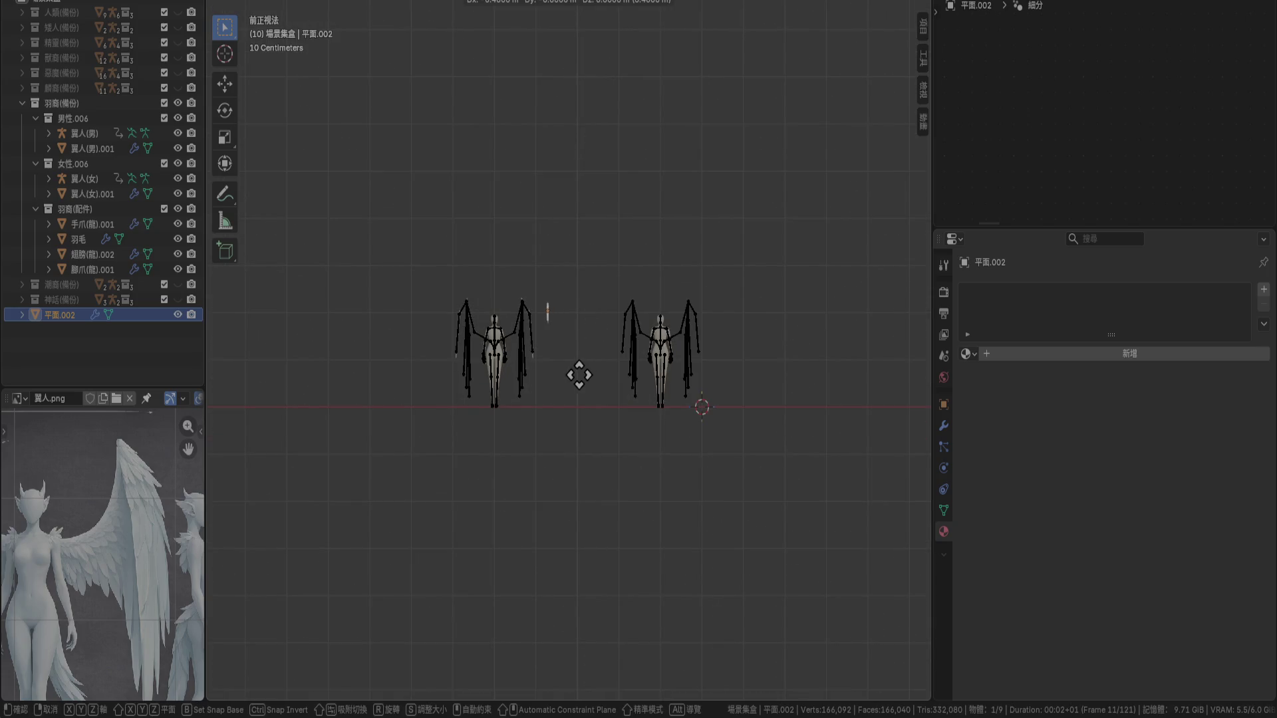
click(579, 375)
scroll(579, 383, down, 4)
key(g)
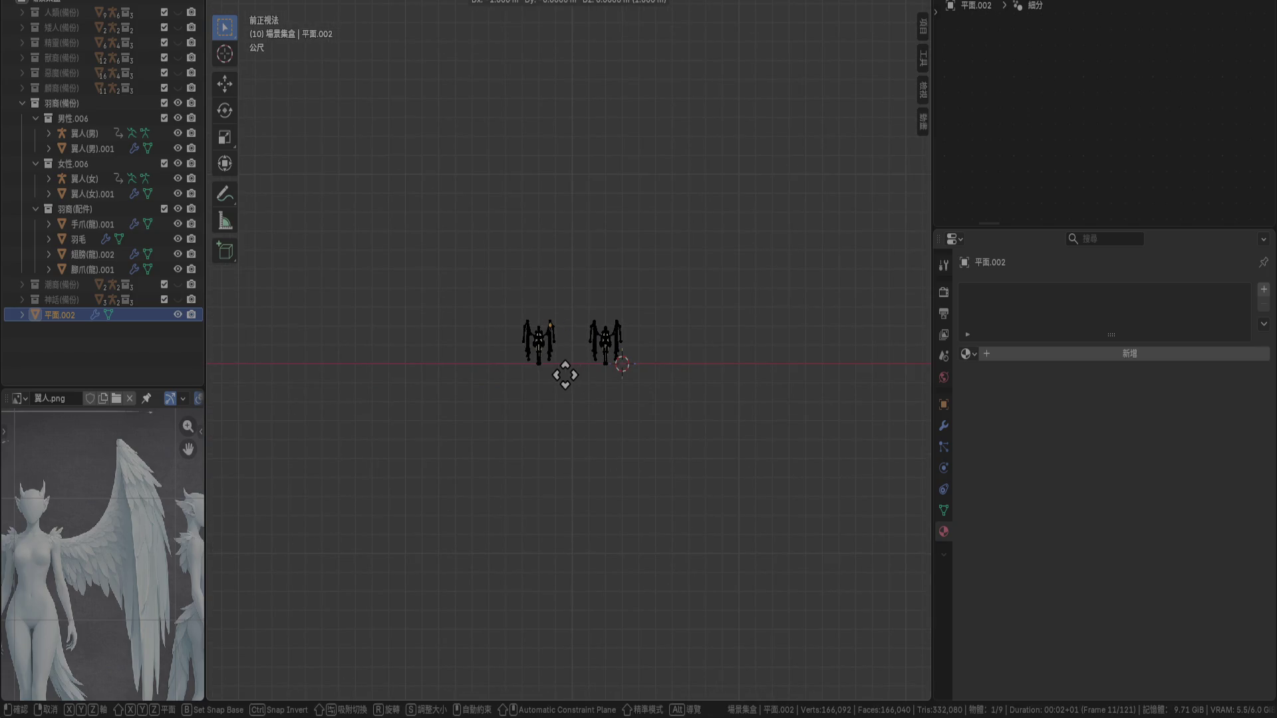
click(566, 376)
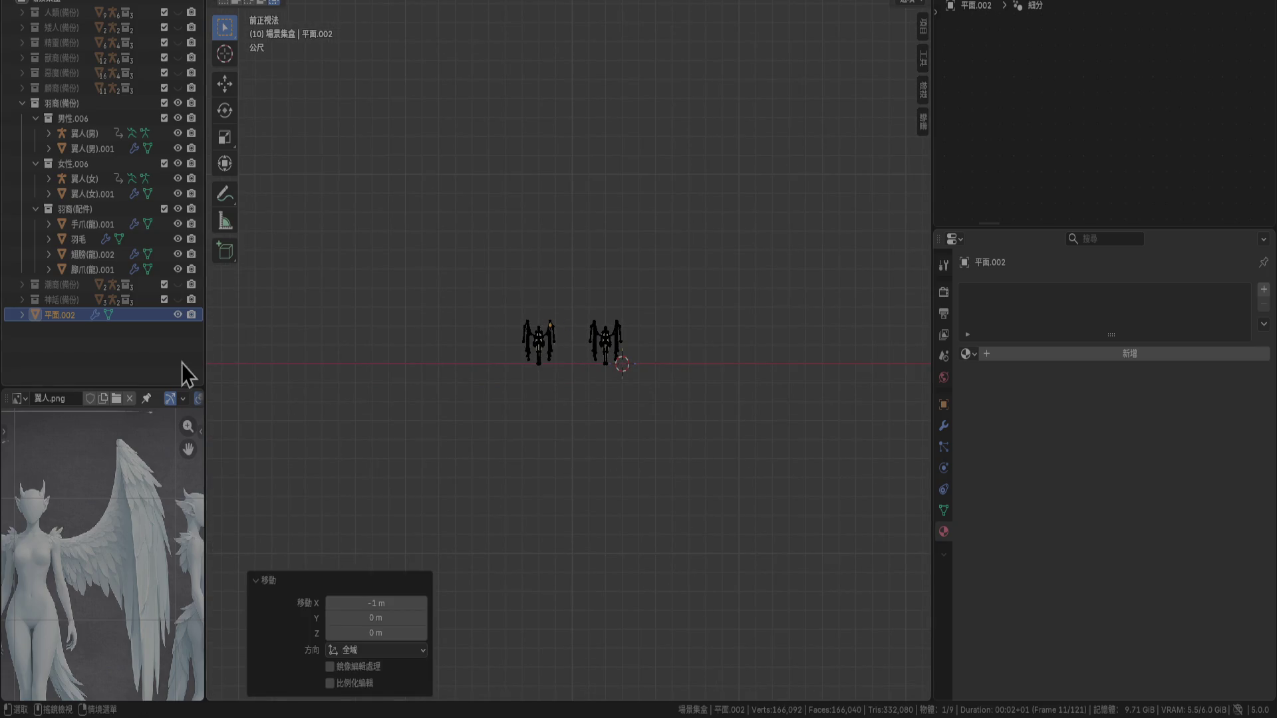
Move 羽毛 2 m along X, then reselect and frame 平面.002
click(78, 244)
key(g)
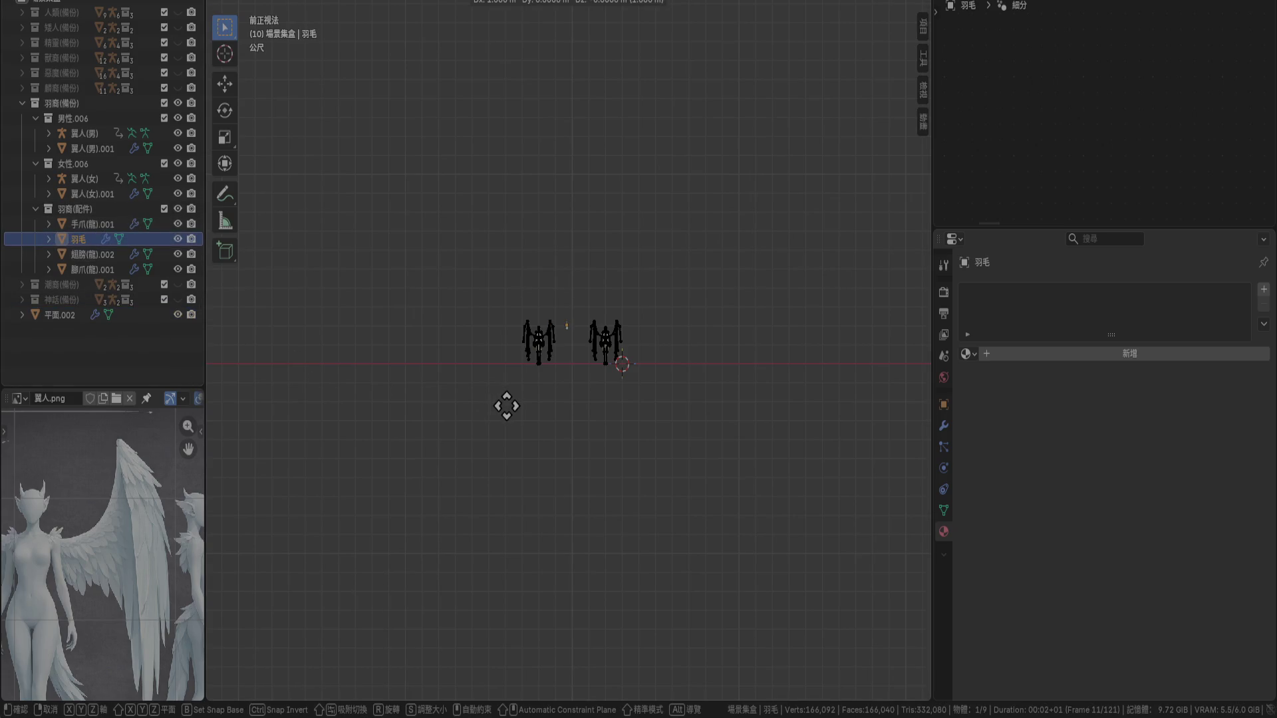
click(516, 407)
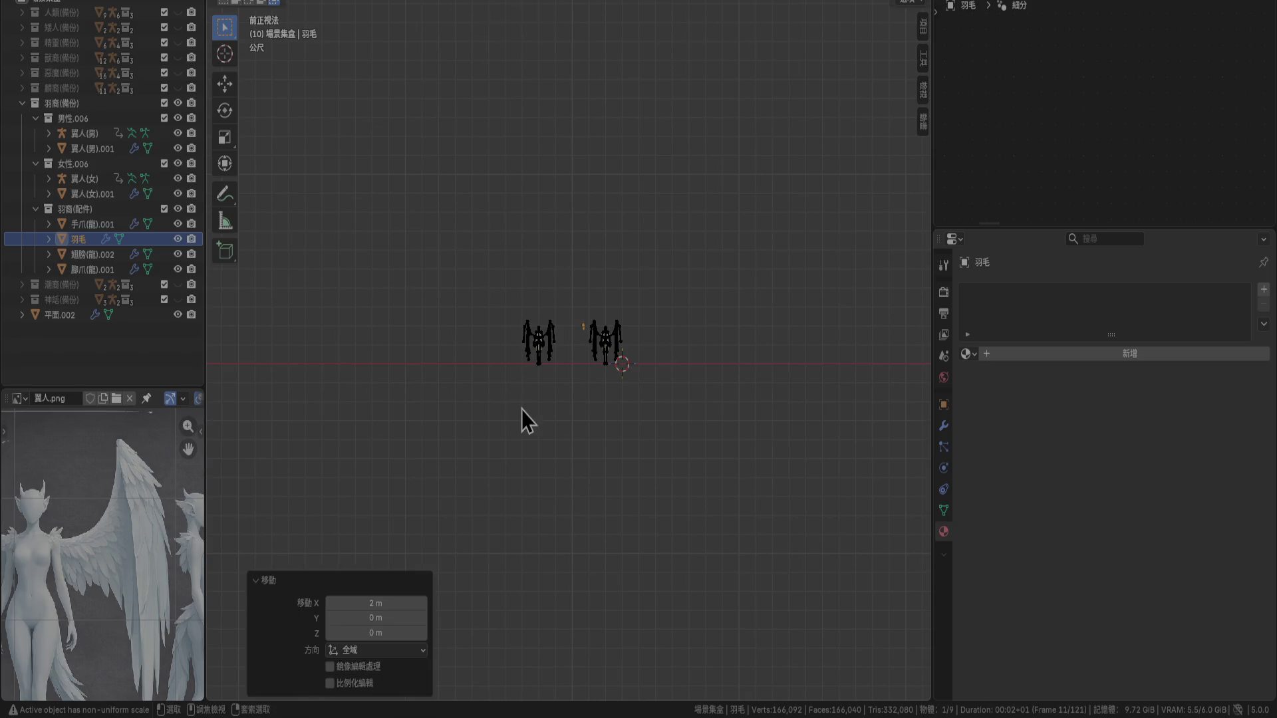
scroll(541, 403, up, 10)
click(596, 370)
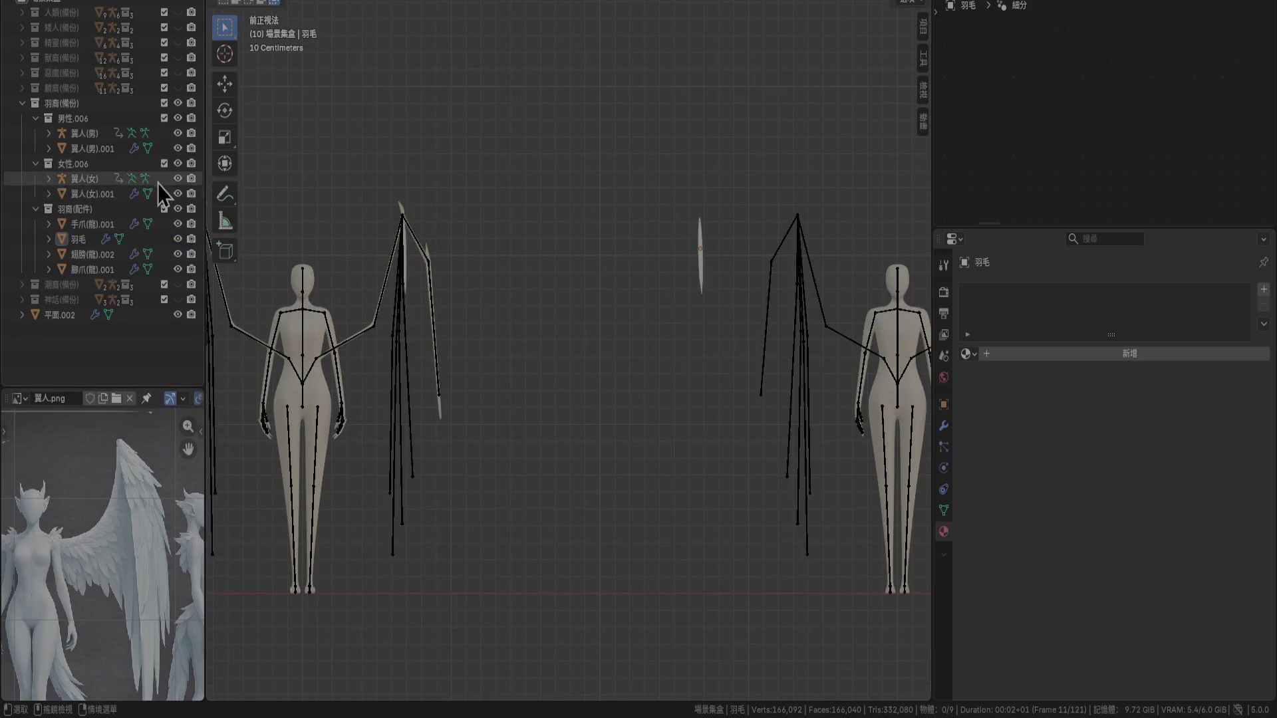
click(59, 315)
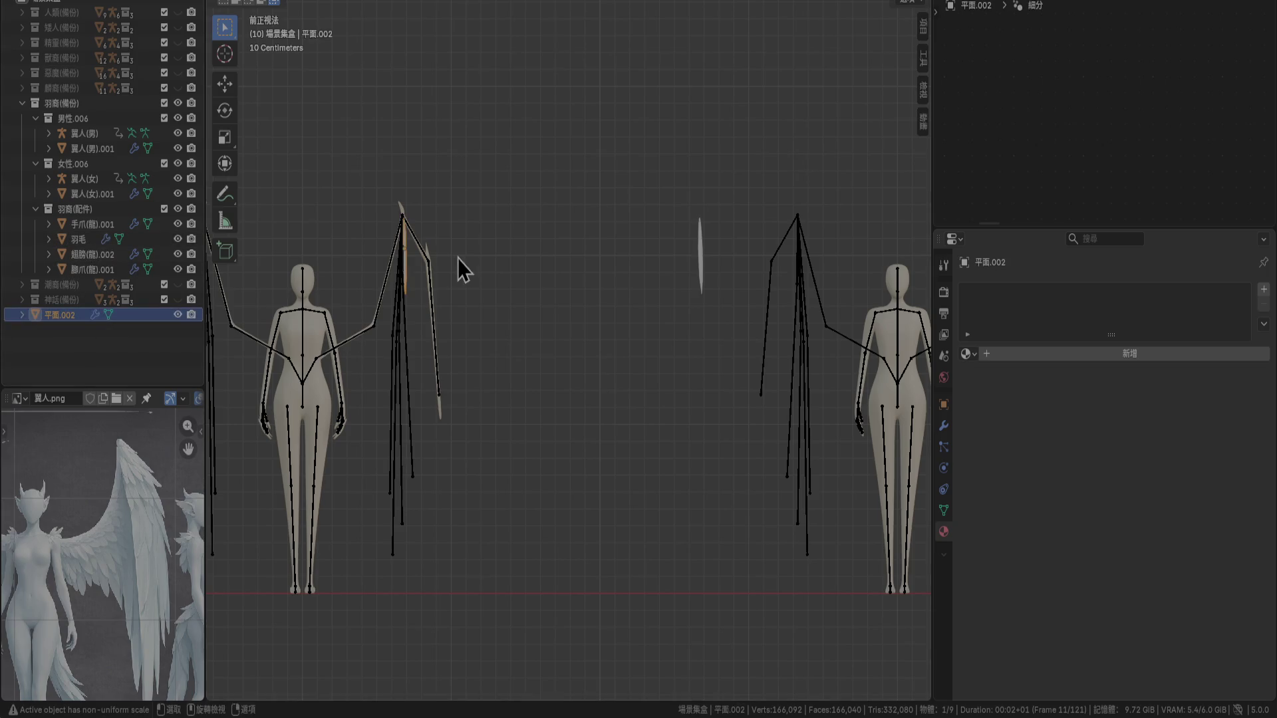
key(KP_Decimal)
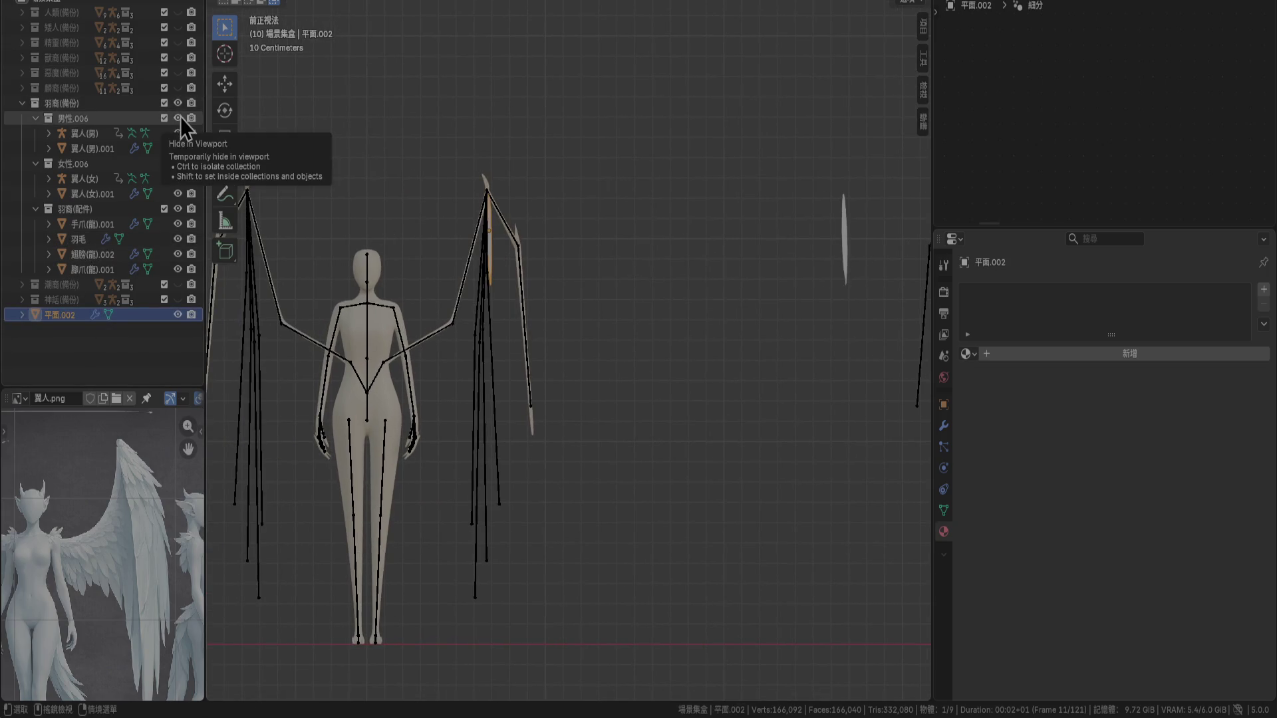
Exclude 男性.006, hide the female armature, and switch to the top view
click(166, 118)
scroll(393, 206, up, 2)
mouse_move(392, 207)
shift+middle_down()
mouse_move(457, 242)
mouse_move(481, 330)
mouse_move(442, 442)
mouse_move(601, 328)
mouse_move(625, 373)
shift+middle_up()
click(178, 179)
key(KP_7)
scroll(483, 333, up, 4)
scroll(625, 373, up, 4)
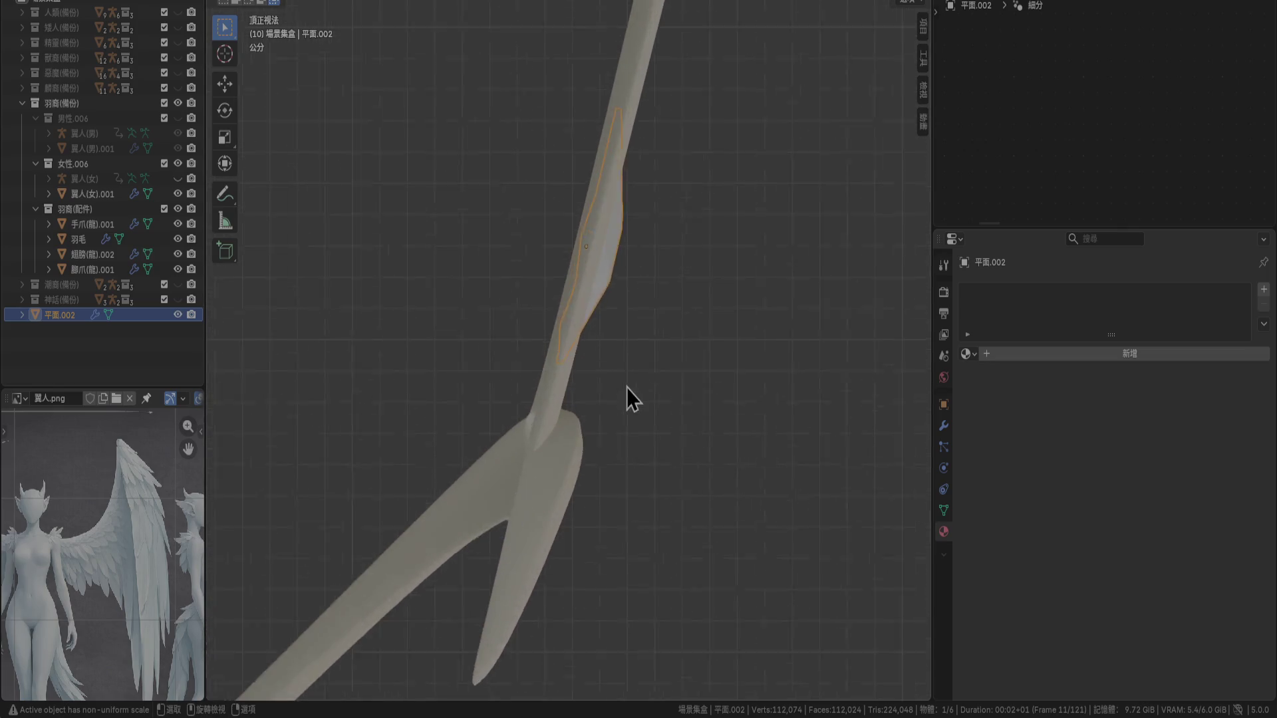
Undo a stray copy and duplicate all feather geometry inside Edit Mode
key(shift+d)
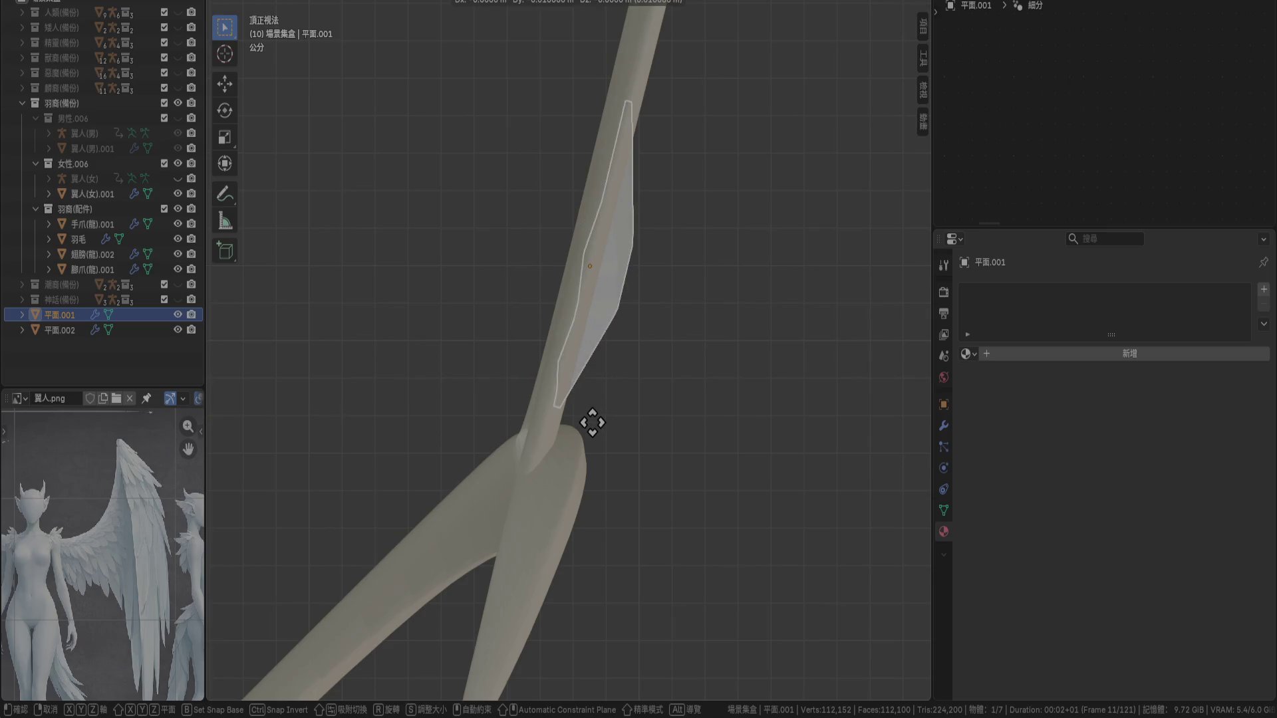
key(Escape)
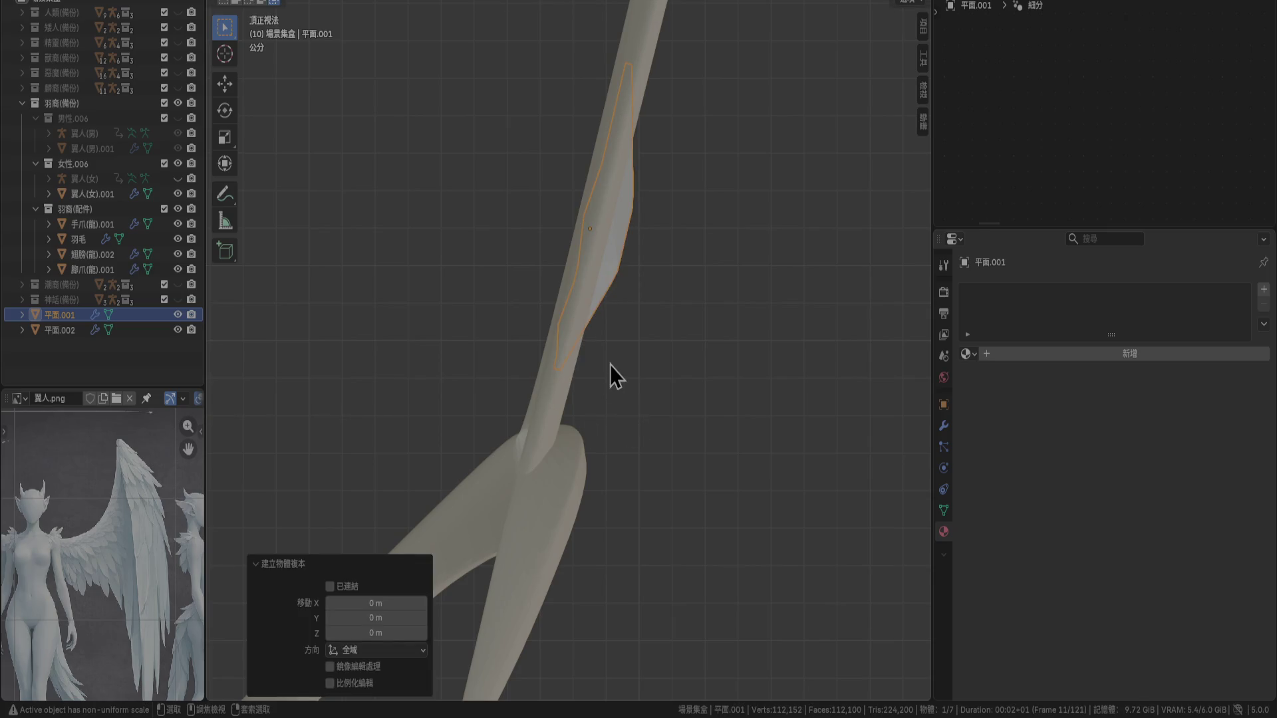
key(ctrl+z)
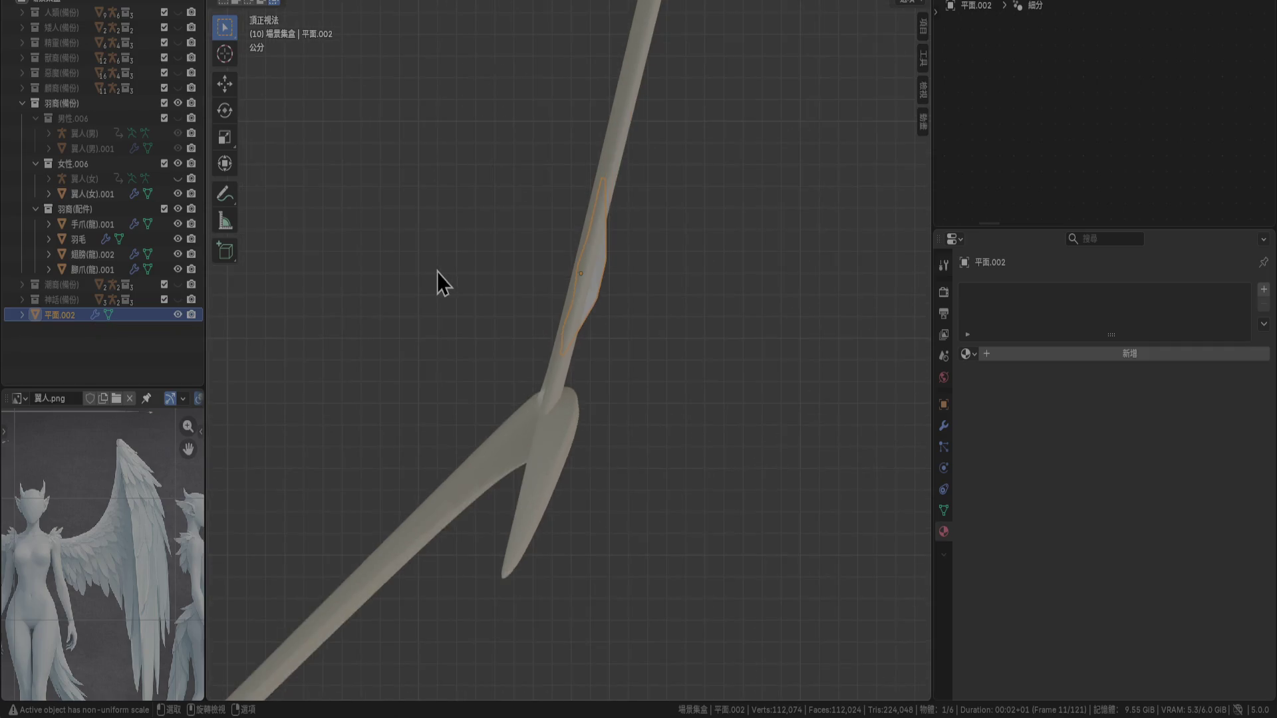
key(Tab)
key(a)
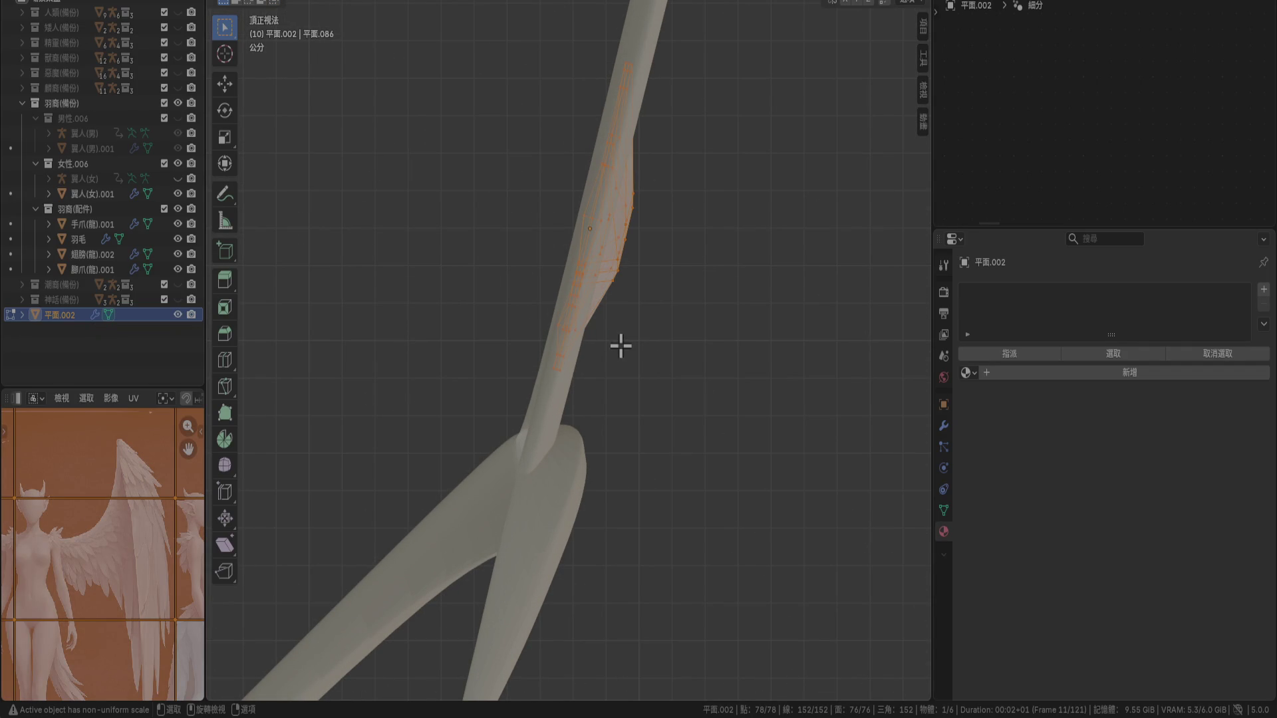
key(shift+d)
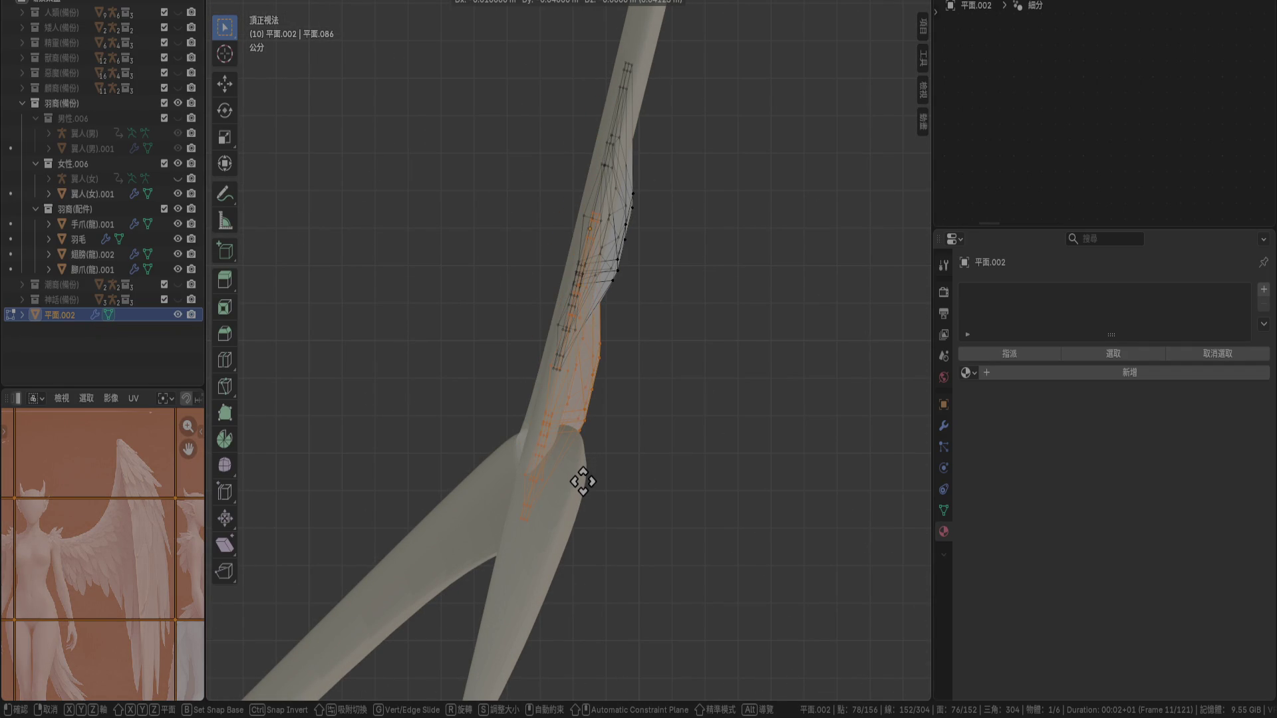
click(584, 481)
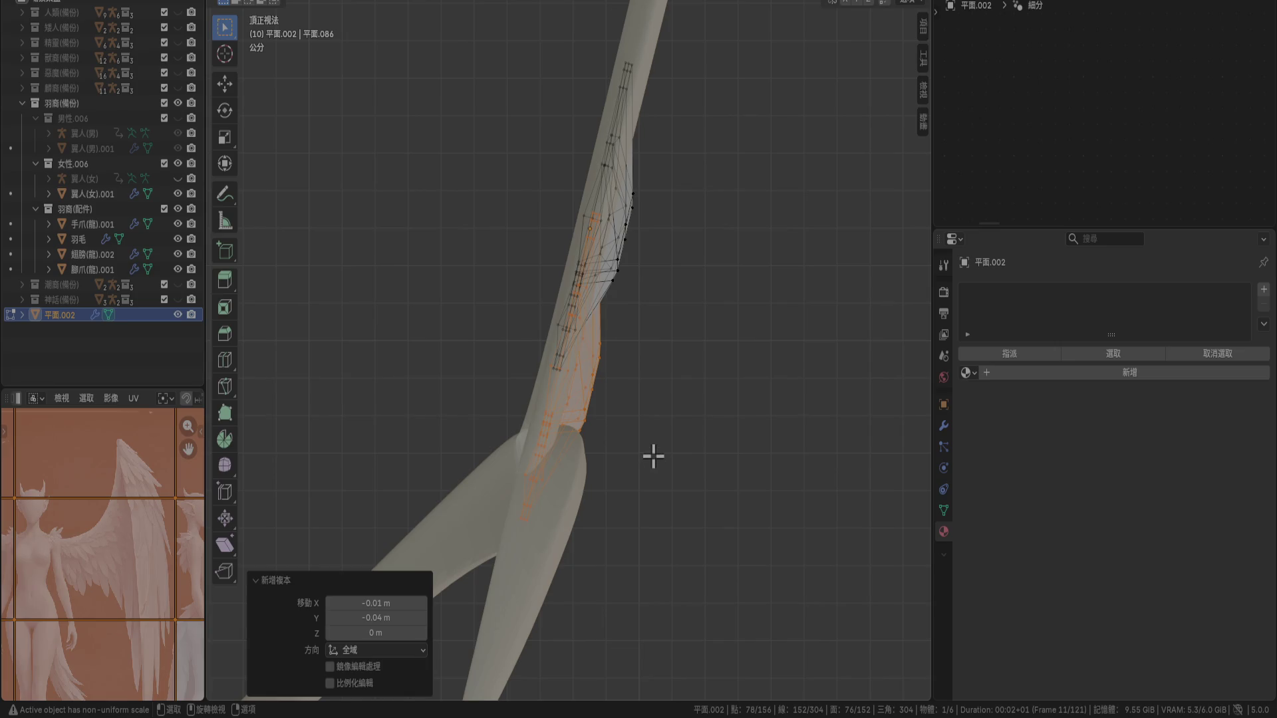
Duplicate the feather as object 平面.001, offset −0.01 m X and −0.04 m Y
key(Tab)
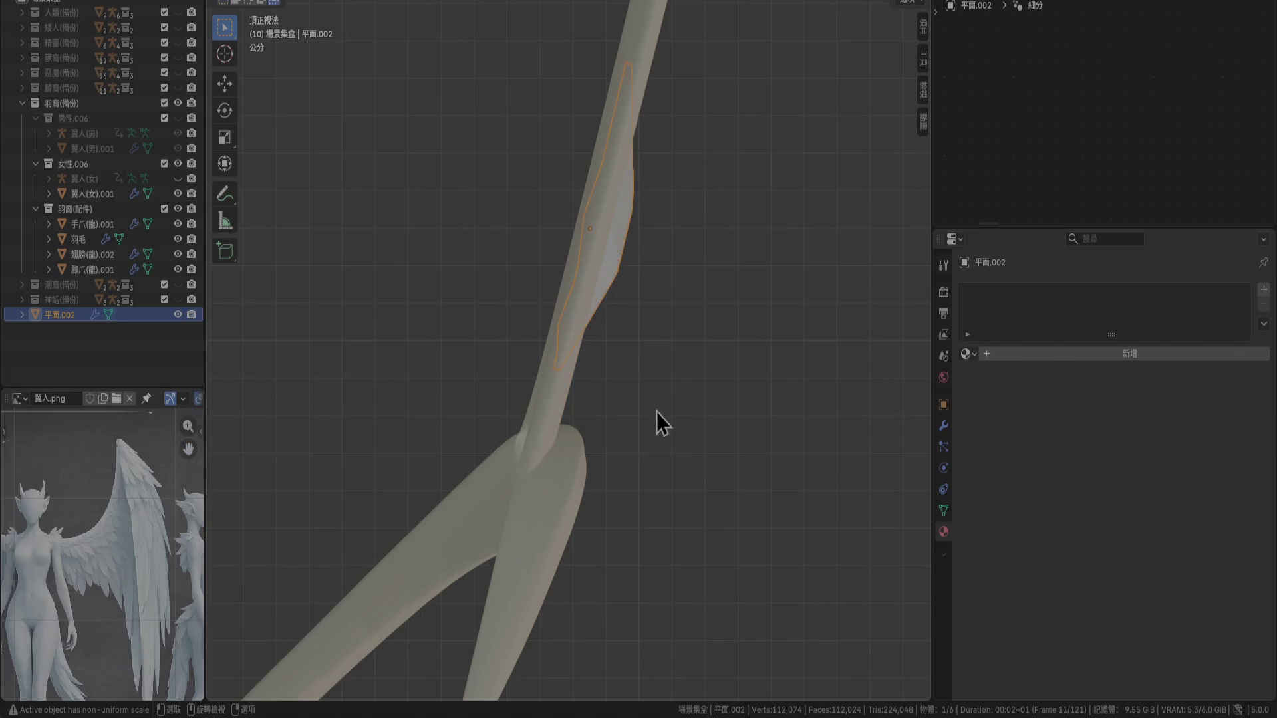
key(shift+d)
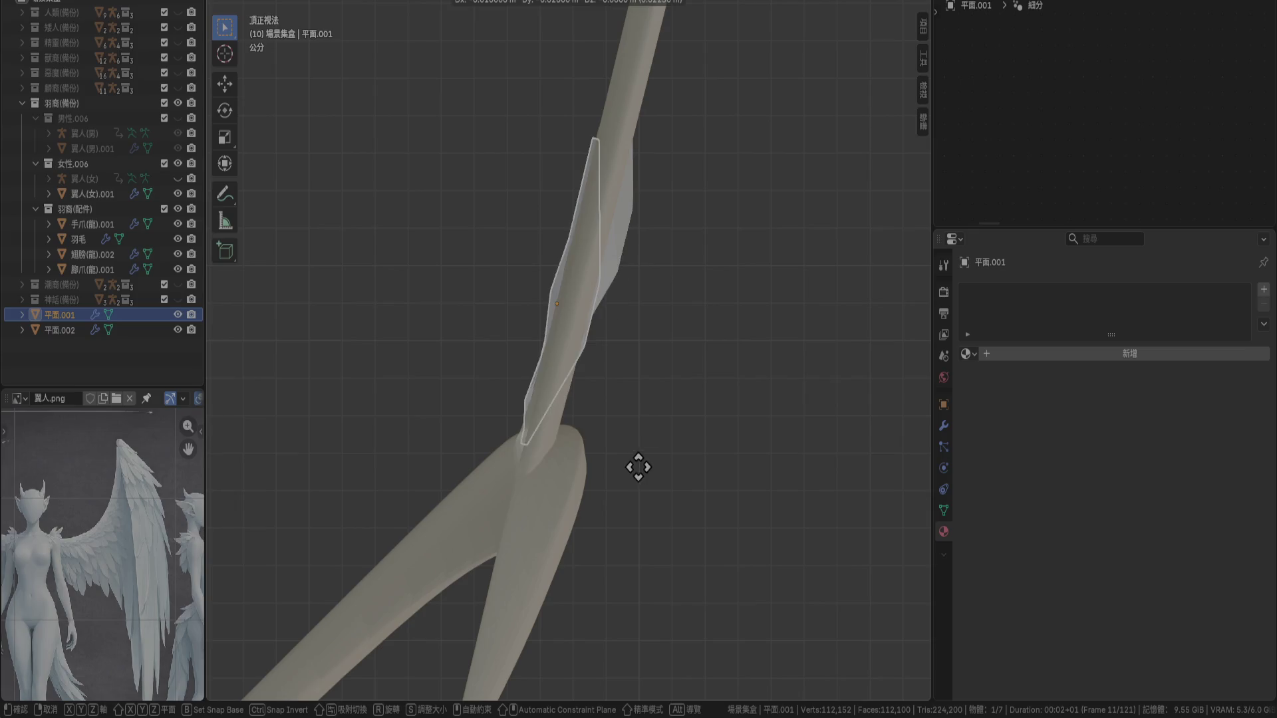
click(633, 528)
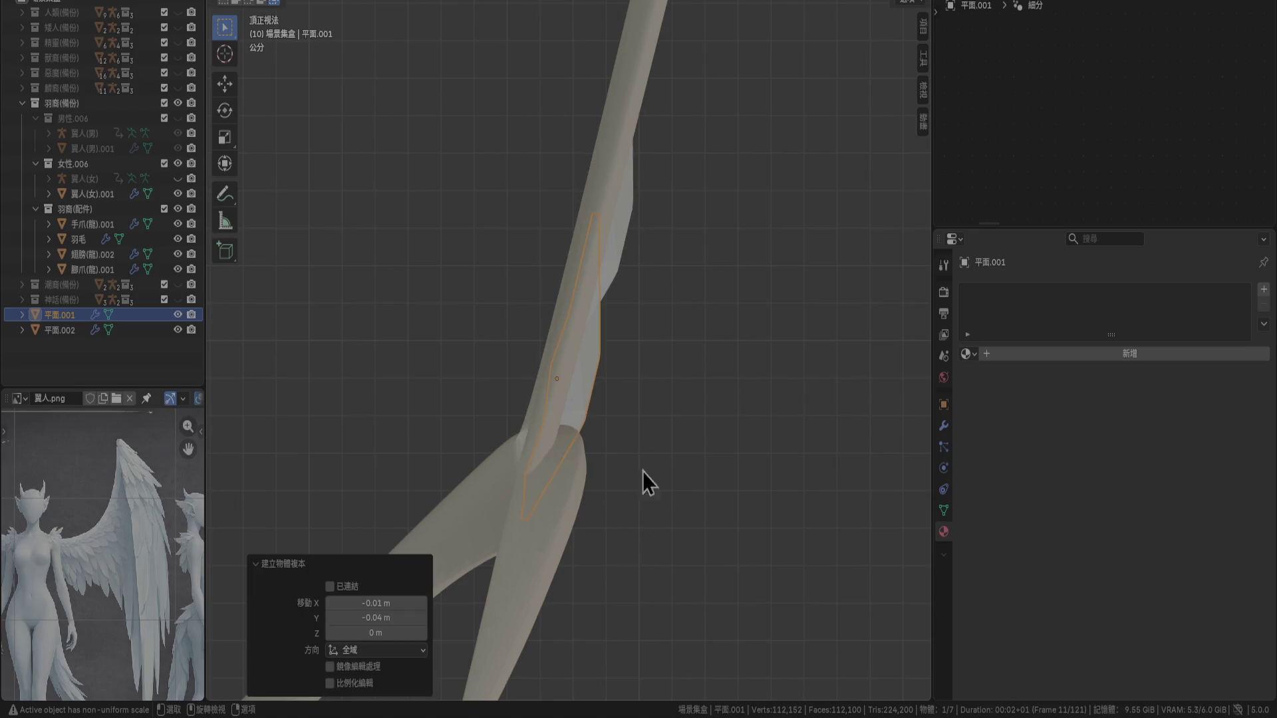
key(KP_3)
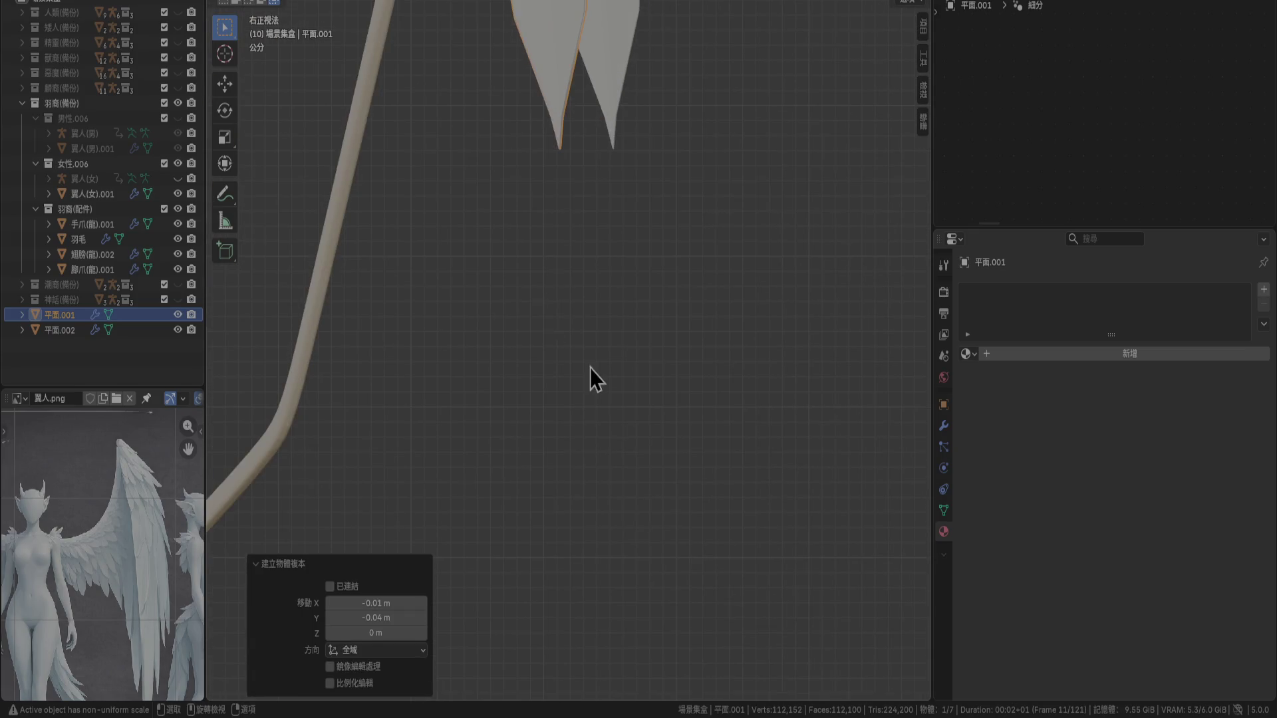
Slide the copied feather into place and hide the 羽毛 feathers
shift+scroll(601, 353, up, 3)
scroll(601, 604, up, 3)
shift+scroll(581, 240, up, 2)
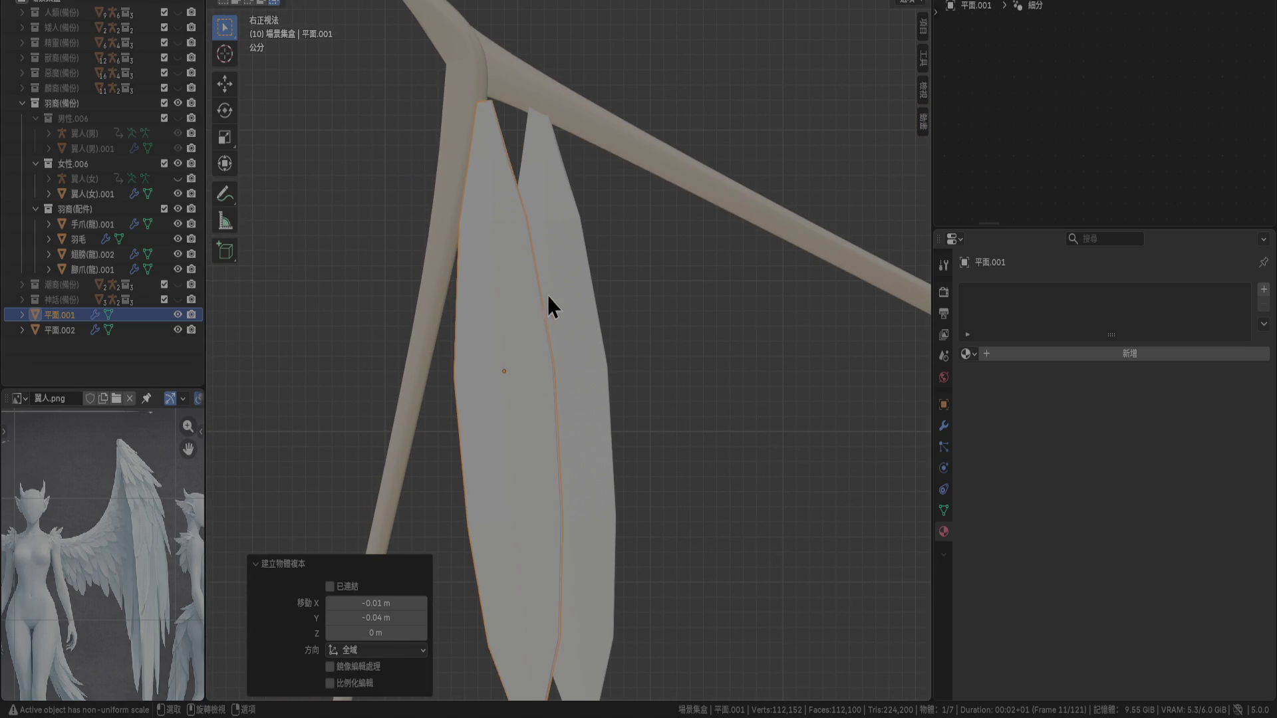
key(g)
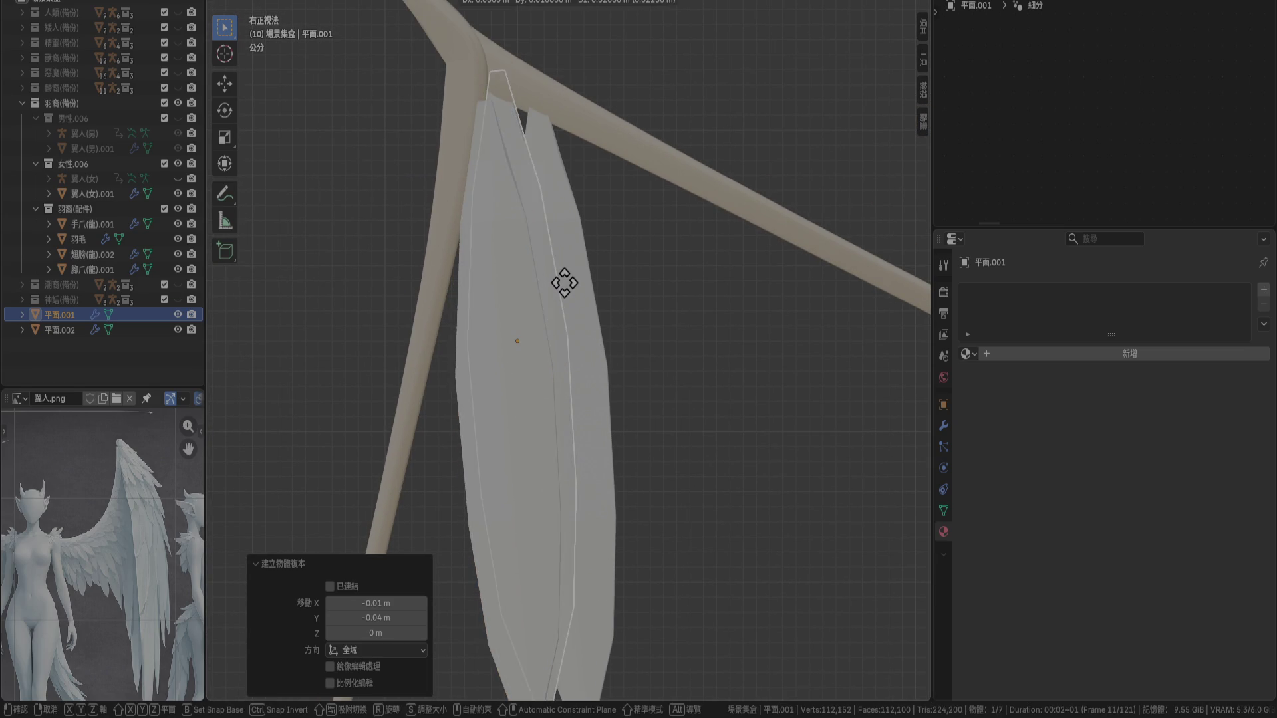
click(564, 268)
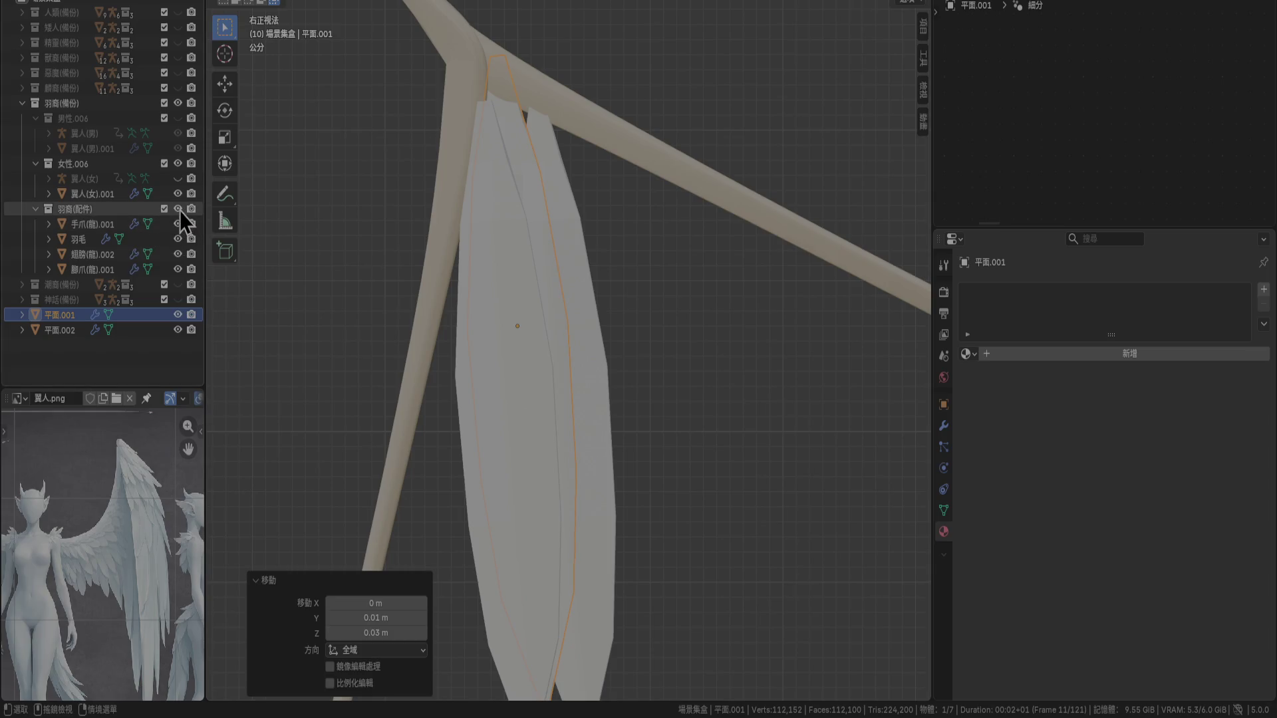
click(177, 243)
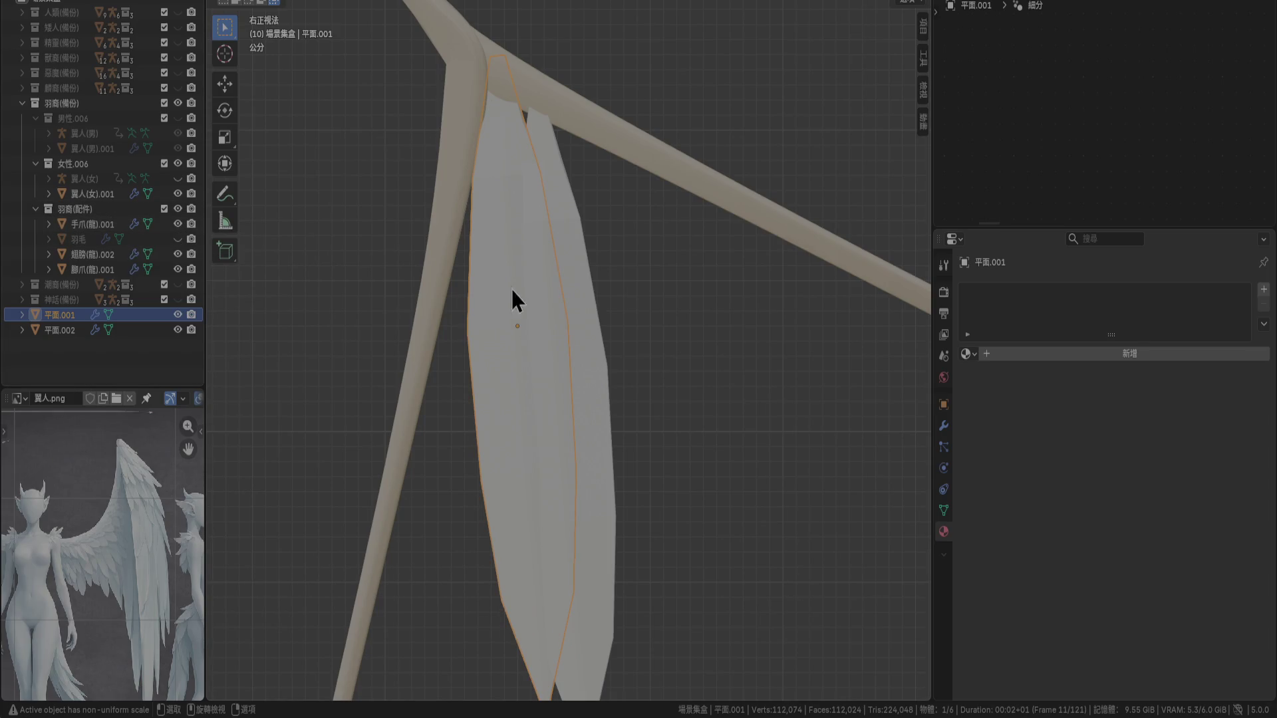
shift+middle_drag(613, 316, 609, 277)
Move 平面.001, then tilt 平面.002 by 5° and offset it slightly
key(g)
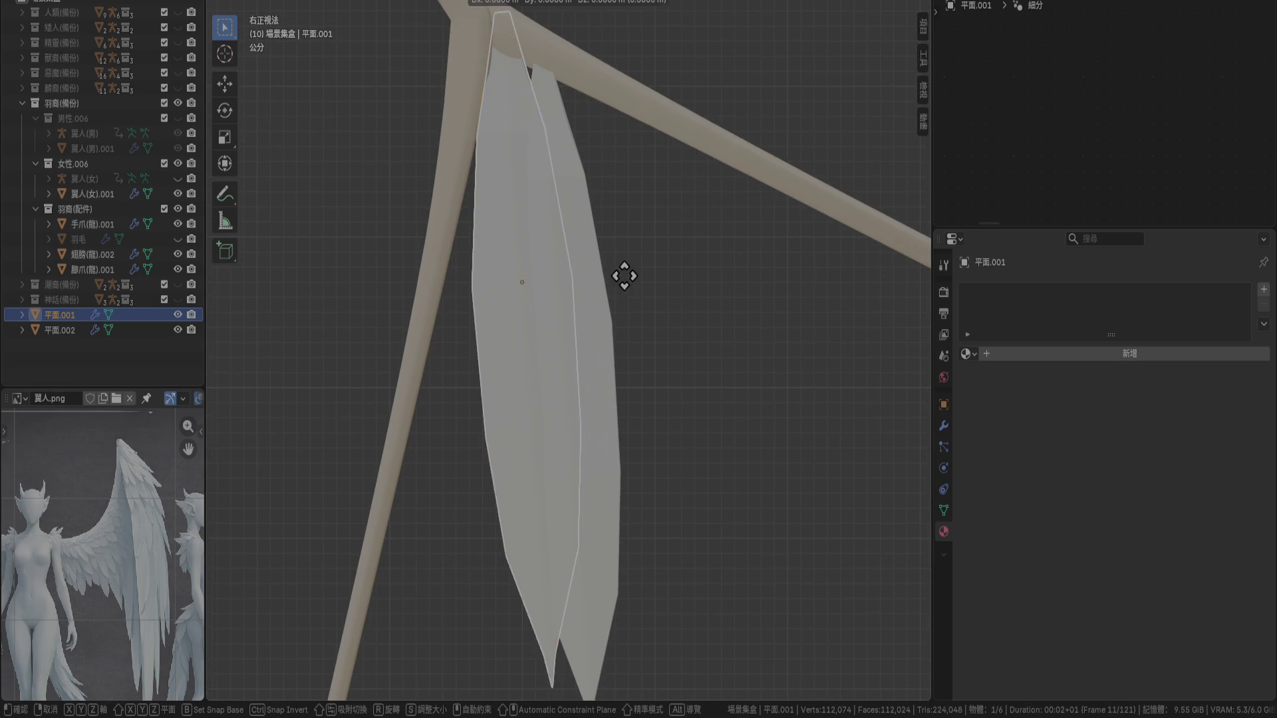
click(621, 288)
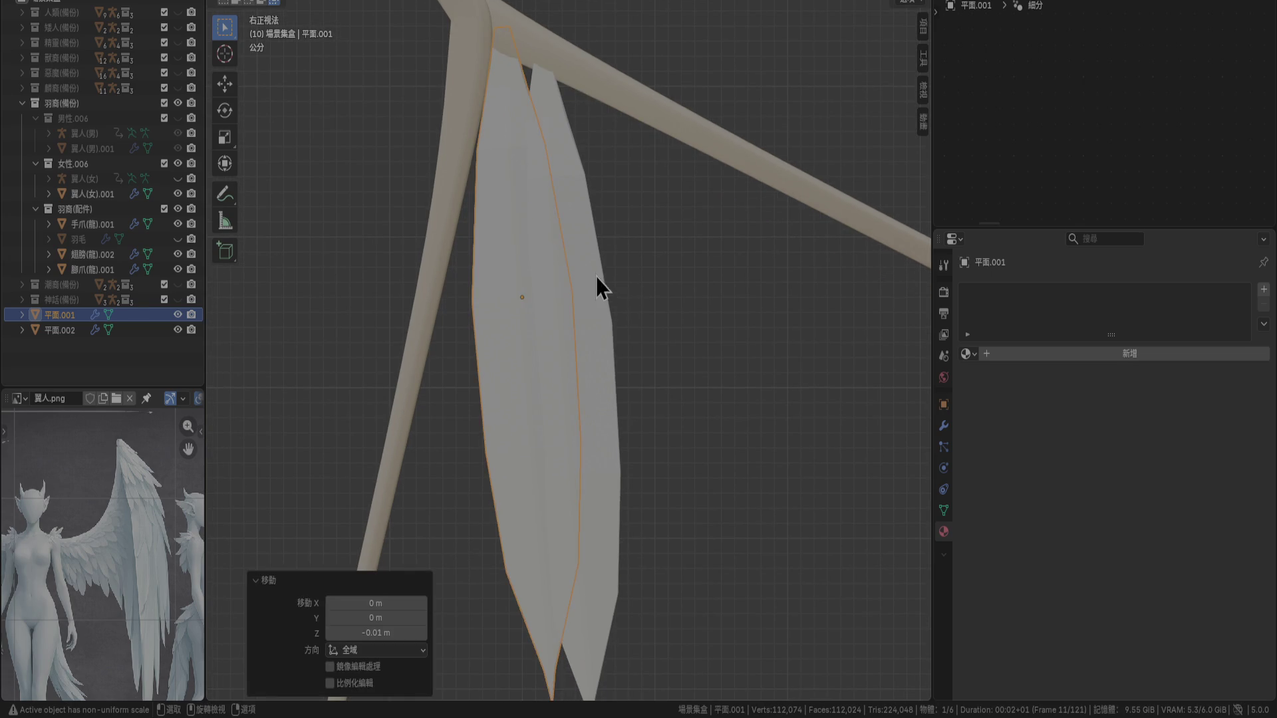
click(596, 285)
key(r)
click(674, 310)
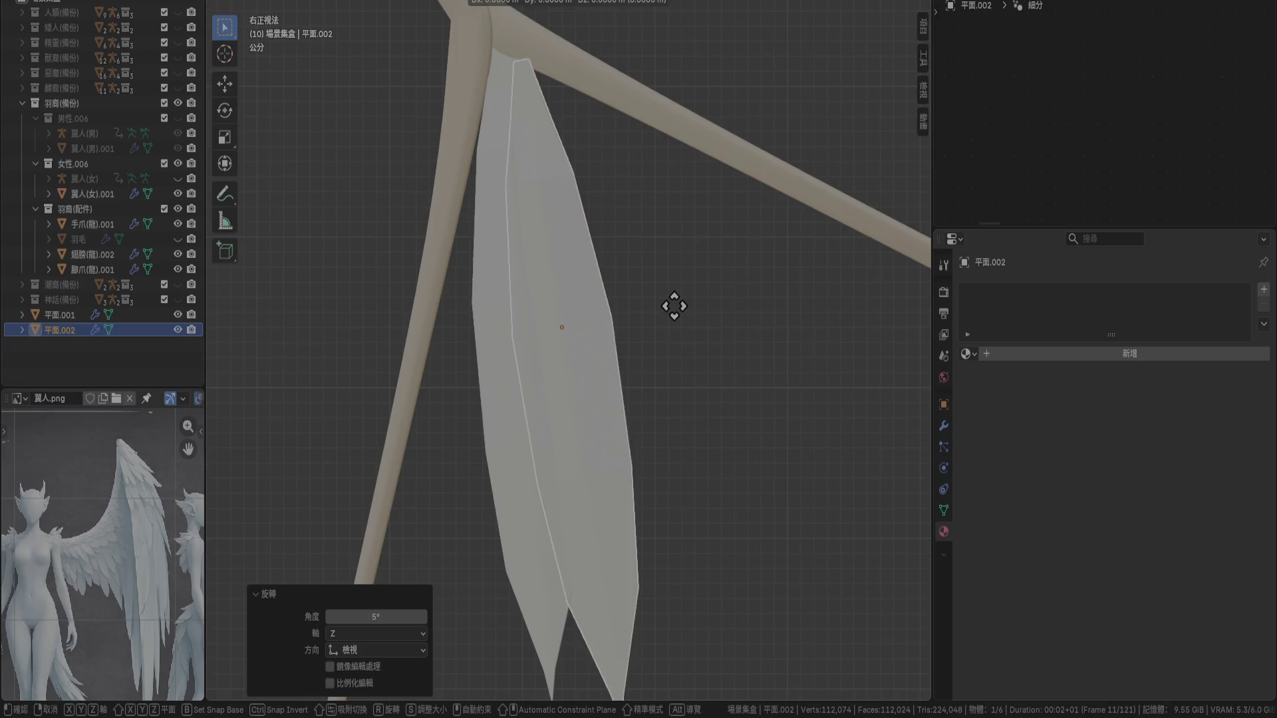
key(g)
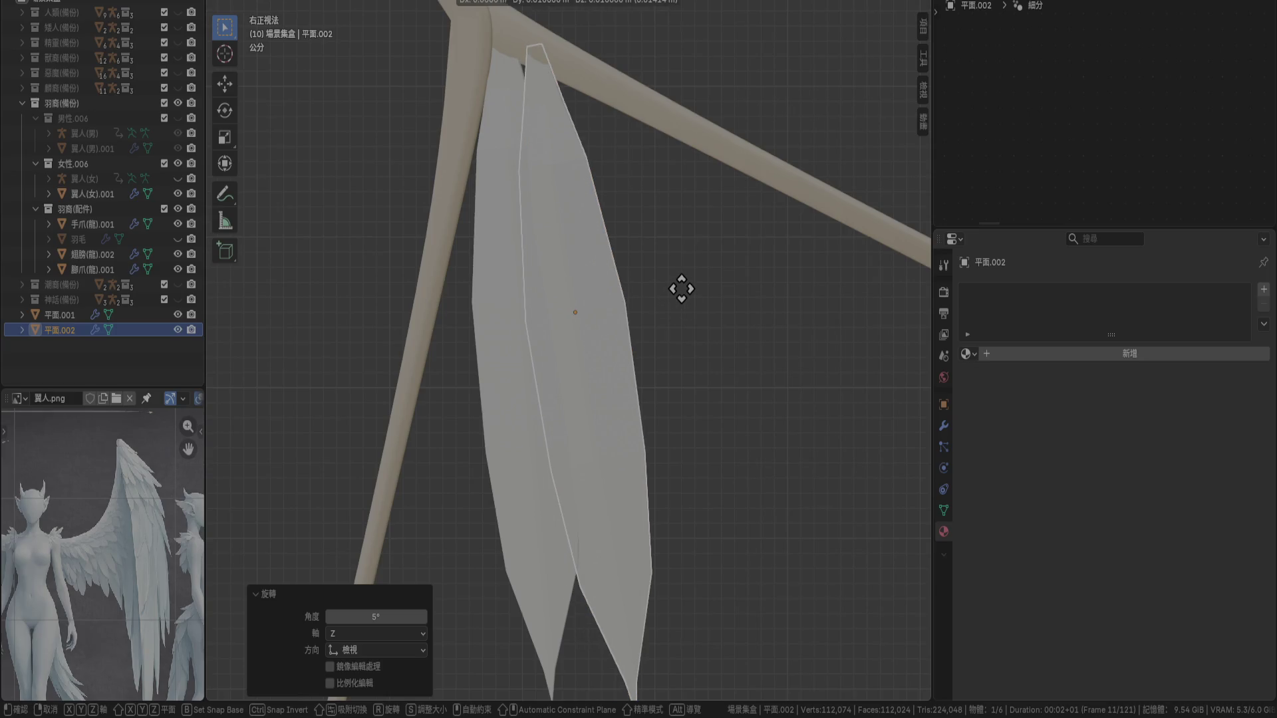
click(682, 289)
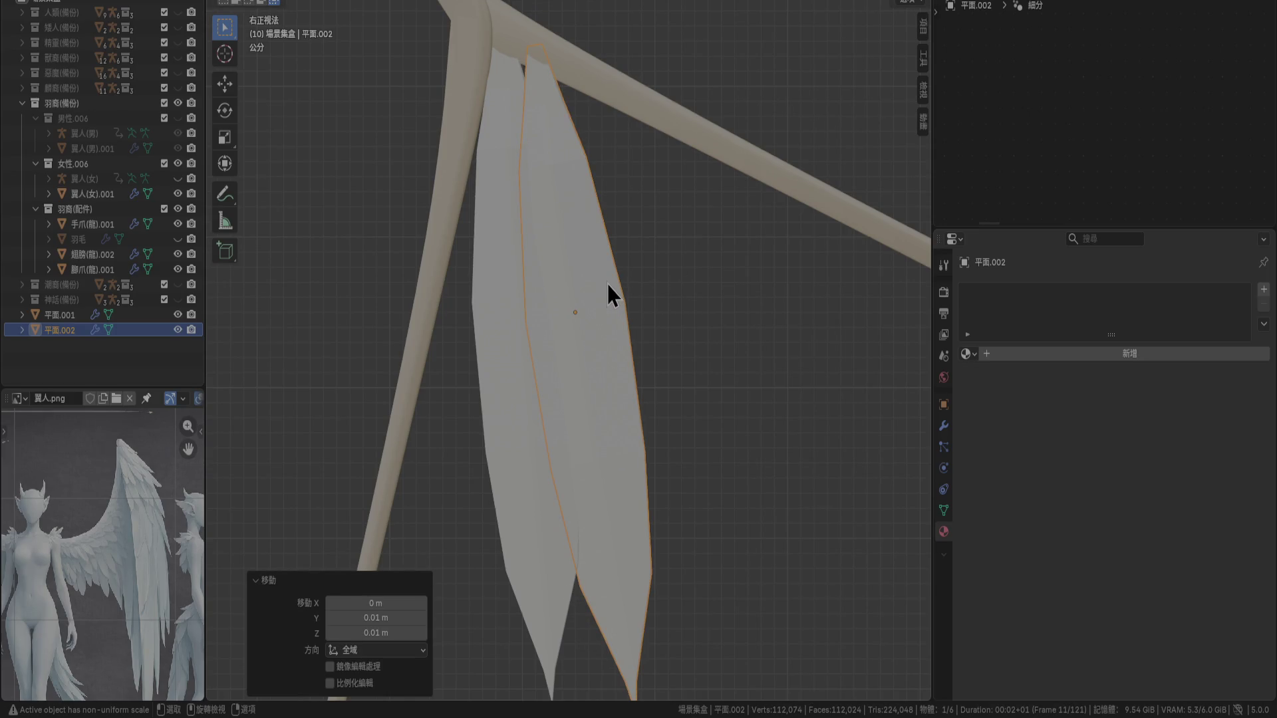
Check top and front views and nudge 平面.002 0.01 m in Y and Z, keeping its angle
key(KP_7)
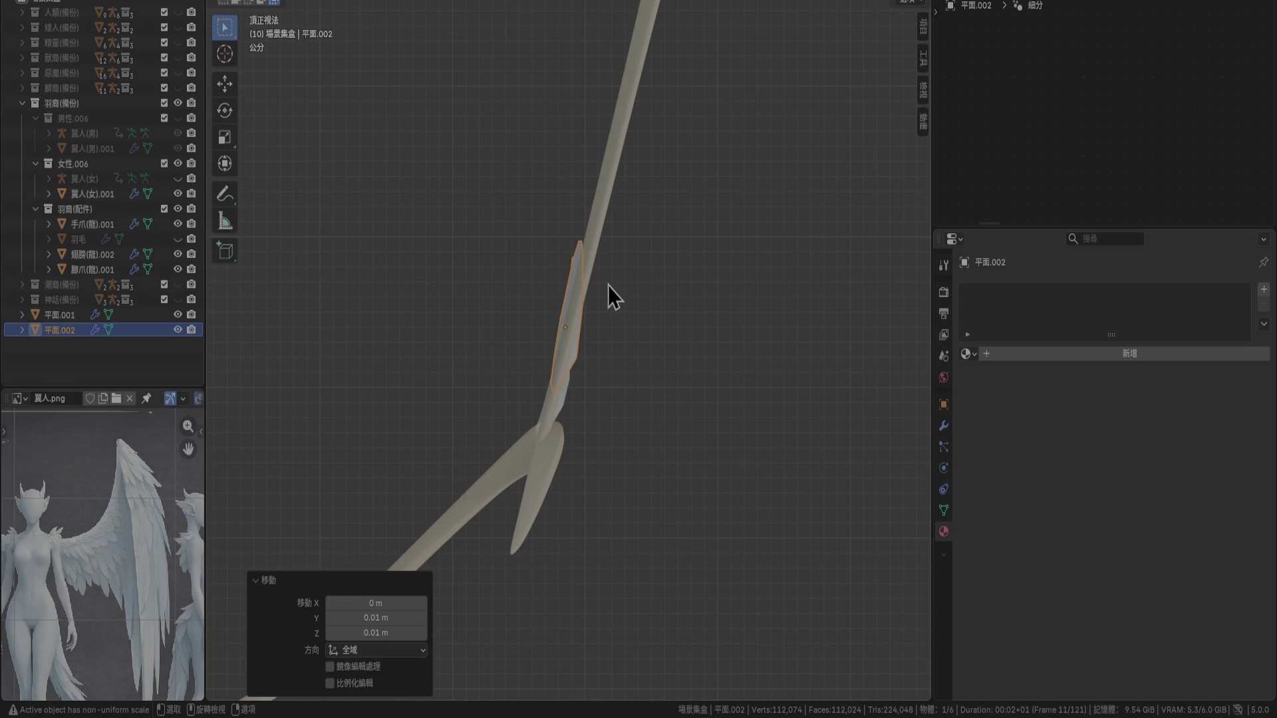
key(KP_1)
key(r)
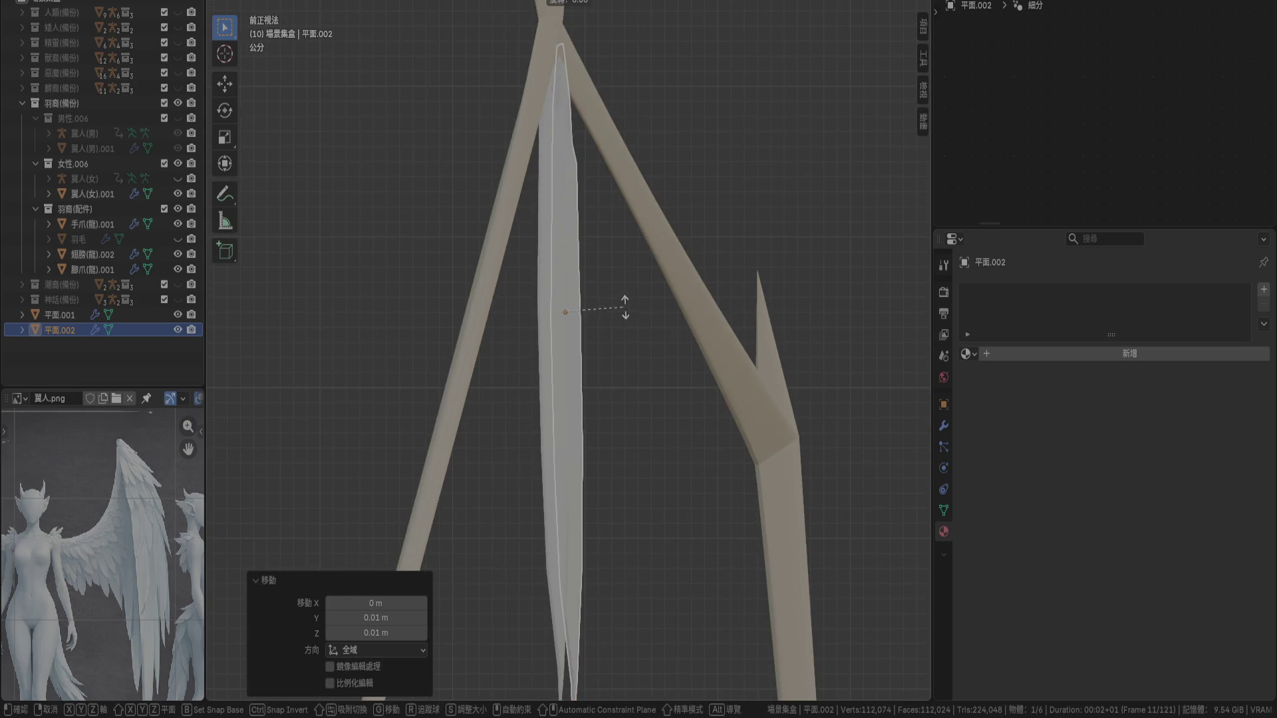
key(Escape)
key(KP_3)
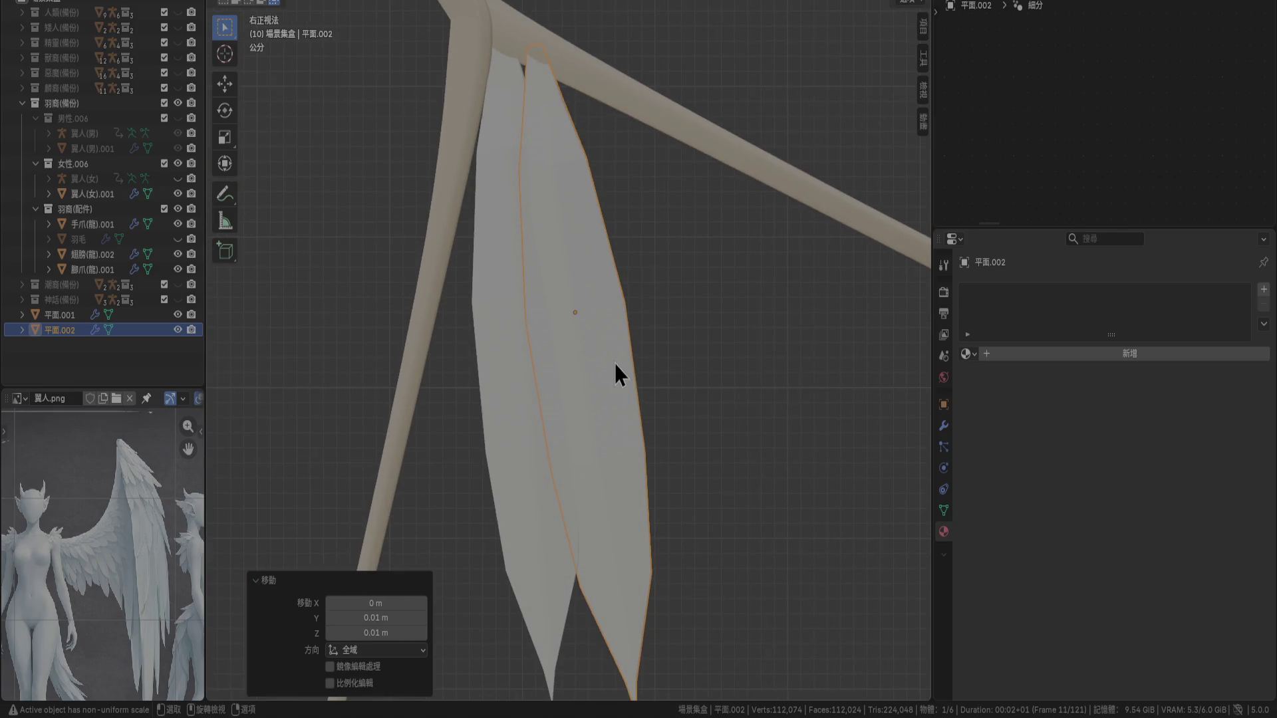
key(g)
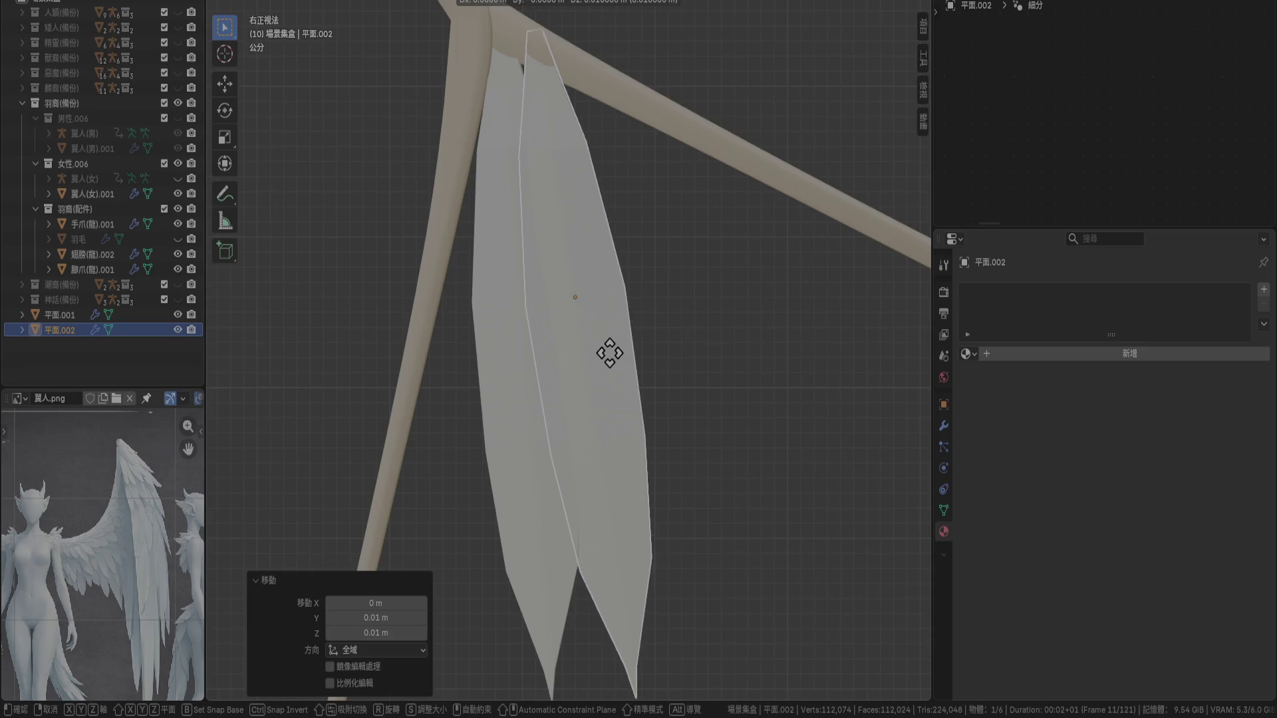
click(596, 346)
key(r)
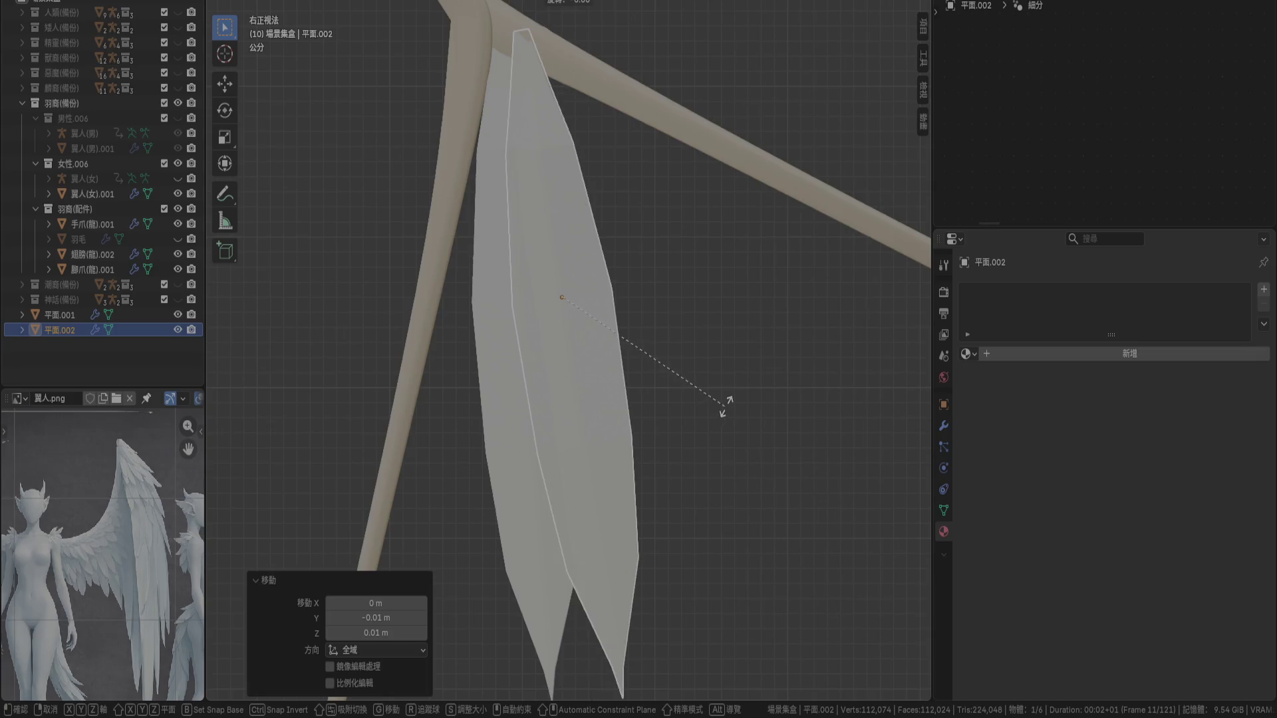
right_click(721, 404)
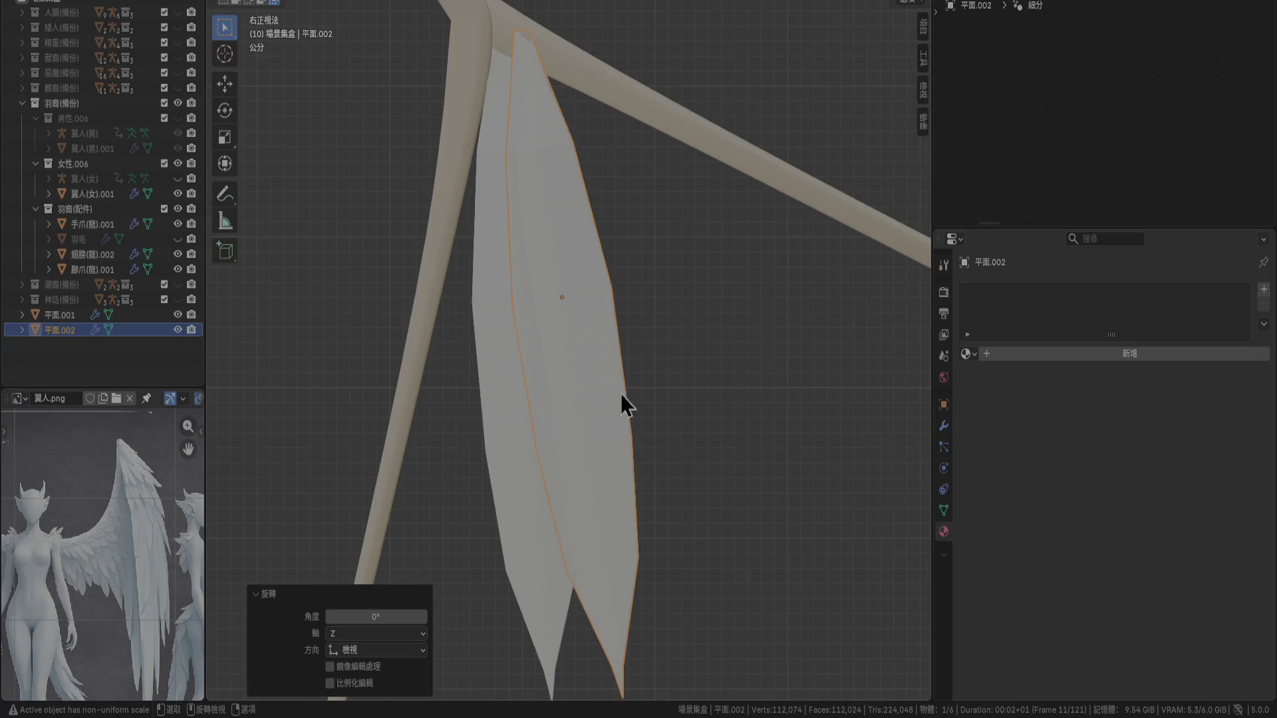
Rotate feather 平面.001 by 10°, then adjust its rotation further
mouse_move(566, 329)
middle_down()
mouse_move(604, 353)
mouse_move(650, 322)
mouse_move(652, 294)
middle_up()
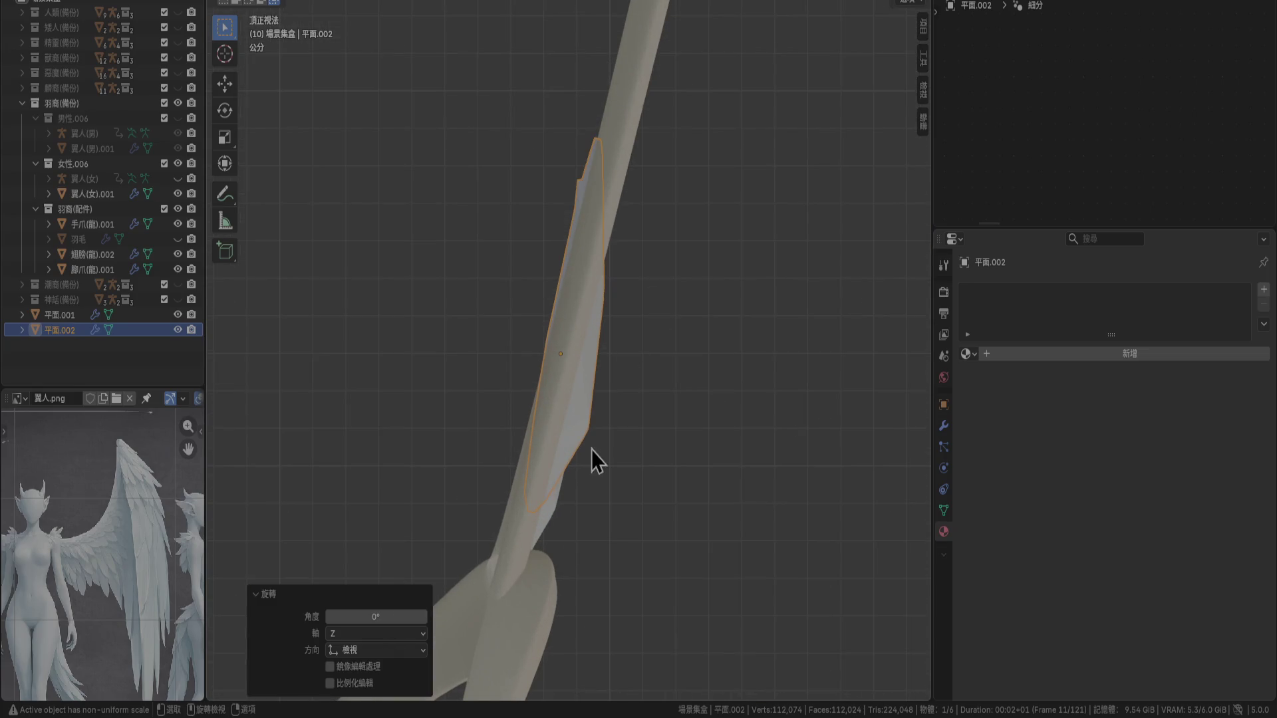
click(555, 509)
text(r)
text(10)
key(Return)
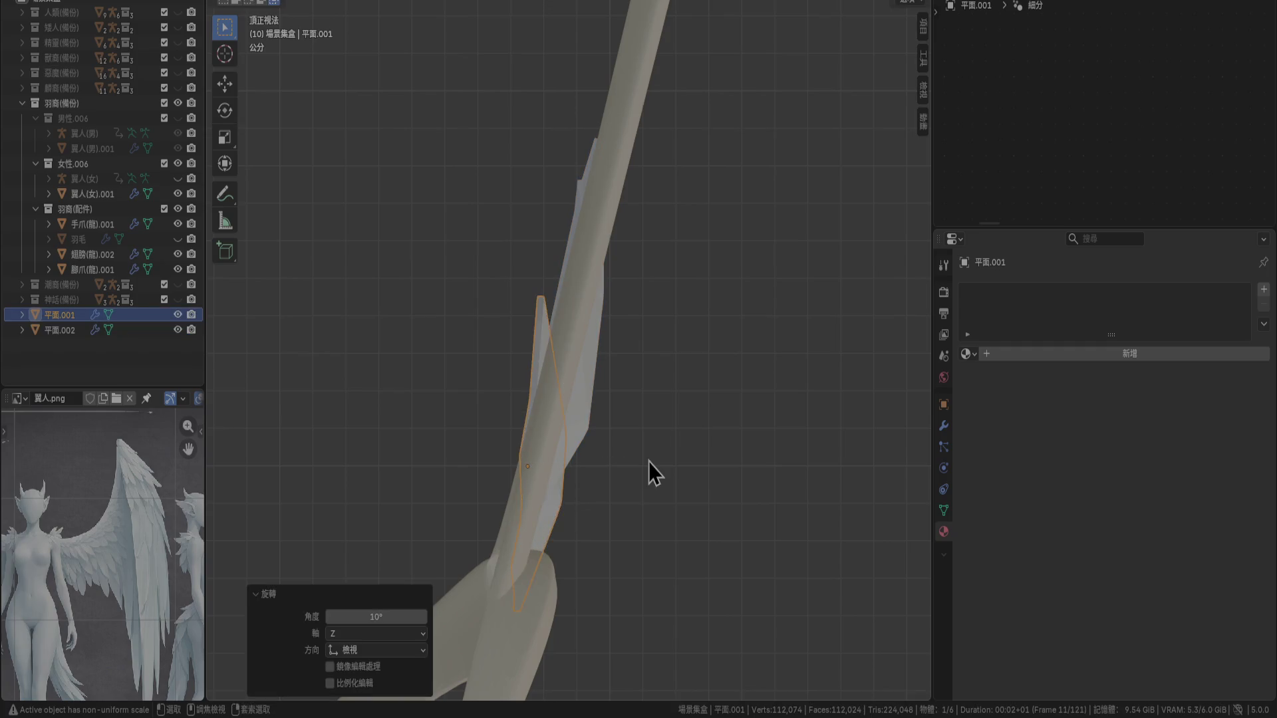
key(r)
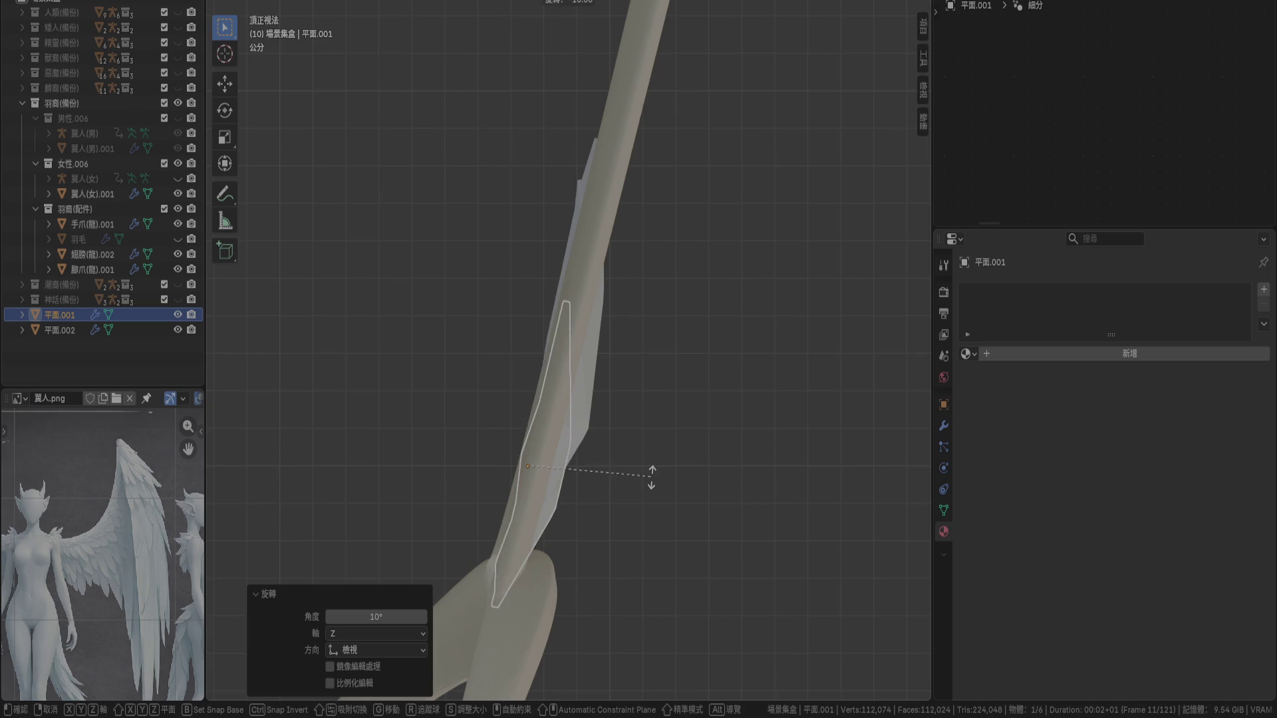
click(656, 466)
Delete 平面.002, try a fresh copy of 平面.001, then undo that copy
click(620, 414)
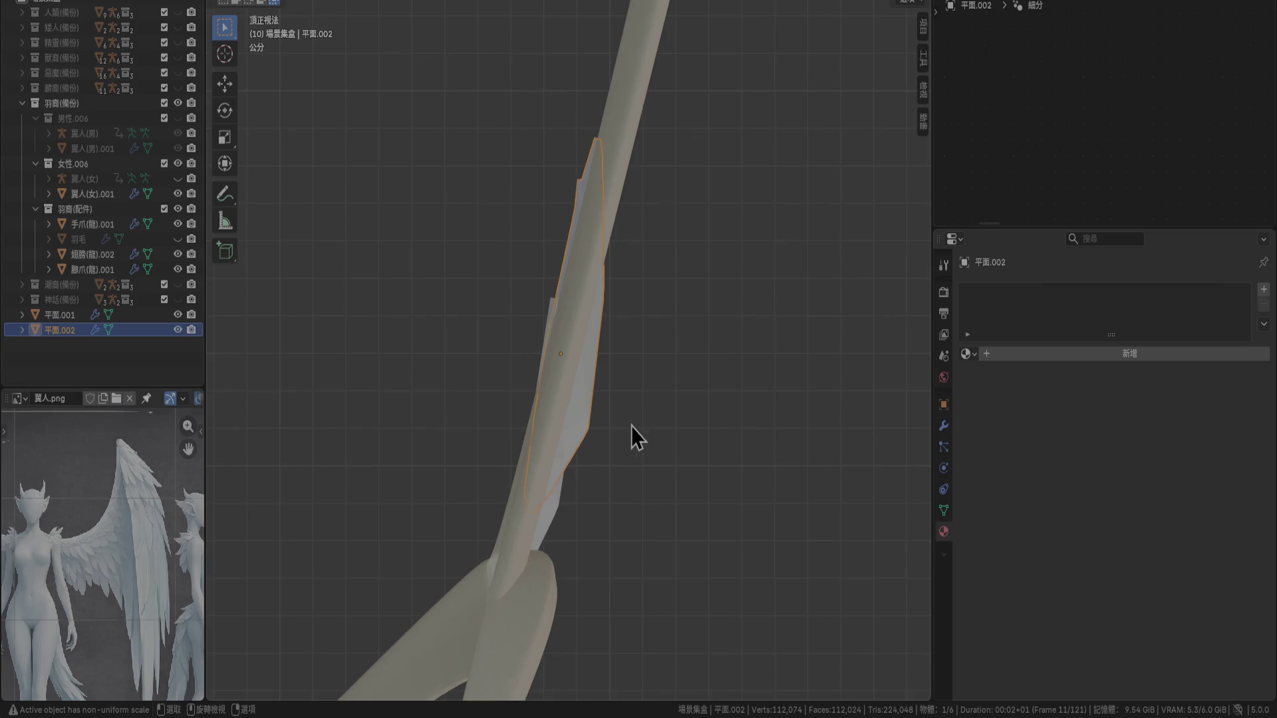
key(Delete)
click(560, 501)
key(shift+d)
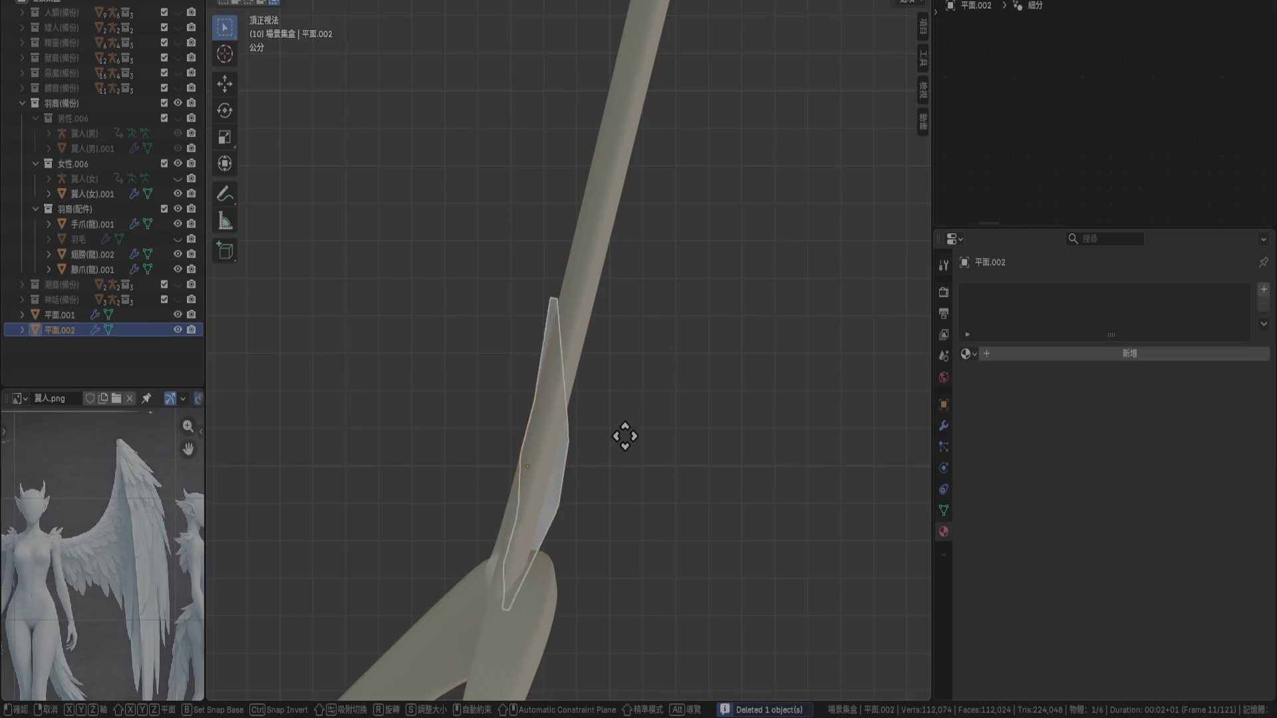
click(633, 363)
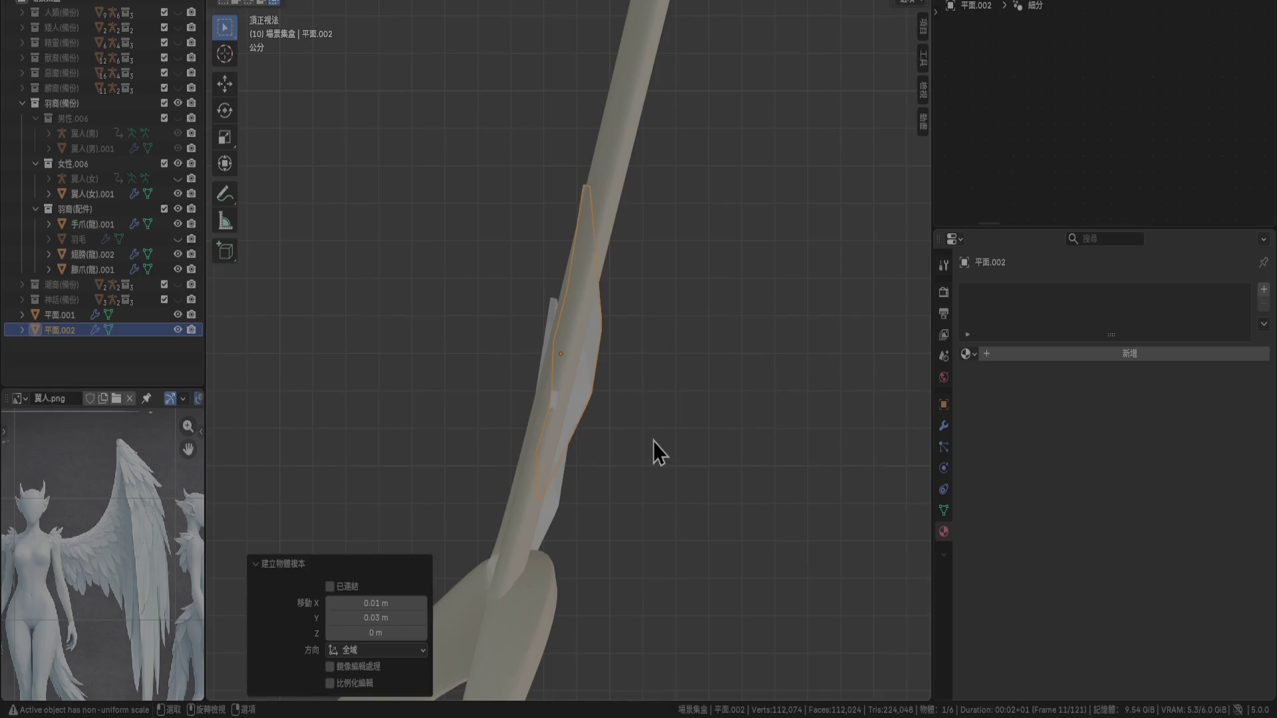
mouse_move(653, 442)
middle_down()
mouse_move(628, 428)
mouse_move(561, 319)
mouse_move(606, 235)
mouse_move(545, 290)
middle_up()
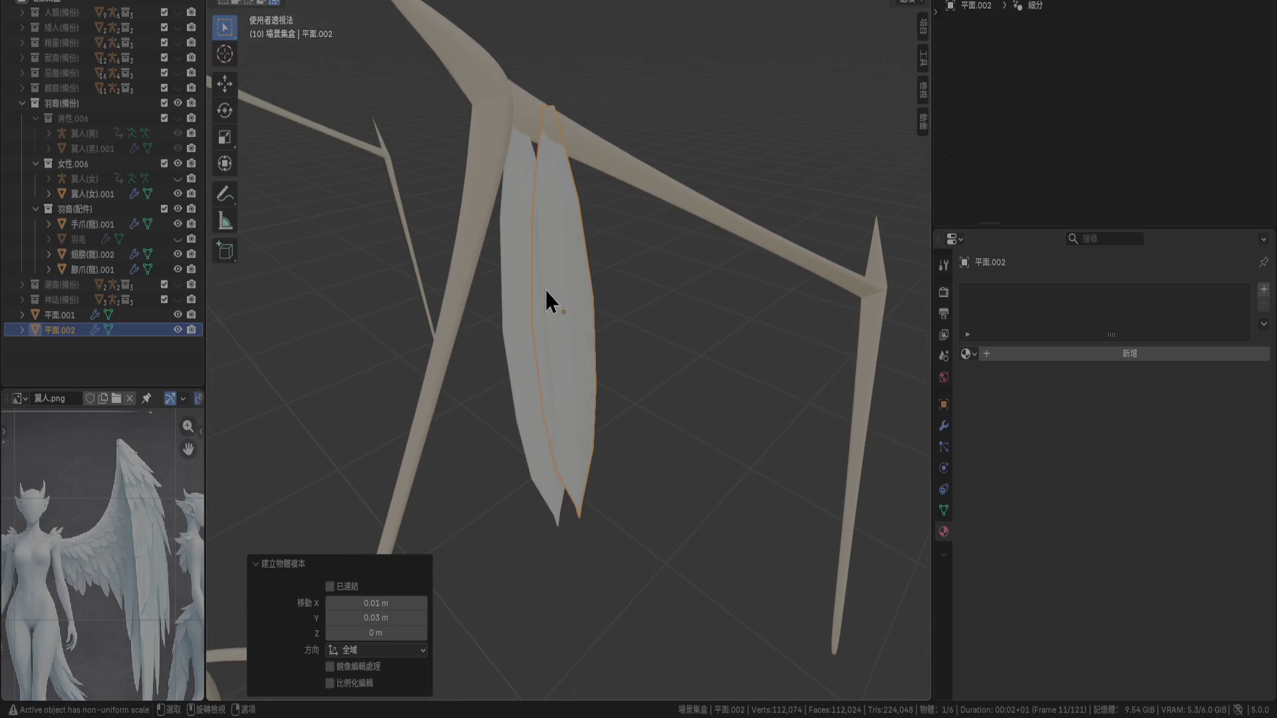
key(ctrl+z)
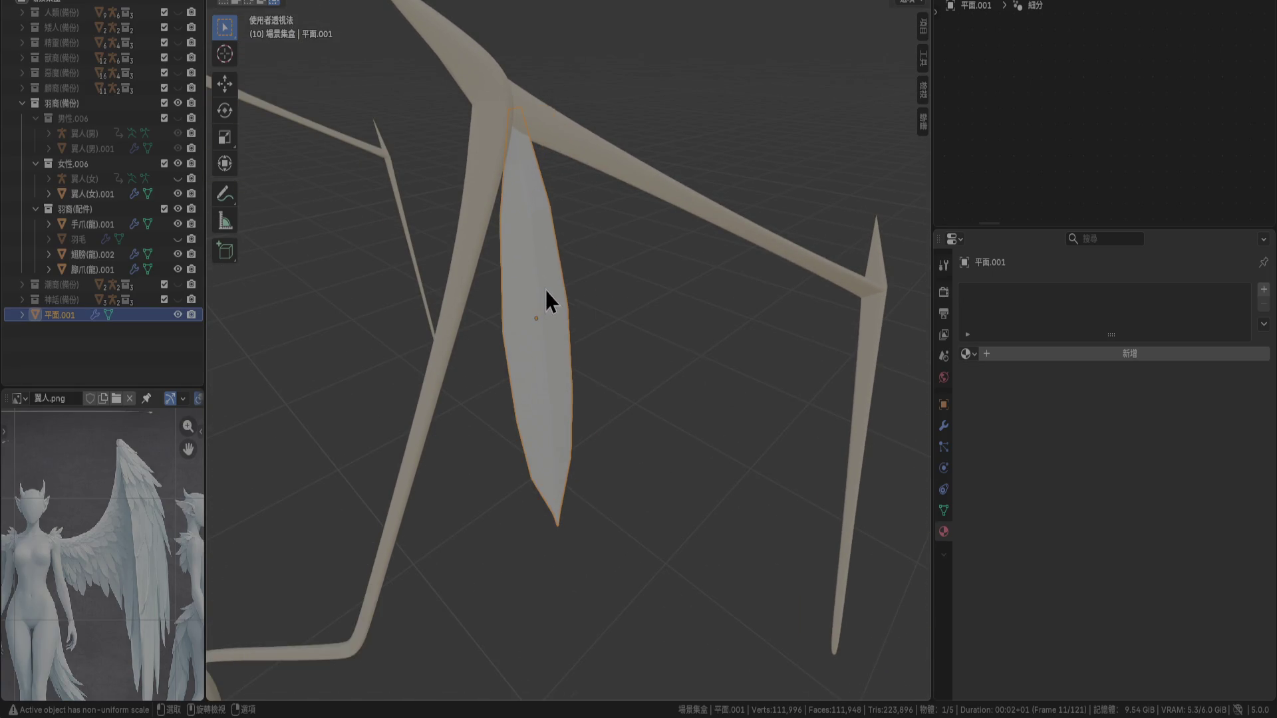
Rotate the feather about 5° around Z, nudge it 0.002 m in X, and duplicate it
key(KP_7)
scroll(645, 350, up, 1)
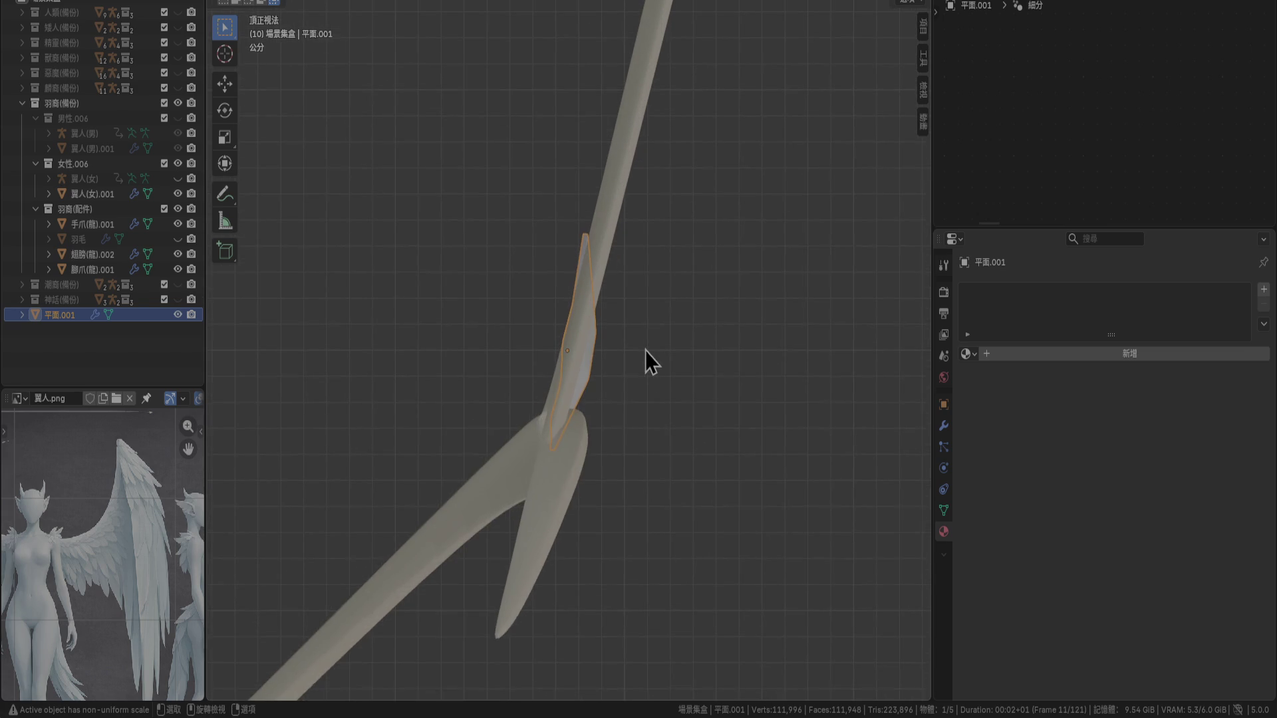
scroll(645, 349, up, 1)
key(r)
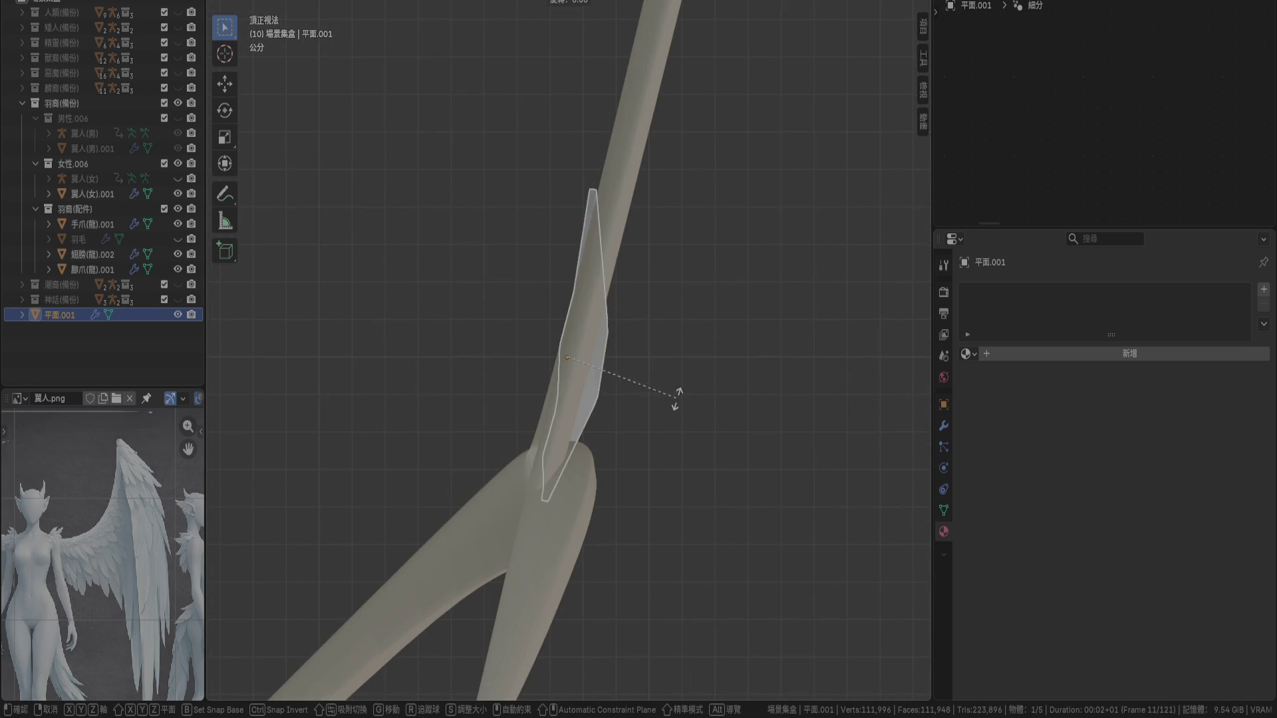
click(684, 386)
key(g)
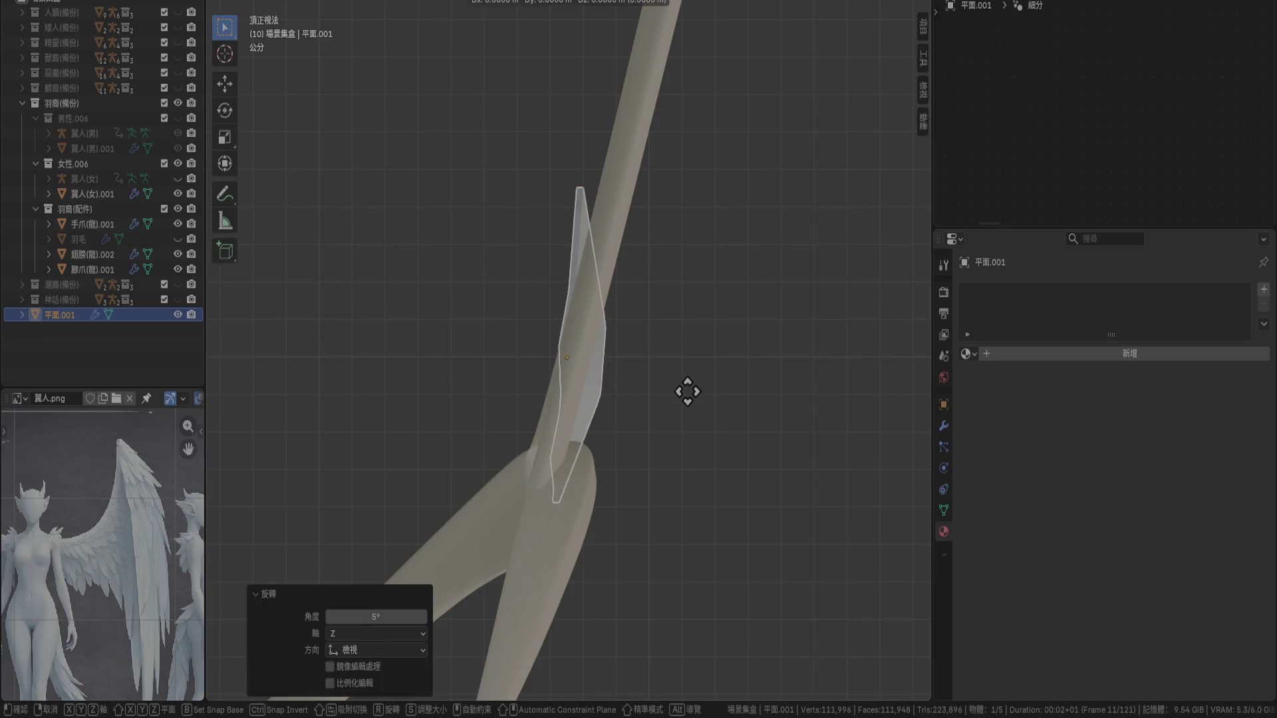
scroll(688, 392, up, 3)
click(699, 392)
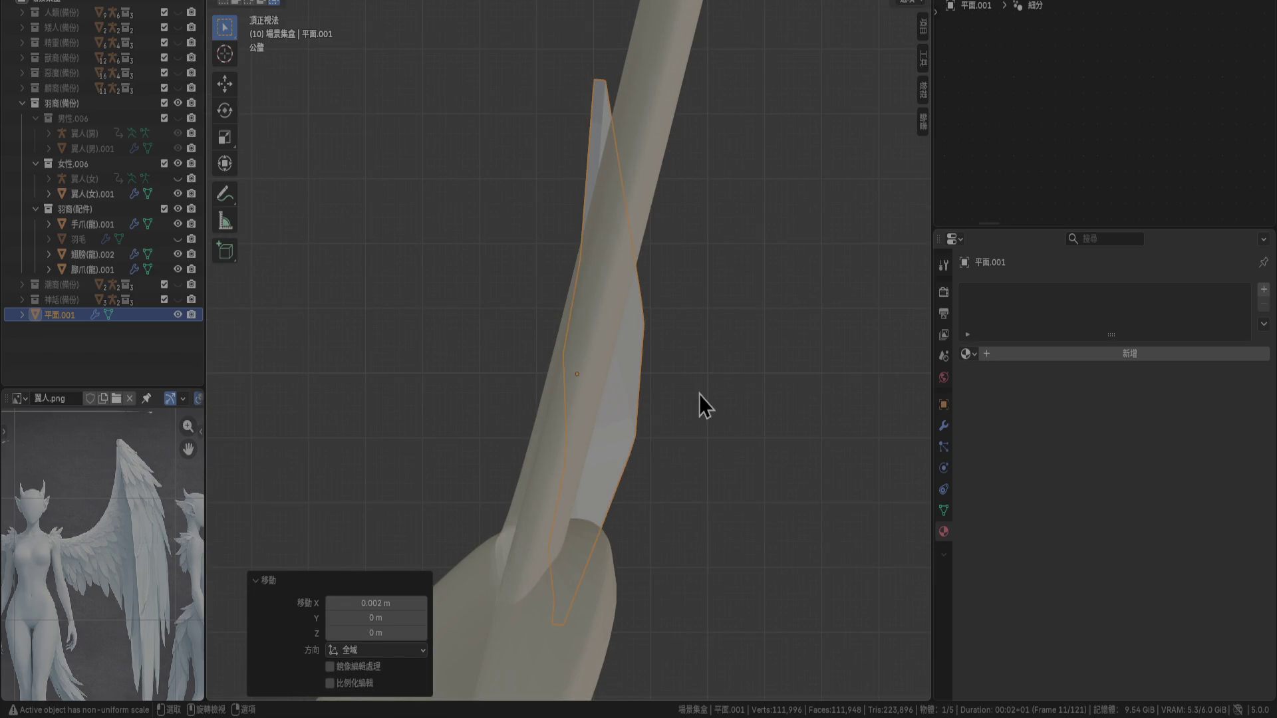
key(shift+d)
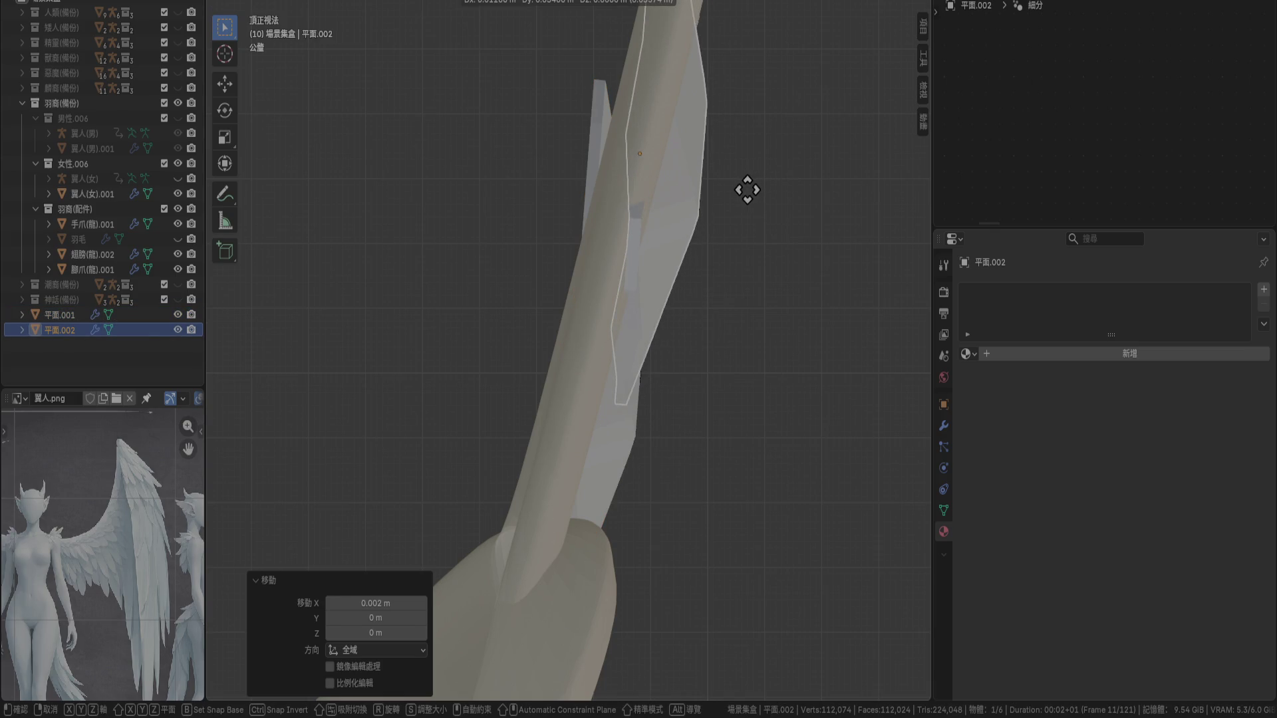
Place the copied feather beside the first along the bone and turn it 15°
click(743, 189)
scroll(722, 259, down, 4)
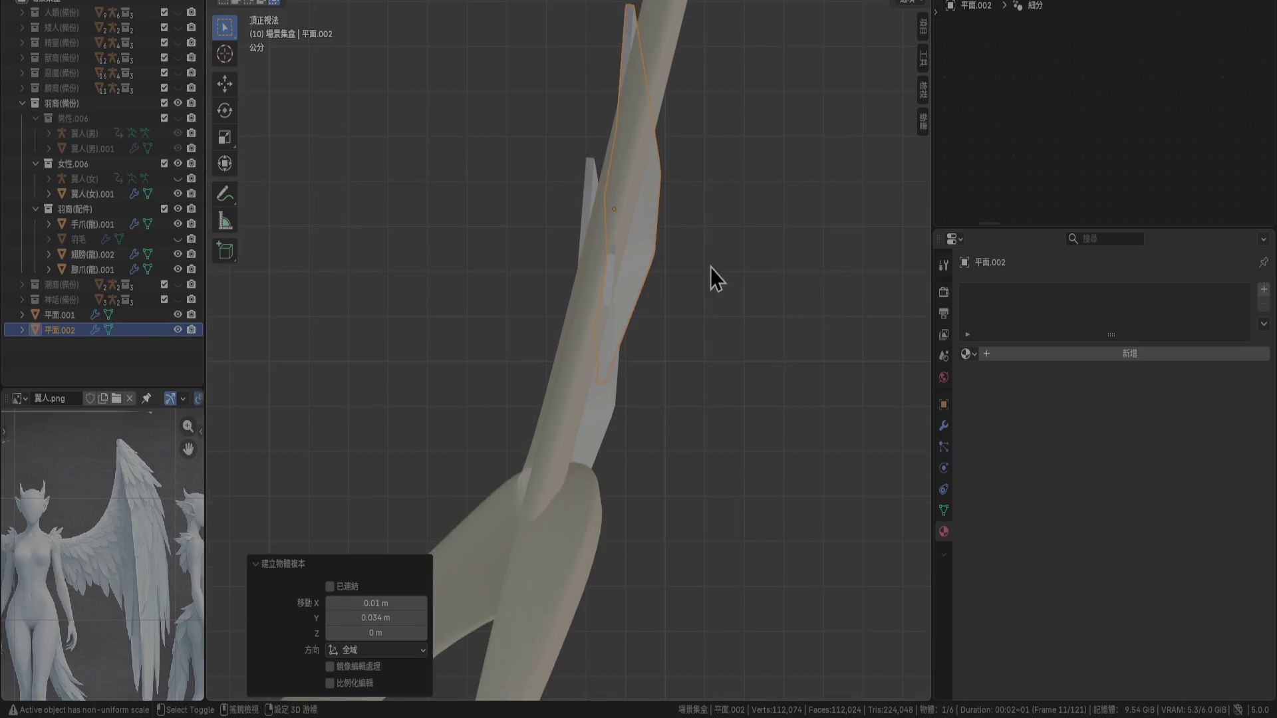
key(r)
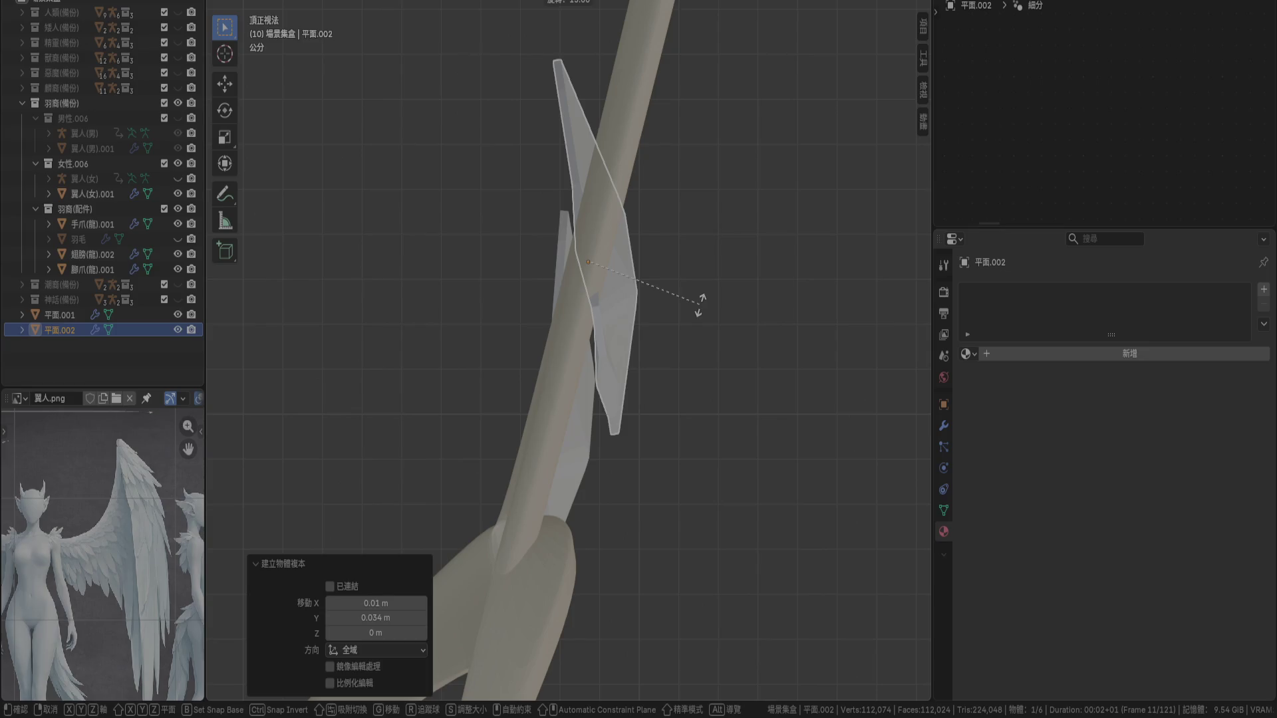
click(701, 306)
key(g)
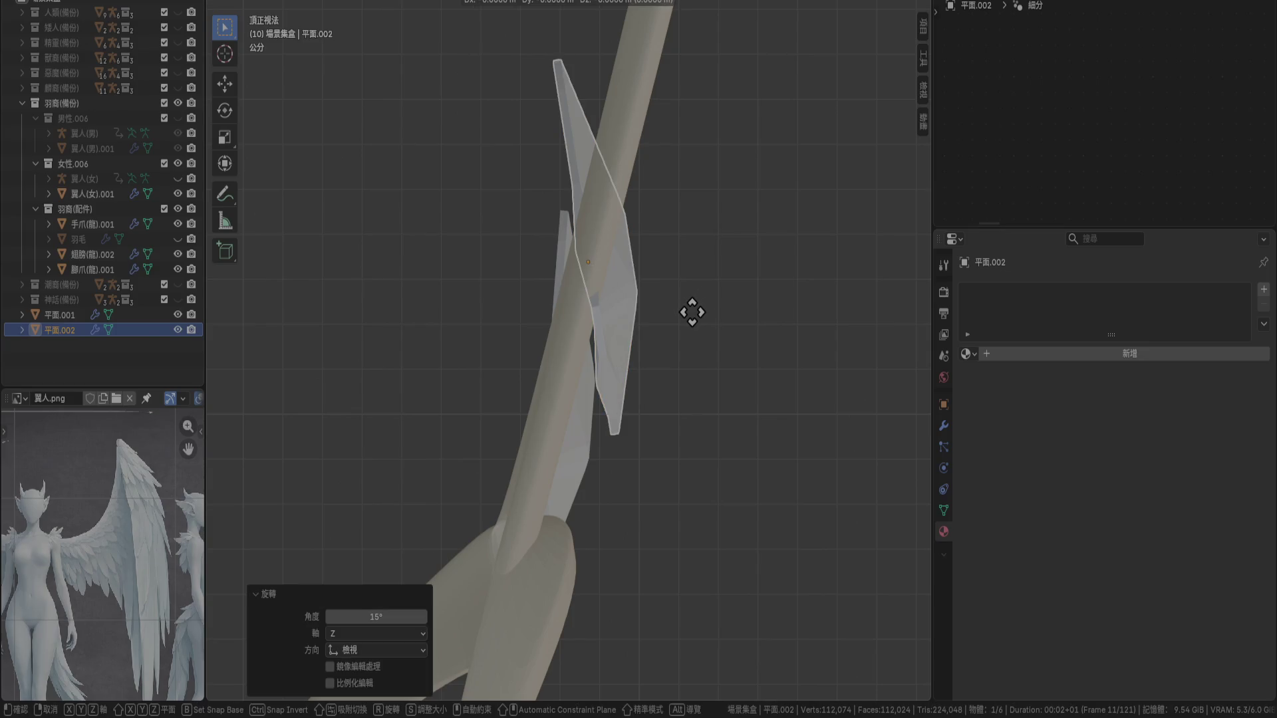
click(690, 316)
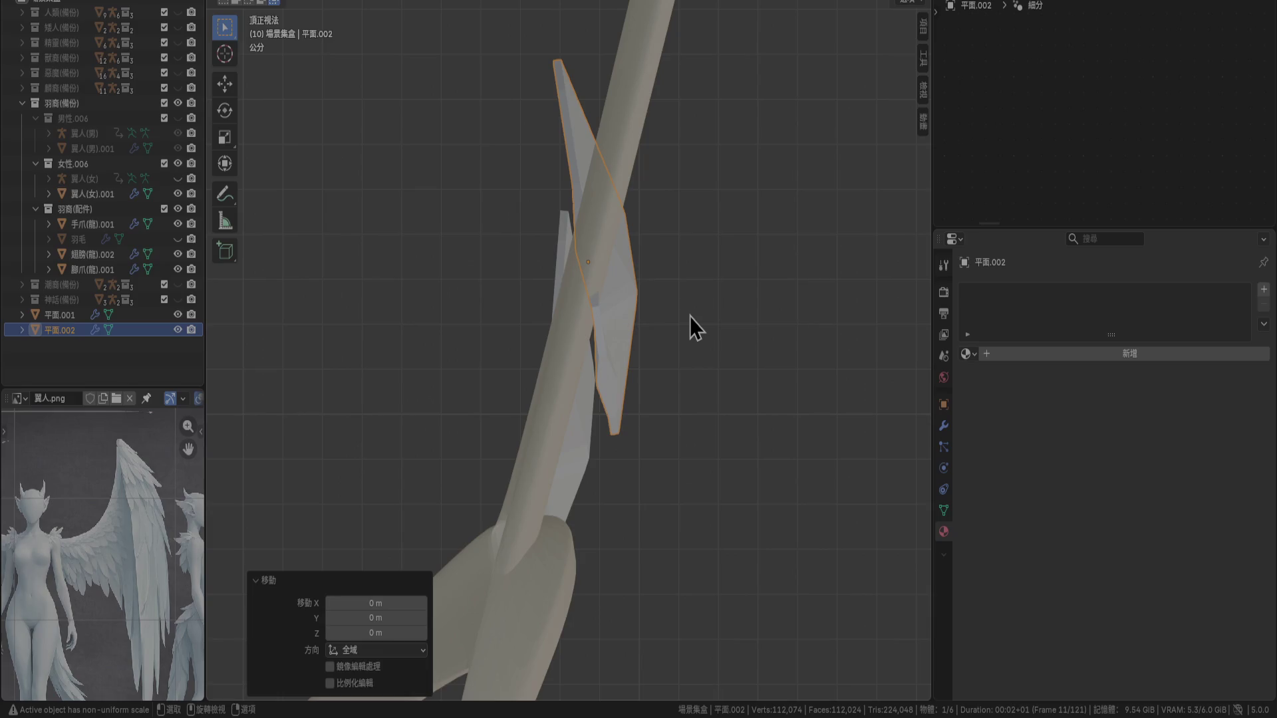
scroll(689, 317, up, 3)
key(g)
click(683, 310)
In right-side orthographic view, tilt the copy 5° and centre the view on it
mouse_move(684, 310)
middle_down()
mouse_move(664, 358)
mouse_move(609, 264)
mouse_move(597, 324)
mouse_move(677, 414)
mouse_move(653, 395)
middle_up()
key(KP_3)
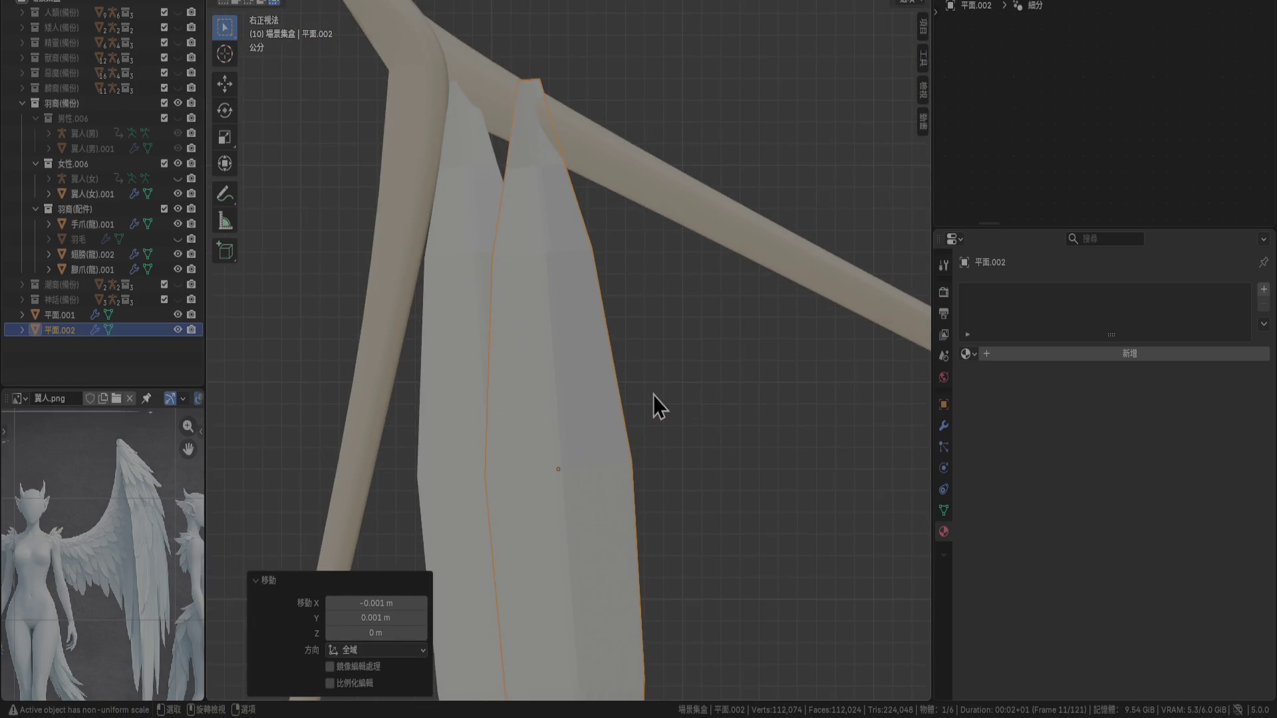
scroll(653, 395, down, 1)
key(r)
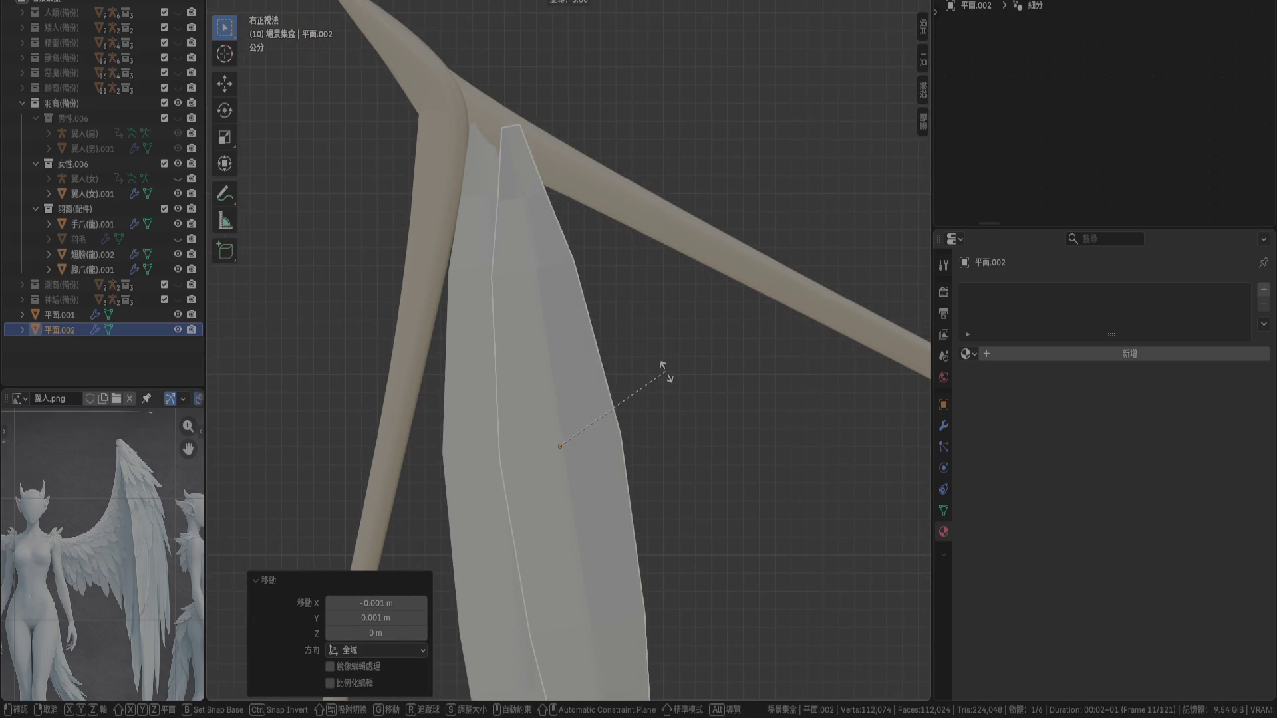
click(666, 376)
key(KP_Decimal)
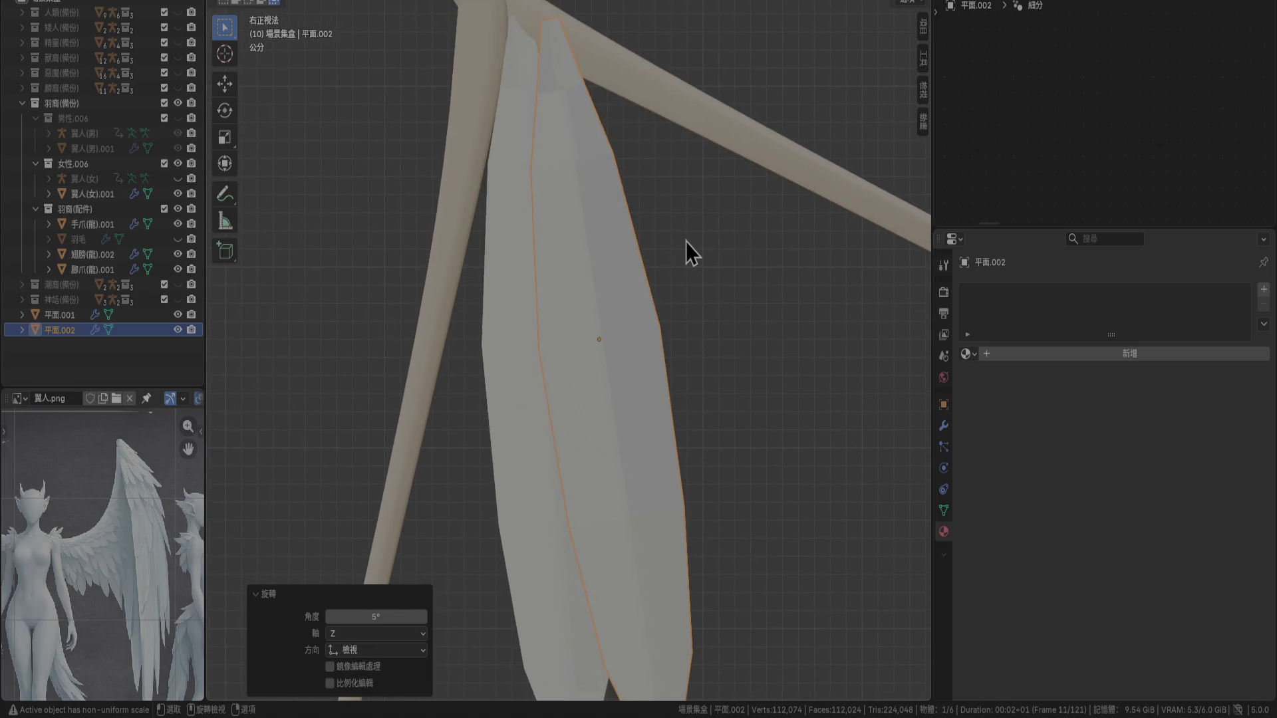
In front view, tilt the copy again until its Z rotation reads 3.09°
key(KP_1)
key(r)
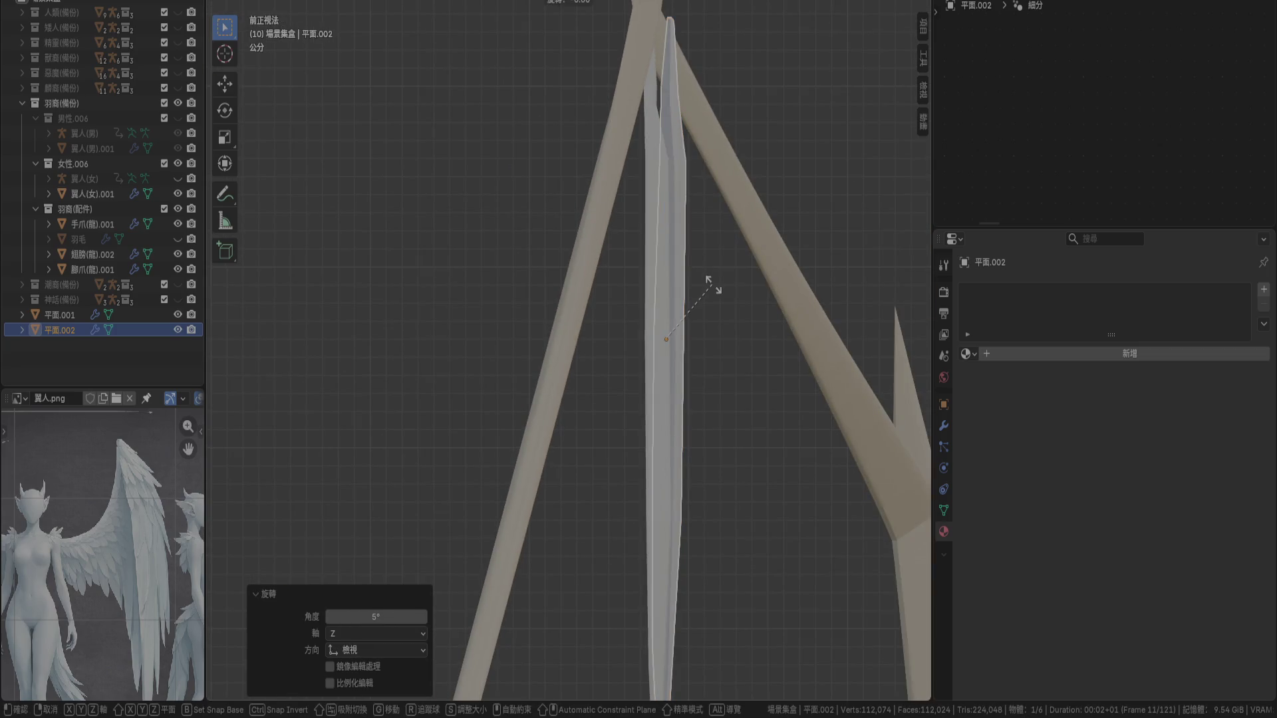
right_click(717, 284)
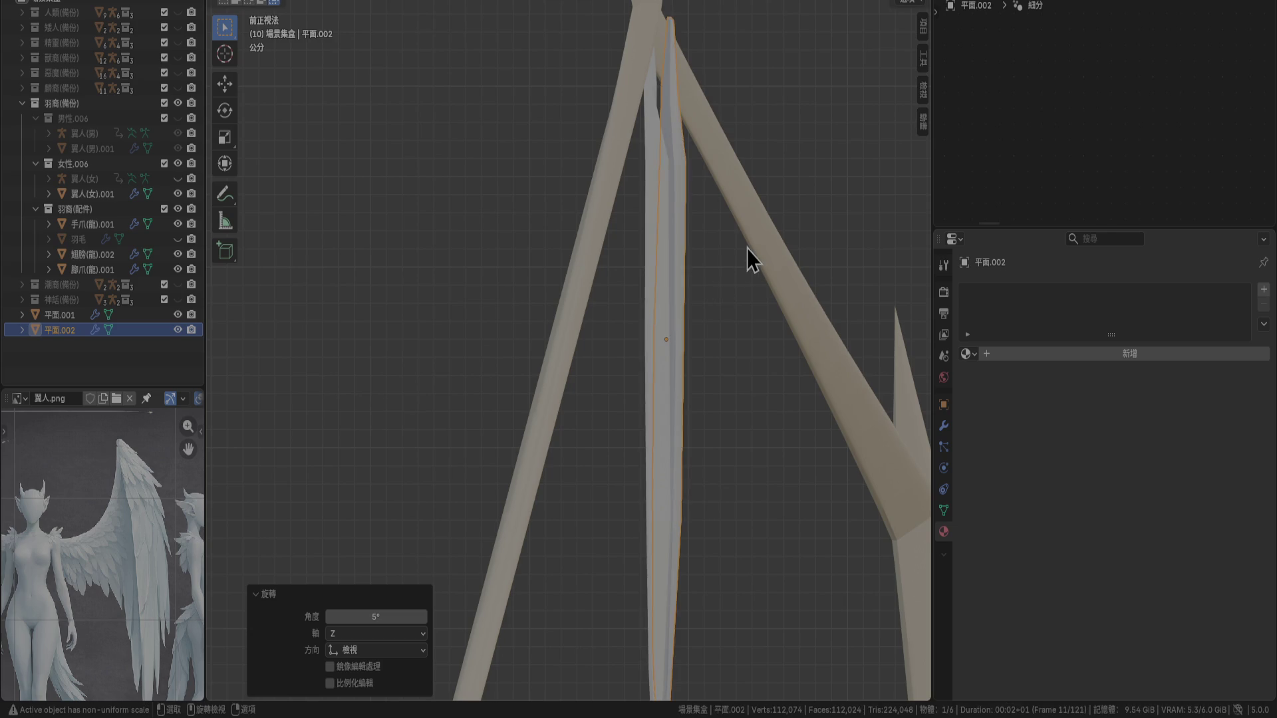
mouse_move(753, 243)
shift+middle_down()
mouse_move(636, 536)
mouse_move(644, 370)
shift+middle_up()
key(g)
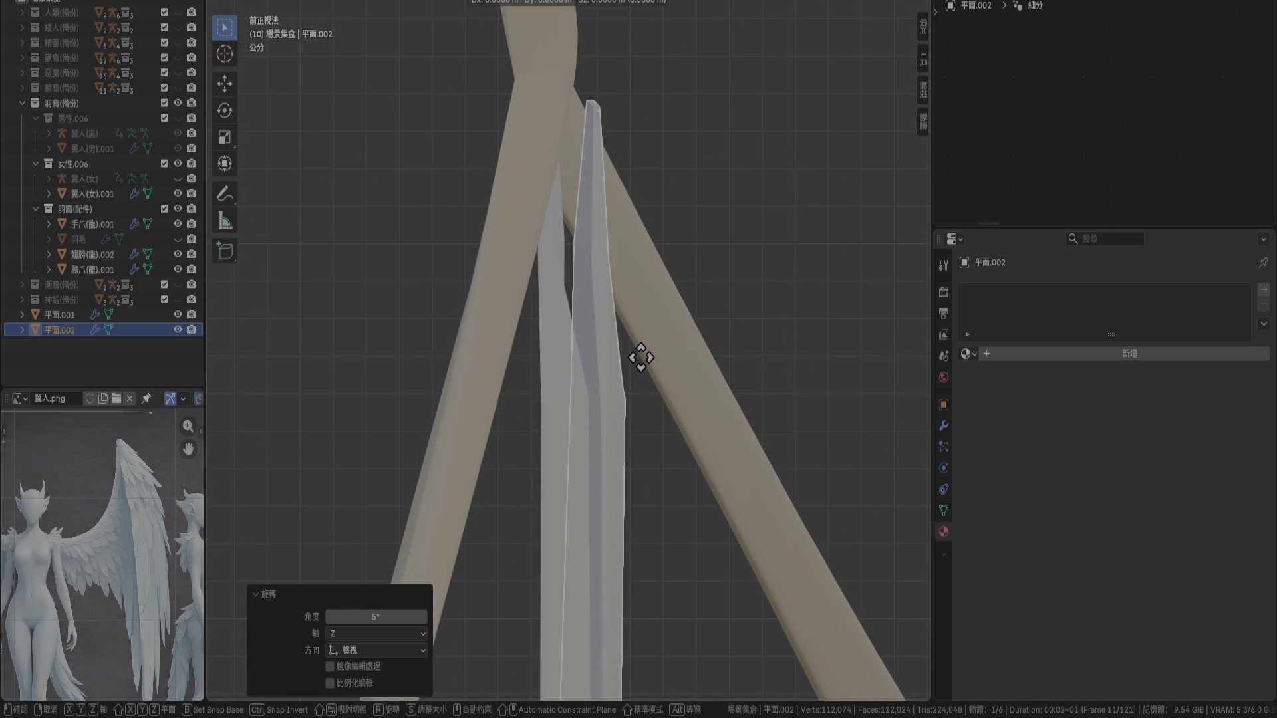
right_click(639, 356)
key(r)
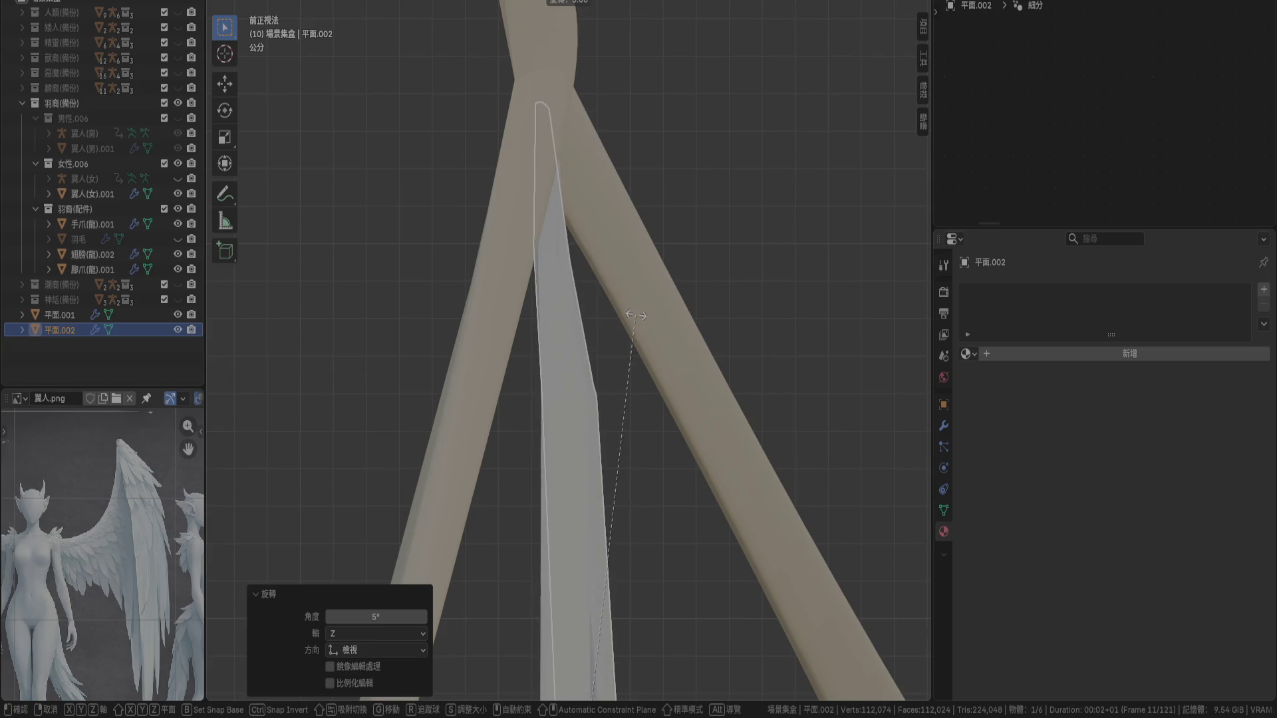
click(637, 316)
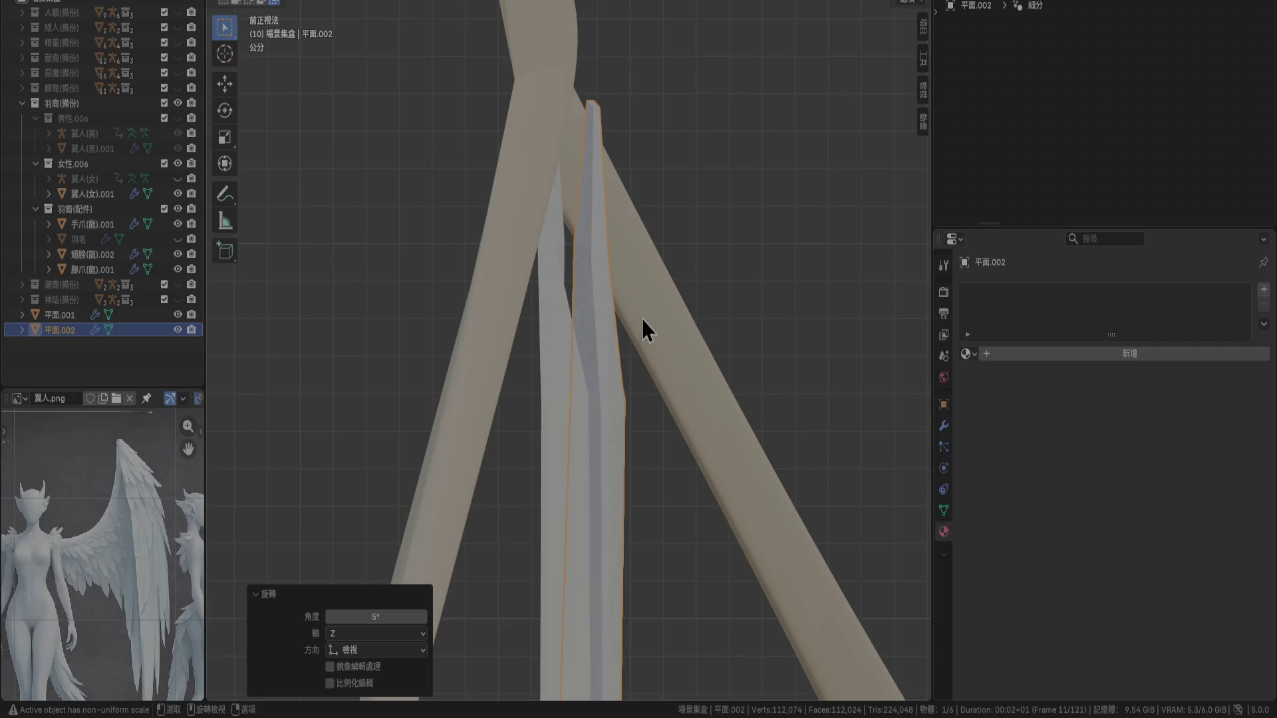
scroll(641, 318, up, 3)
key(r)
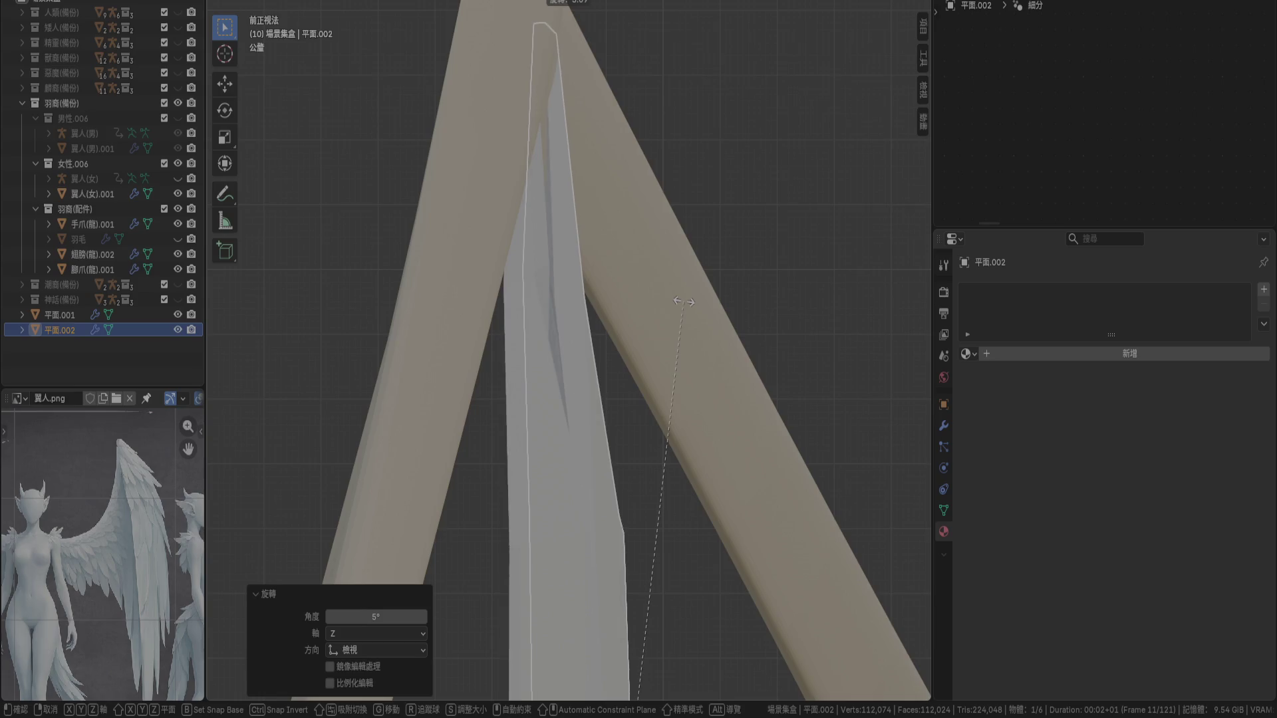
click(684, 300)
scroll(673, 389, down, 3)
Check the feathers from the top view and duplicate the second feather
mouse_move(673, 388)
middle_down()
mouse_move(653, 490)
mouse_move(641, 249)
mouse_move(604, 284)
mouse_move(475, 345)
mouse_move(519, 296)
mouse_move(598, 284)
mouse_move(338, 177)
mouse_move(312, 249)
mouse_move(565, 345)
middle_up()
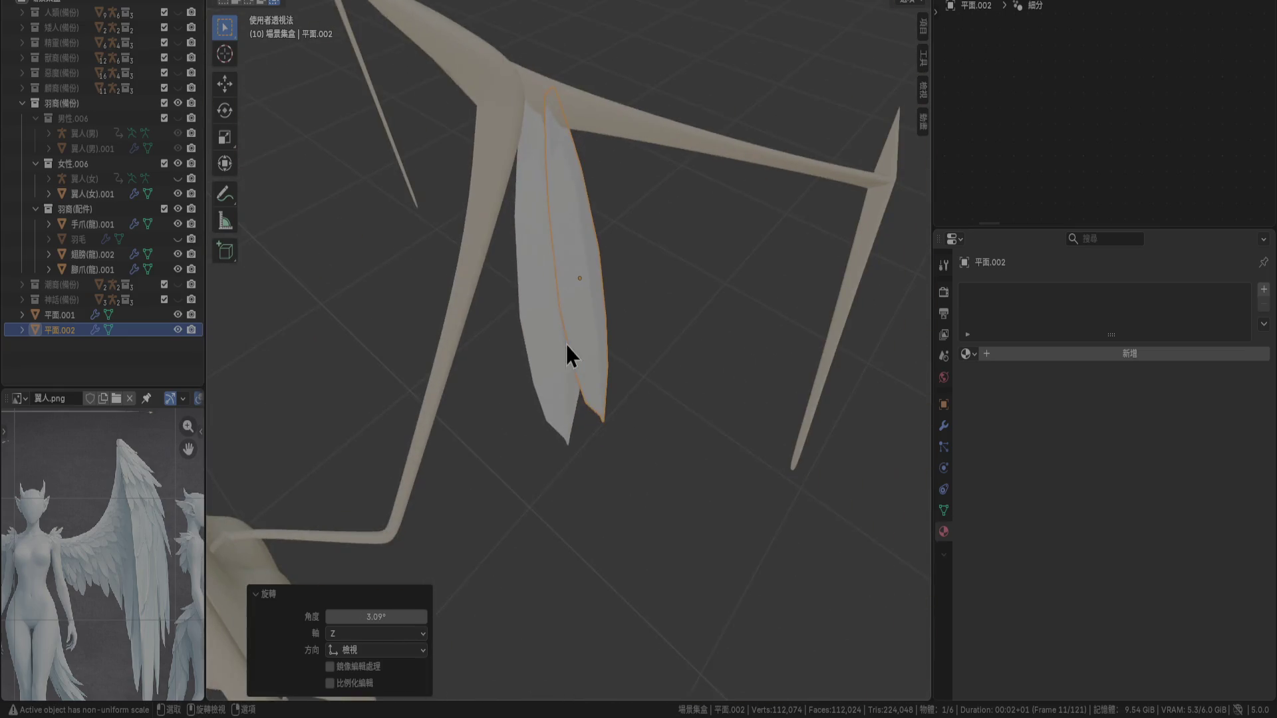
key(KP_7)
scroll(564, 388, up, 3)
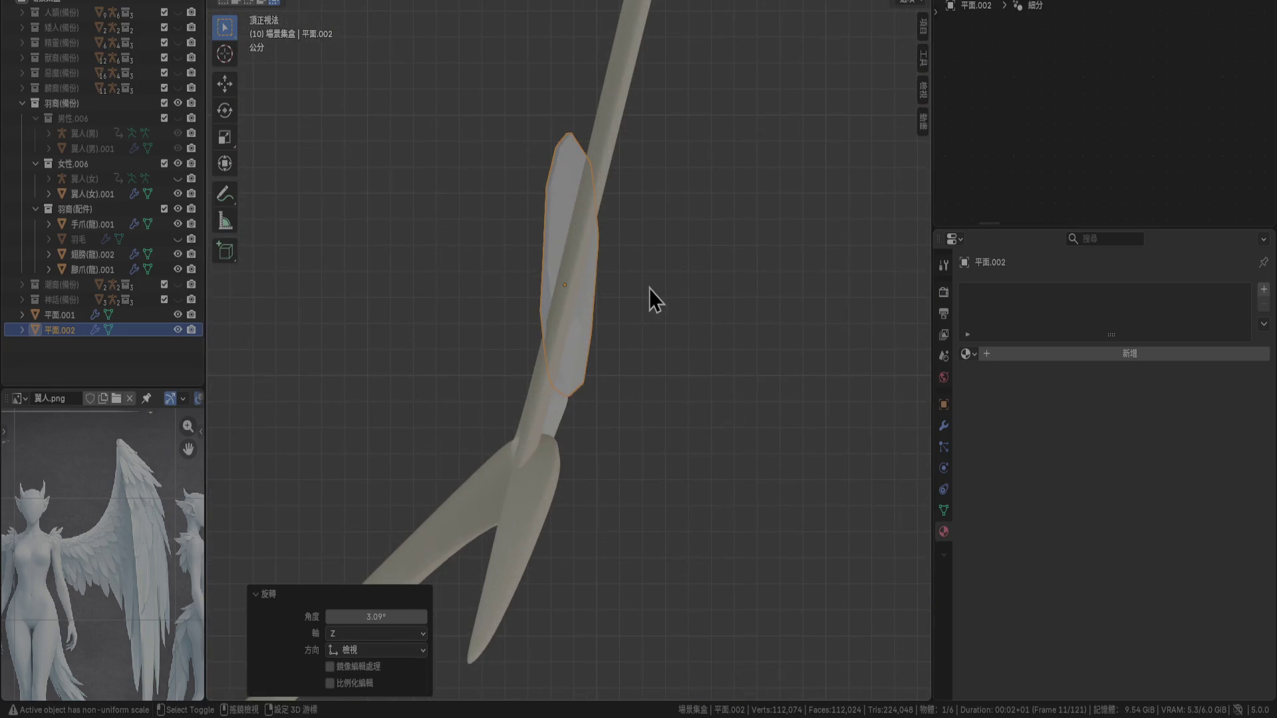
key(shift+d)
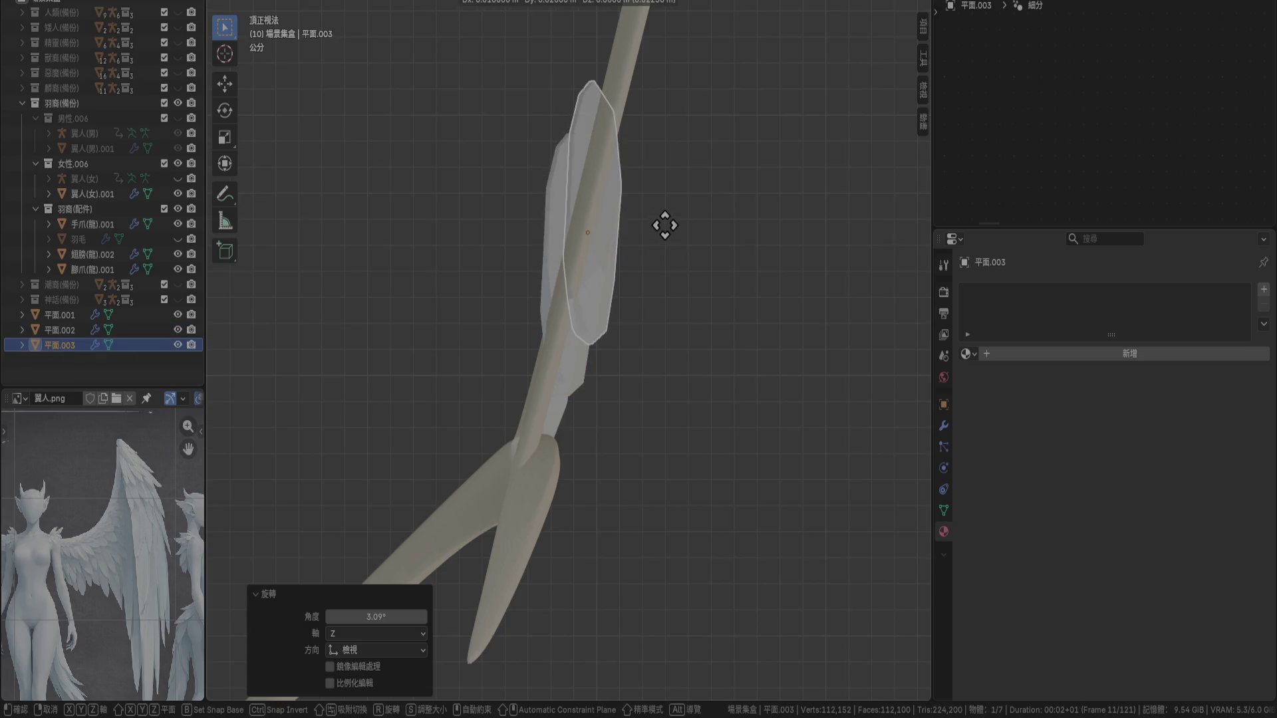
Move the third feather copy further up the bone, lowering it slightly in side view
right_click(664, 227)
scroll(664, 229, up, 5)
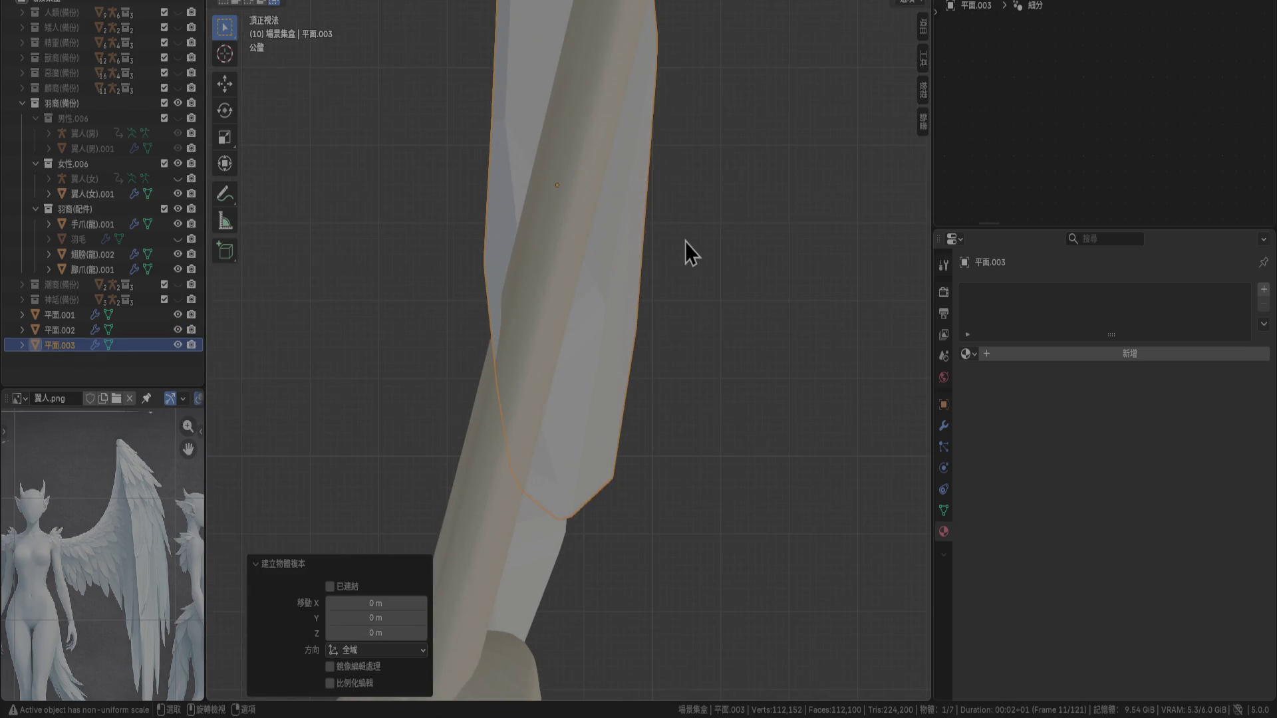
scroll(645, 397, up, 1)
key(g)
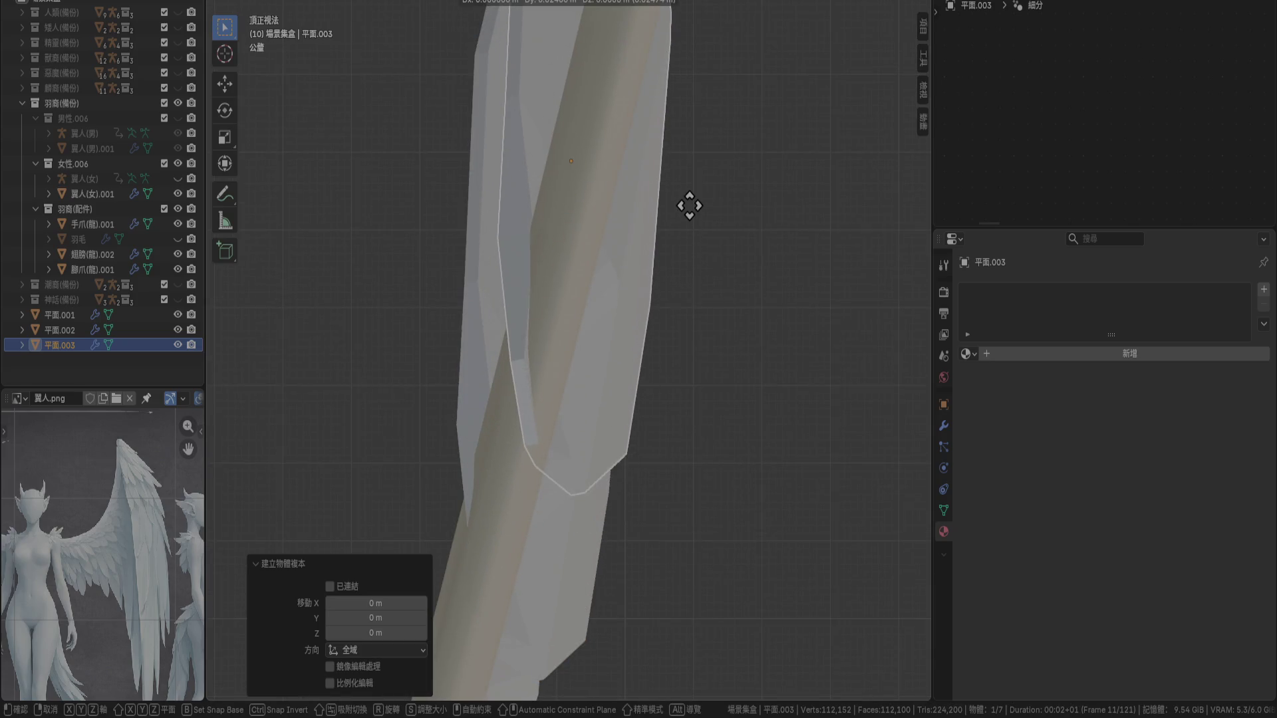
click(697, 212)
key(KP_3)
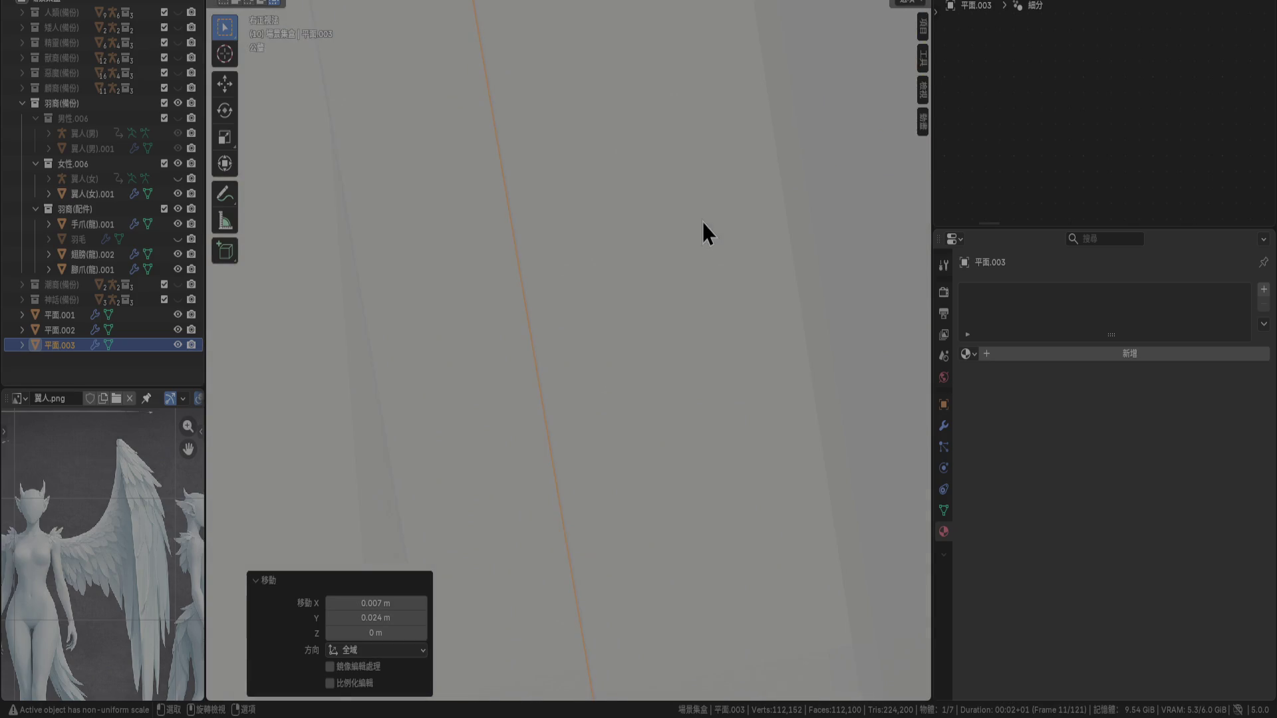
scroll(619, 258, down, 3)
key(g)
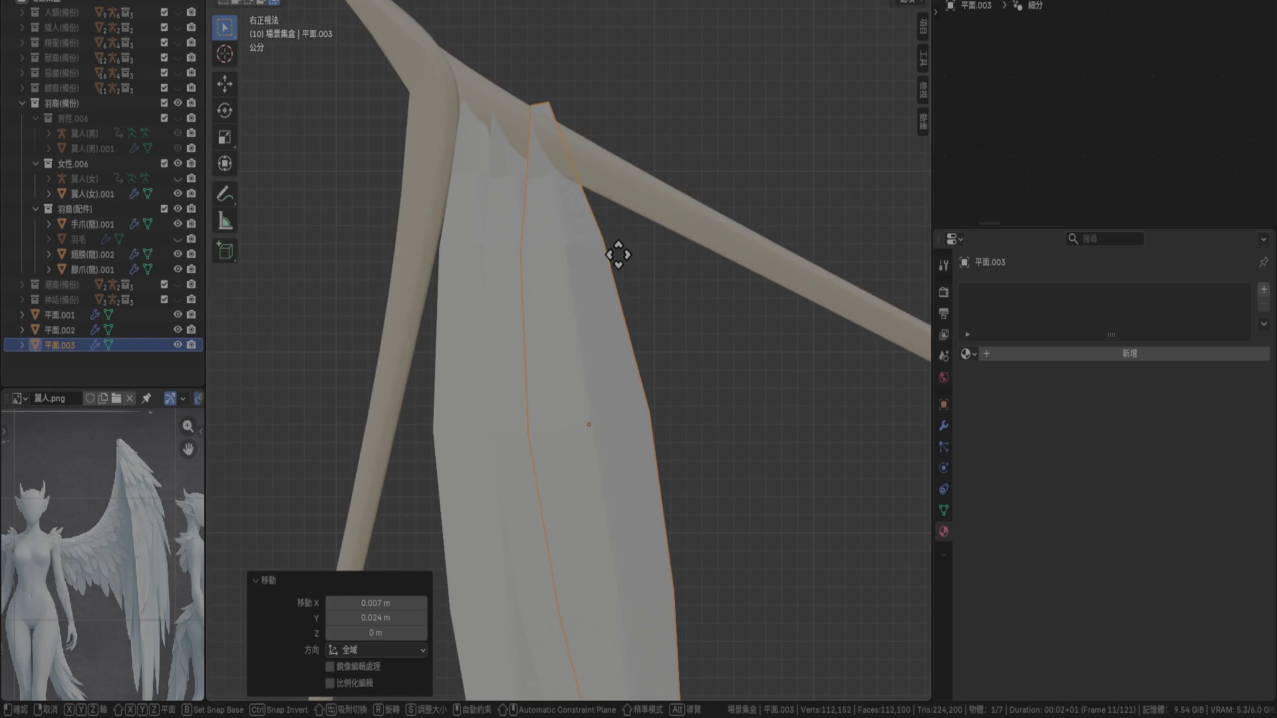
click(619, 276)
Select the first feather plane and tilt it 1.76° in front view
mouse_move(618, 285)
middle_down()
mouse_move(679, 371)
mouse_move(745, 377)
mouse_move(664, 432)
mouse_move(607, 449)
mouse_move(566, 393)
mouse_move(623, 366)
mouse_move(567, 405)
mouse_move(626, 395)
mouse_move(609, 445)
mouse_move(659, 425)
mouse_move(612, 426)
middle_up()
scroll(612, 426, up, 2)
scroll(601, 429, up, 2)
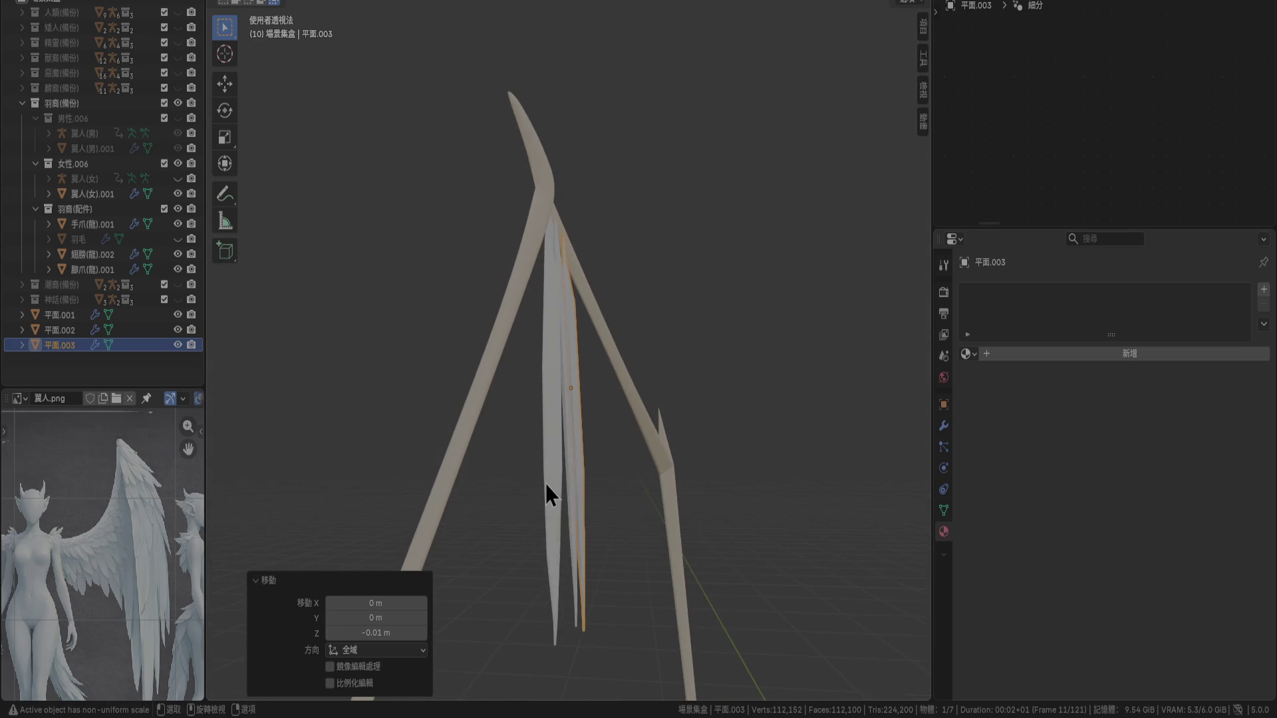
click(546, 484)
scroll(654, 544, up, 3)
key(KP_1)
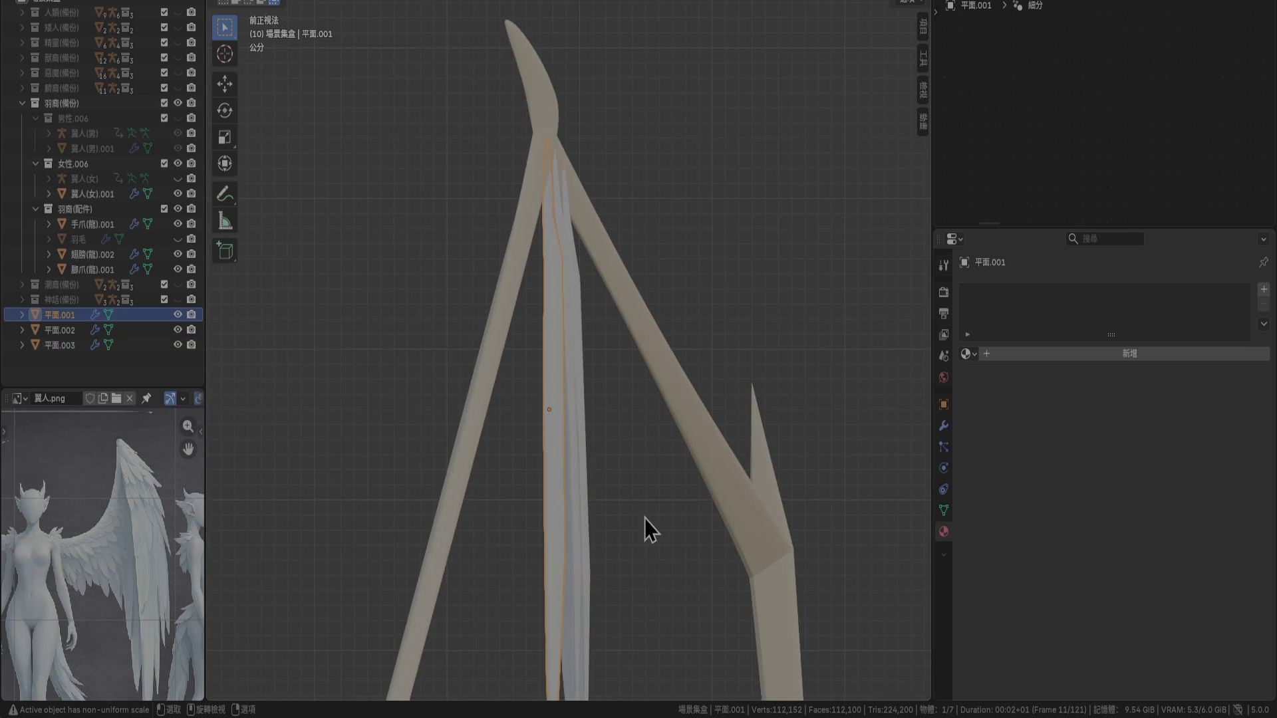
mouse_move(645, 519)
shift+middle_down()
mouse_move(628, 487)
mouse_move(632, 508)
shift+middle_up()
key(r)
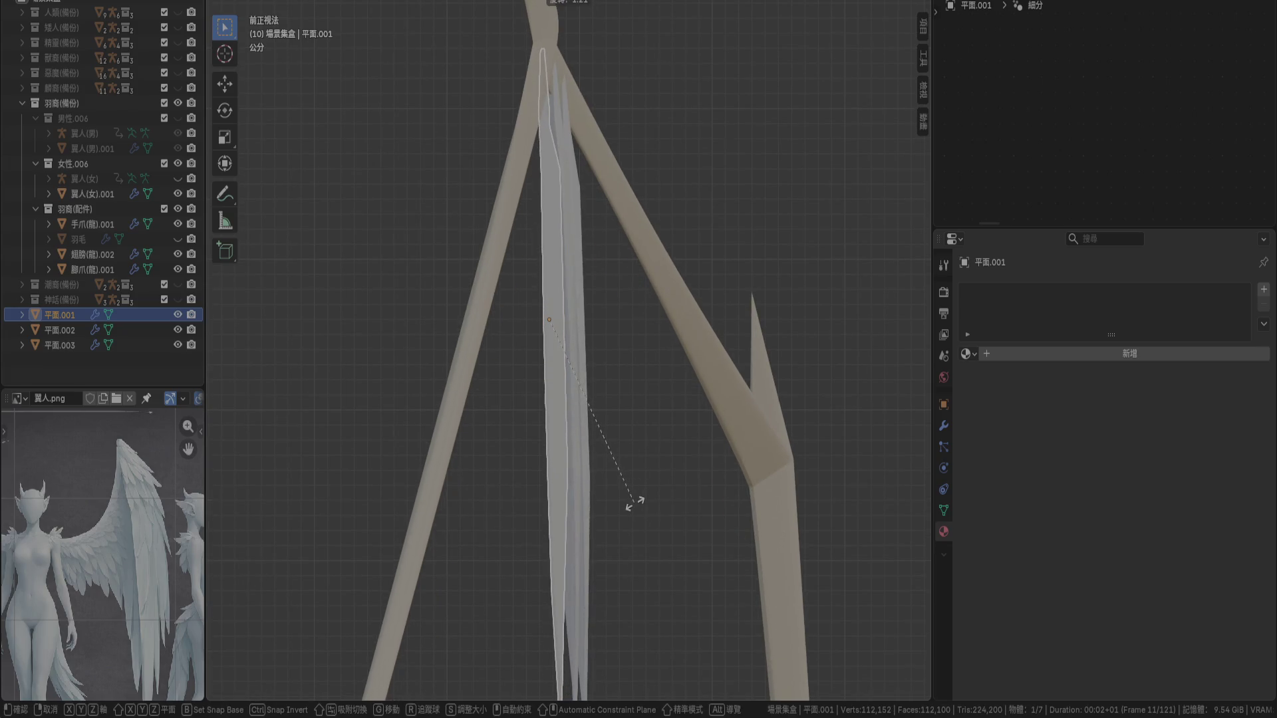
click(633, 503)
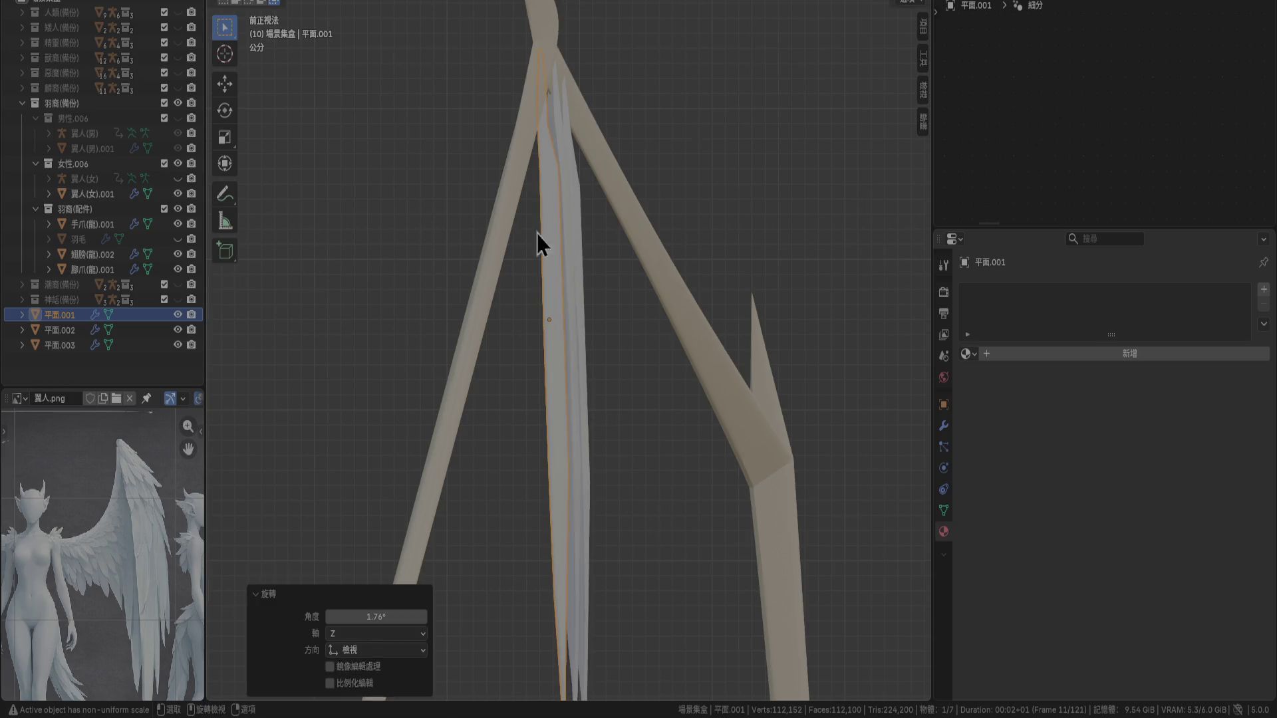
Reselect the first feather plane and show its material settings
click(558, 150)
mouse_move(618, 236)
middle_down()
mouse_move(608, 333)
mouse_move(569, 347)
middle_up()
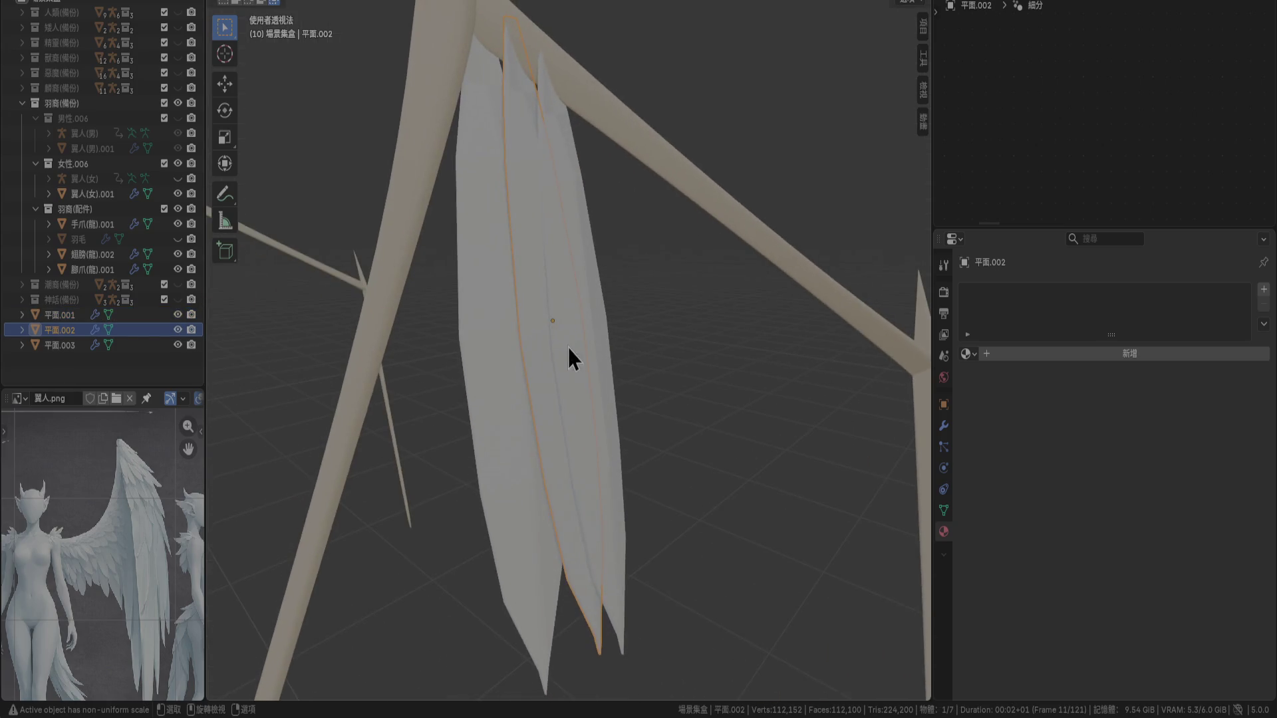
click(488, 325)
click(1143, 360)
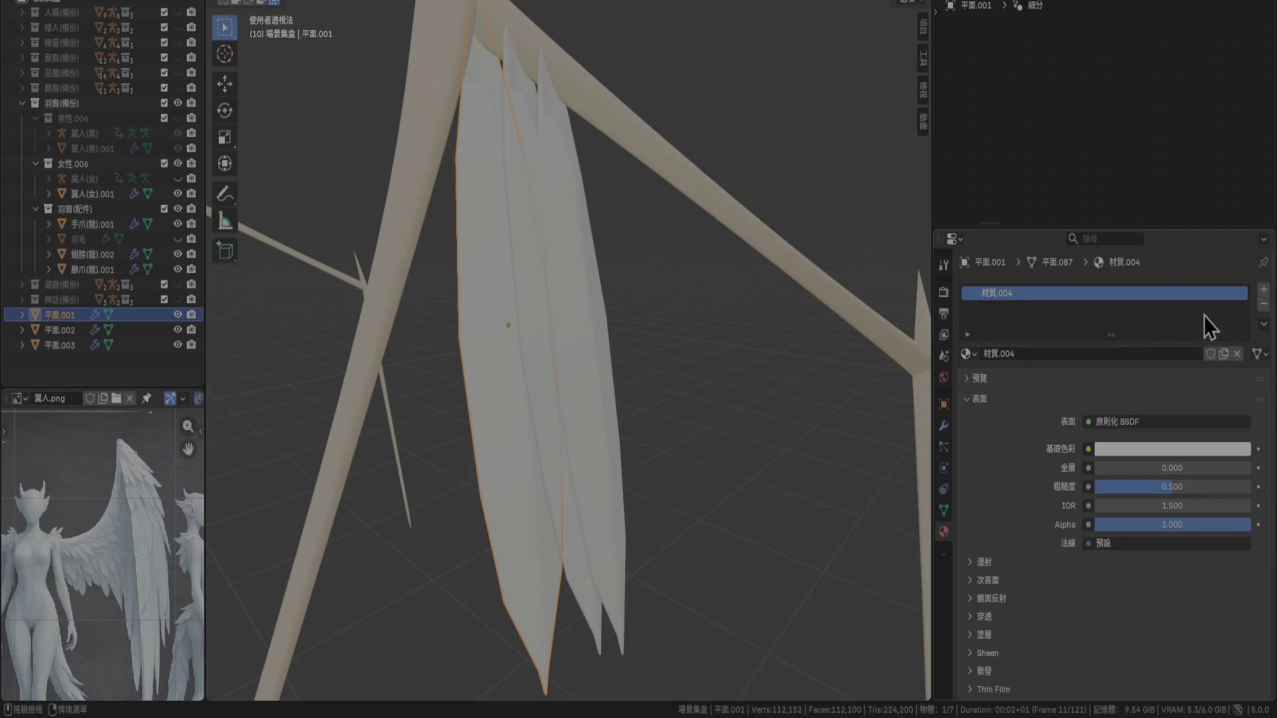
Replace the feather's material slot with a new material and darken its base colour
click(1264, 304)
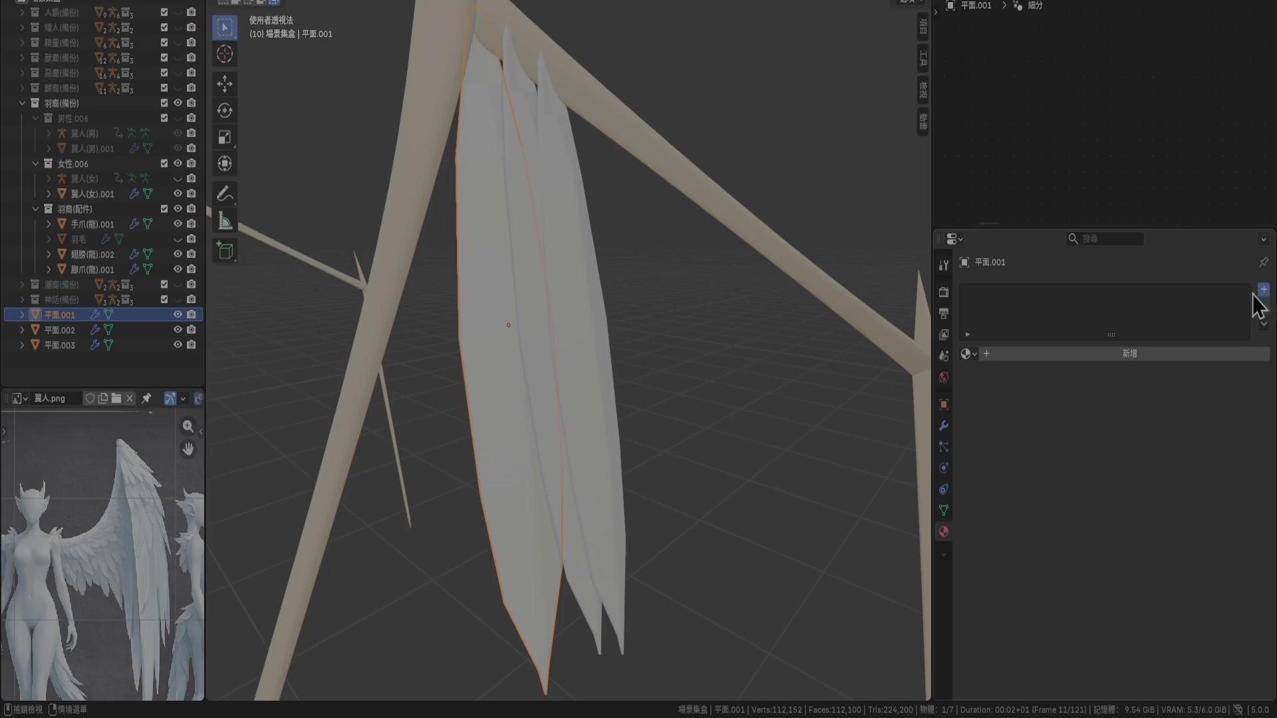
click(1263, 291)
click(1101, 359)
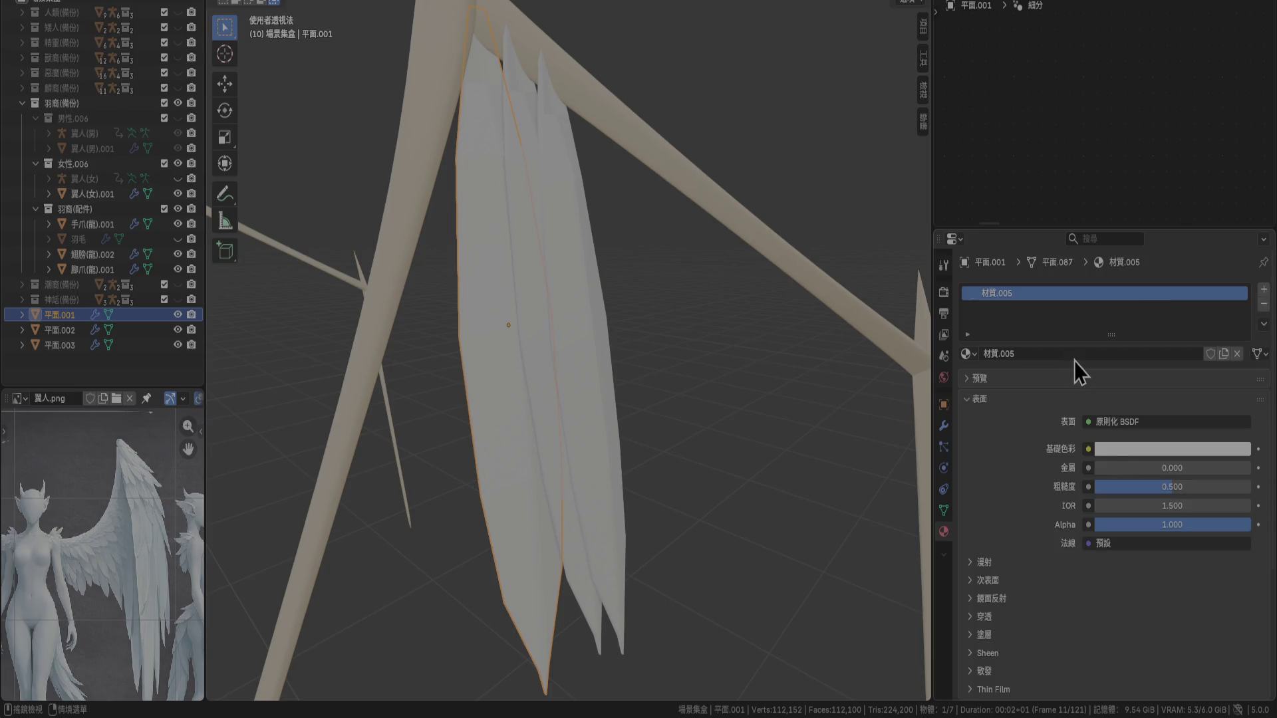
click(1119, 449)
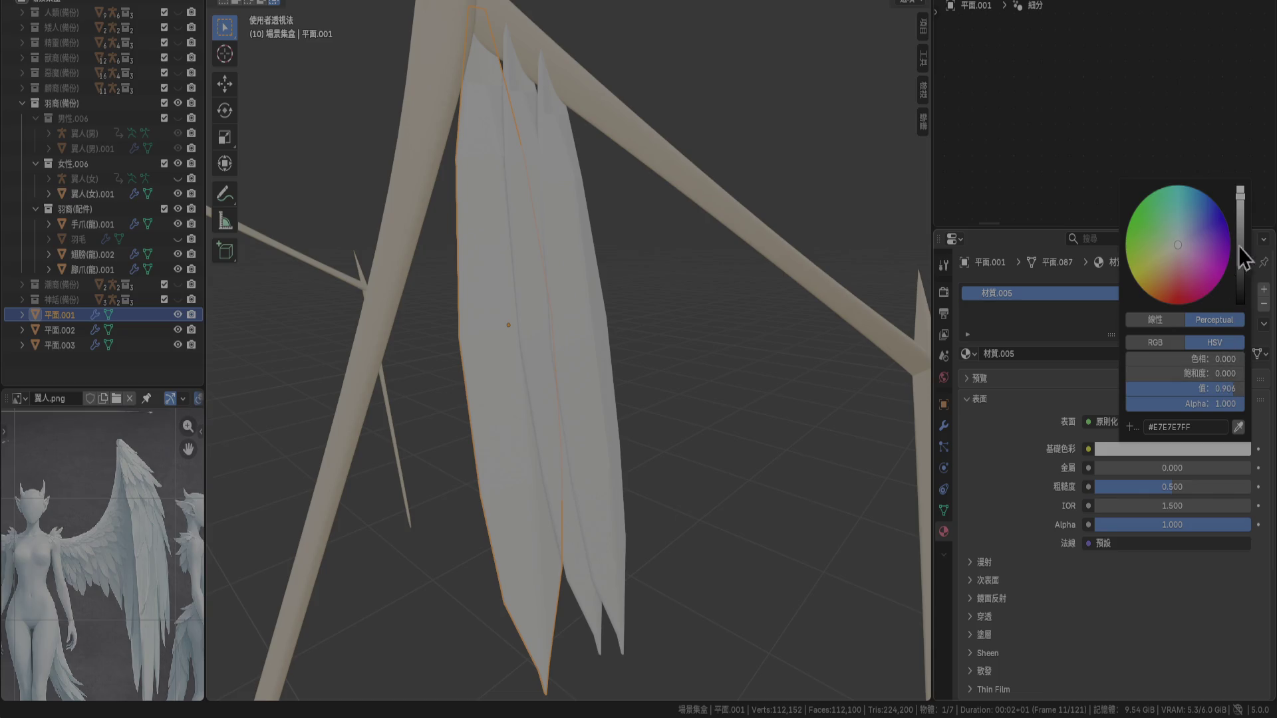
drag(1241, 193, 1241, 217)
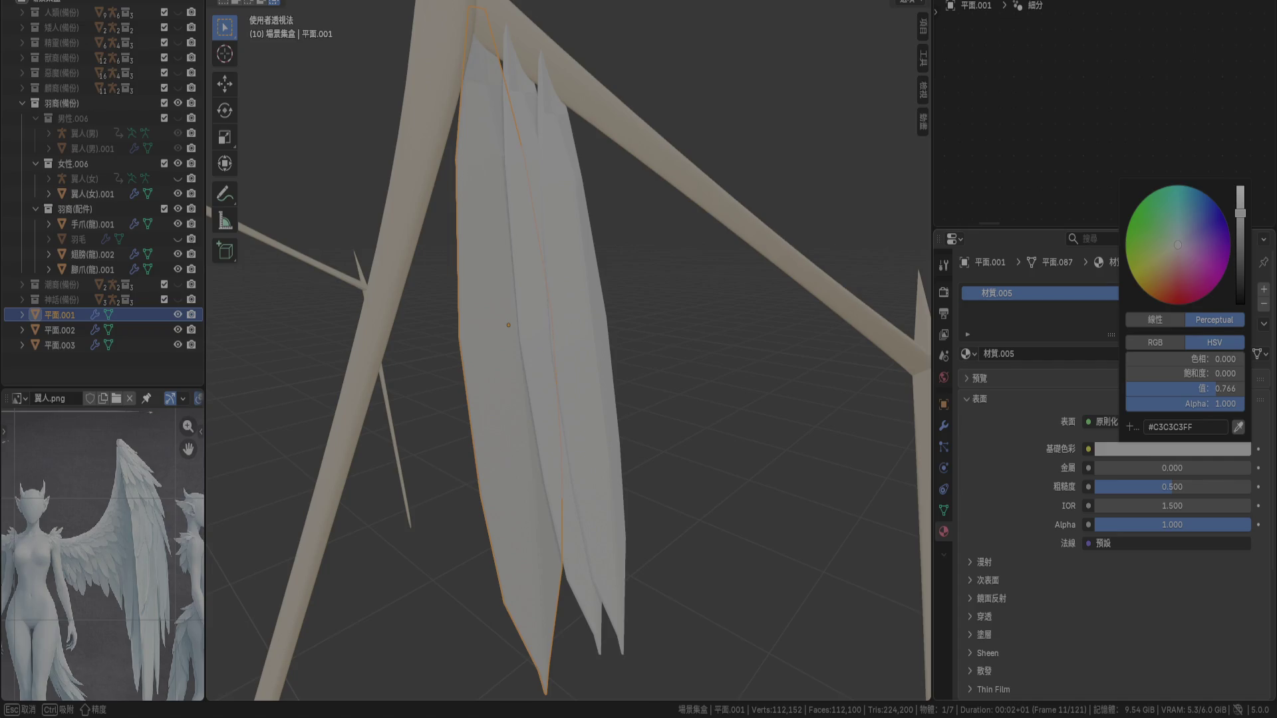
drag(1240, 213, 1241, 212)
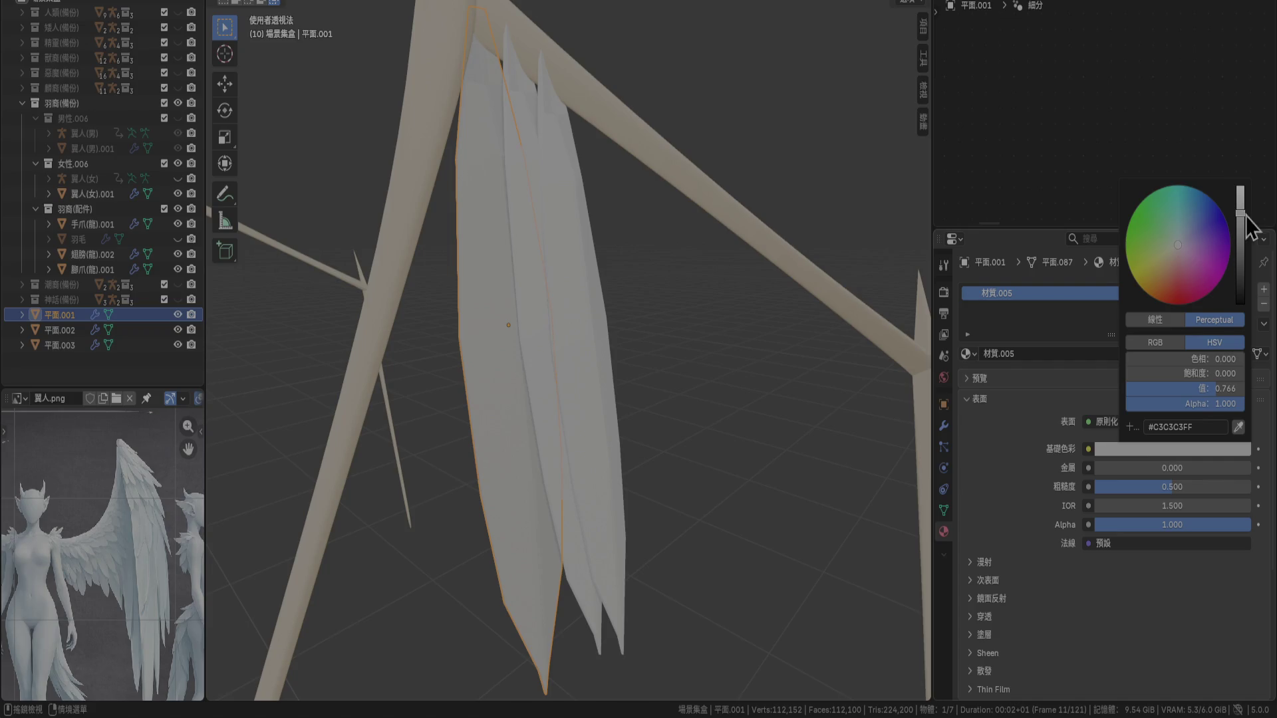
Drop 材質.005, reuse 材質.015 on the feather and brighten its base colour
click(1263, 306)
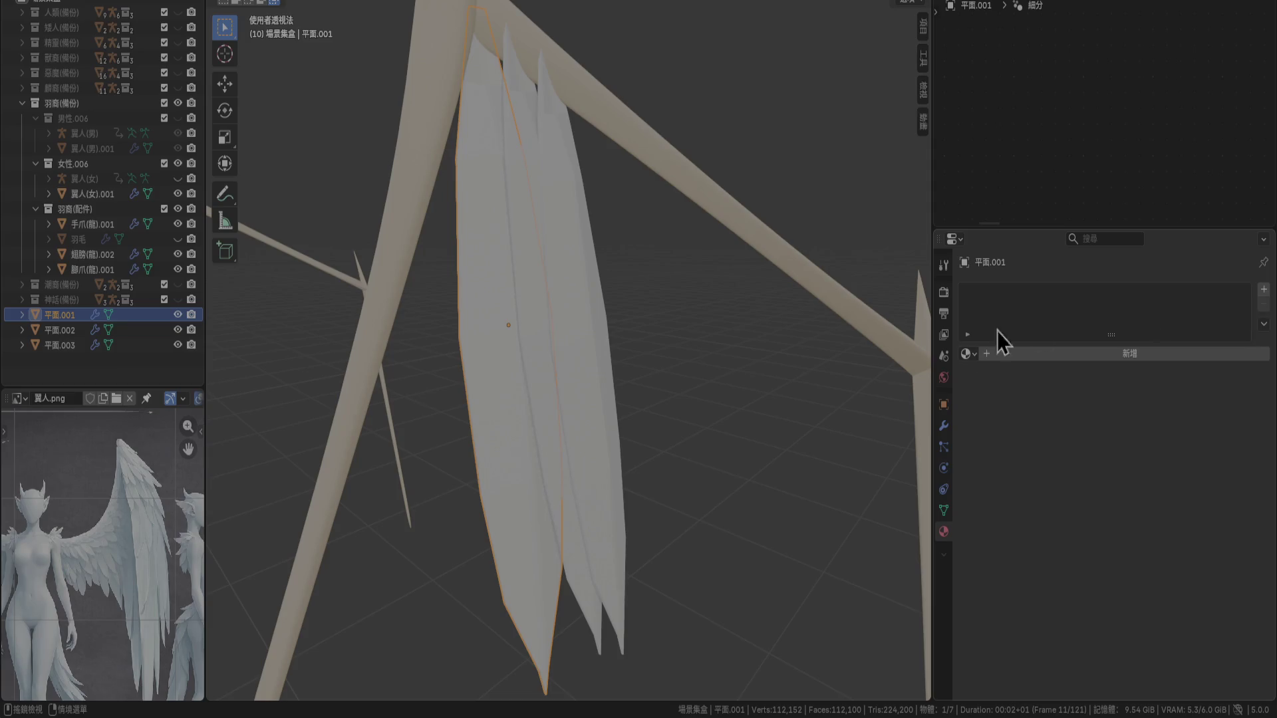
click(967, 354)
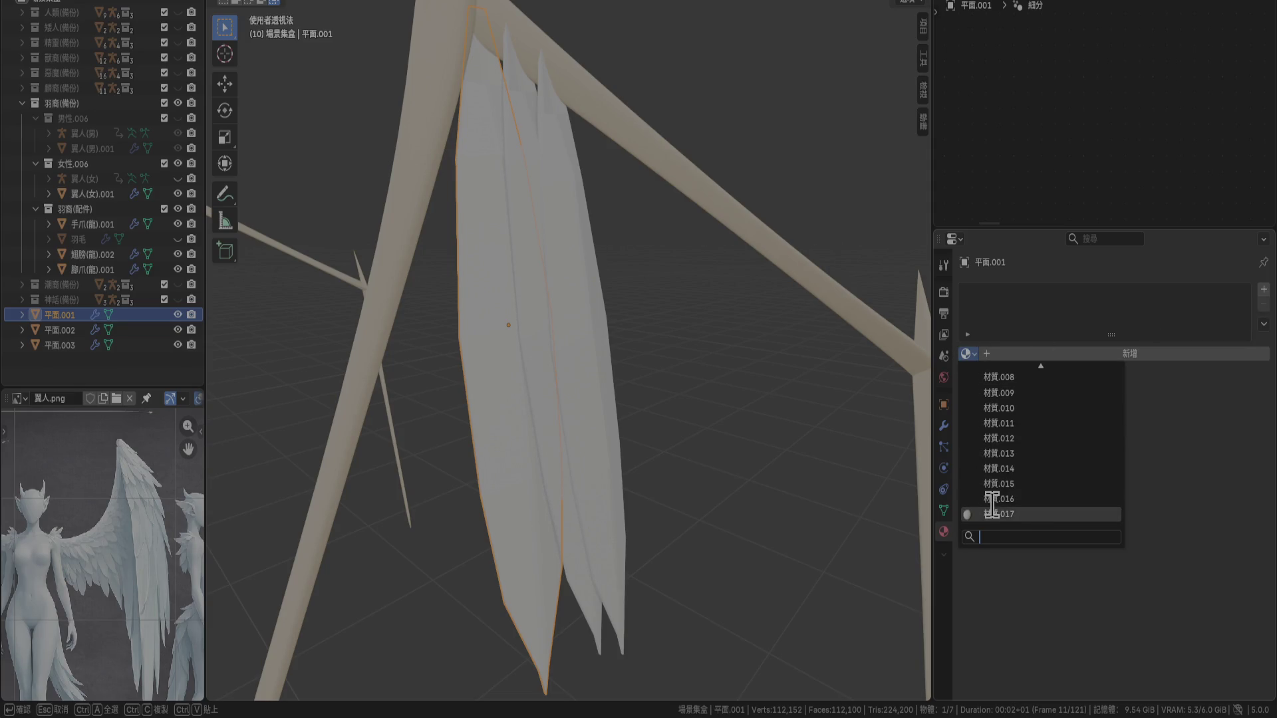
click(1011, 493)
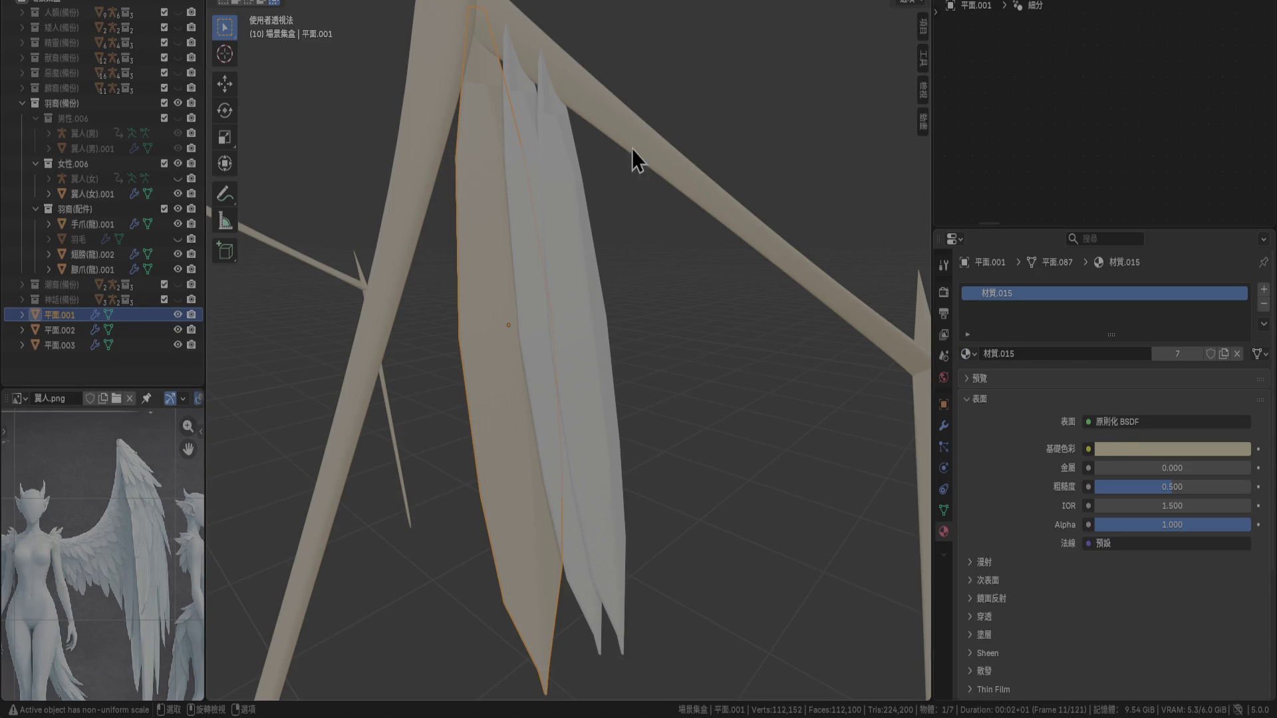
click(1156, 451)
drag(1240, 209, 1244, 194)
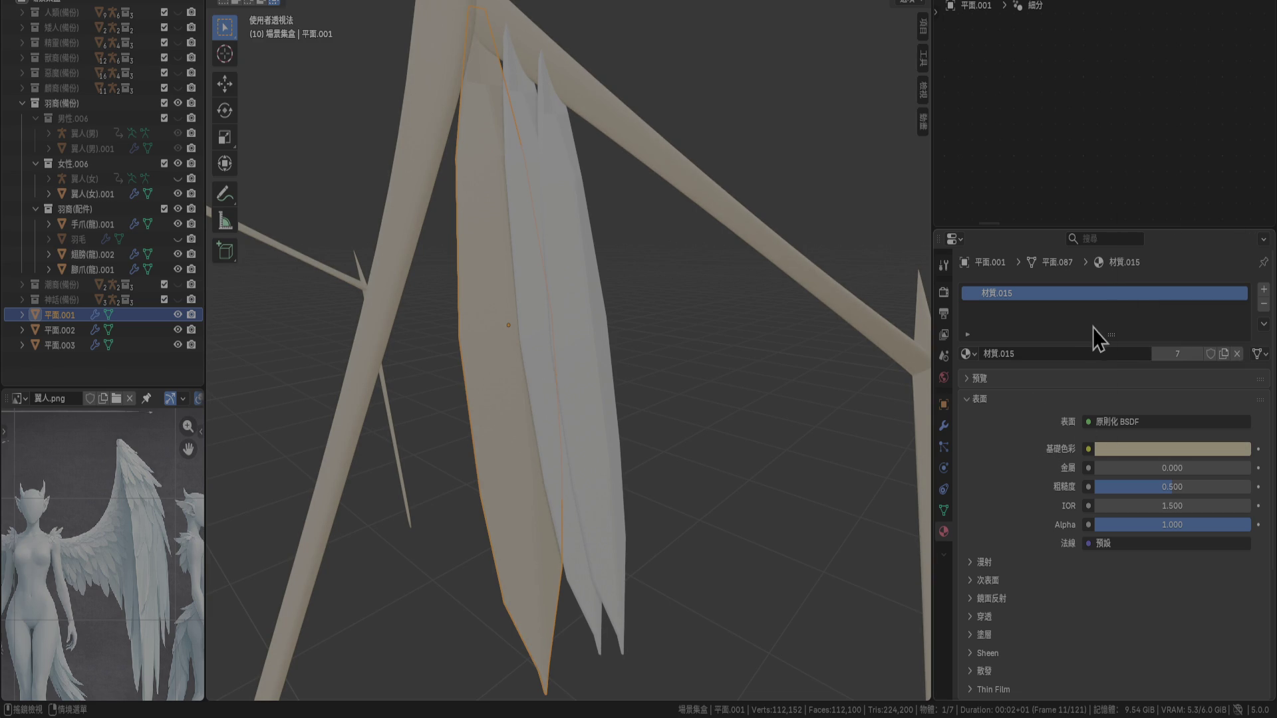
click(1138, 451)
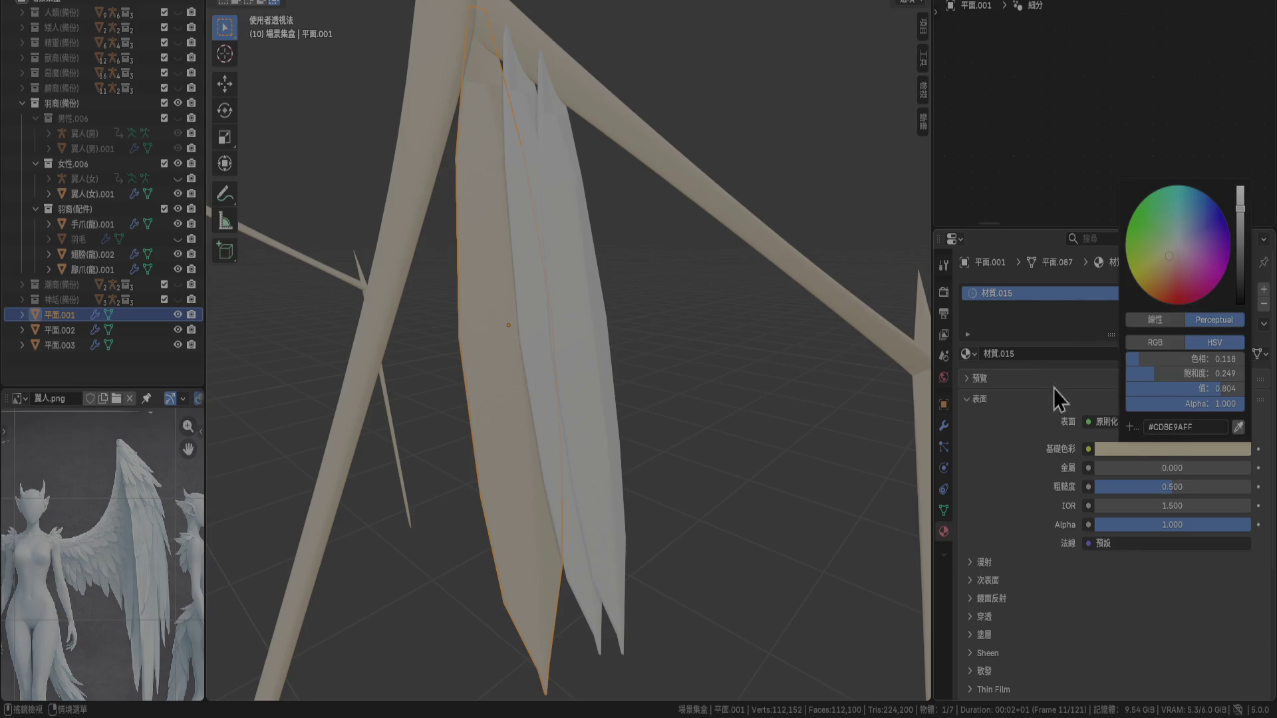
Swap in a fresh material 材質.018 with beige base colour #CDBE9AFF
click(1263, 304)
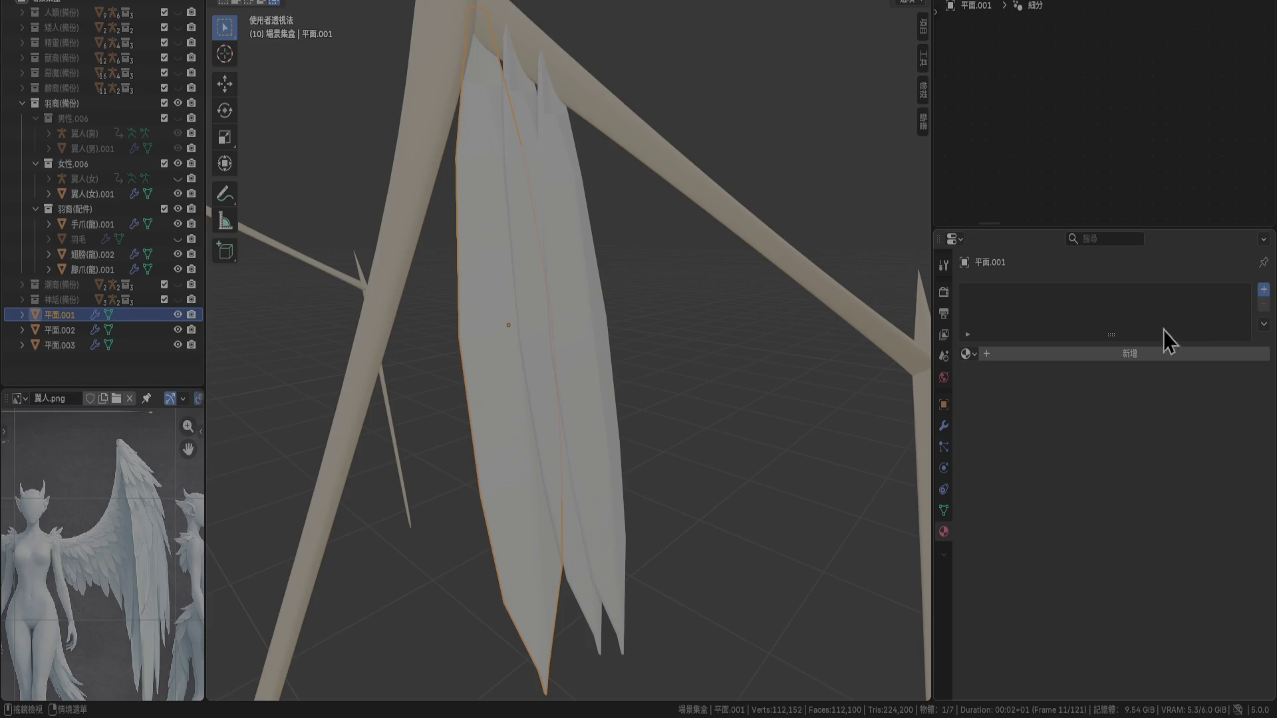
click(1096, 357)
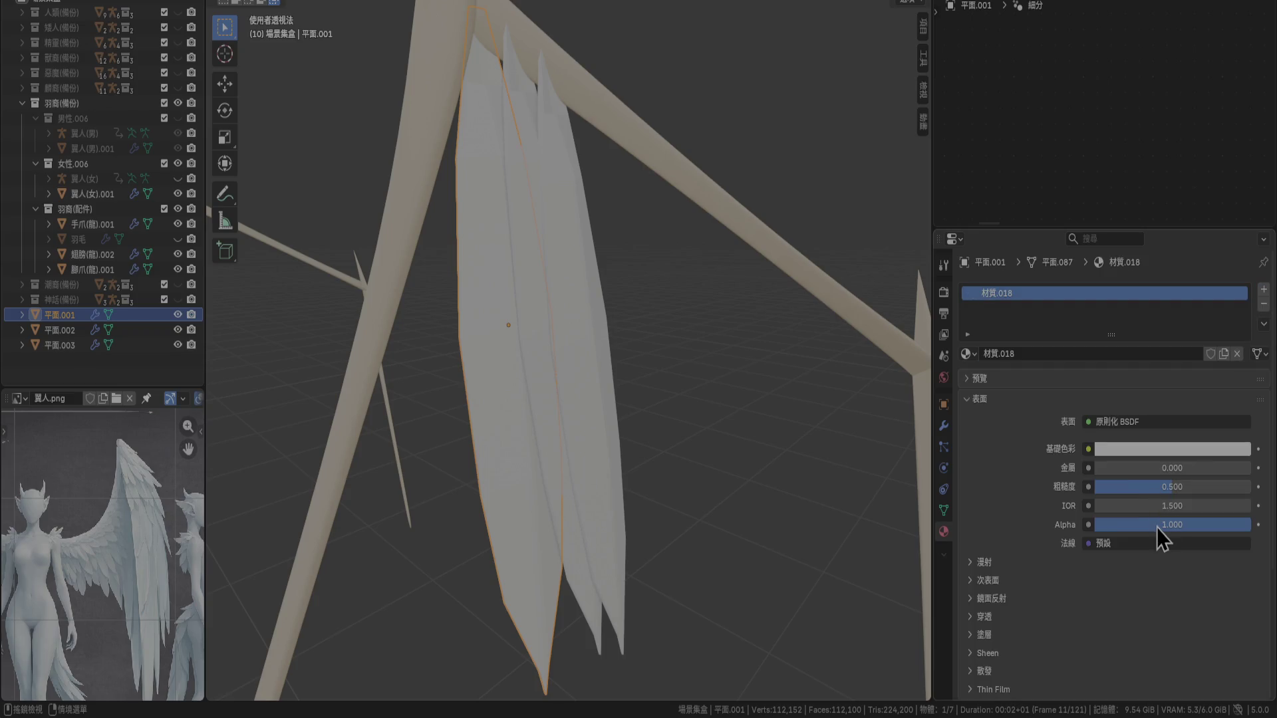
click(1134, 449)
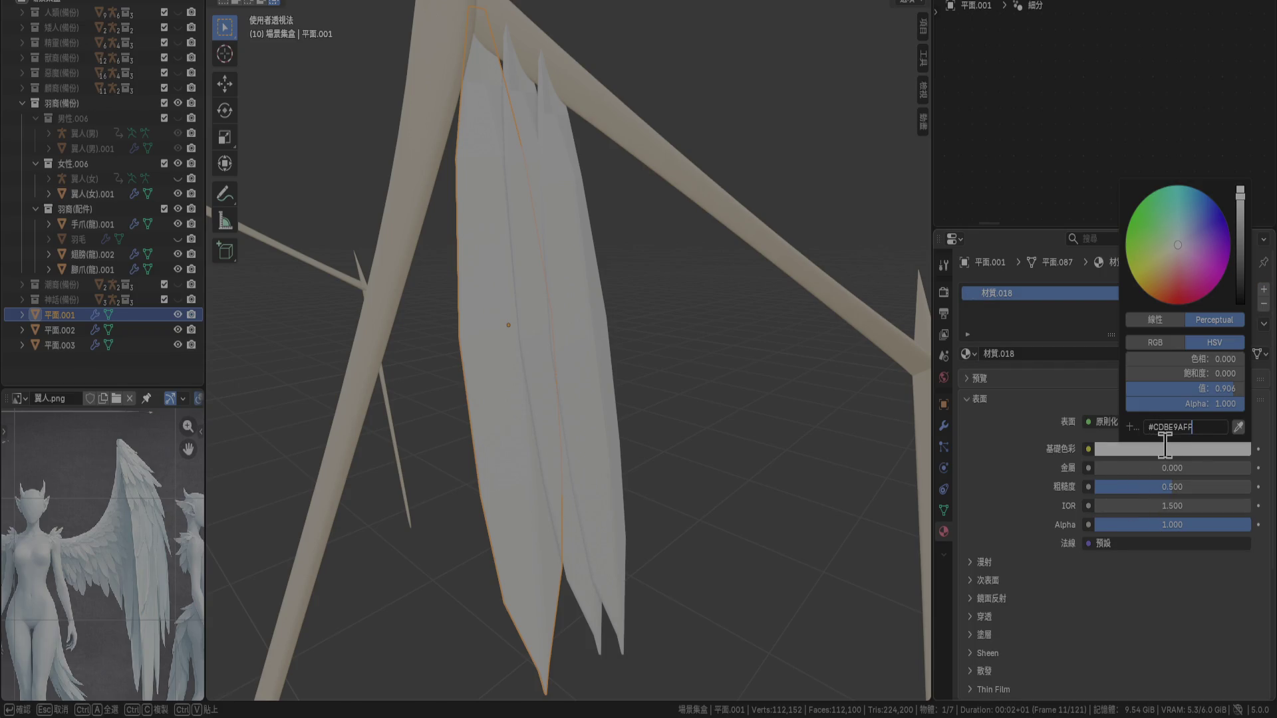
key(ctrl+v)
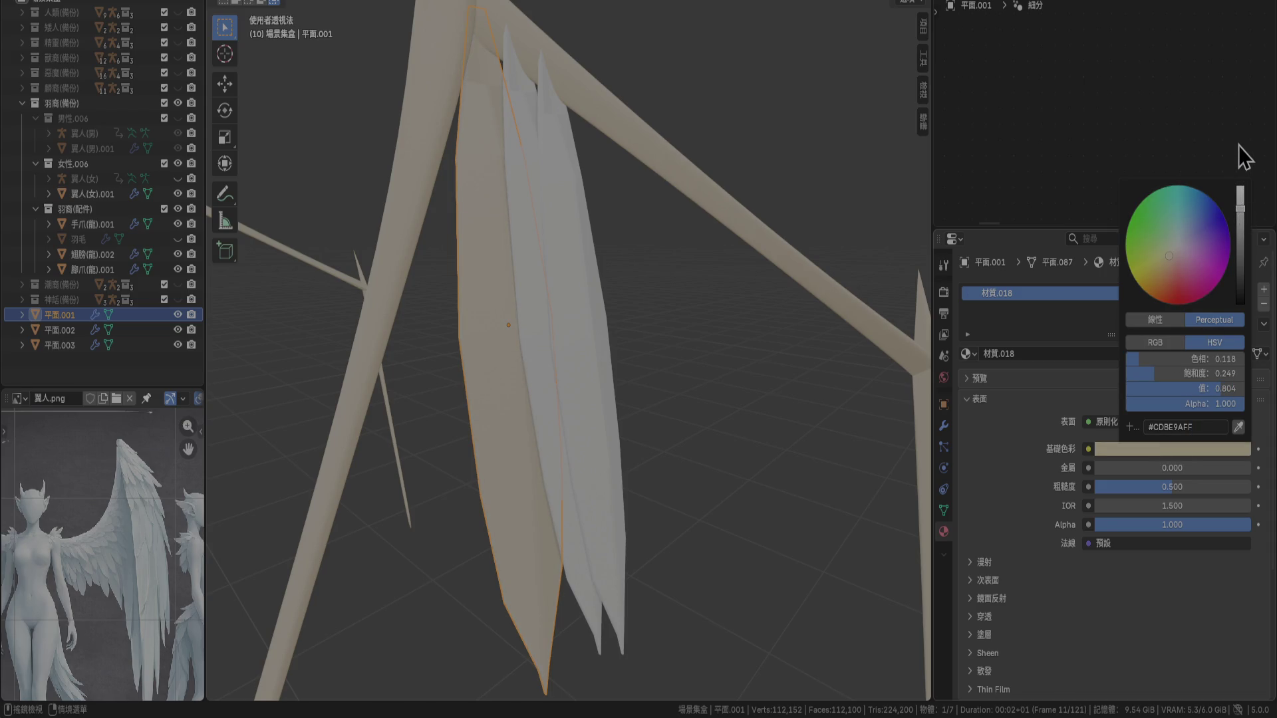
mouse_move(1242, 209)
mouse_down()
mouse_move(1240, 188)
mouse_move(1241, 262)
mouse_move(1241, 200)
mouse_up()
Re-enter hex #CDBE9AFF for the base colour, then lower its brightness and saturation
mouse_move(692, 384)
middle_down()
mouse_move(648, 356)
mouse_move(704, 378)
mouse_move(710, 296)
mouse_move(620, 399)
mouse_move(532, 439)
mouse_move(561, 468)
mouse_move(579, 465)
middle_up()
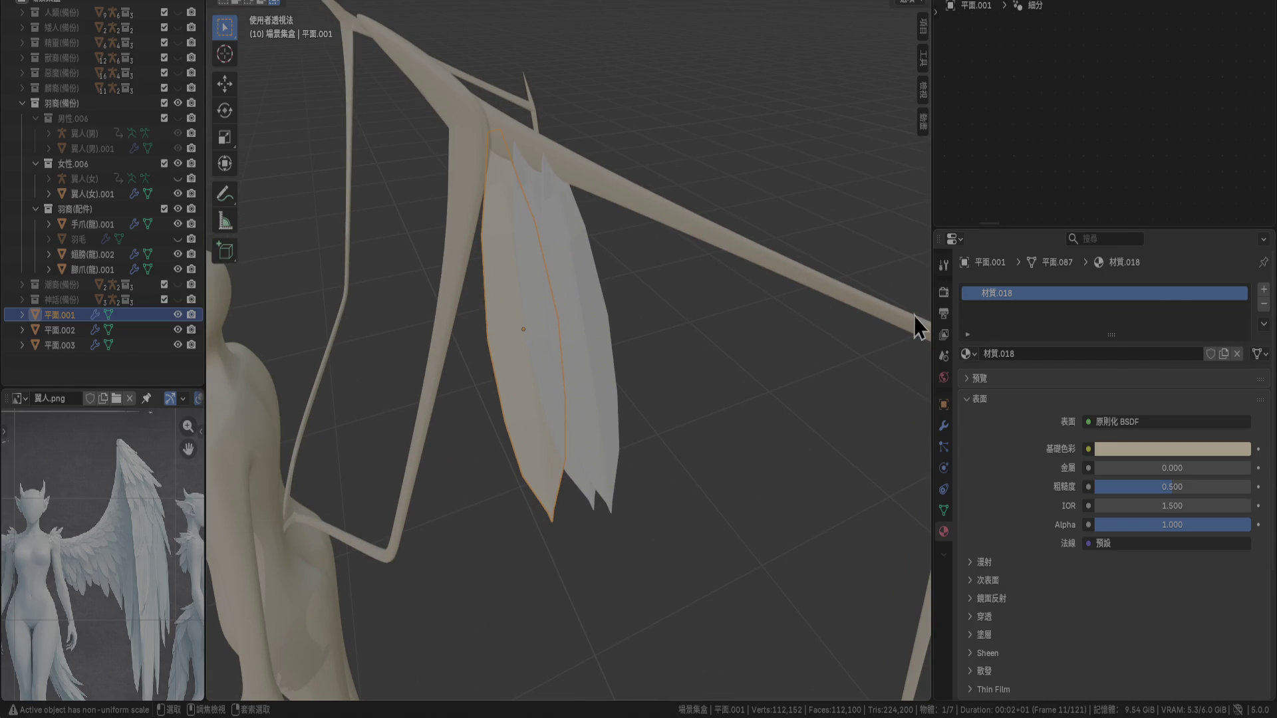
click(1204, 448)
click(1191, 427)
text(#CDBE9AFF)
key(Return)
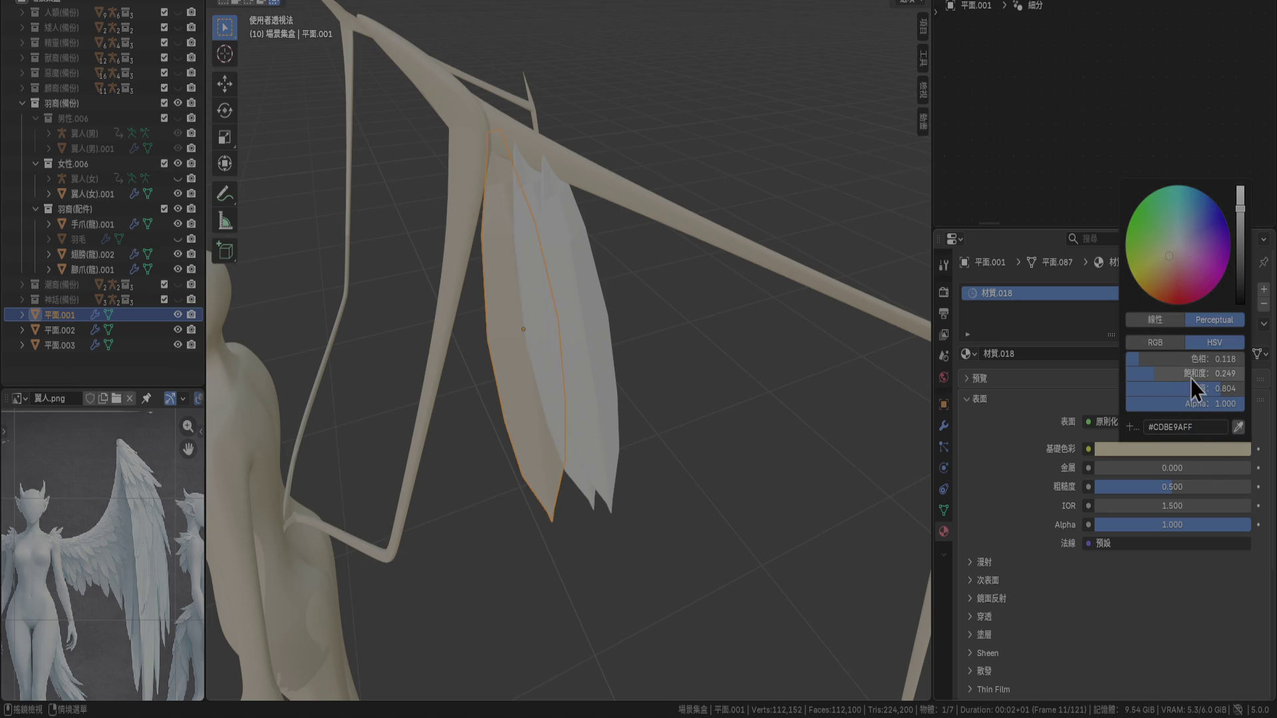
mouse_move(1207, 390)
mouse_down()
mouse_move(1178, 373)
mouse_move(1207, 374)
mouse_move(1133, 359)
mouse_move(1152, 362)
mouse_up()
drag(1156, 377, 1146, 379)
mouse_move(660, 376)
middle_down()
mouse_move(712, 370)
mouse_move(738, 339)
mouse_move(669, 362)
mouse_move(632, 345)
mouse_move(848, 416)
middle_up()
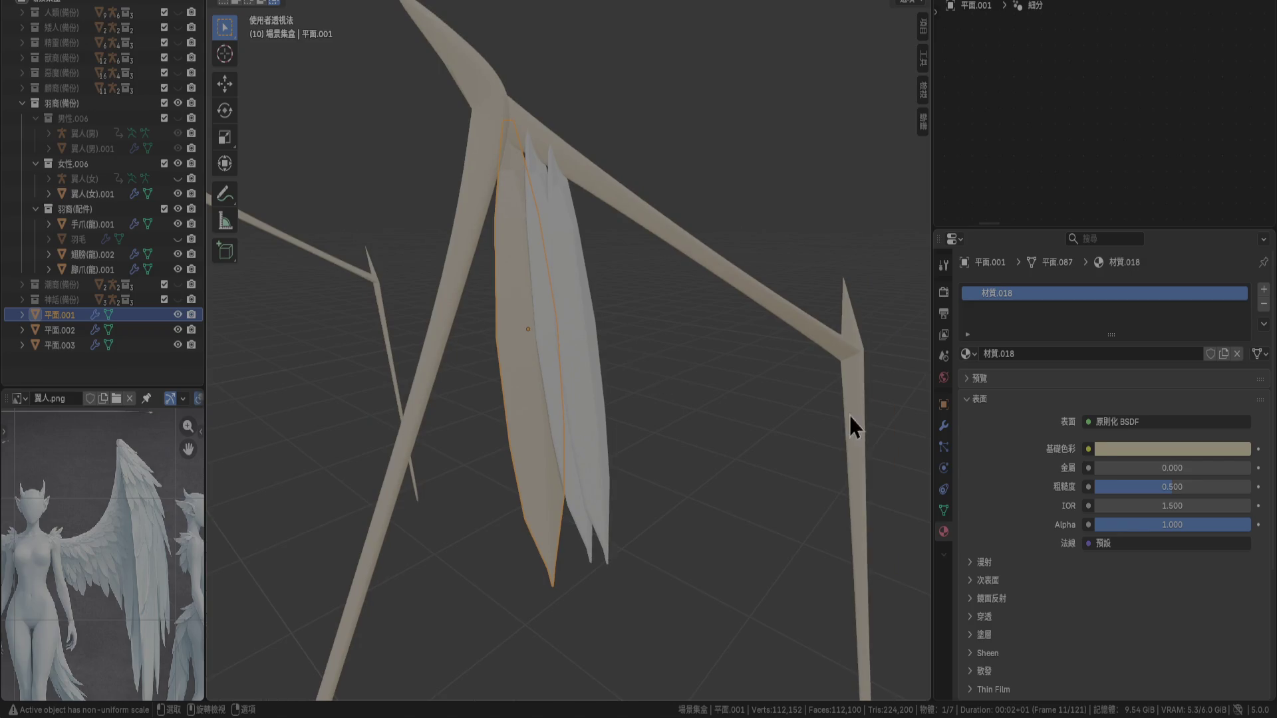
Fine-tune the beige's brightness and hue, settling on pale beige CDC6A4
click(1171, 447)
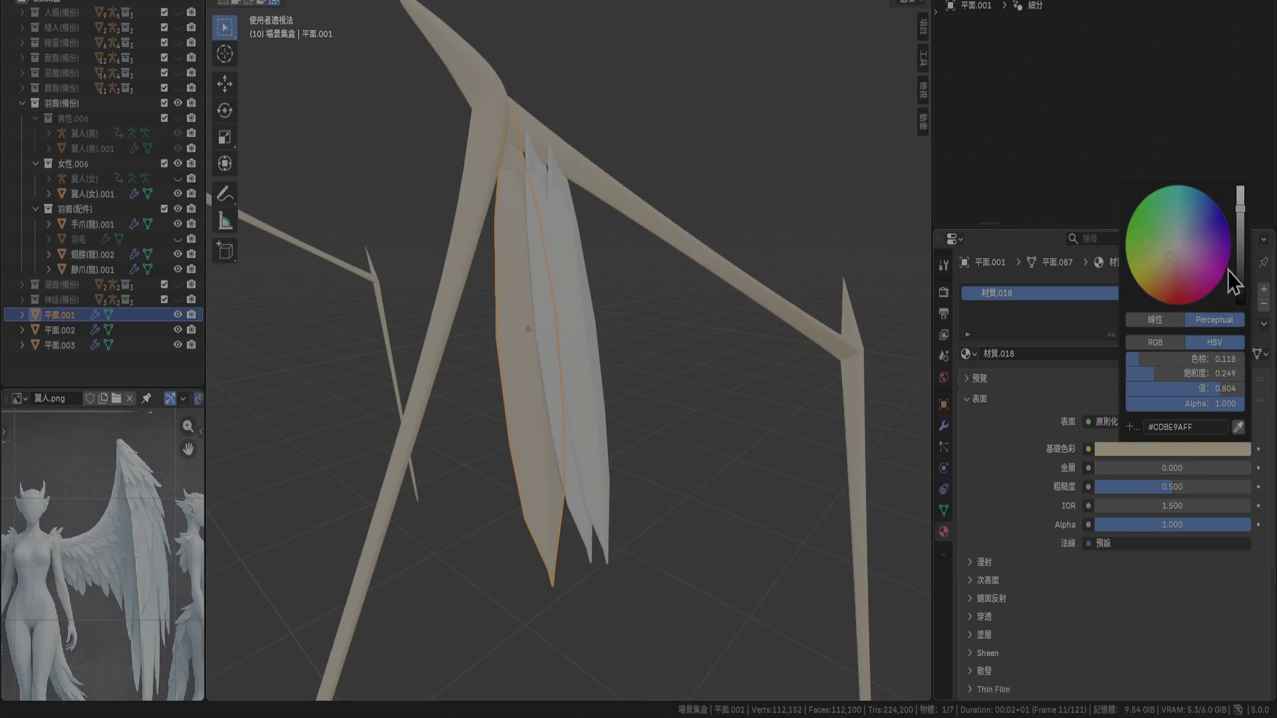
drag(1241, 211, 1241, 197)
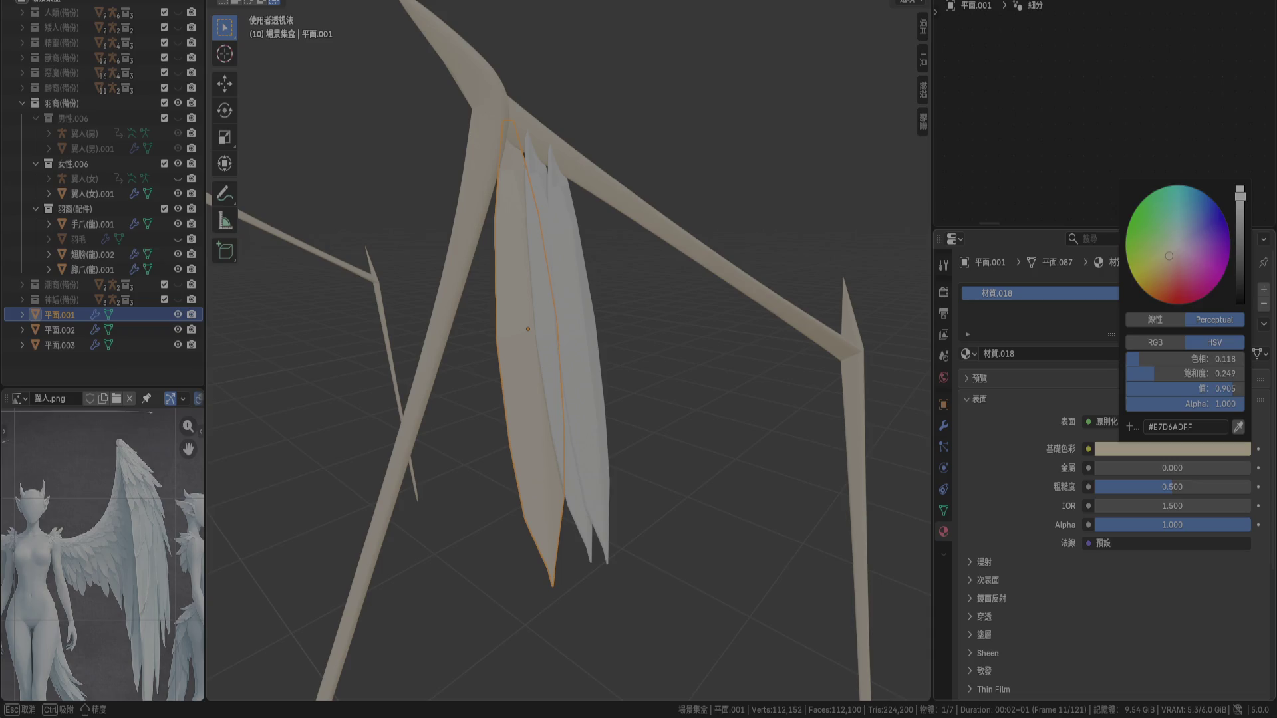
drag(1241, 198, 1242, 208)
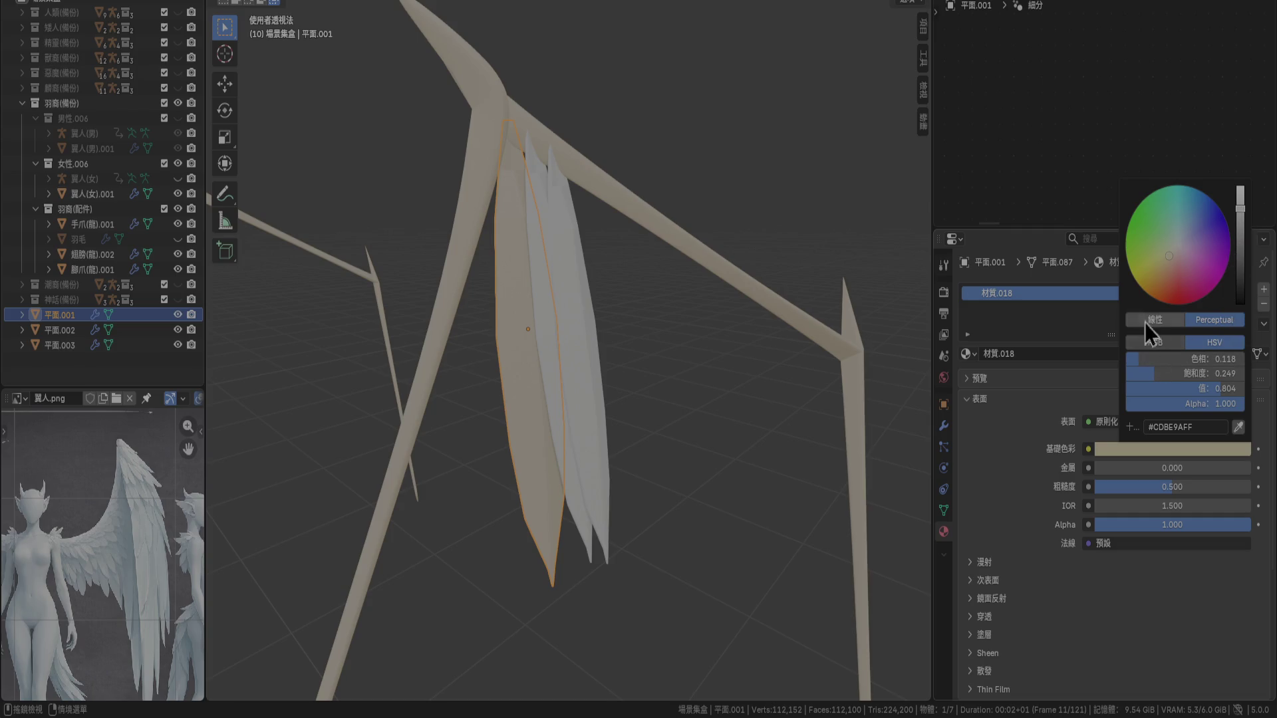
drag(1171, 252, 1170, 252)
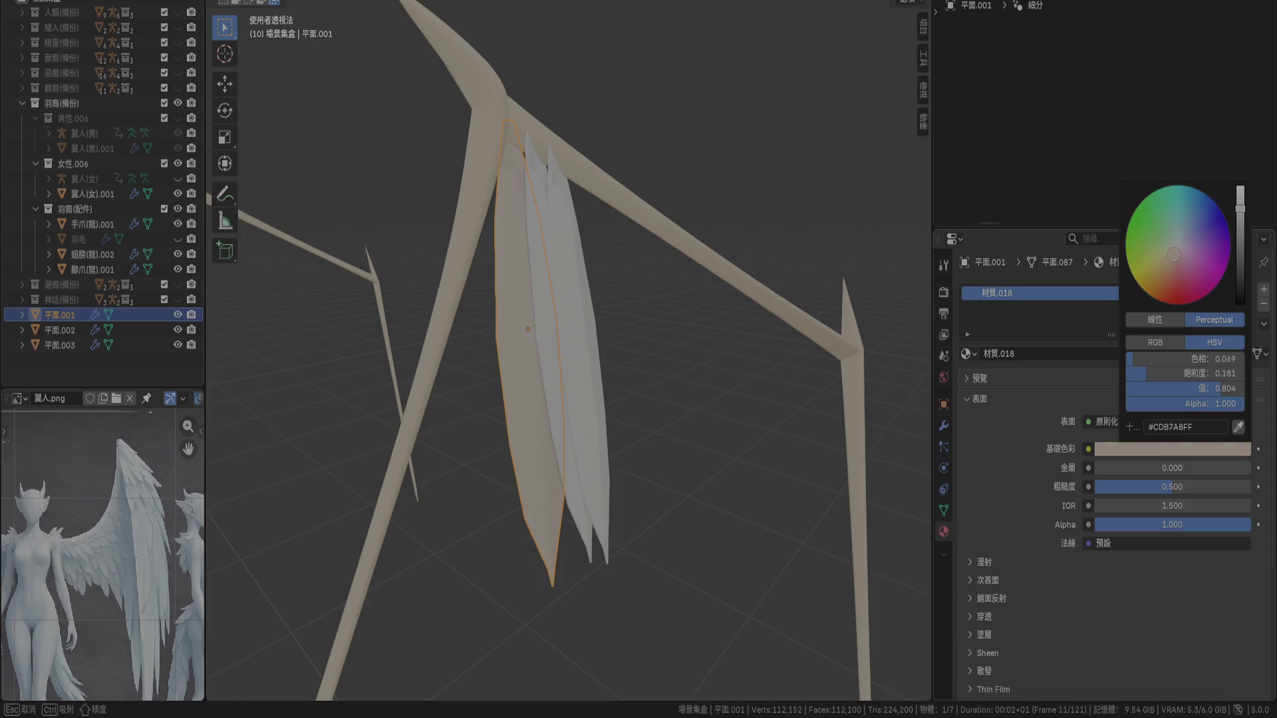
drag(1170, 255, 1166, 252)
drag(1169, 252, 1171, 255)
click(731, 395)
mouse_move(730, 395)
middle_down()
mouse_move(669, 453)
mouse_move(660, 434)
mouse_move(715, 434)
mouse_move(763, 401)
mouse_move(703, 396)
middle_up()
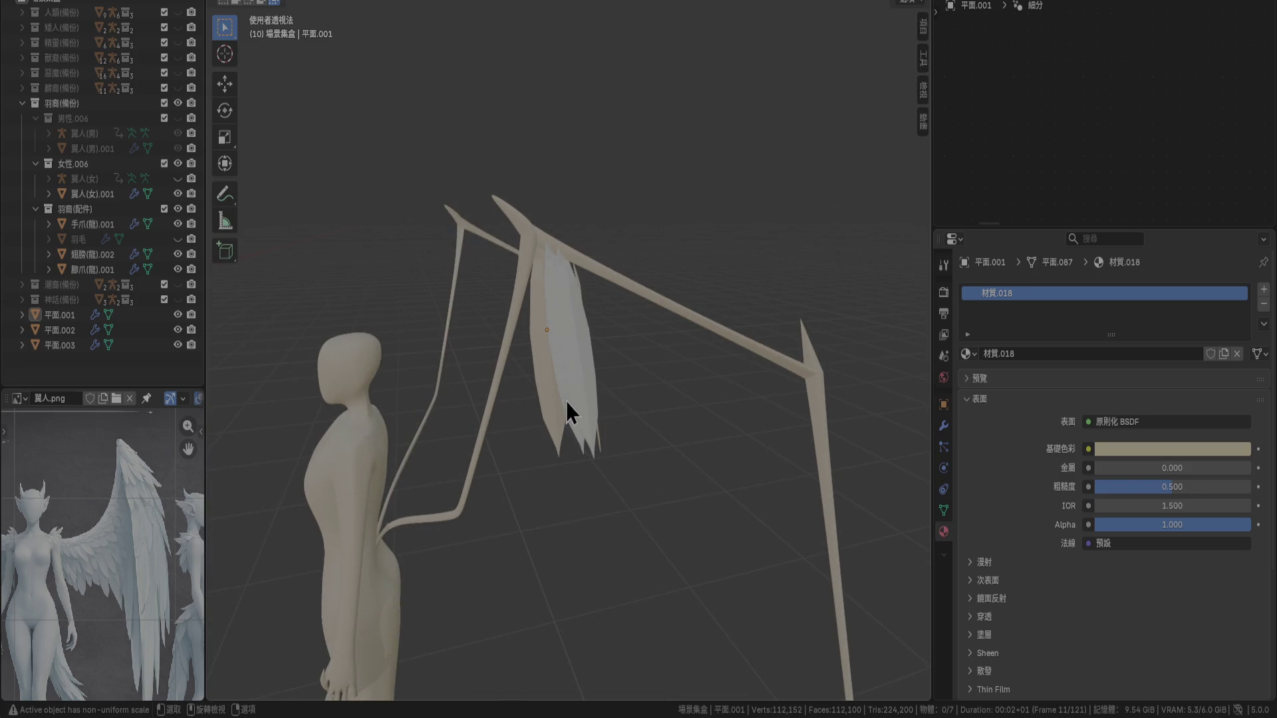
Assign the beige material 材質.018 to feather 平面.002
click(586, 401)
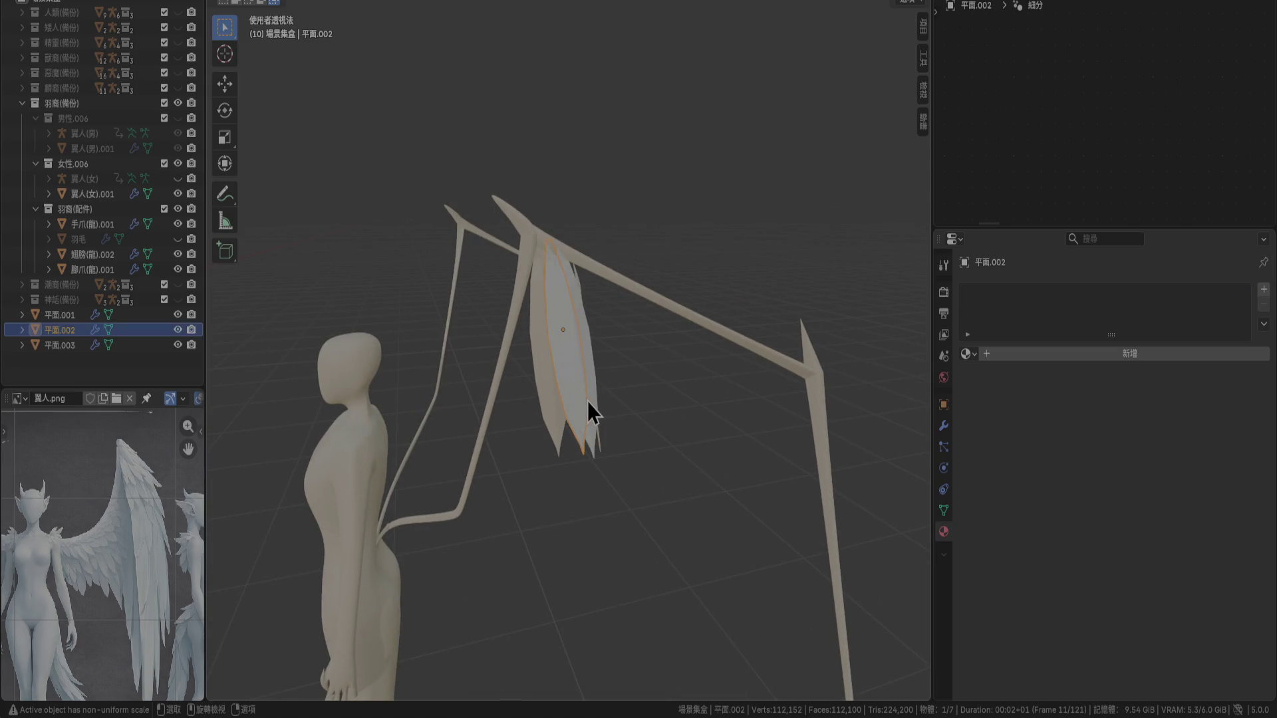
click(970, 354)
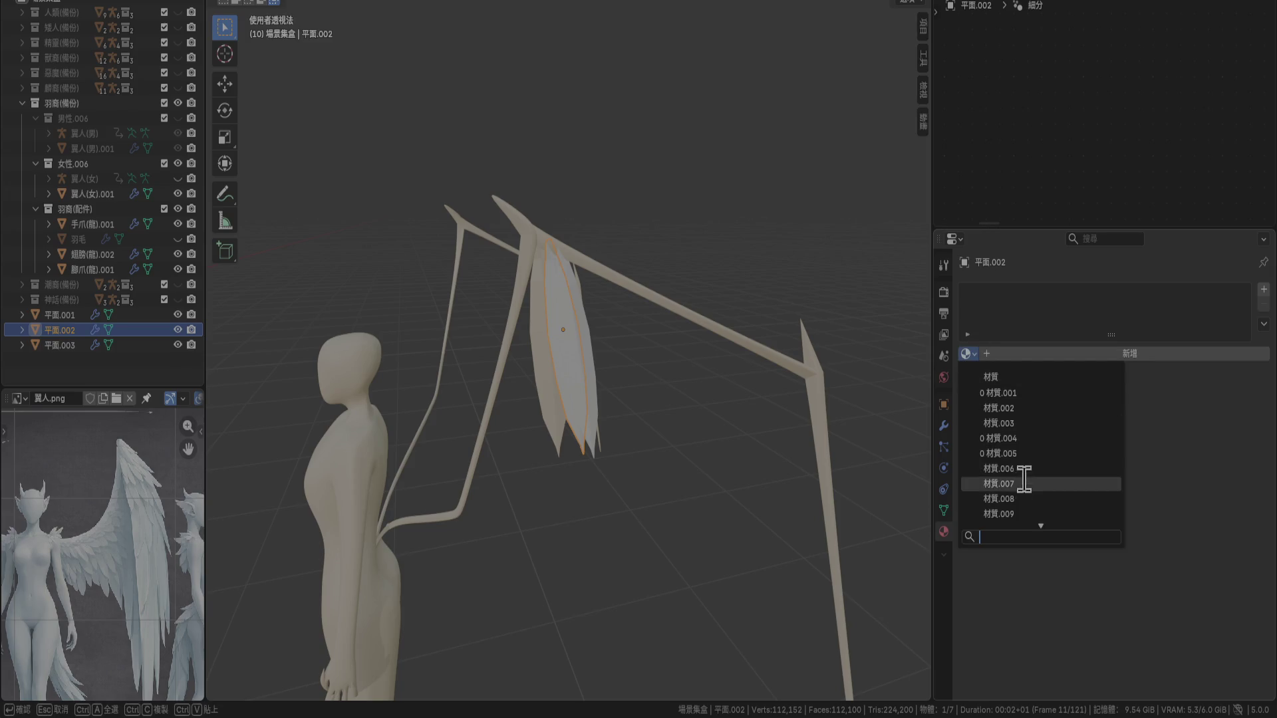
click(546, 387)
click(563, 380)
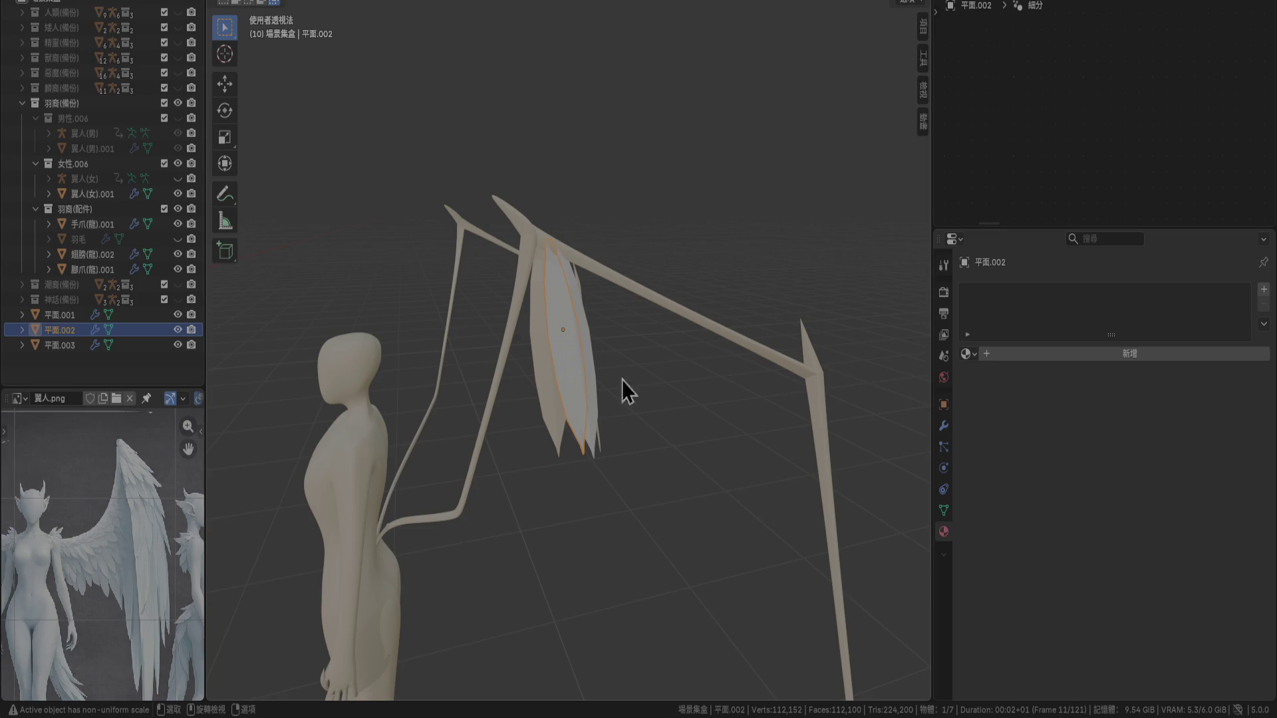
click(969, 354)
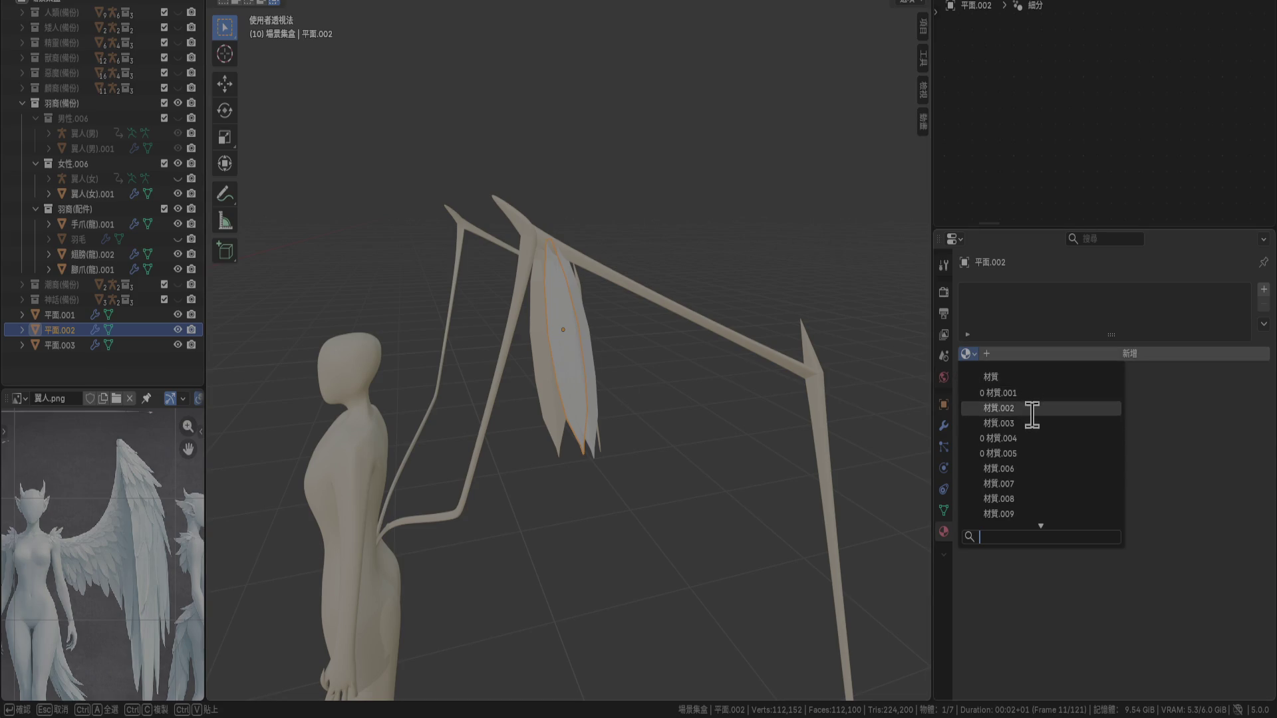
scroll(1041, 461, down, 5)
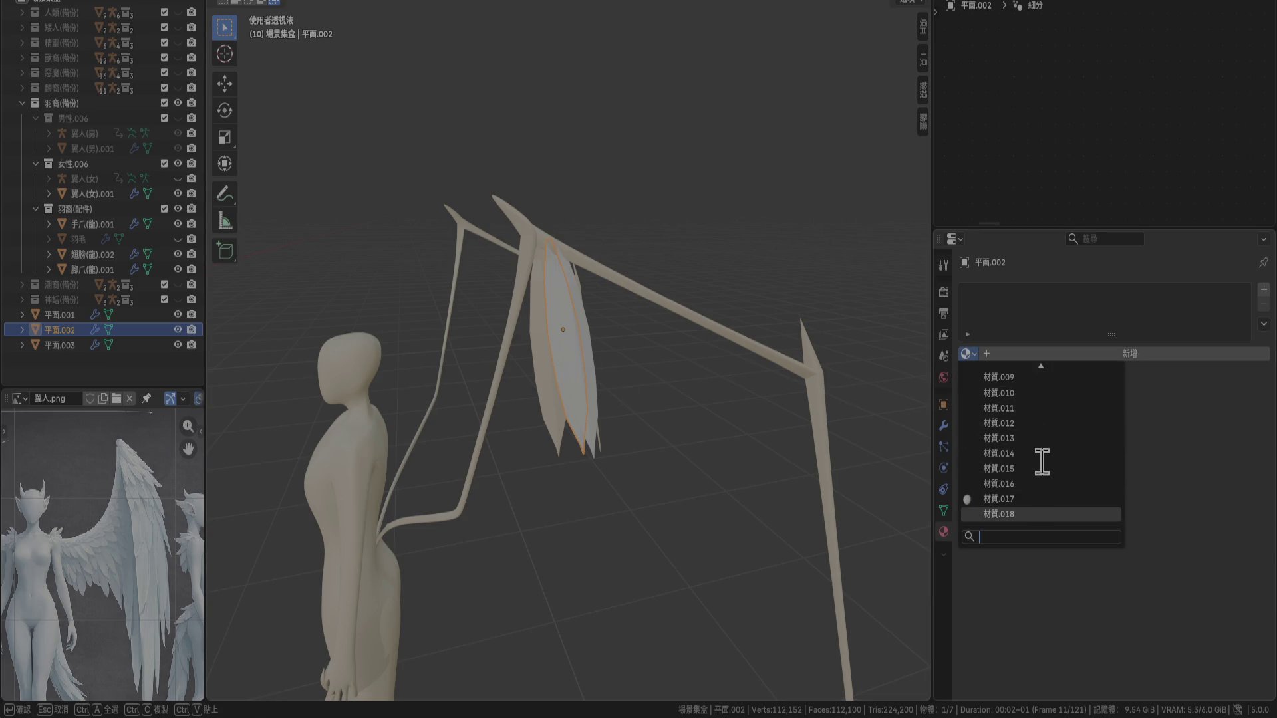
key(Return)
Assign 材質.018 to 平面.003 too, then frame it in right-side view
click(600, 365)
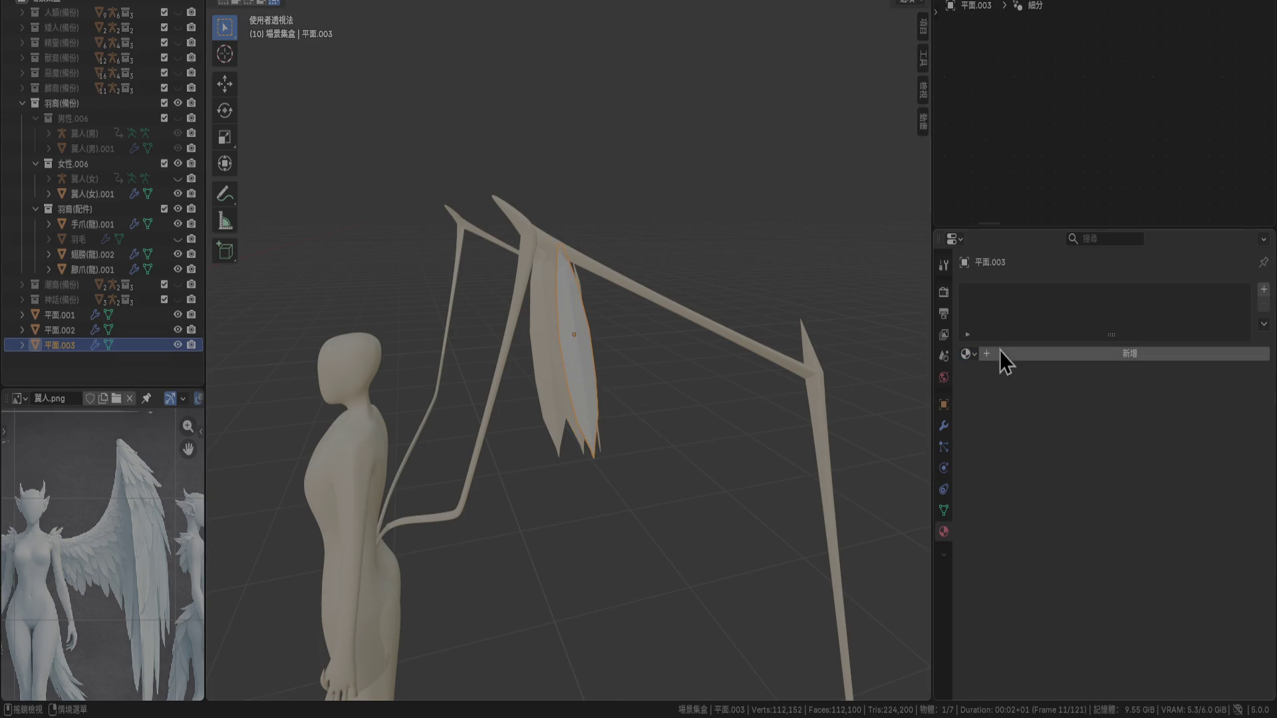
click(975, 353)
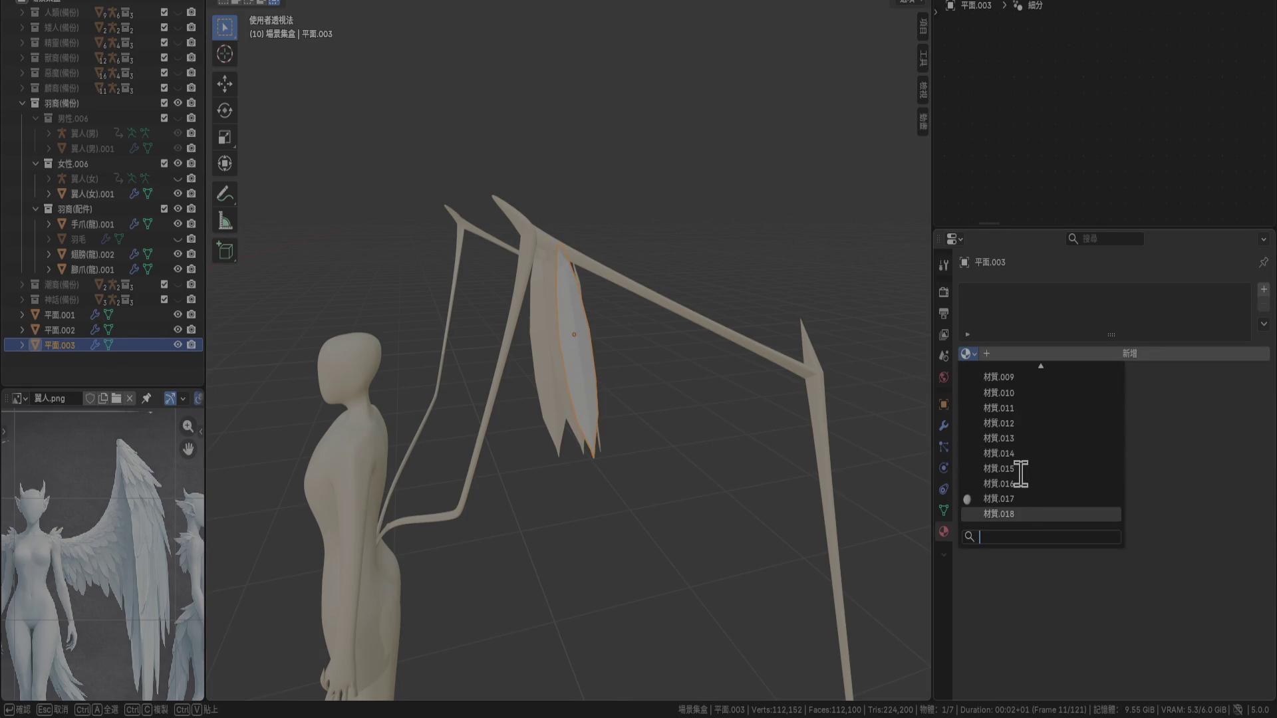
key(Return)
click(664, 471)
mouse_move(630, 521)
middle_down()
mouse_move(592, 450)
mouse_move(632, 477)
mouse_move(617, 465)
middle_up()
click(609, 407)
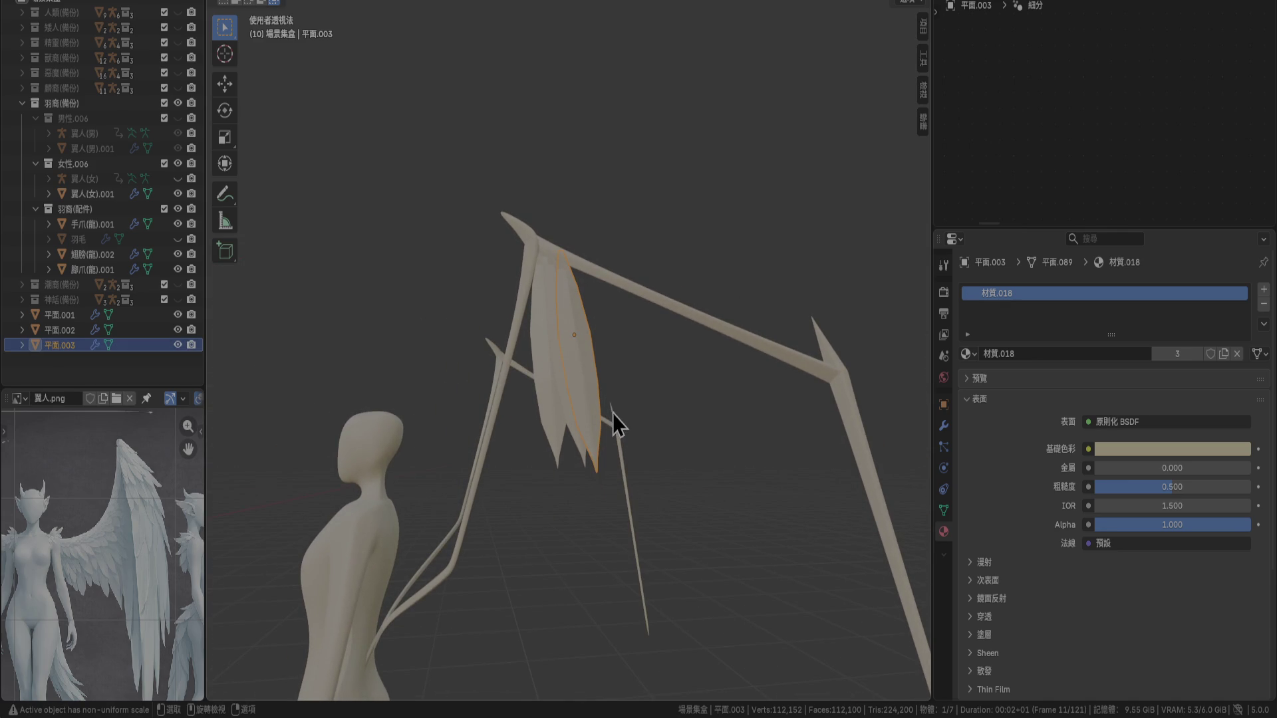
key(KP_3)
key(KP_Decimal)
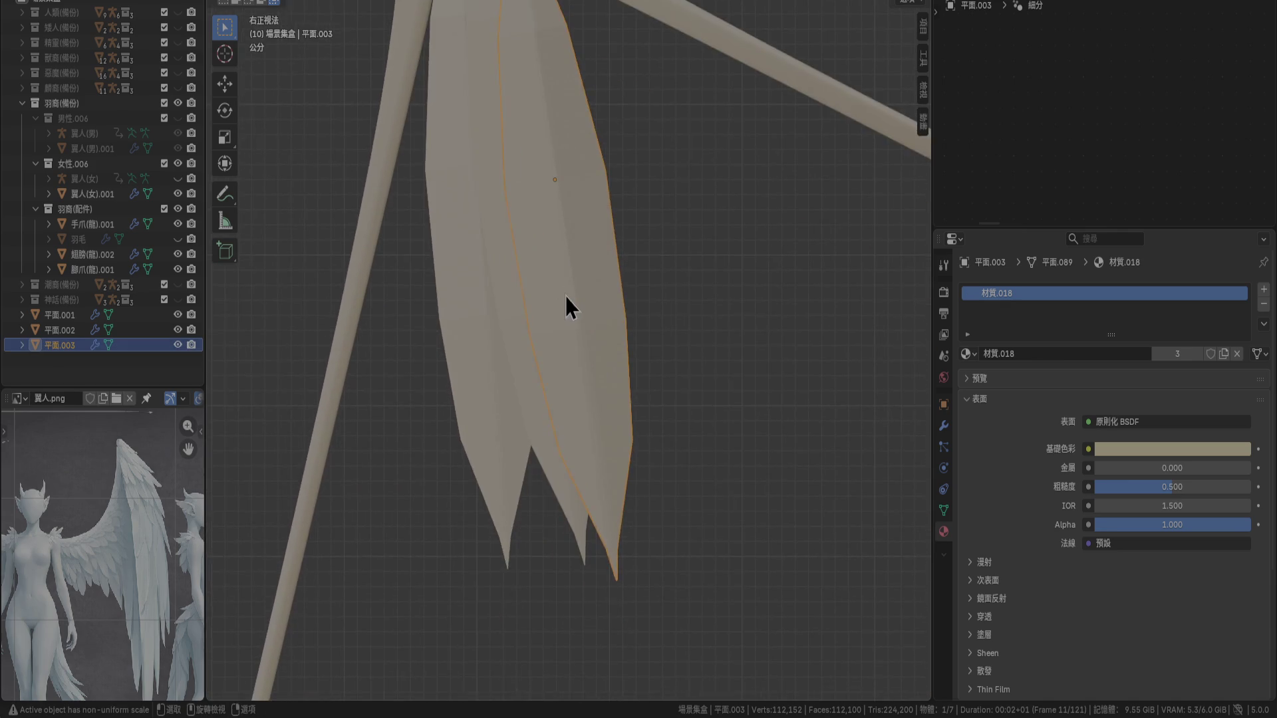
Shift and tilt the third feather, then reposition the second feather 平面.002
scroll(566, 297, down, 2)
key(g)
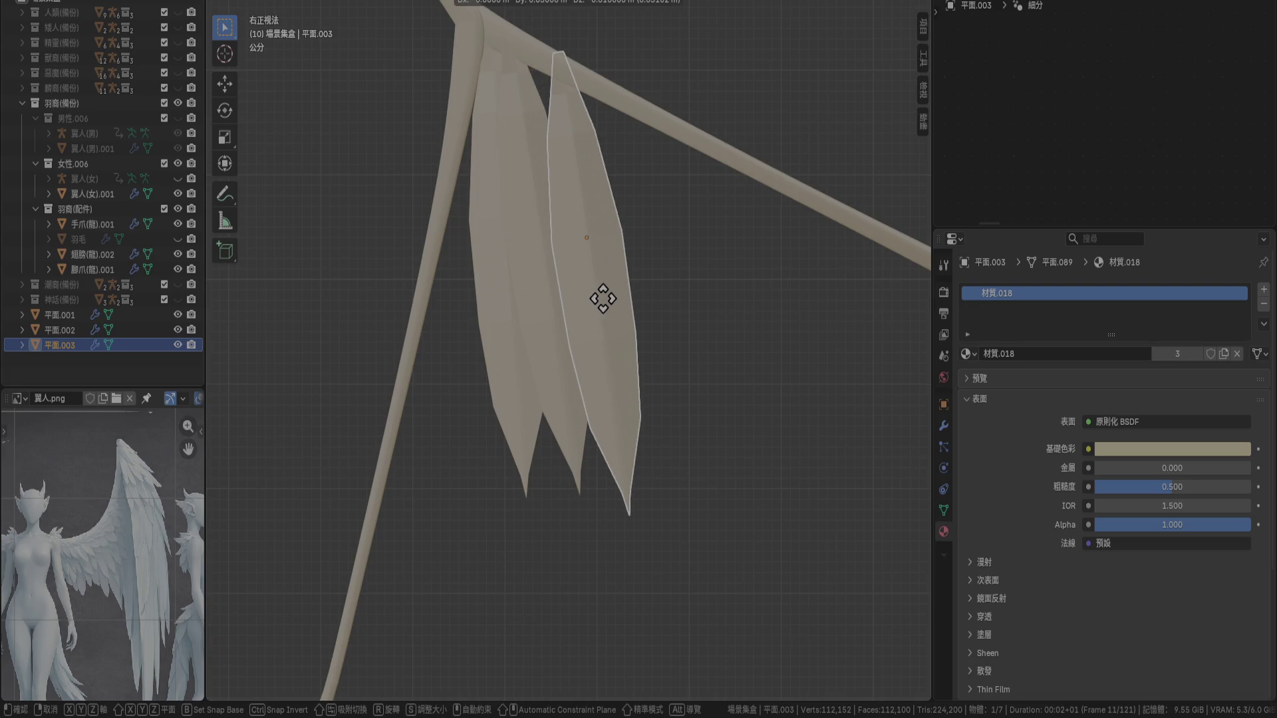
click(606, 298)
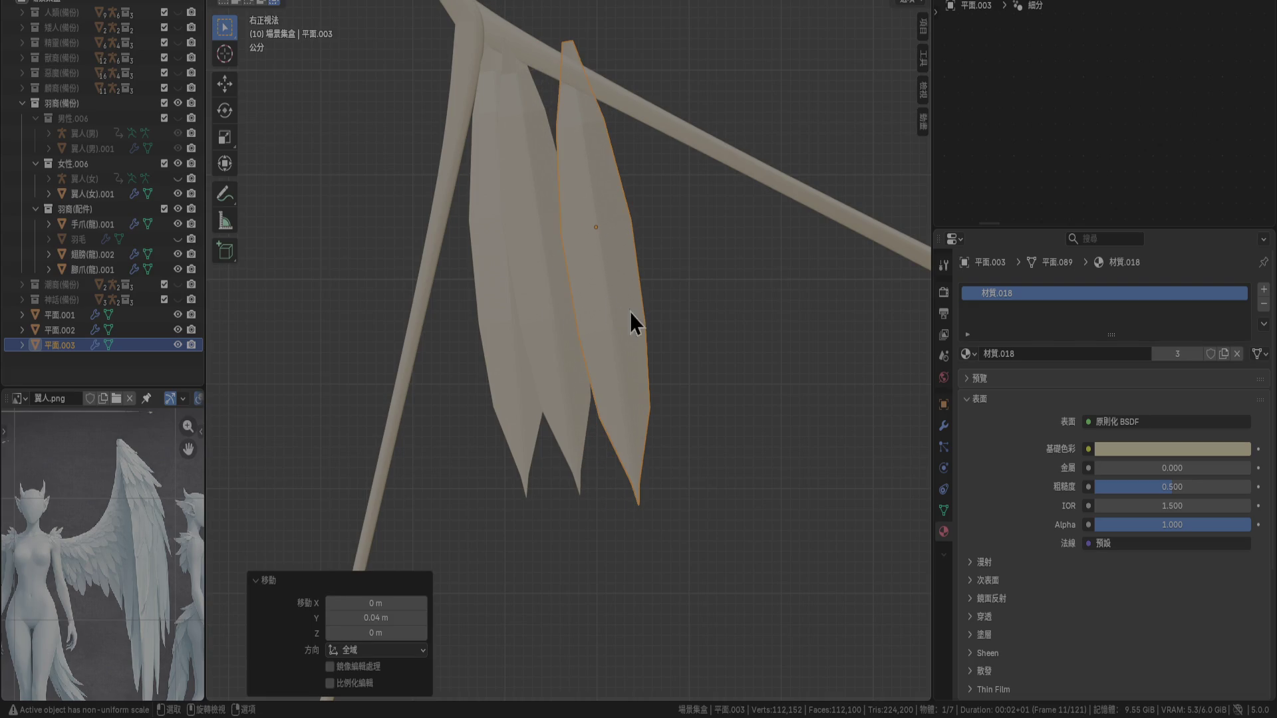
key(r)
click(681, 313)
click(560, 309)
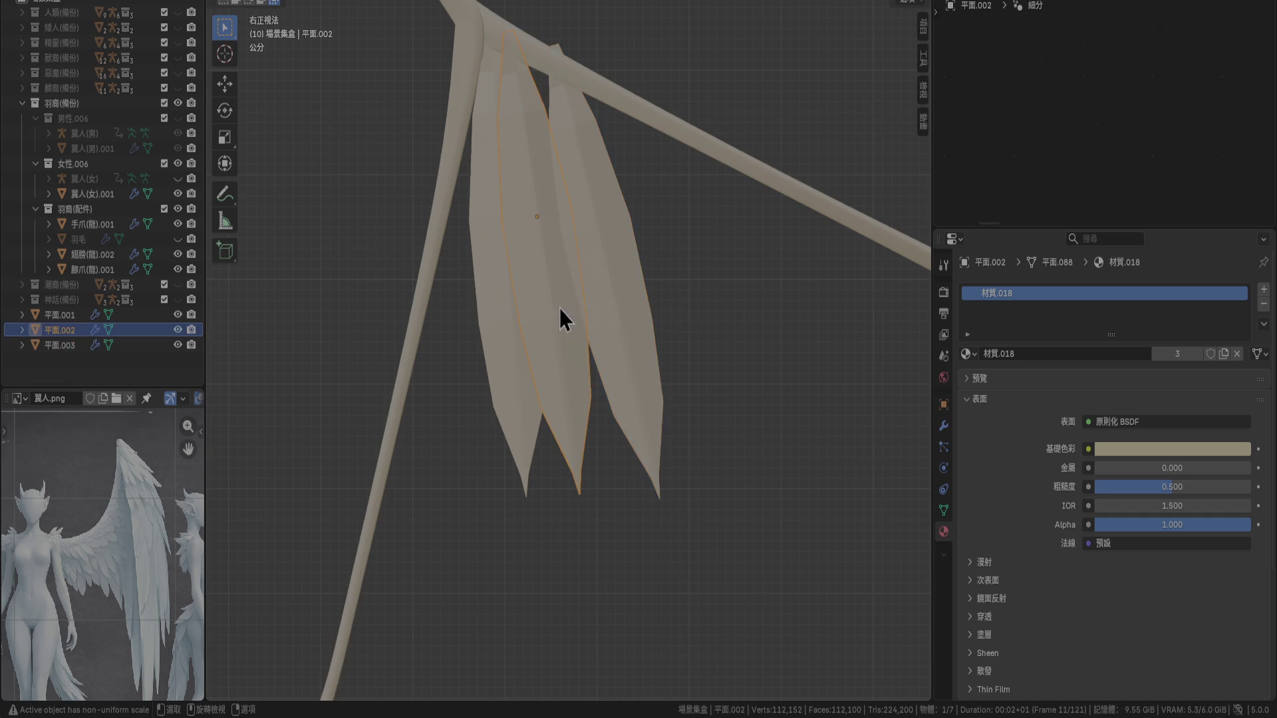
key(g)
click(609, 339)
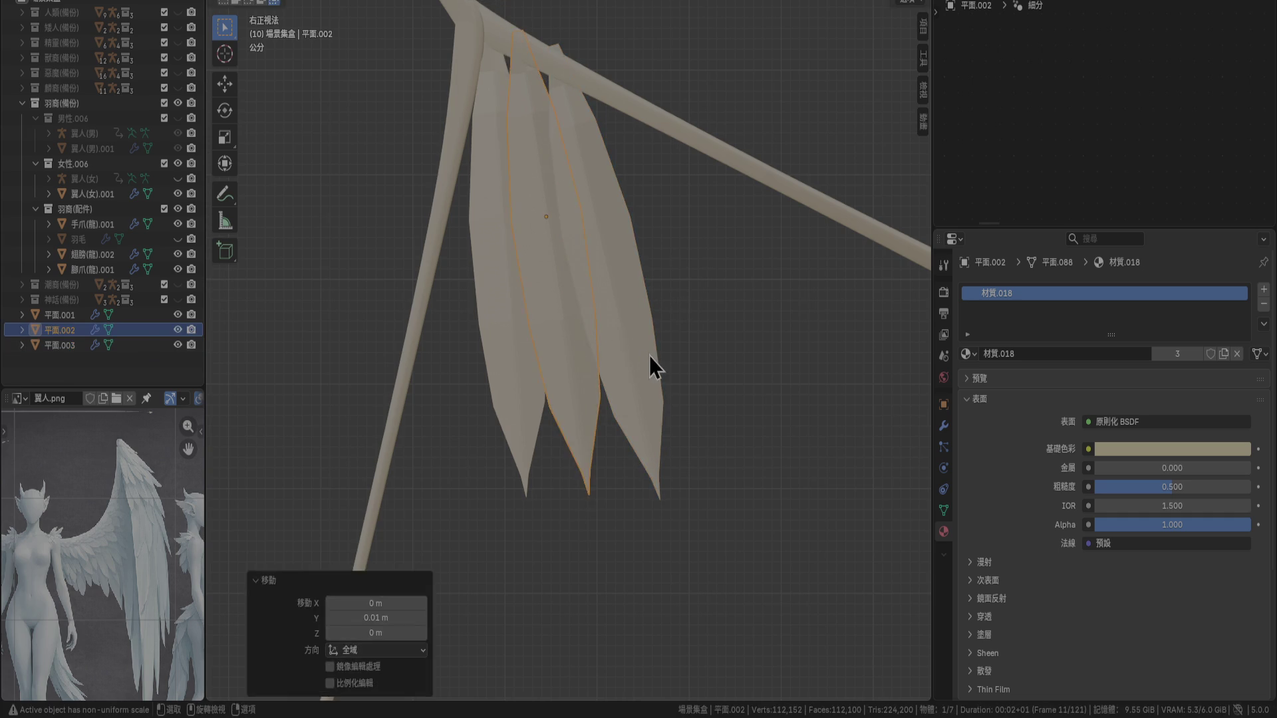
Rotate 平面.003, nudge it up and left, then duplicate it as a fourth feather
click(655, 364)
key(r)
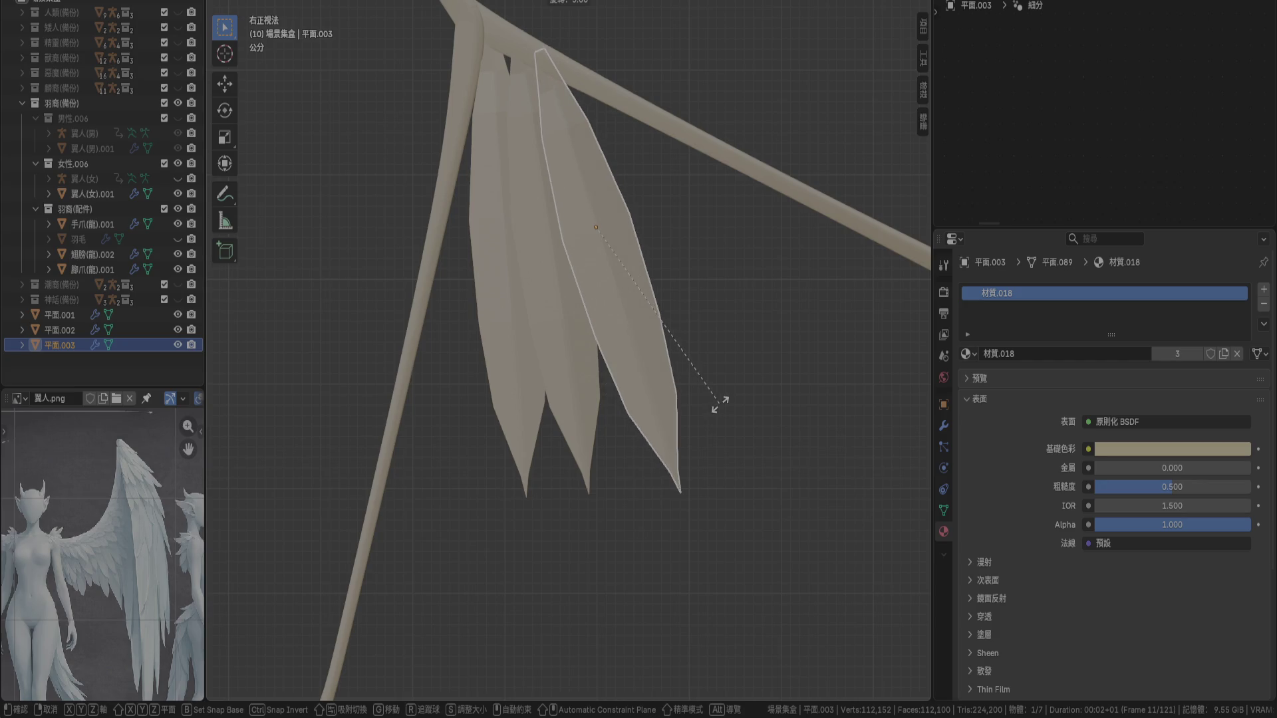
click(710, 409)
key(g)
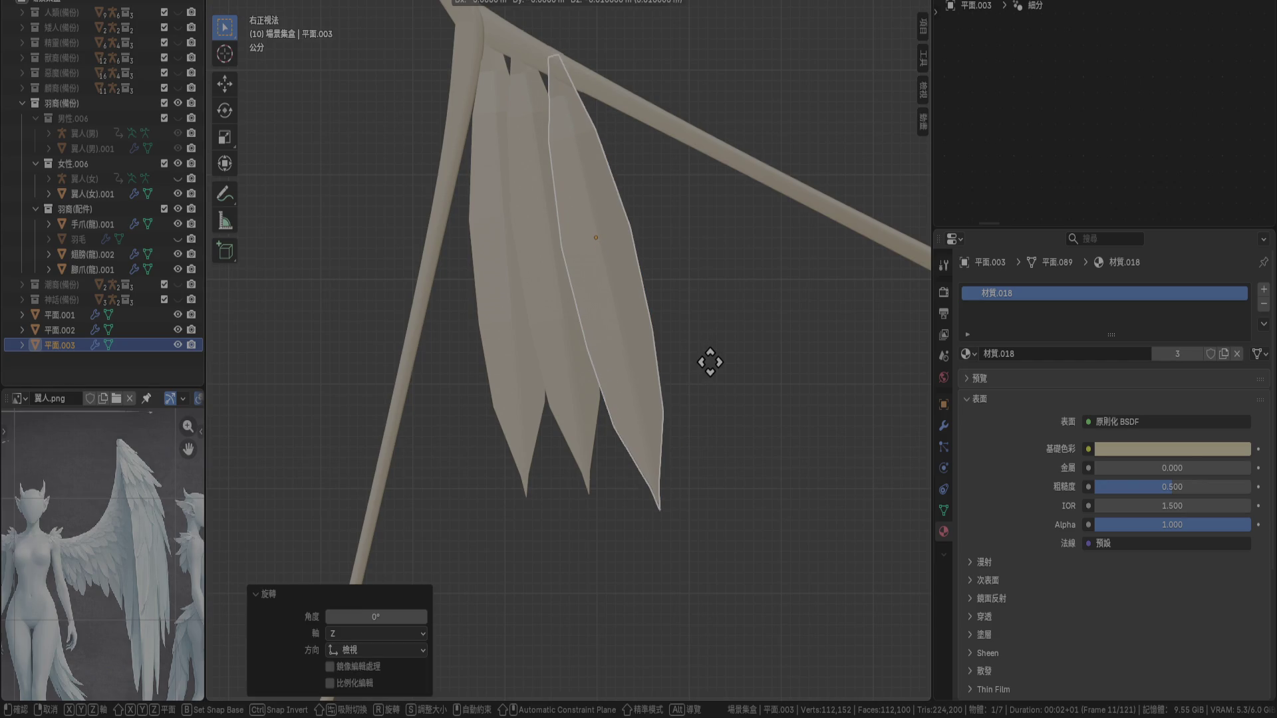
click(711, 356)
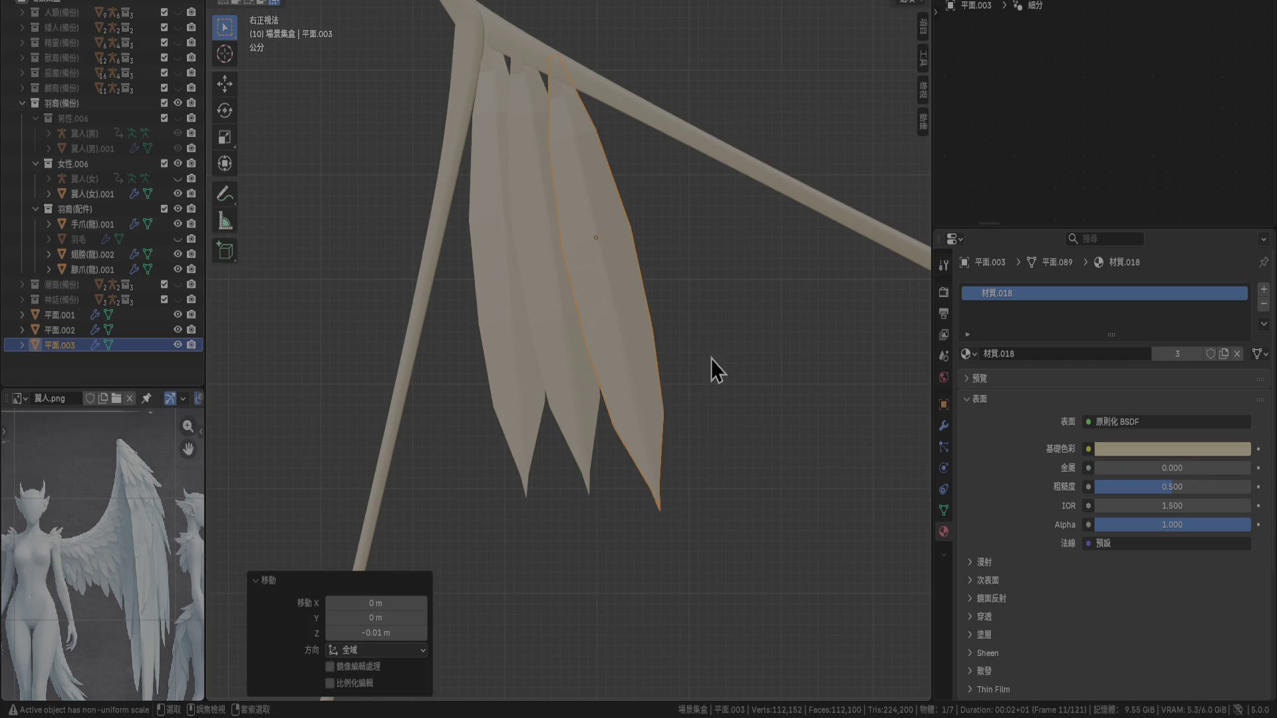
click(720, 365)
click(652, 322)
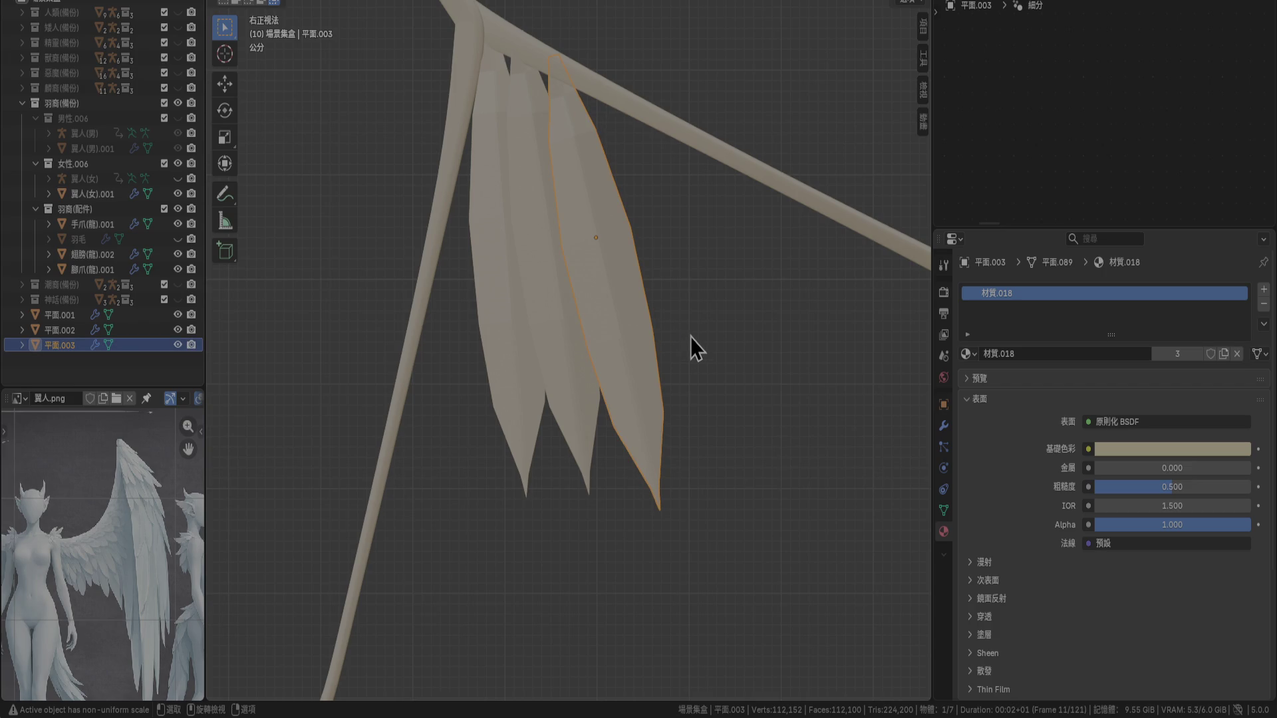
key(shift+d)
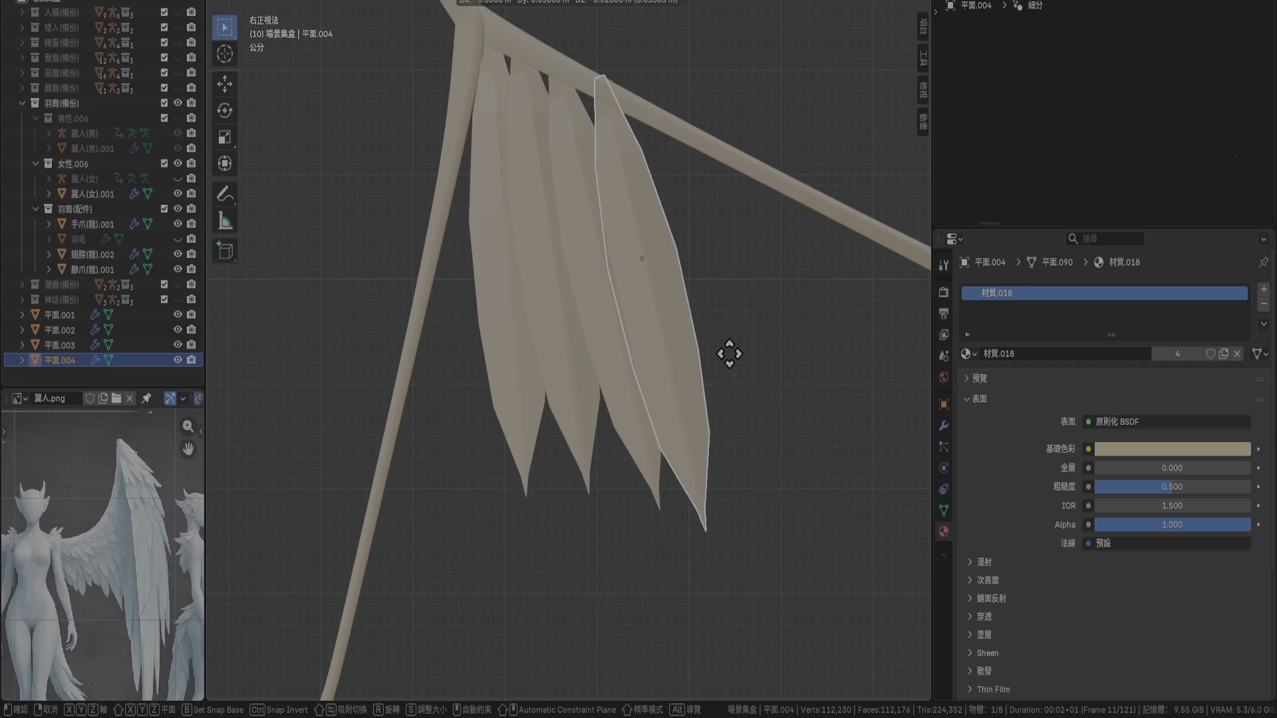
Place feather copies 平面.004 and 平面.005 along the bone and adjust 平面.004's position
click(729, 353)
shift+middle_drag(766, 379, 647, 336)
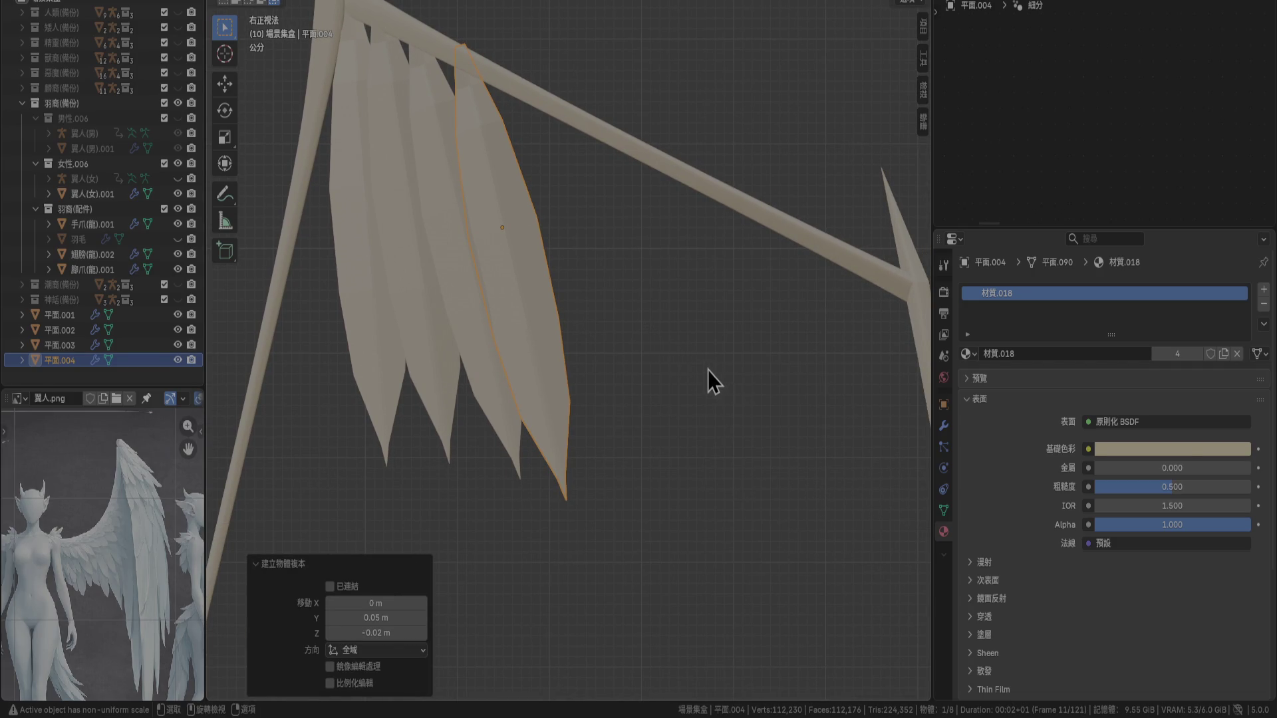
key(shift+d)
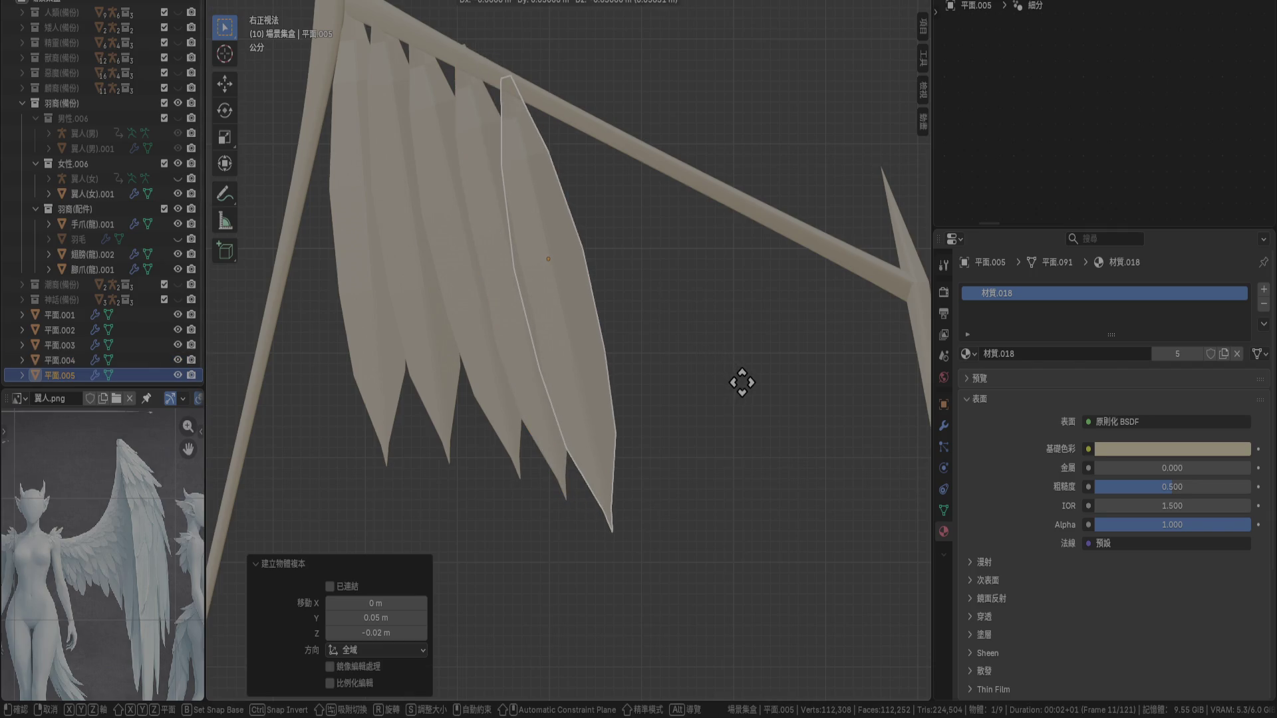
click(748, 398)
click(480, 202)
key(g)
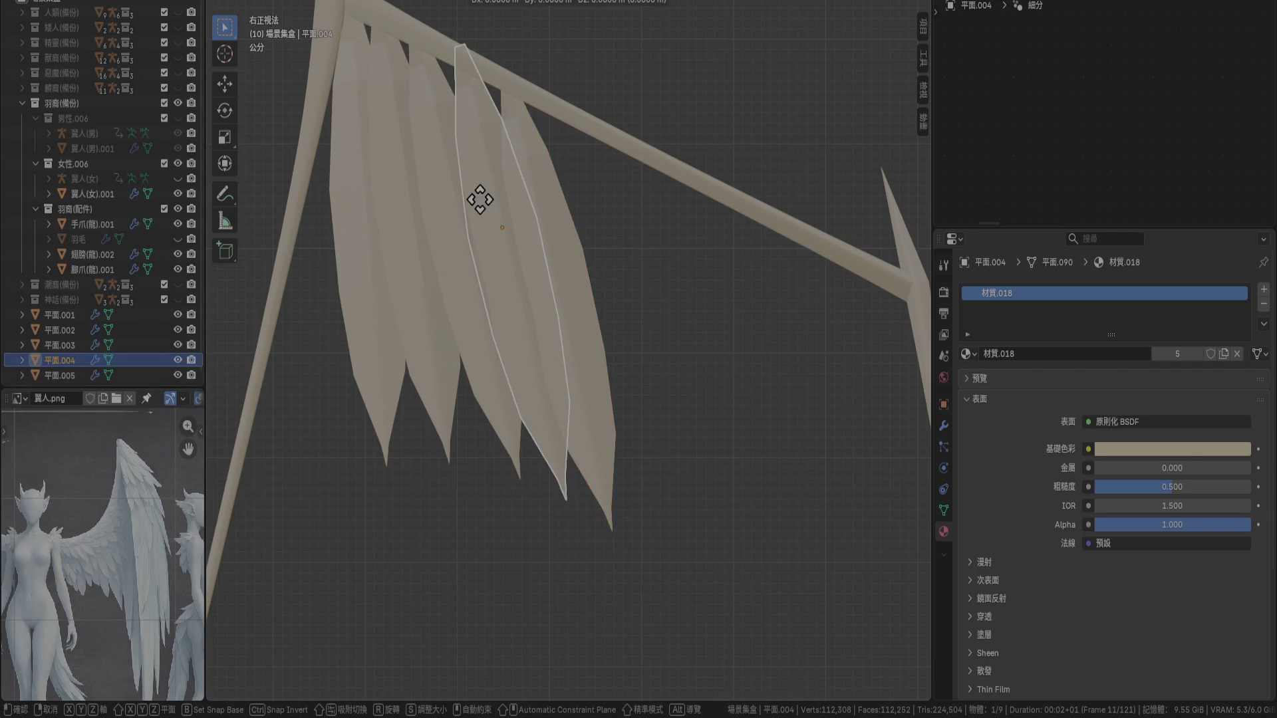
click(483, 207)
click(562, 239)
key(ctrl)
shift+middle_drag(649, 293, 605, 278)
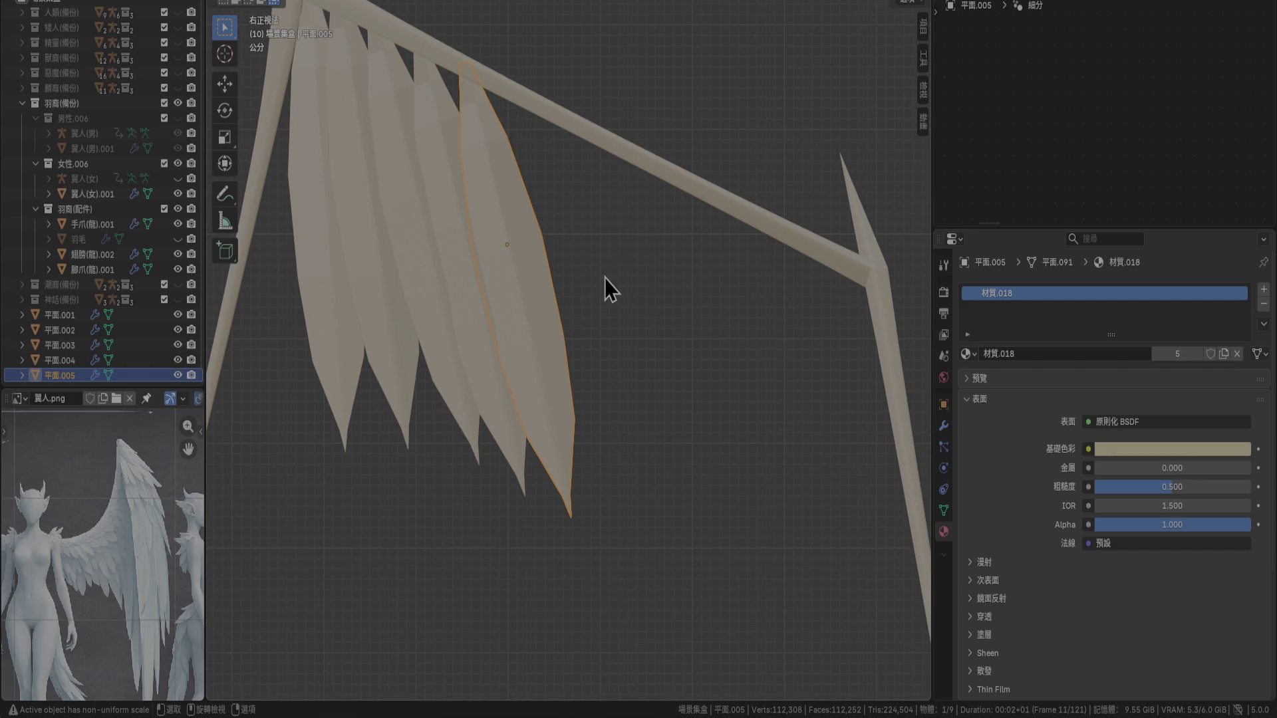
Duplicate the end feather repeatedly into copies 平面.006, 平面.007, 平面.008 and onward along the bone
key(shift+d)
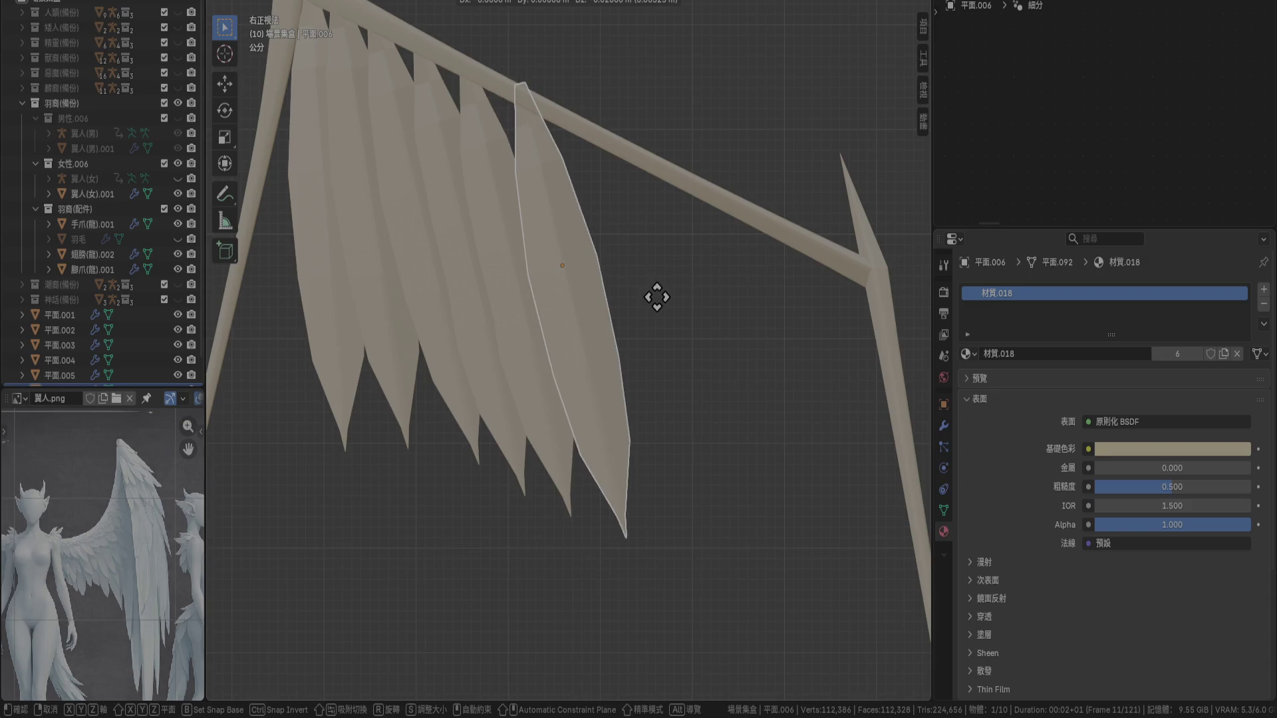
click(652, 300)
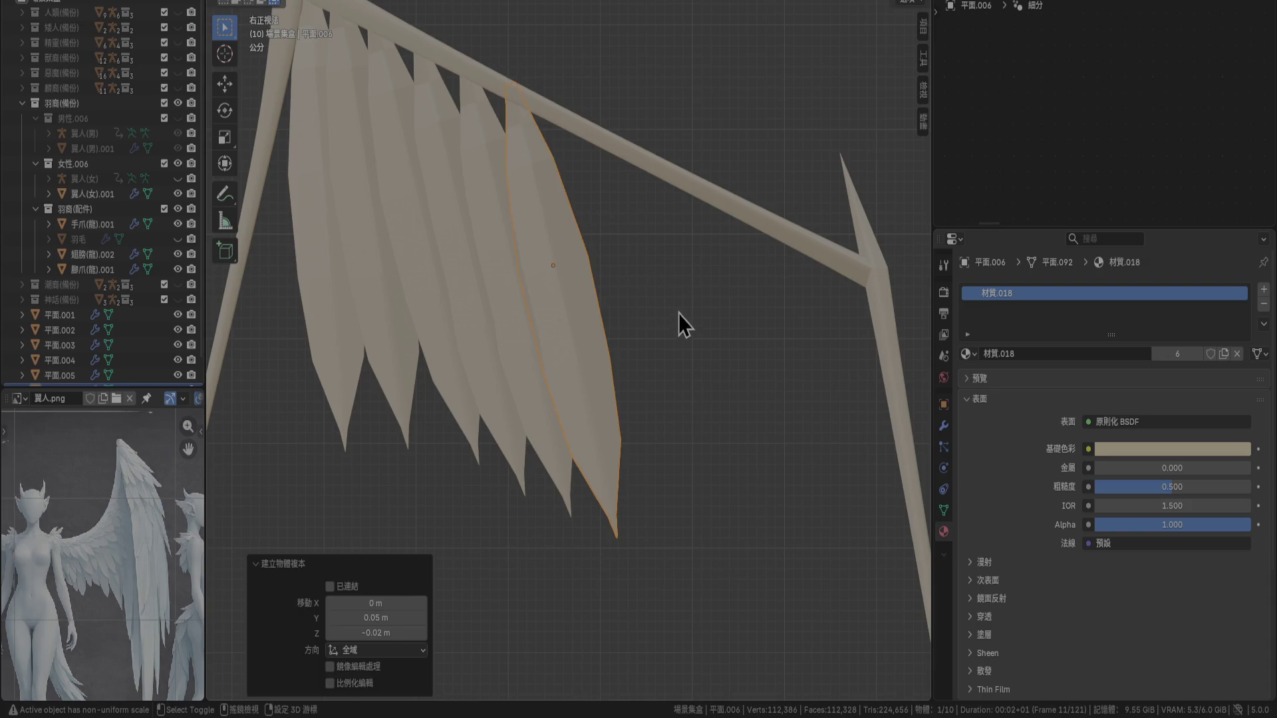
key(shift+d)
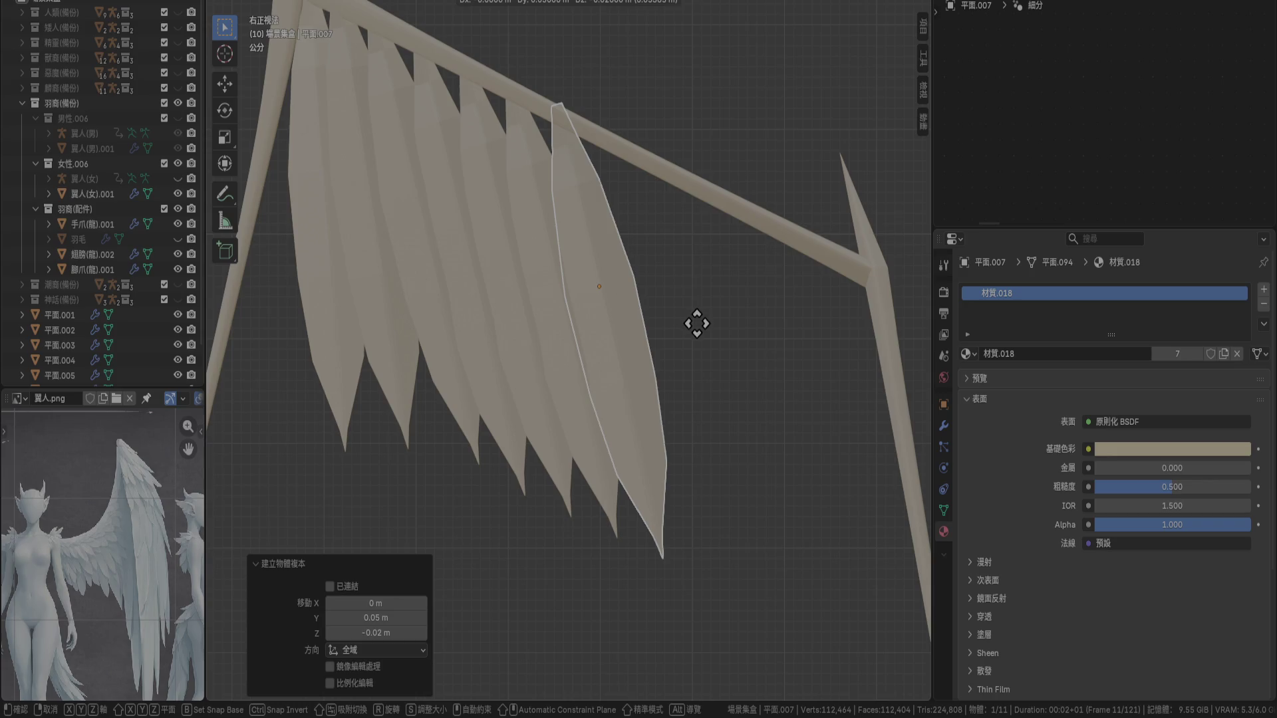
click(719, 325)
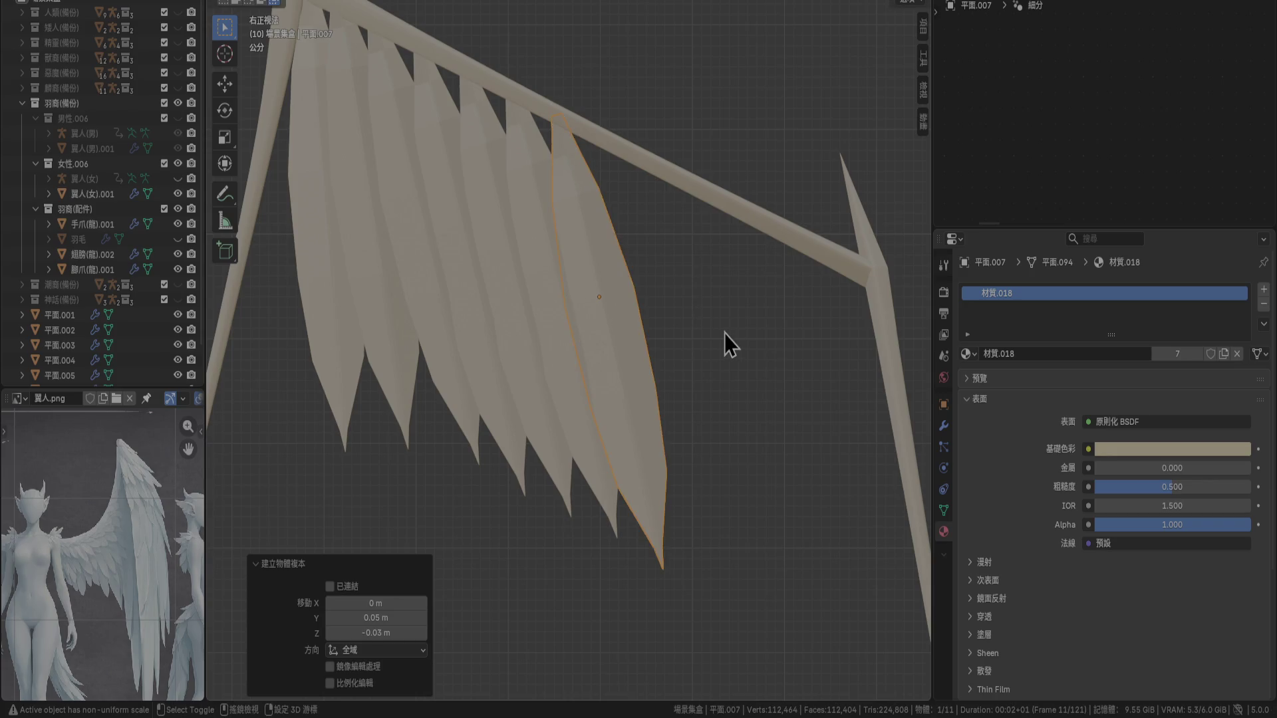
key(shift+d)
click(768, 349)
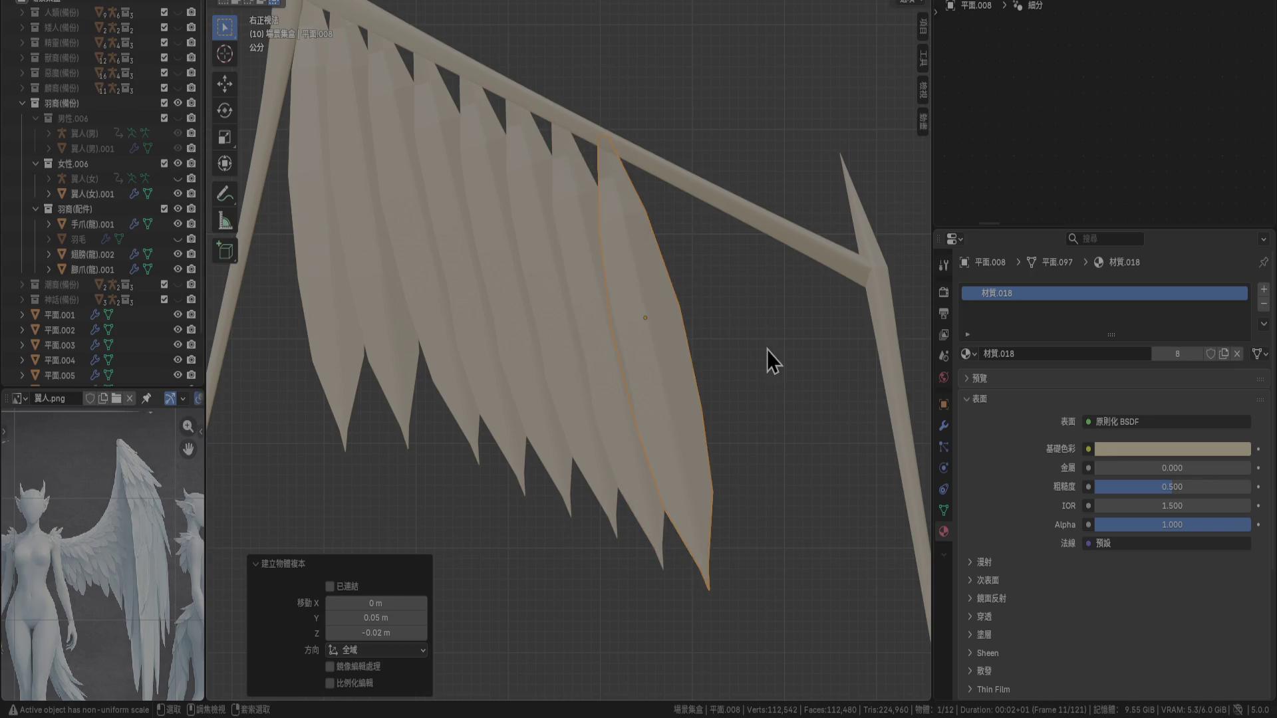
key(shift+d)
click(755, 386)
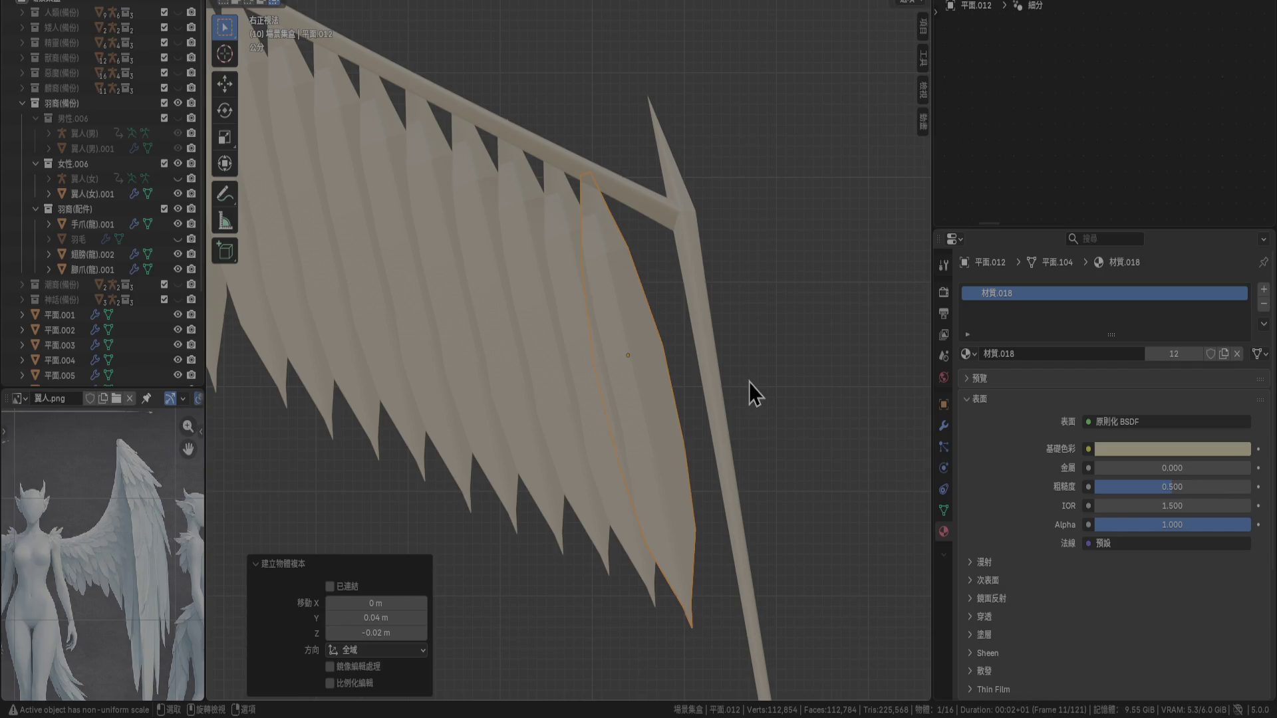
Add copy 平面.013 tilted -5° and set slightly back along the bone
key(shift+d)
key(r)
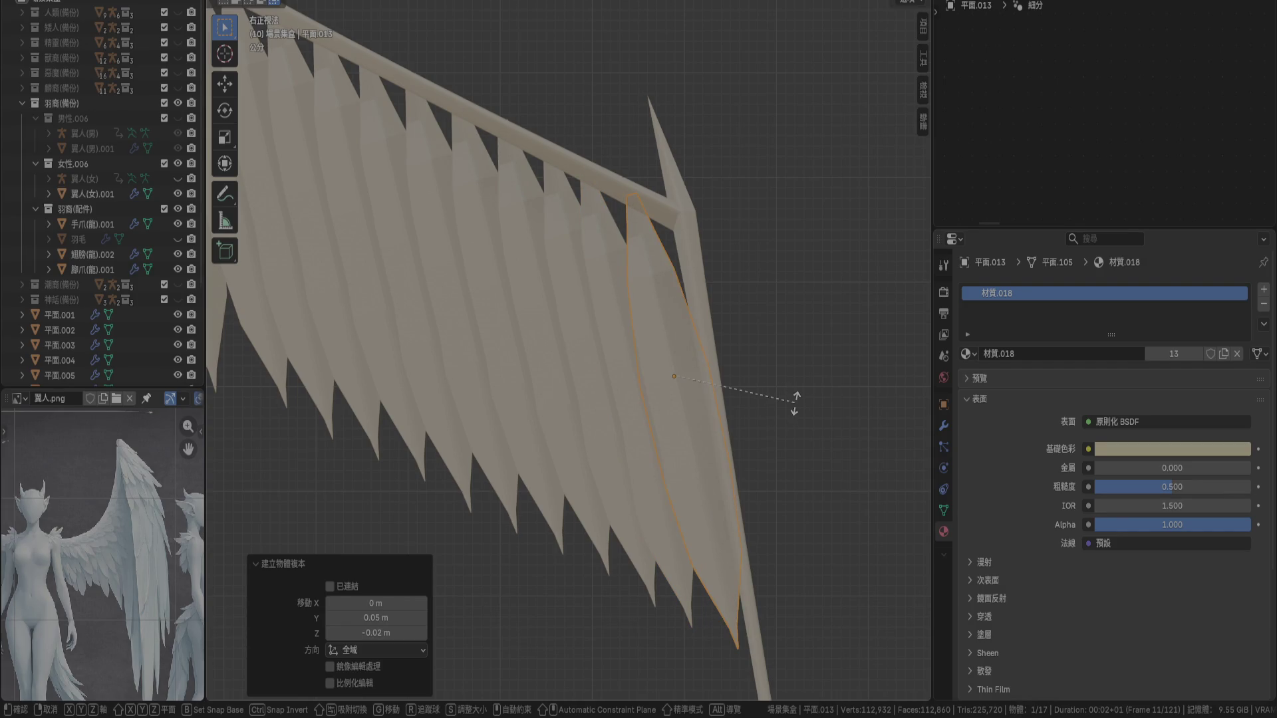
click(768, 412)
key(g)
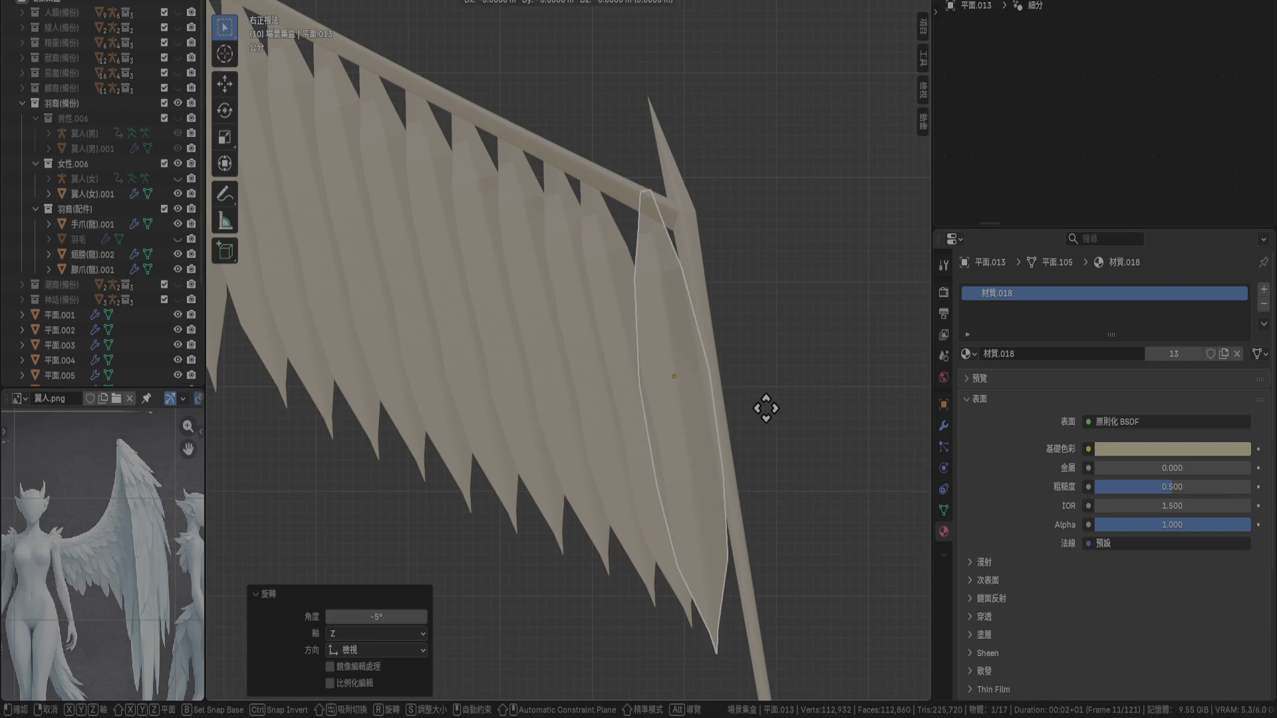
click(750, 405)
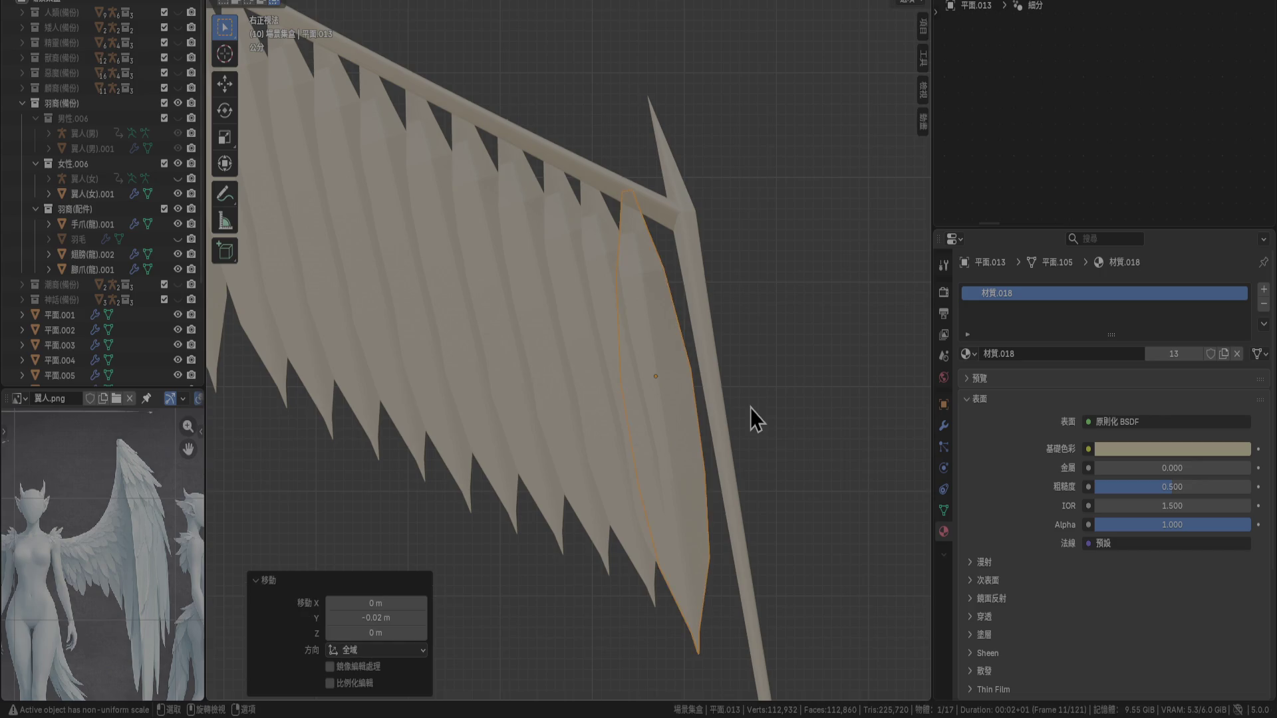
Add 平面.014 at the row's end, tilted -5° and shifted slightly left
key(shift+d)
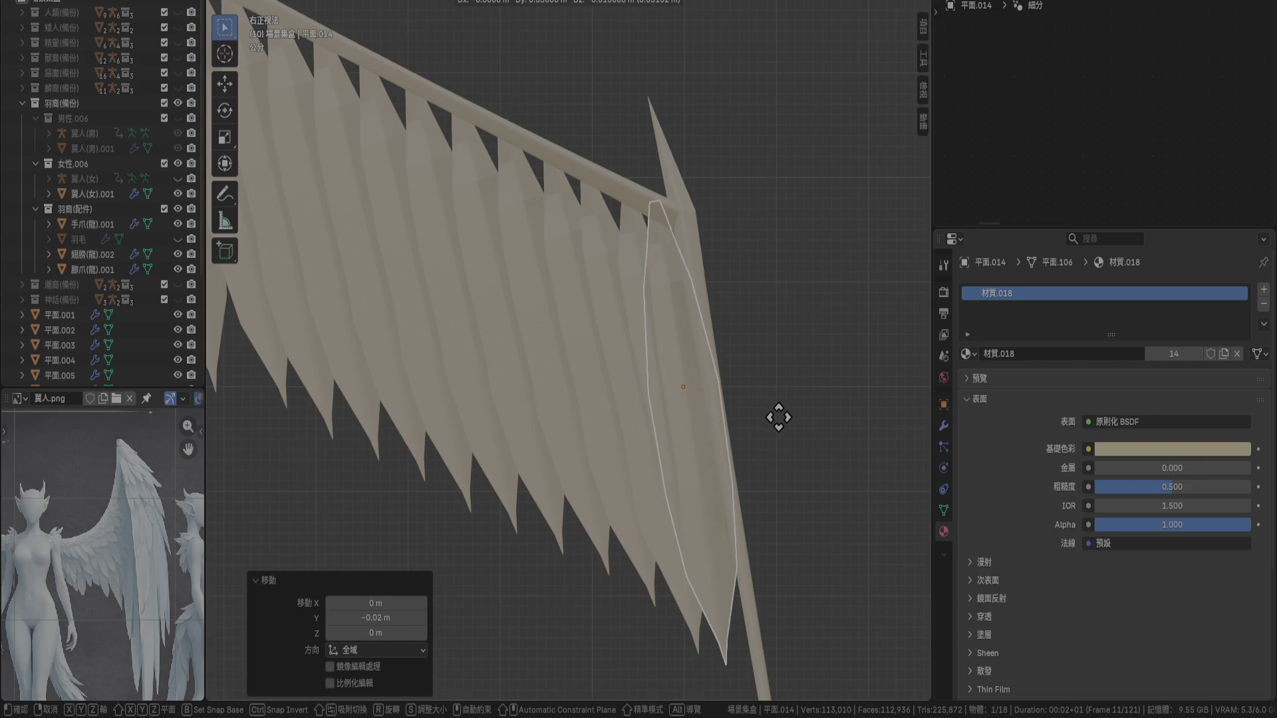
click(780, 420)
key(r)
right_click(775, 423)
key(r)
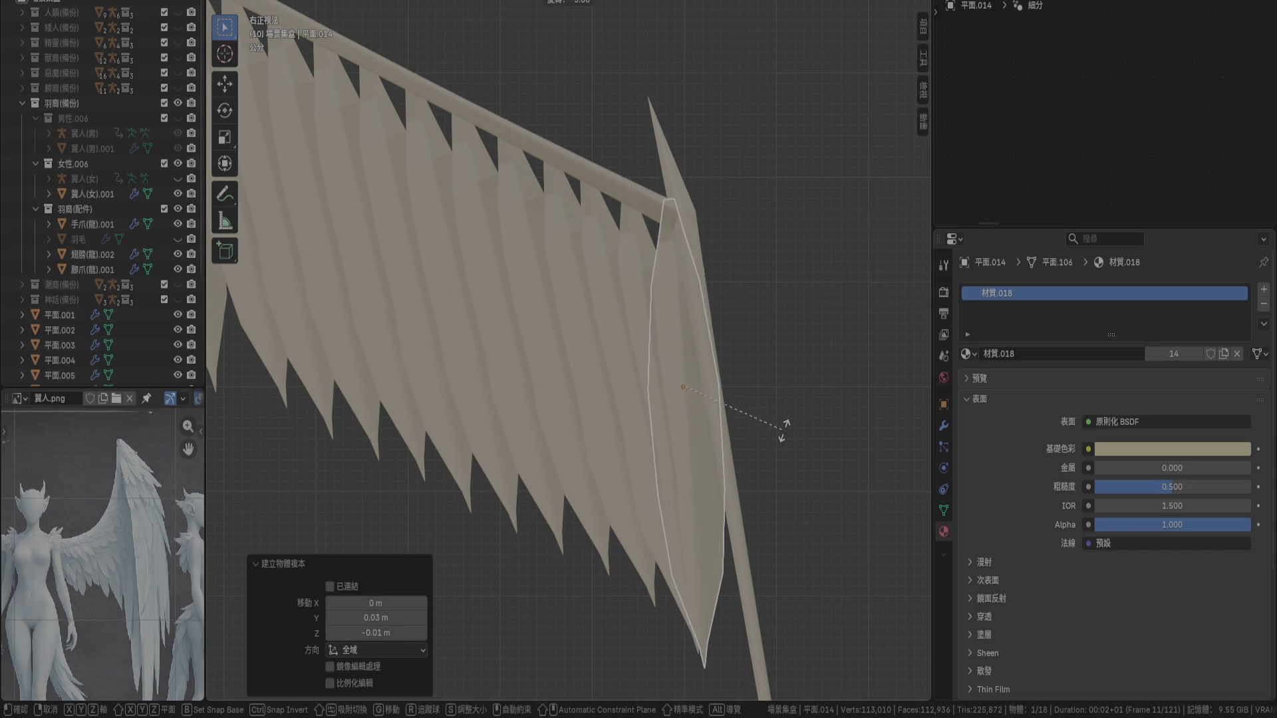
click(785, 432)
key(g)
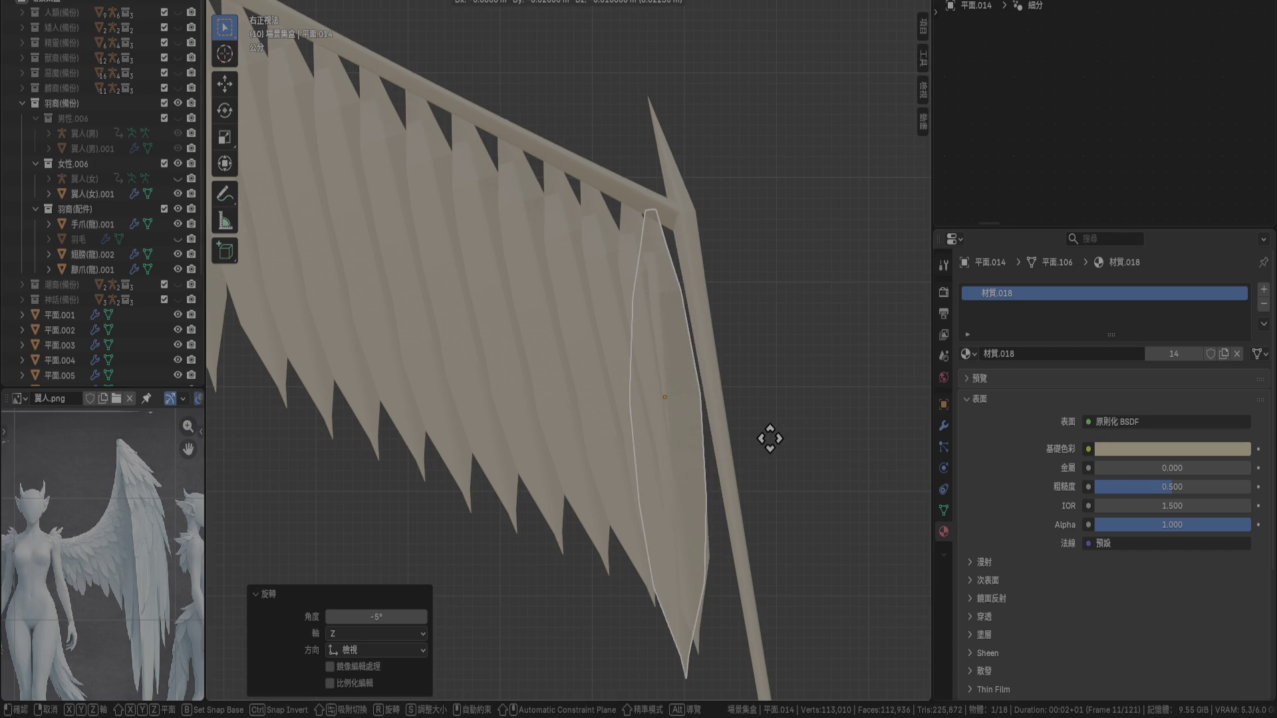
click(770, 438)
mouse_move(764, 445)
middle_down()
mouse_move(594, 470)
mouse_move(669, 511)
mouse_move(707, 506)
mouse_move(746, 593)
mouse_move(674, 409)
mouse_move(649, 433)
mouse_move(635, 422)
middle_up()
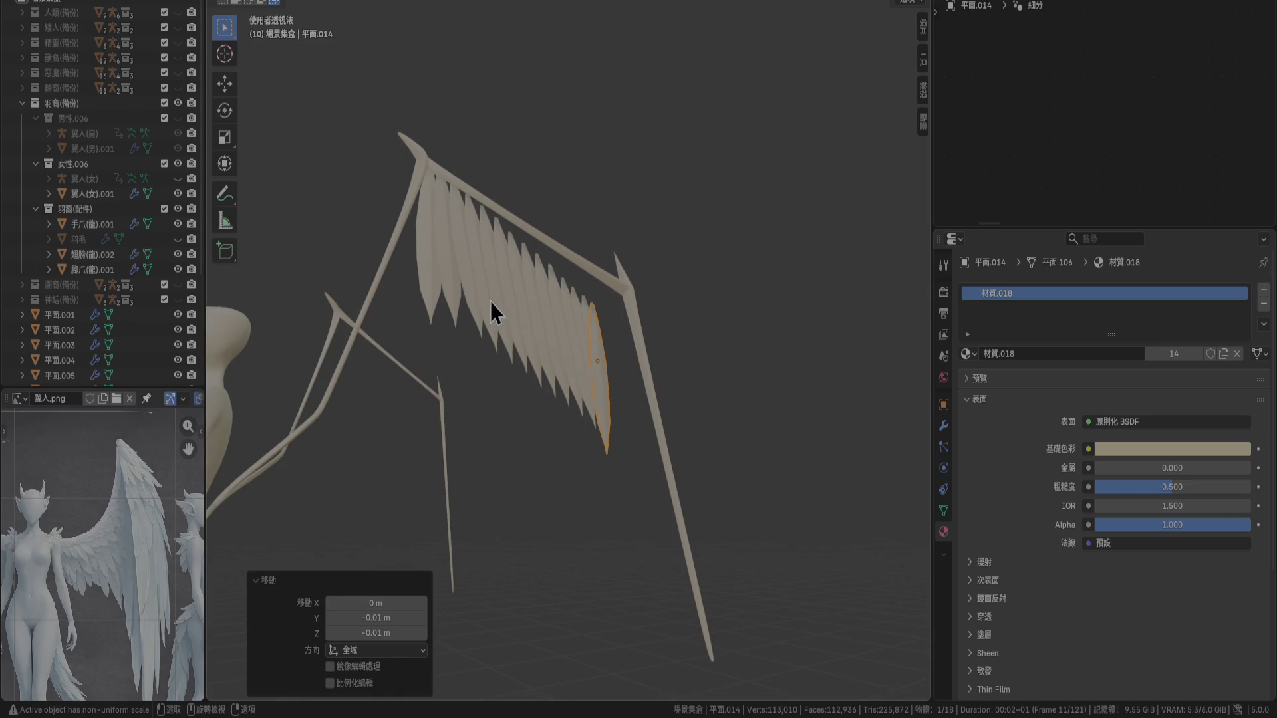
Select feathers 平面.003–平面.014 and turn them -10° in top view, repositioning the strip
scroll(549, 313, up, 3)
scroll(117, 304, down, 4)
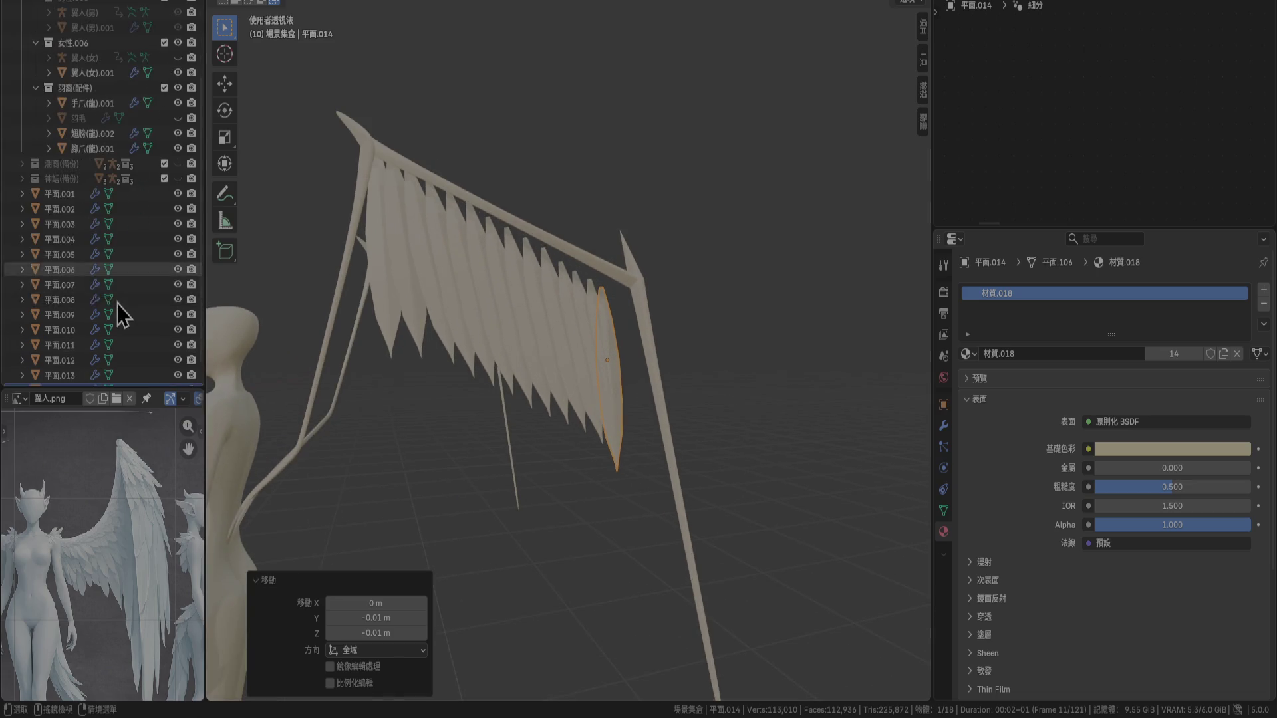
shift+click(74, 229)
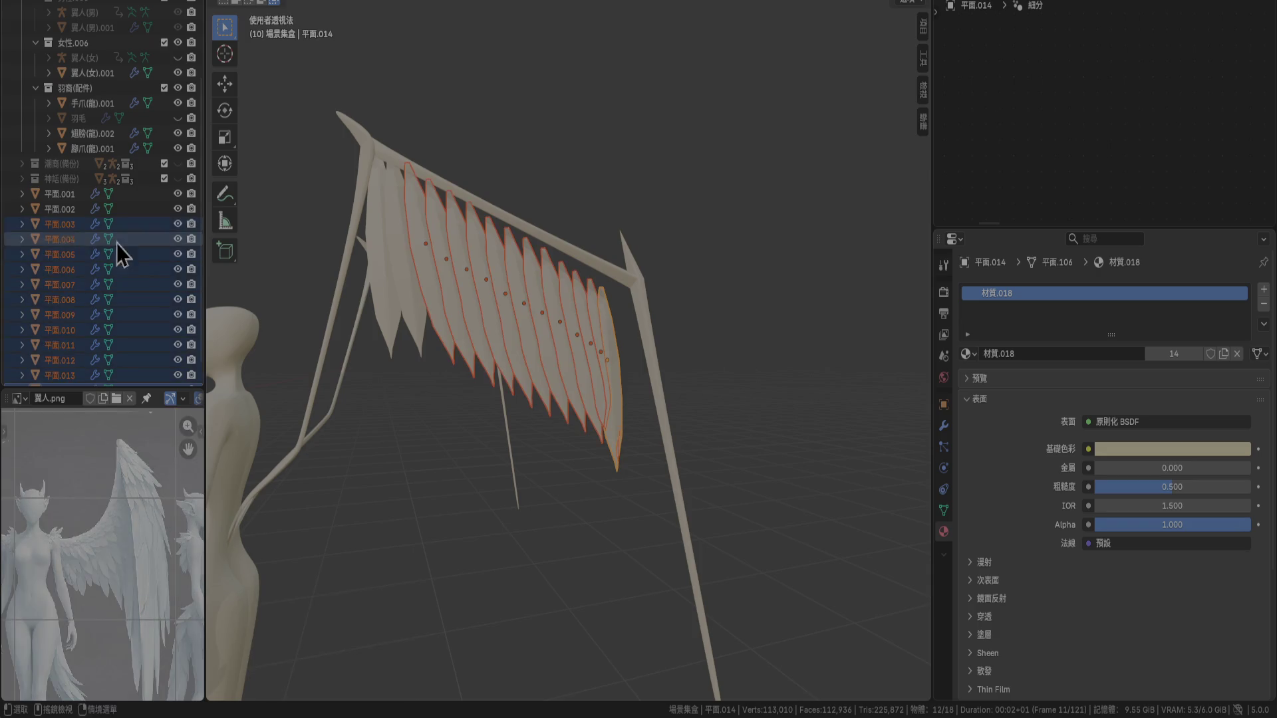
mouse_move(332, 312)
middle_down()
mouse_move(381, 333)
mouse_move(440, 401)
middle_up()
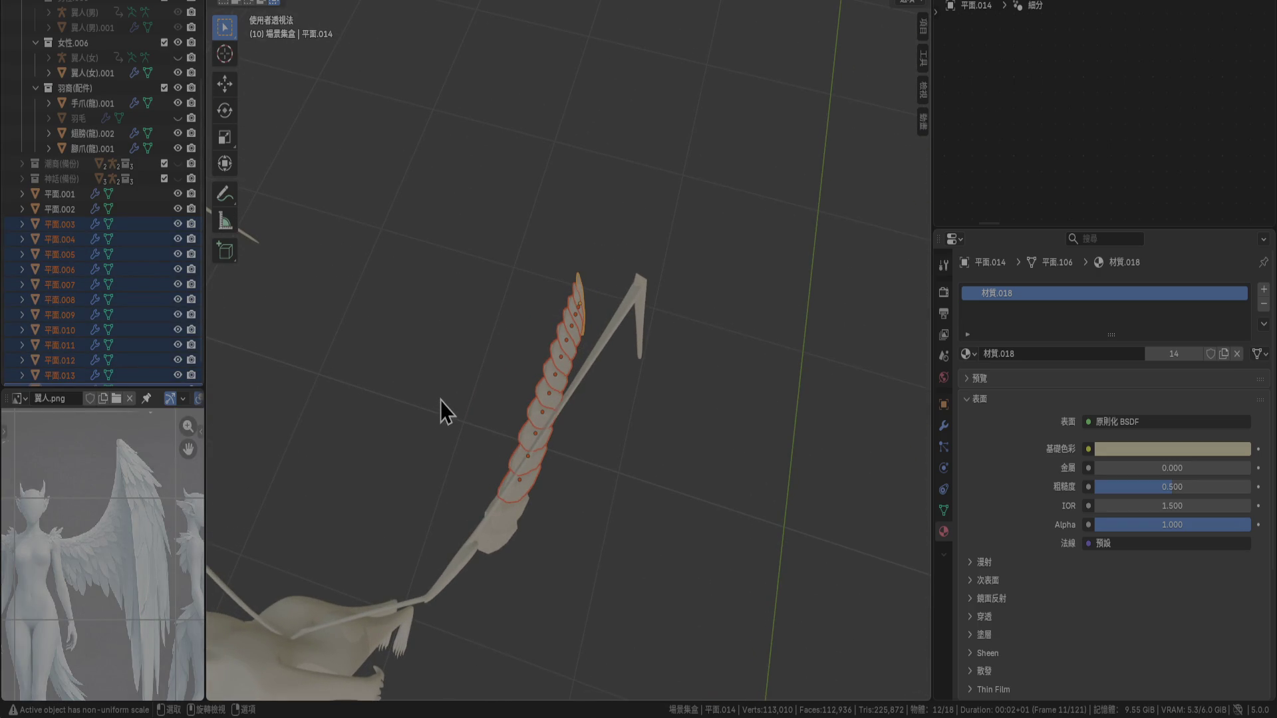
key(KP_7)
key(r)
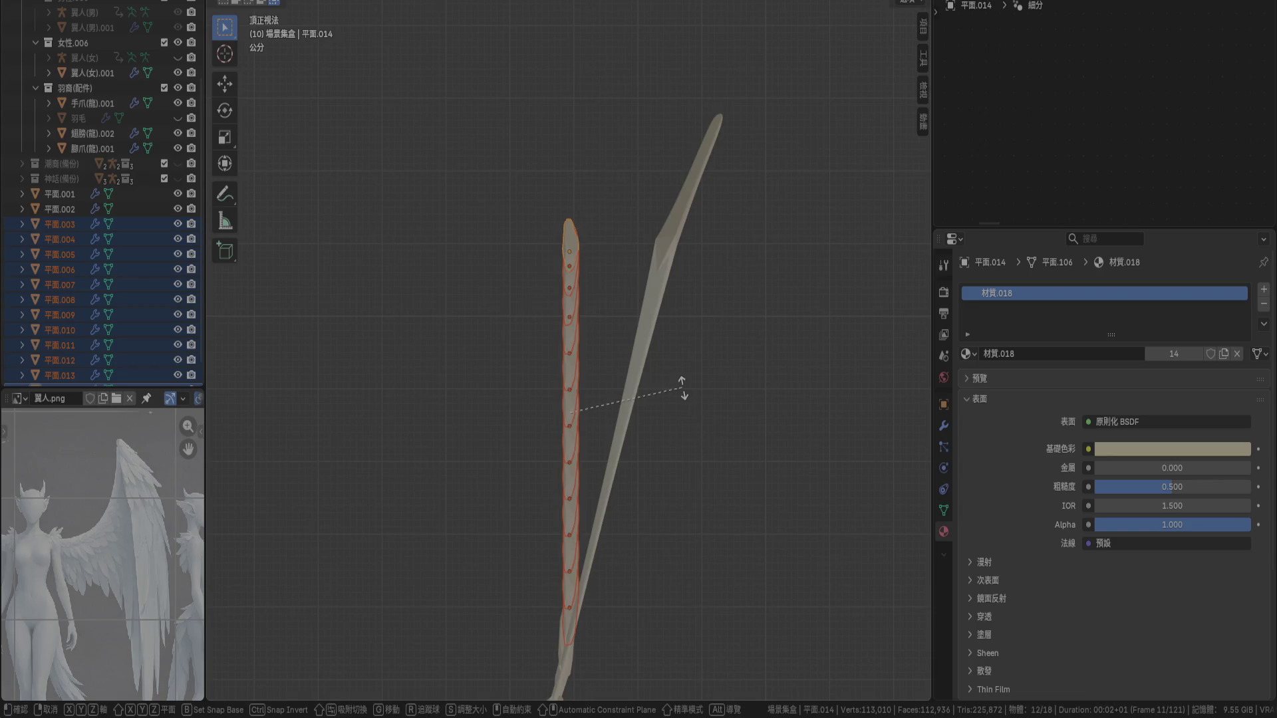
click(698, 410)
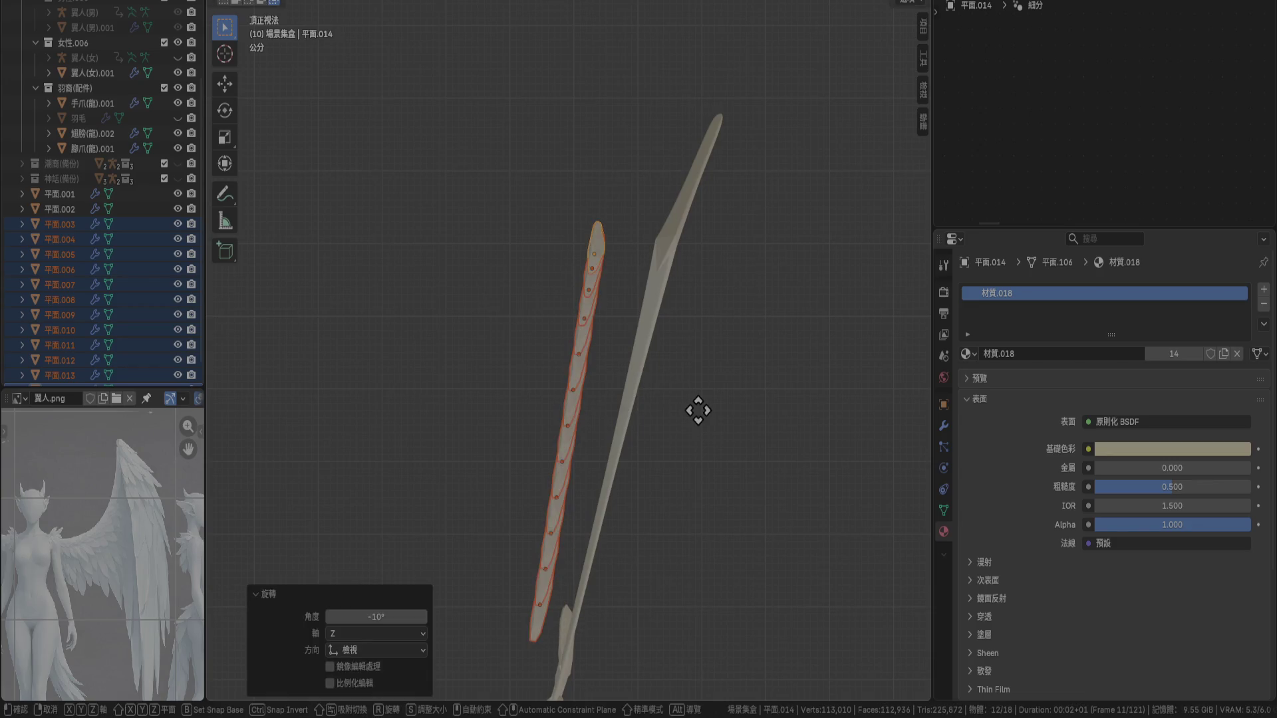
key(g)
click(737, 411)
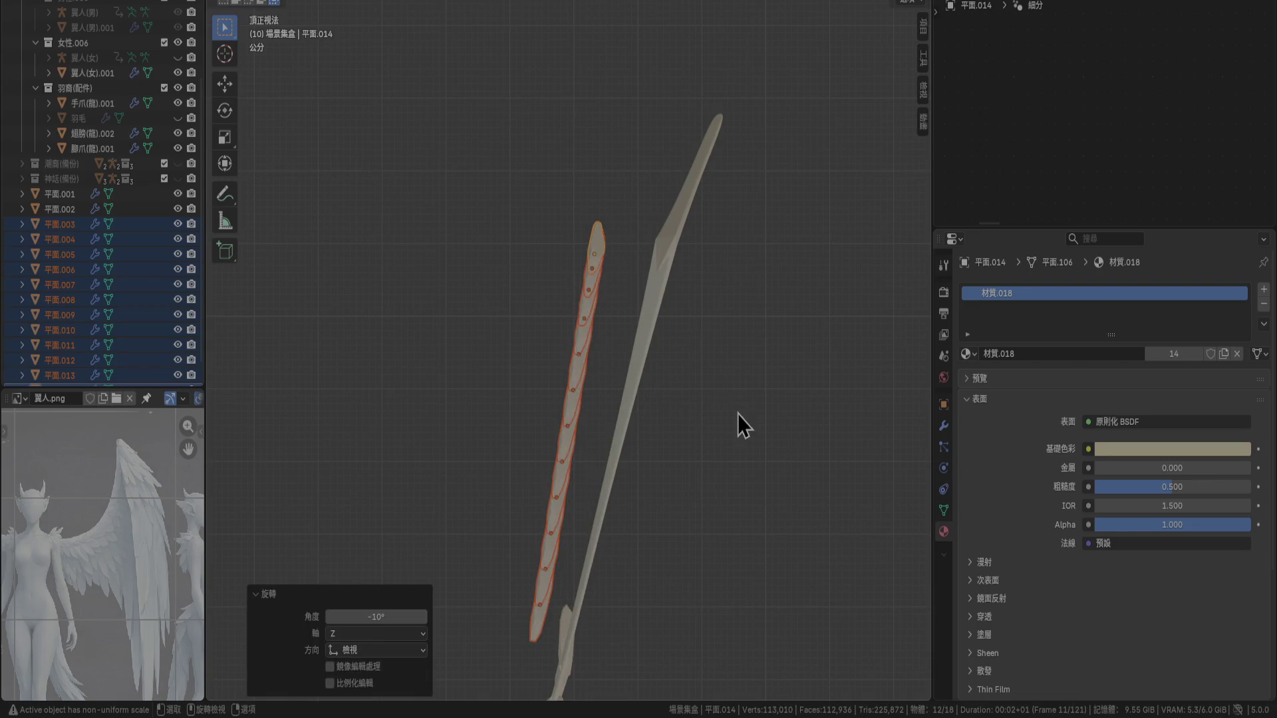
Shift the feather strip 0.1 m in X, rotate it -5°, then nudge it -0.01 m in X
shift+middle_drag(697, 471, 740, 320)
scroll(740, 321, down, 2)
scroll(741, 321, down, 4)
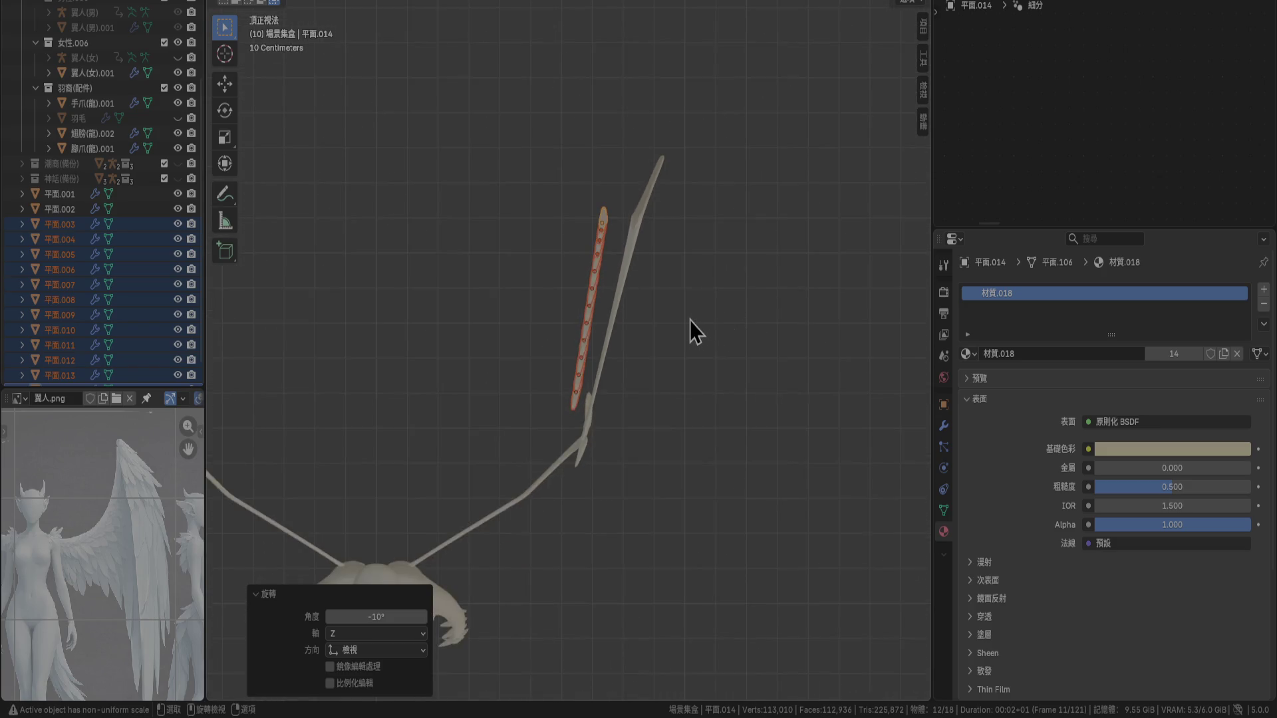
key(g)
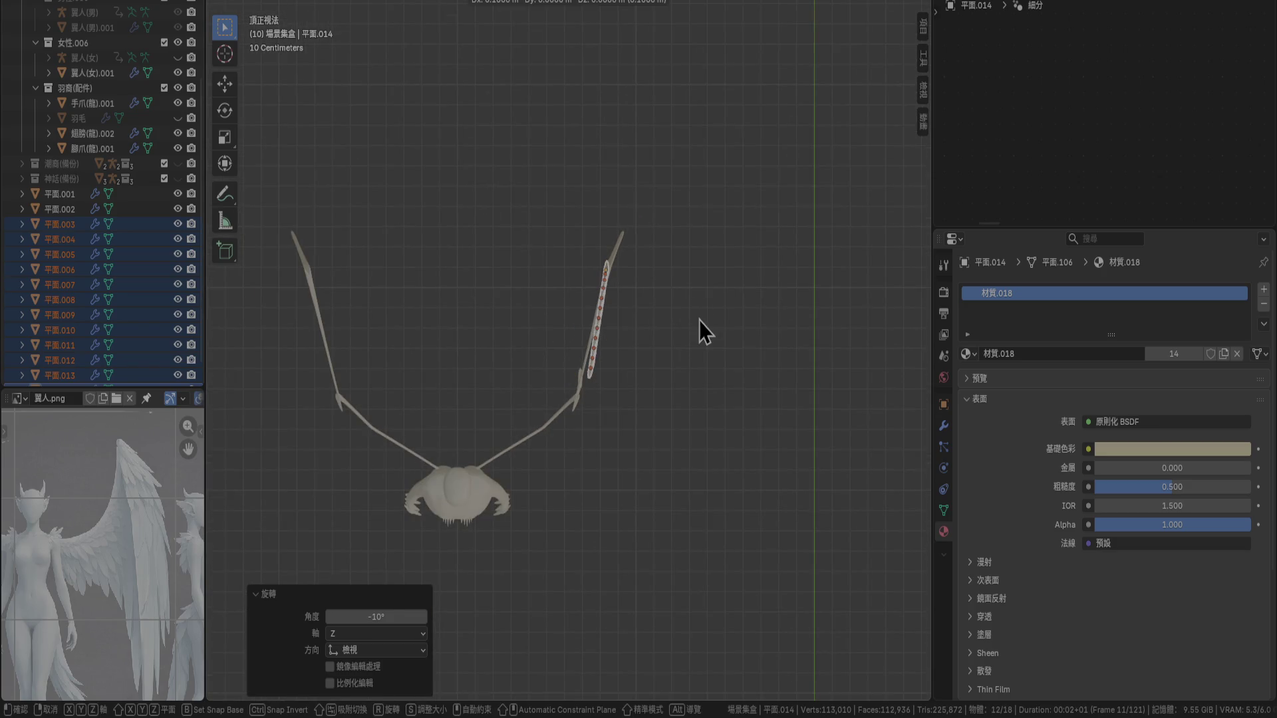
click(698, 322)
scroll(697, 322, up, 5)
key(r)
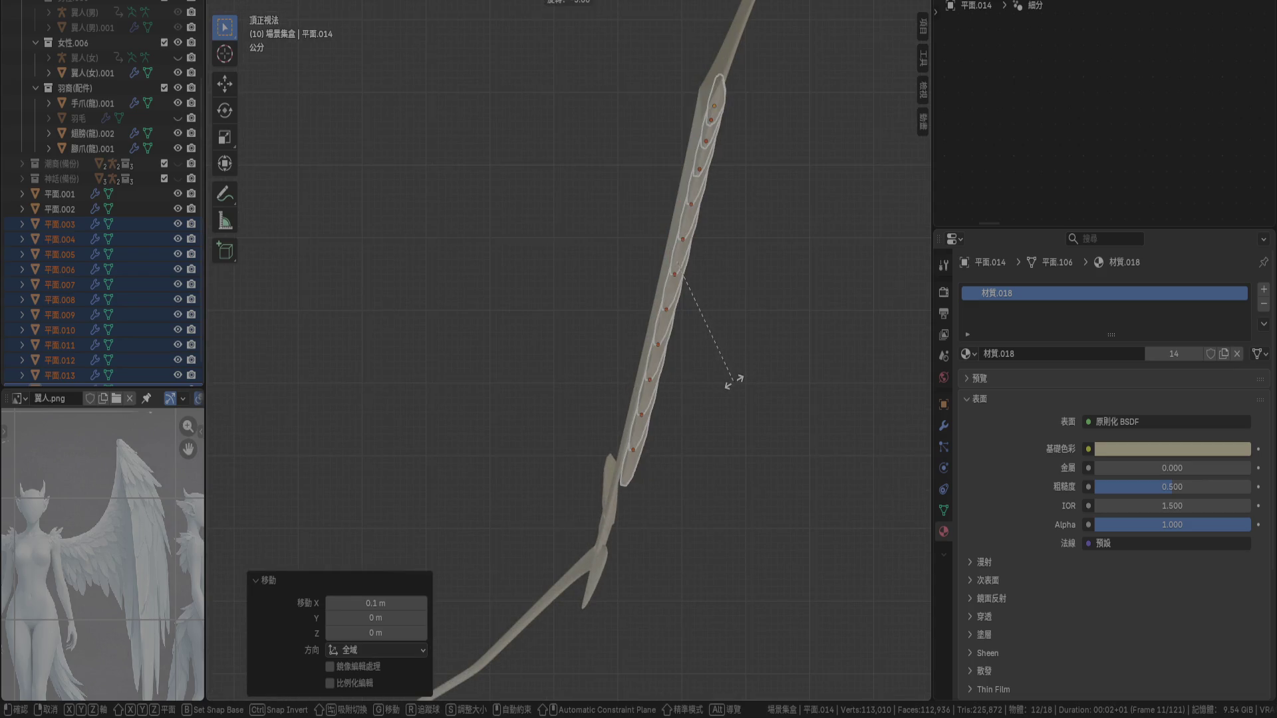
click(733, 385)
scroll(742, 384, up, 2)
key(g)
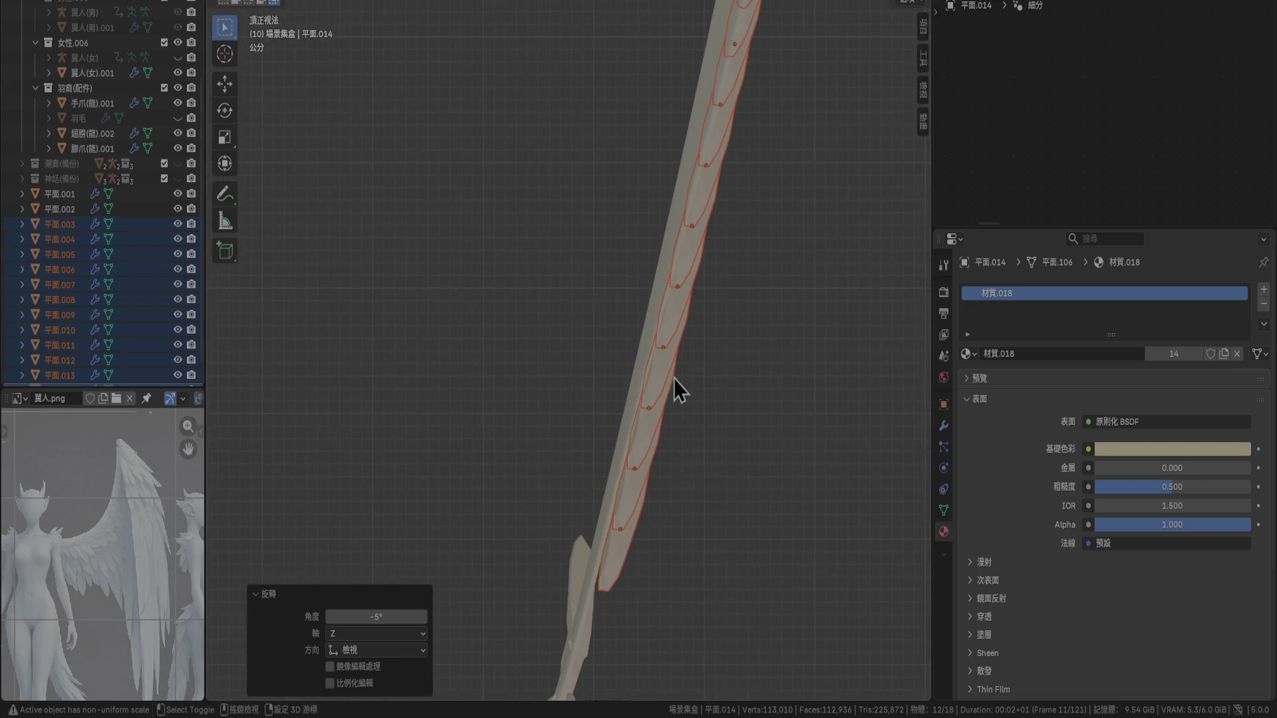
click(756, 366)
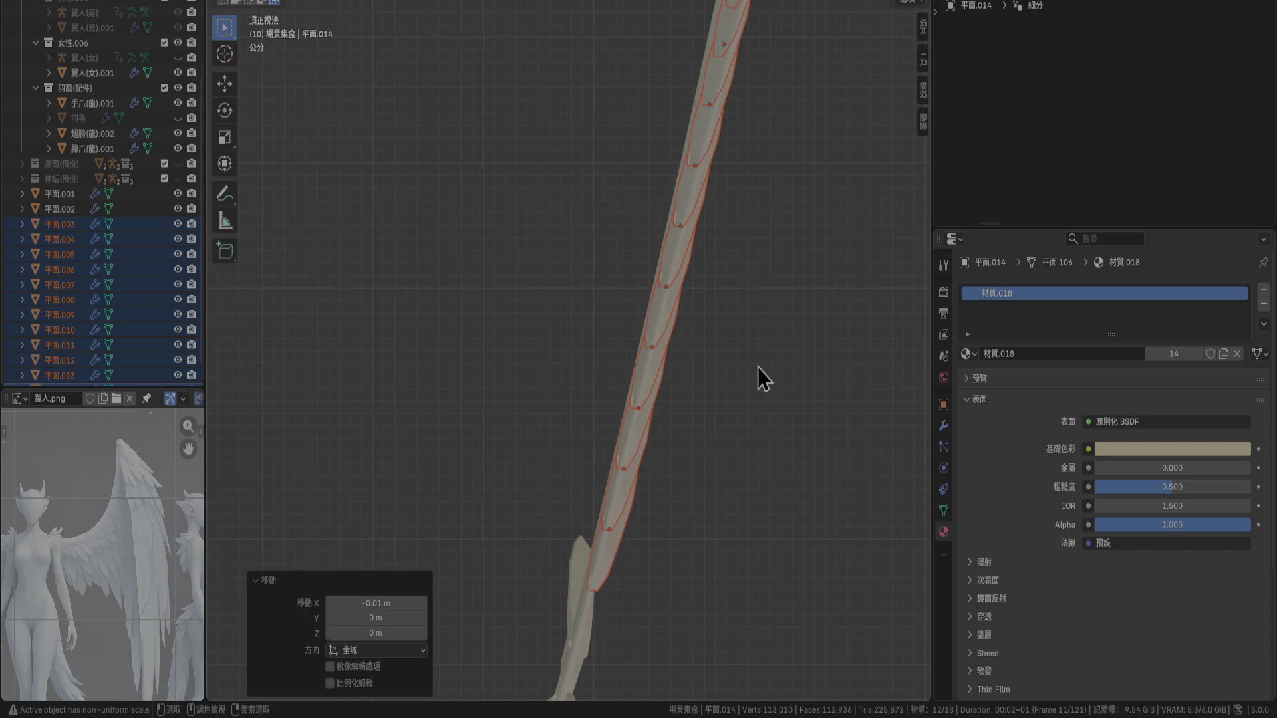
mouse_move(757, 367)
middle_down()
mouse_move(752, 474)
mouse_move(685, 346)
mouse_move(641, 385)
mouse_move(607, 359)
middle_up()
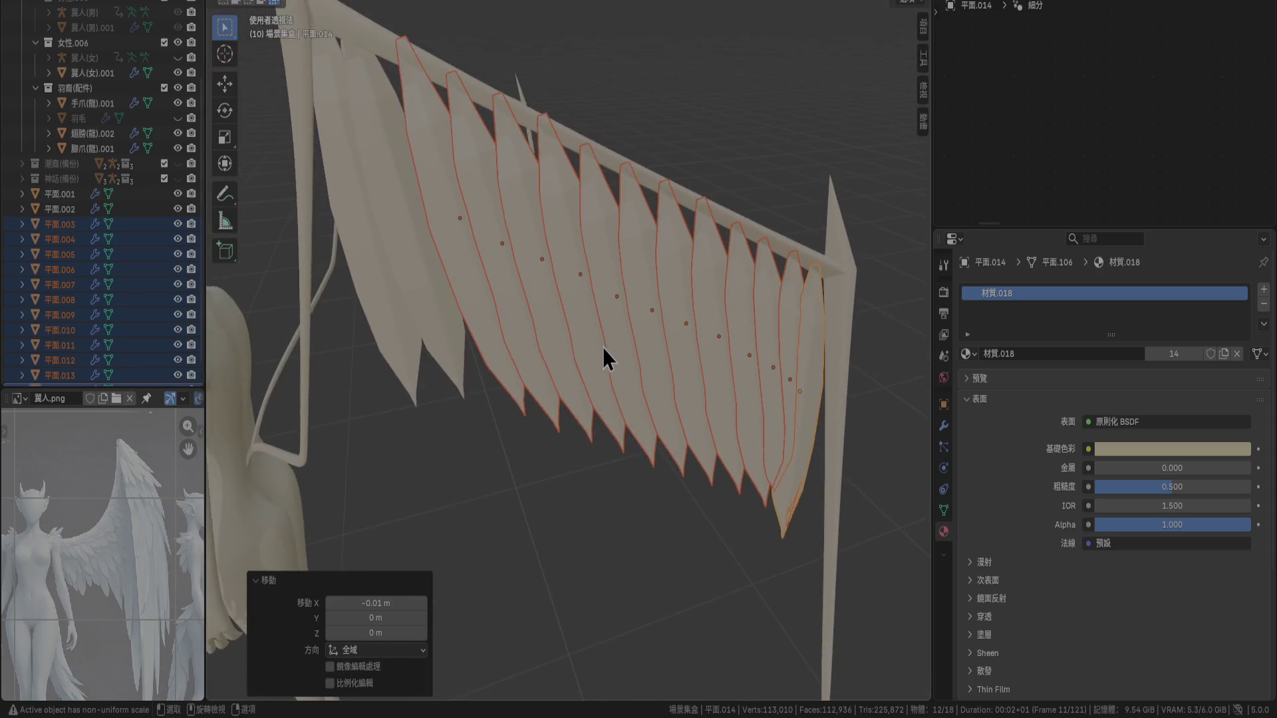
In side view, lower feathers 平面.003–平面.013 by 0.01 m in Z, then select front feather 平面.002
key(Tab)
key(Tab)
click(583, 484)
mouse_move(583, 484)
middle_down()
mouse_move(637, 418)
mouse_move(652, 504)
mouse_move(698, 520)
mouse_move(646, 405)
middle_up()
key(ctrl+z)
key(KP_3)
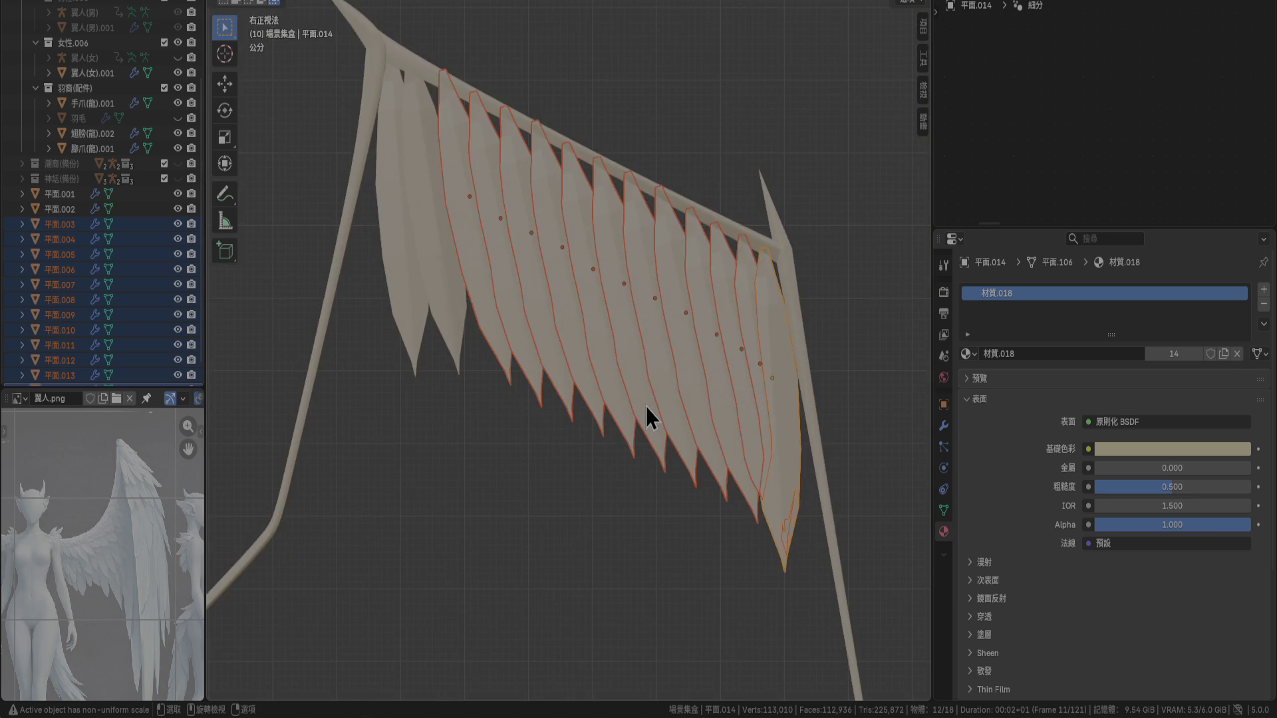
scroll(539, 134, up, 3)
scroll(624, 190, up, 4)
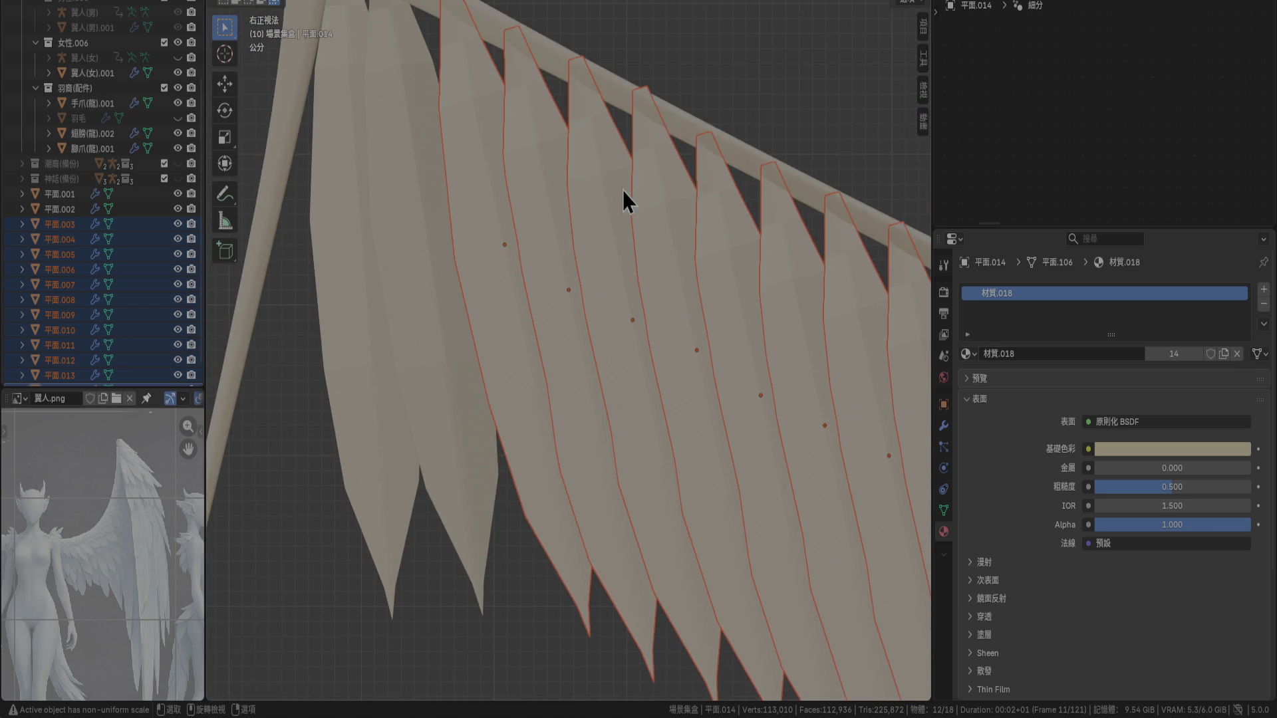
key(g)
click(620, 203)
shift+scroll(585, 274, up, 4)
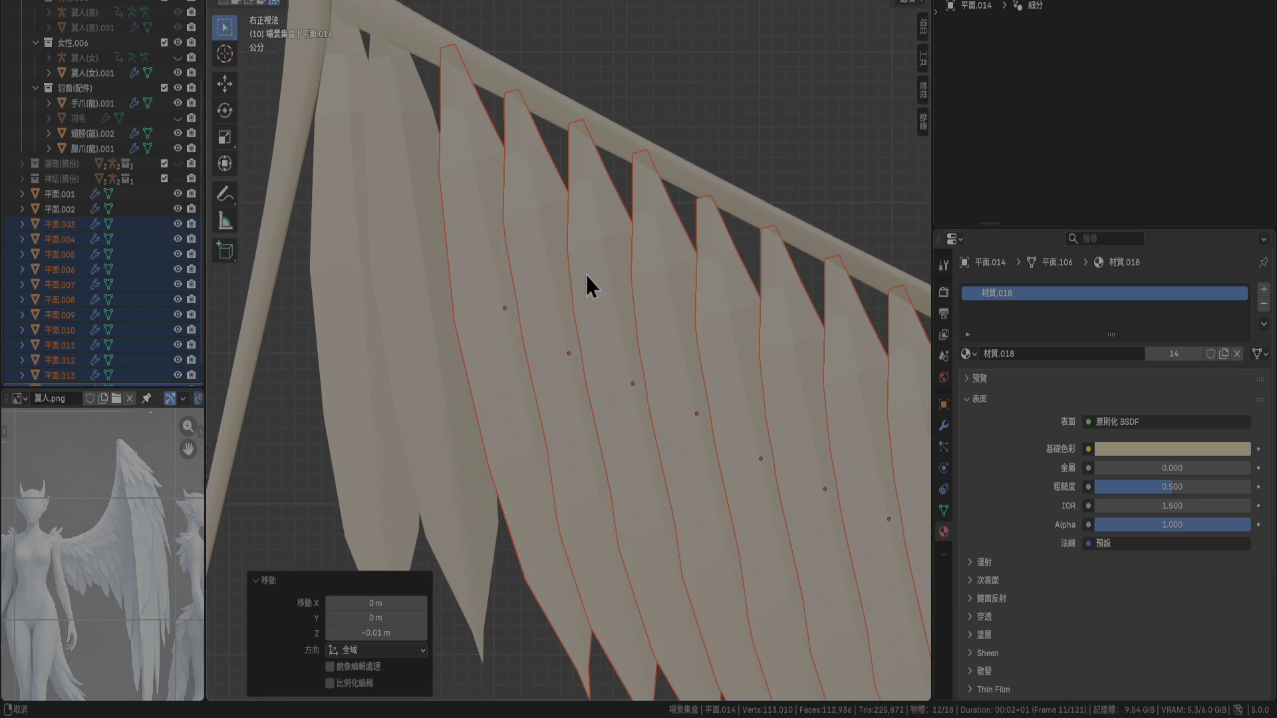
click(413, 205)
Nudge front feather 平面.002 into a new position, checking it from top view
key(g)
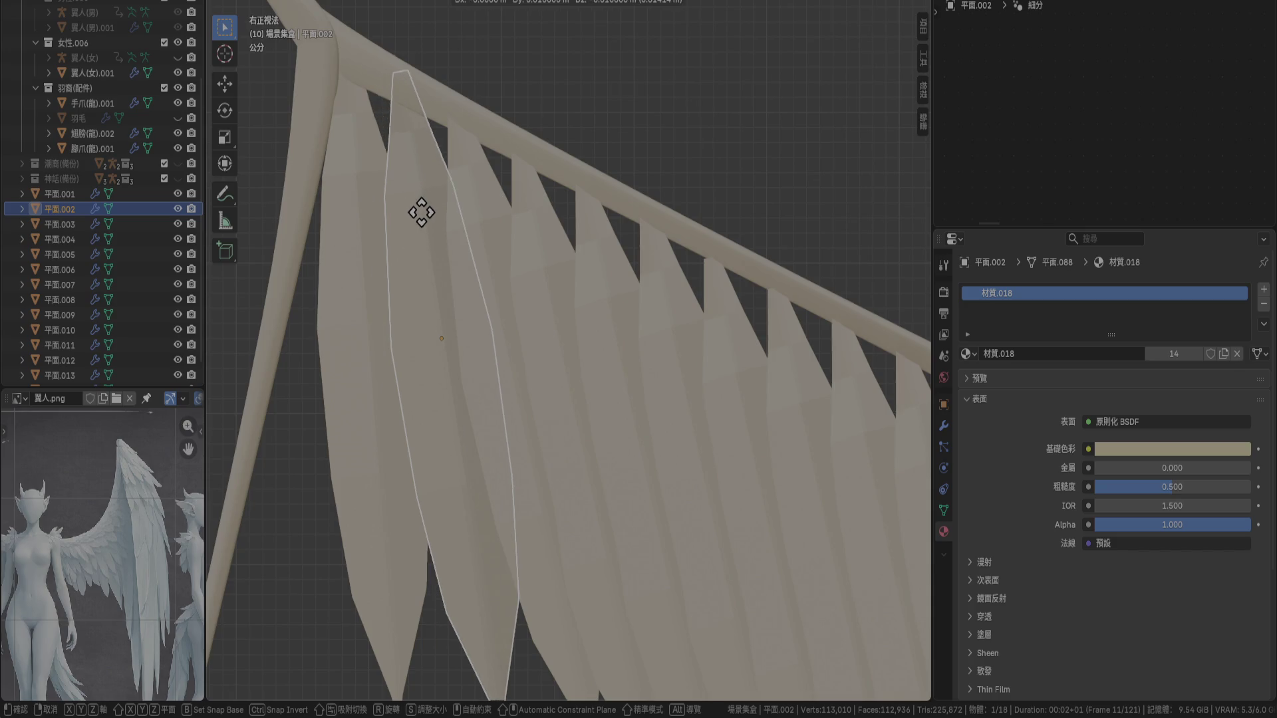
click(465, 174)
mouse_move(465, 170)
middle_down()
mouse_move(603, 177)
mouse_move(708, 213)
middle_up()
key(KP_7)
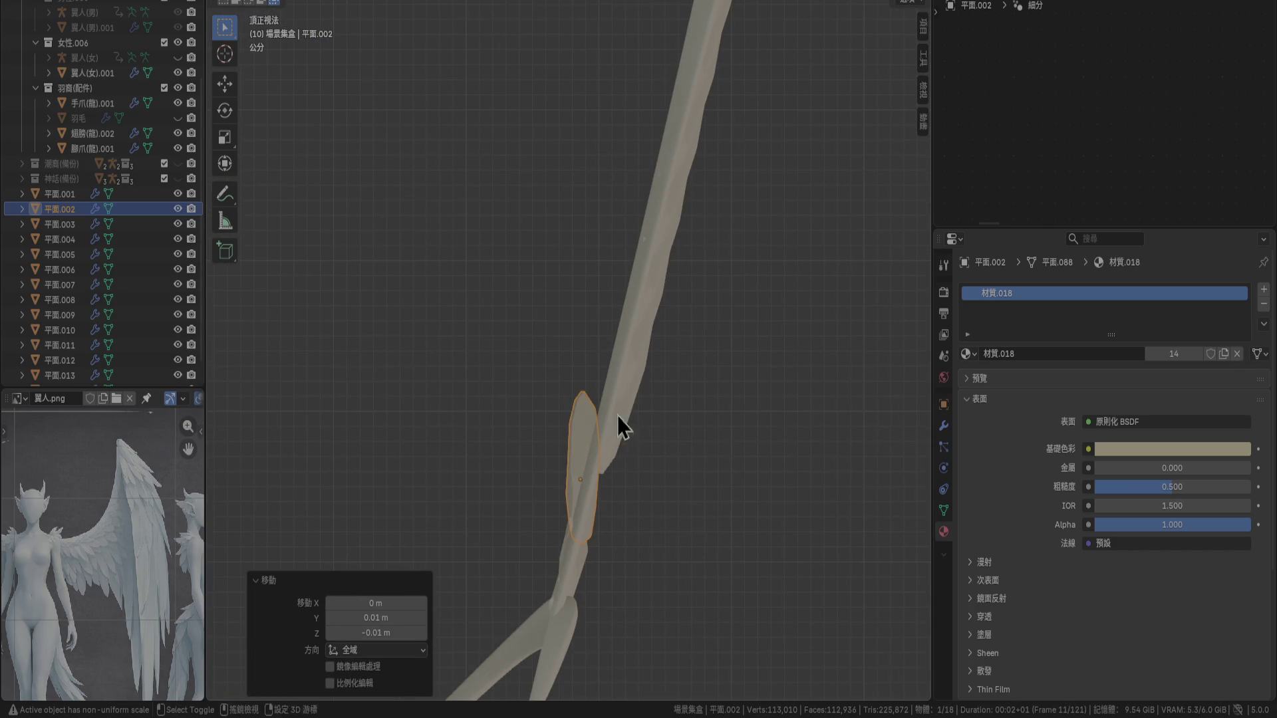
shift+middle_drag(617, 416, 627, 351)
key(g)
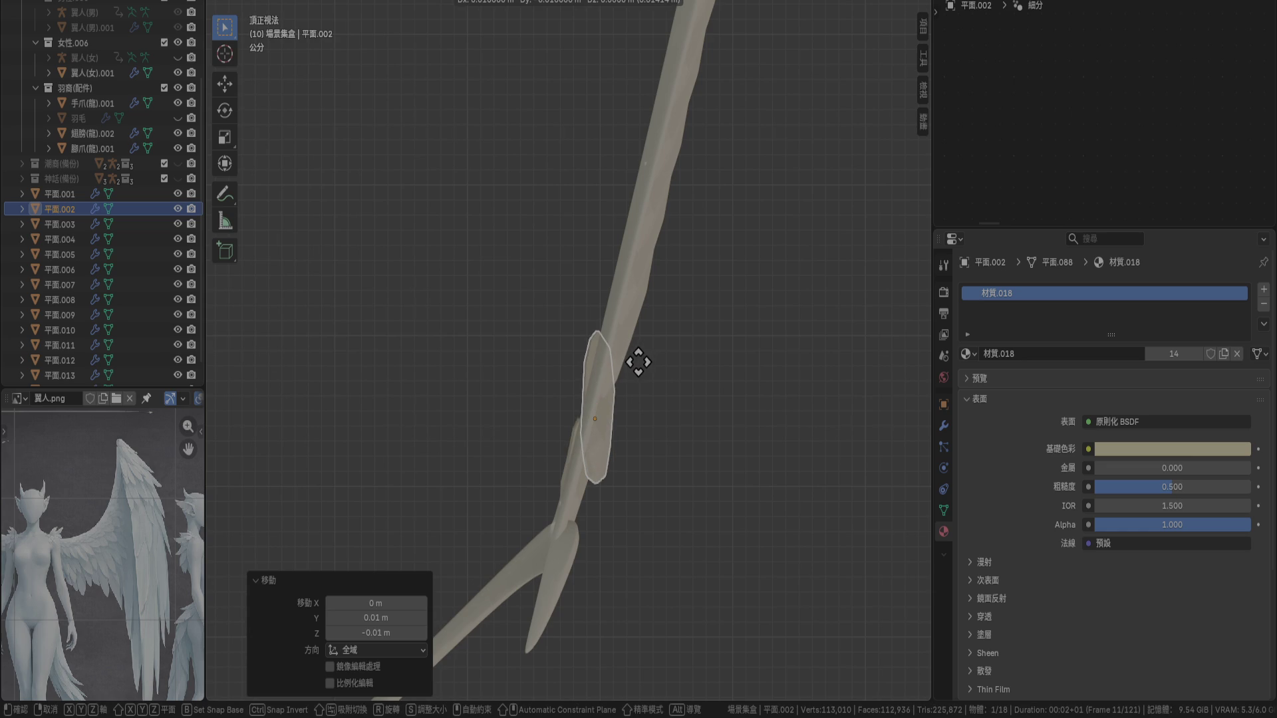
click(631, 362)
mouse_move(631, 362)
middle_down()
mouse_move(640, 417)
mouse_move(627, 362)
middle_up()
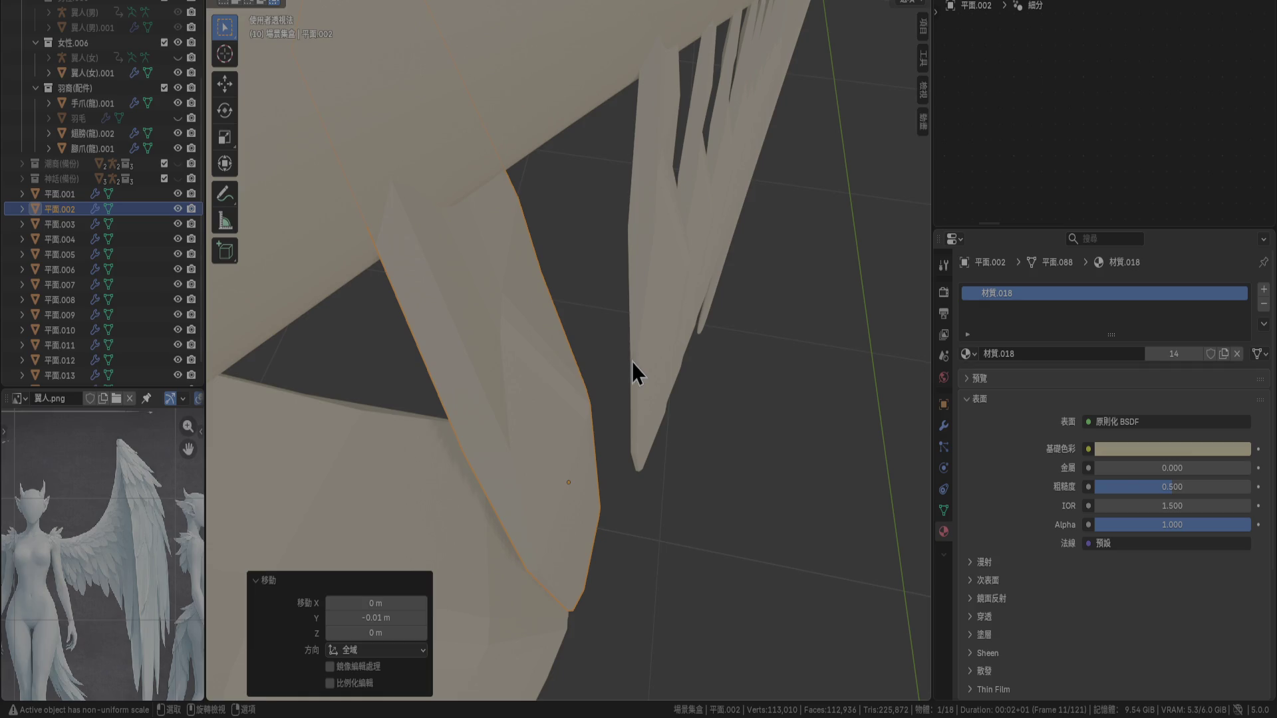
Delete 平面.002 and place a duplicate of 平面.003 at the start of the row
key(Delete)
click(648, 328)
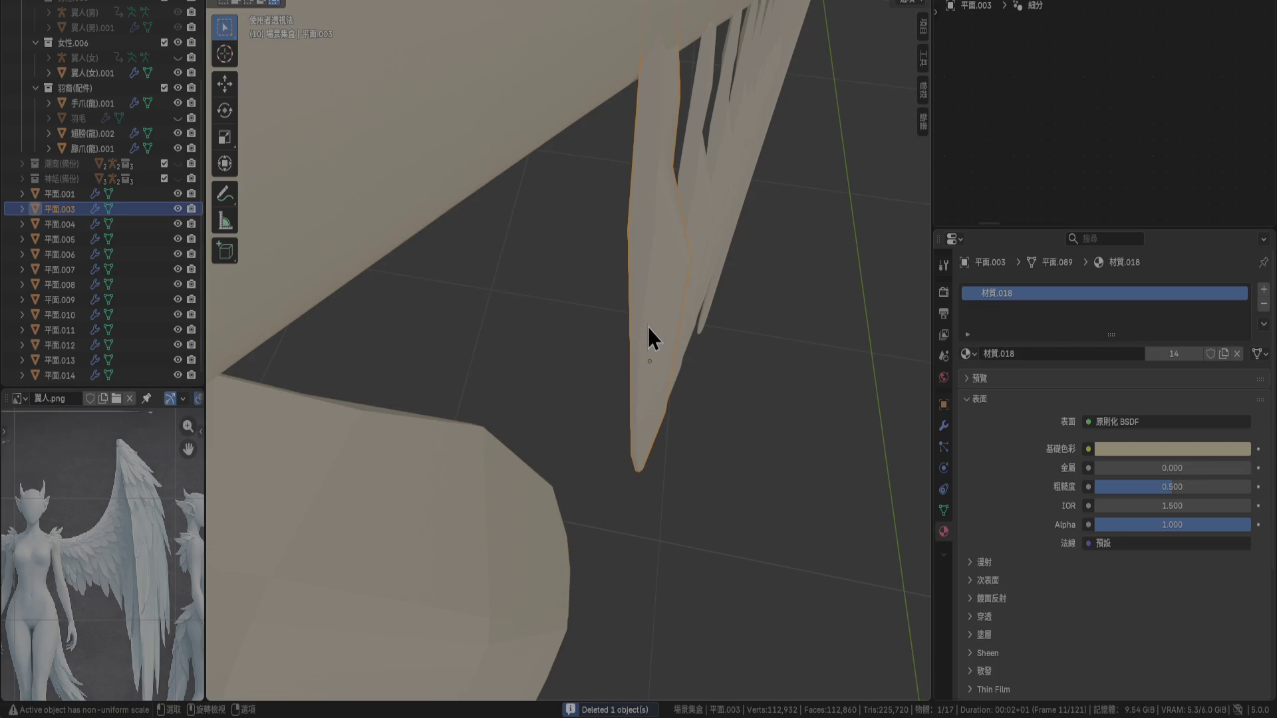
key(KP_7)
key(shift+d)
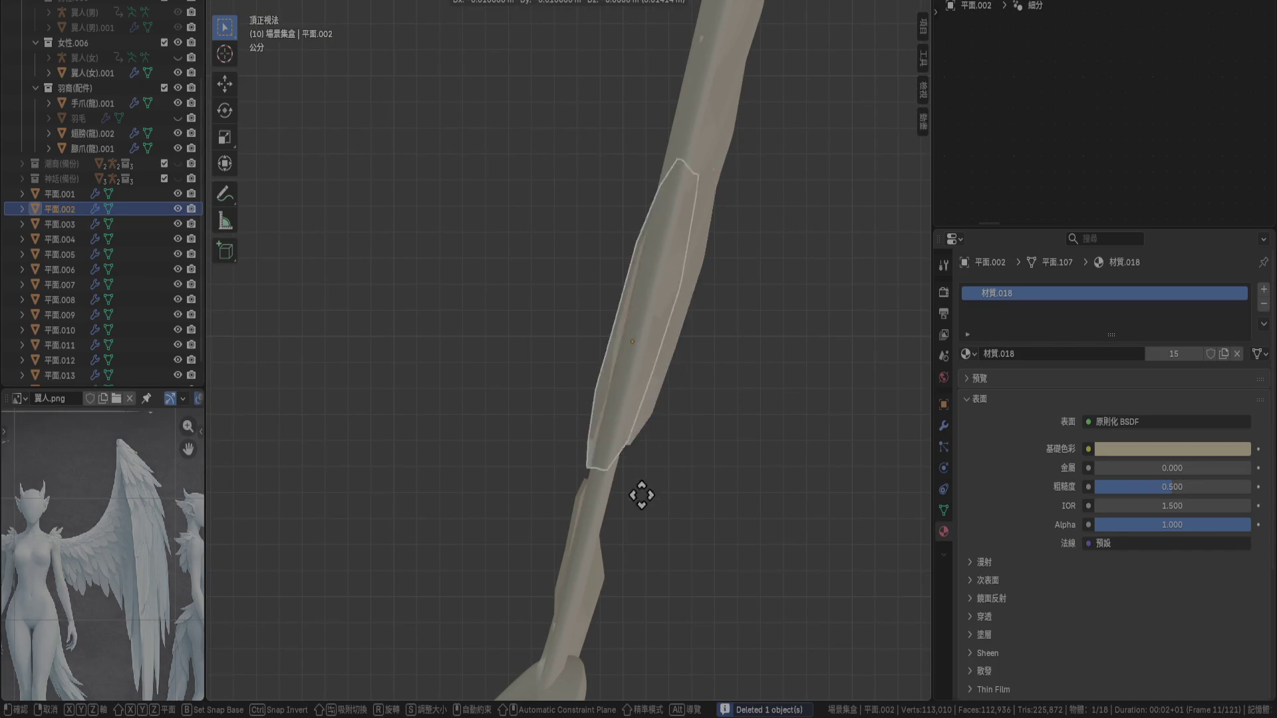
click(614, 616)
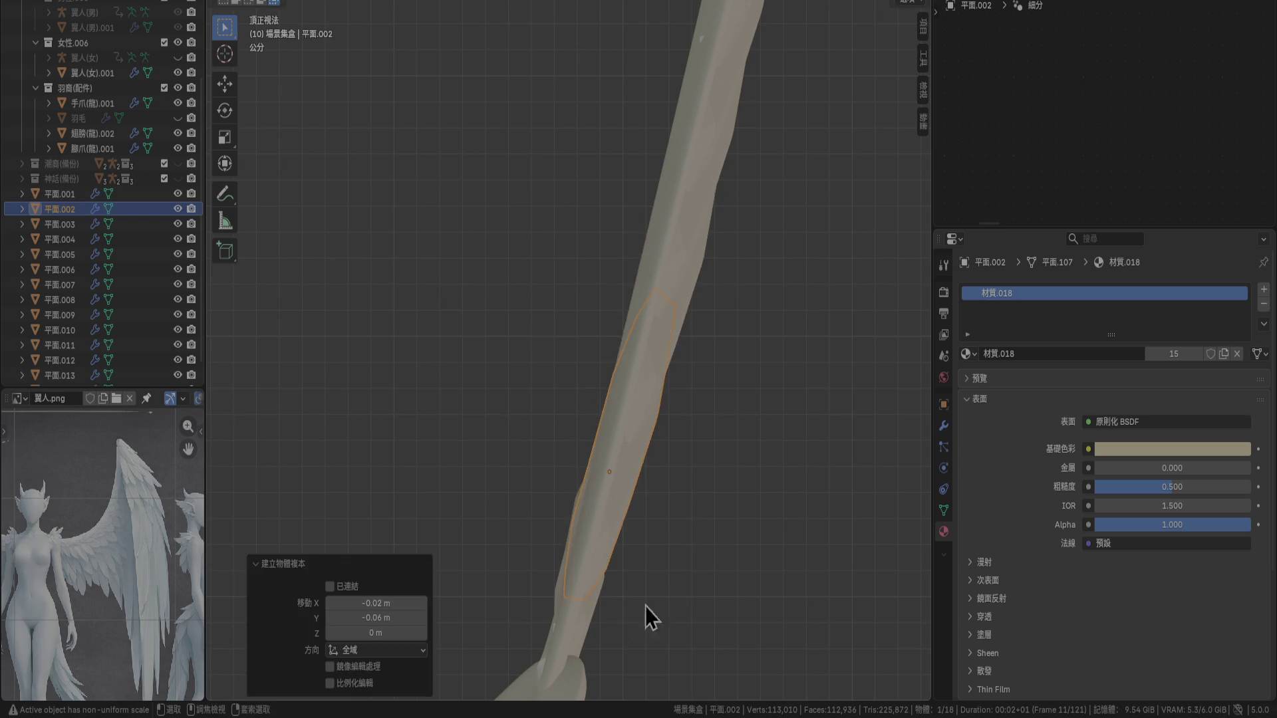
mouse_move(645, 607)
middle_down()
mouse_move(685, 502)
mouse_move(631, 398)
middle_up()
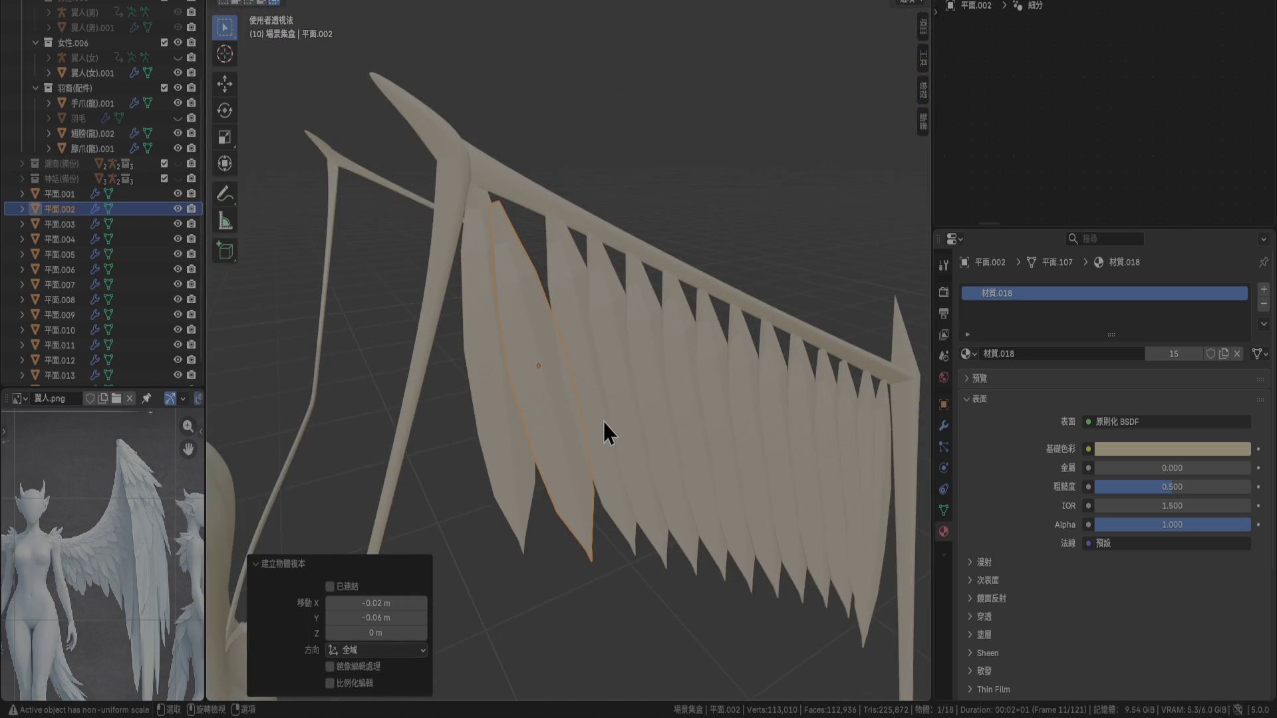
key(KP_3)
scroll(604, 422, up, 3)
key(g)
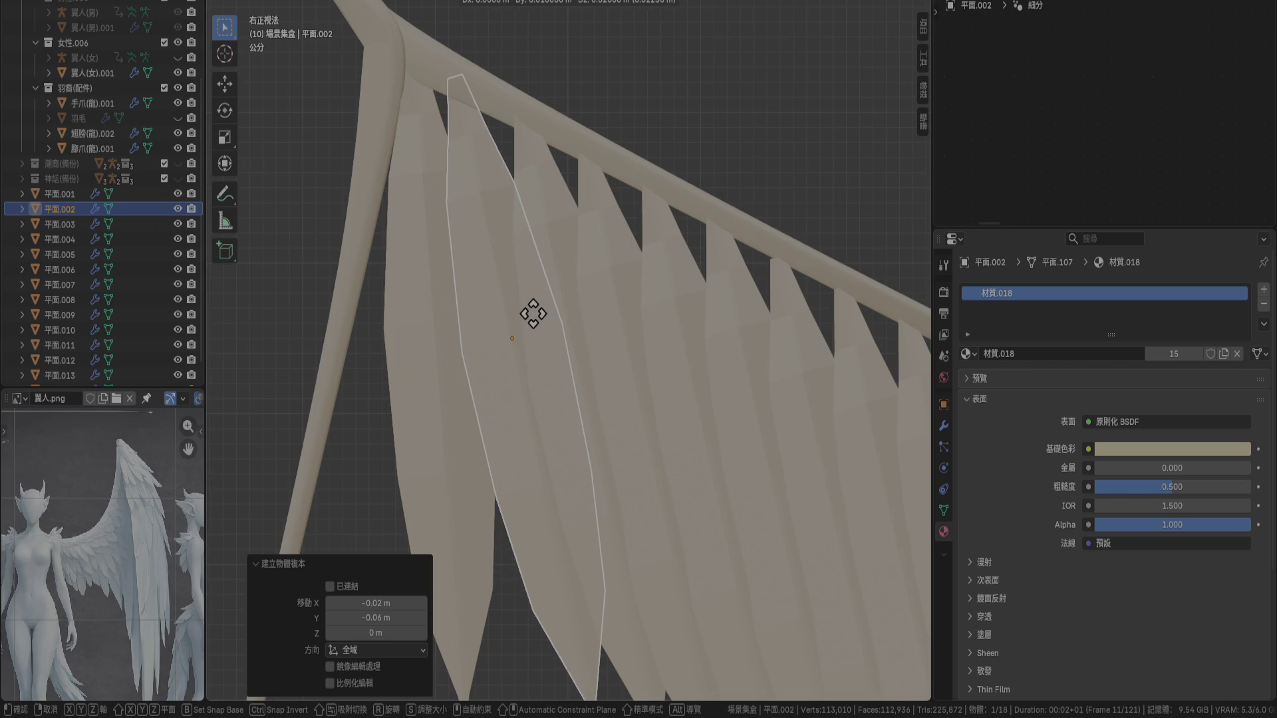
click(533, 309)
scroll(534, 309, down, 5)
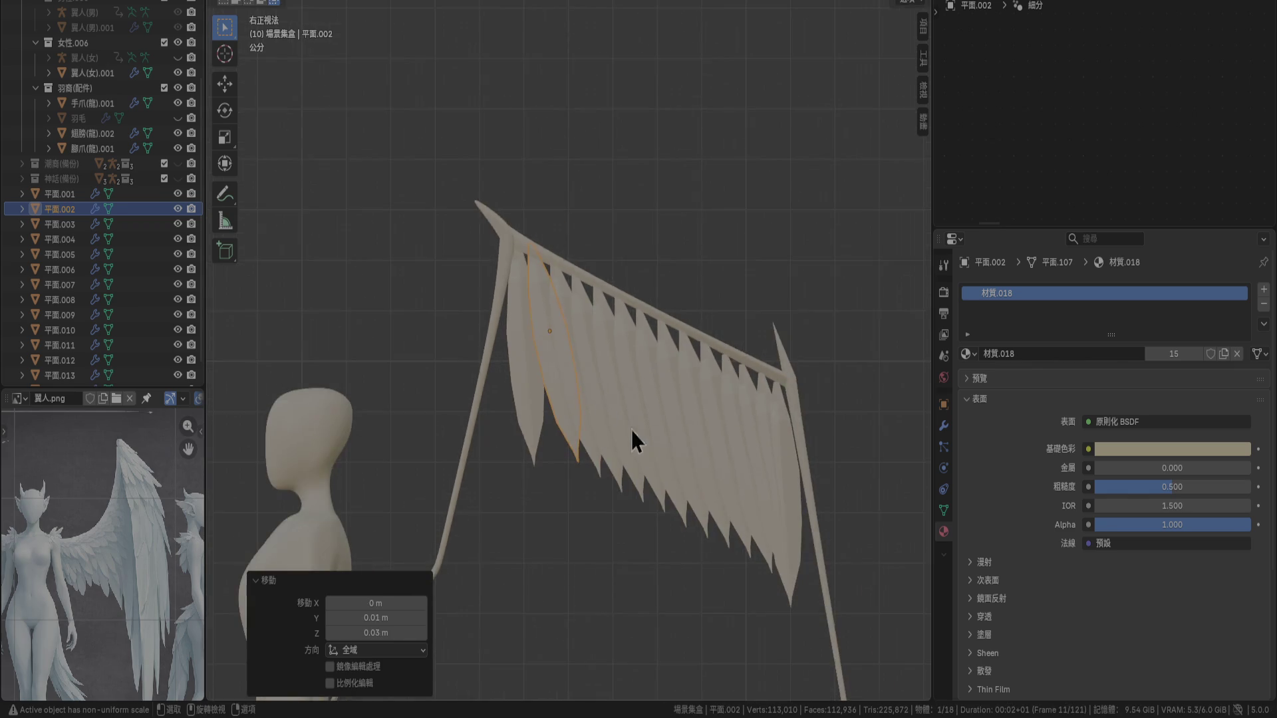
Delete the old front feather 平面.001, leaving 平面.002 selected as the first feather
click(664, 604)
shift+middle_drag(664, 605, 590, 253)
click(488, 89)
shift+middle_drag(488, 89, 574, 466)
key(Delete)
scroll(576, 408, up, 3)
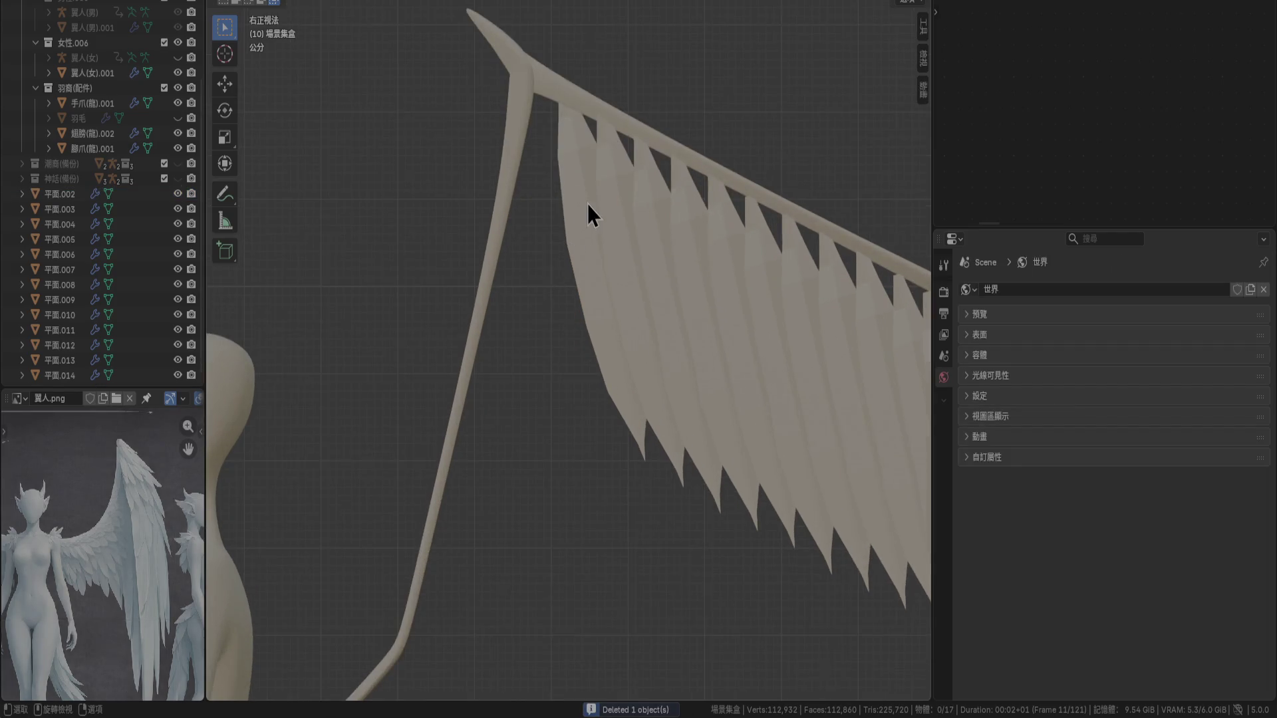
click(596, 234)
shift+middle_drag(596, 234, 605, 358)
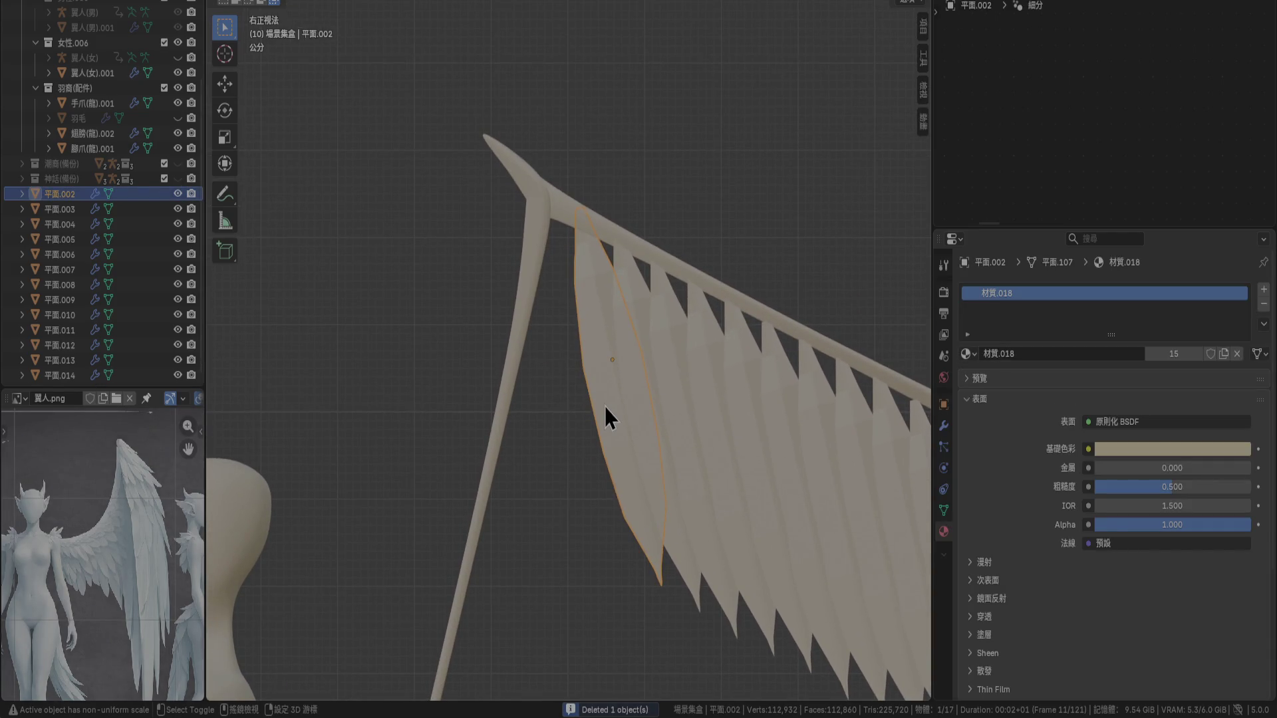
Duplicate 平面.002 as 平面.001 just ahead of the row, nudged -0.01 m in X
key(shift+d)
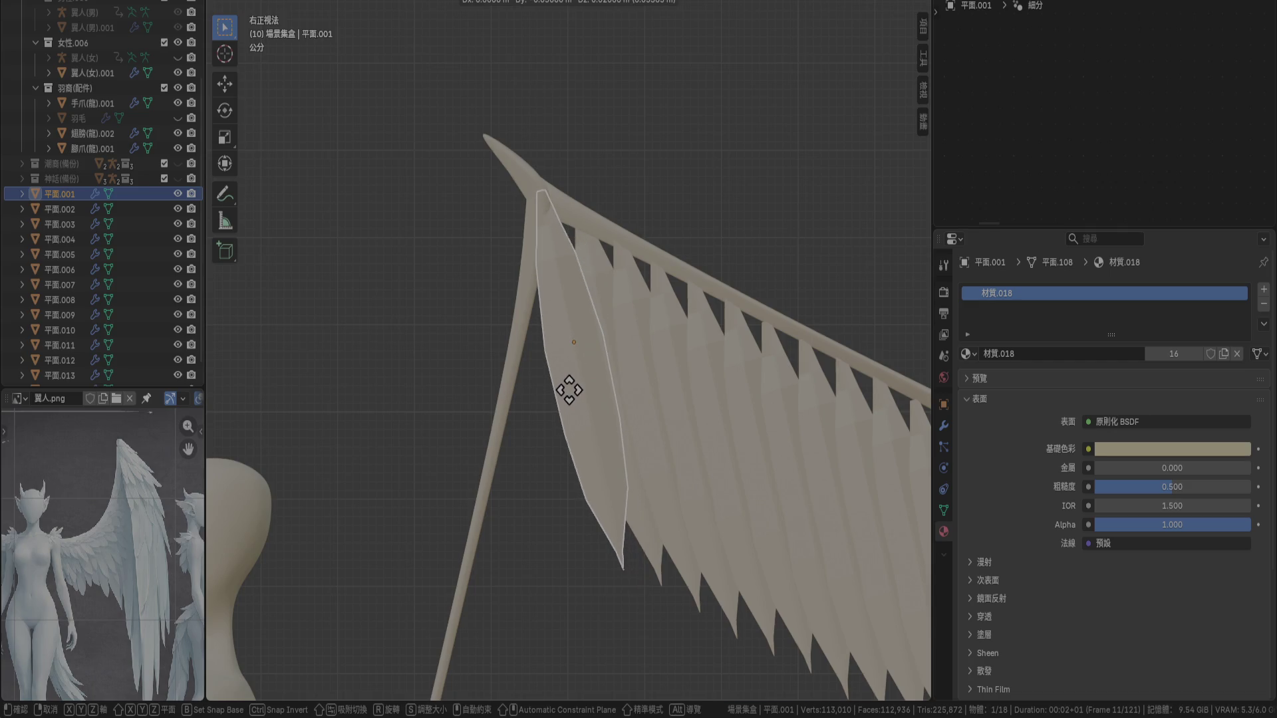
click(571, 393)
key(KP_7)
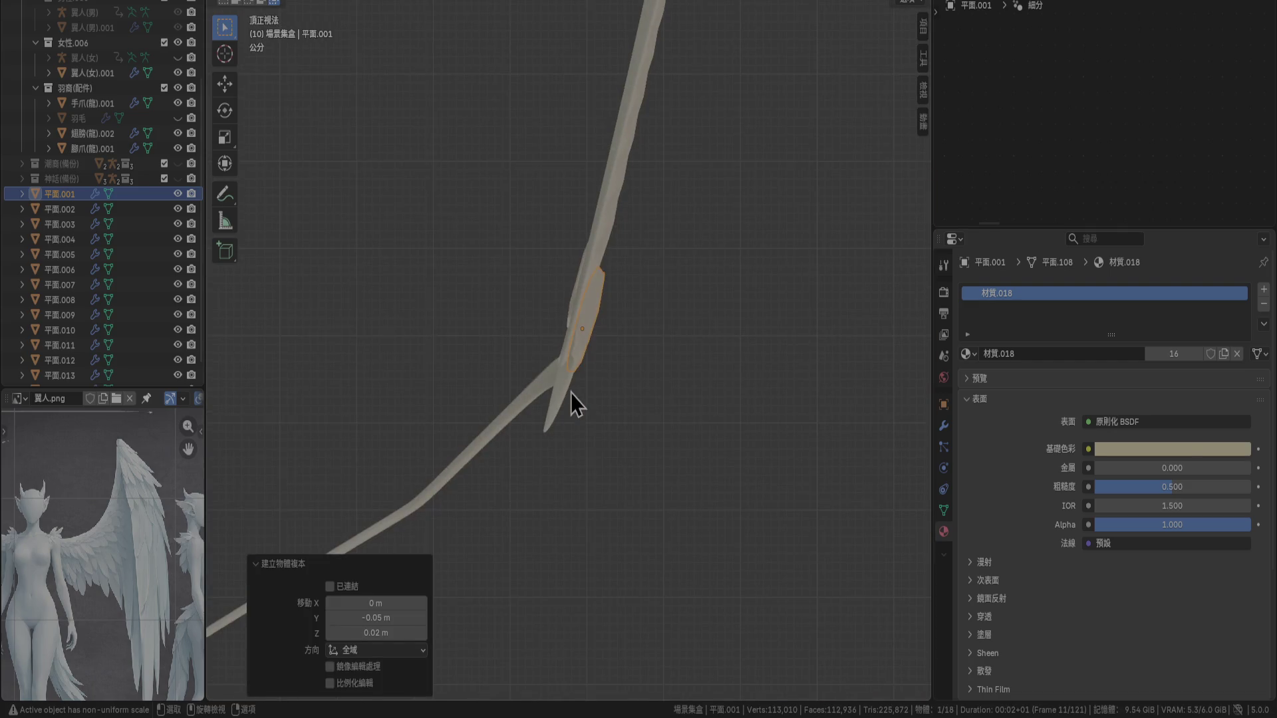
scroll(632, 388, up, 4)
key(g)
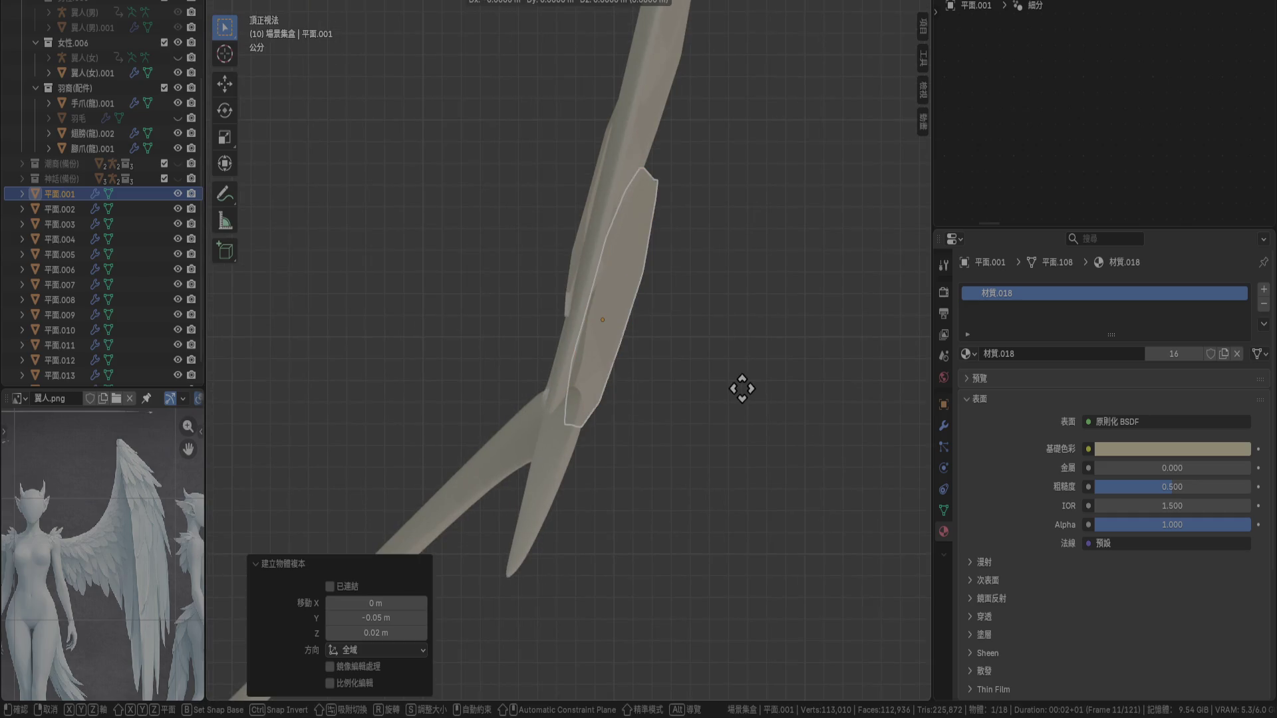
click(737, 392)
mouse_move(737, 392)
middle_down()
mouse_move(733, 344)
mouse_move(661, 359)
middle_up()
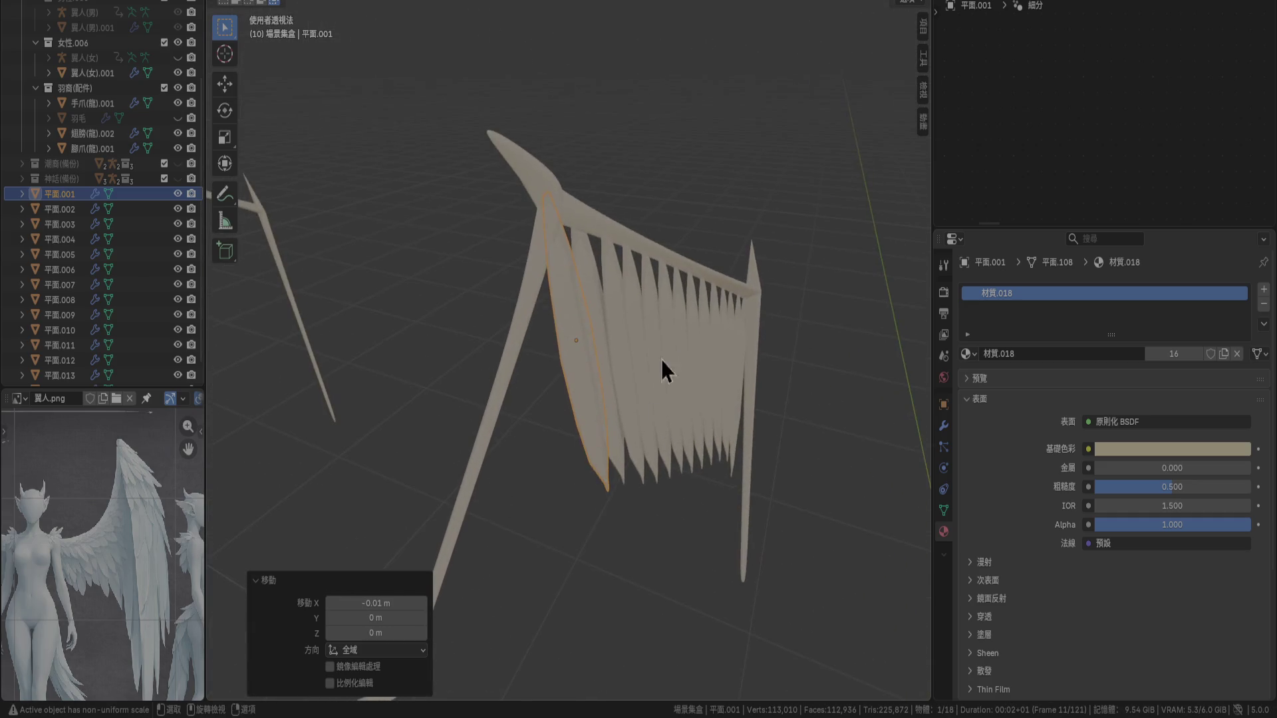
Frame 平面.001 in side view to check it, then select tip feather 平面.011
click(667, 586)
mouse_move(668, 585)
middle_down()
mouse_move(578, 514)
mouse_move(617, 543)
mouse_move(572, 427)
middle_up()
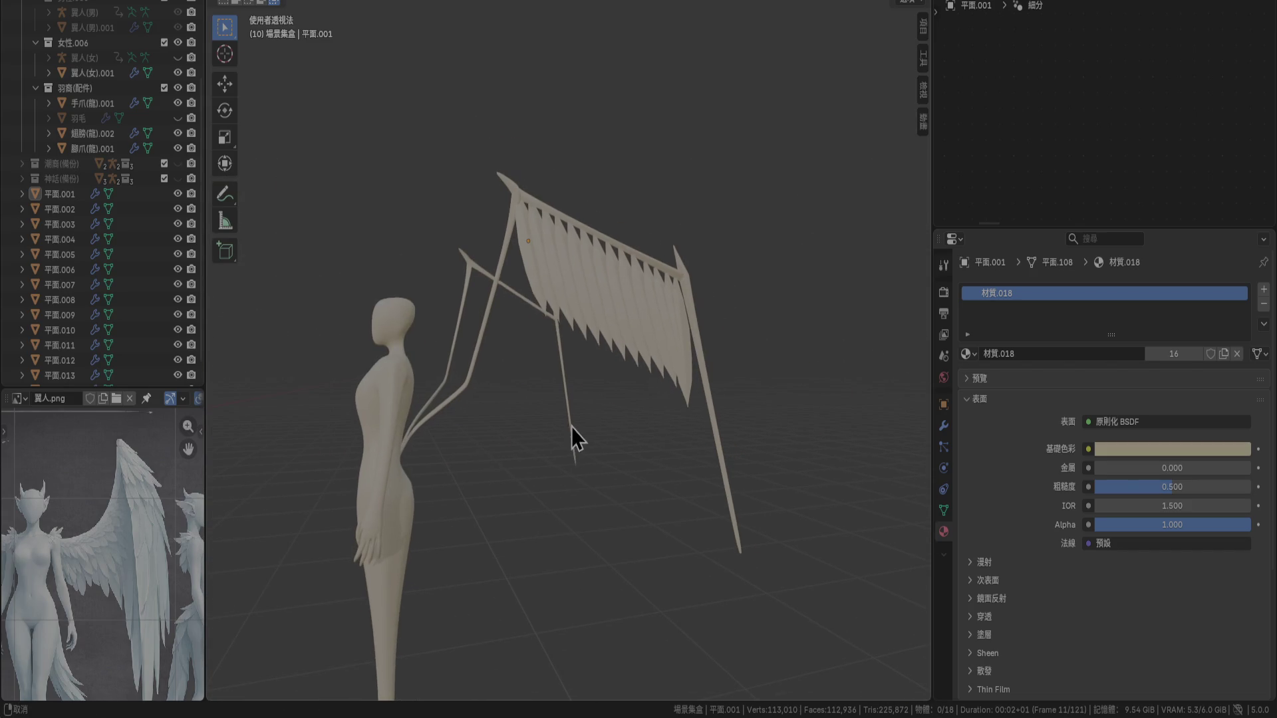
click(524, 258)
mouse_move(524, 258)
middle_down()
mouse_move(566, 405)
mouse_move(588, 416)
mouse_move(560, 262)
mouse_move(721, 379)
middle_up()
key(KP_3)
key(KP_Decimal)
shift+middle_drag(766, 433, 293, 271)
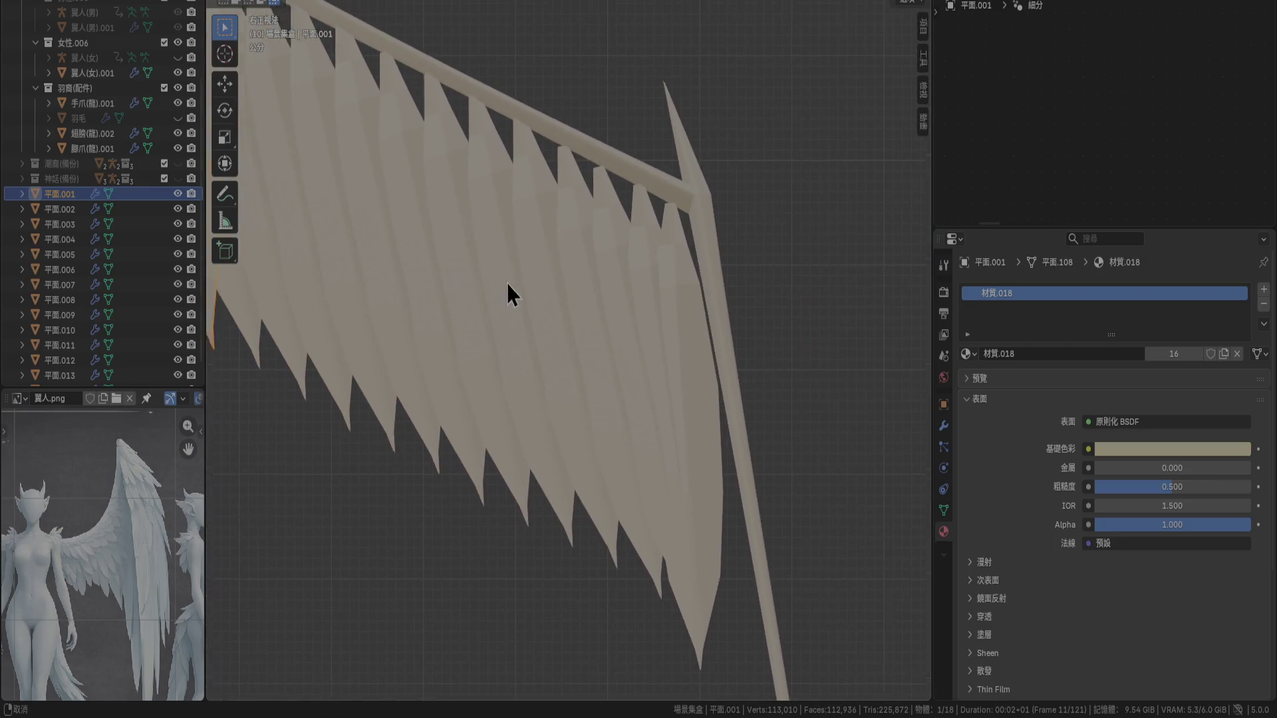
click(649, 290)
Add 平面.012–平面.014 to the selection, raise the four tip feathers 0.01 m in Z, then deselect
shift+click(657, 282)
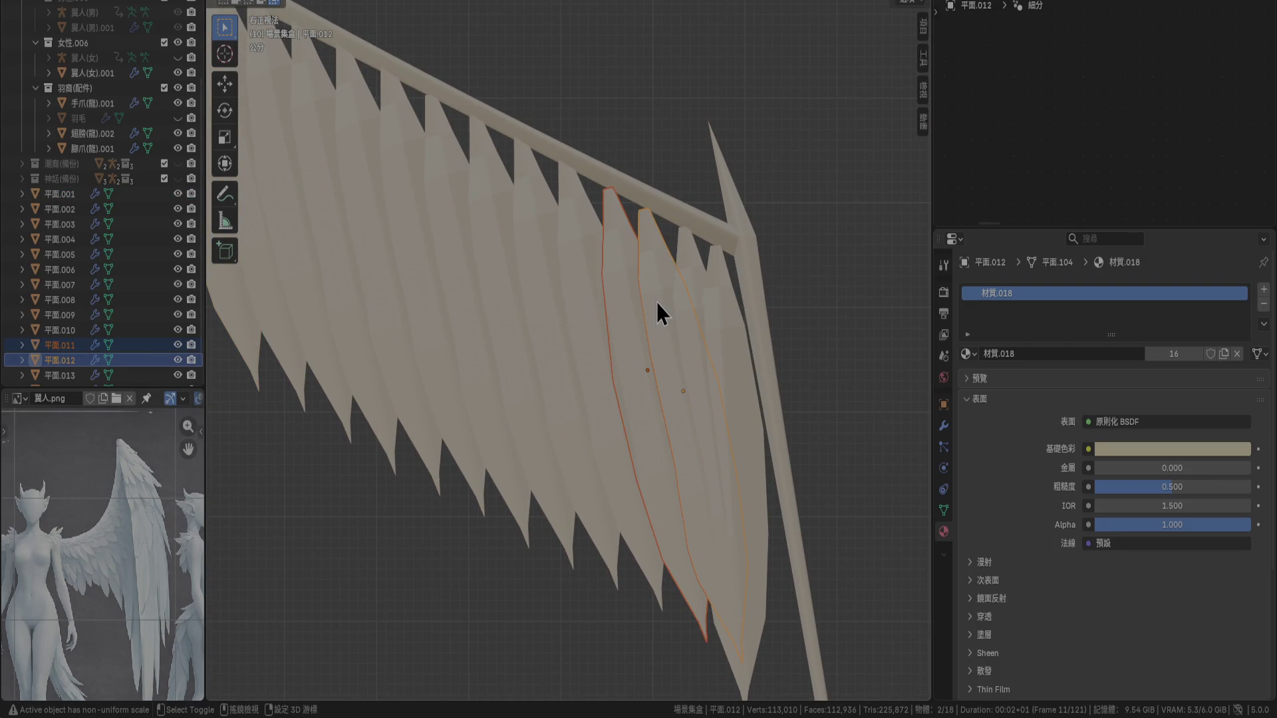
mouse_move(656, 302)
shift+middle_down()
mouse_move(633, 299)
mouse_move(684, 328)
shift+middle_up()
scroll(683, 328, up, 2)
shift+click(737, 281)
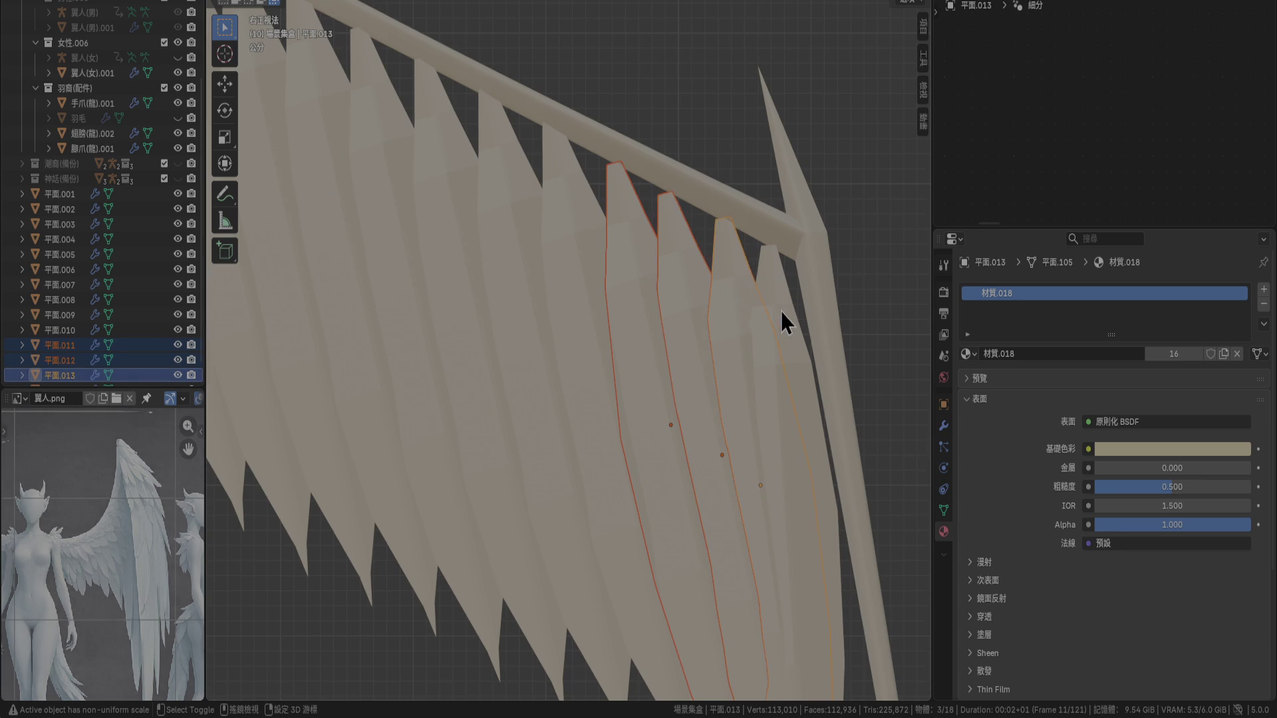
shift+click(781, 311)
key(g)
click(761, 357)
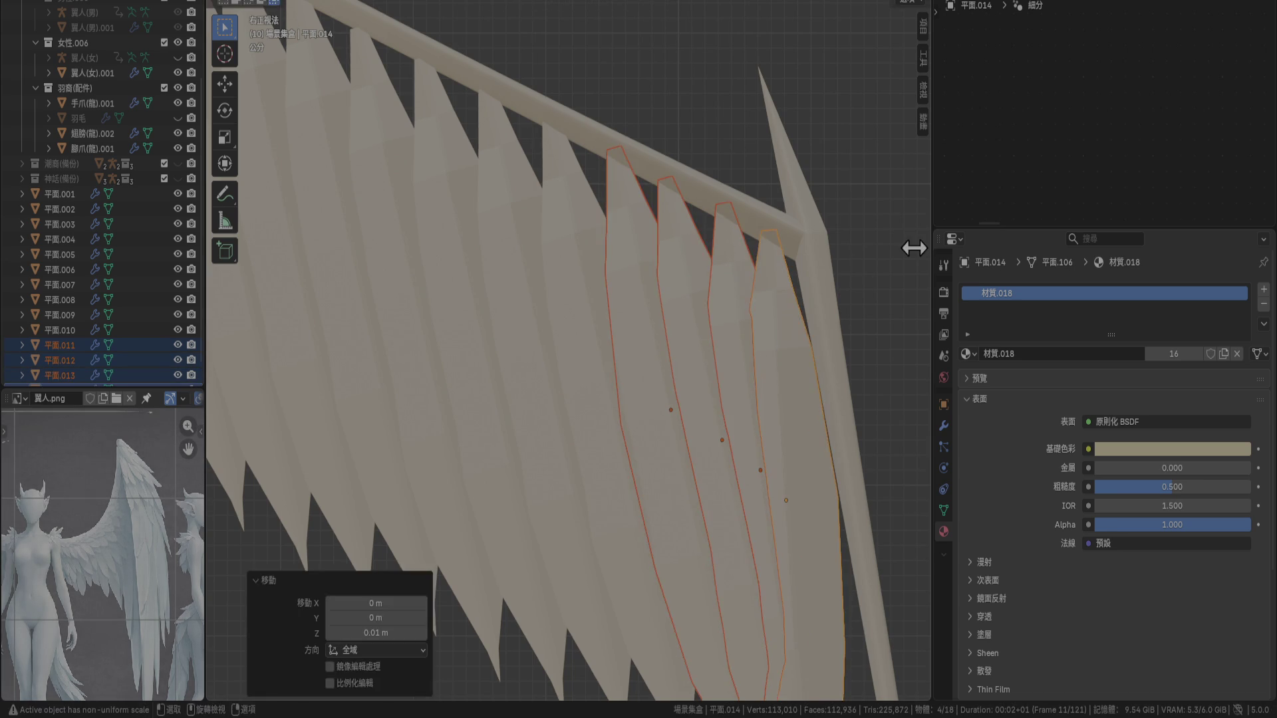
key(alt+a)
Save the file as 角色.blend and select front feather 平面.001
scroll(430, 353, down, 5)
shift+middle_drag(431, 354, 630, 370)
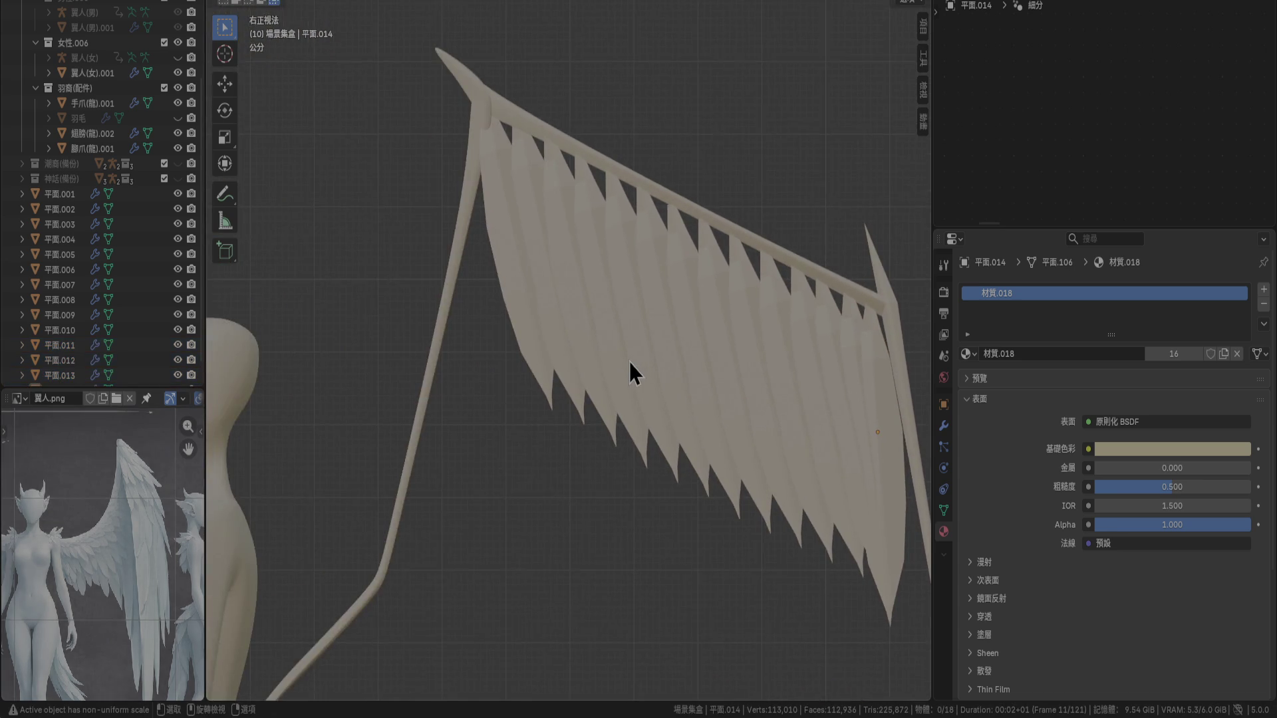
key(ctrl+s)
scroll(595, 425, down, 3)
click(628, 312)
scroll(635, 173, up, 4)
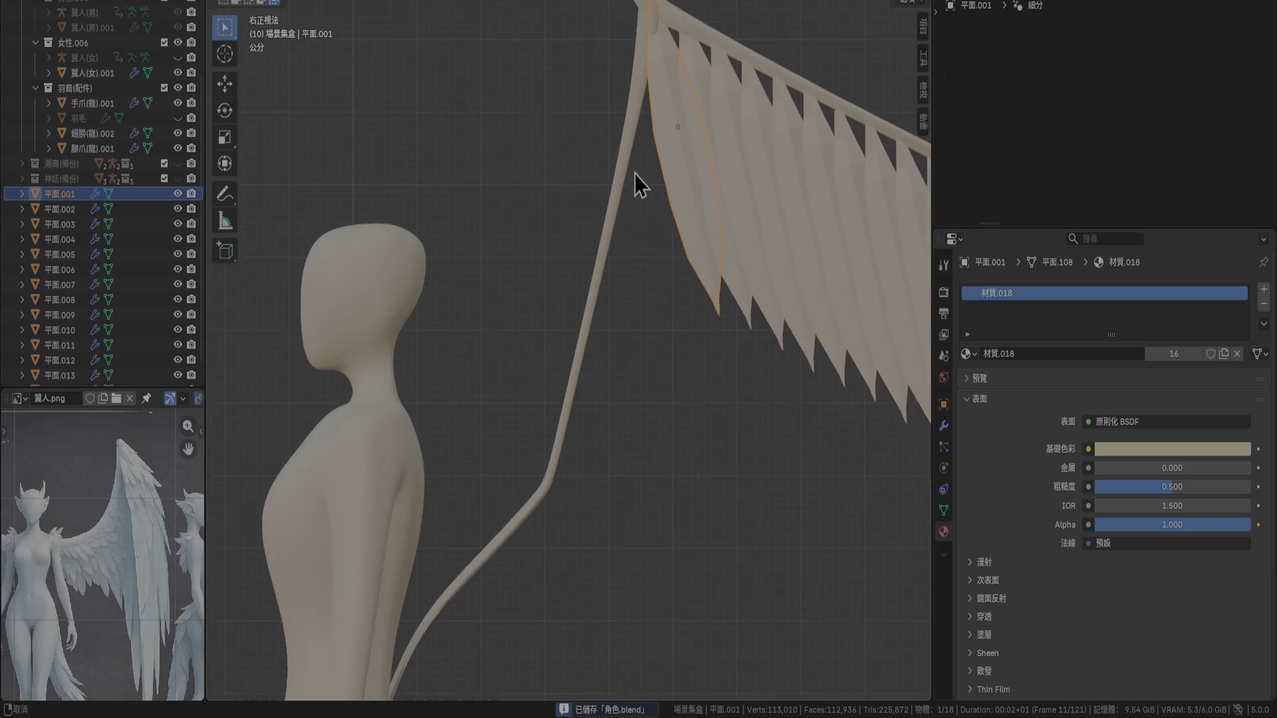
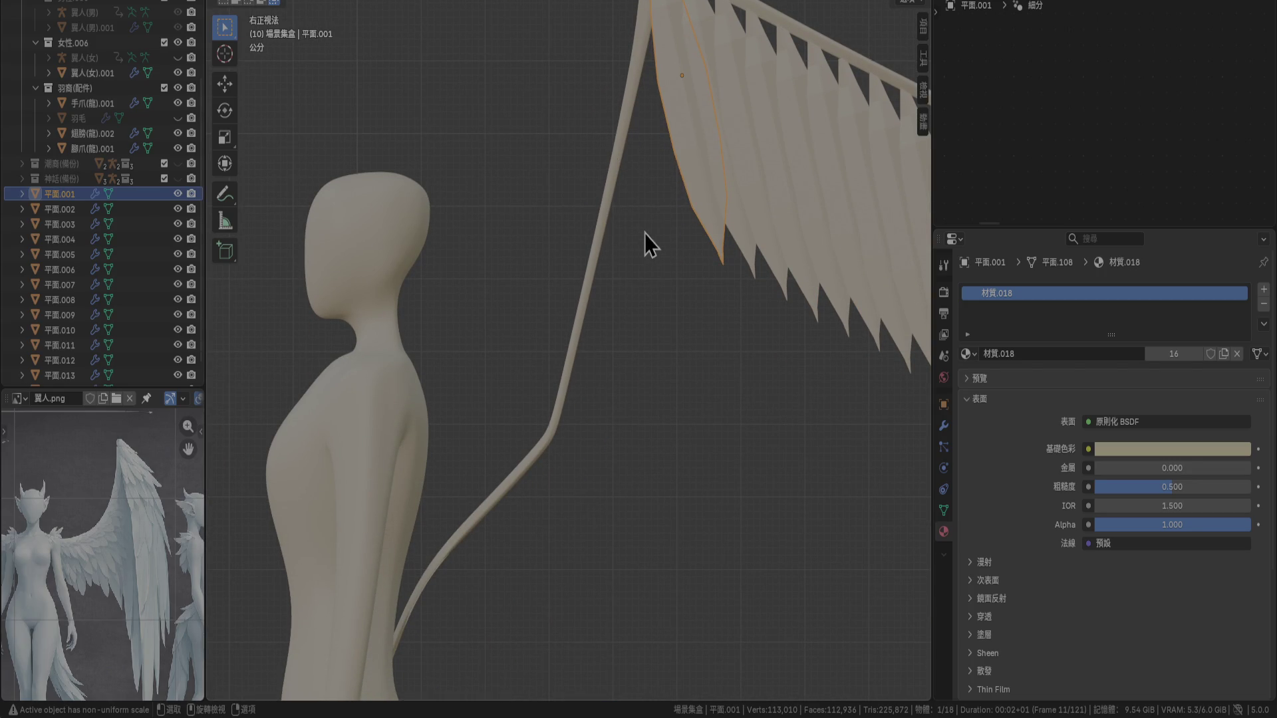
Duplicate the feather plane and place the copy beside the existing feather row
shift+scroll(644, 234, up, 5)
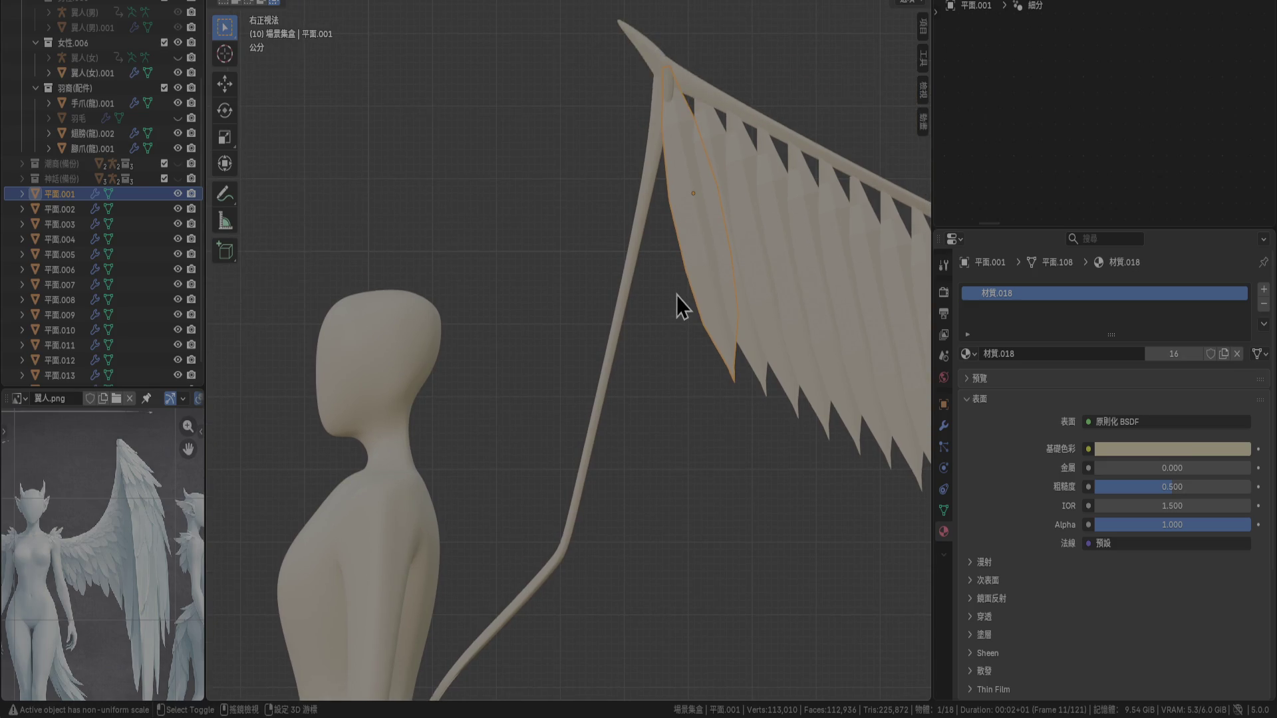
key(shift+d)
click(665, 348)
key(KP_7)
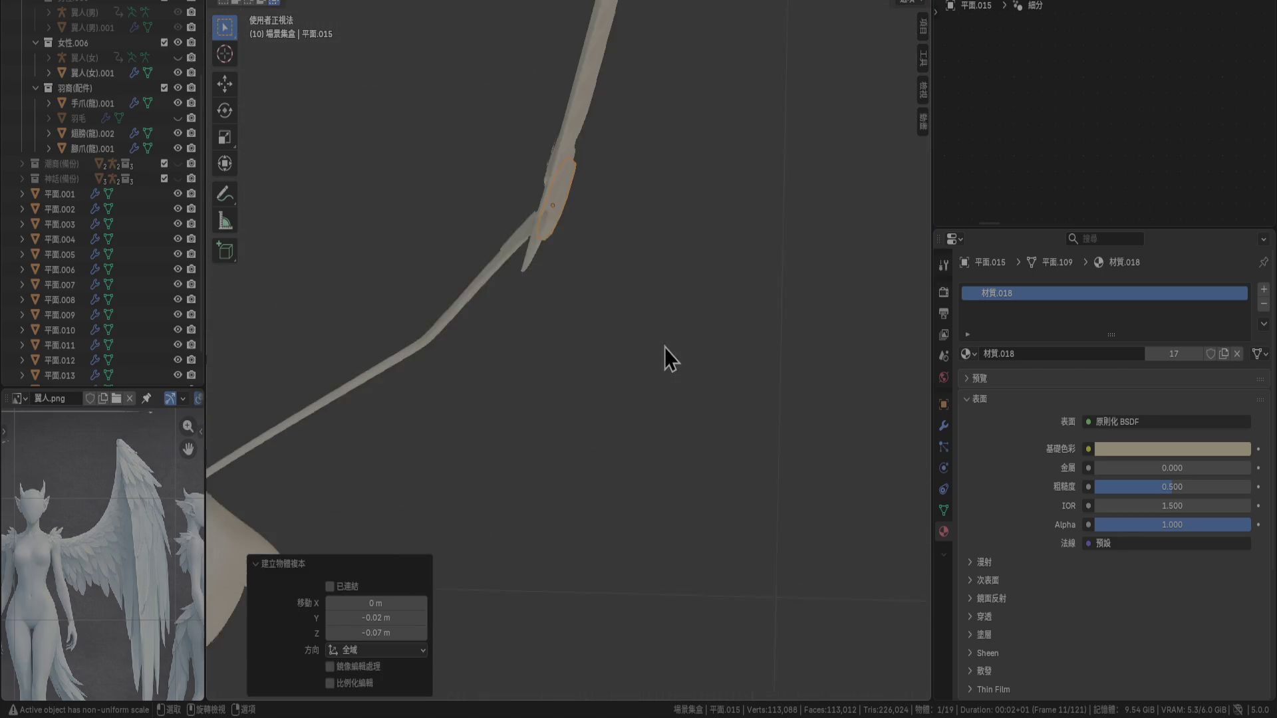
mouse_move(664, 349)
shift+middle_down()
mouse_move(706, 192)
mouse_move(749, 165)
shift+middle_up()
key(KP_1)
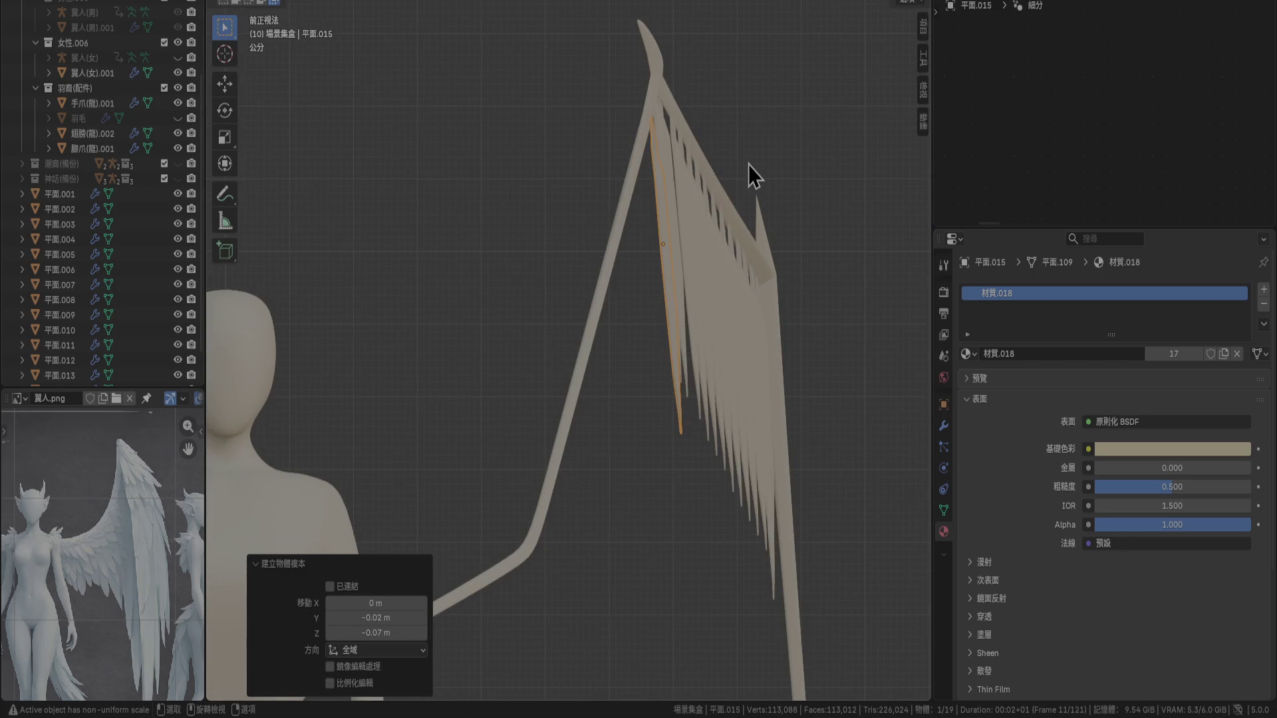
key(KP_7)
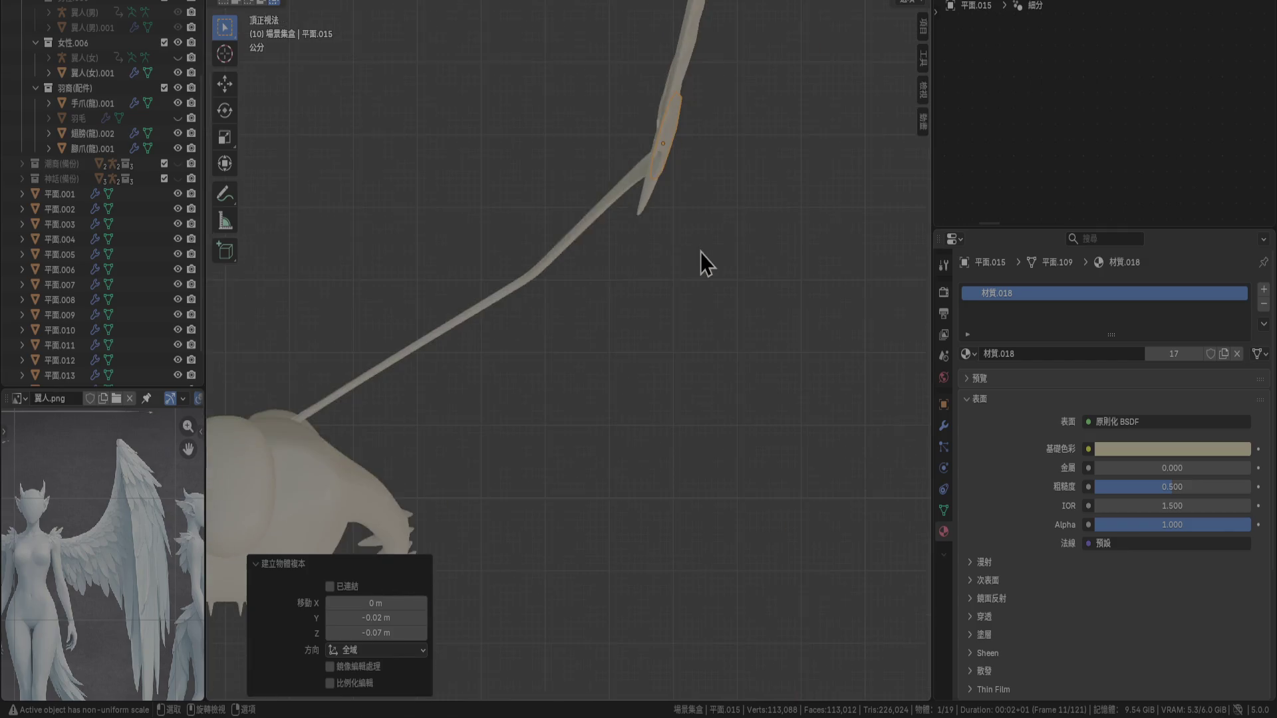
In top view, rotate the copy -20° and shift it down-left toward the bone
key(r)
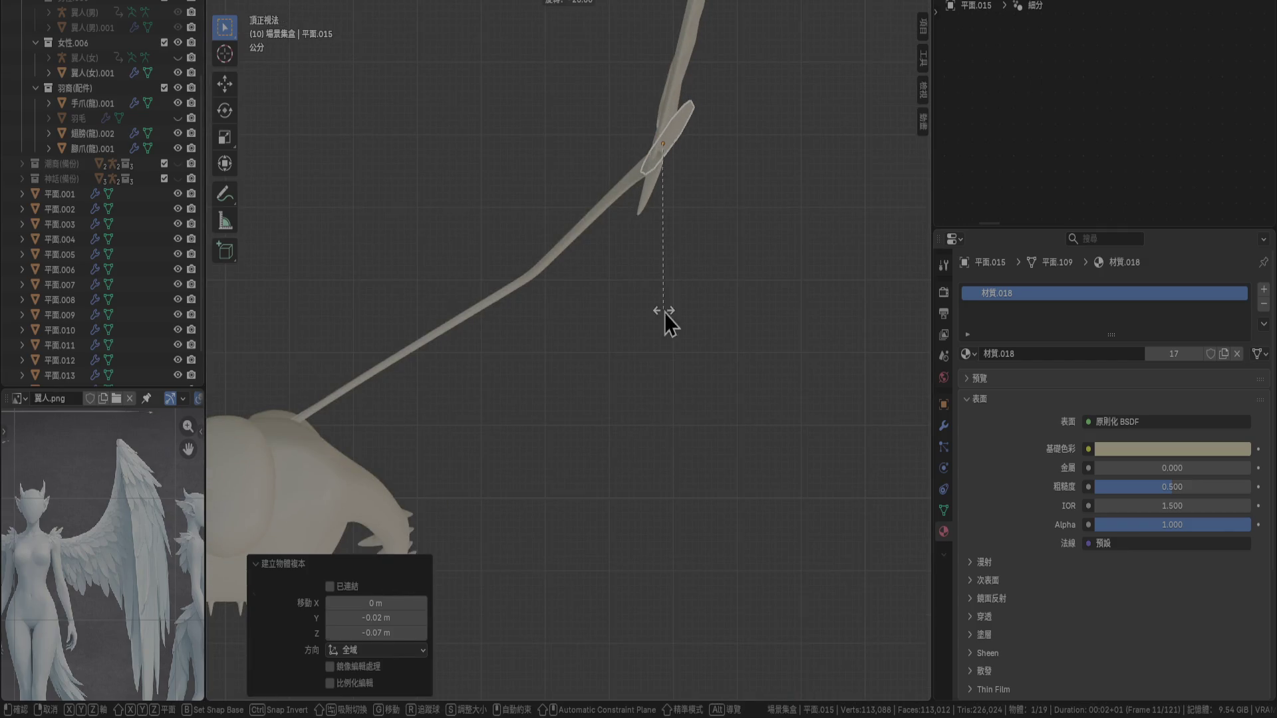
click(665, 313)
scroll(710, 149, up, 3)
key(g)
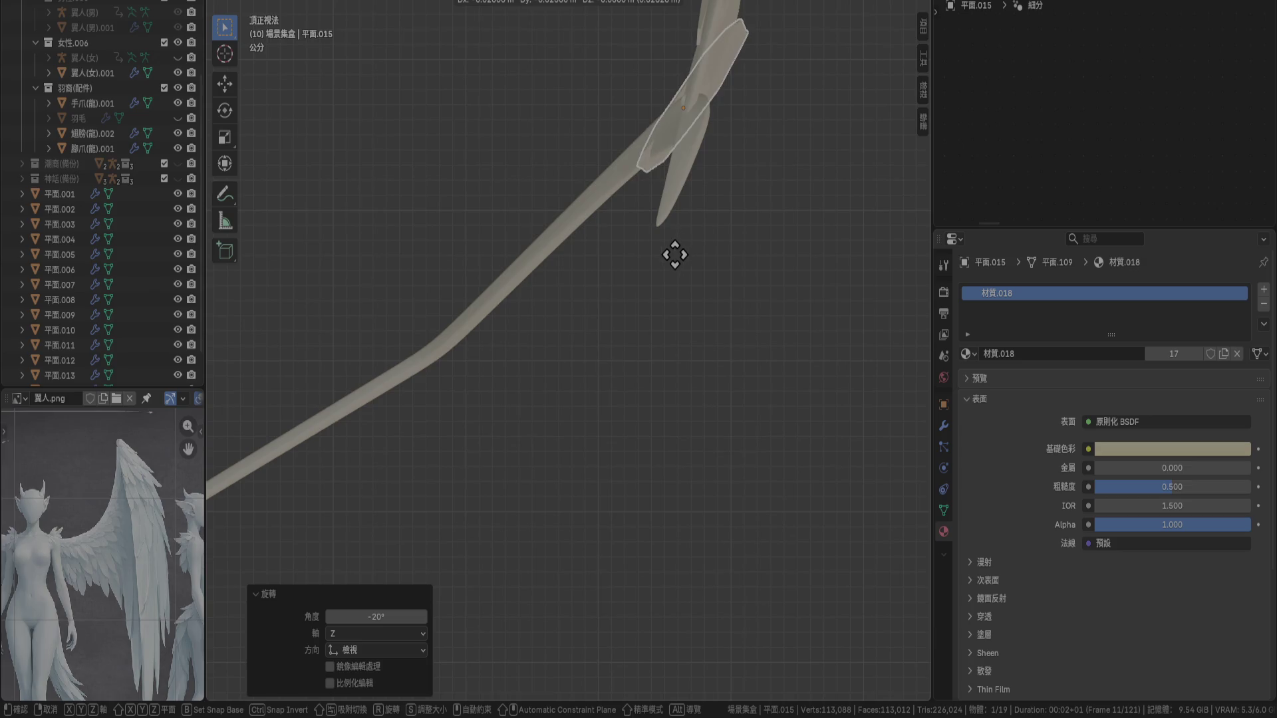
click(669, 279)
key(r)
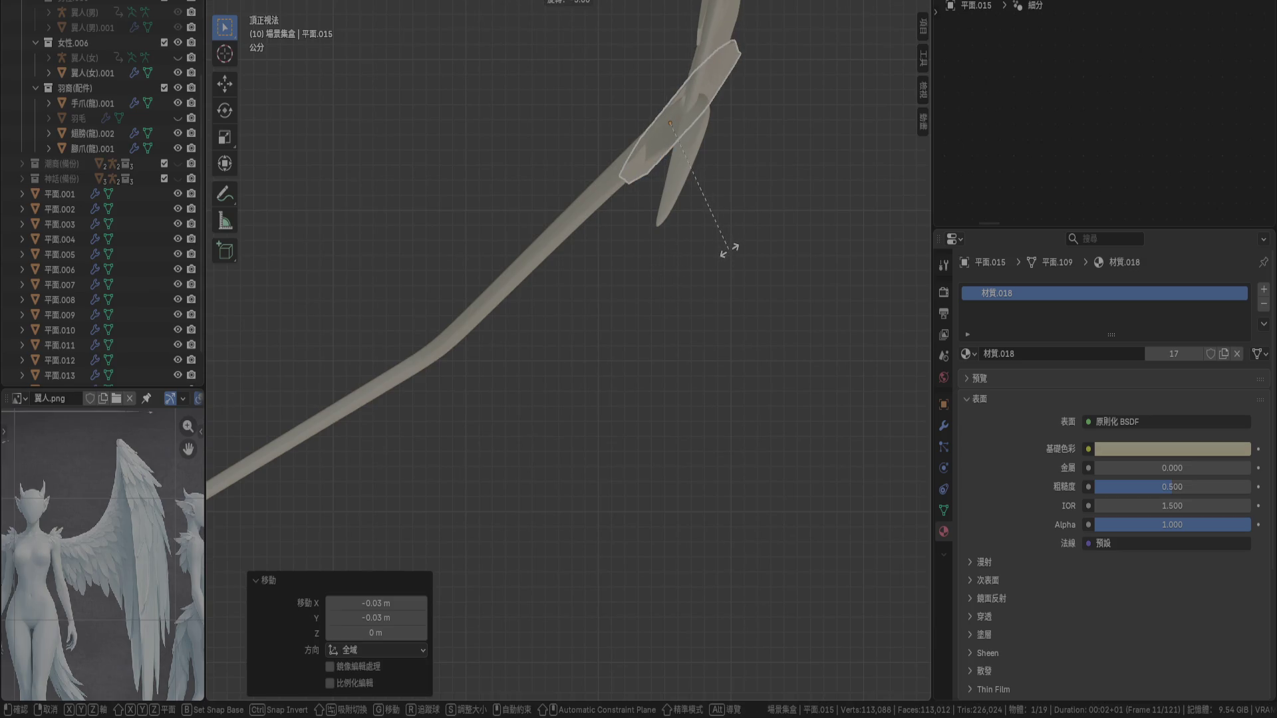
key(g)
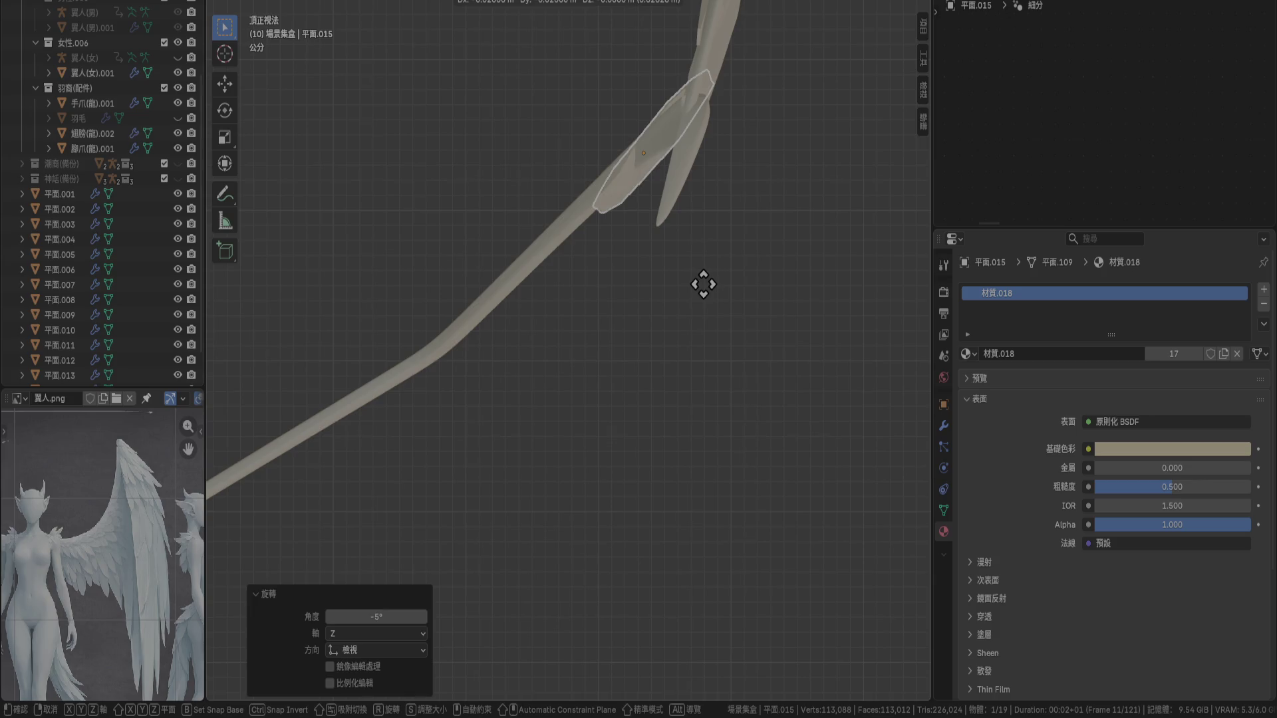
click(702, 286)
Tilt the feather -10° in front view and align its position from front and side
key(KP_1)
scroll(728, 262, down, 1)
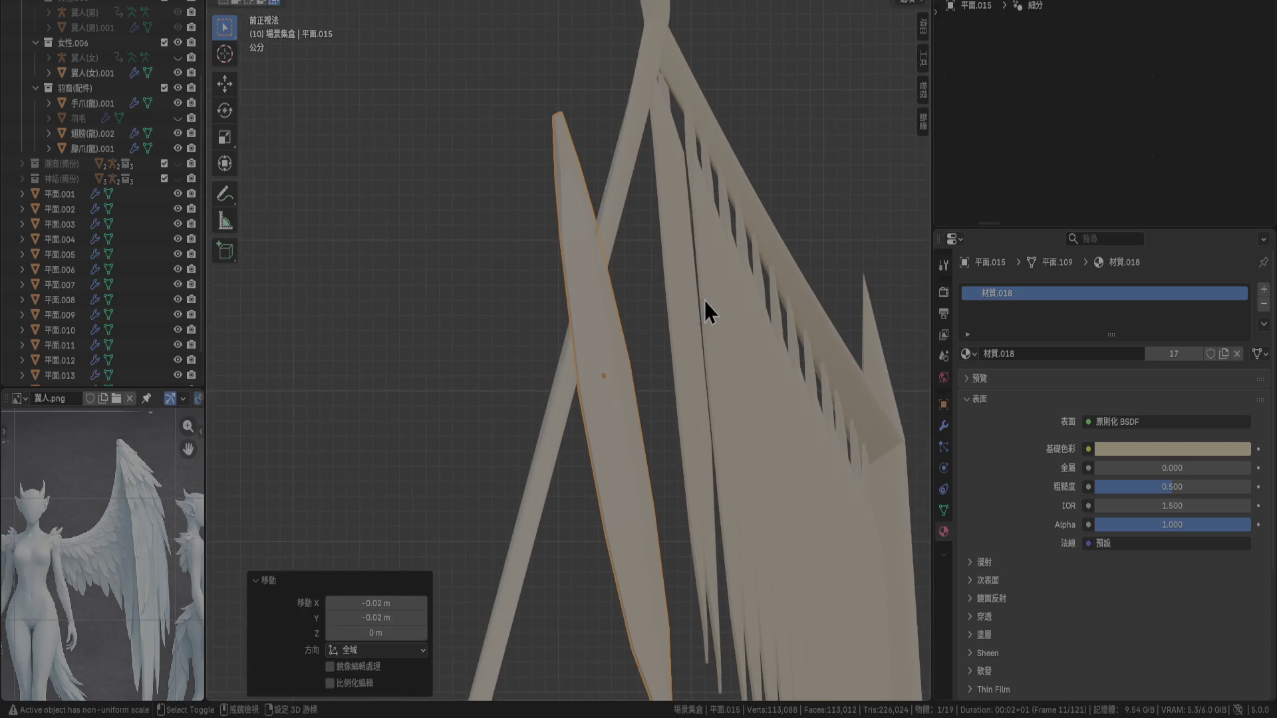
key(g)
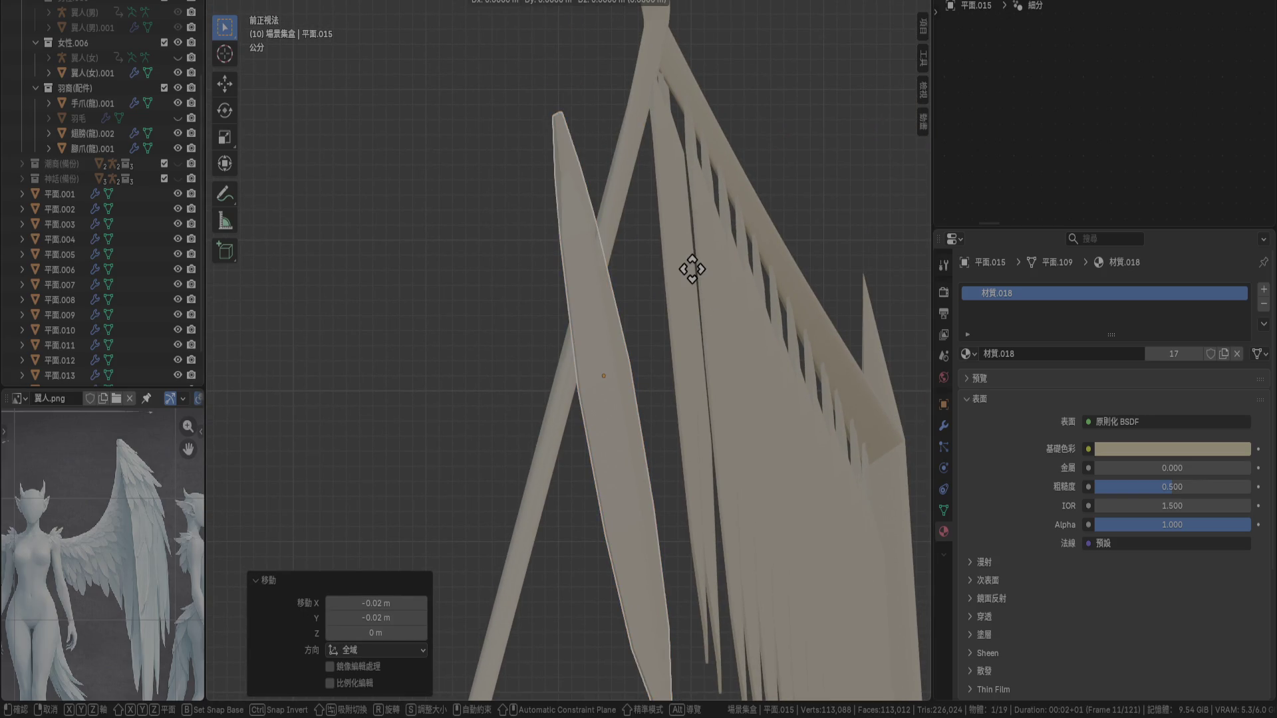
key(r)
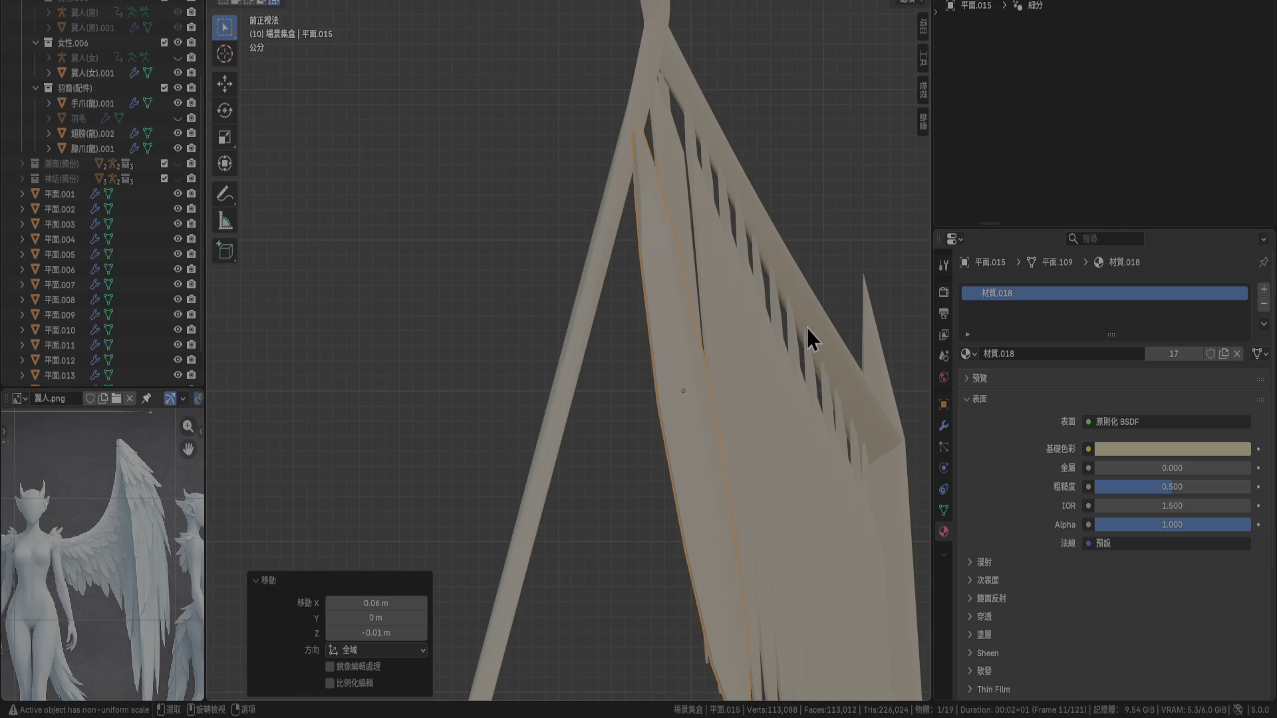
click(787, 366)
key(g)
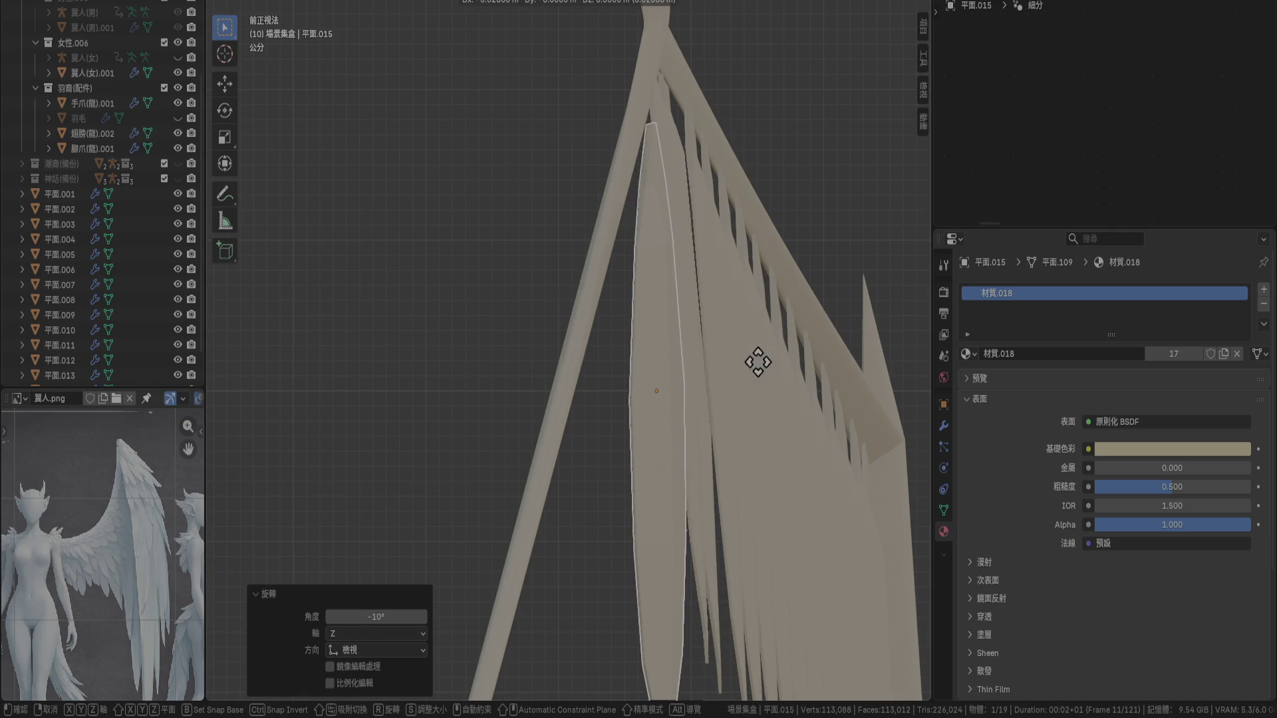
click(744, 363)
key(KP_3)
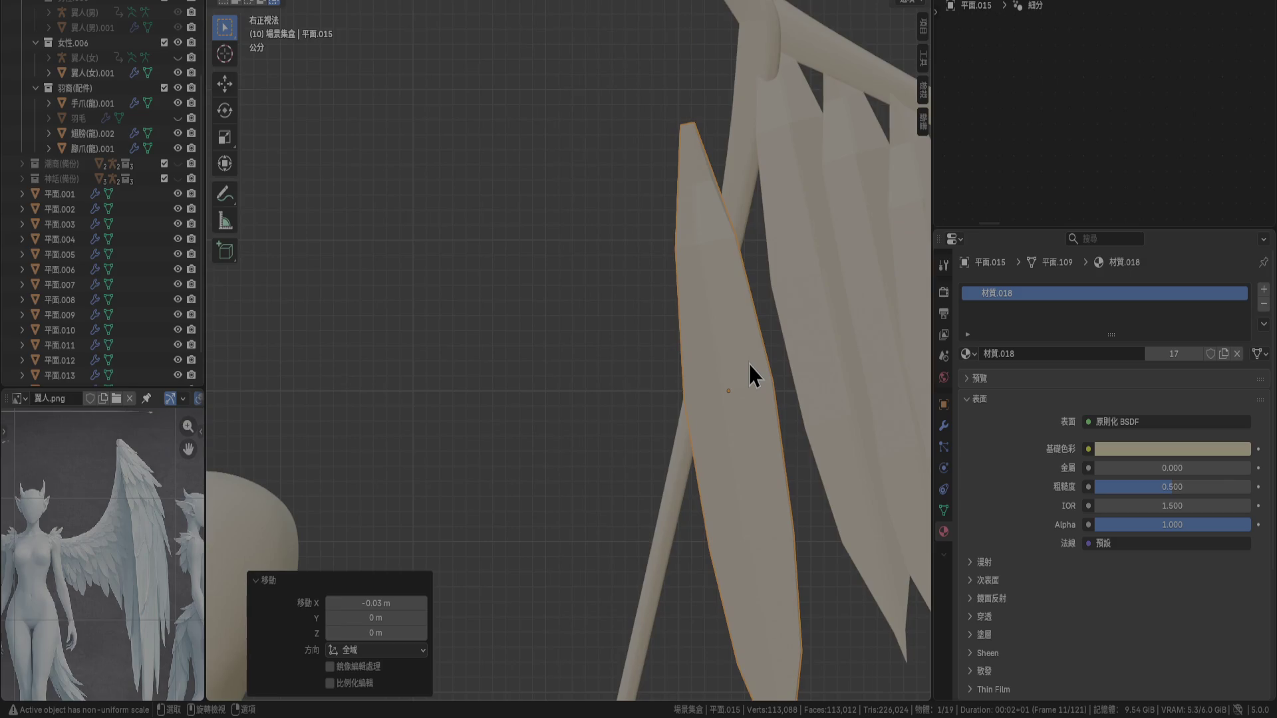
key(g)
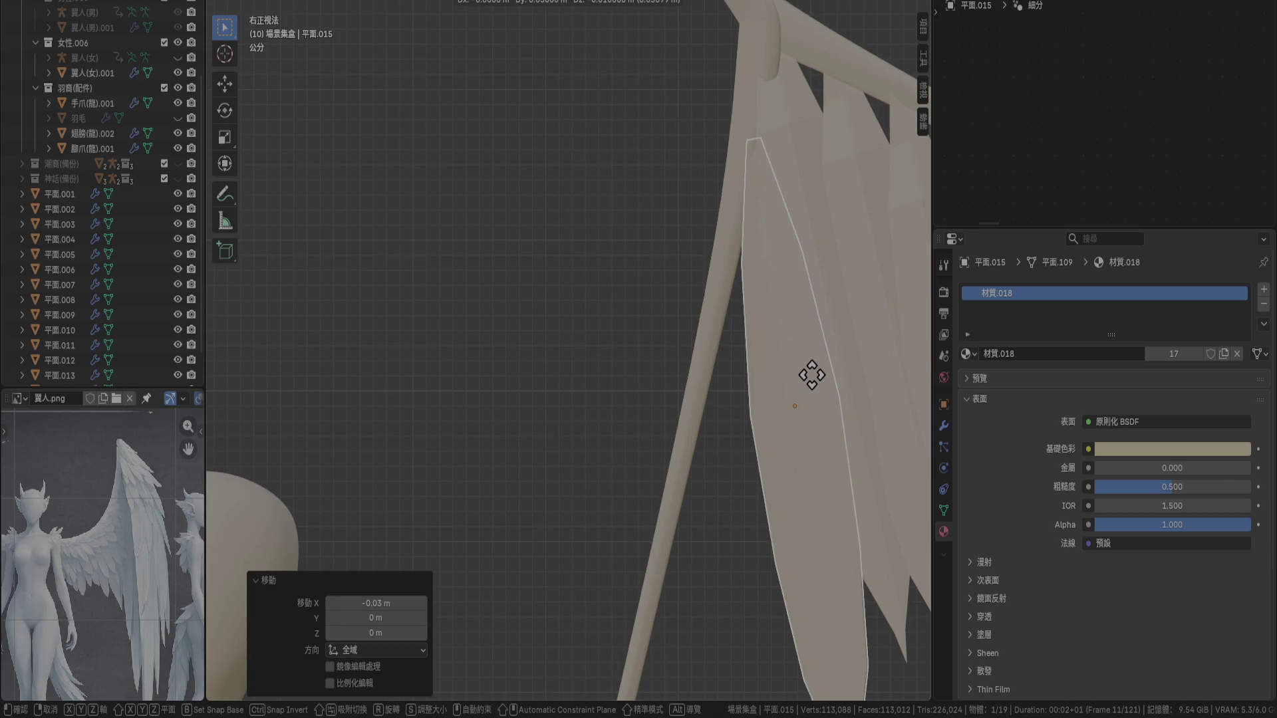
click(813, 376)
Rotate the feather -30° in top view and move it onto the lower bone
key(KP_1)
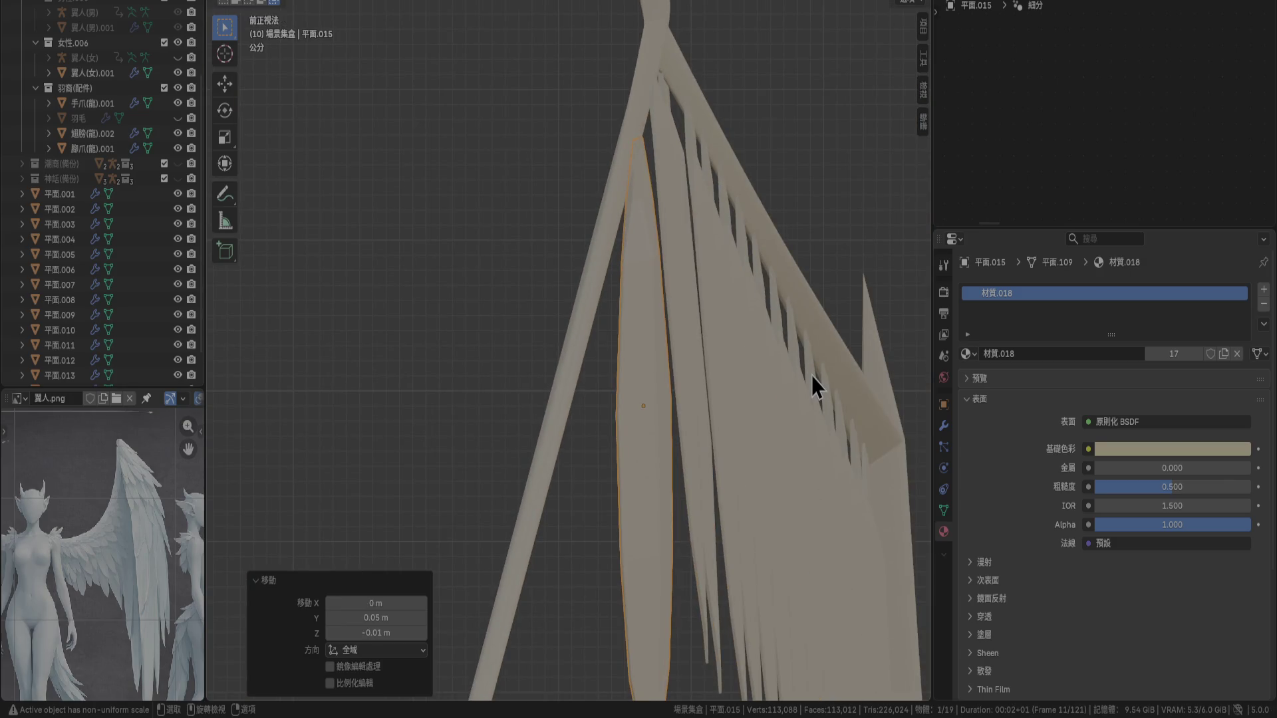
key(KP_7)
key(r)
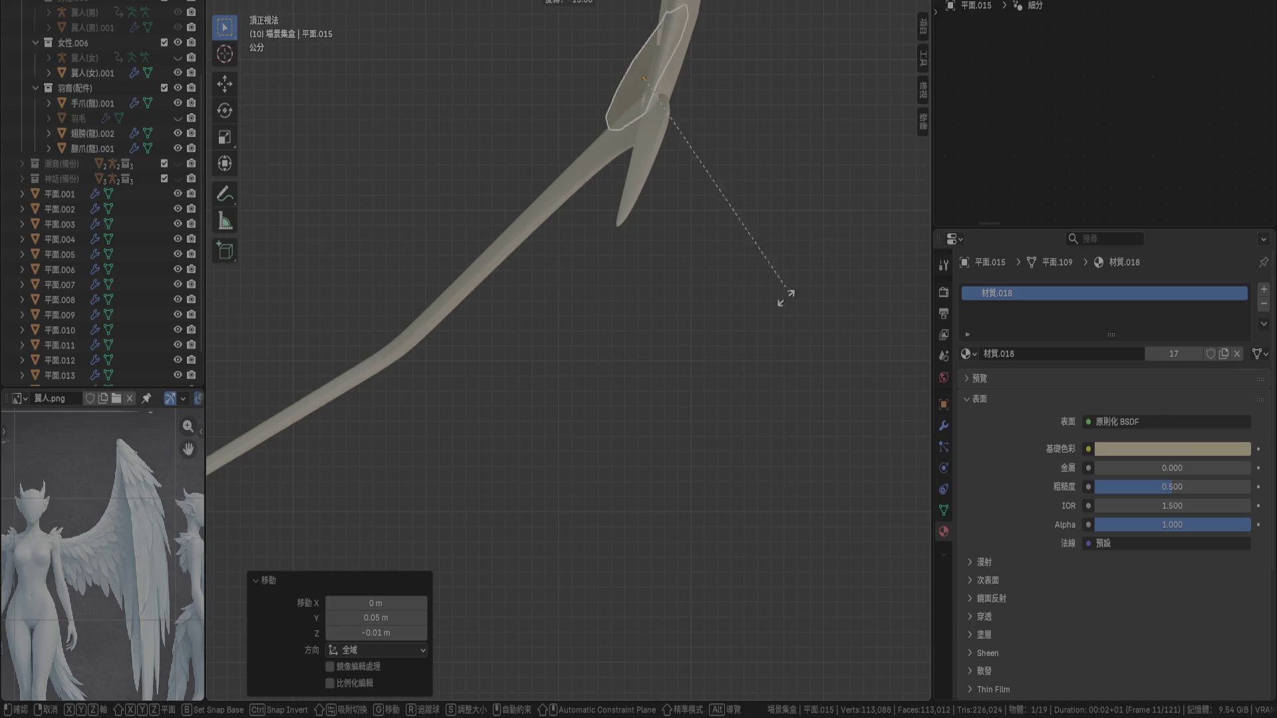
click(732, 301)
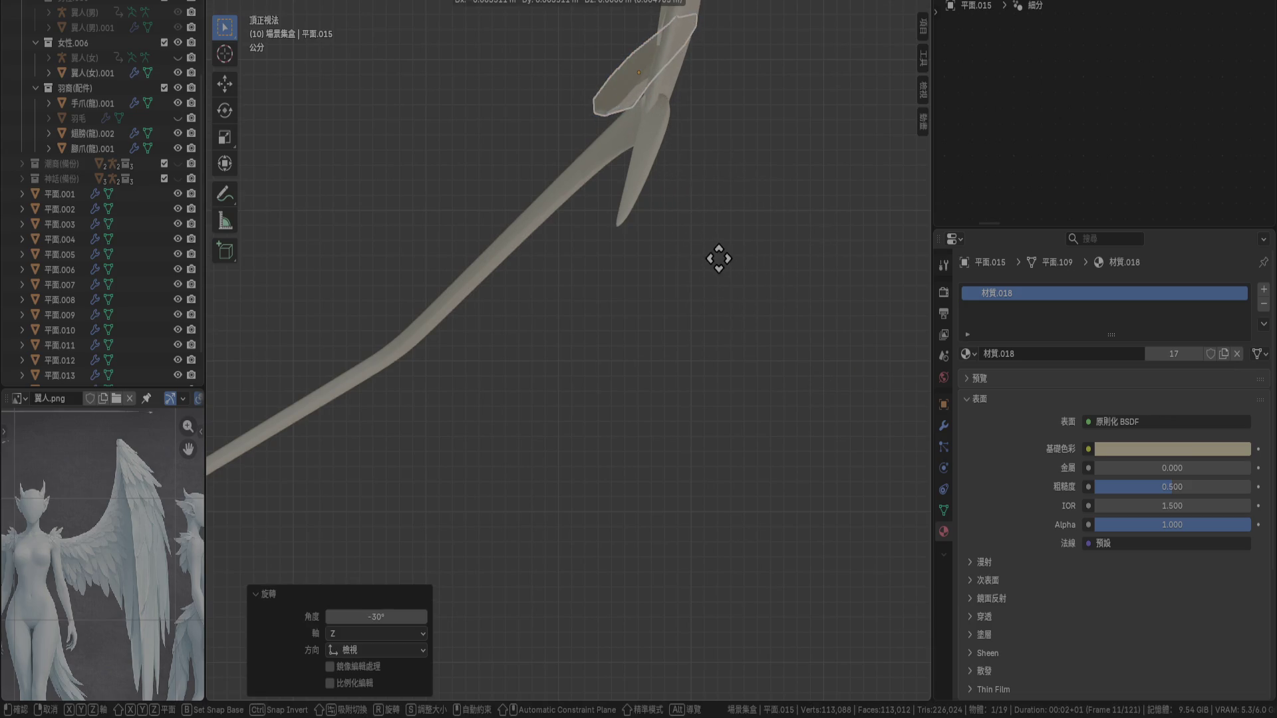
scroll(722, 280, up, 3)
scroll(733, 257, up, 4)
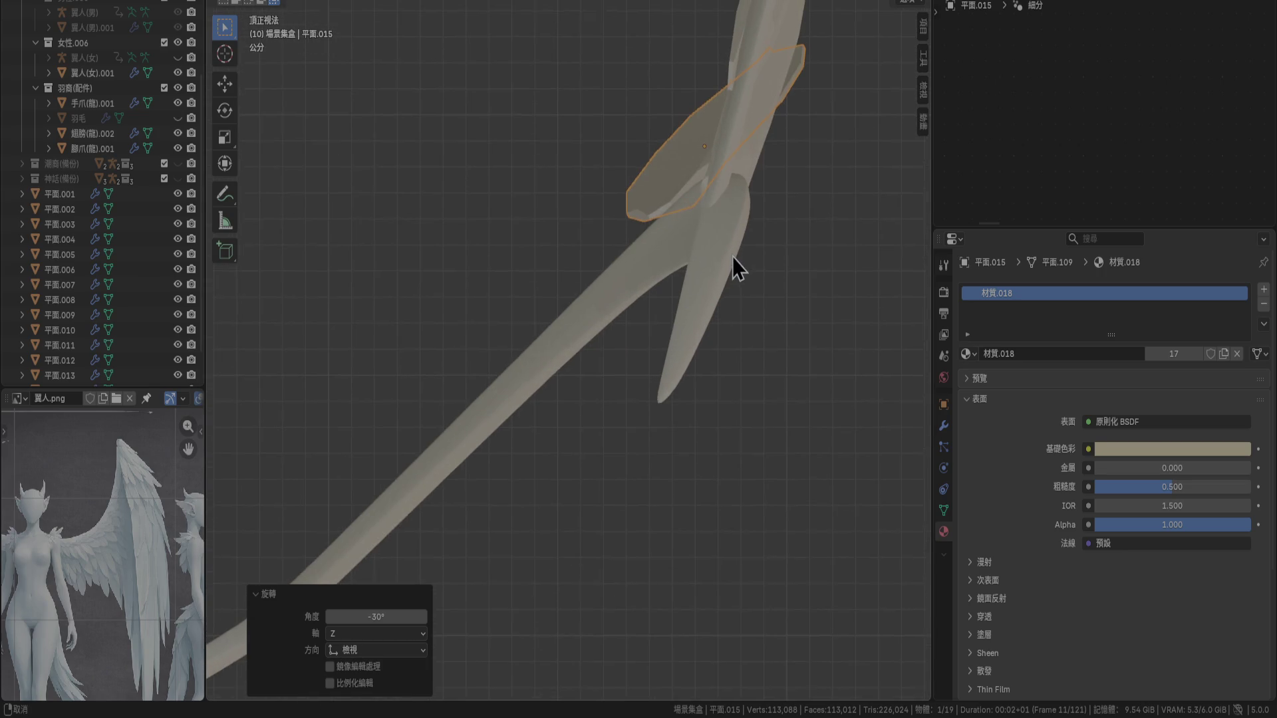
key(g)
click(659, 366)
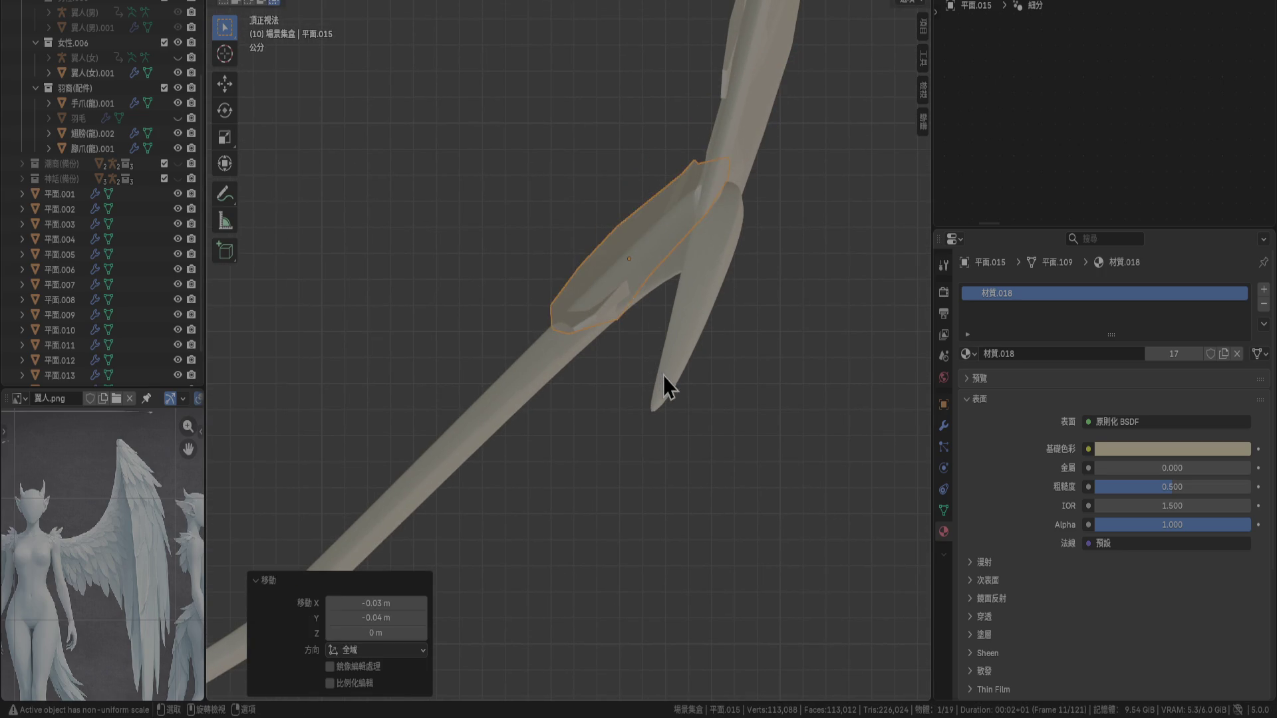
Tilt the newest feather -10° in side view and reposition it along the bone
key(KP_3)
key(r)
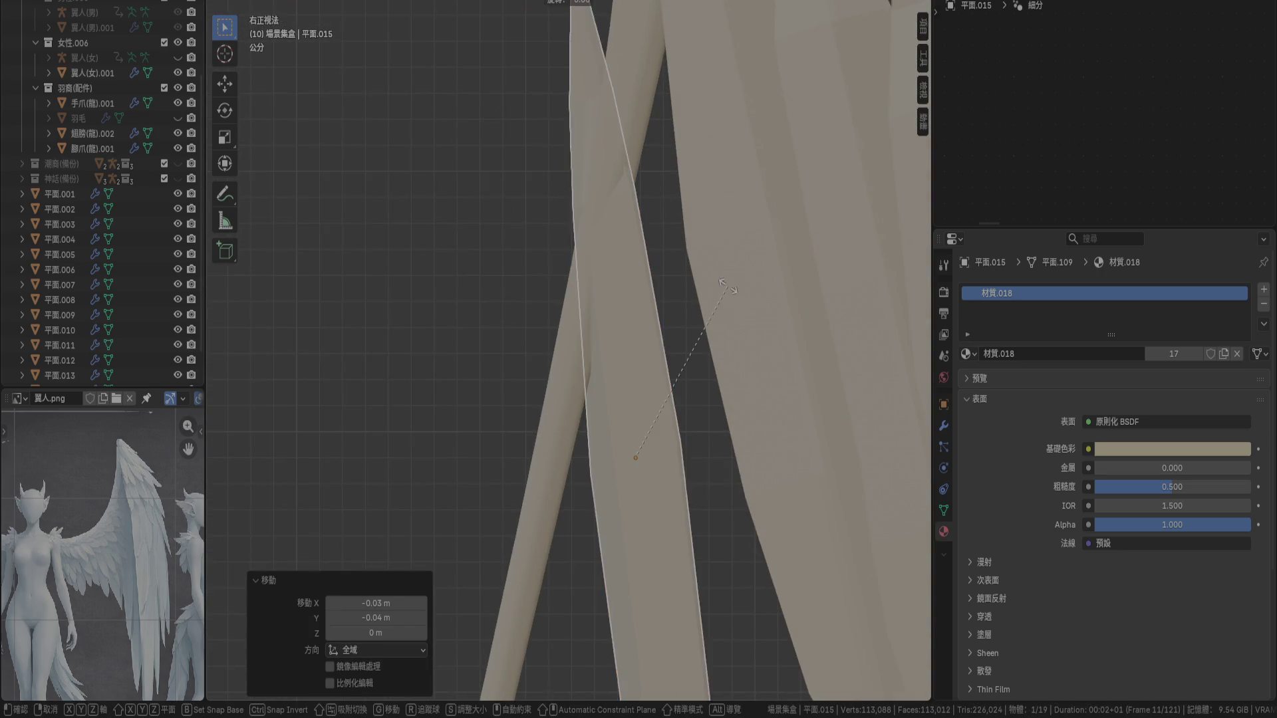
click(738, 325)
shift+middle_drag(773, 294, 800, 340)
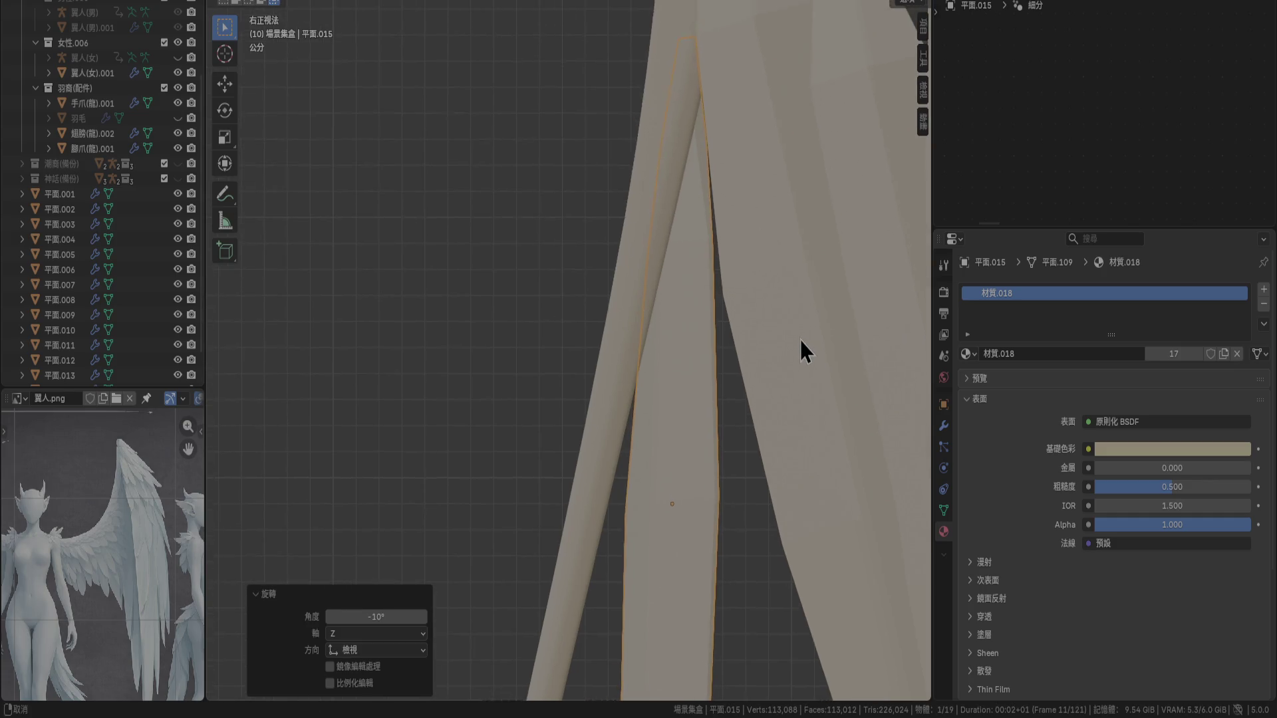
key(g)
right_click(793, 339)
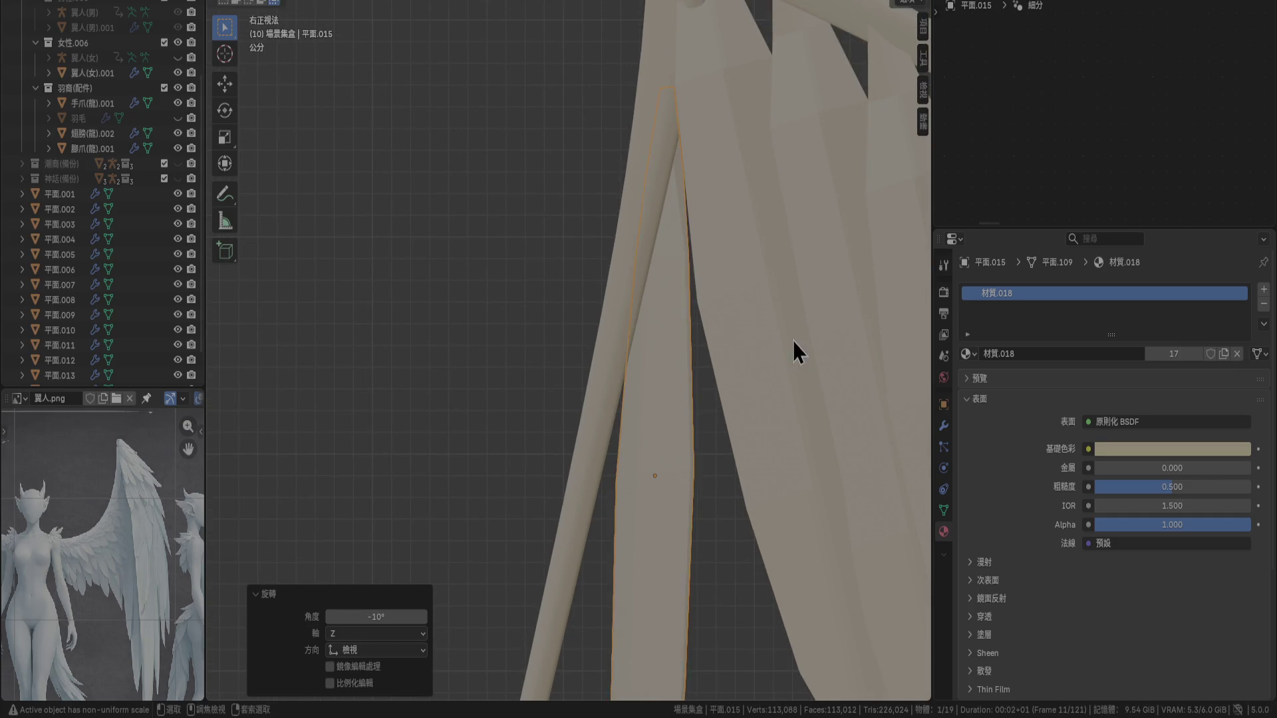
scroll(805, 330, up, 2)
scroll(751, 280, down, 2)
key(g)
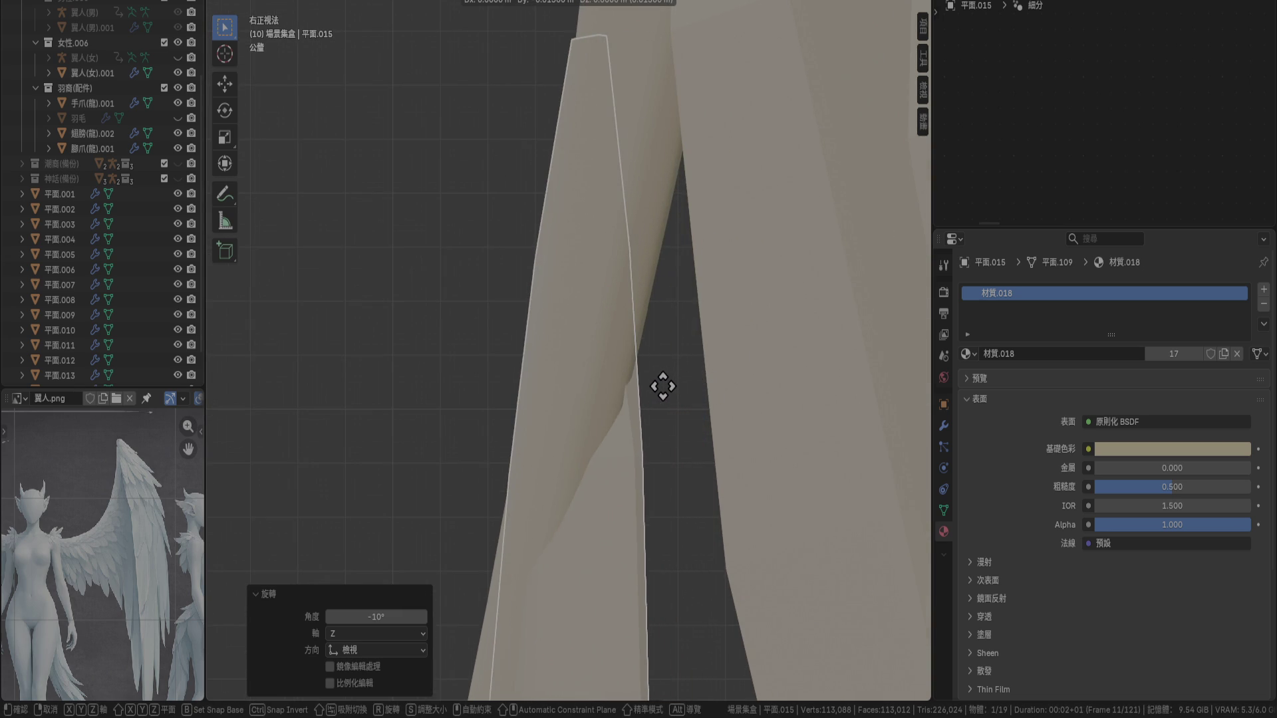
click(691, 384)
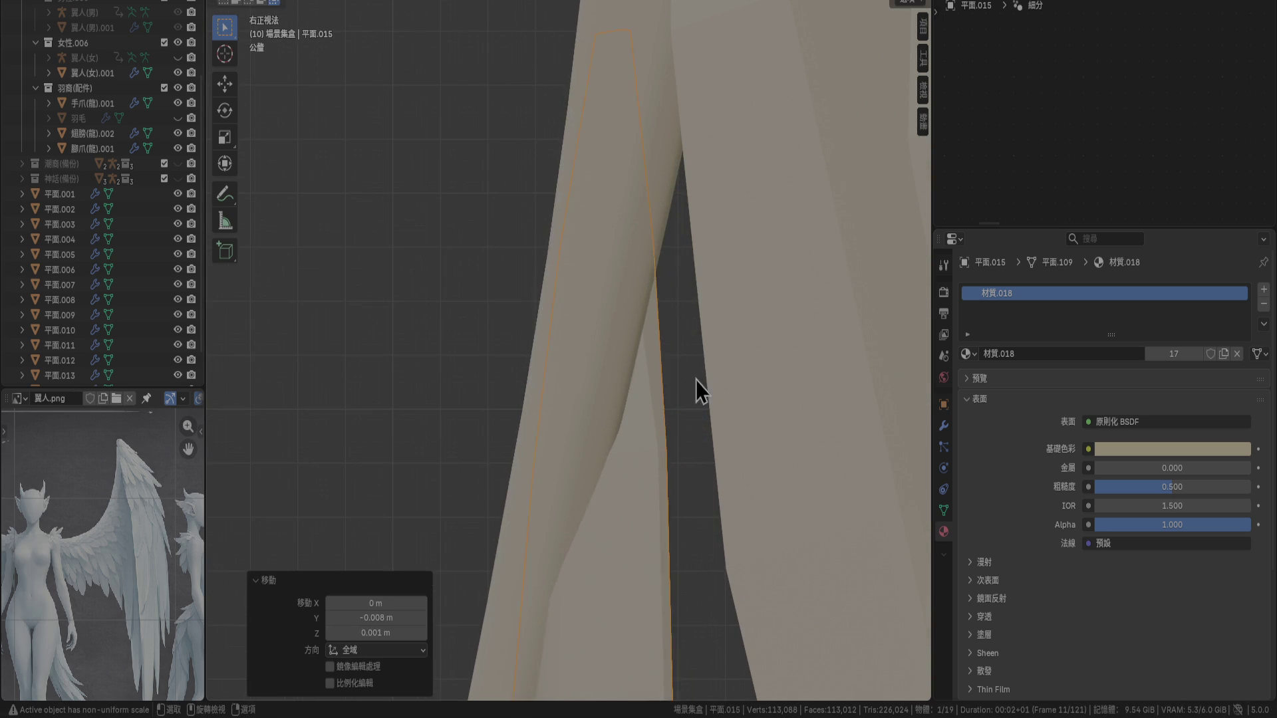
mouse_move(697, 389)
middle_down()
mouse_move(810, 412)
mouse_move(870, 393)
middle_up()
scroll(870, 394, up, 2)
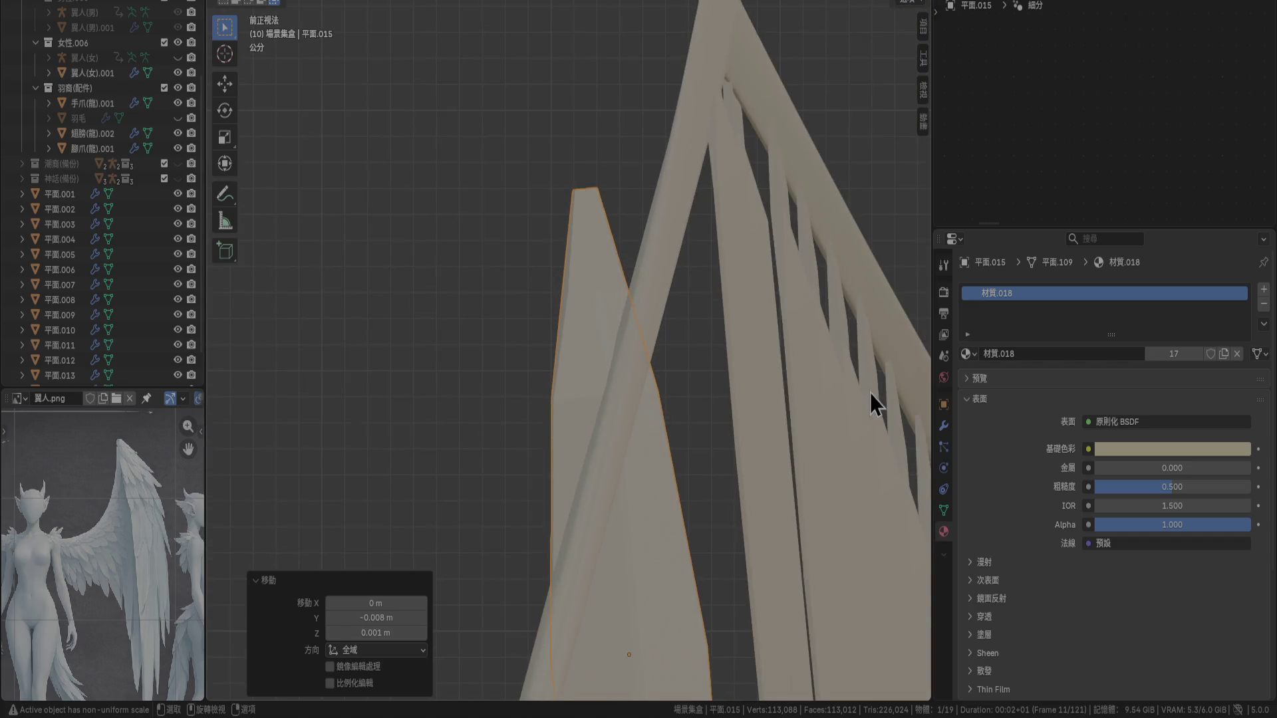
Tilt the feather a further -5° and shift it up and sideways against the bone
key(r)
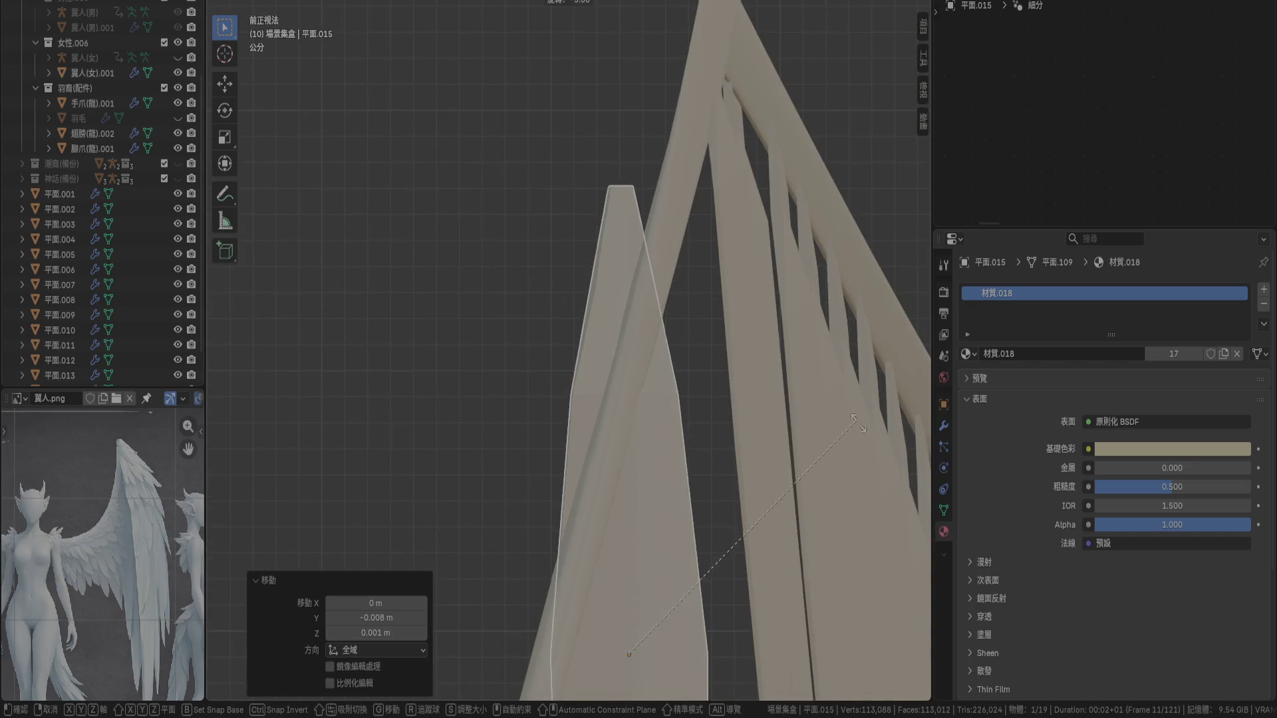
click(863, 432)
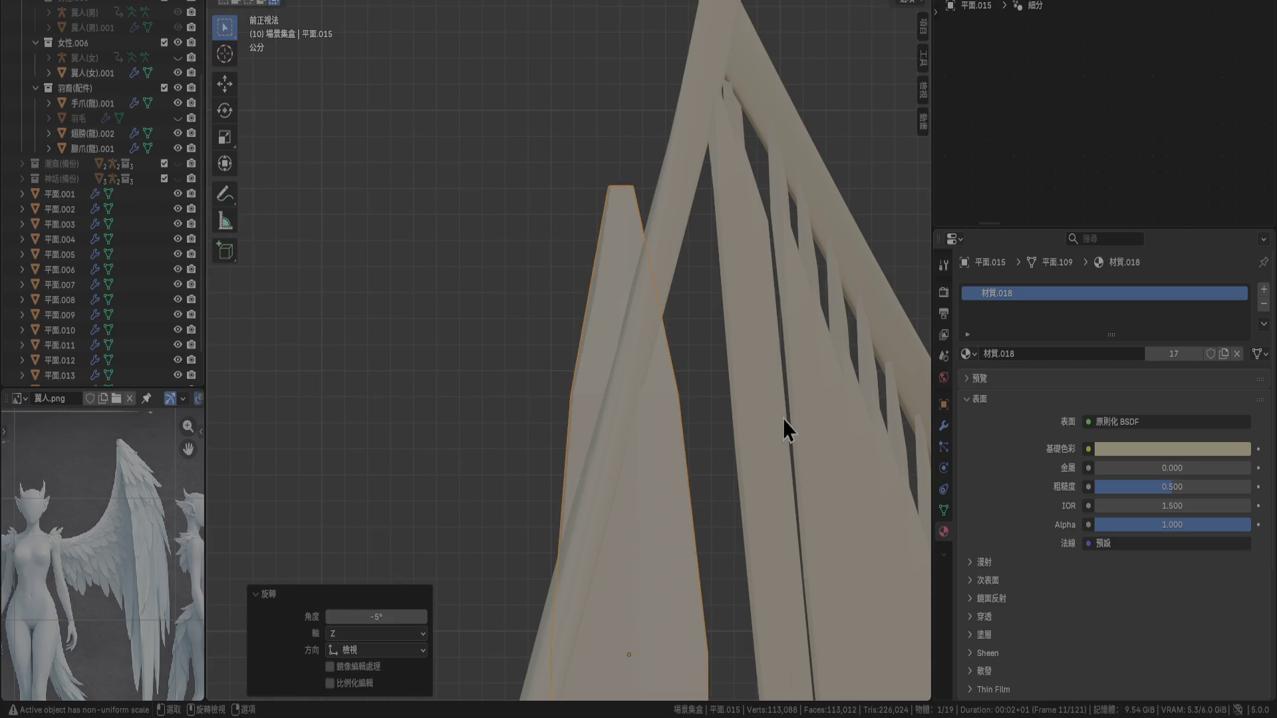
key(g)
alt+middle_drag(793, 408, 828, 379)
click(844, 379)
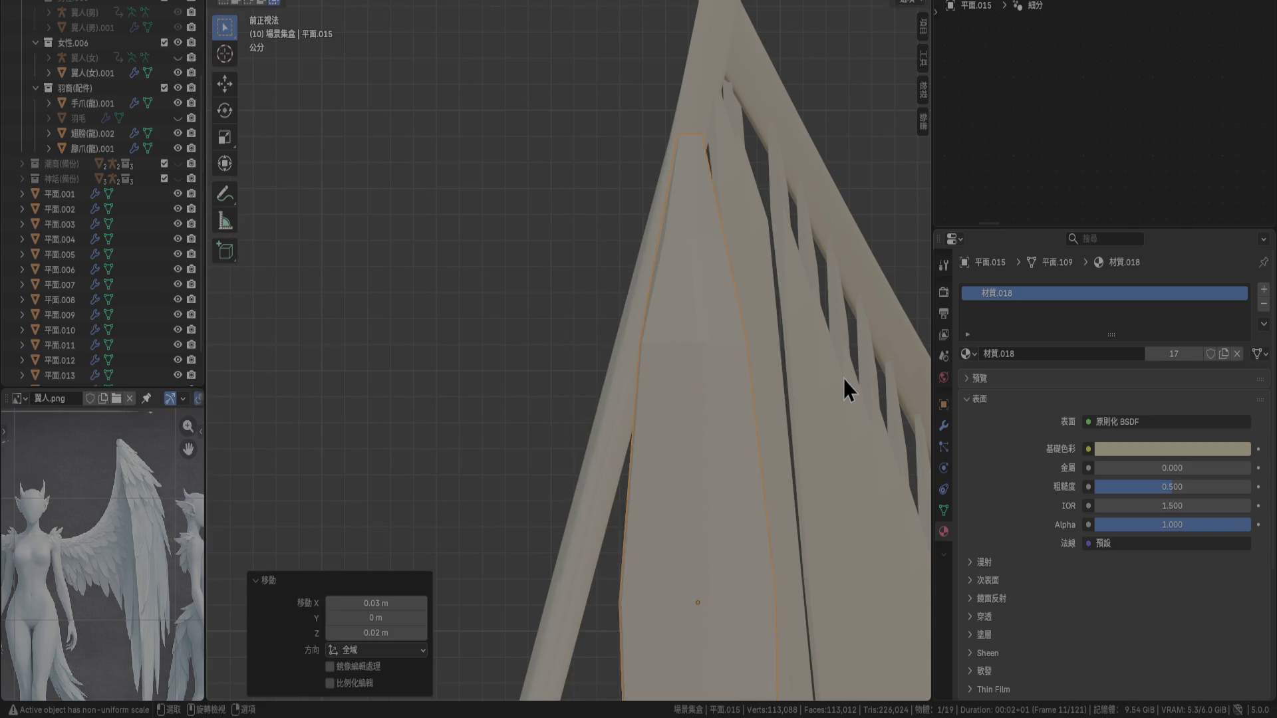
key(KP_7)
key(r)
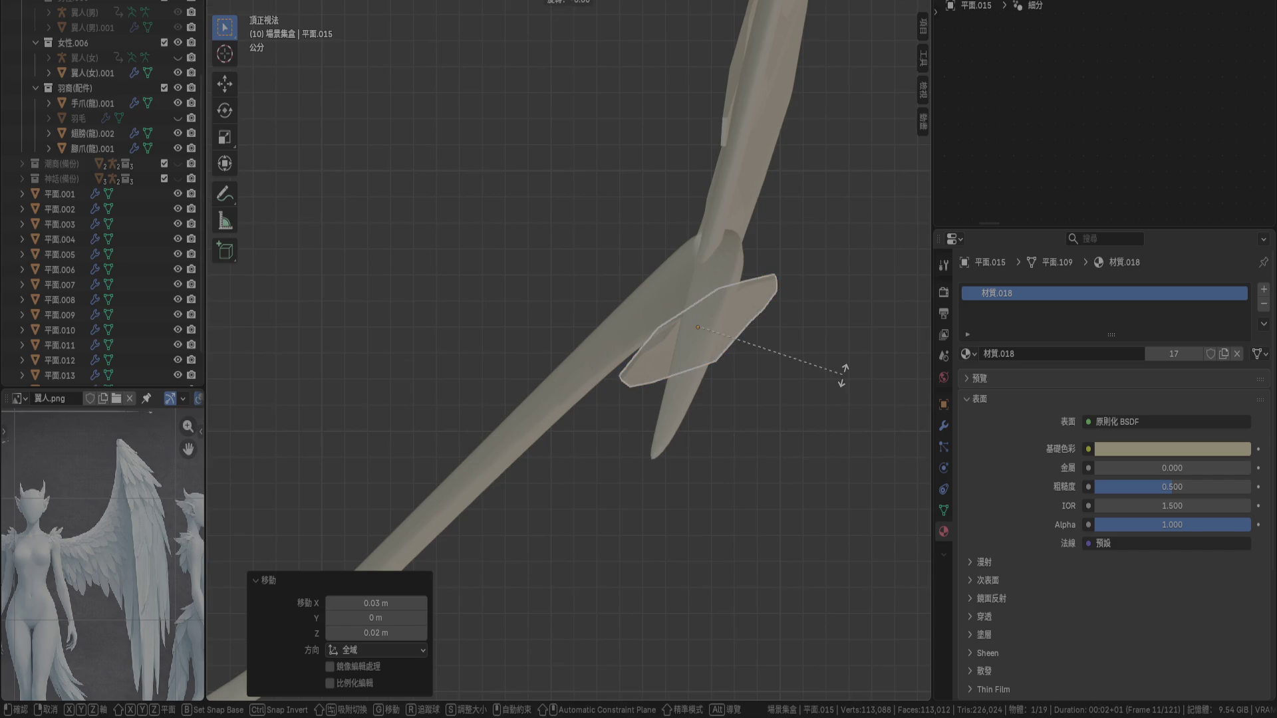
key(Escape)
key(KP_3)
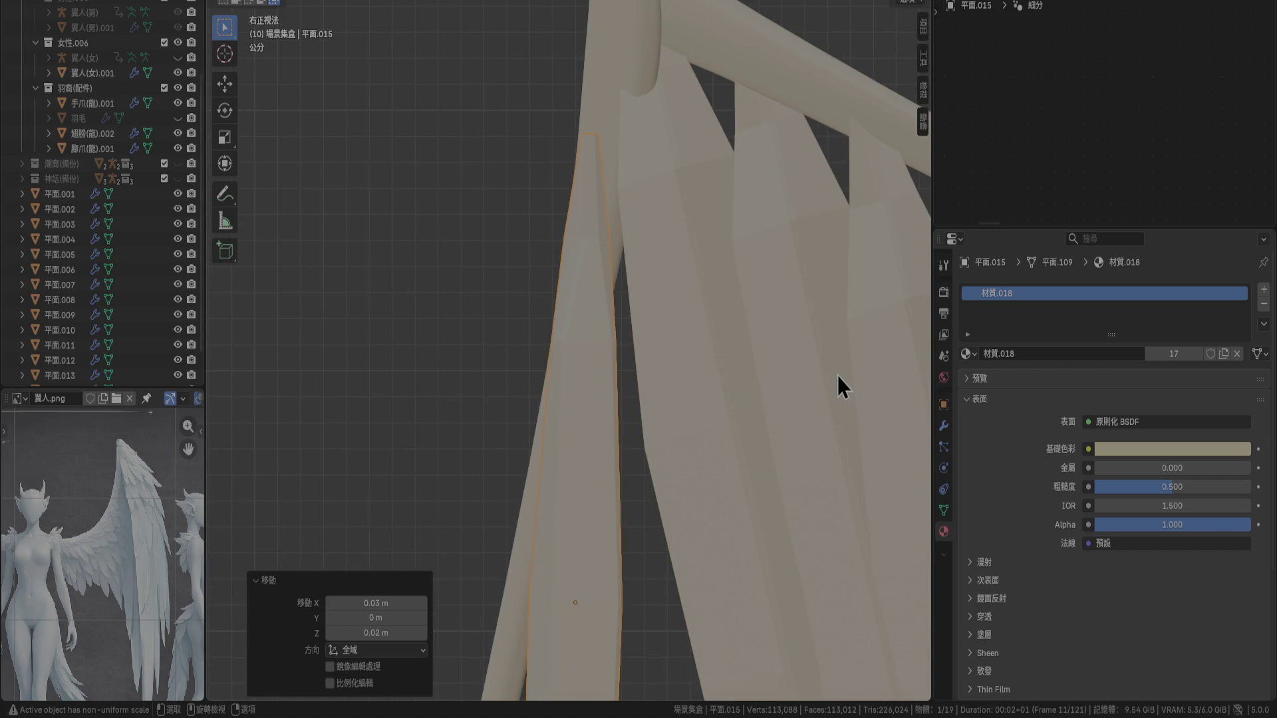
key(KP_5)
mouse_move(782, 359)
middle_down()
mouse_move(869, 399)
mouse_move(834, 296)
mouse_move(734, 311)
mouse_move(604, 395)
mouse_move(636, 515)
mouse_move(686, 485)
middle_up()
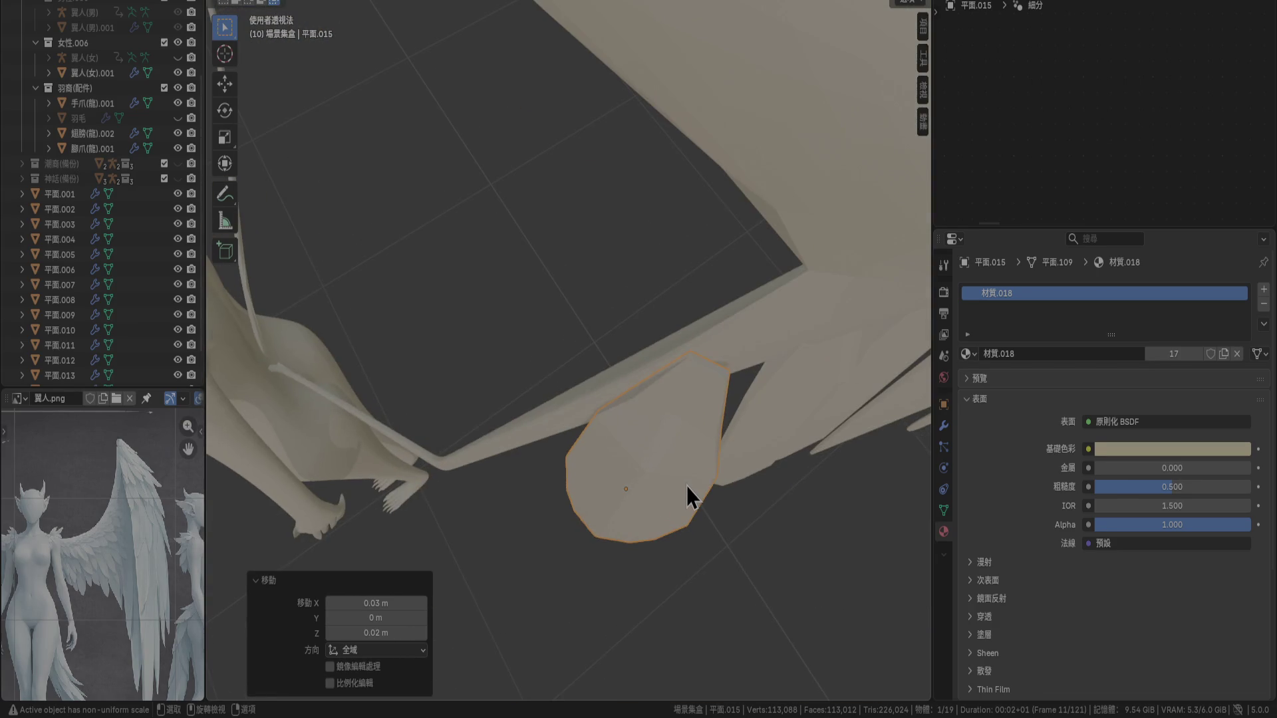
key(KP_7)
Rotate the feather 5° in top view and nudge it into line from top and front views
key(r)
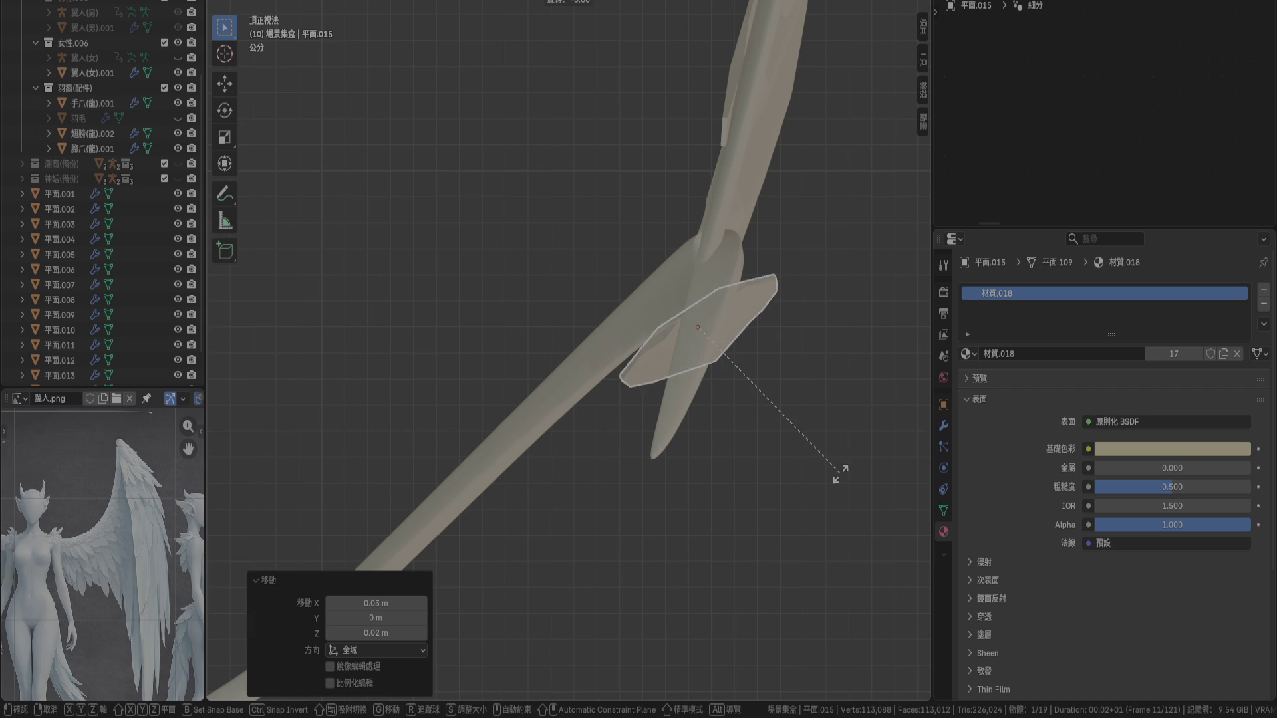
key(5)
key(Return)
key(g)
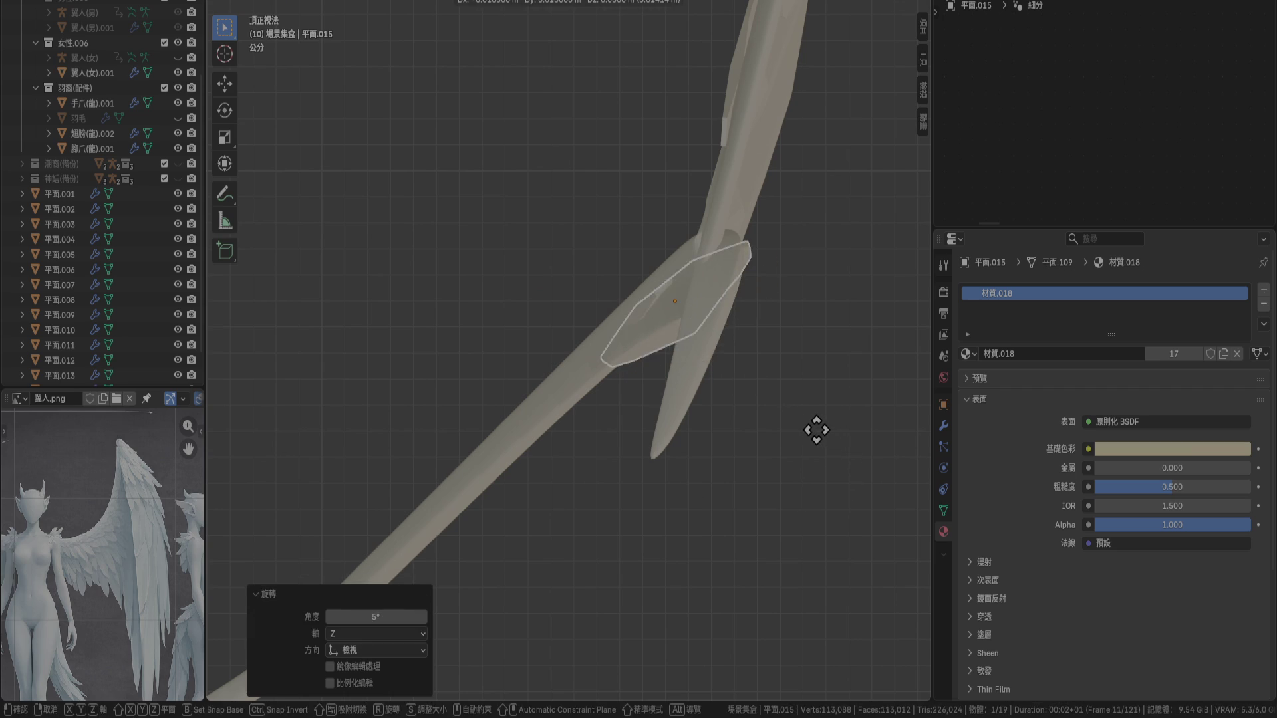
click(814, 429)
mouse_move(813, 431)
middle_down()
mouse_move(779, 420)
mouse_move(763, 313)
mouse_move(838, 331)
mouse_move(801, 279)
middle_up()
key(KP_1)
key(g)
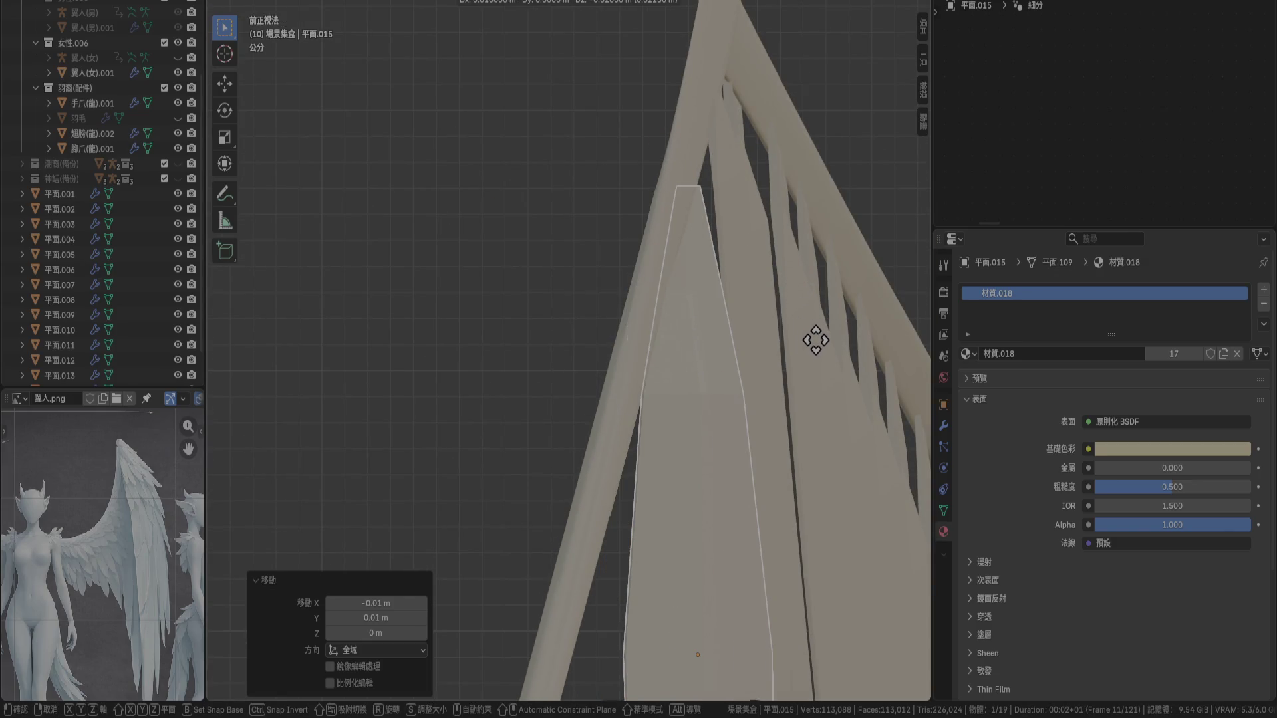
click(823, 311)
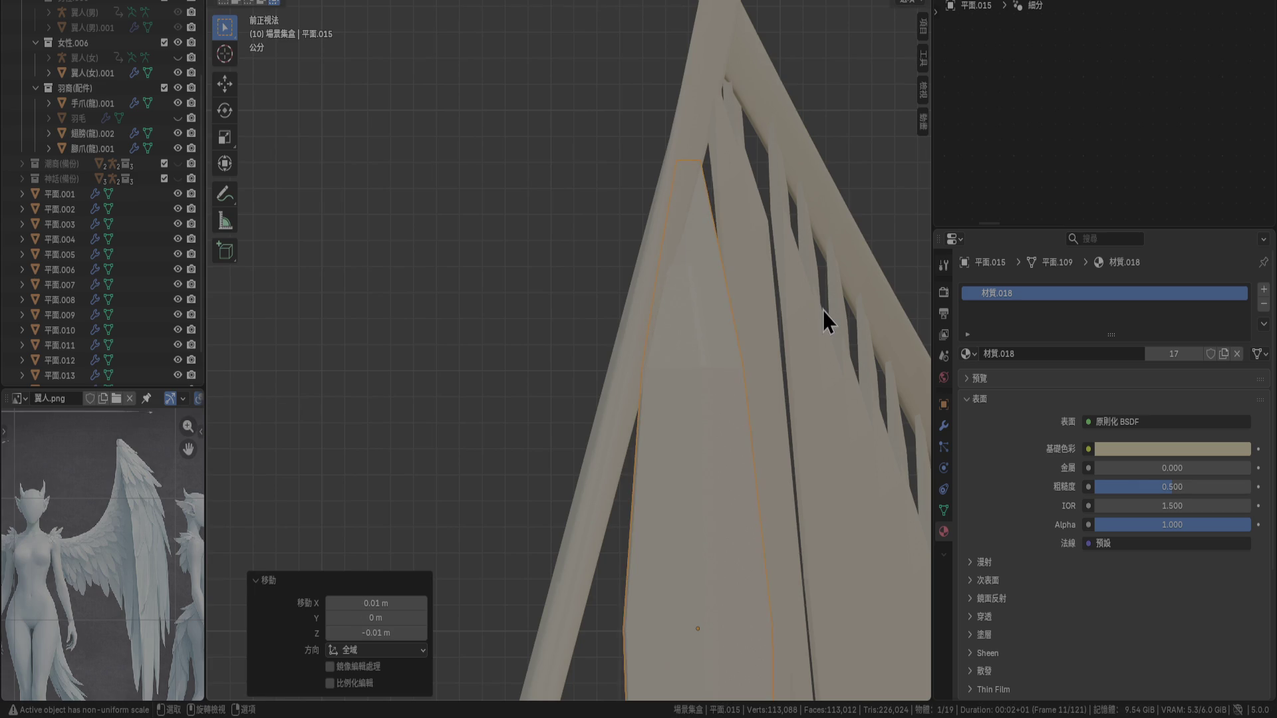
key(KP_3)
mouse_move(824, 310)
ctrl+middle_down()
mouse_move(606, 518)
mouse_move(701, 140)
mouse_move(685, 207)
mouse_move(683, 346)
ctrl+middle_up()
Rotate the feather another 5° with r5, nudge it slightly, and duplicate it as the next feather
text(r)
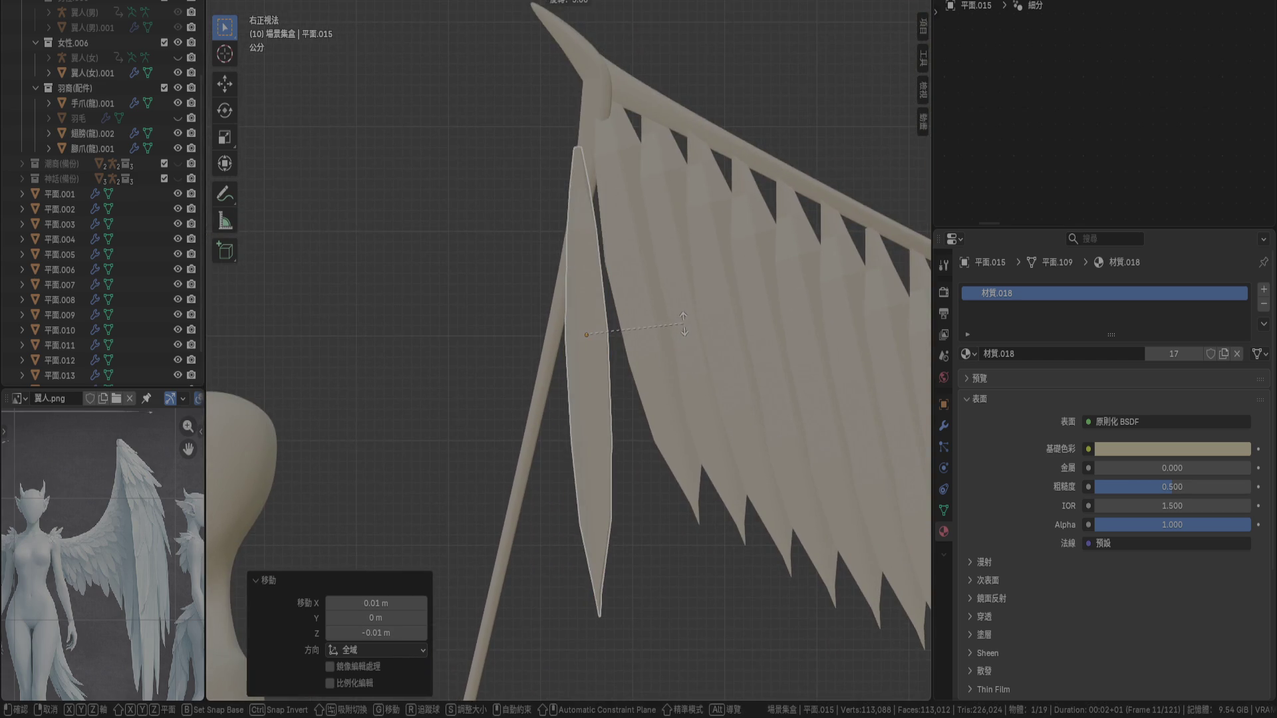
text(5)
key(Return)
scroll(660, 324, down, 1)
scroll(660, 324, up, 5)
key(g)
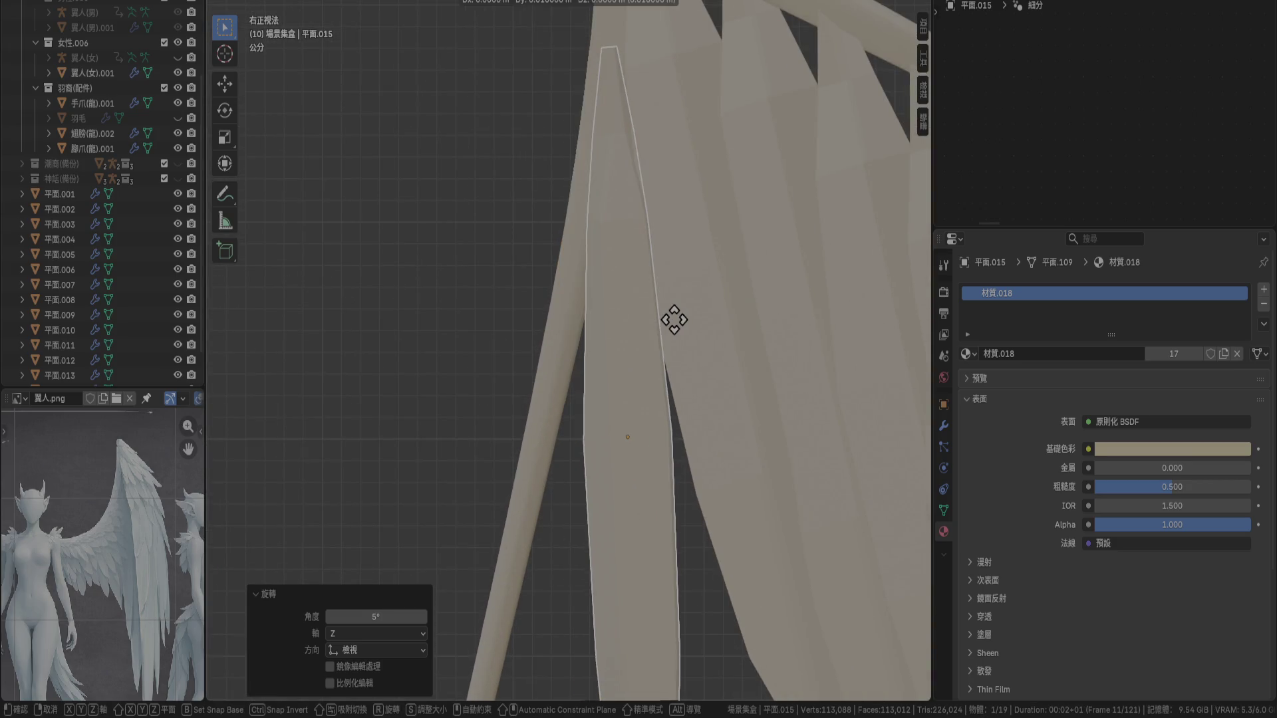
key(Return)
mouse_move(683, 321)
middle_down()
mouse_move(720, 341)
mouse_move(876, 294)
mouse_move(914, 317)
mouse_move(795, 405)
mouse_move(807, 293)
middle_up()
key(KP_7)
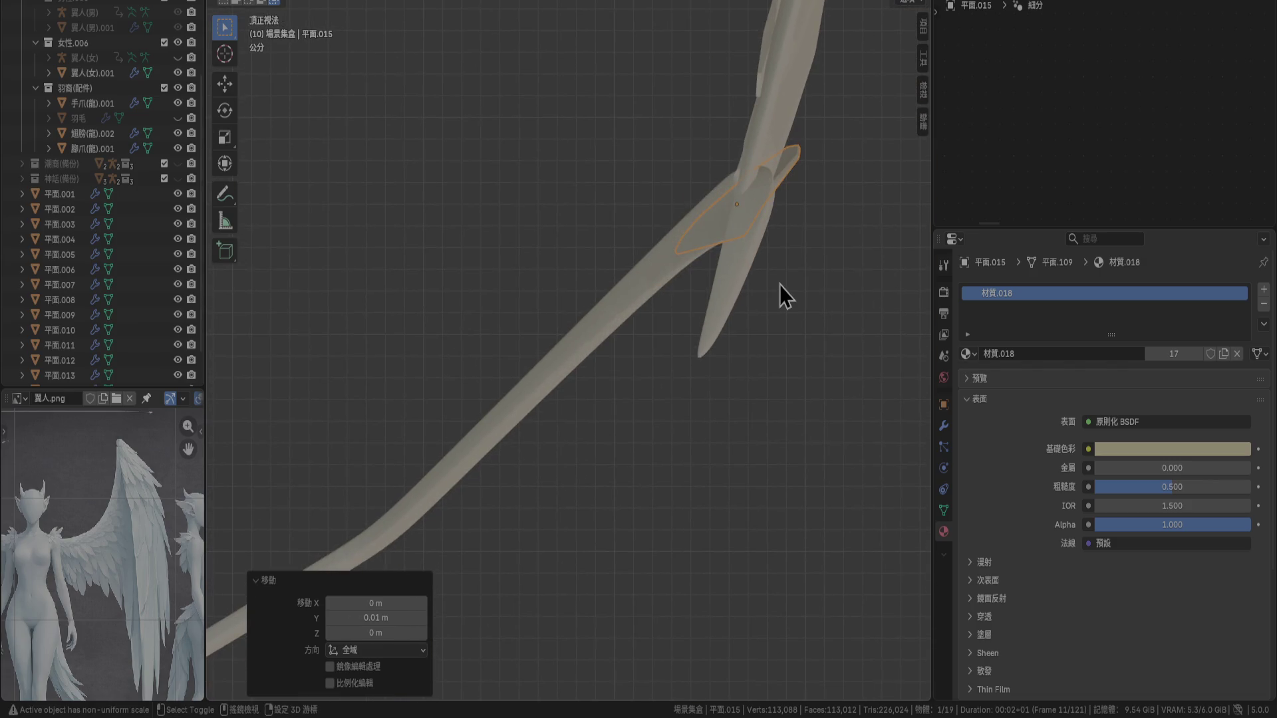
key(shift+d)
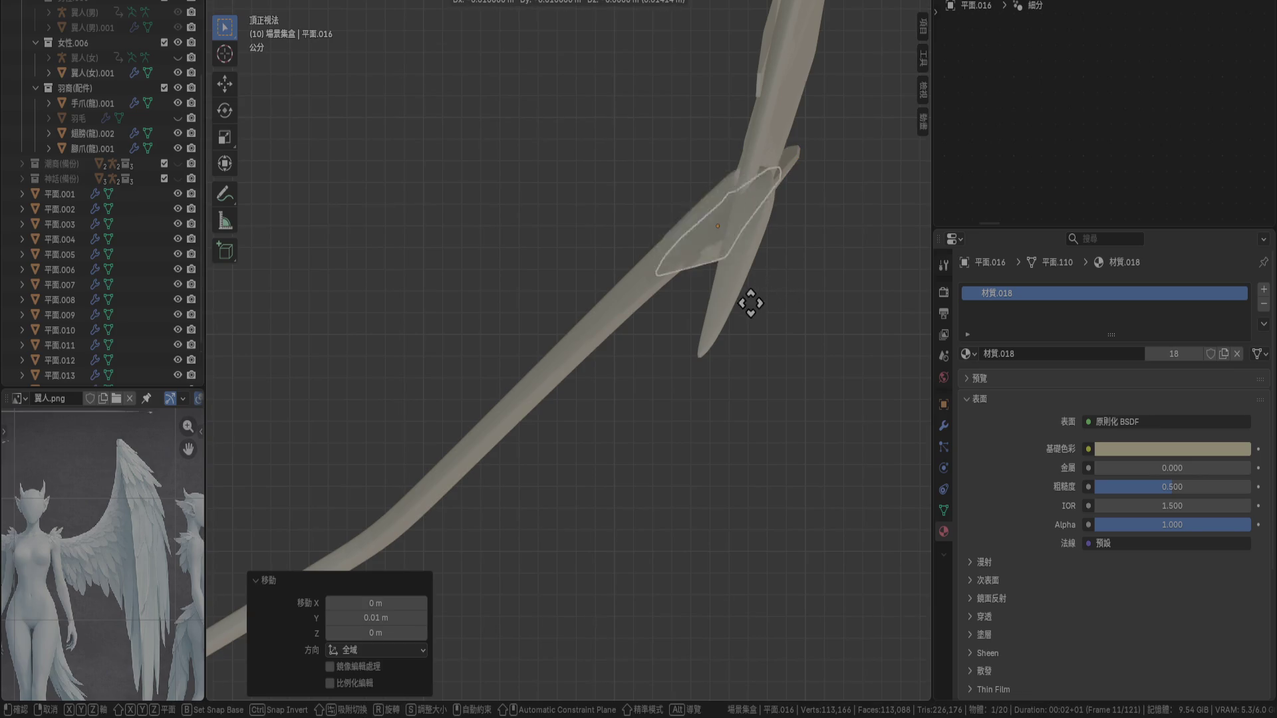
Place the duplicated feather lower along the bone and shift it sideways in side view
click(720, 339)
key(KP_1)
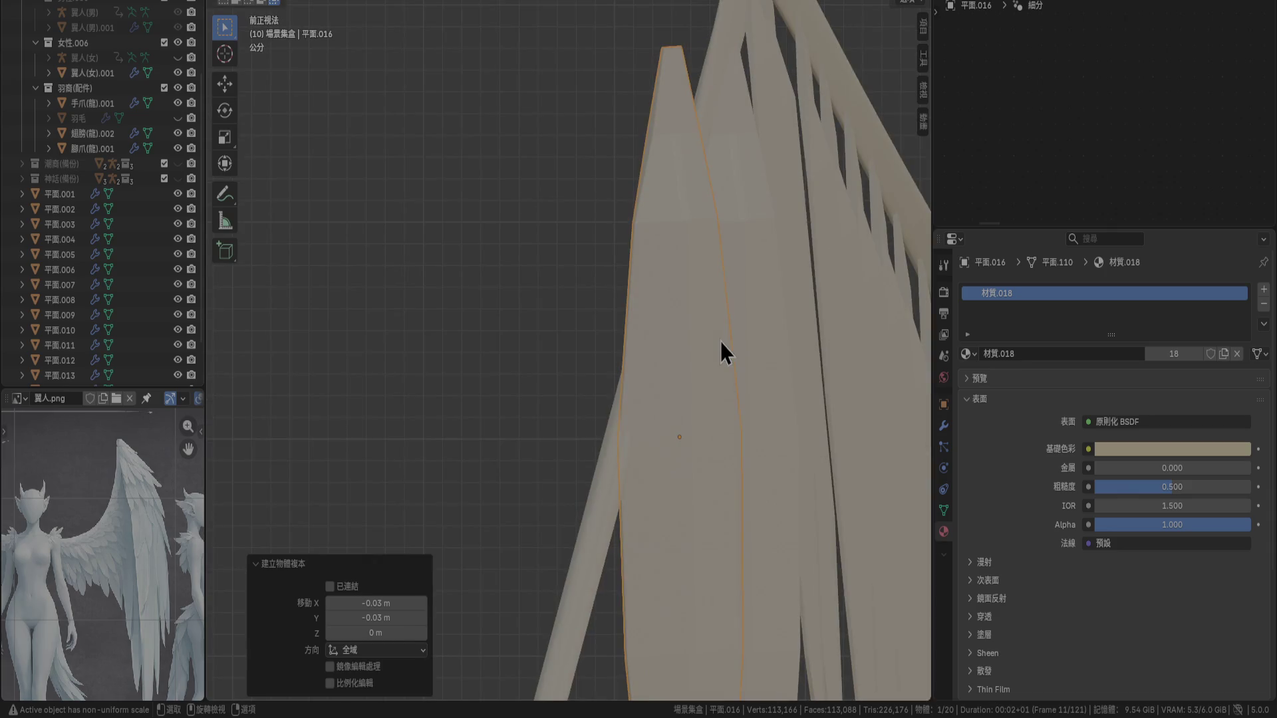
key(g)
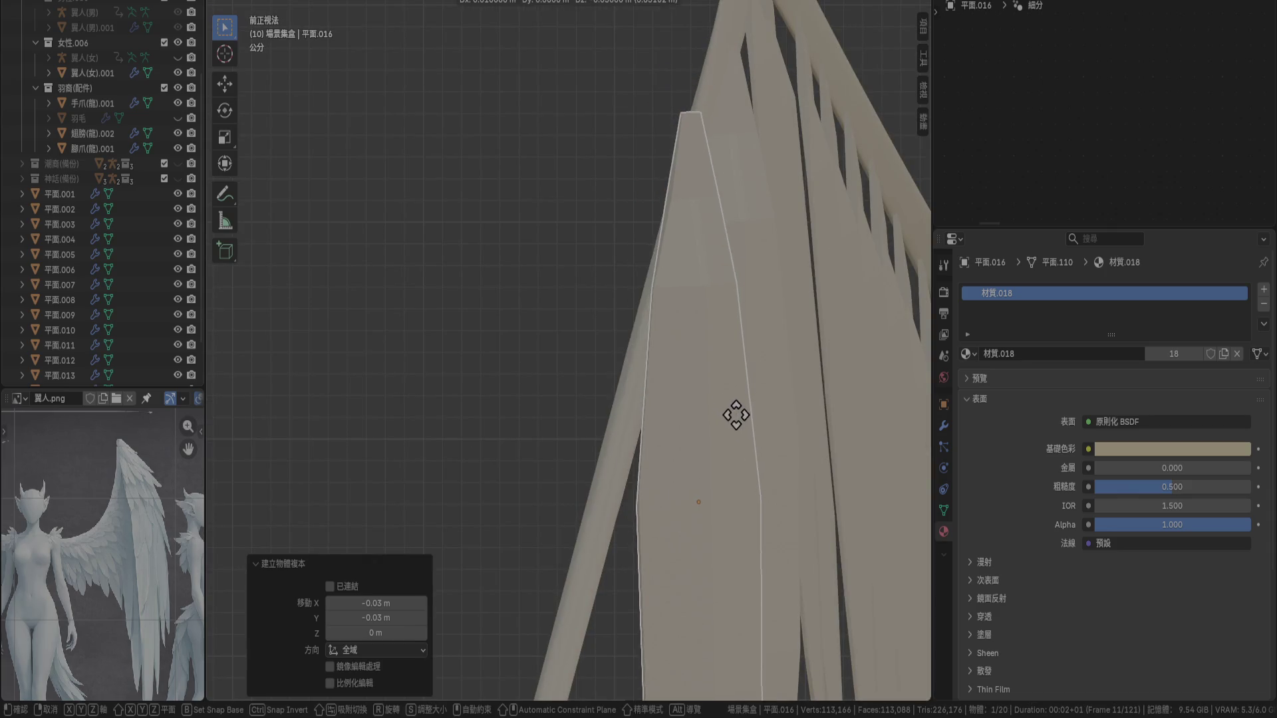
click(737, 467)
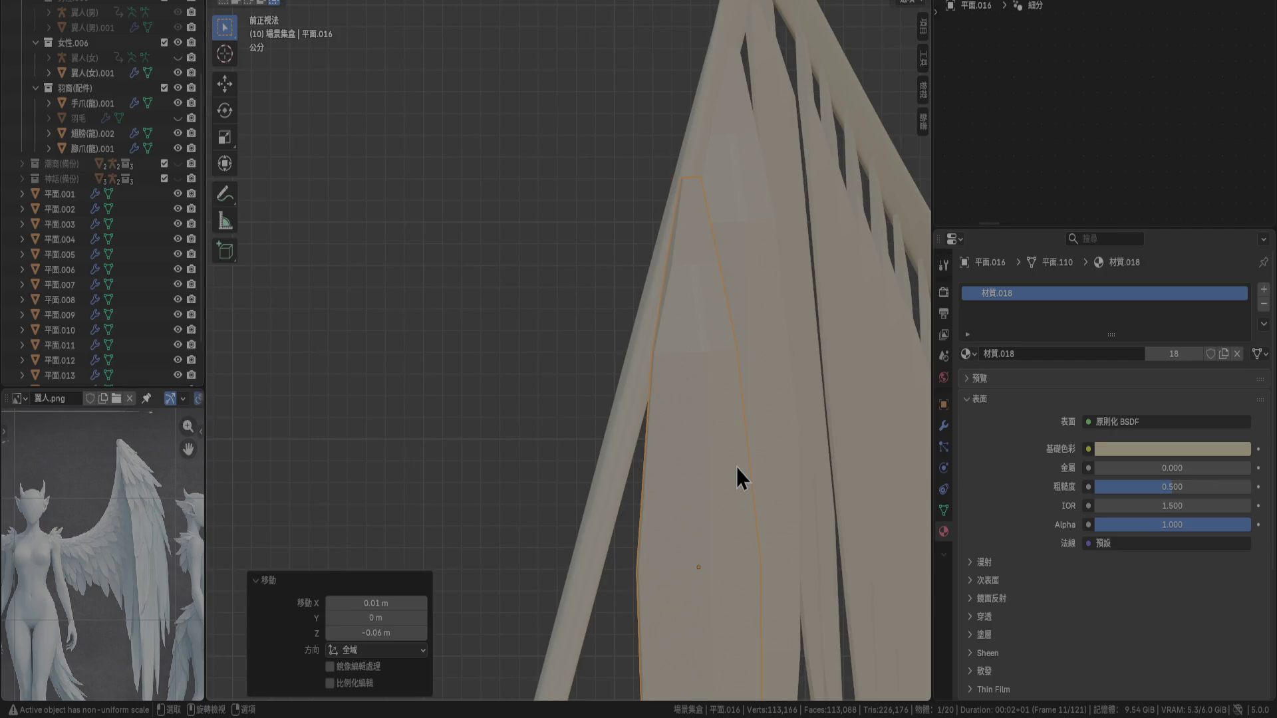
key(KP_3)
key(g)
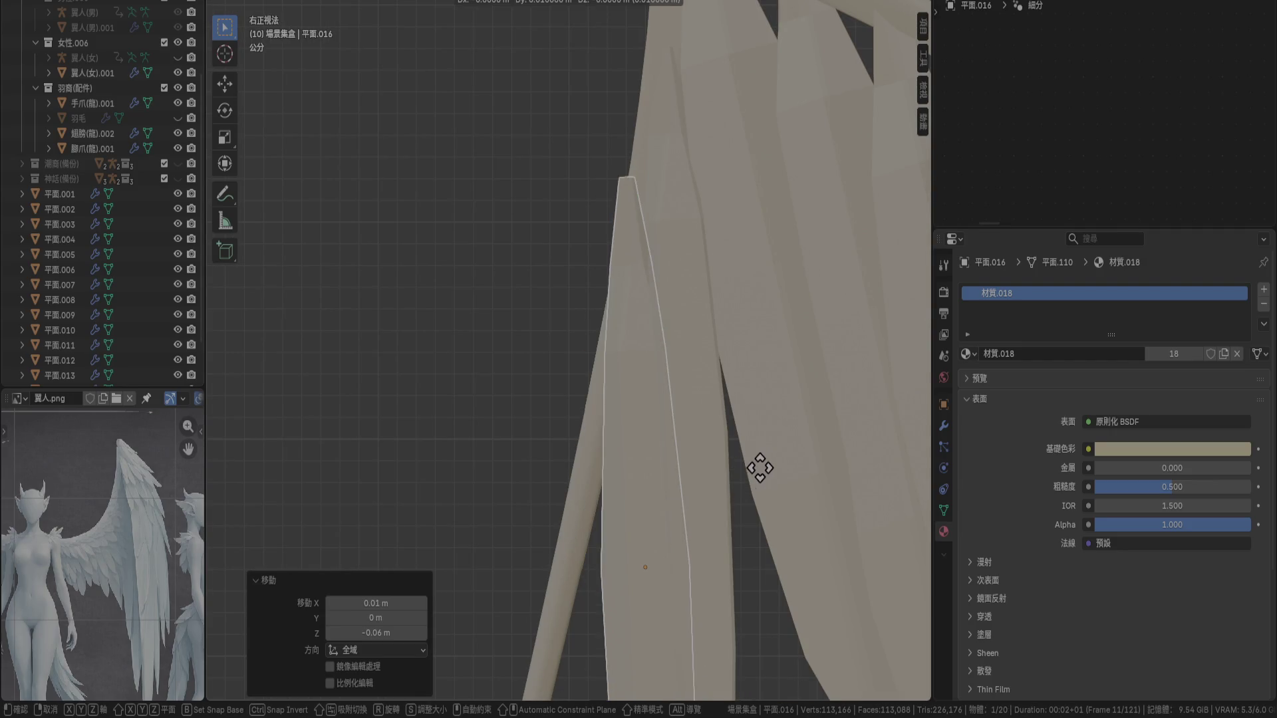
click(773, 465)
mouse_move(740, 447)
middle_down()
mouse_move(829, 306)
mouse_move(901, 300)
mouse_move(233, 376)
mouse_move(397, 374)
mouse_move(423, 276)
mouse_move(271, 328)
mouse_move(923, 353)
middle_up()
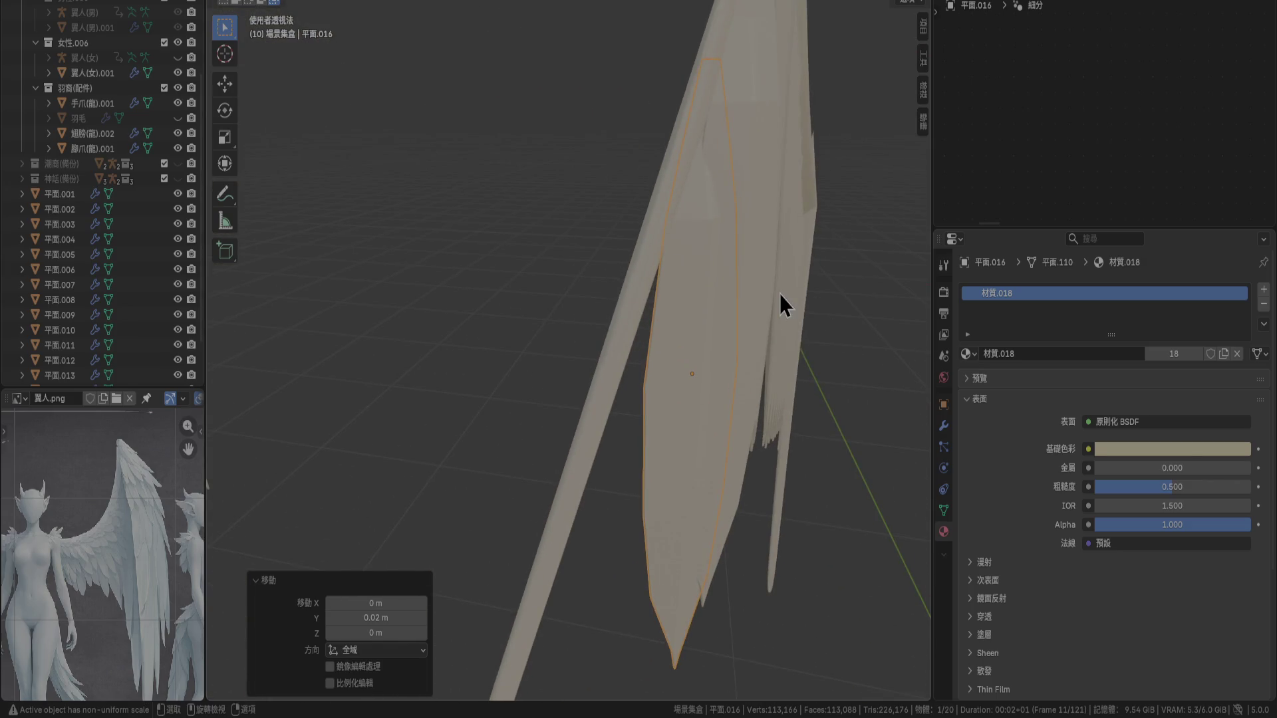
key(KP_3)
shift+middle_drag(780, 294, 750, 85)
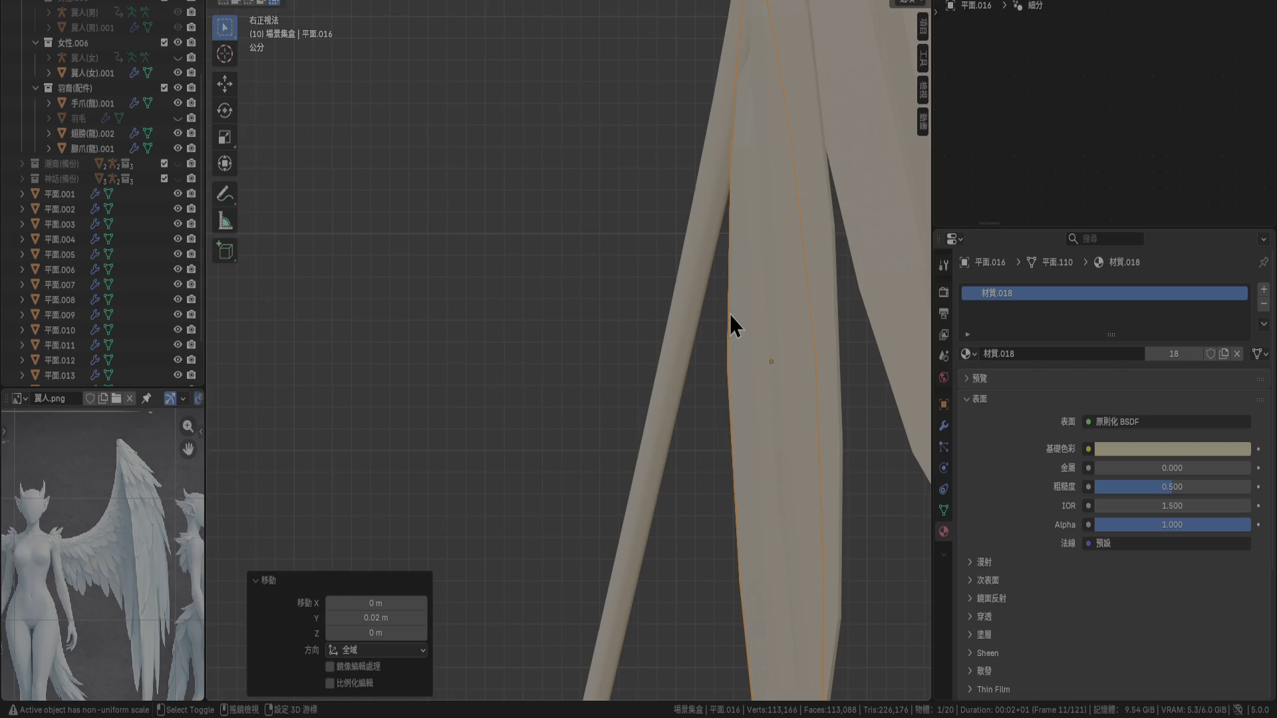
Add two more feather copies to the row and move the second into place in side view
key(shift+d)
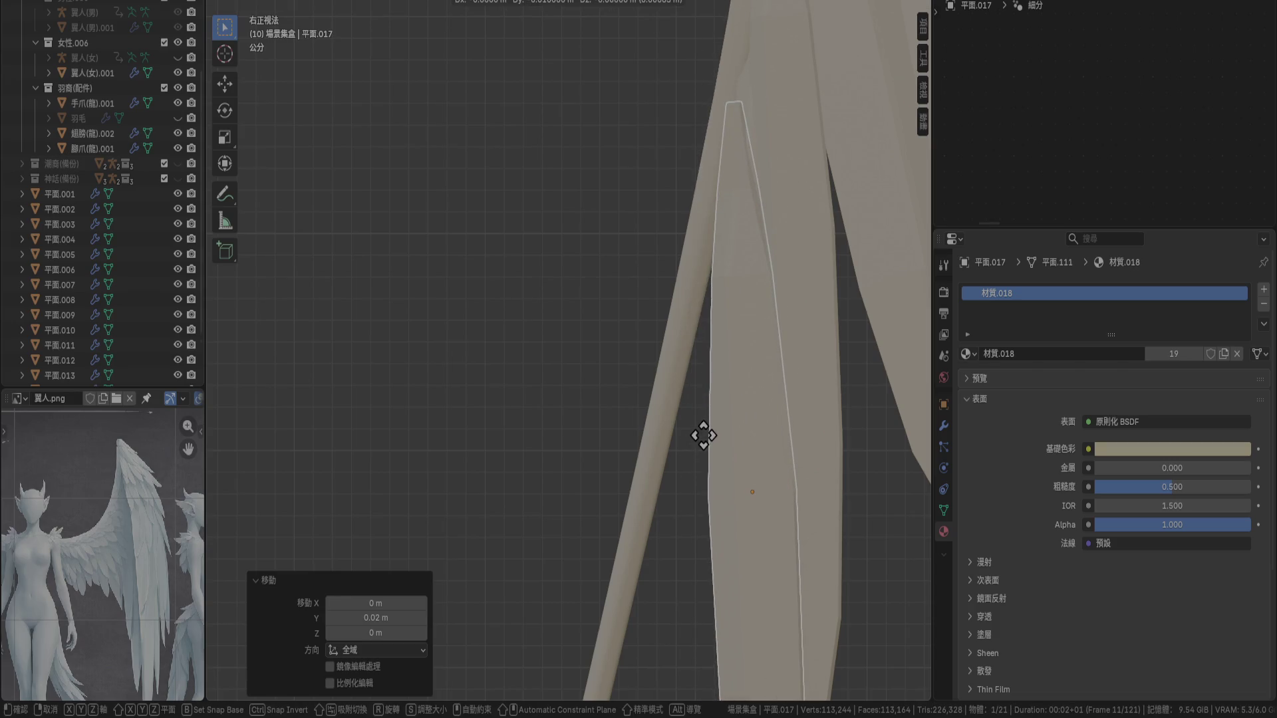
key(KP_1)
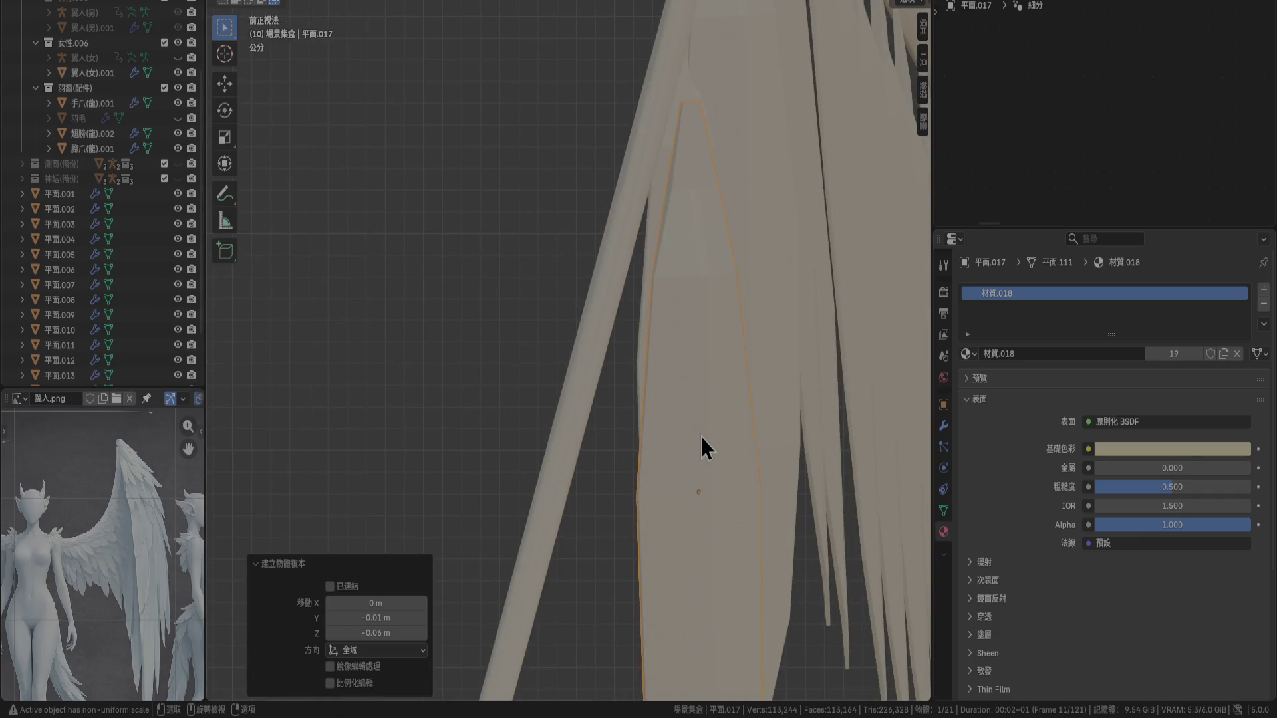
click(666, 453)
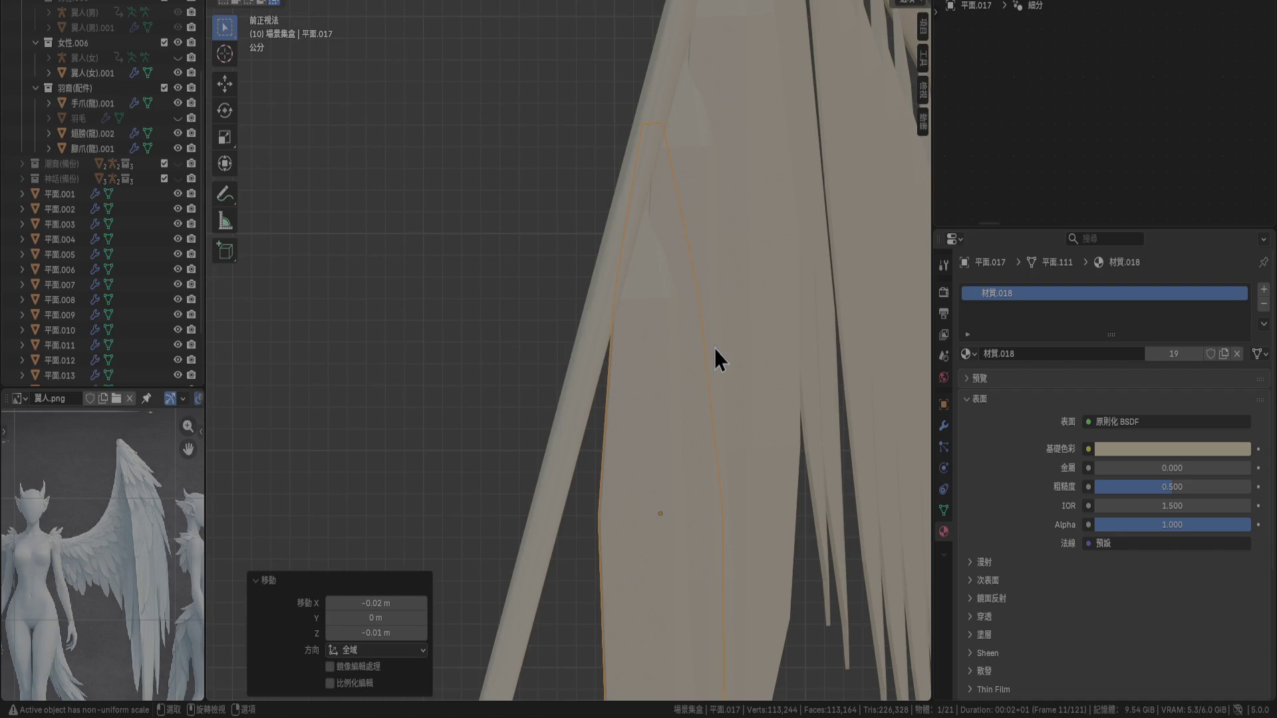
key(shift+d)
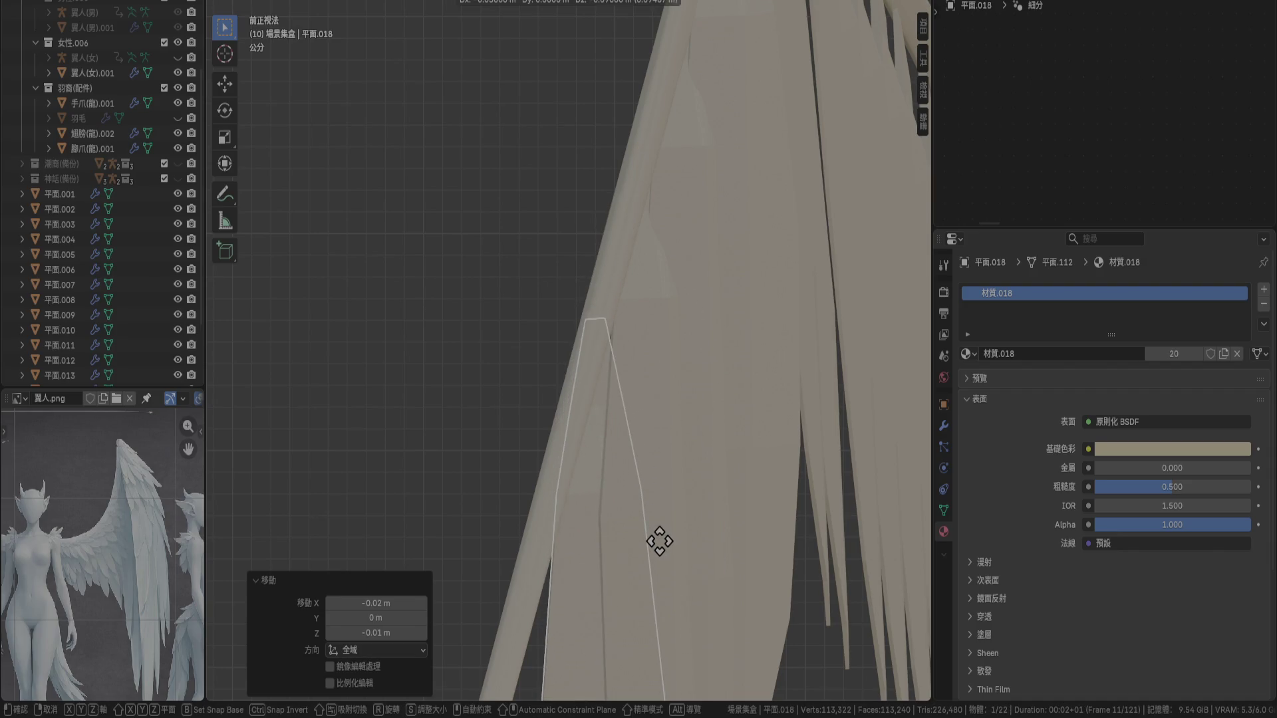
click(659, 543)
key(KP_3)
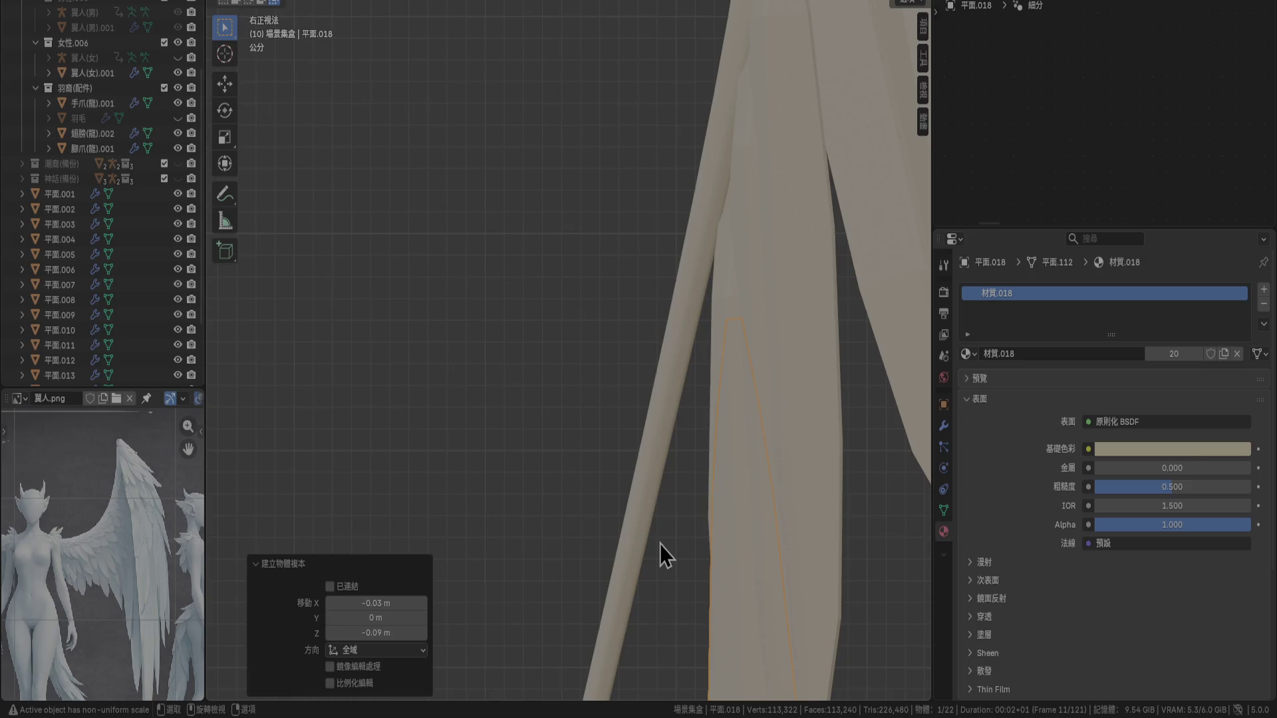
key(g)
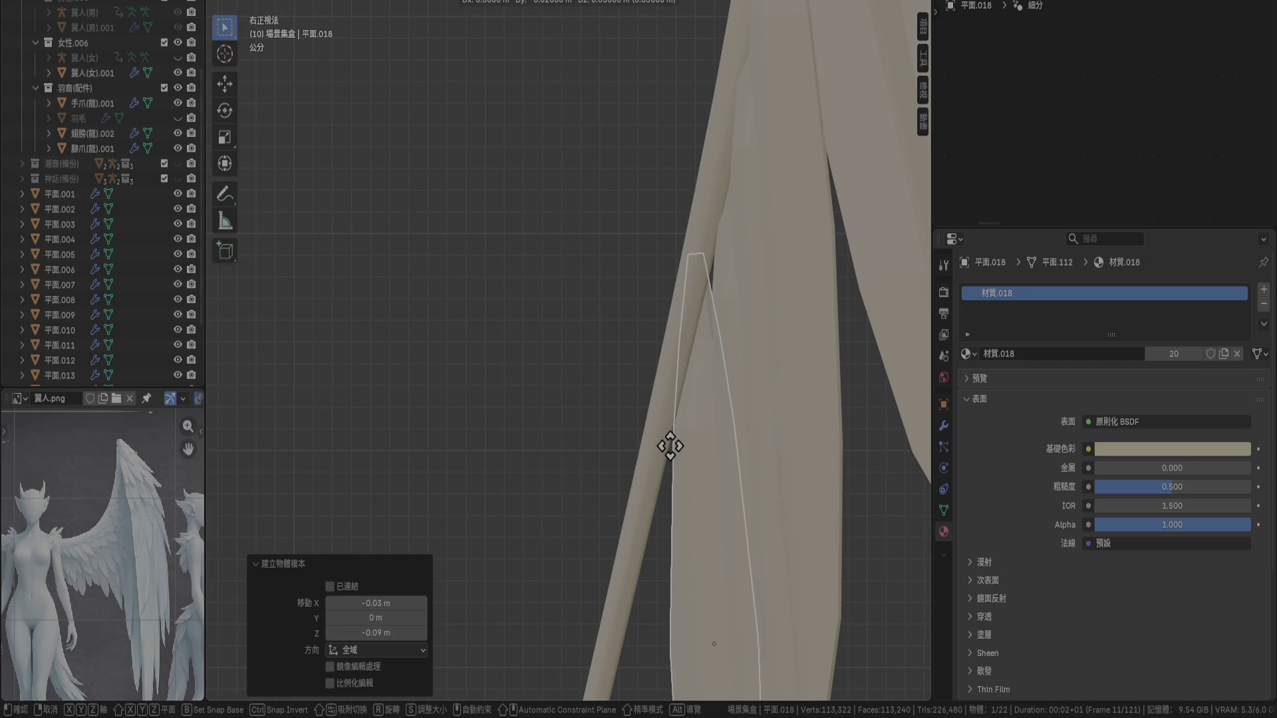
click(674, 429)
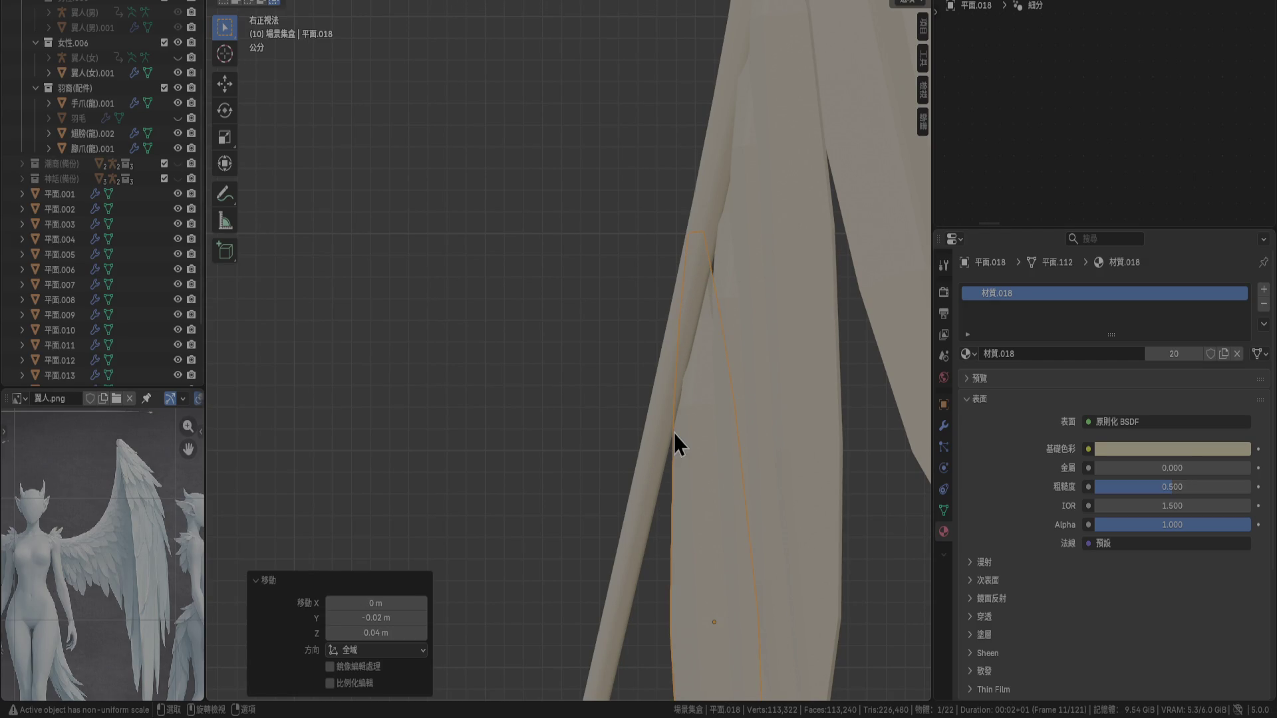
Refine the latest feather's position from front and side views, raising it slightly
key(KP_1)
key(g)
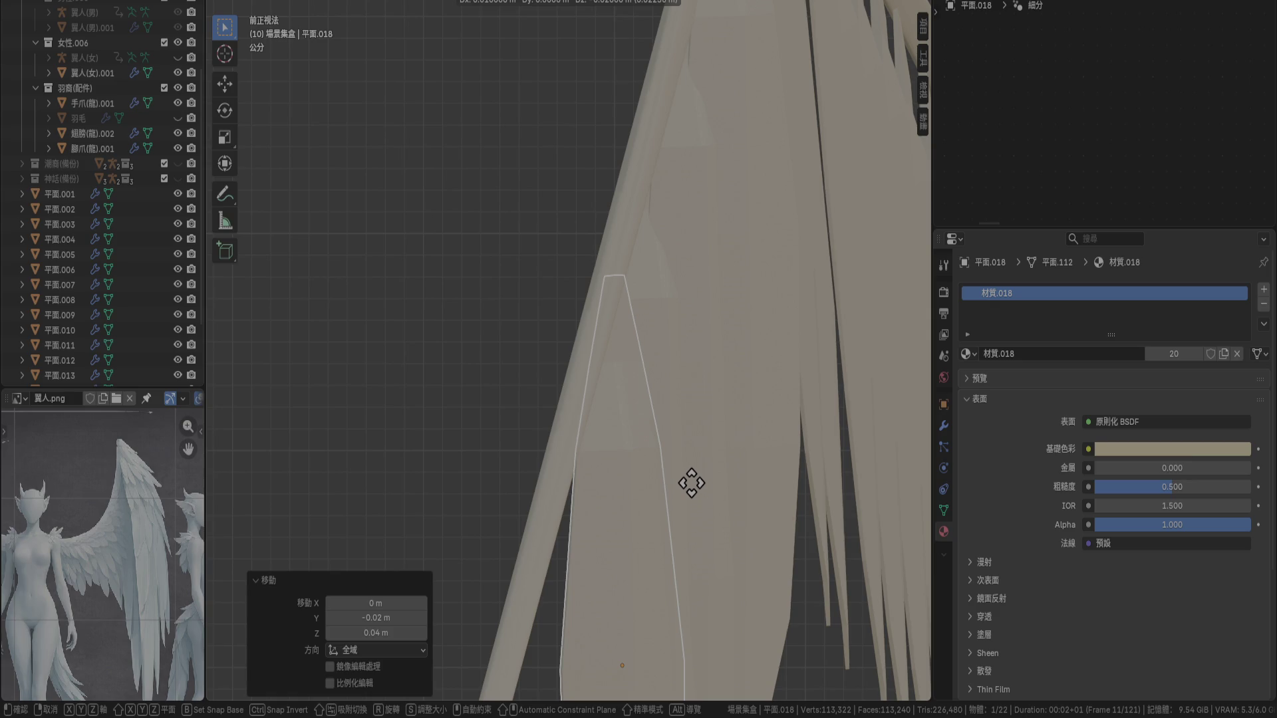
click(693, 486)
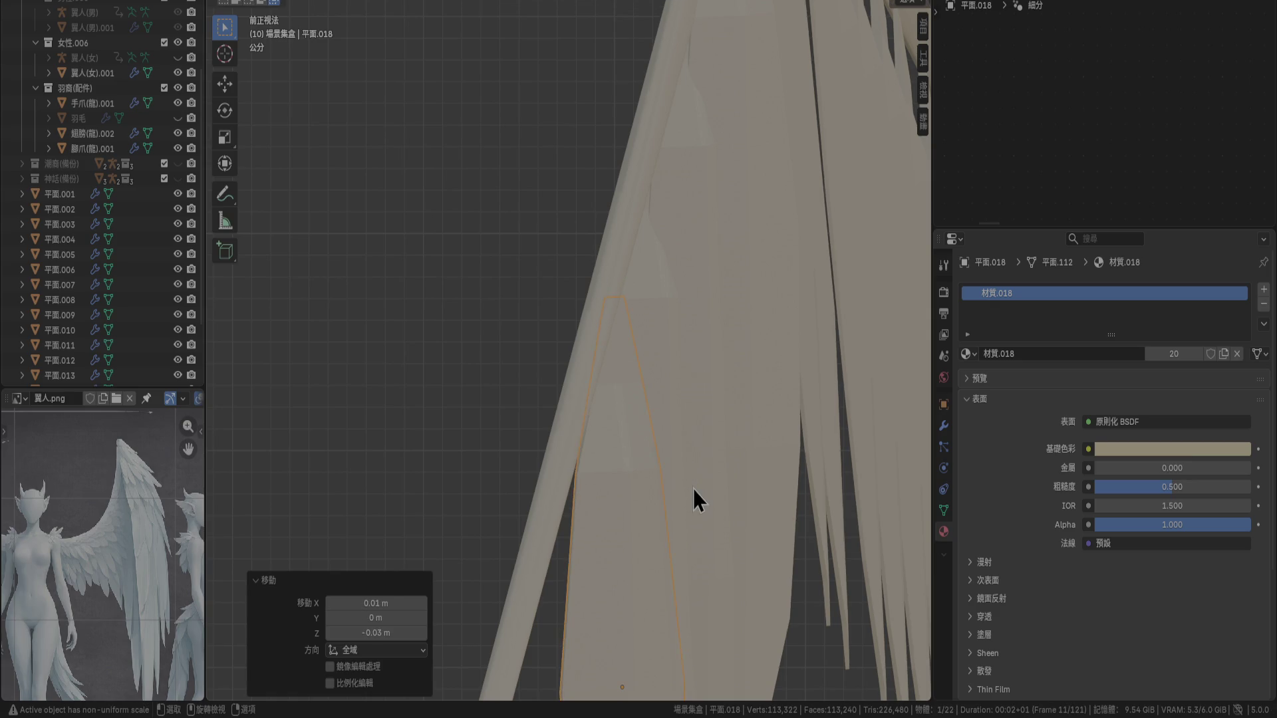
key(KP_3)
key(g)
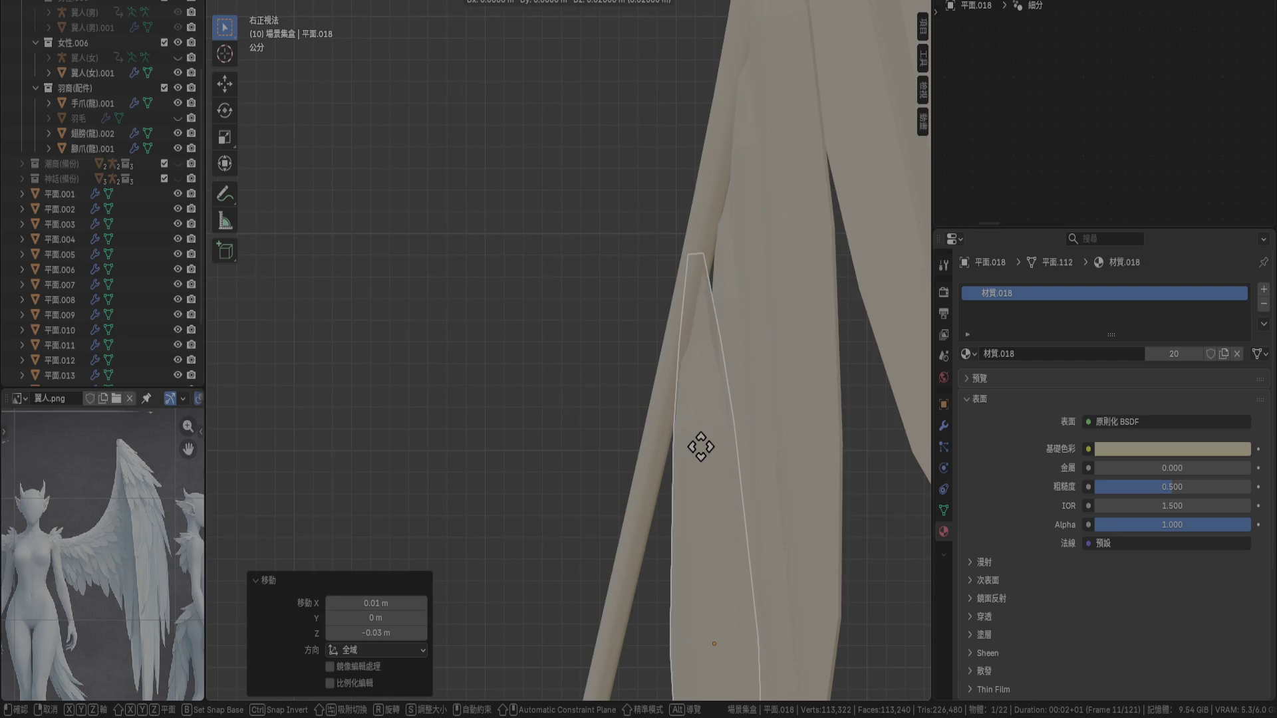
click(698, 427)
key(KP_1)
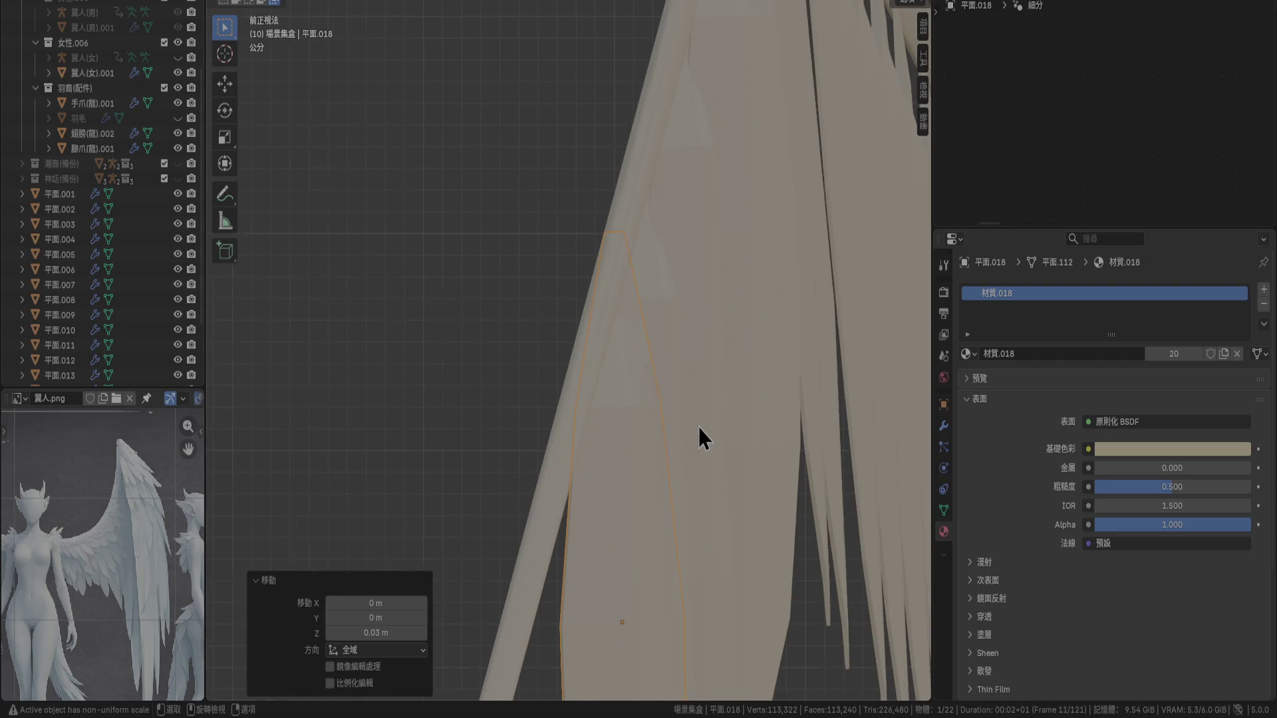
Duplicate another feather, place it lower along the bone, and shift it sideways
key(shift+d)
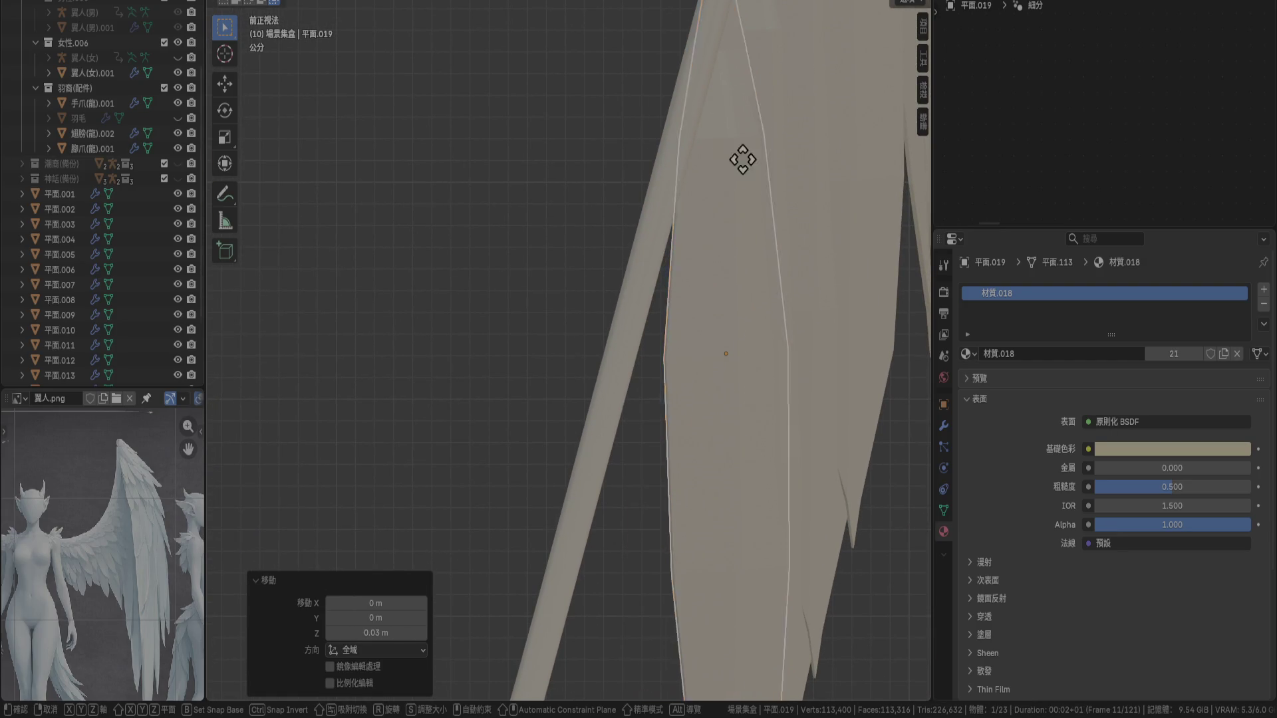
click(725, 301)
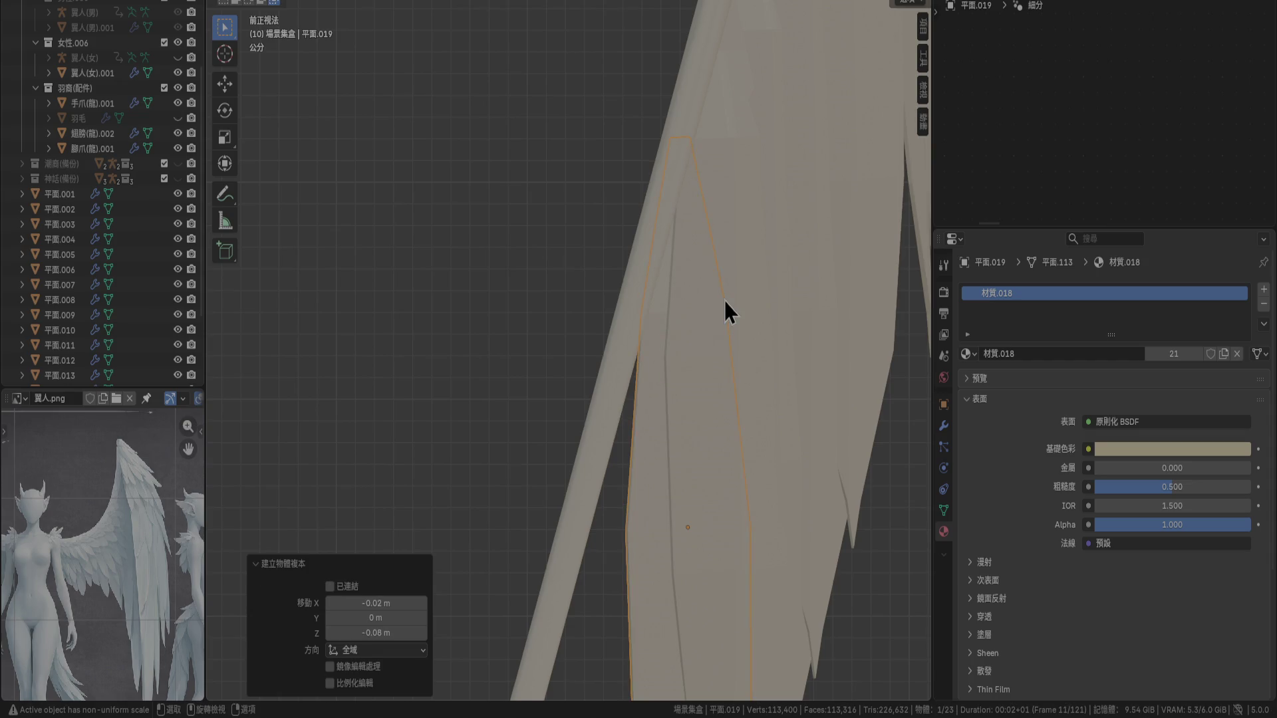
key(KP_3)
key(g)
click(692, 301)
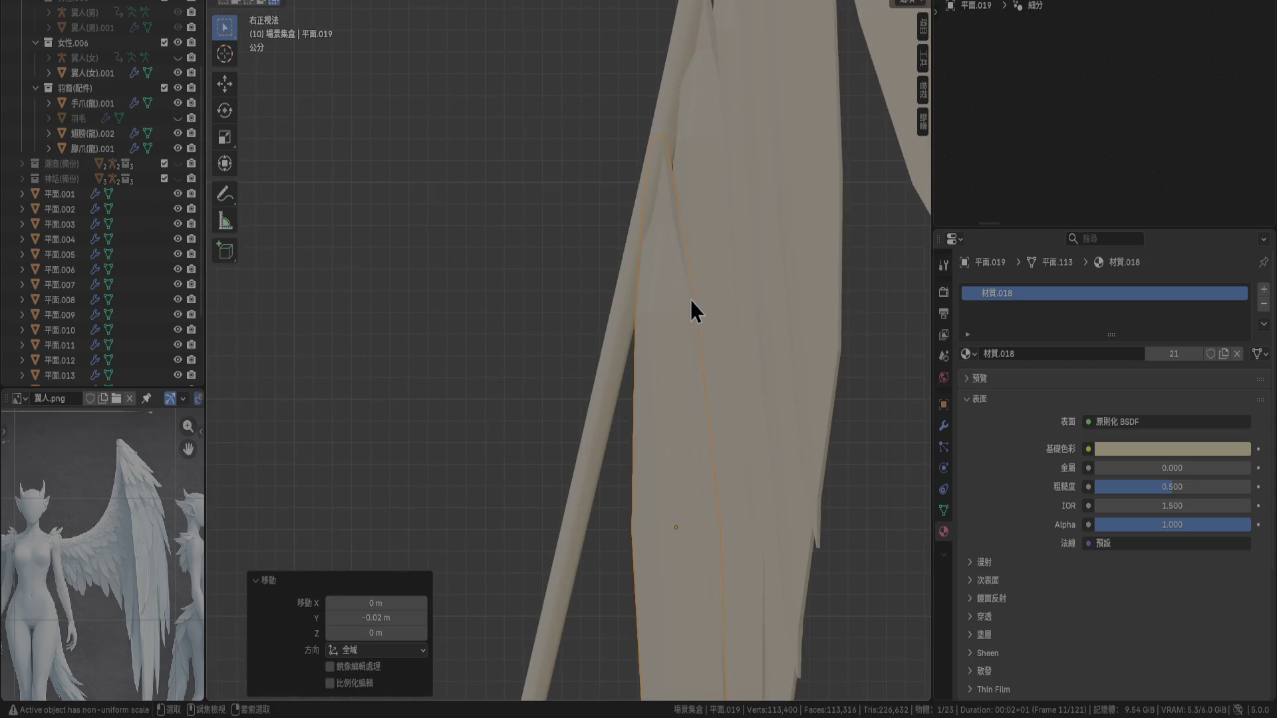
key(KP_1)
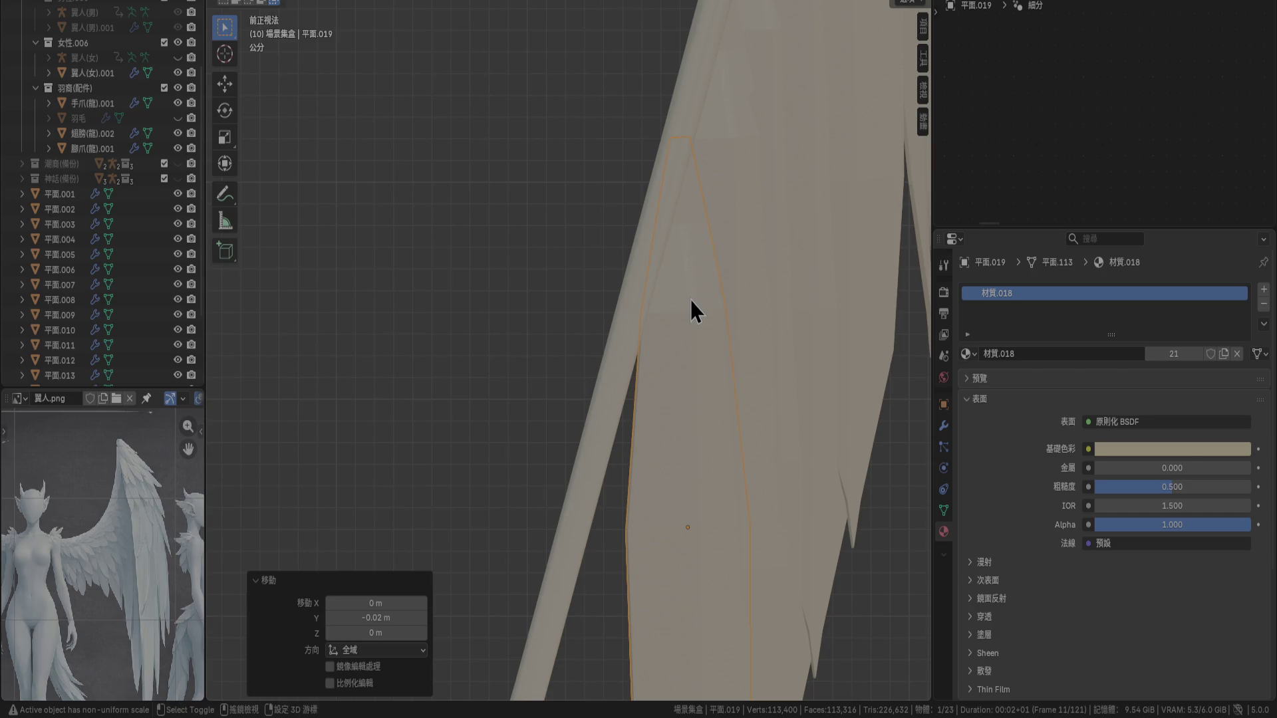
Duplicate one more feather, move it in side view, tilt it -5°, and nudge it into line
key(shift+d)
click(649, 462)
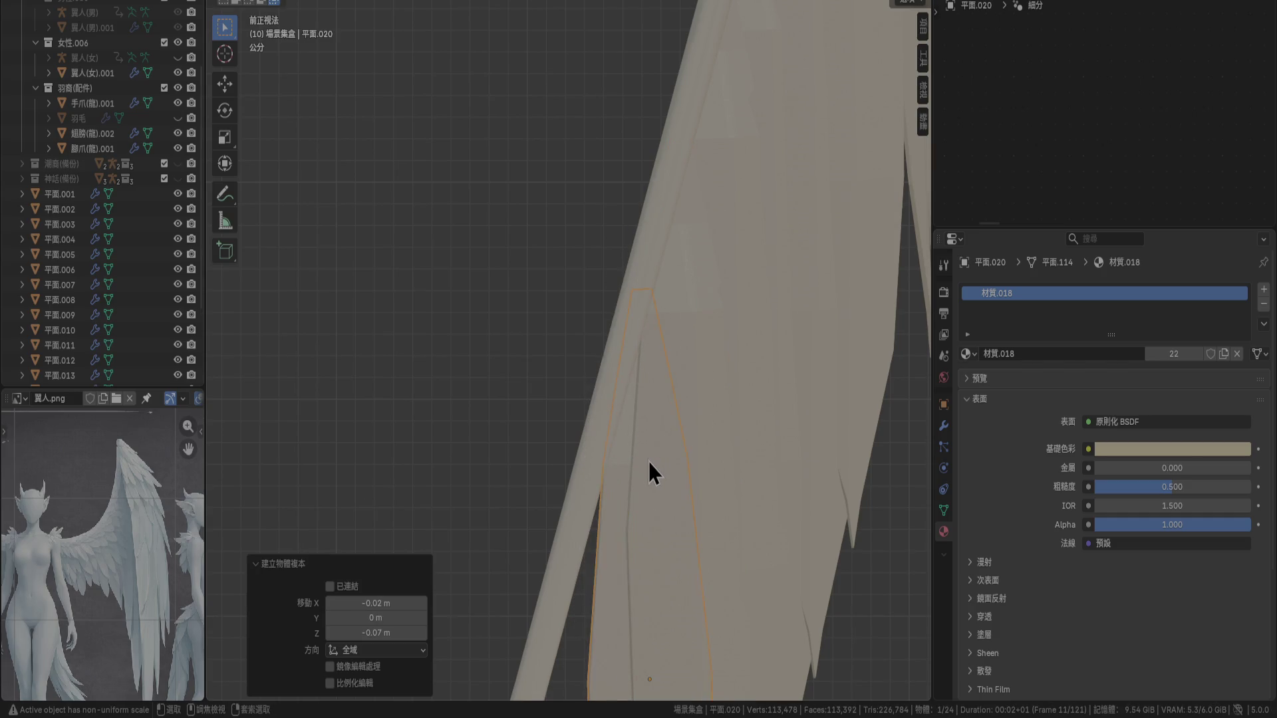
key(KP_3)
key(g)
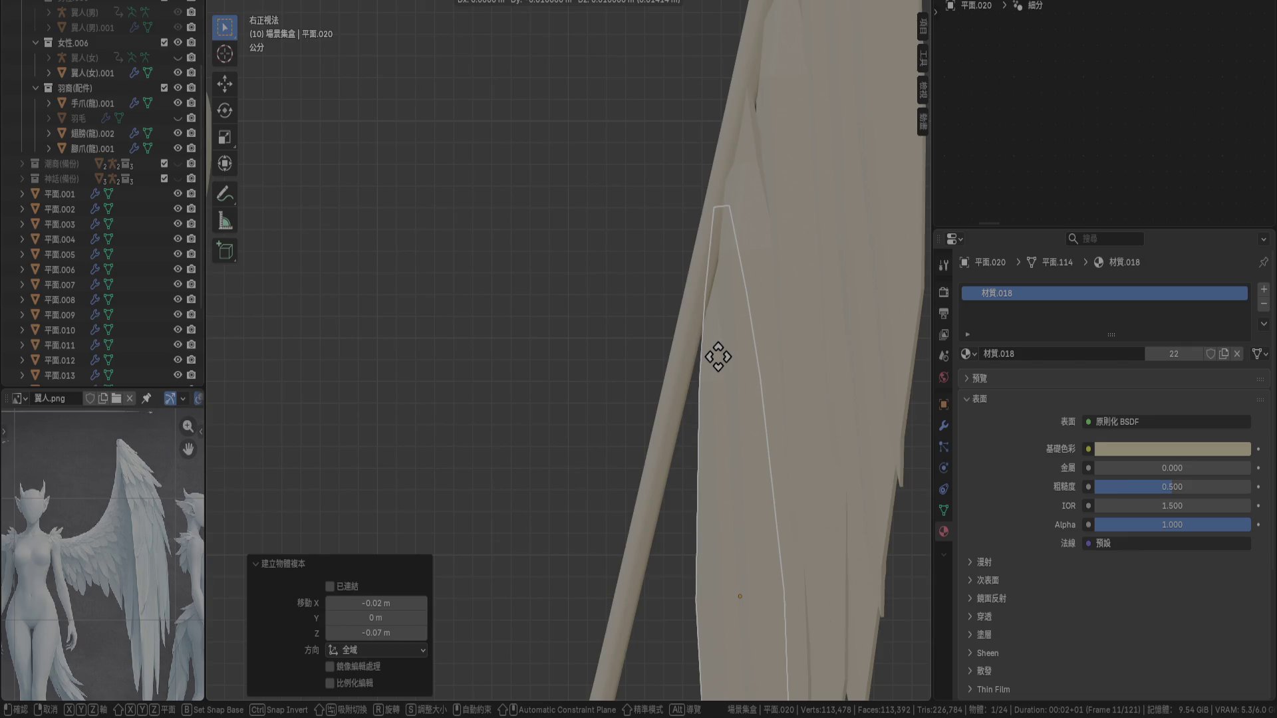
click(721, 356)
key(r)
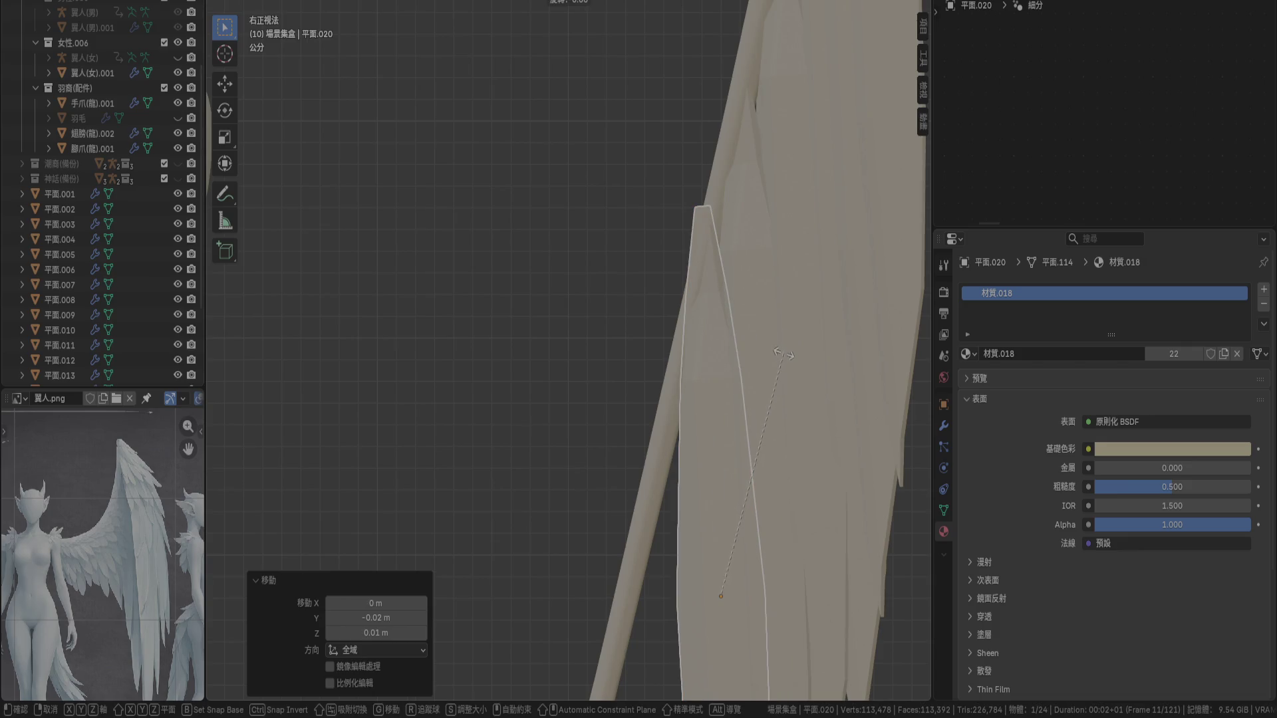
click(791, 396)
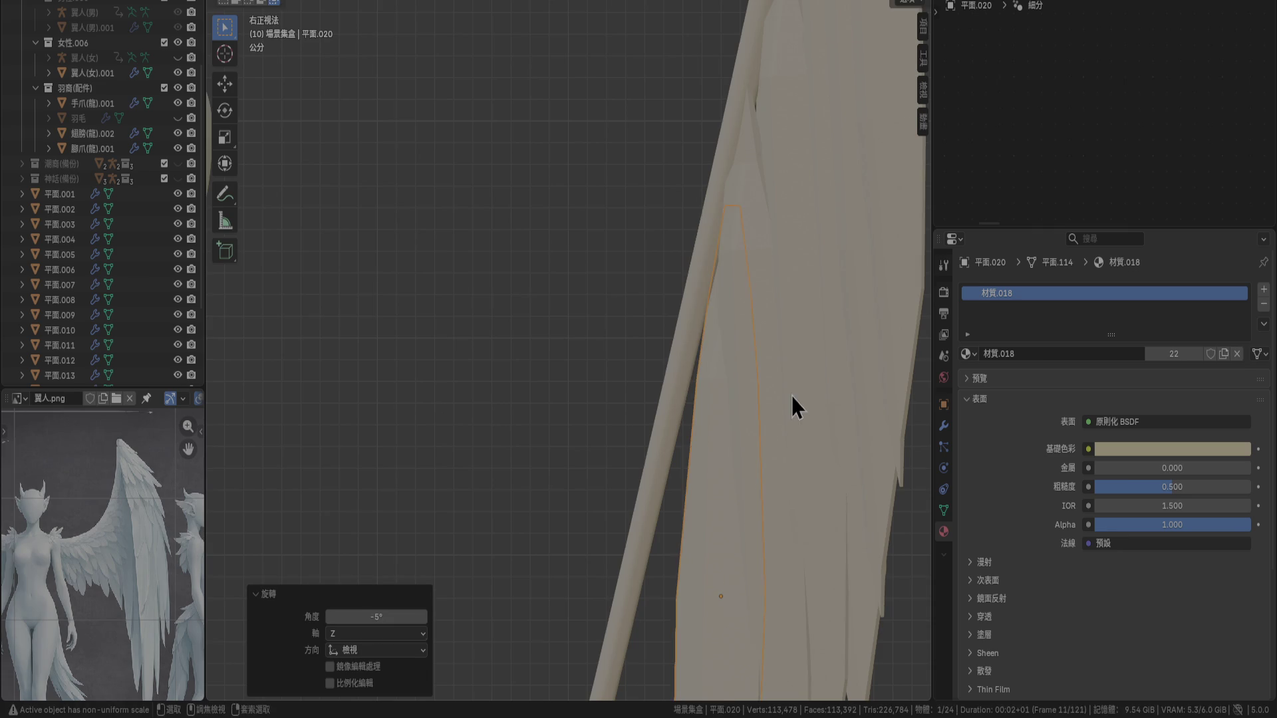
key(g)
click(779, 399)
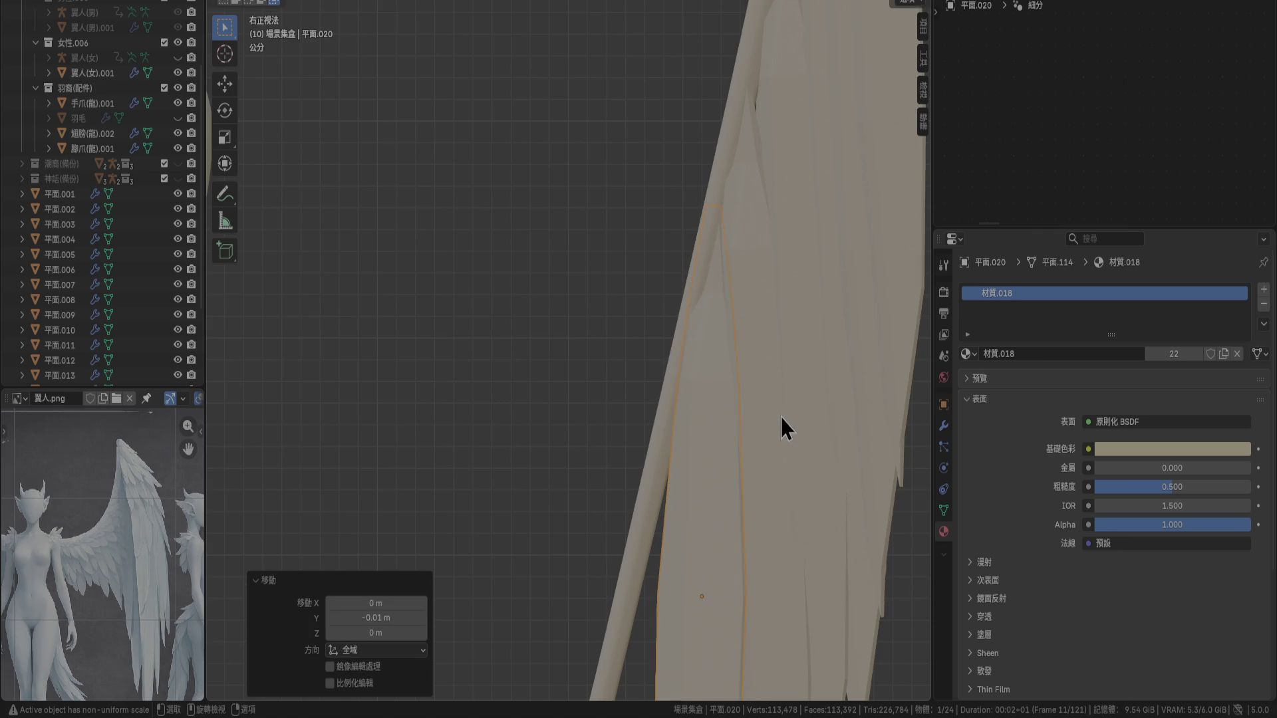
scroll(782, 418, down, 5)
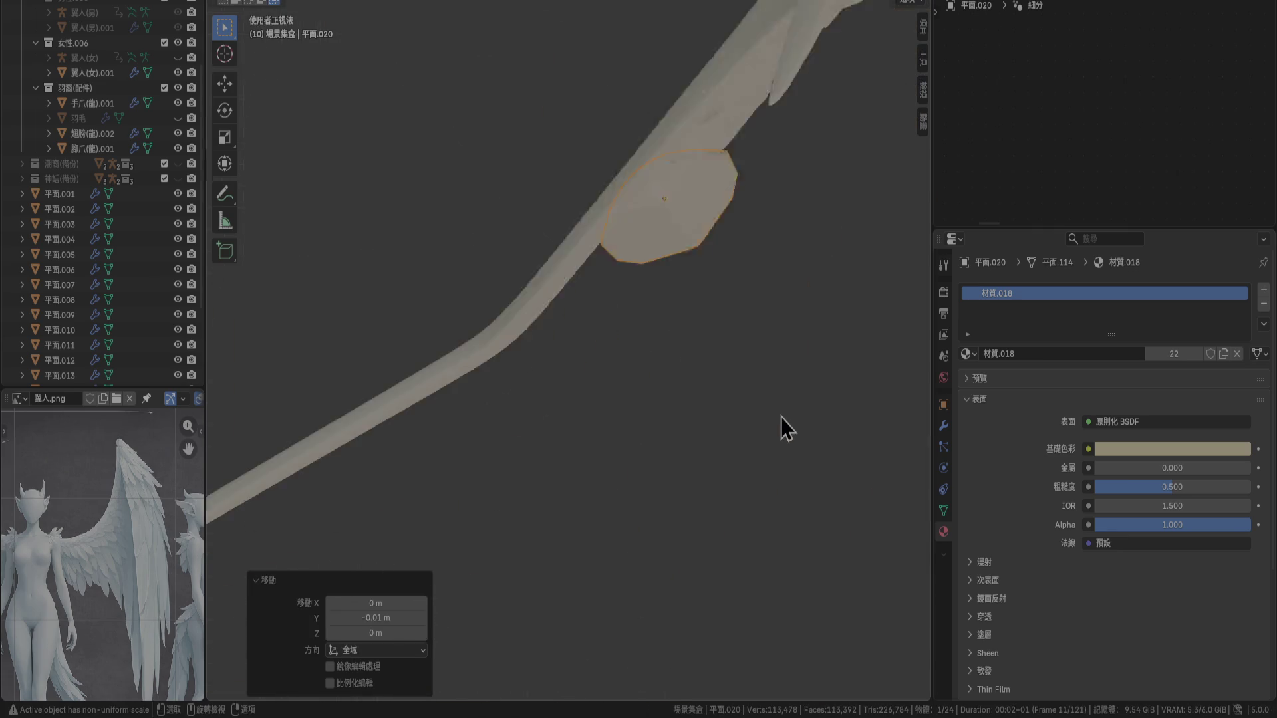
Duplicate the feather and shift the first copy lower and sideways along the bone
key(KP_1)
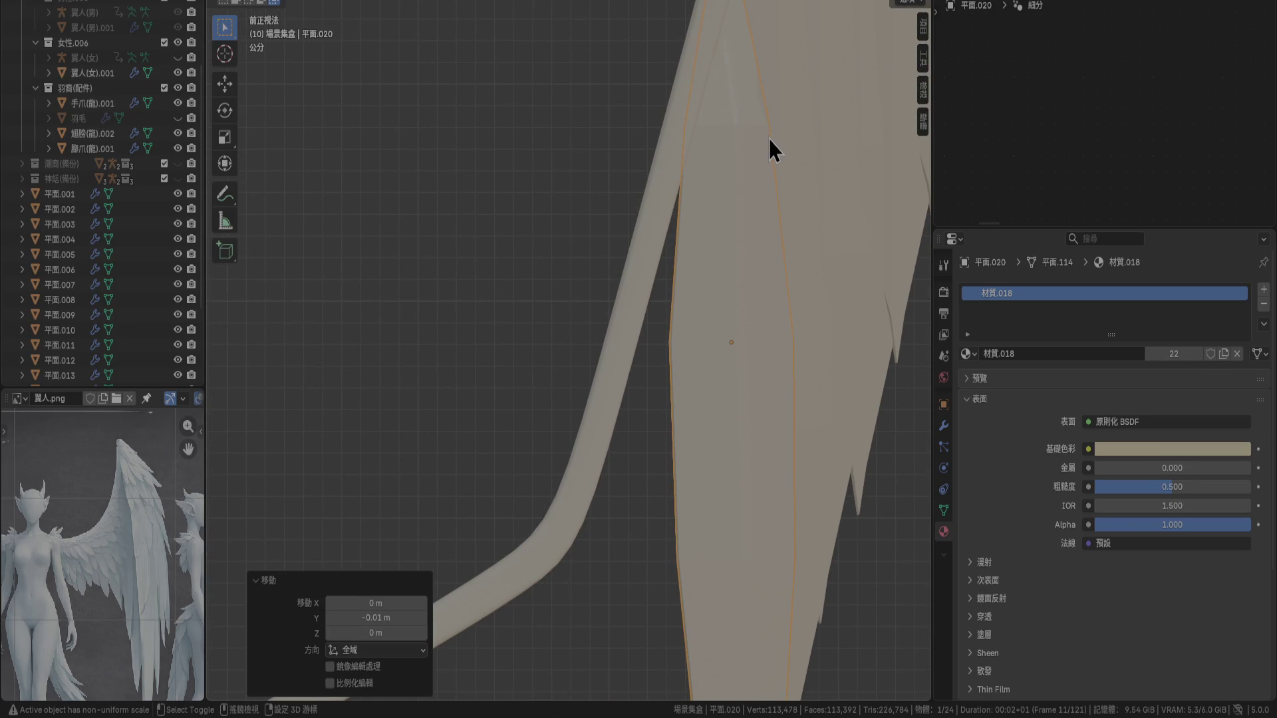
key(shift+d)
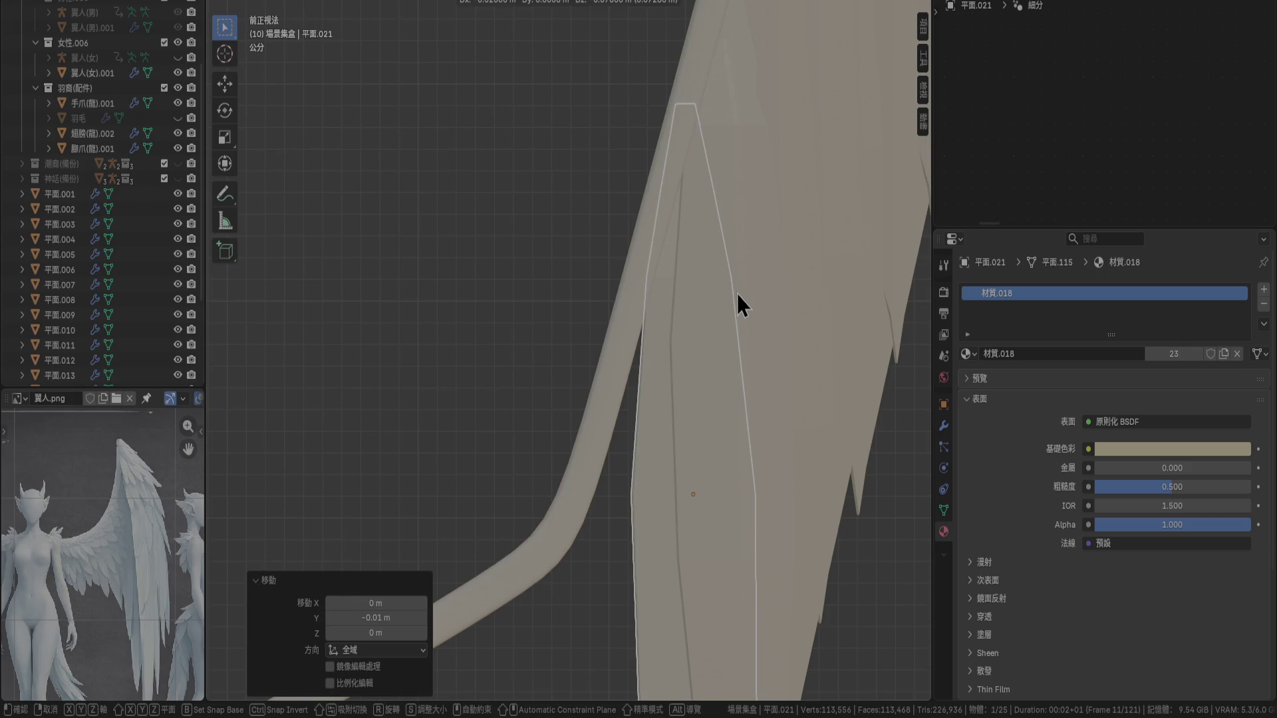
click(737, 294)
key(KP_3)
key(g)
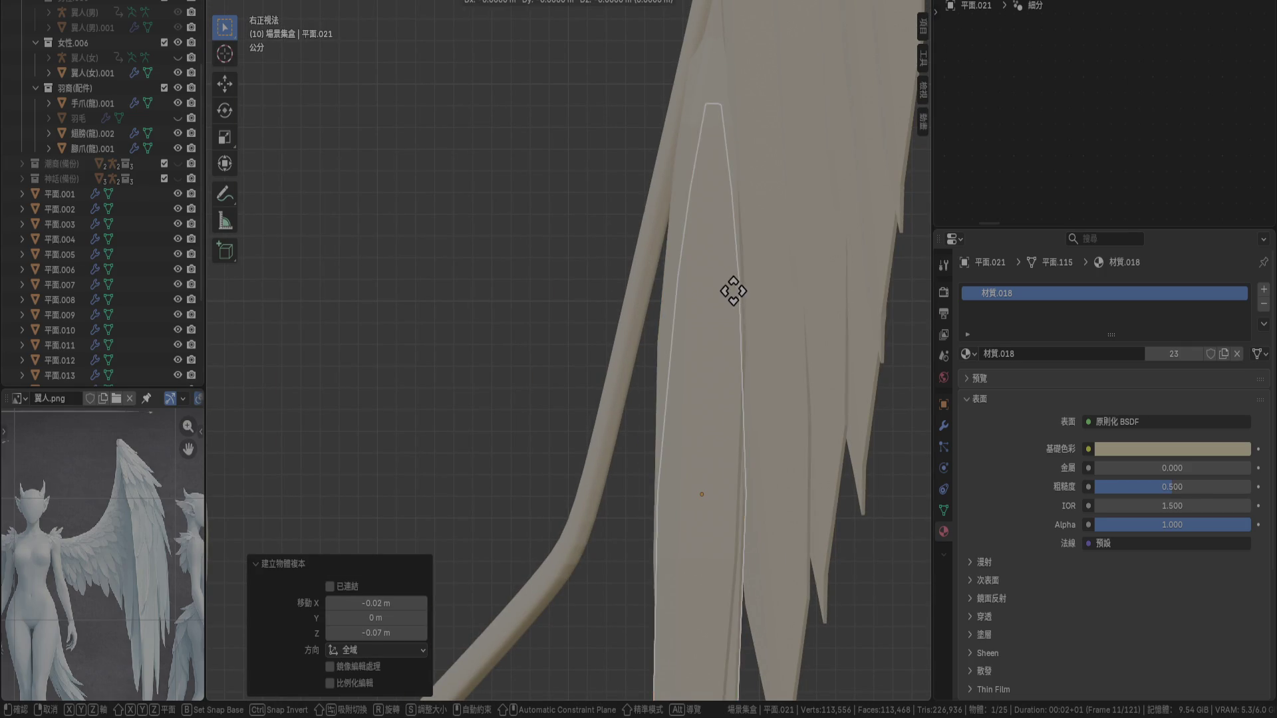
click(701, 291)
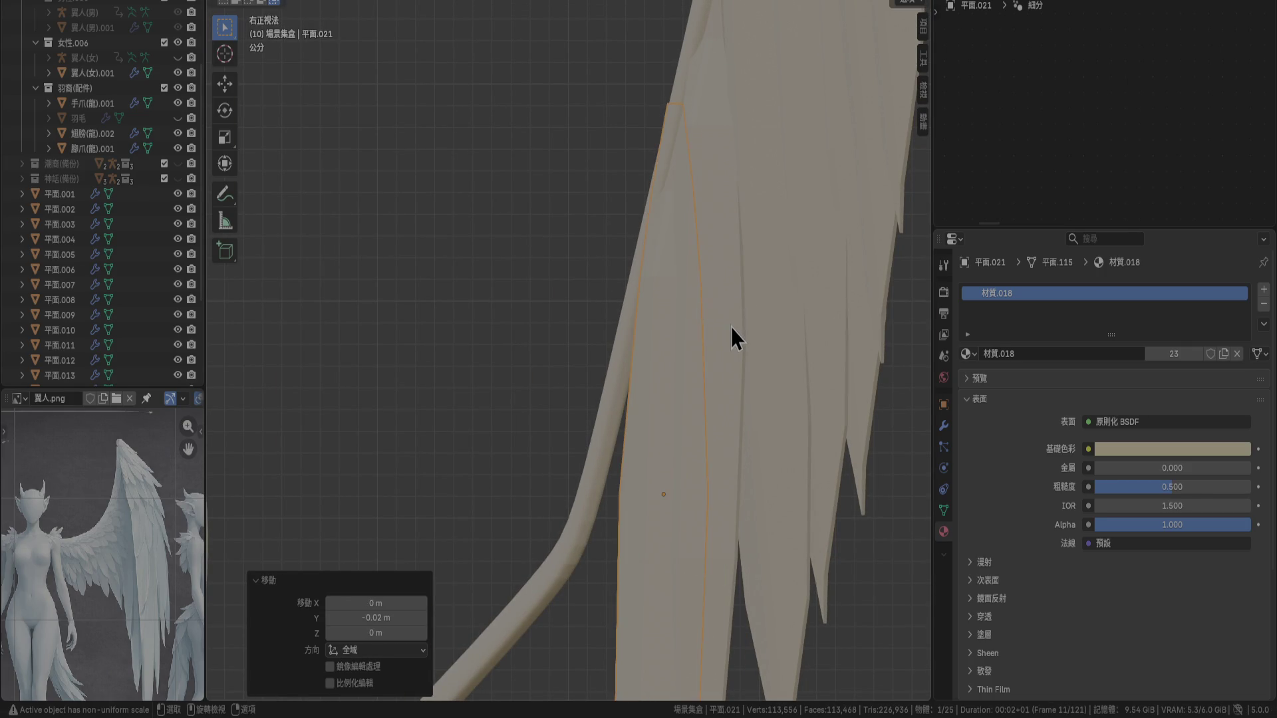
Add a second feather copy further down the bone, overlapping the previous one
key(shift+d)
click(706, 419)
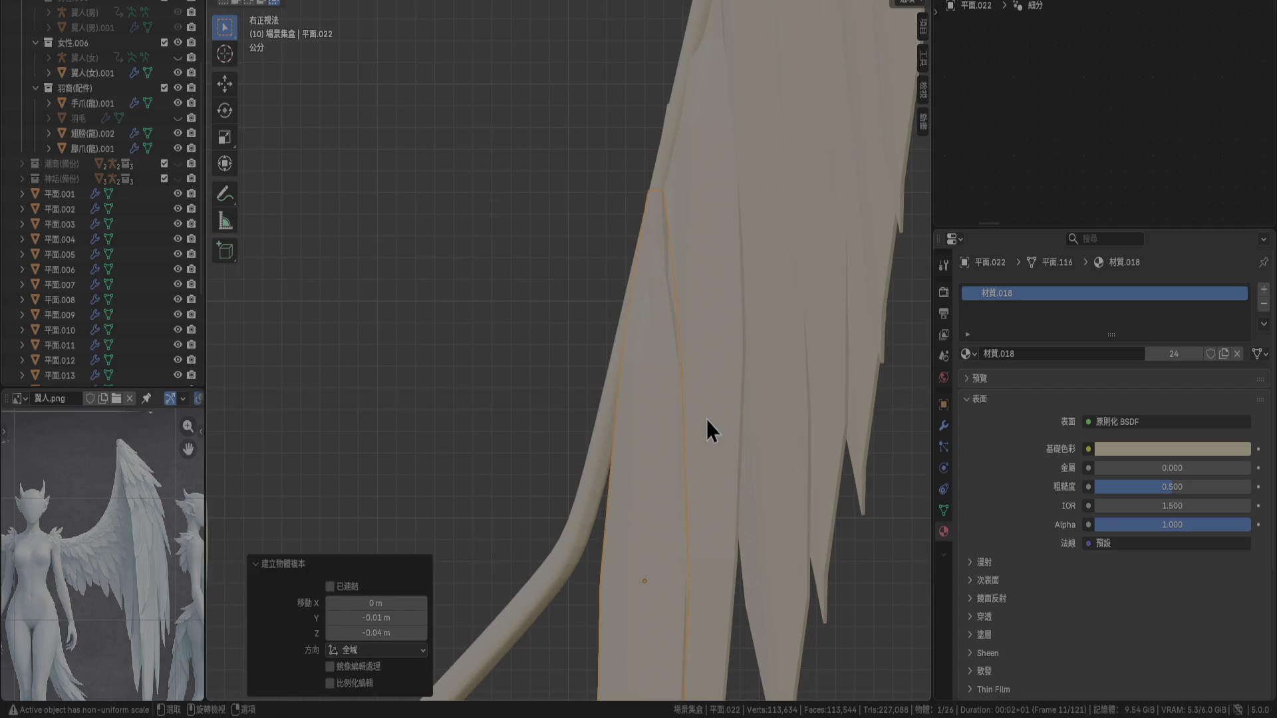
key(KP_1)
key(g)
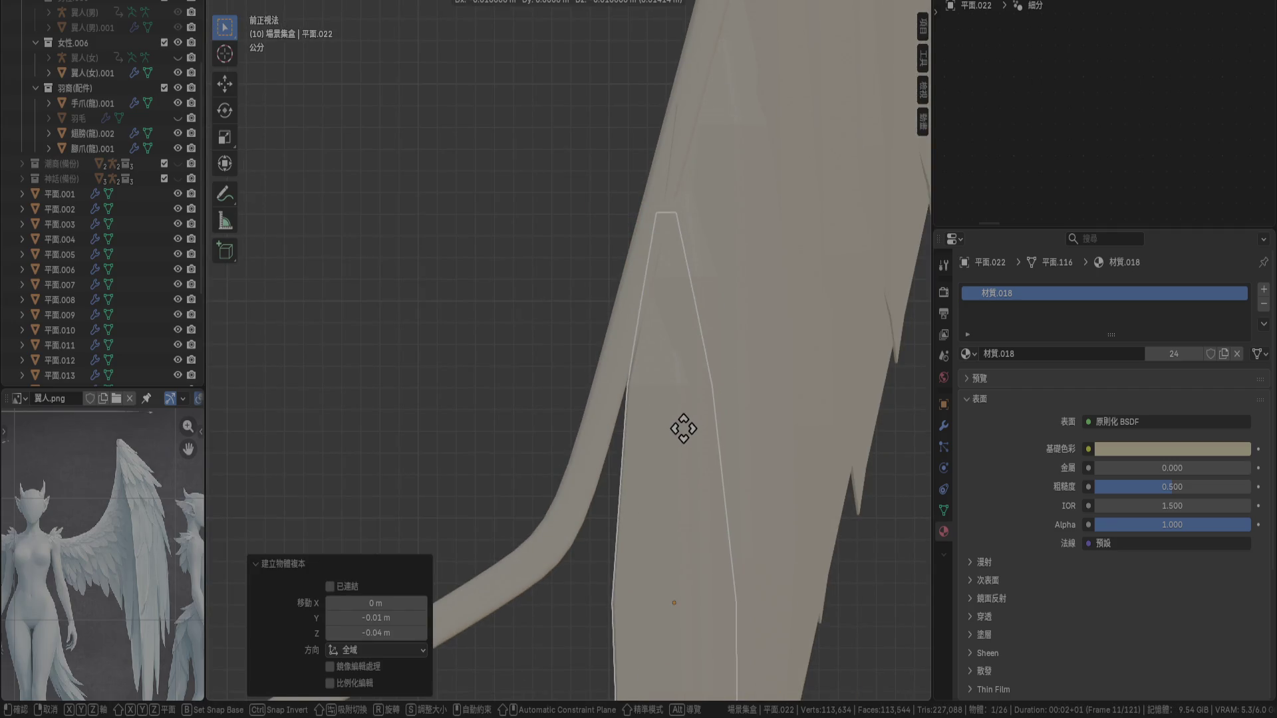
click(677, 436)
key(KP_3)
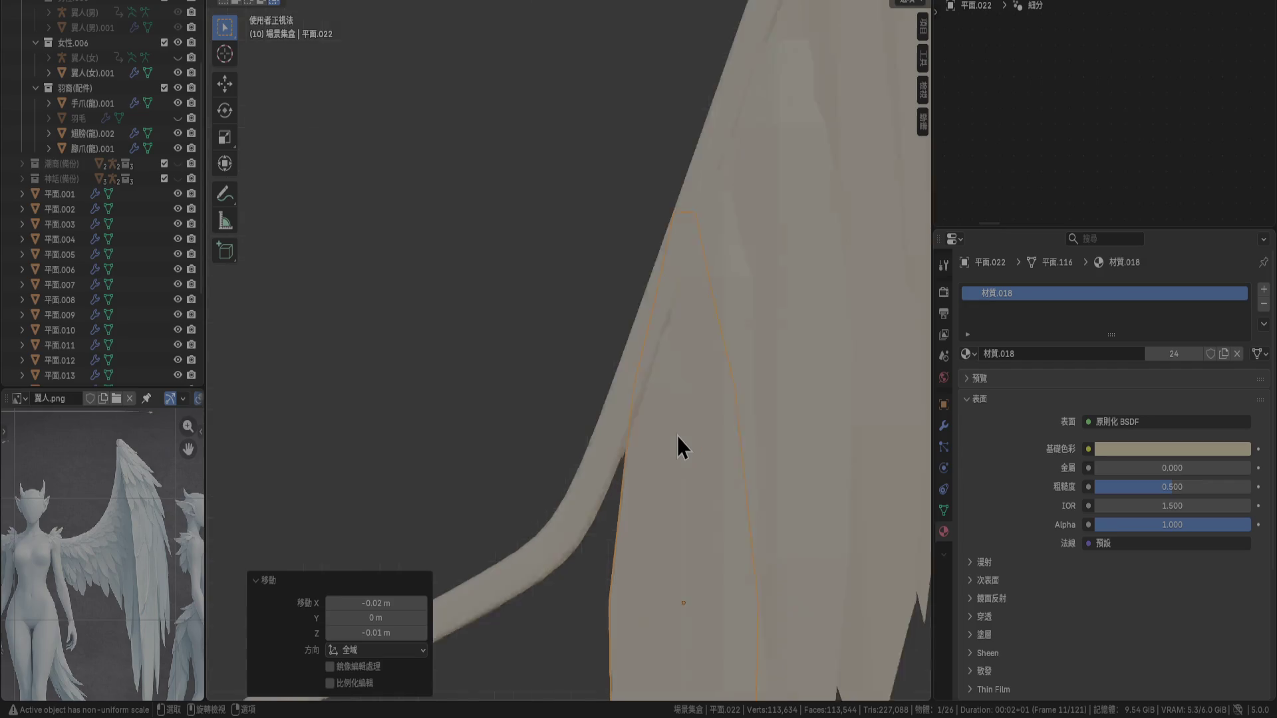
key(KP_1)
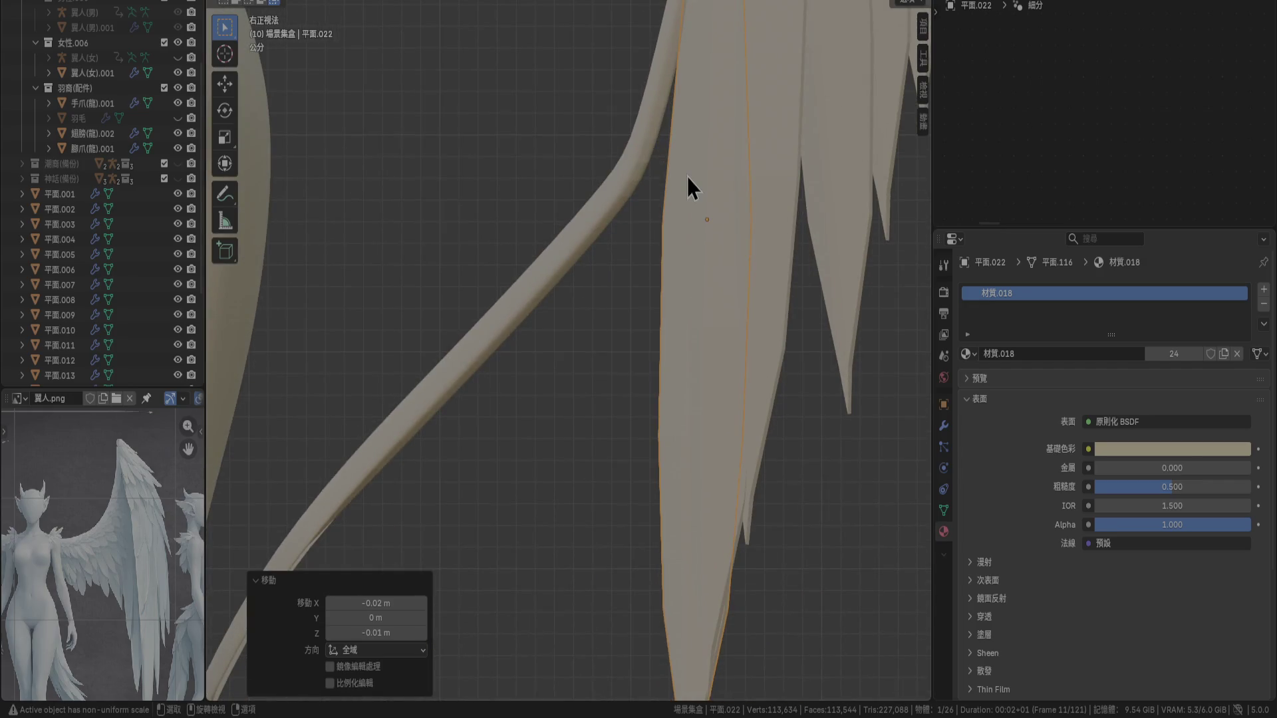
scroll(688, 177, up, 3)
shift+middle_drag(687, 177, 717, 217)
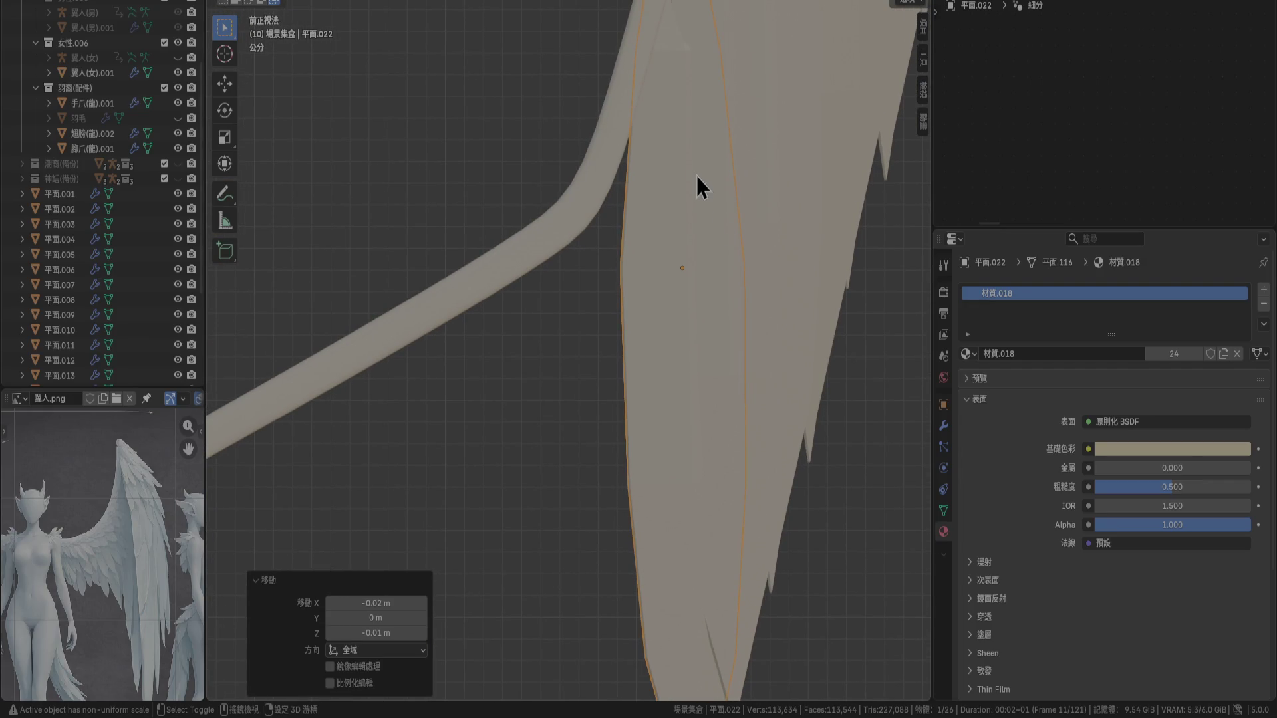
Place a third overlapping feather copy lower on the bone, offset sideways
key(shift+d)
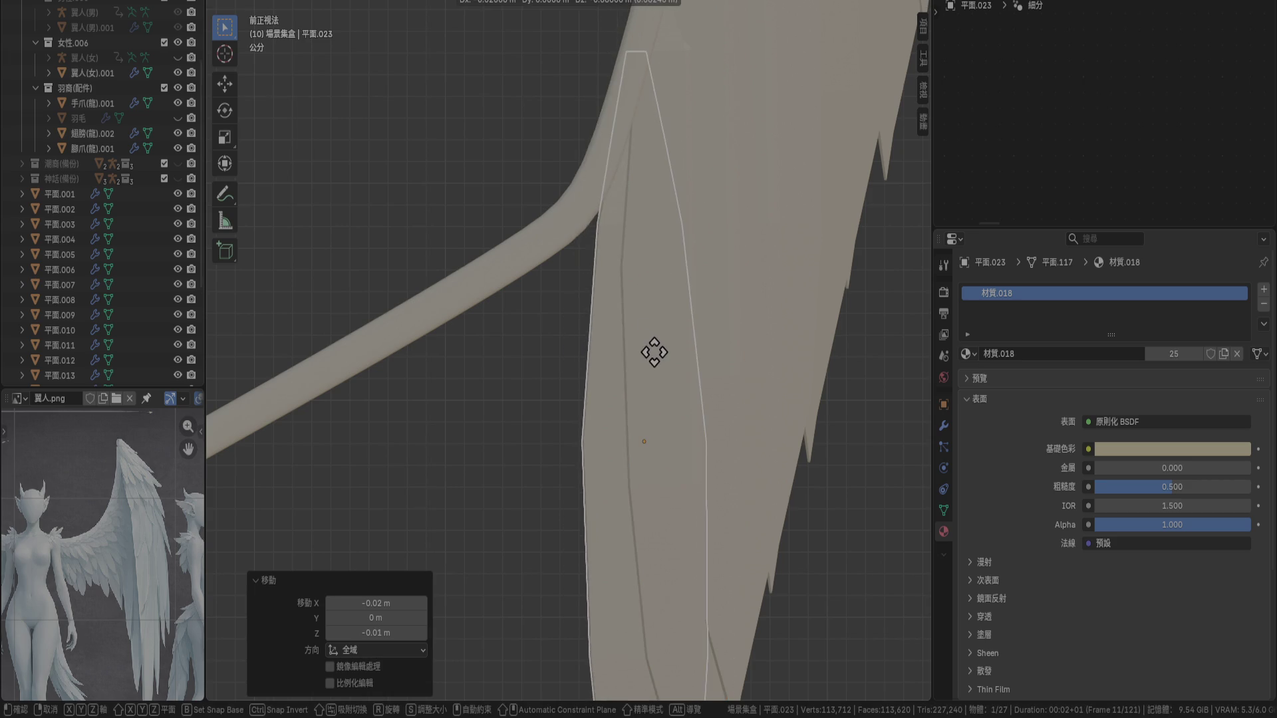
click(654, 356)
key(KP_3)
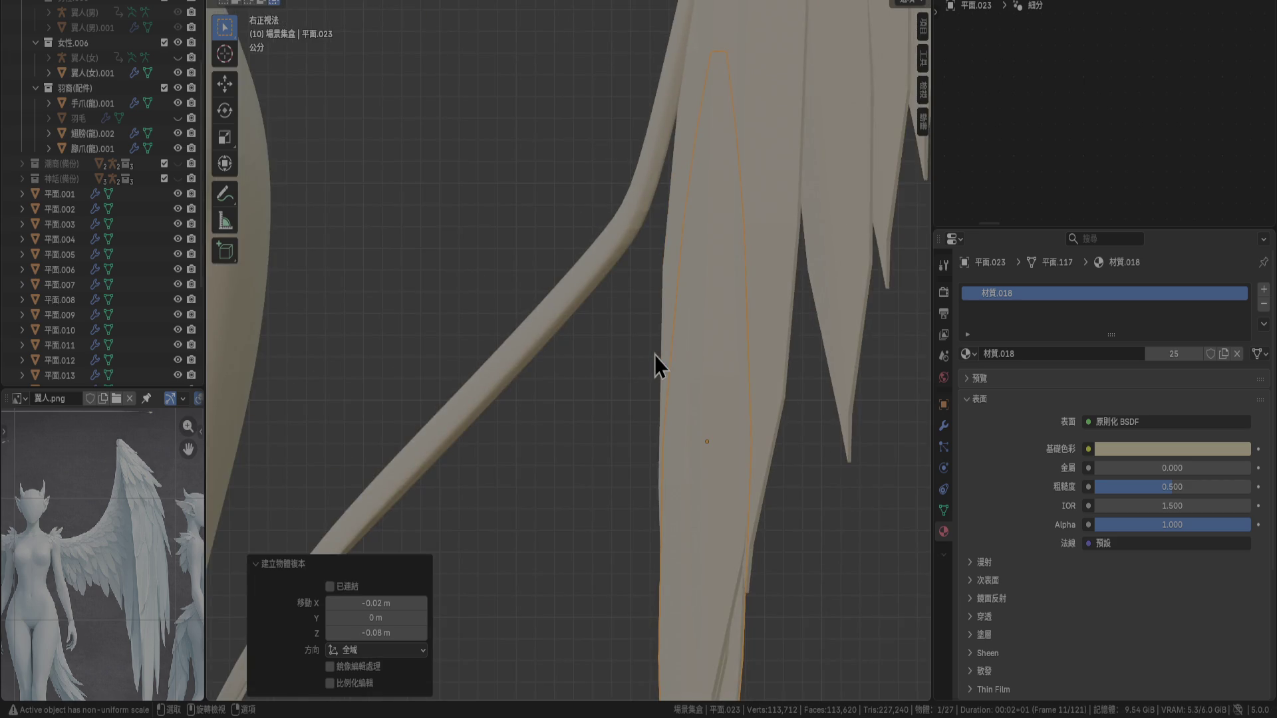
key(g)
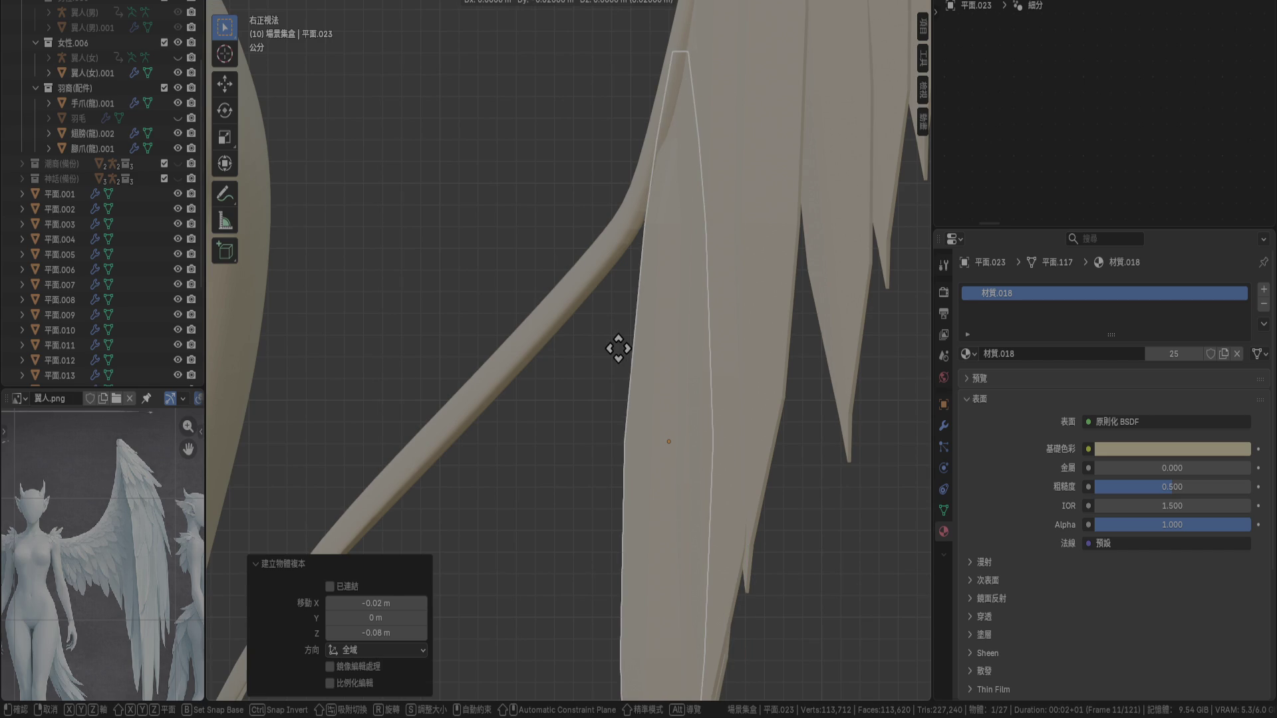
click(622, 350)
Add a fourth feather copy just below, shifted sideways and nudged 0.01 m
key(shift+d)
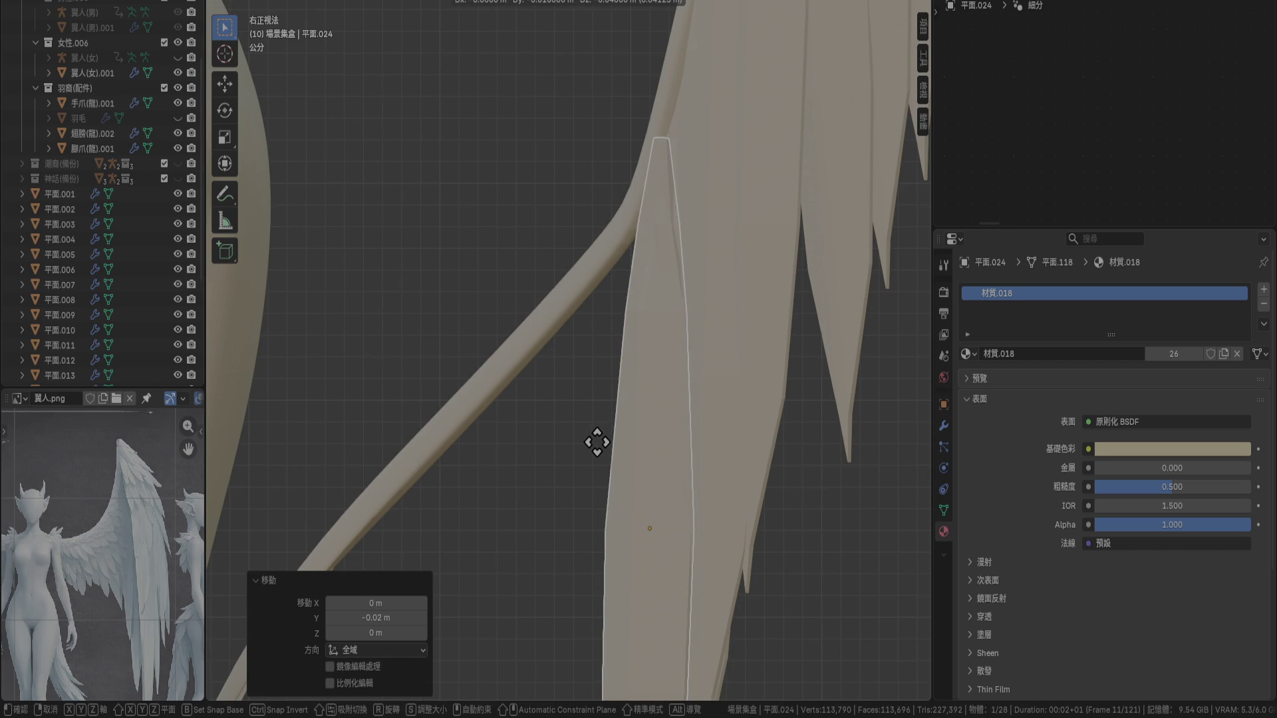
click(594, 444)
key(KP_1)
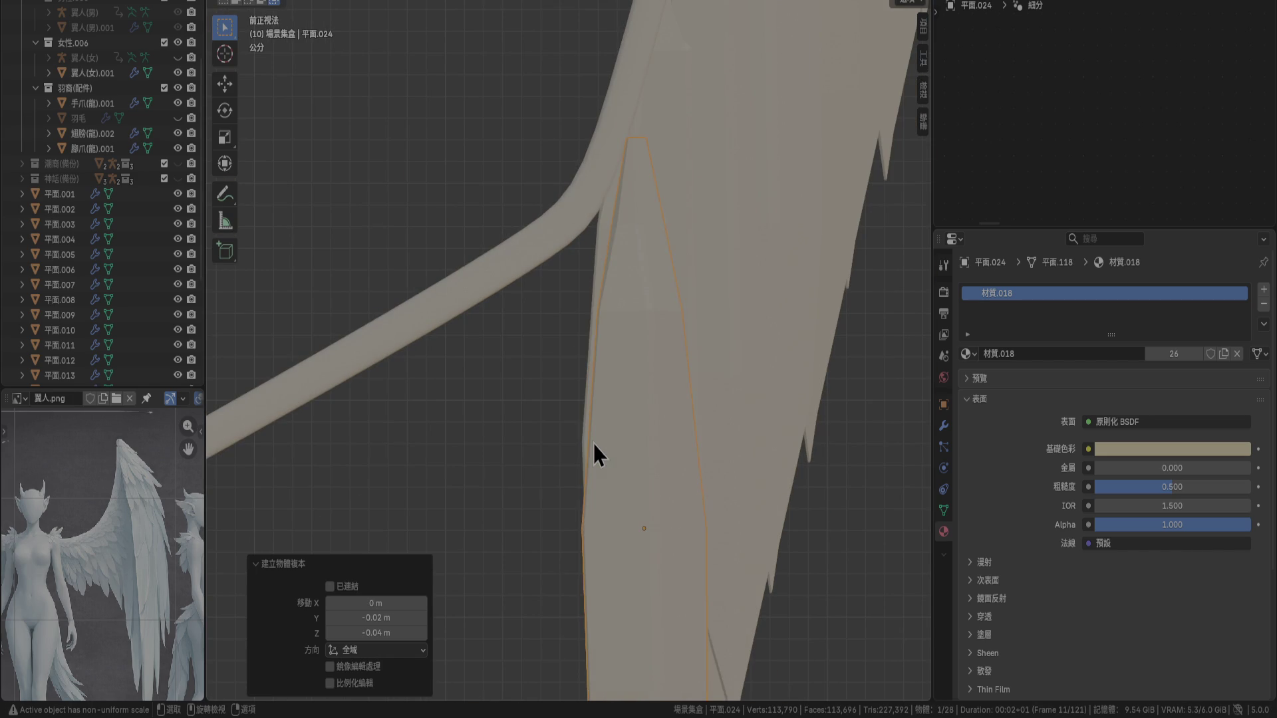
key(g)
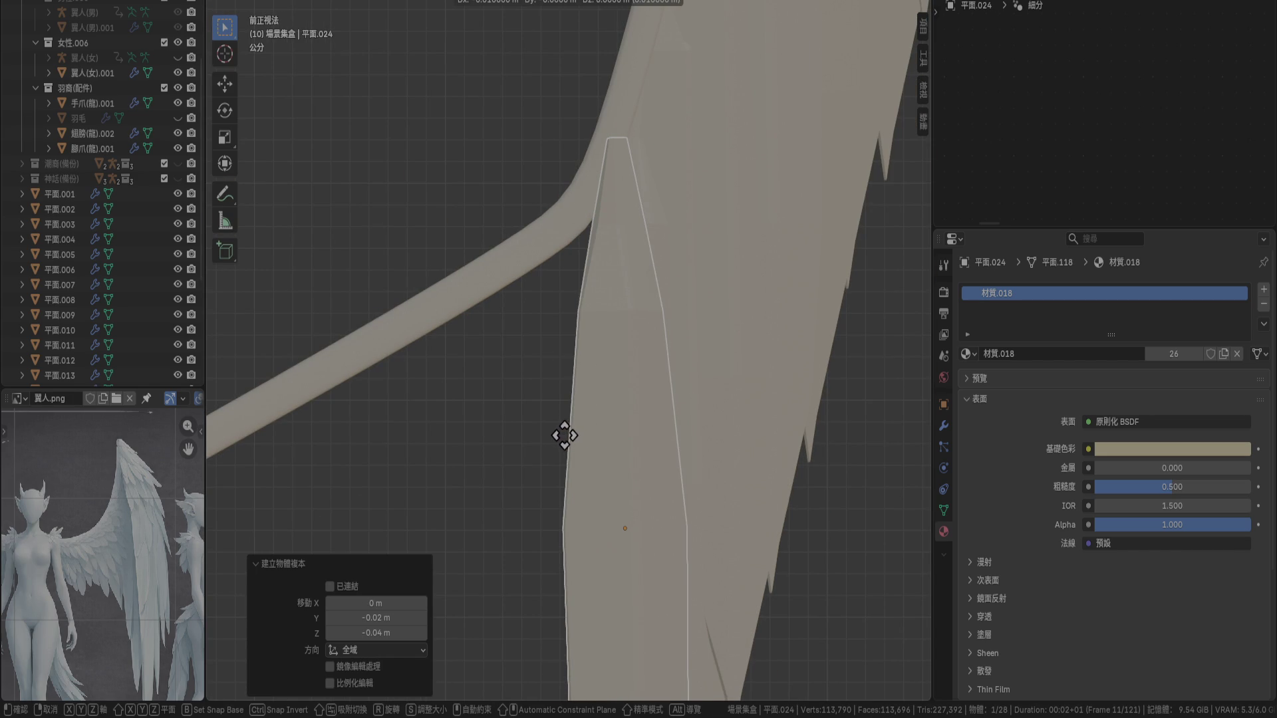
click(561, 436)
key(KP_3)
key(g)
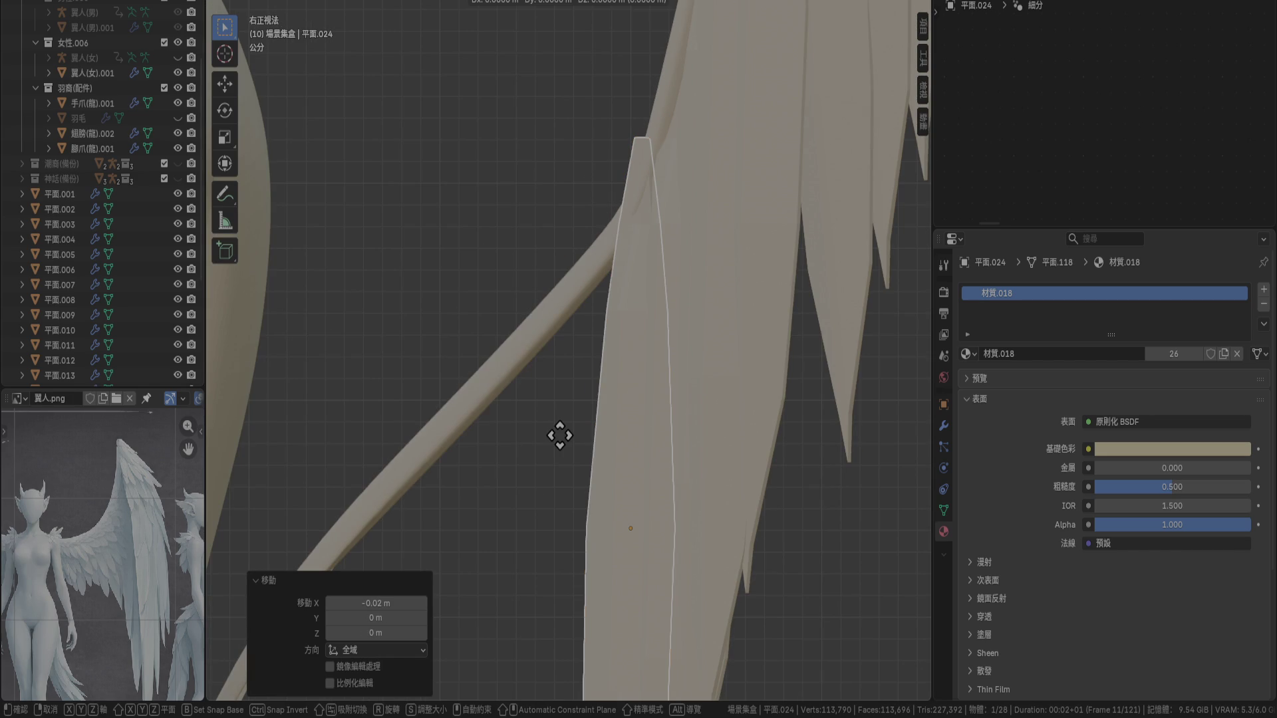
click(572, 438)
Leave the newest feather untilted and nudge it 0.002 m into place
key(KP_4)
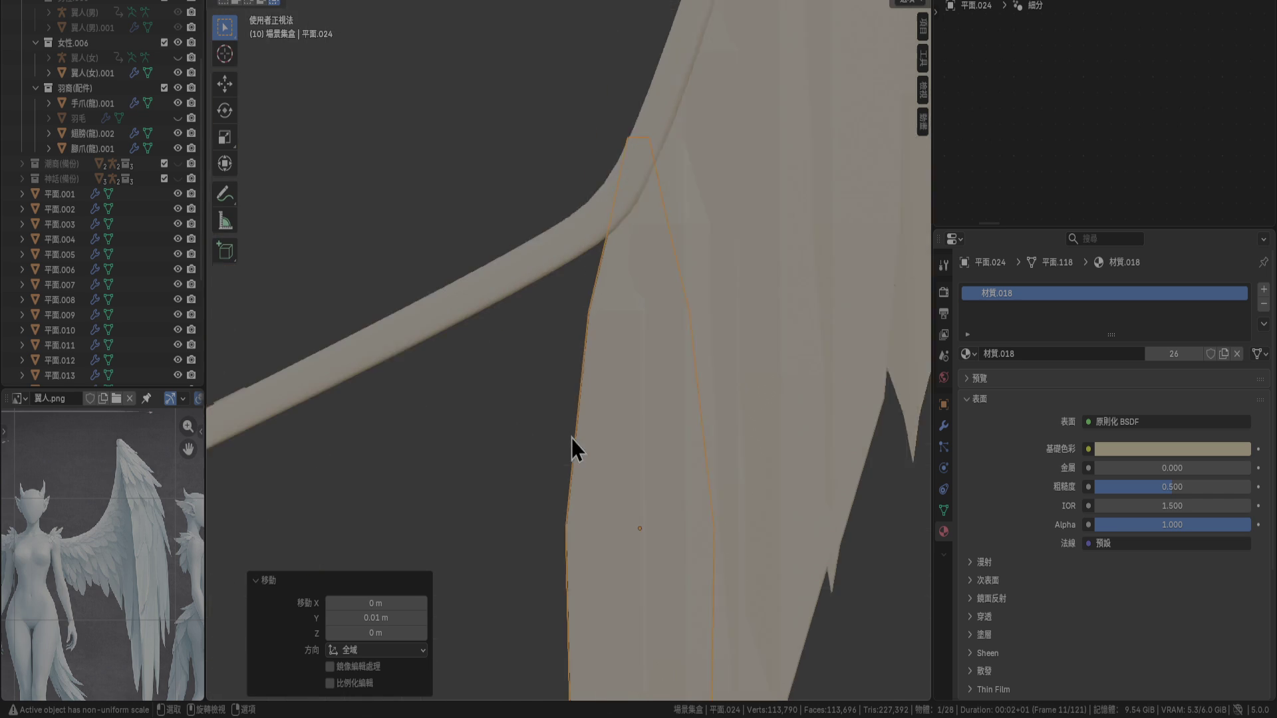
key(KP_1)
key(r)
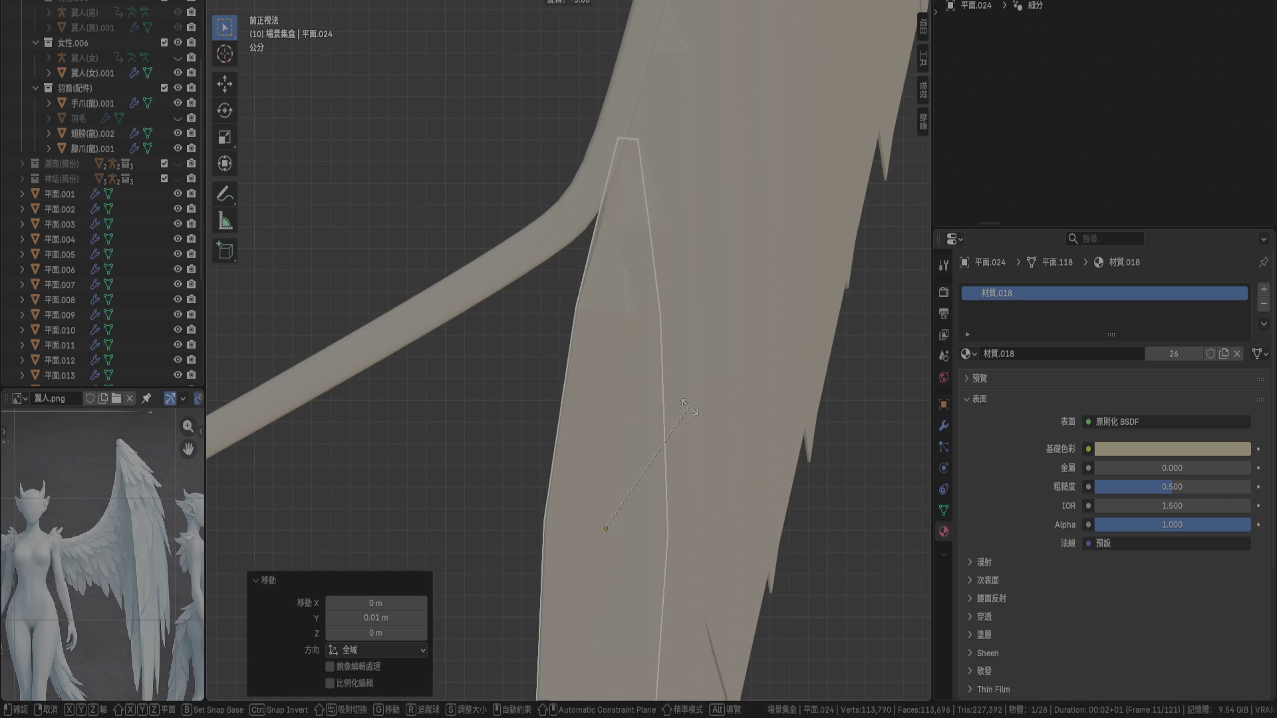
right_click(691, 391)
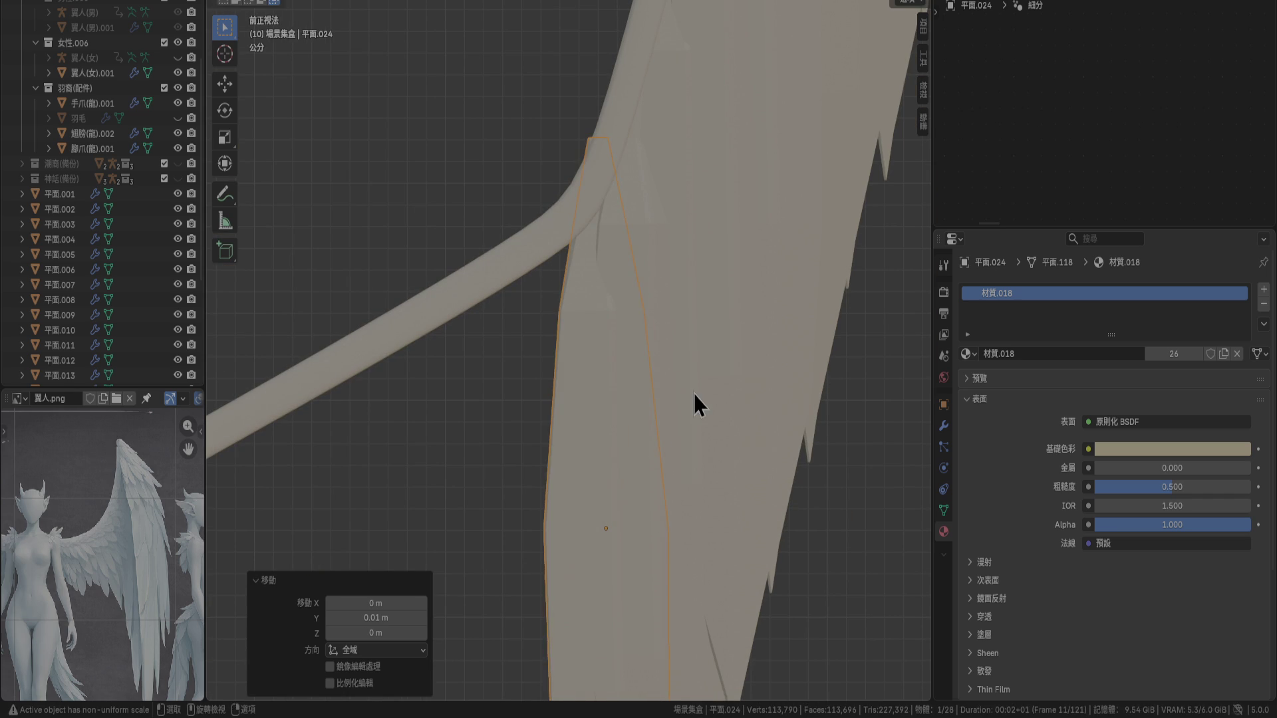
scroll(612, 176, up, 3)
shift+middle_drag(612, 176, 610, 408)
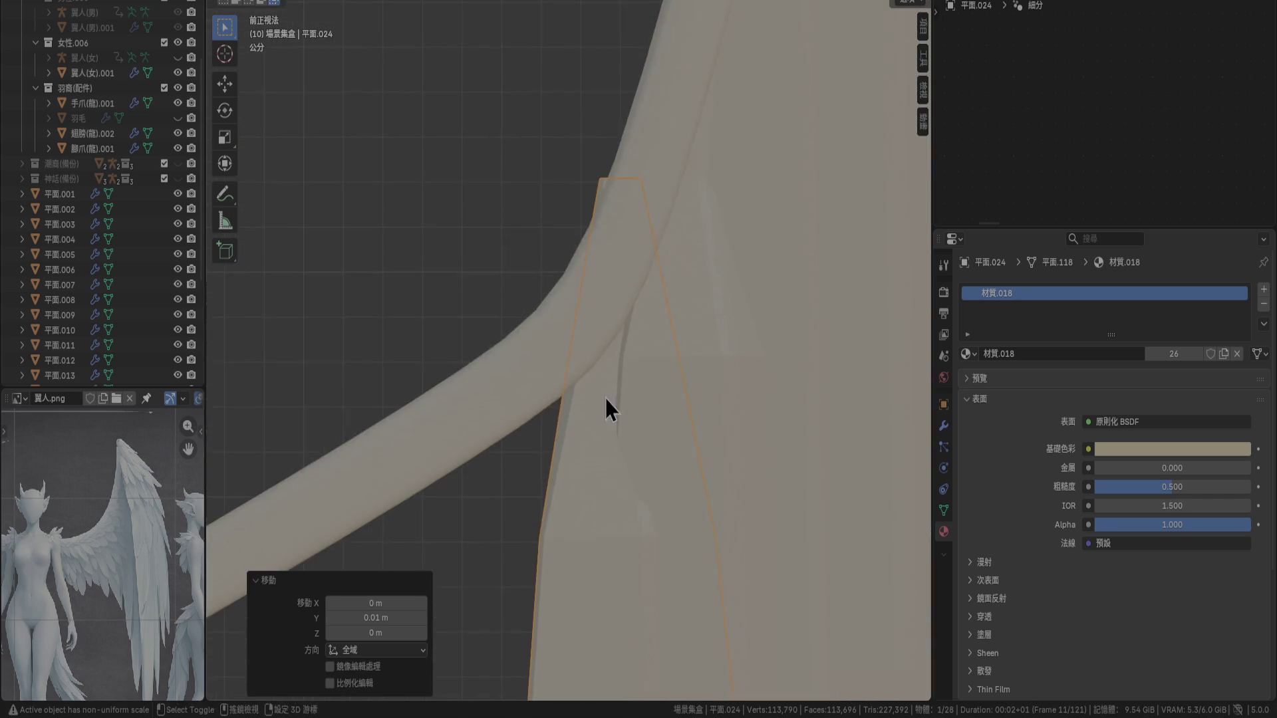
scroll(662, 214, up, 3)
key(g)
click(671, 201)
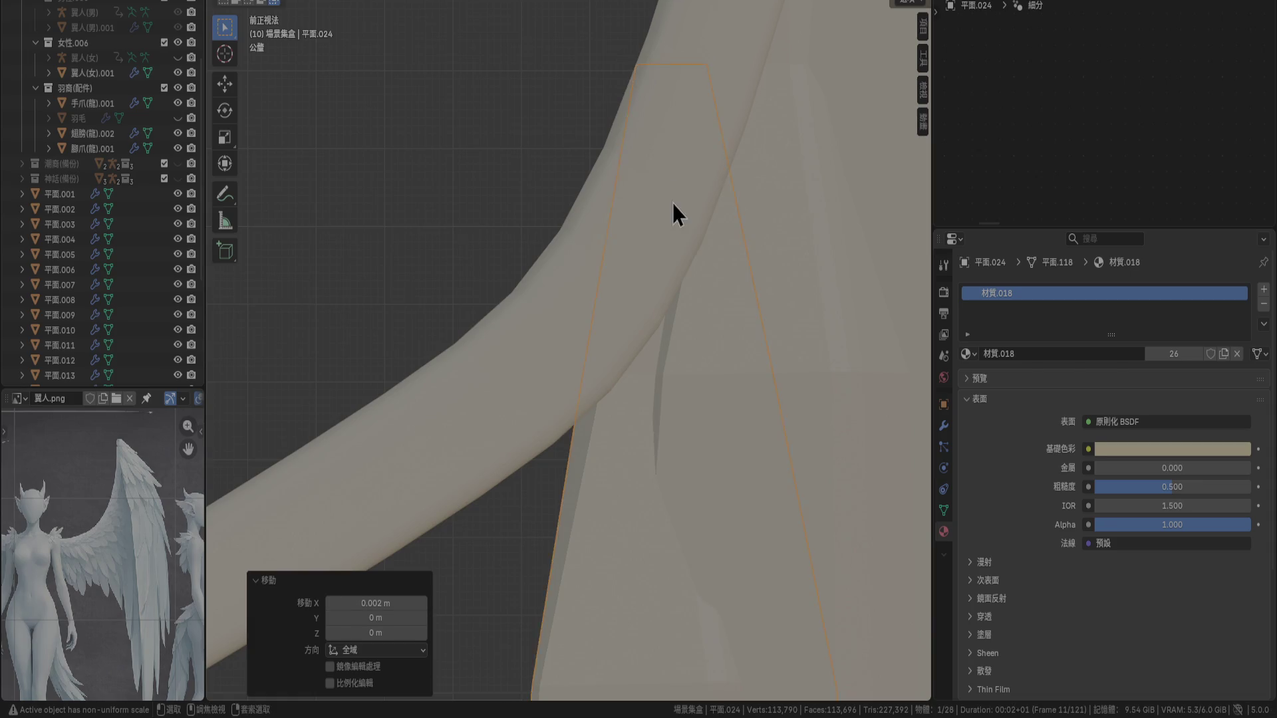
Orbit and zoom out to inspect the whole feather row beside the mannequin
scroll(672, 203, down, 3)
mouse_move(670, 214)
middle_down()
mouse_move(749, 280)
mouse_move(707, 331)
mouse_move(708, 353)
middle_up()
scroll(707, 365, down, 3)
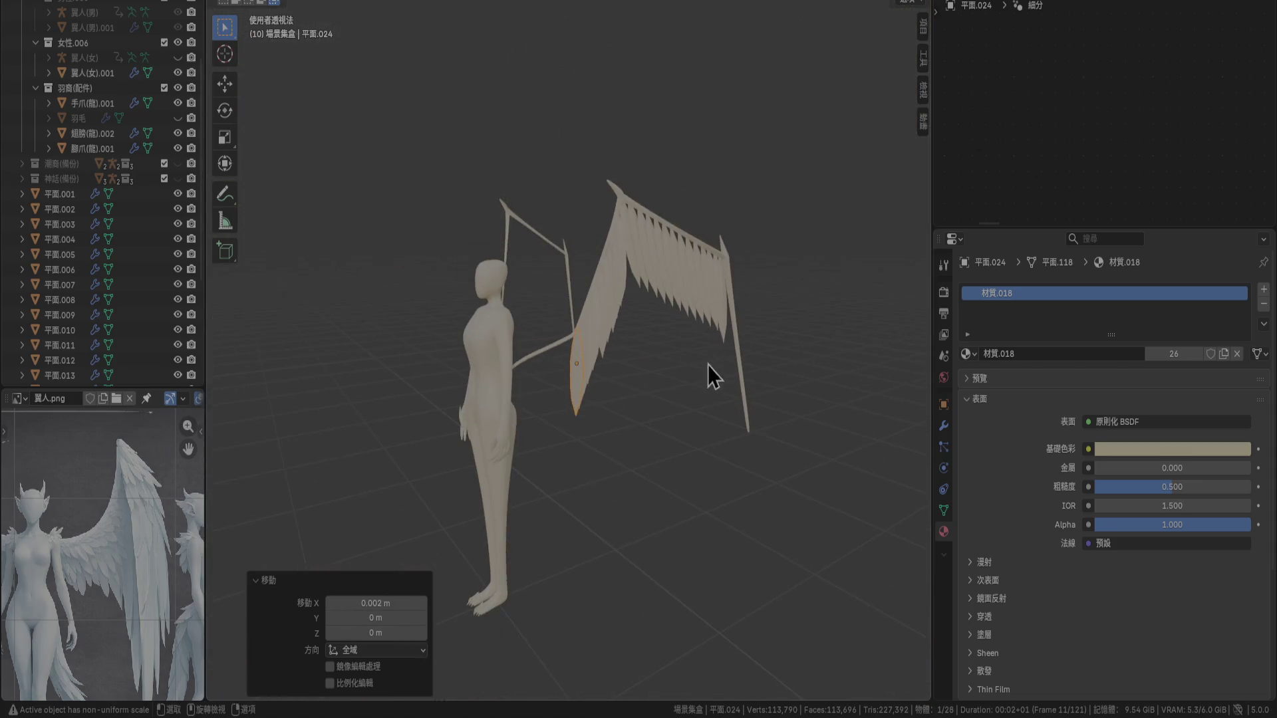
mouse_move(643, 448)
middle_down()
mouse_move(674, 373)
mouse_move(731, 316)
mouse_move(652, 357)
mouse_move(669, 432)
mouse_move(649, 456)
middle_up()
scroll(641, 384, up, 3)
middle_drag(642, 383, 664, 340)
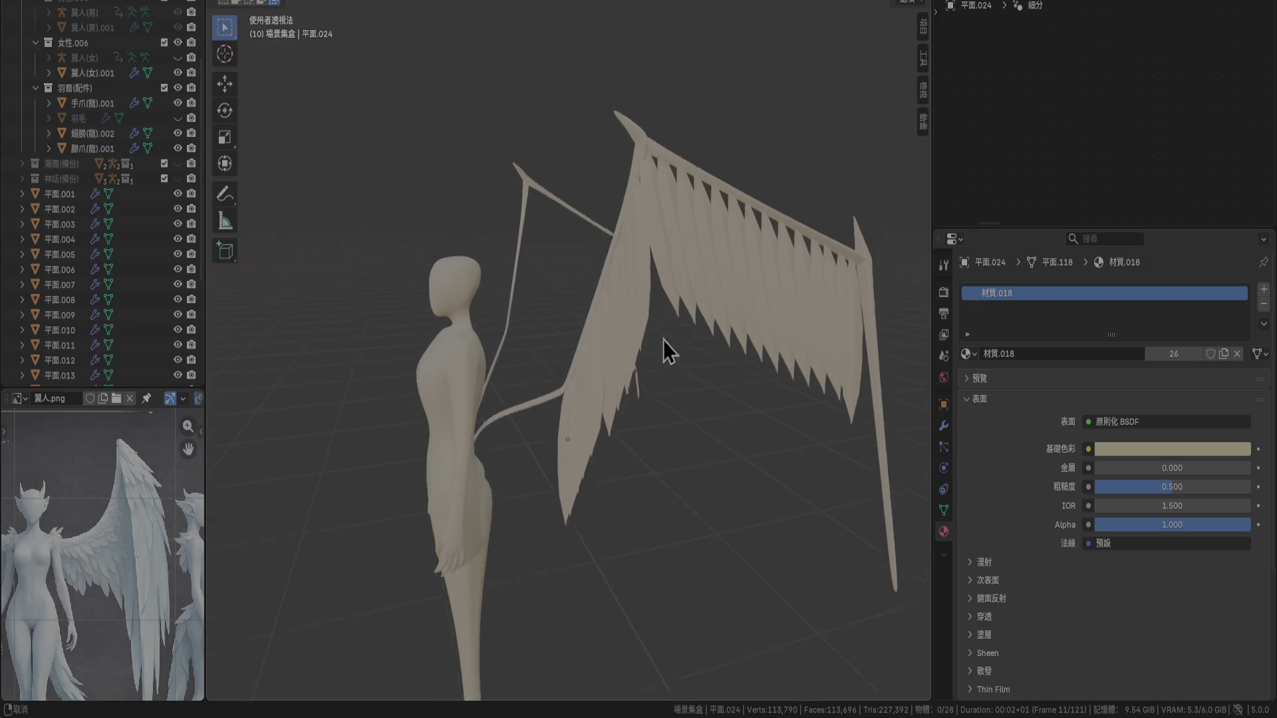
scroll(629, 311, up, 3)
Duplicate the first wing feather beside the original and tilt the copy by -5°
click(681, 264)
key(KP_3)
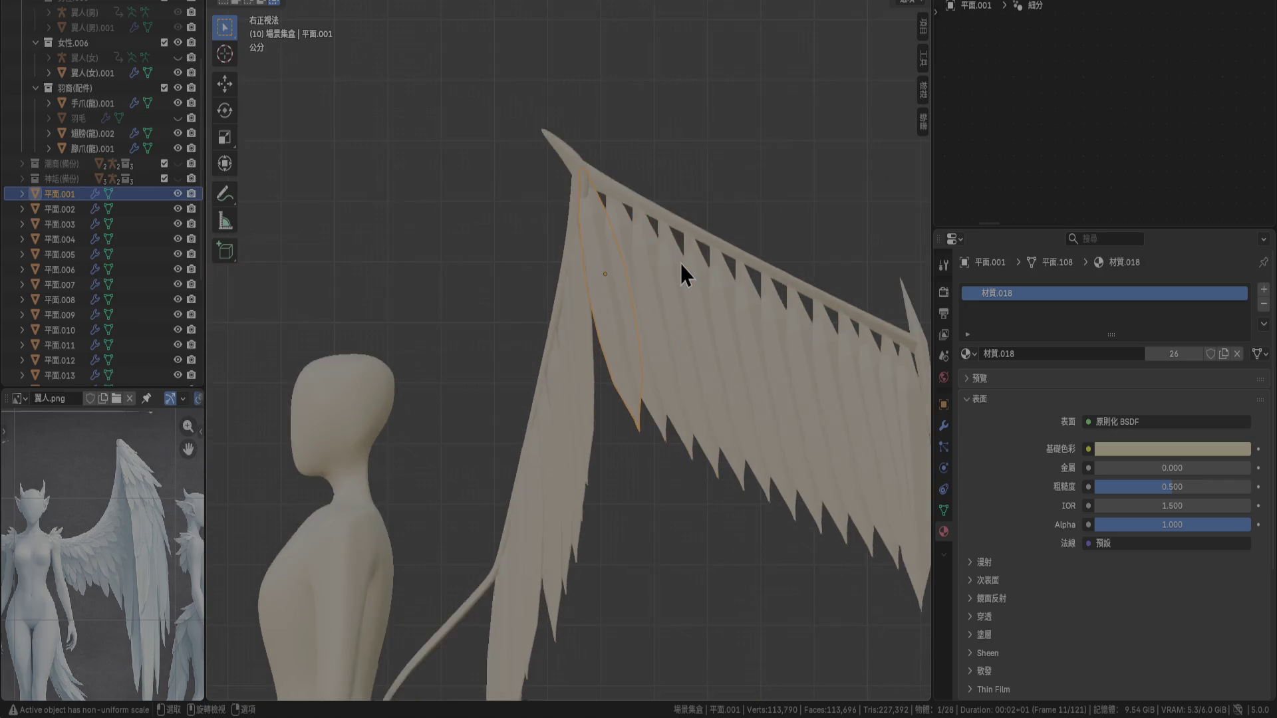
scroll(576, 321, up, 3)
click(607, 313)
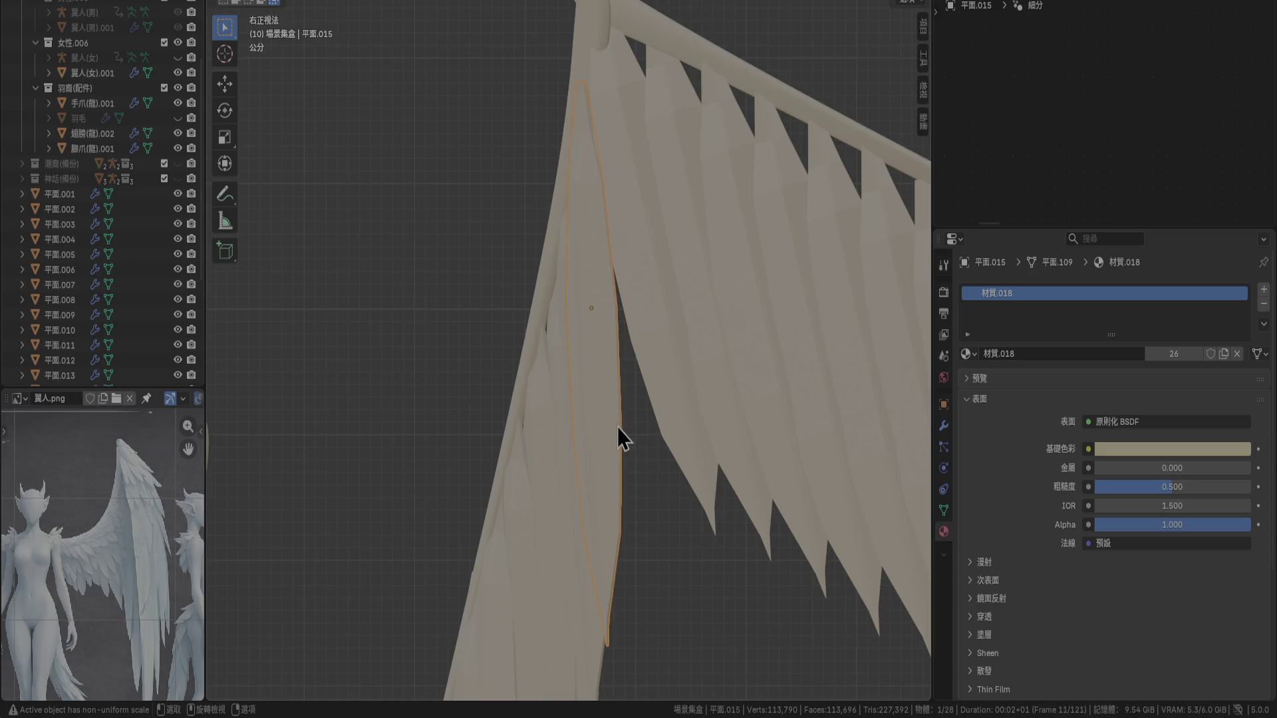
click(650, 340)
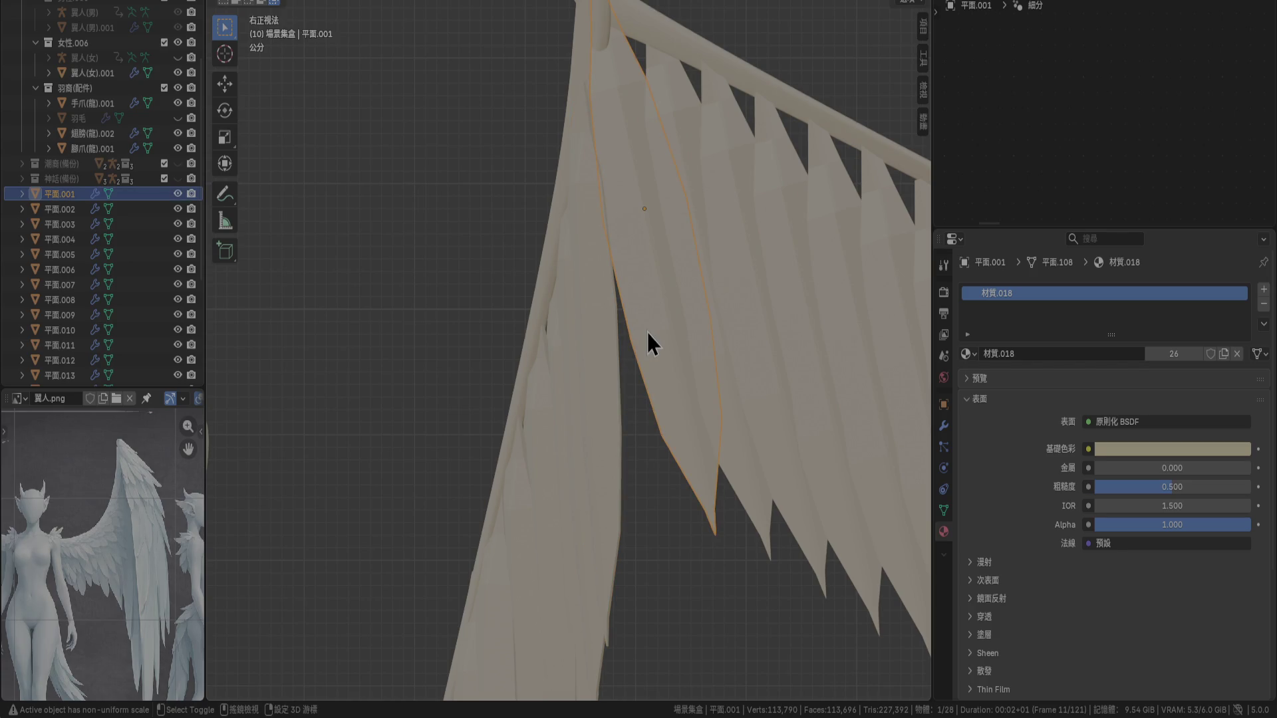
key(shift+d)
click(629, 390)
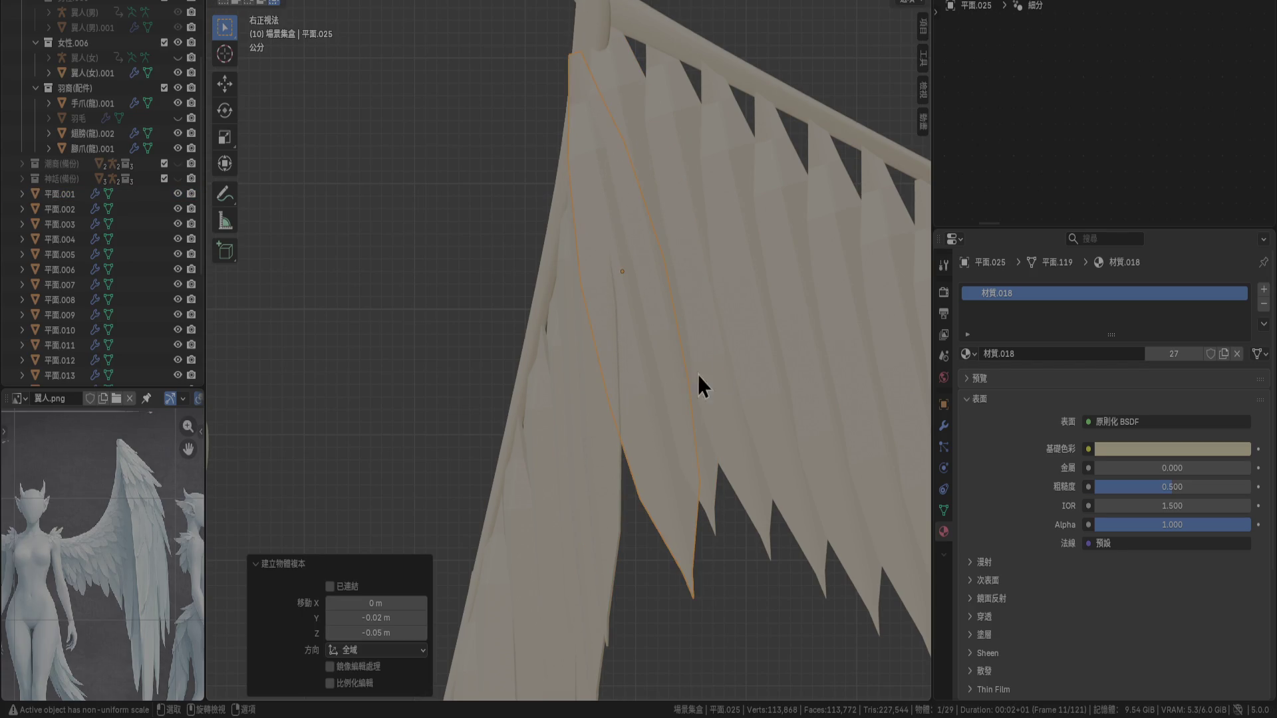
key(r)
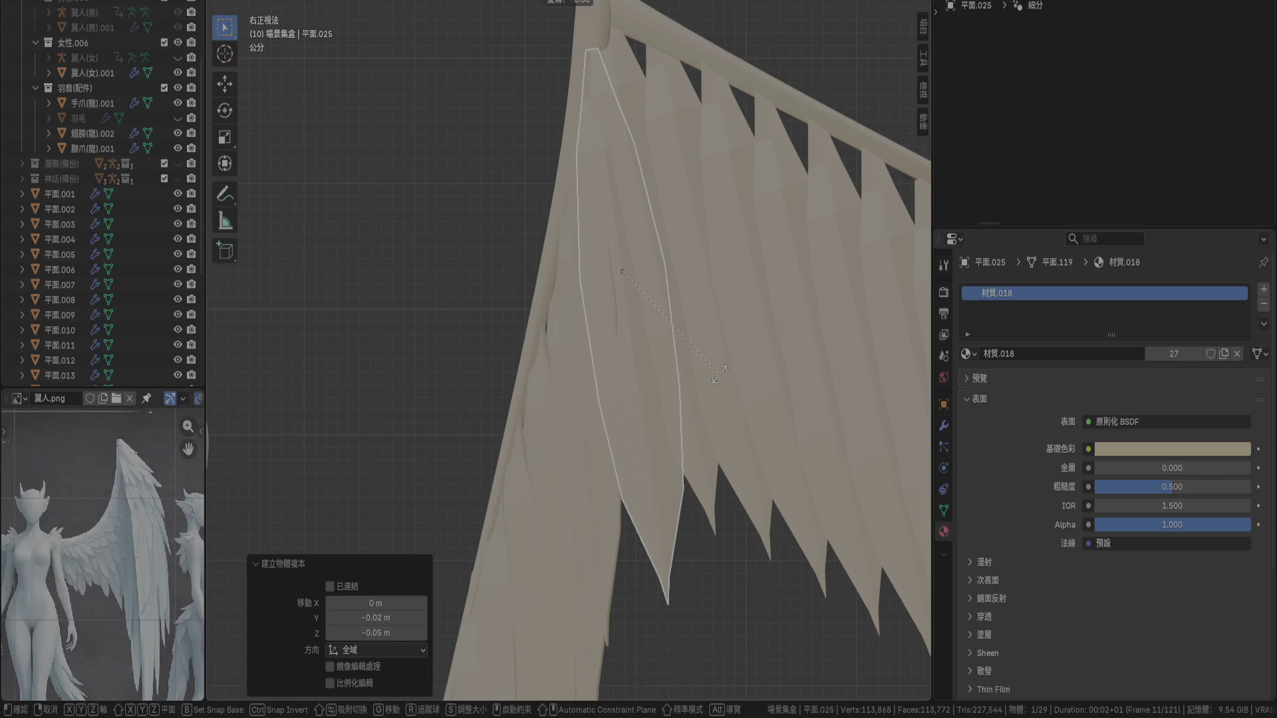
key(Return)
Deselect everything, then select the feather at the wing's lower end and check it front and side
key(KP_1)
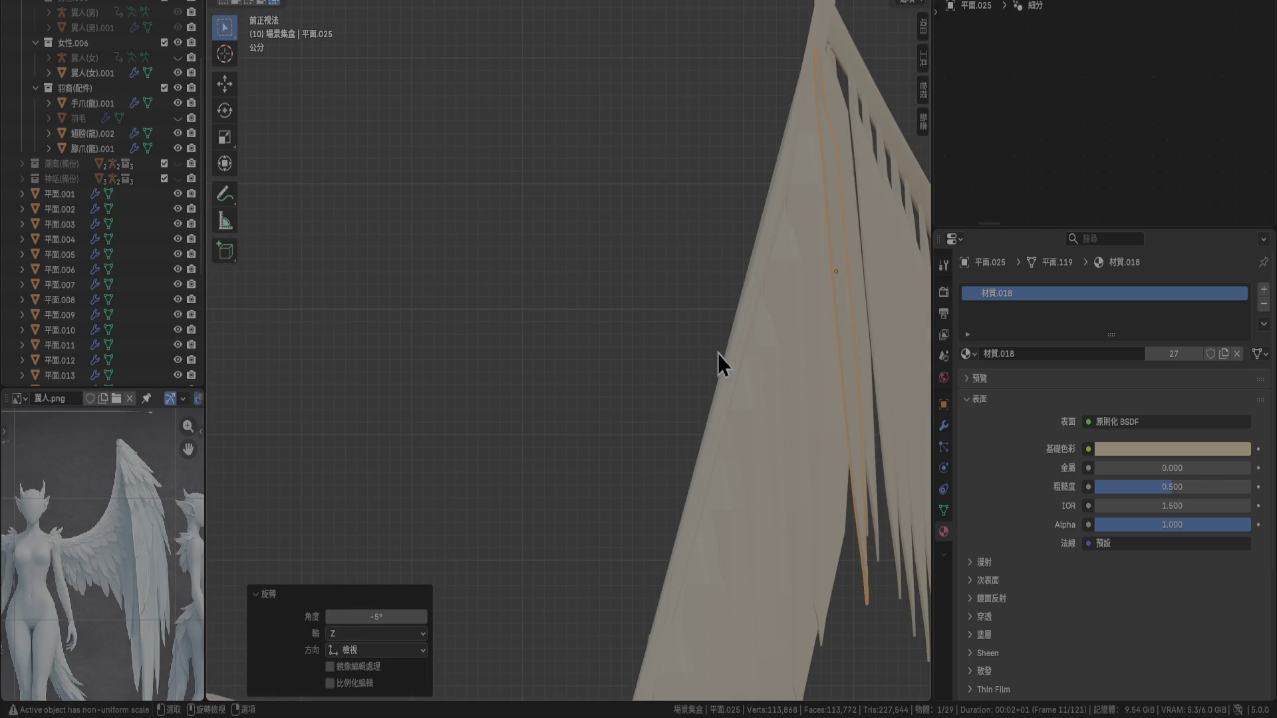
mouse_move(718, 353)
middle_down()
mouse_move(639, 305)
mouse_move(523, 319)
mouse_move(553, 350)
middle_up()
key(alt+a)
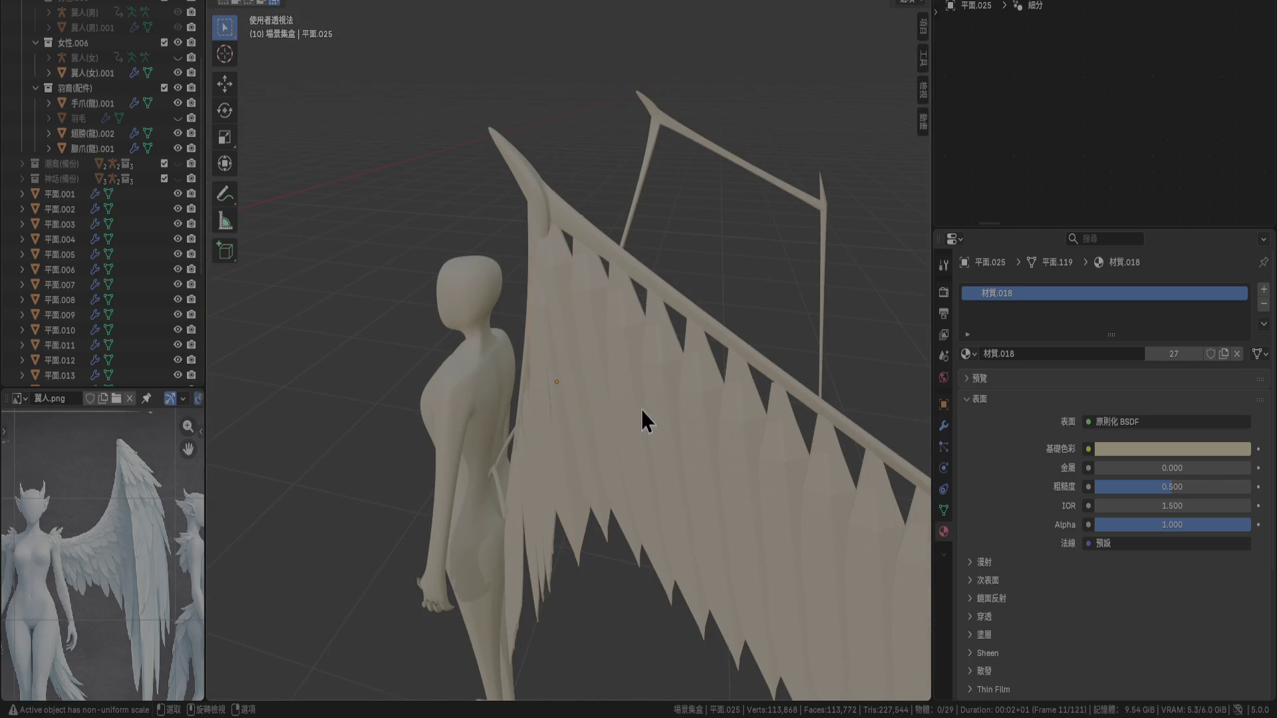
mouse_move(645, 423)
middle_down()
mouse_move(728, 393)
mouse_move(778, 396)
mouse_move(711, 386)
mouse_move(646, 350)
mouse_move(712, 363)
mouse_move(649, 350)
middle_up()
scroll(650, 349, up, 4)
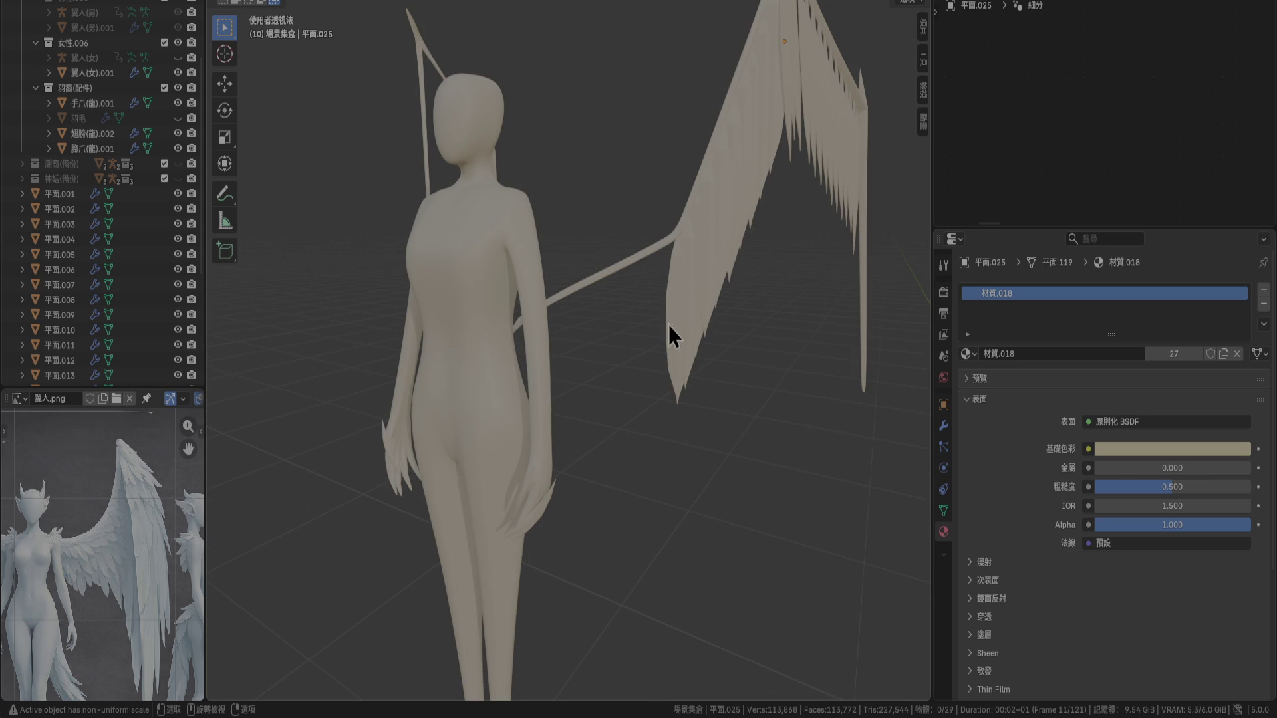
click(674, 298)
key(KP_1)
key(KP_3)
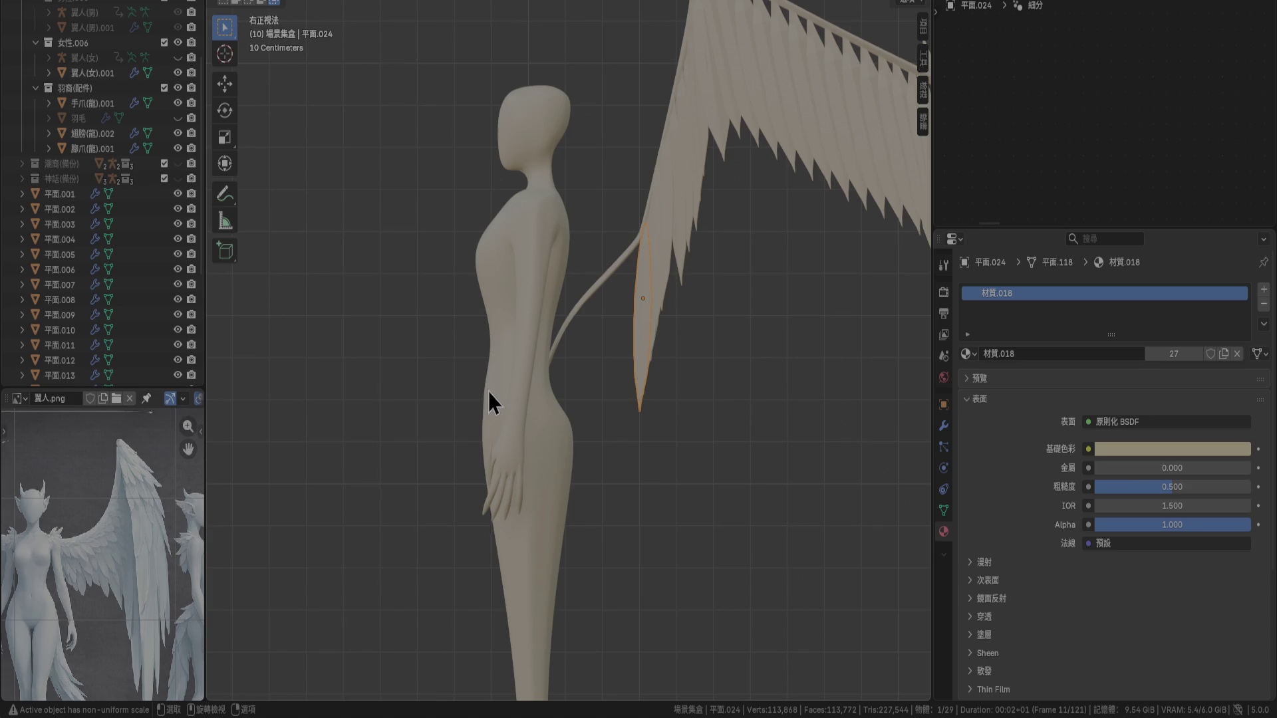
Scale feather 平面.024 to 0.8 and nudge it up and left
key(KP_1)
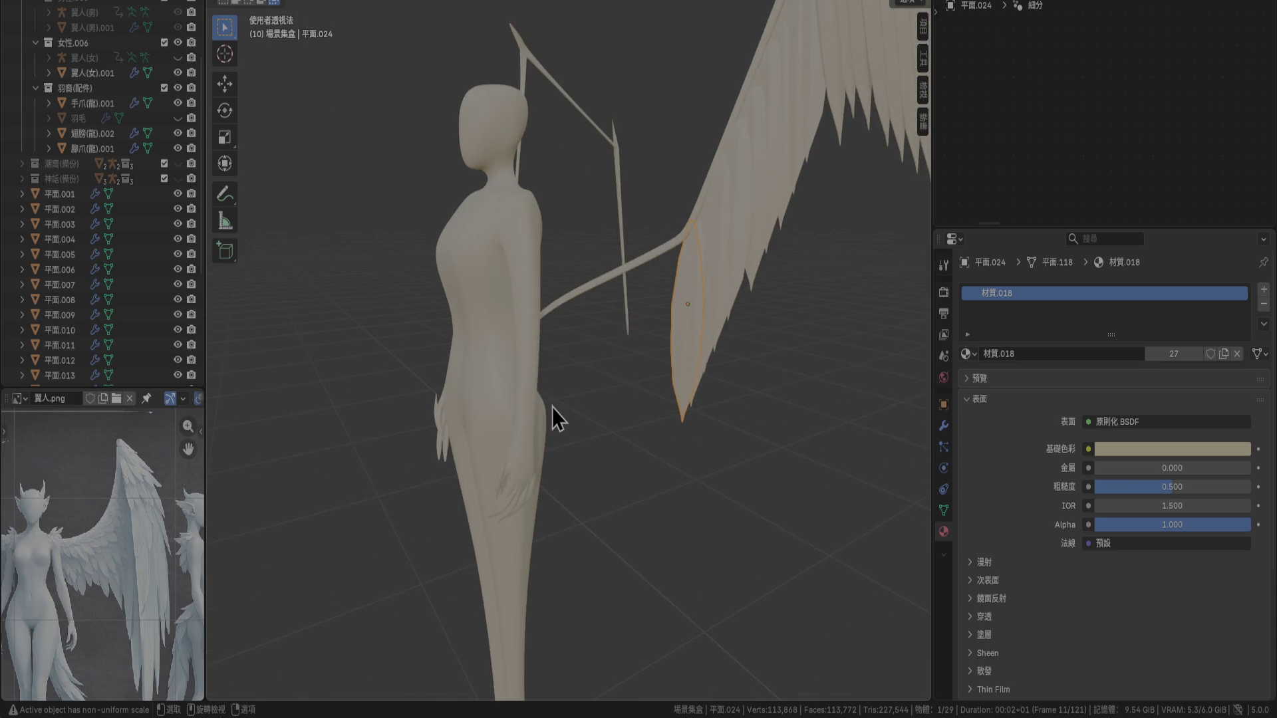
scroll(552, 408, up, 5)
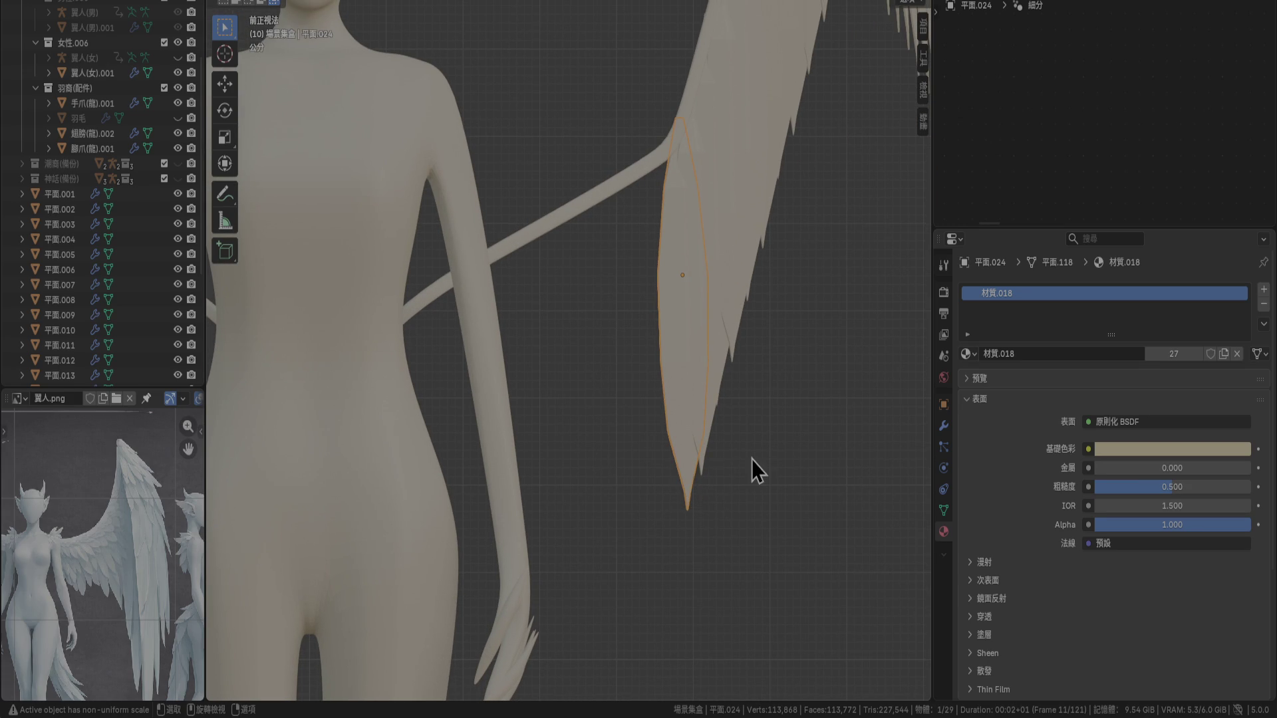
key(s)
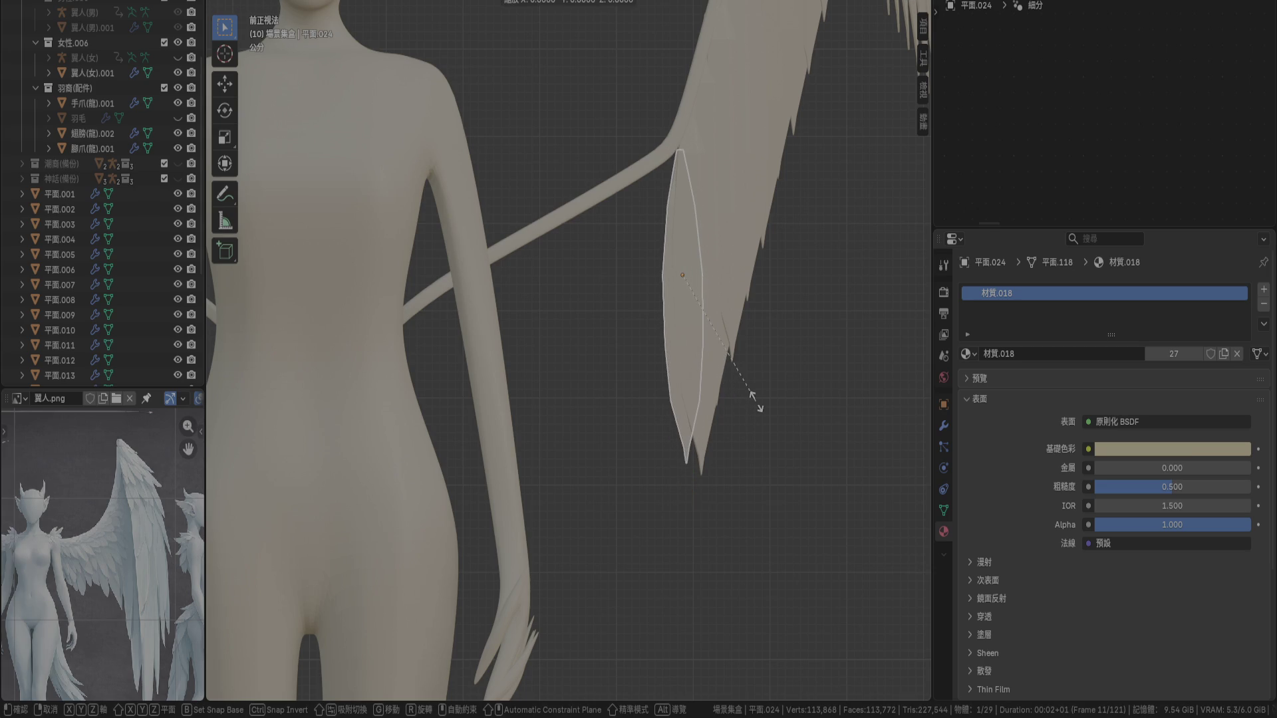
click(757, 405)
key(g)
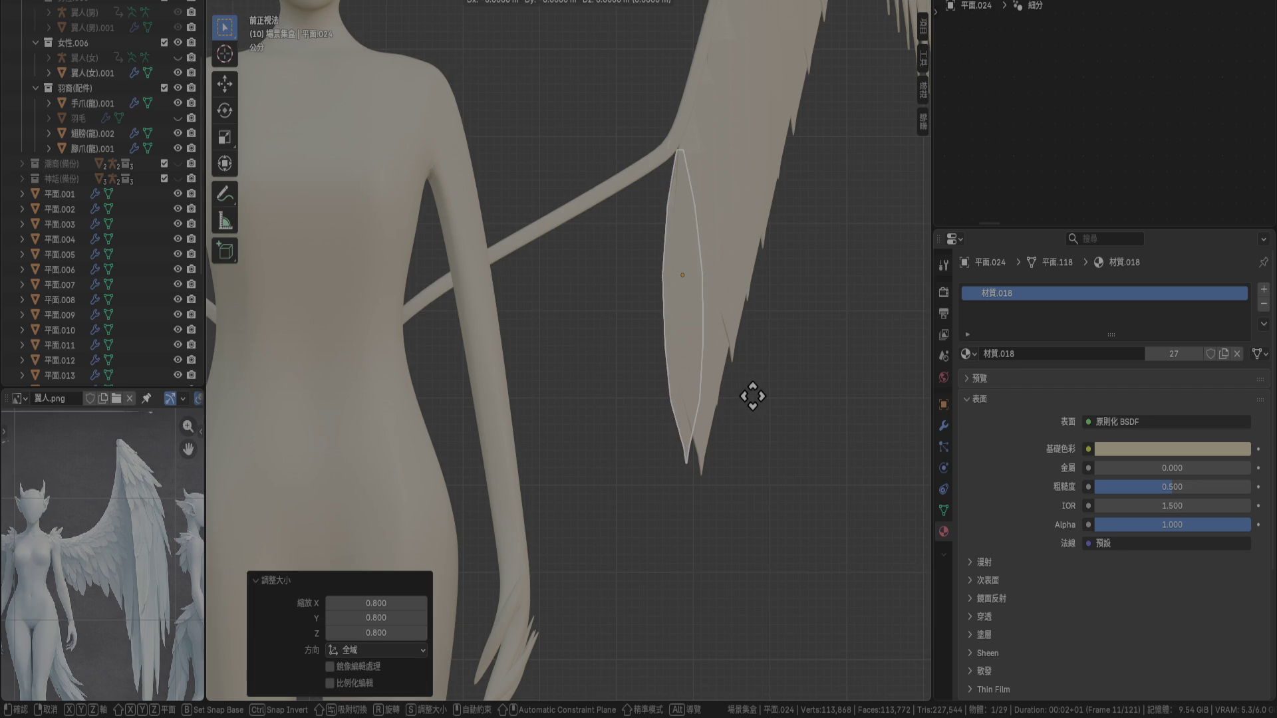
click(747, 380)
Duplicate it as 平面.026, scale the copy to 0.8, and raise it 0.02 m
key(shift+d)
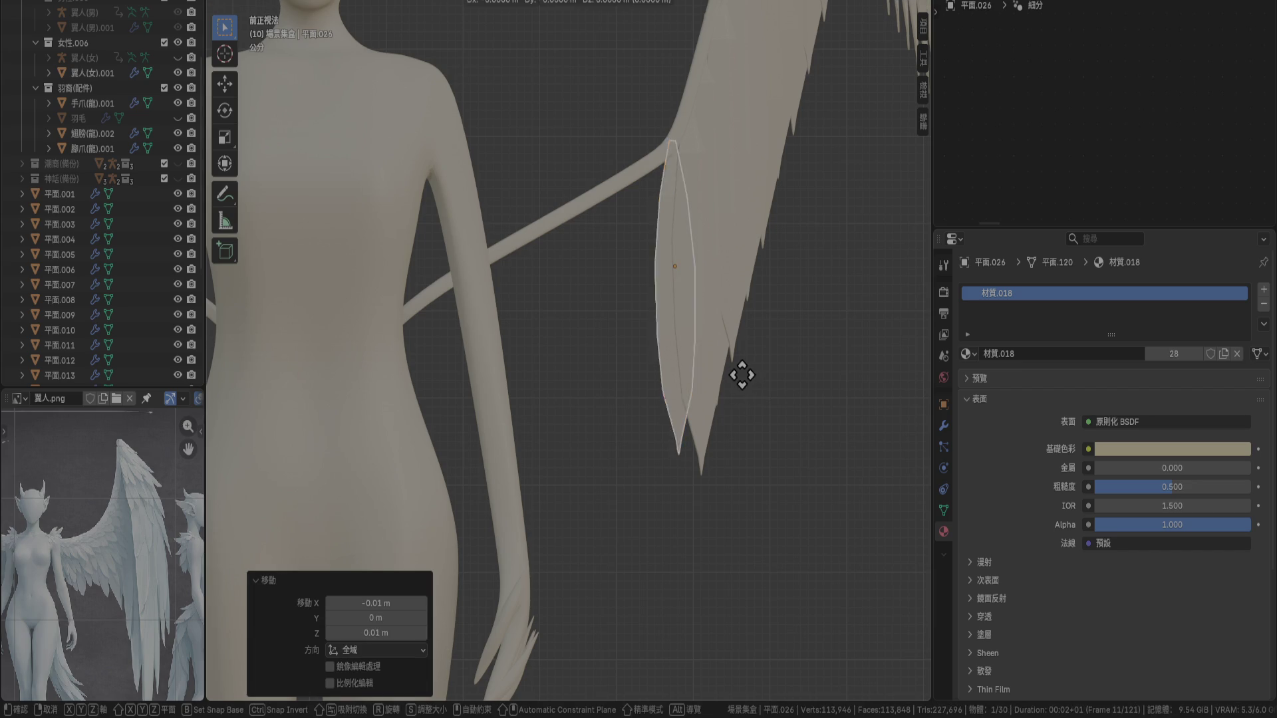
click(729, 390)
key(s)
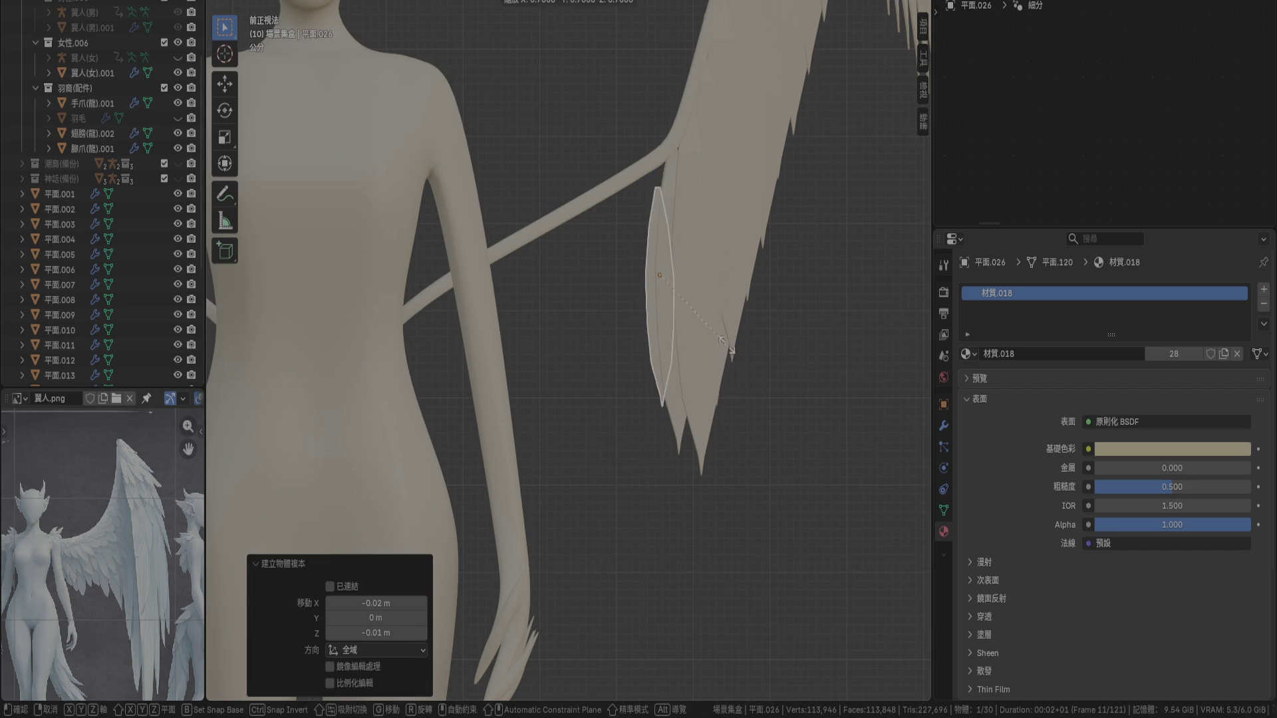
click(726, 333)
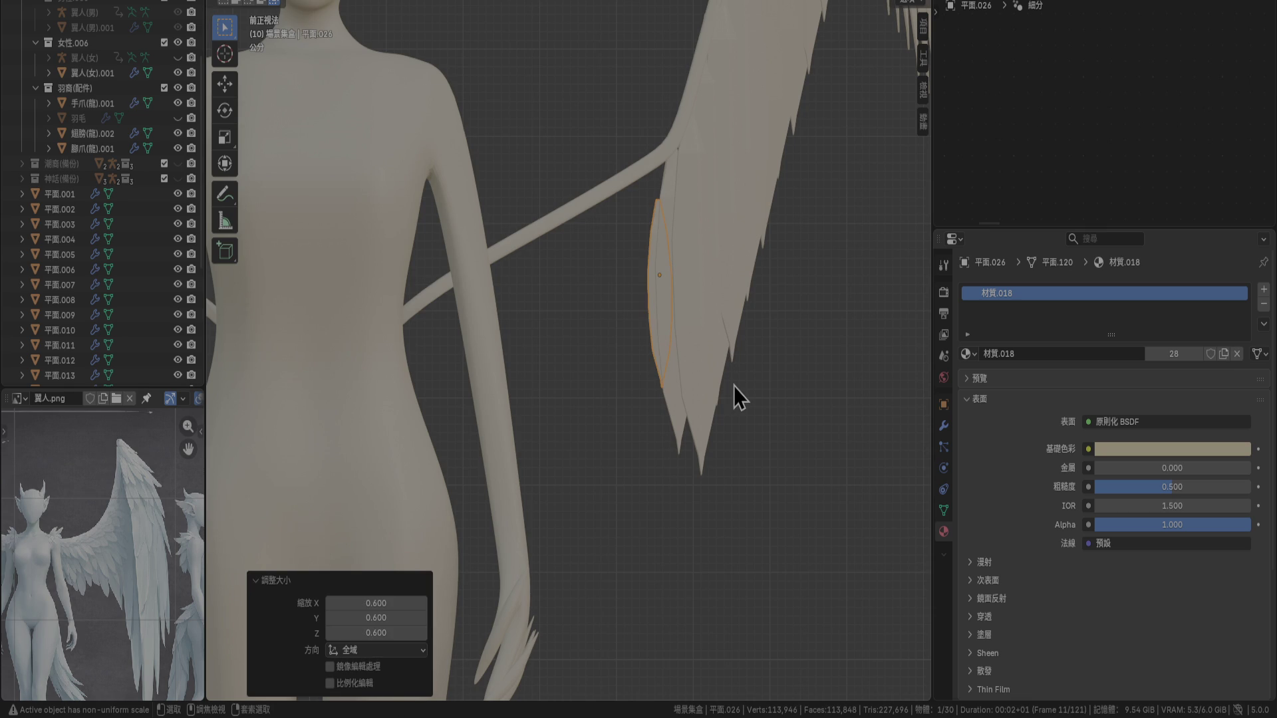
key(s)
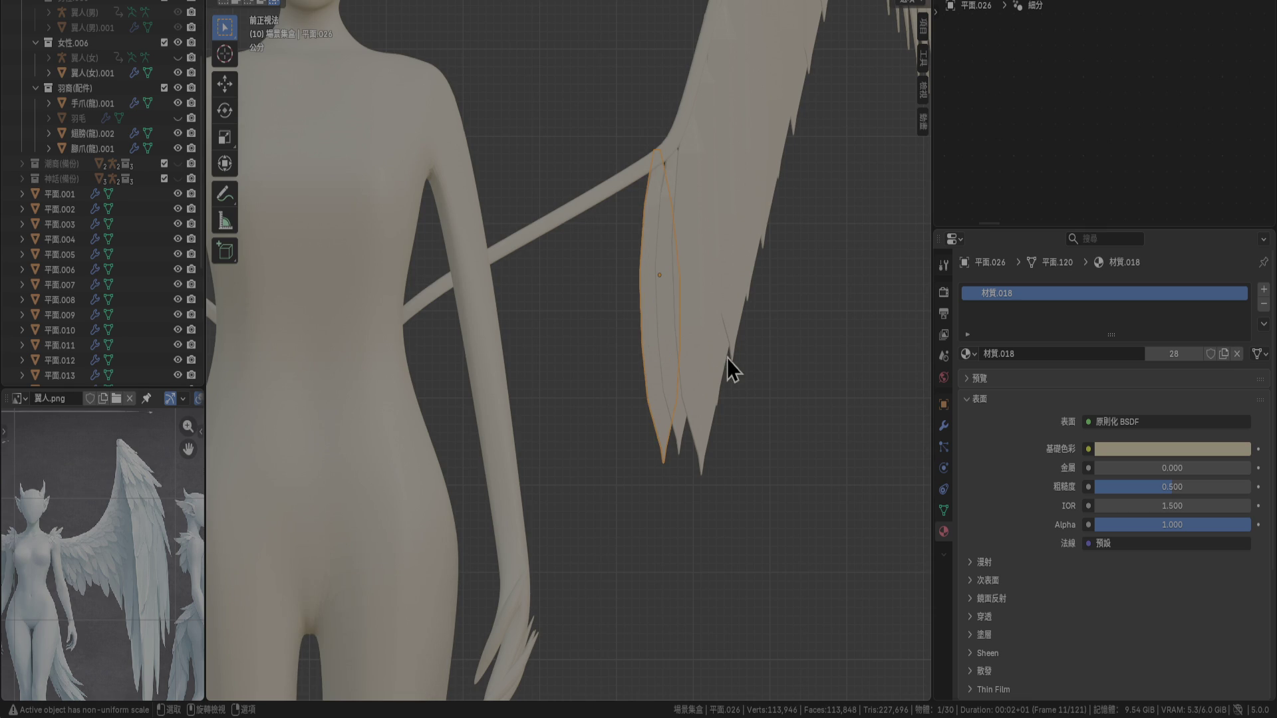
key(s)
click(713, 336)
key(g)
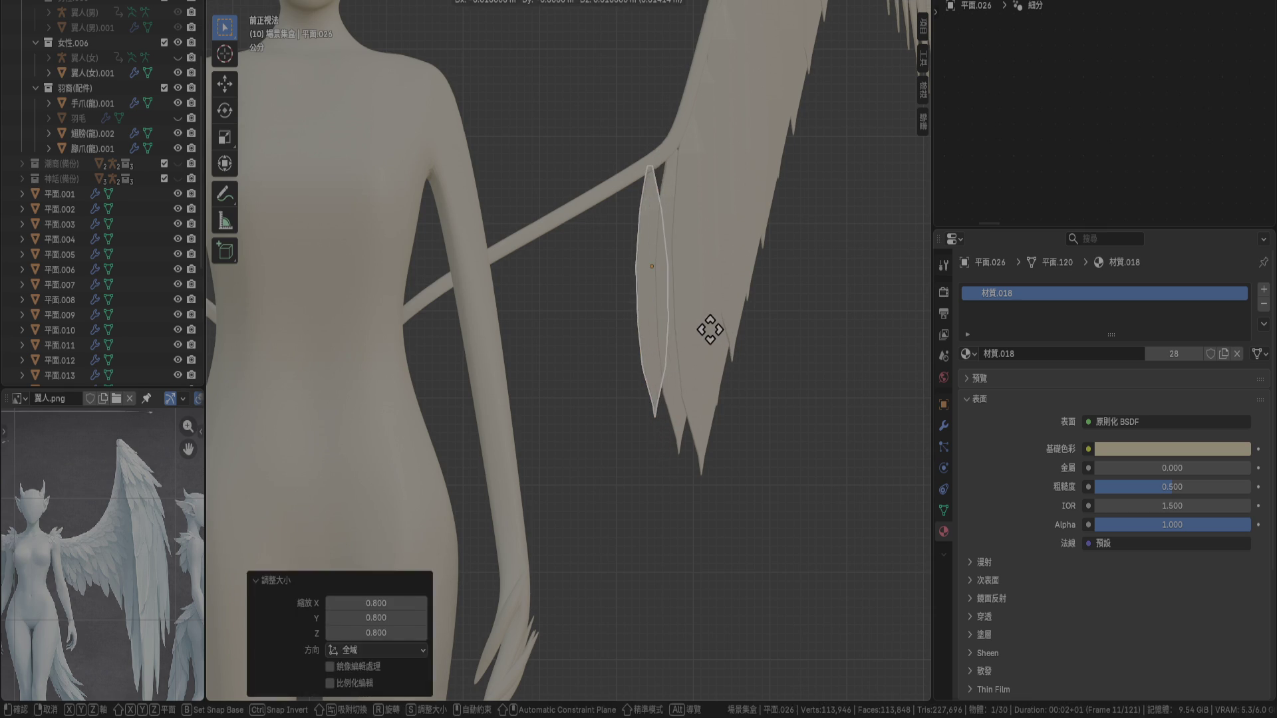
key(z)
click(719, 325)
key(KP_7)
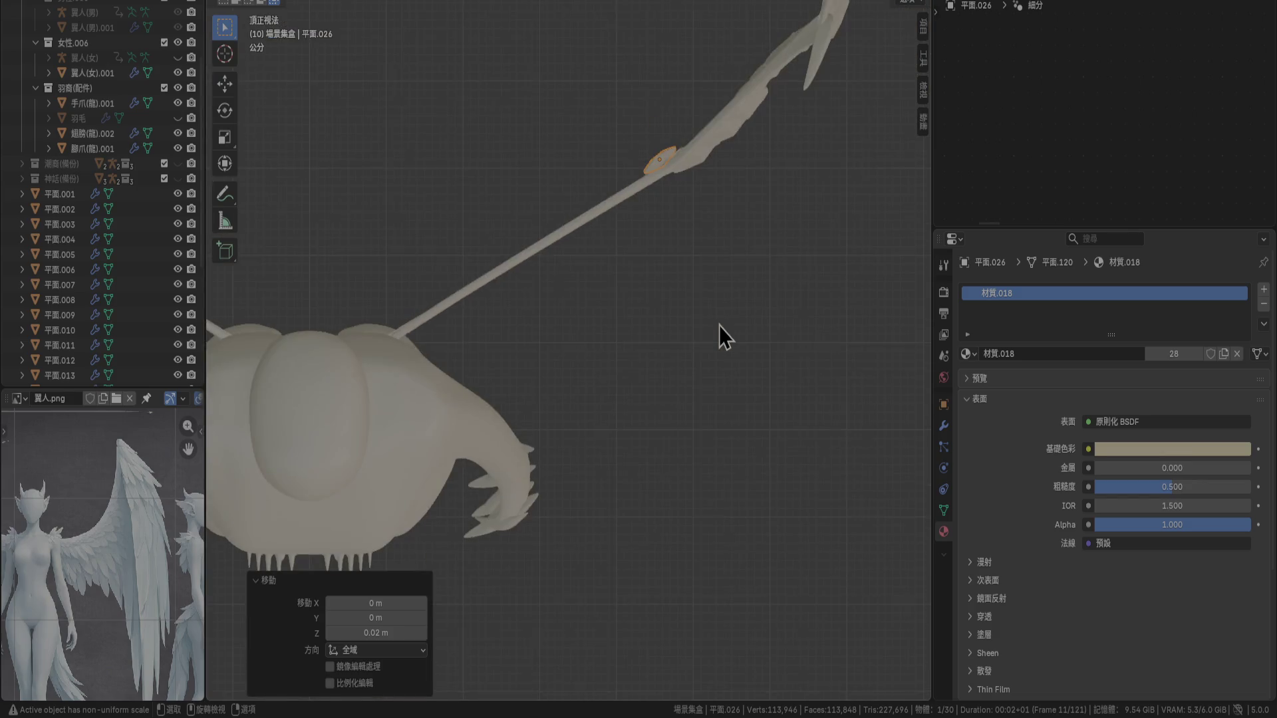
Shift feather 平面.026 back 0.01 m and raise it 0.01 m
scroll(719, 194, up, 5)
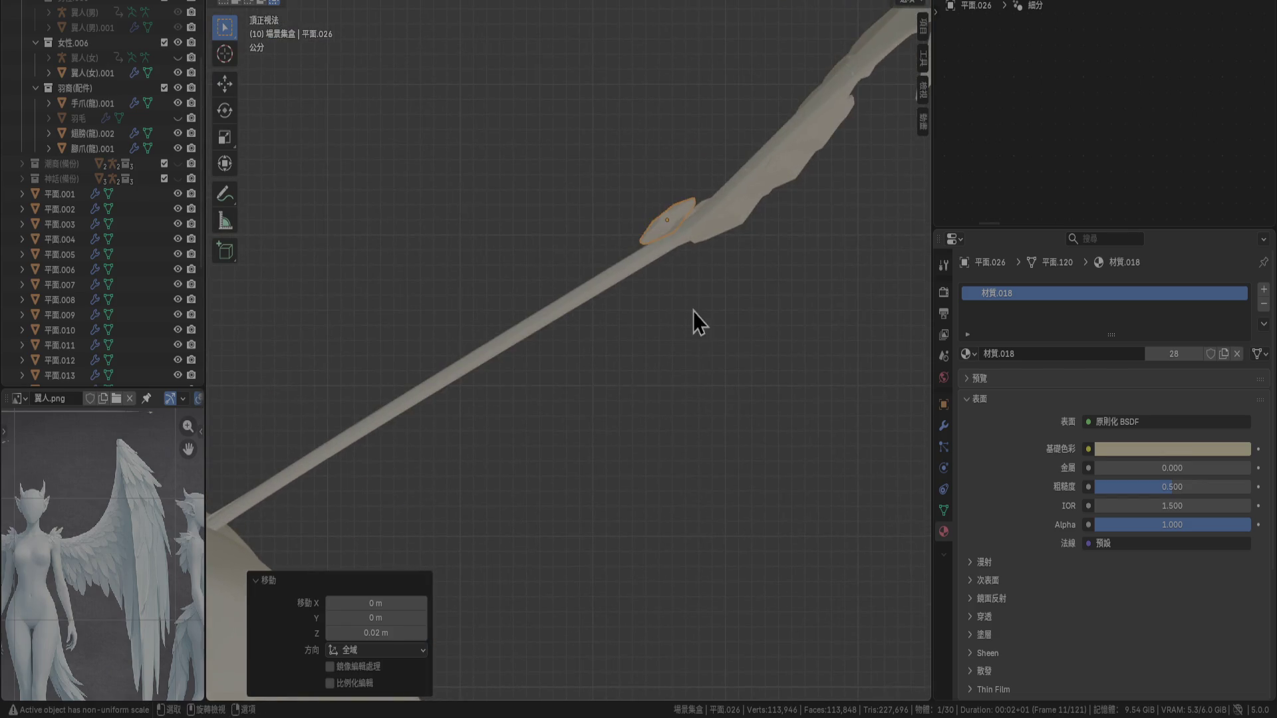
key(g)
click(695, 322)
key(KP_3)
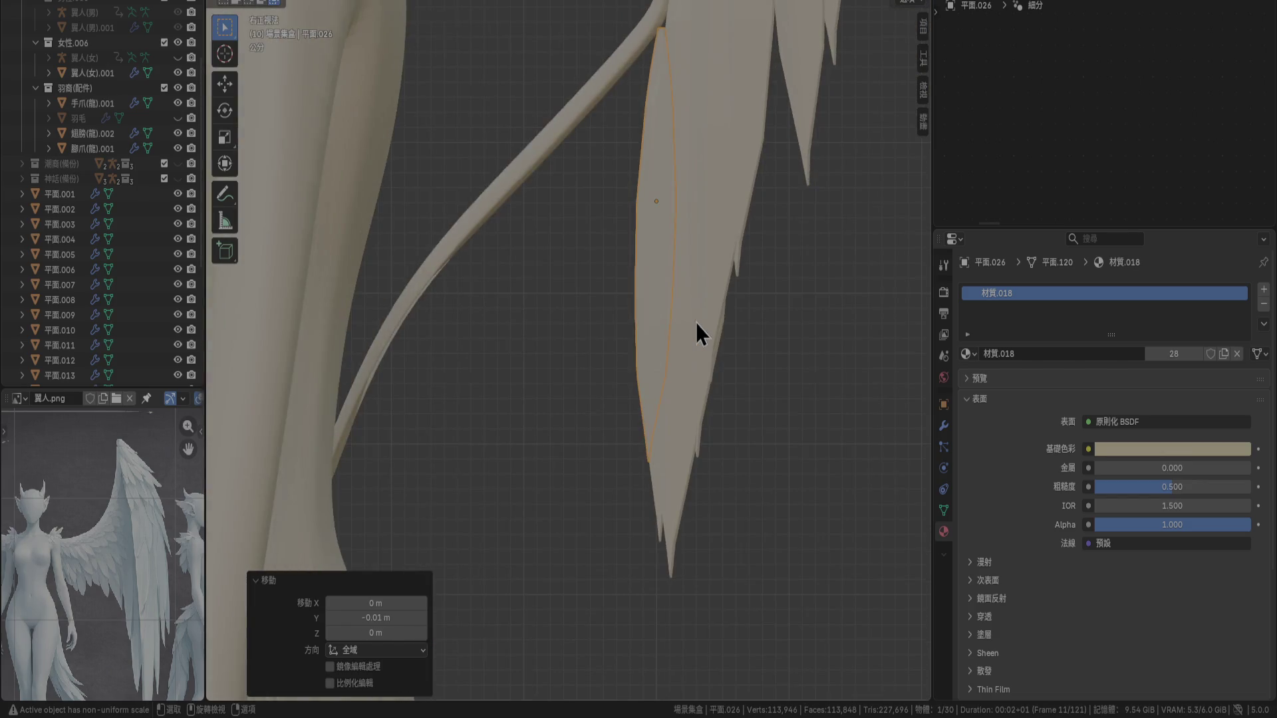
shift+middle_drag(692, 293, 696, 496)
key(g)
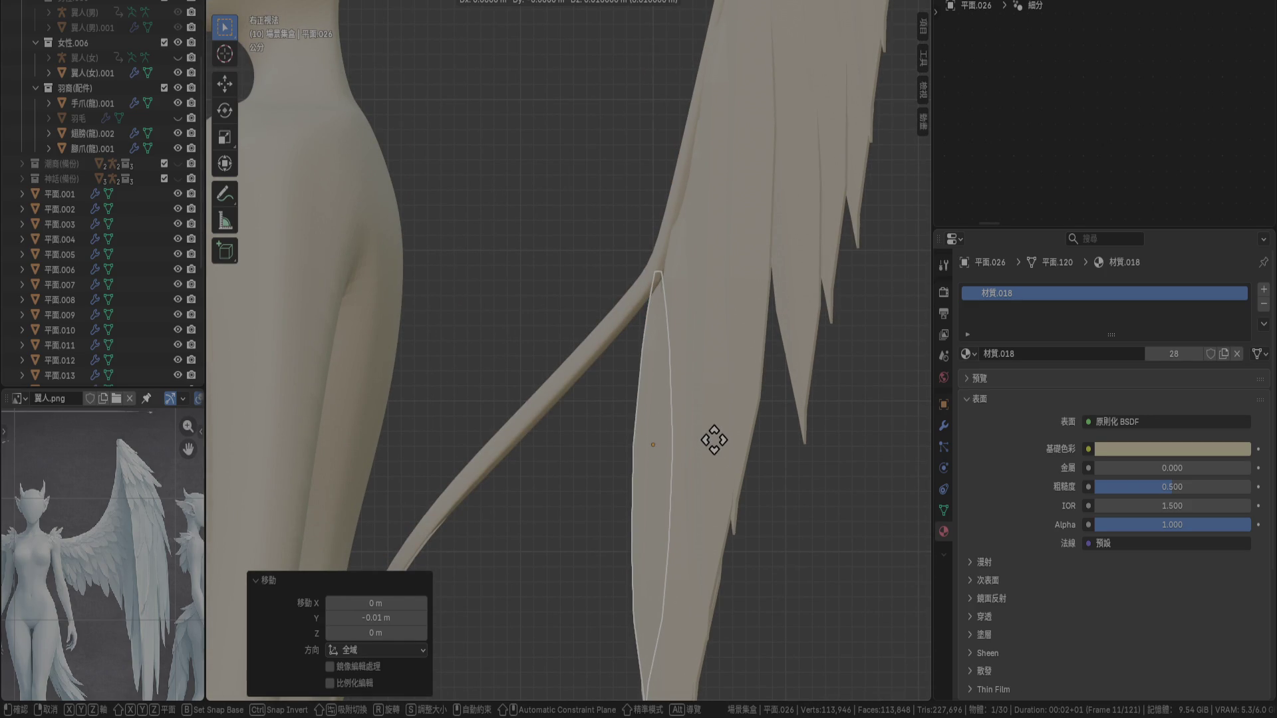
click(708, 440)
key(KP_1)
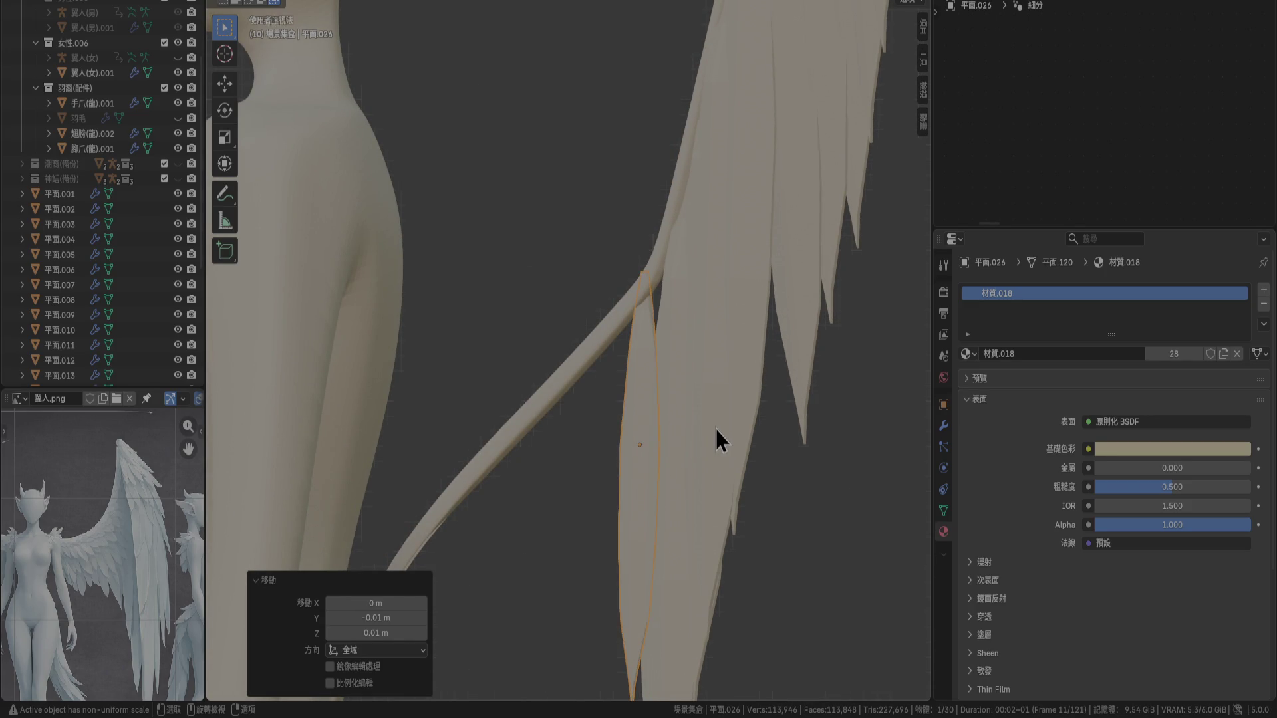
shift+middle_drag(715, 426, 760, 474)
Move 平面.026 forward 0.01 m and lower it 0.01 m against the bone
key(r)
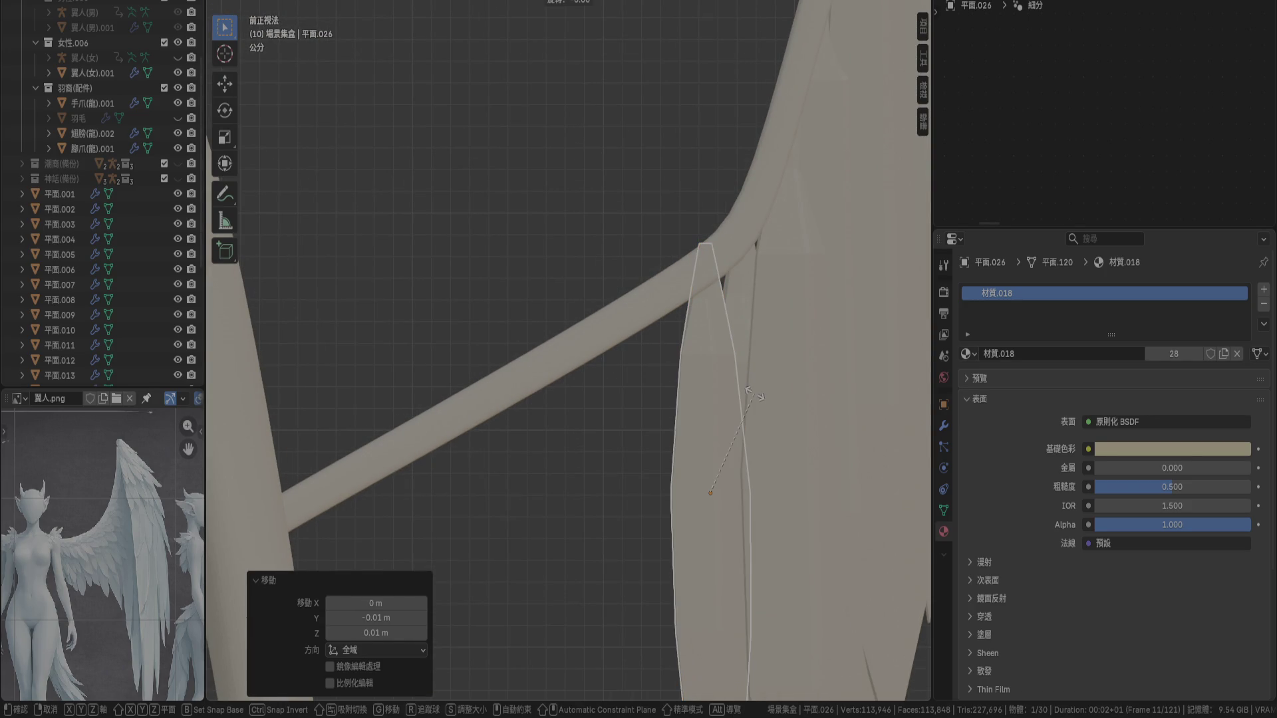
right_click(761, 393)
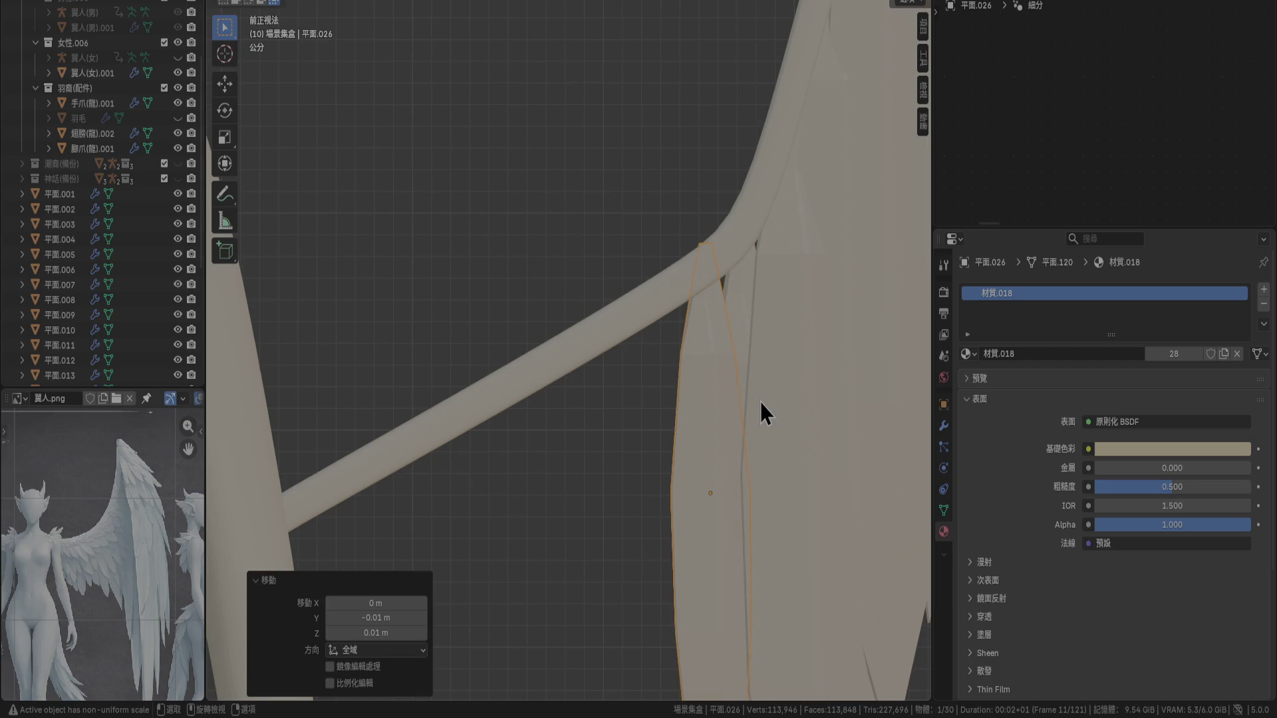
mouse_move(761, 402)
middle_down()
mouse_move(589, 414)
mouse_move(688, 416)
middle_up()
key(KP_3)
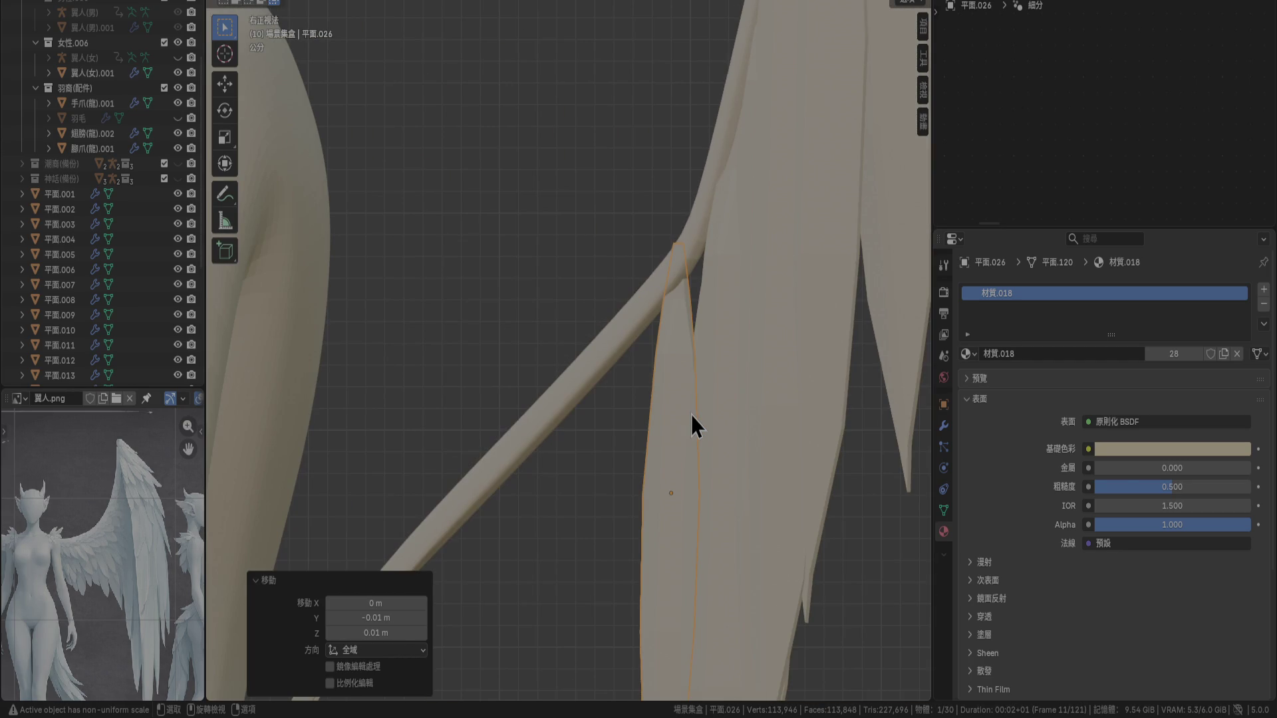
key(g)
click(727, 405)
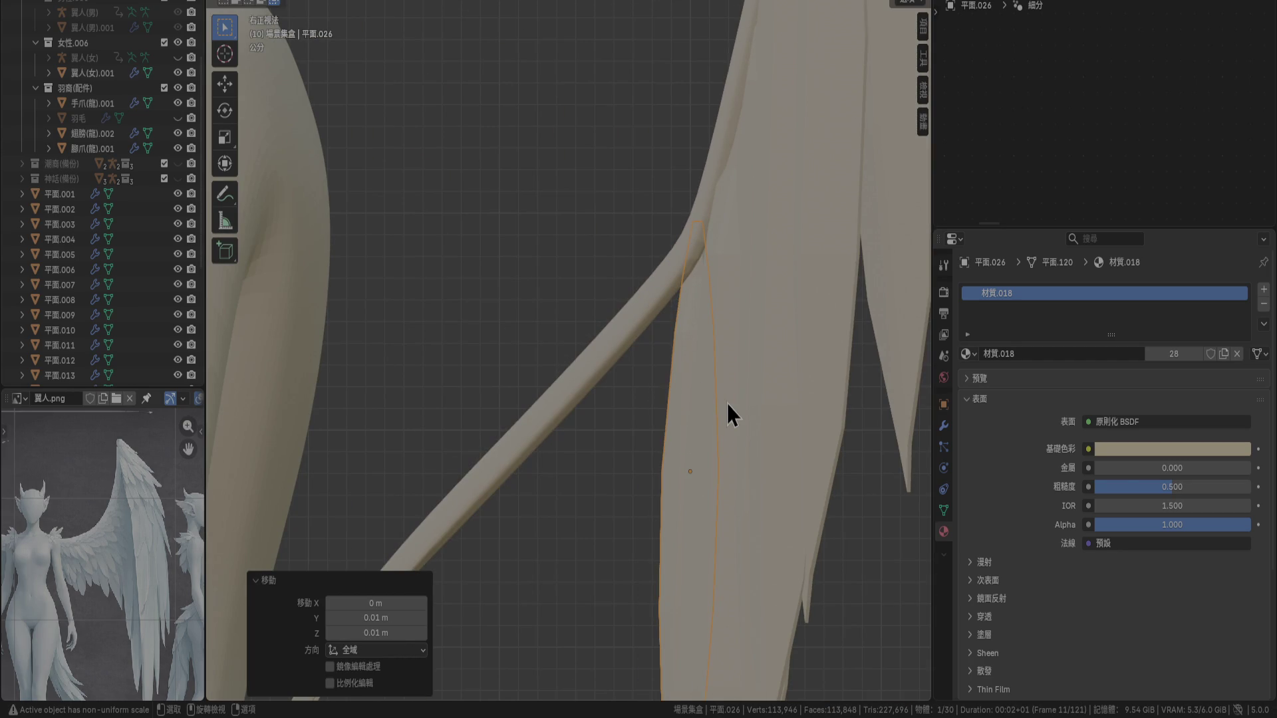
key(KP_1)
key(g)
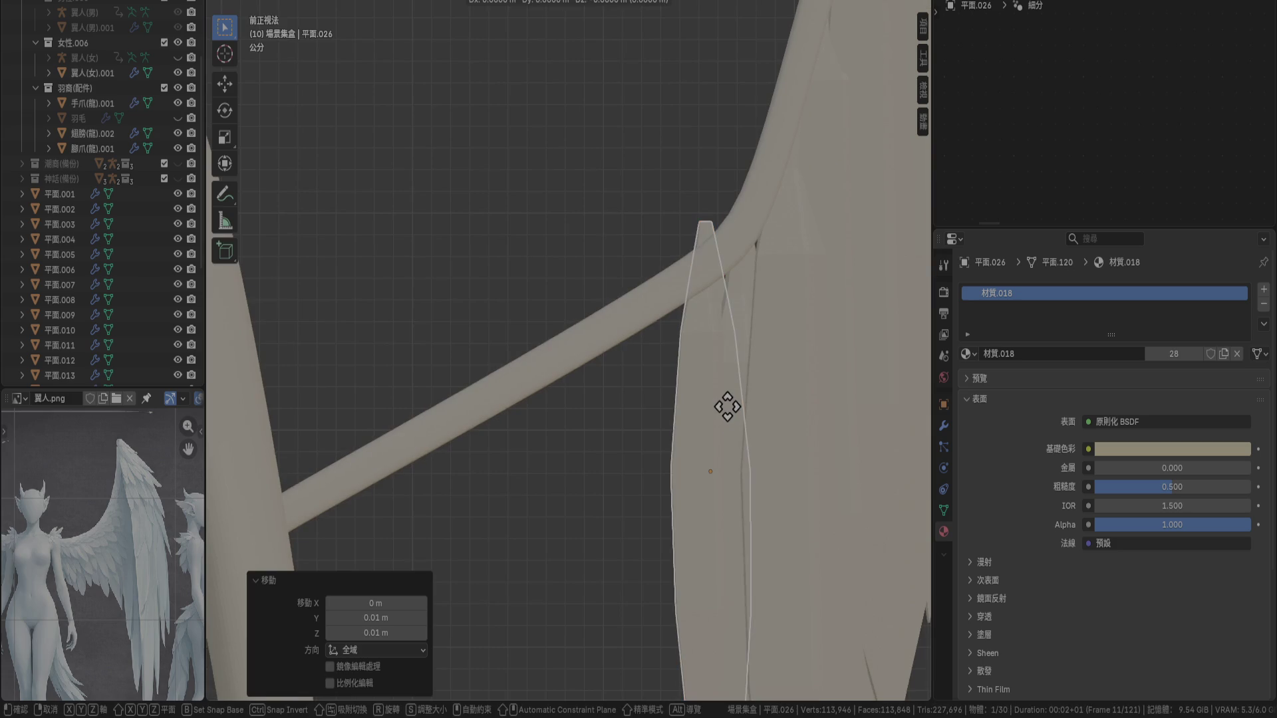
click(730, 421)
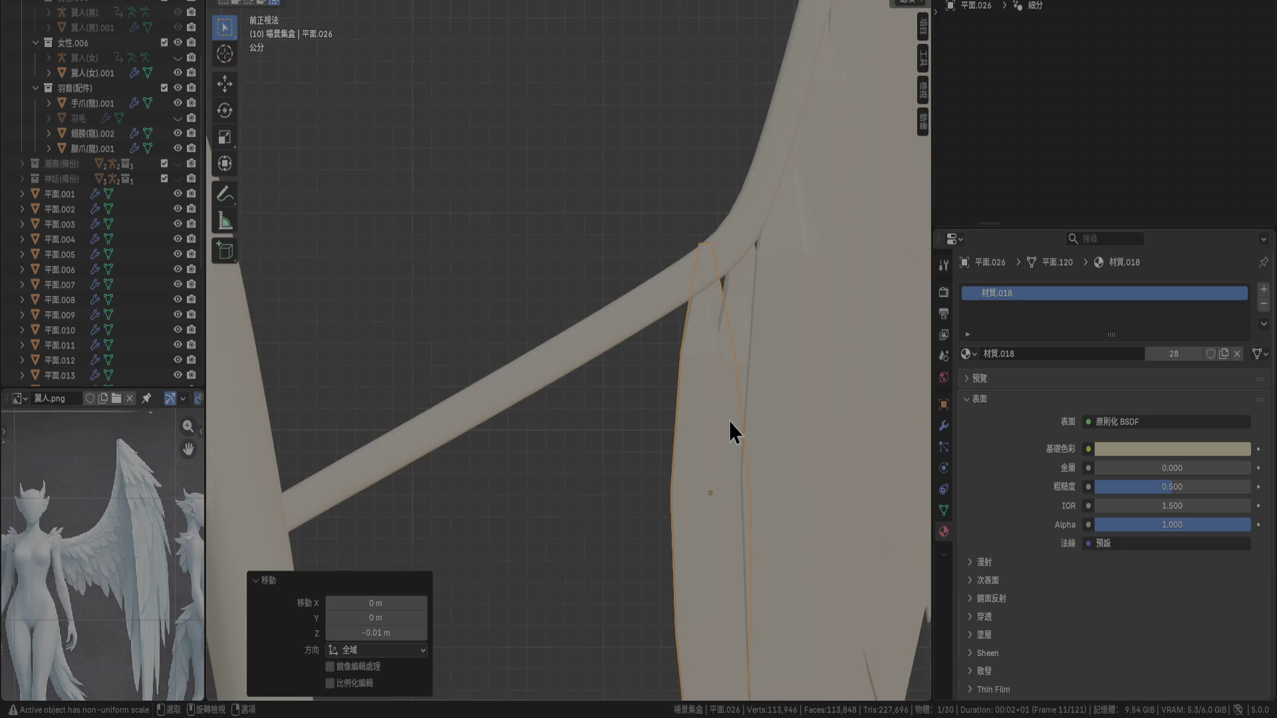
Turn feather 平面.026 by -10° about Z so it angles along the bone
key(KP_3)
key(KP_1)
scroll(729, 421, down, 4)
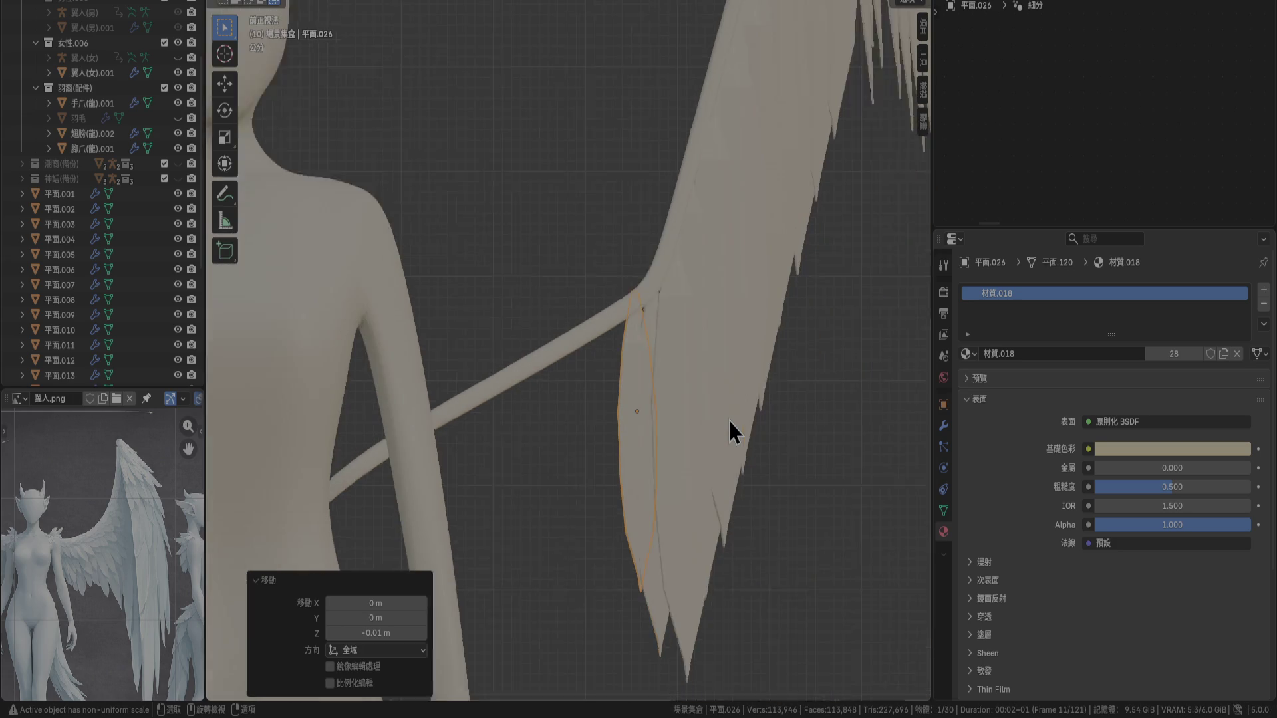
mouse_move(718, 418)
middle_down()
mouse_move(737, 548)
mouse_move(722, 593)
mouse_move(735, 622)
middle_up()
scroll(727, 419, up, 10)
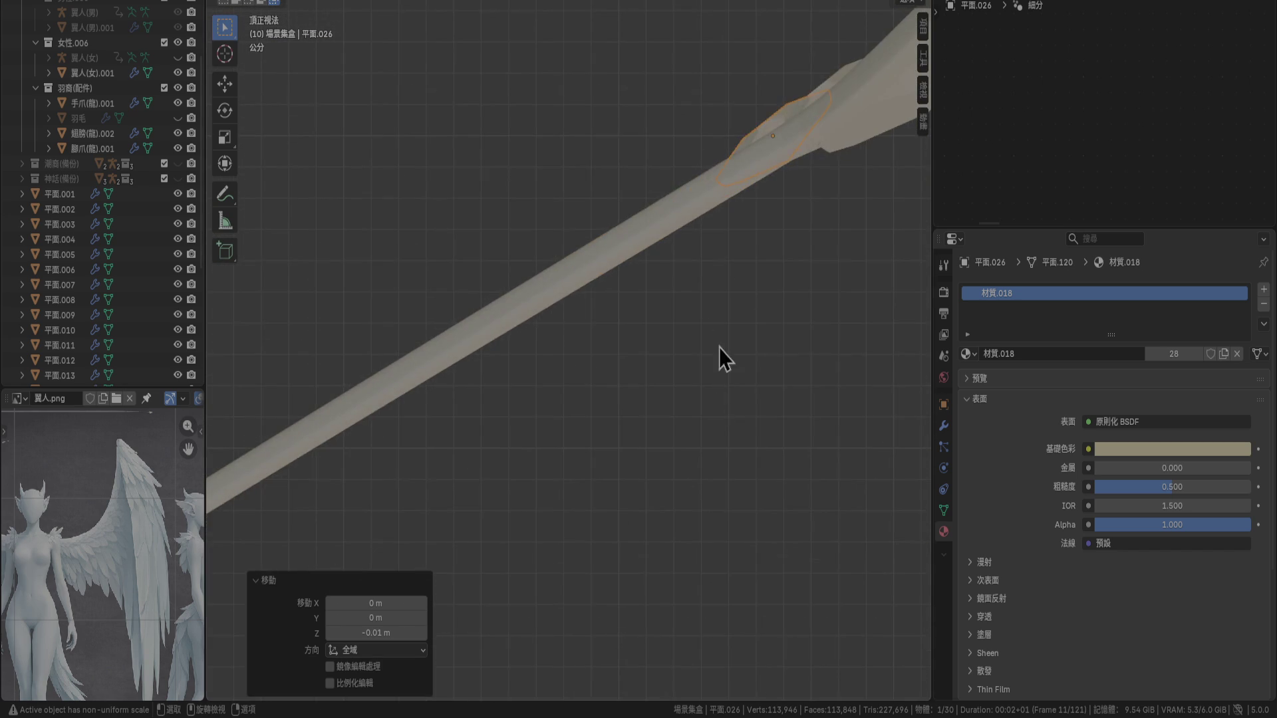
key(s)
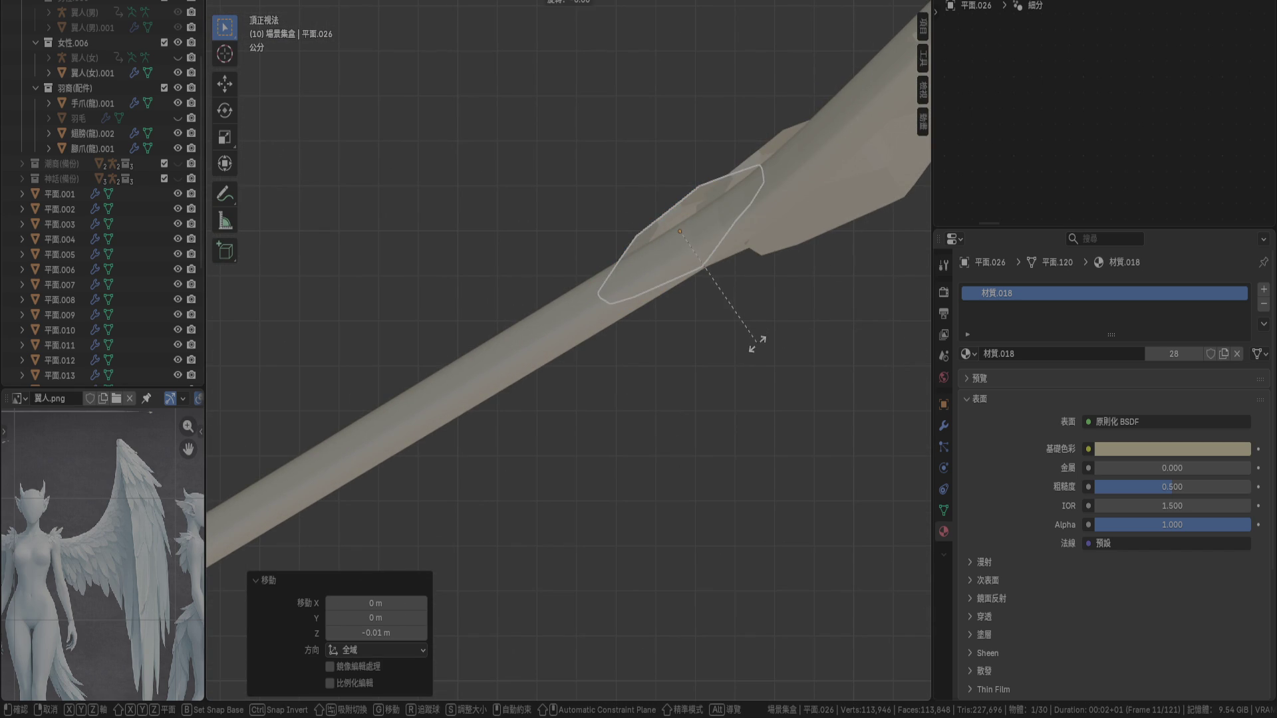
key(Return)
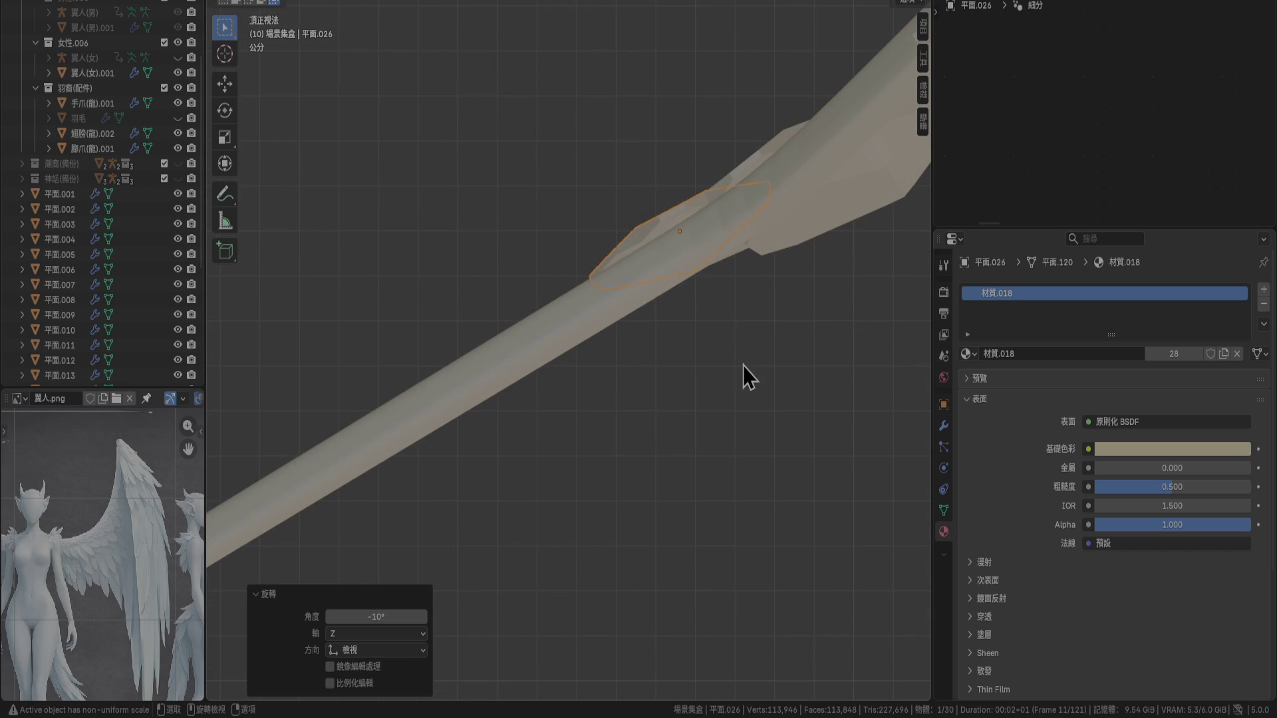
key(KP_1)
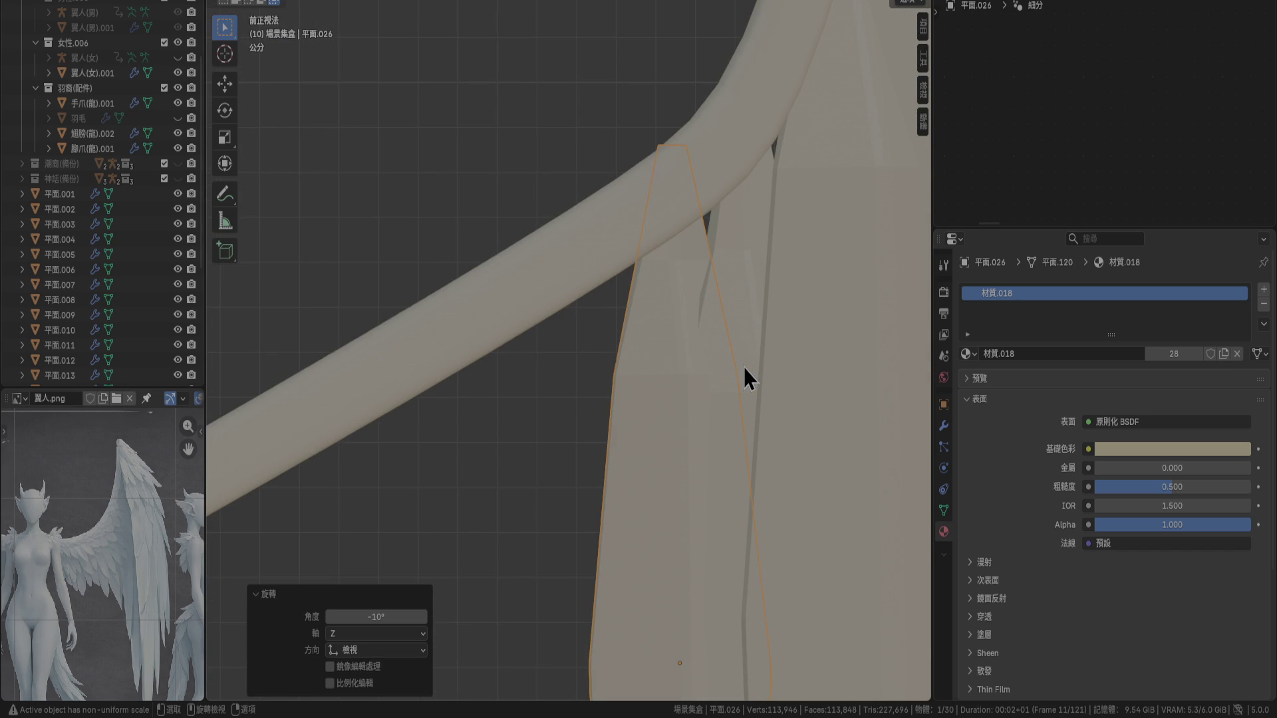
Duplicate 平面.026 into 平面.027, raise the copy and lower the original so they stagger
key(shift+d)
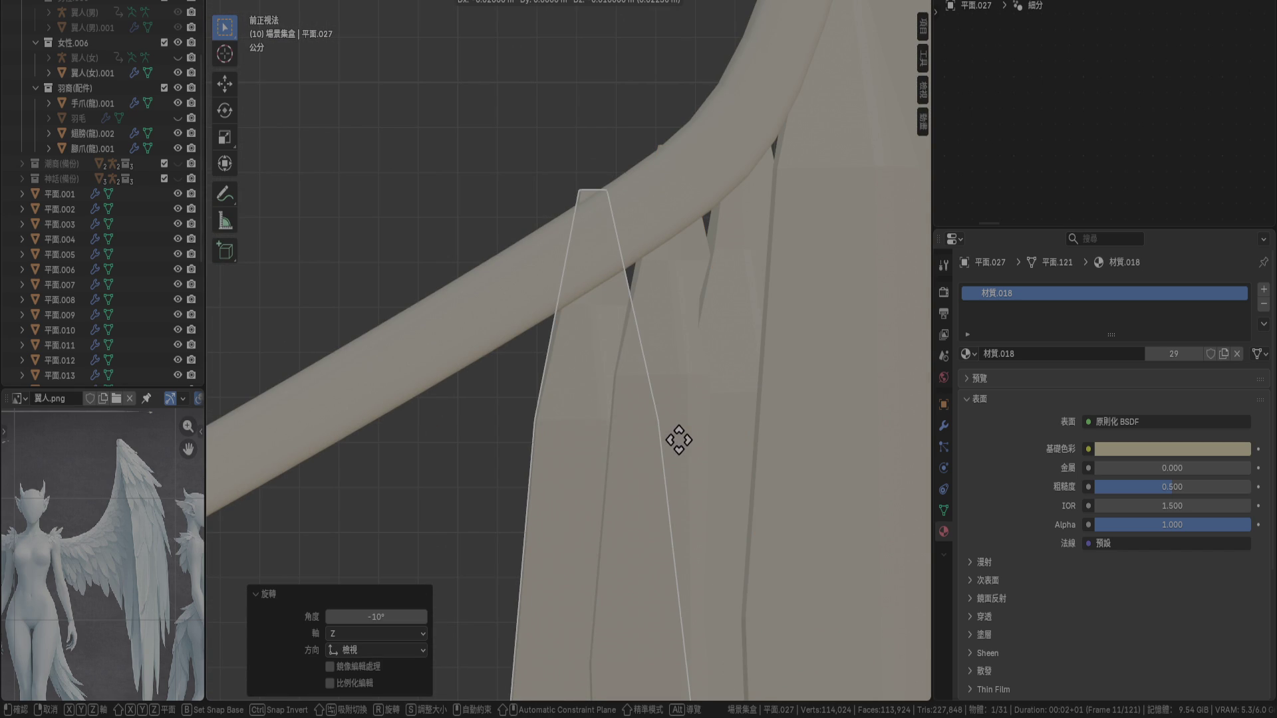
click(675, 446)
scroll(648, 338, up, 4)
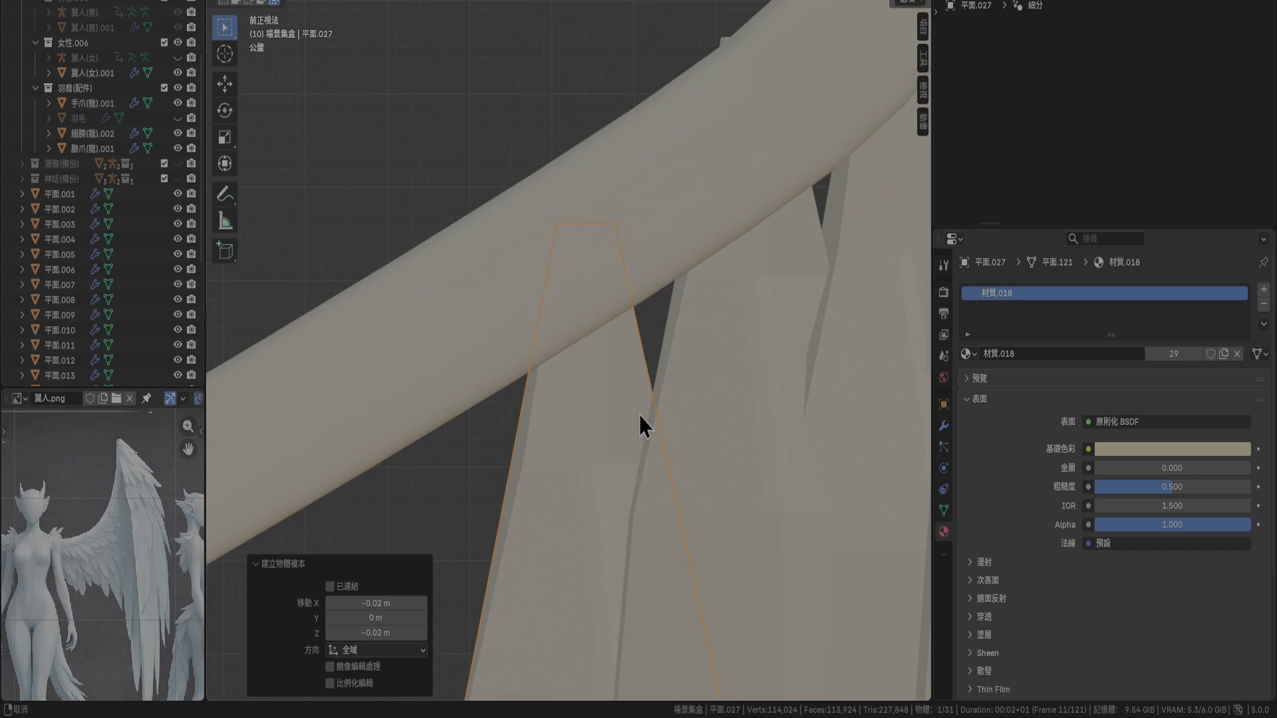
drag(640, 416, 640, 373)
click(739, 328)
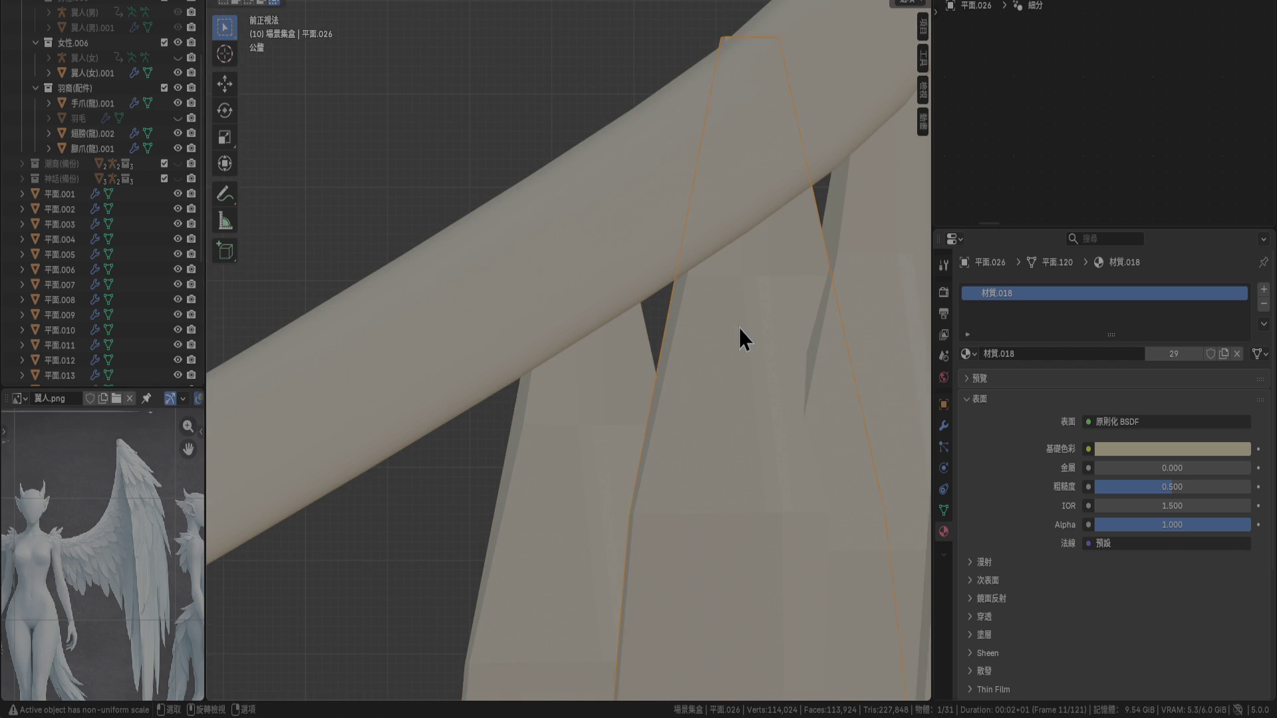
drag(739, 329, 738, 360)
Nudge 平面.027 toward the bone in the right and top views, shifting it along Y
click(554, 422)
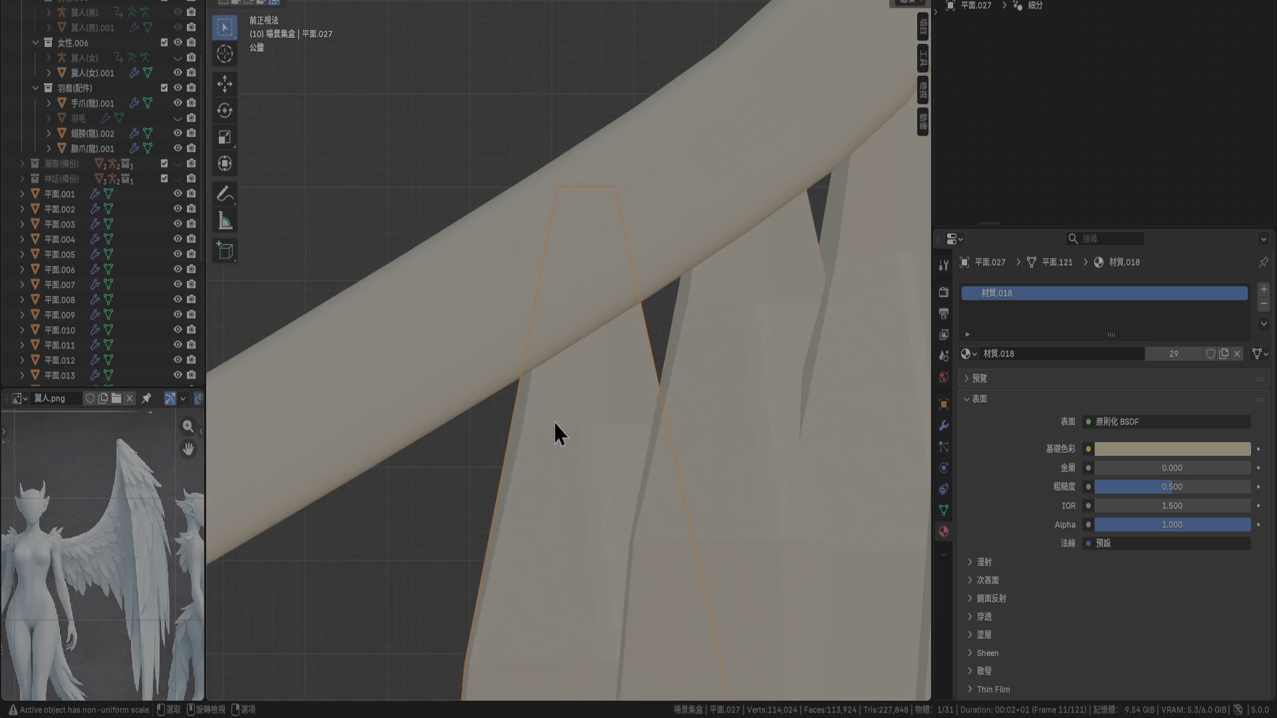
key(KP_6)
key(KP_6)
key(KP_6)
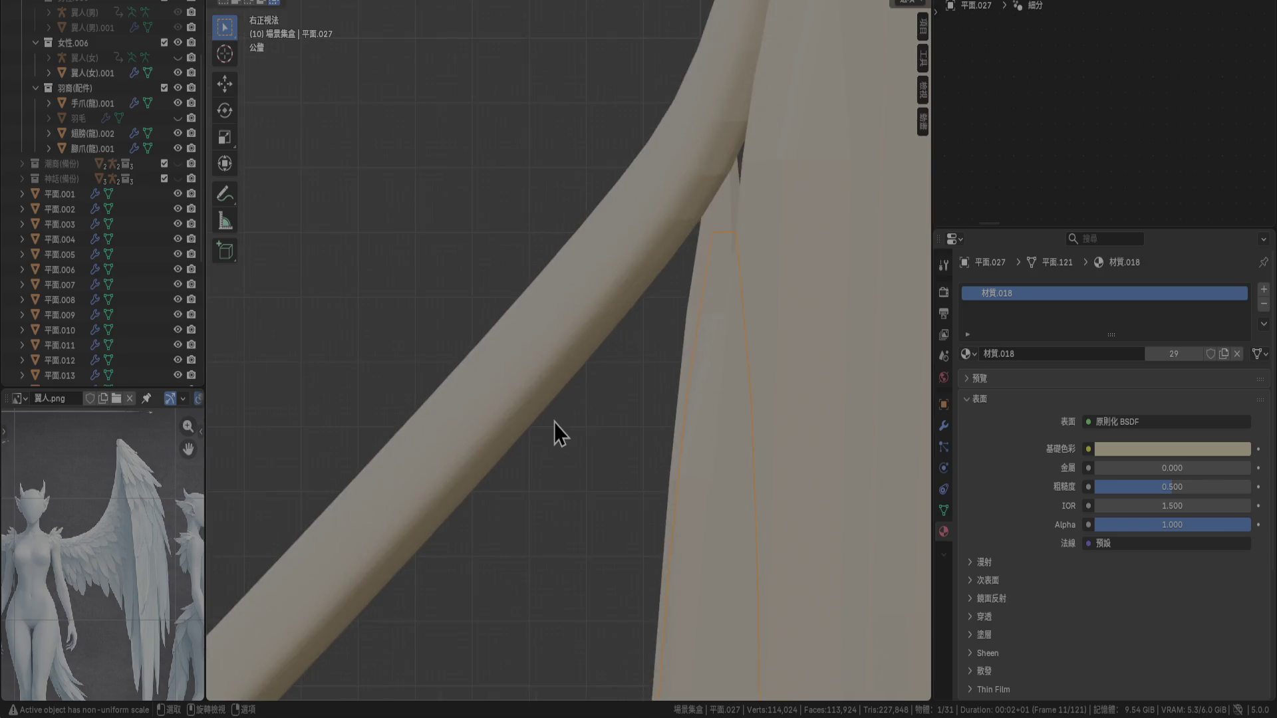
key(g)
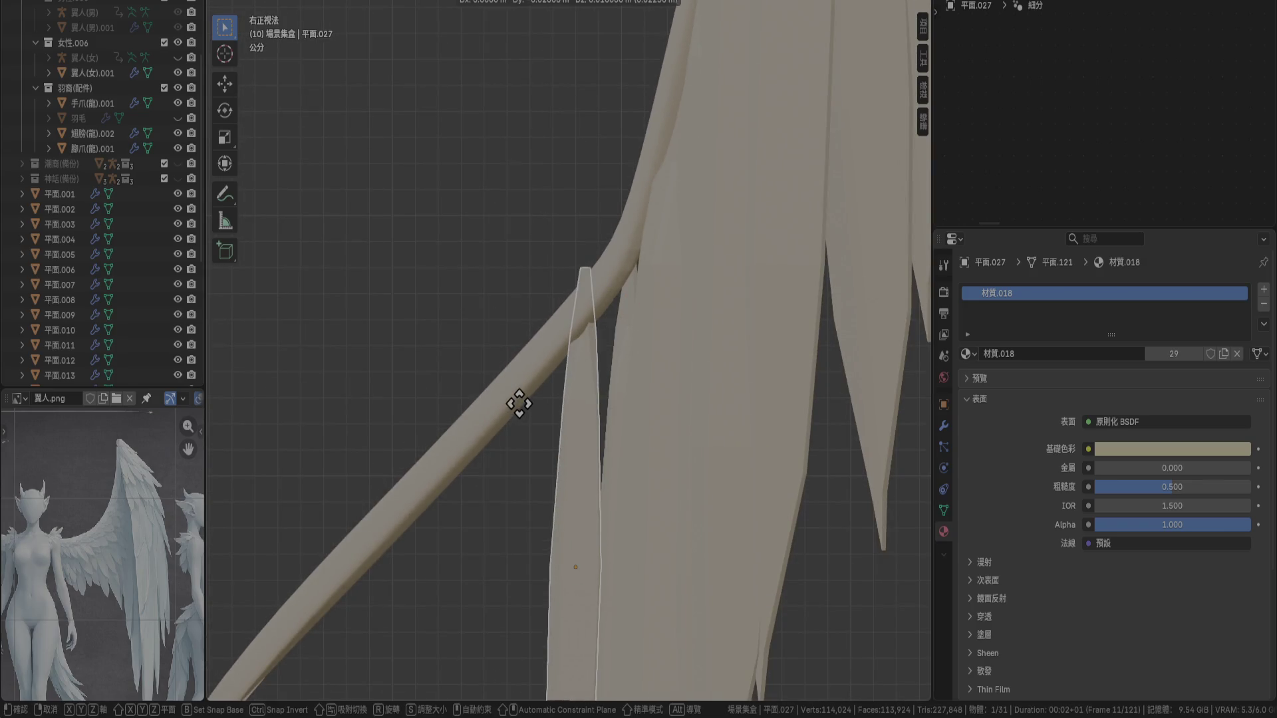
click(530, 407)
mouse_move(545, 505)
shift+middle_down()
mouse_move(606, 149)
mouse_move(602, 309)
mouse_move(756, 481)
shift+middle_up()
key(KP_7)
scroll(557, 372, up, 3)
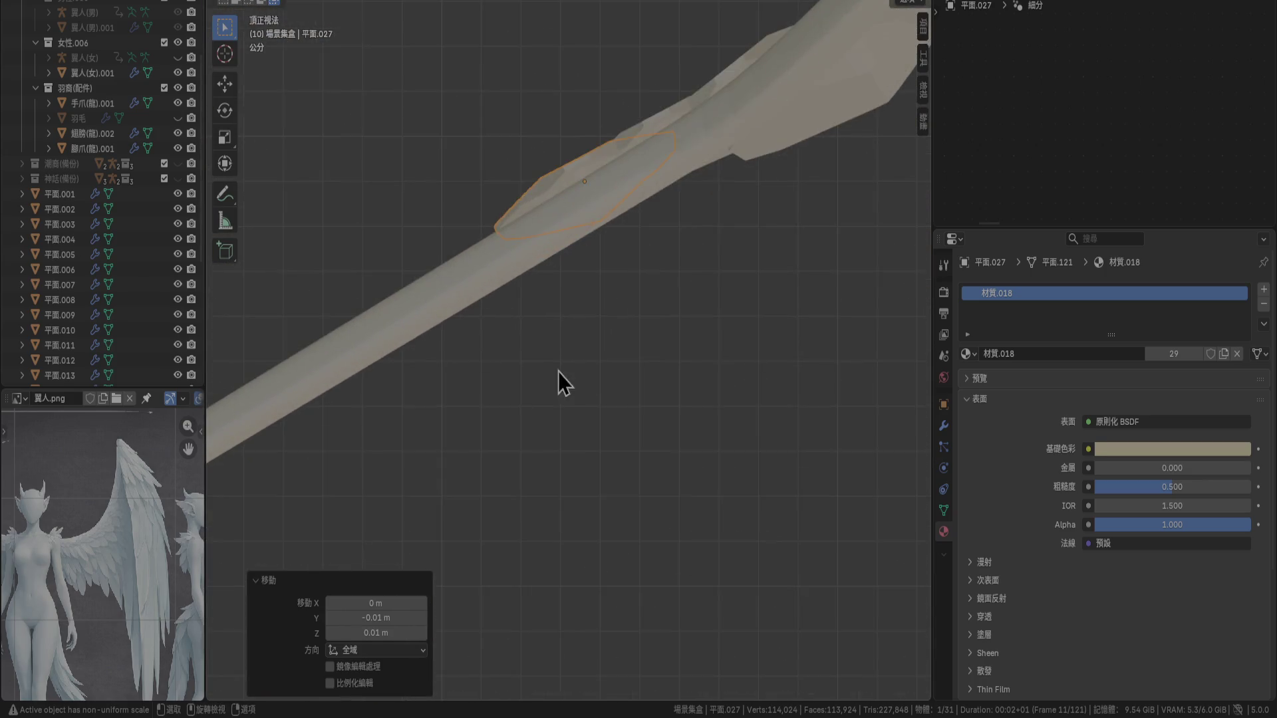
scroll(559, 372, up, 2)
key(g)
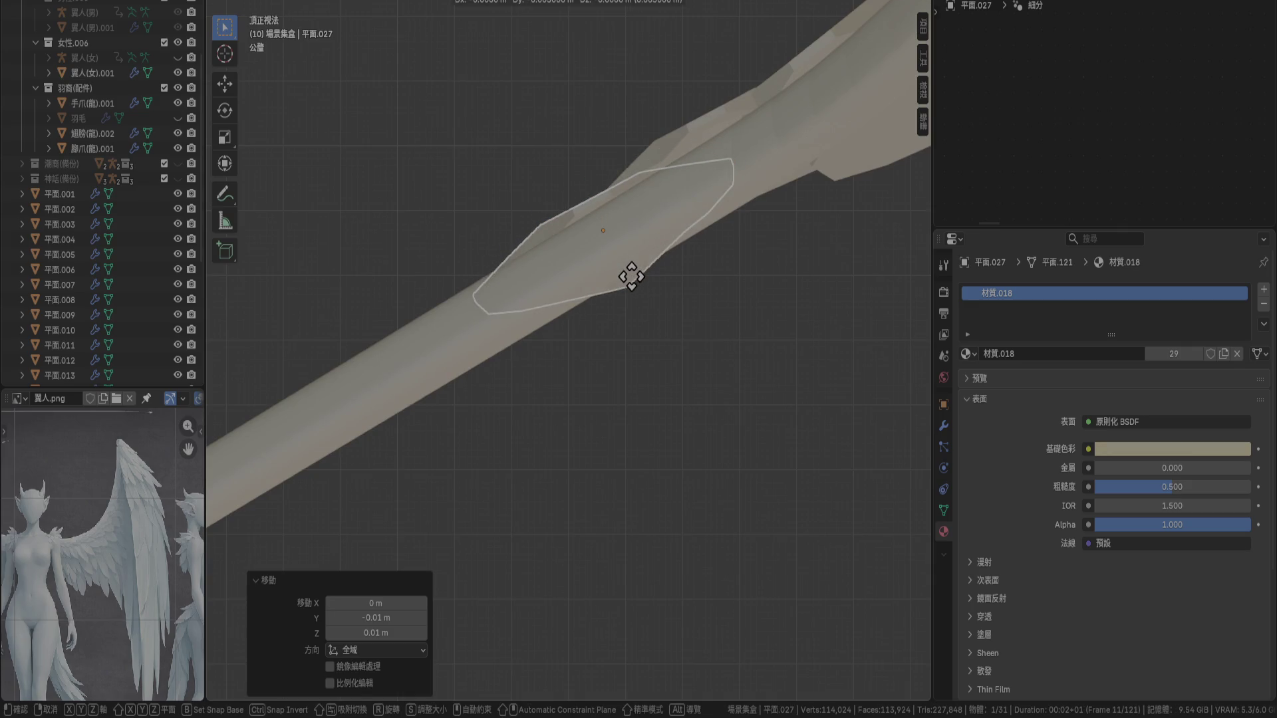
click(632, 276)
Settle 平面.027 lower against the bone and shift it sideways from the side view
mouse_move(699, 393)
middle_down()
mouse_move(650, 288)
mouse_move(615, 268)
mouse_move(552, 266)
mouse_move(590, 299)
middle_up()
key(KP_3)
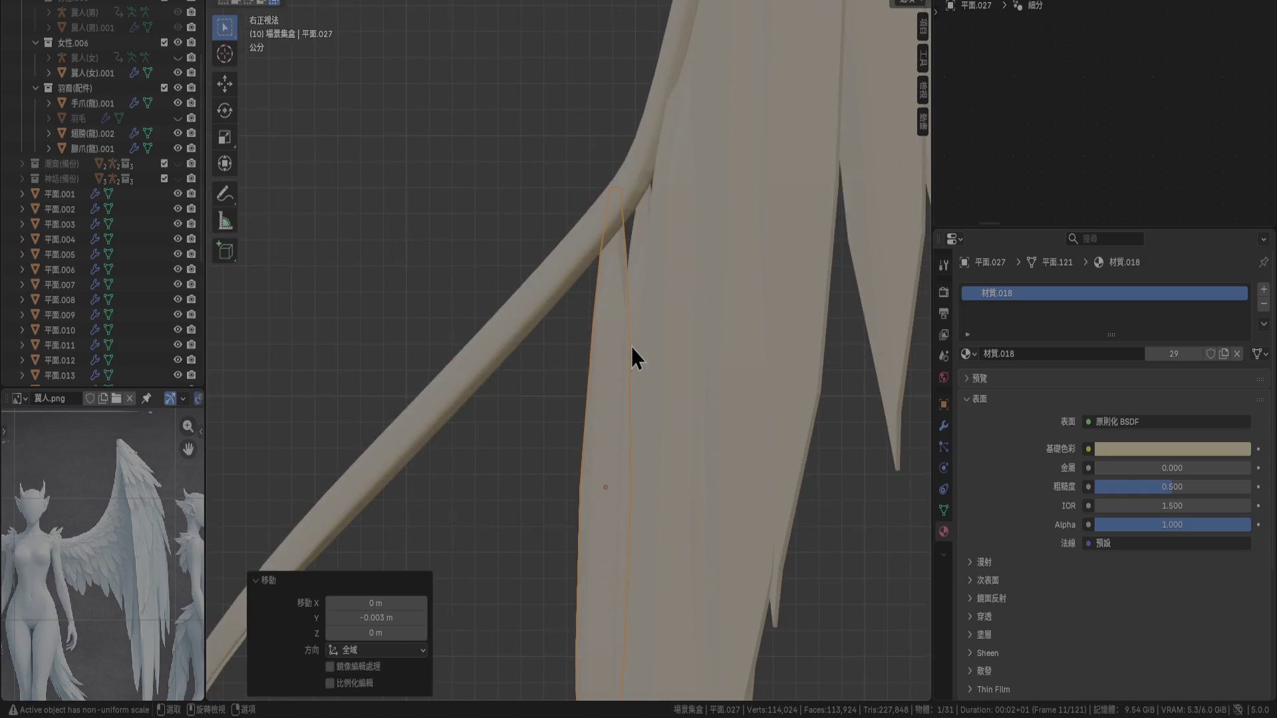
scroll(632, 346, up, 3)
key(g)
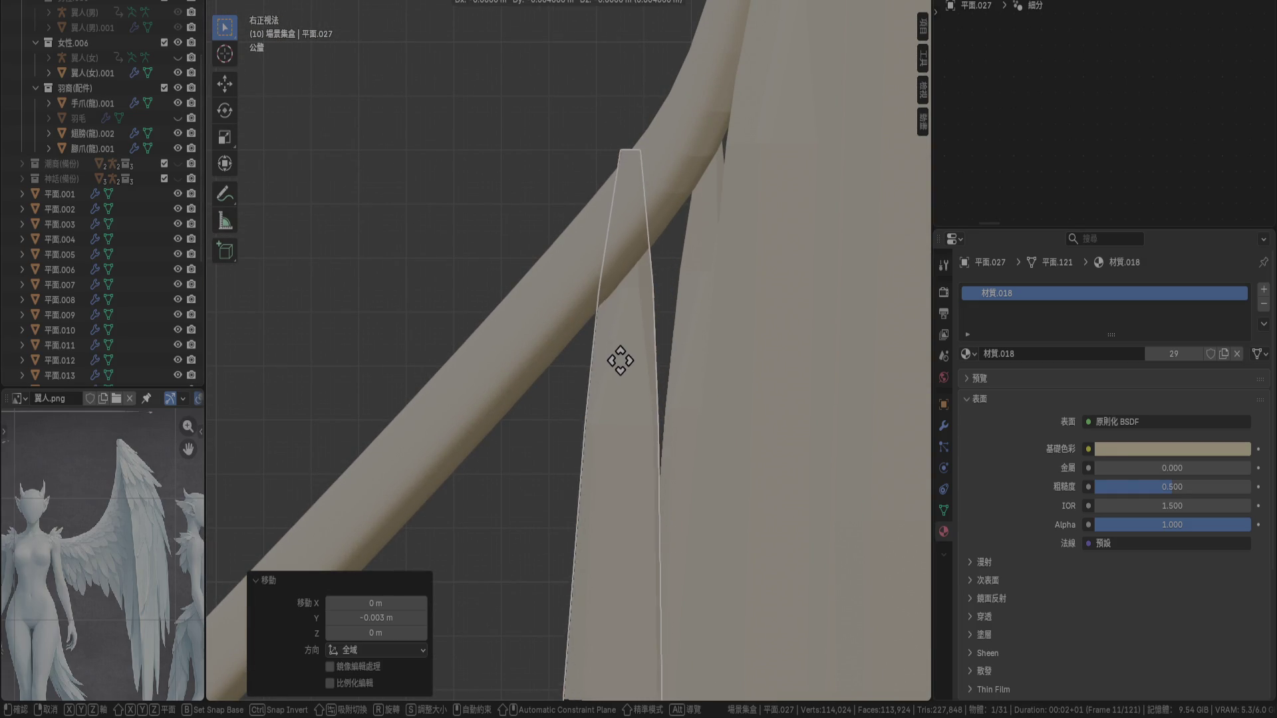
click(606, 403)
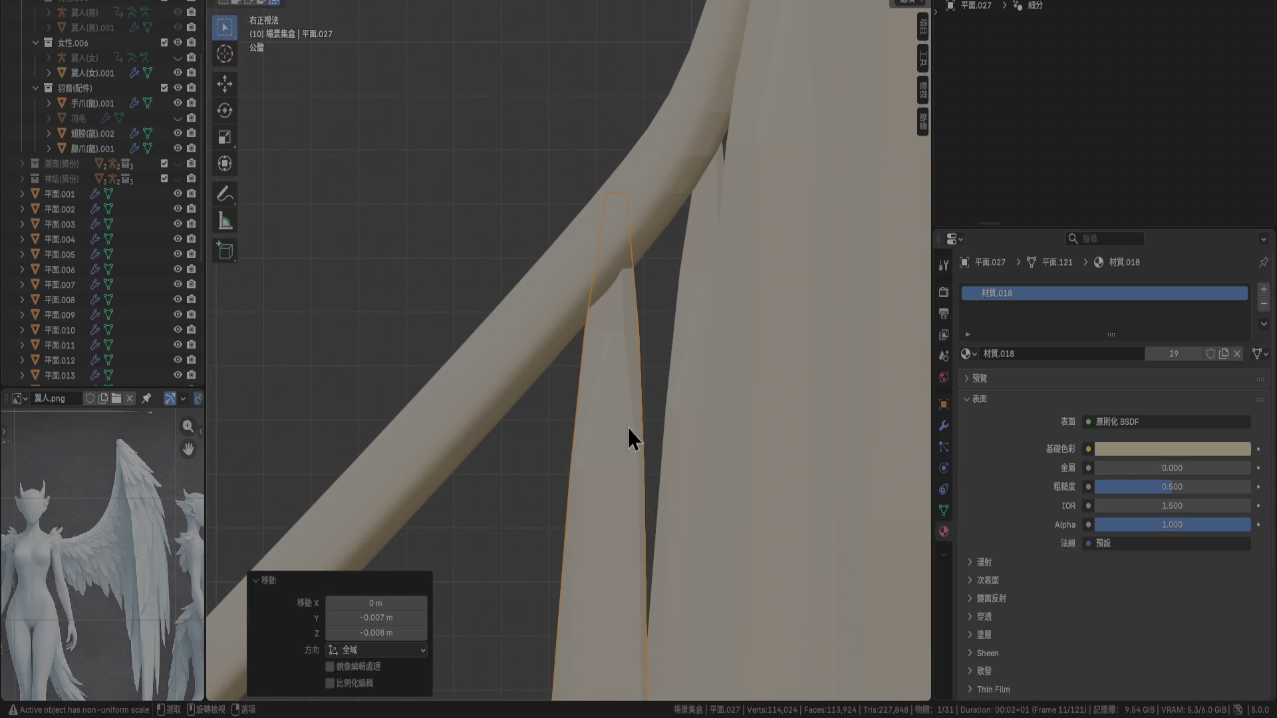
key(KP_7)
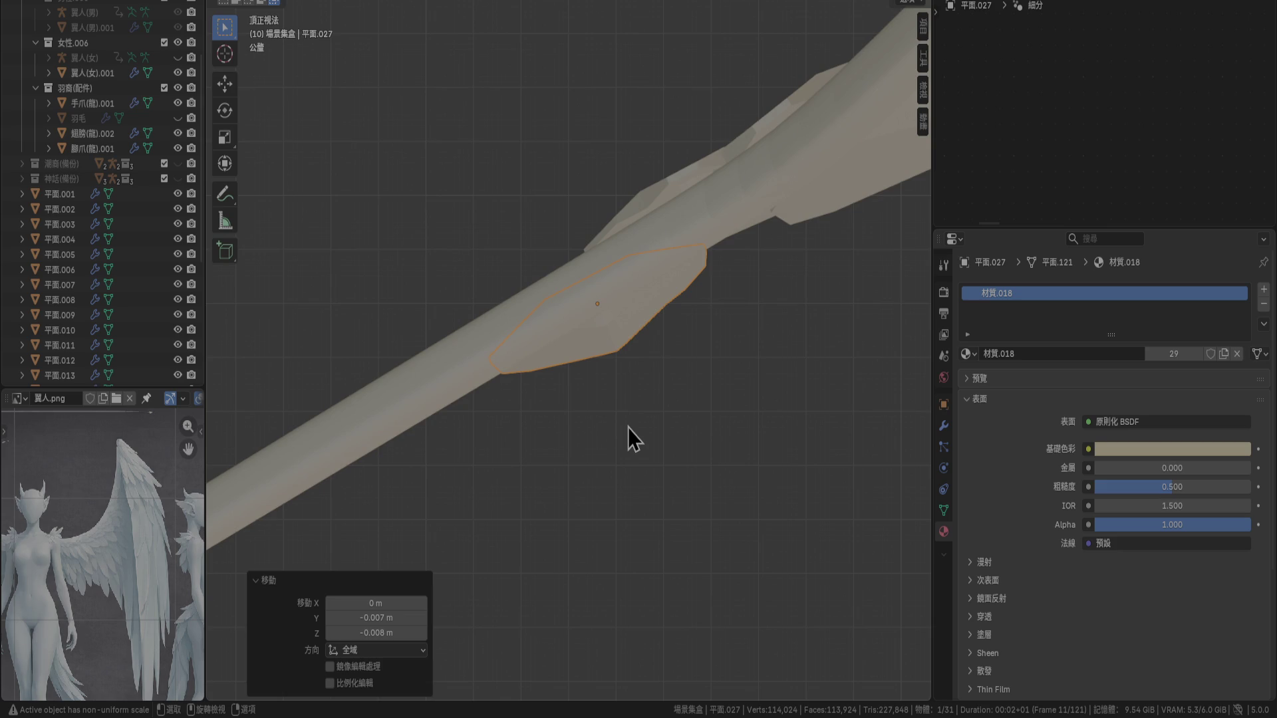
mouse_move(627, 428)
middle_down()
mouse_move(707, 352)
mouse_move(763, 267)
mouse_move(757, 231)
mouse_move(807, 242)
mouse_move(601, 302)
mouse_move(659, 317)
mouse_move(619, 348)
mouse_move(413, 337)
mouse_move(499, 367)
middle_up()
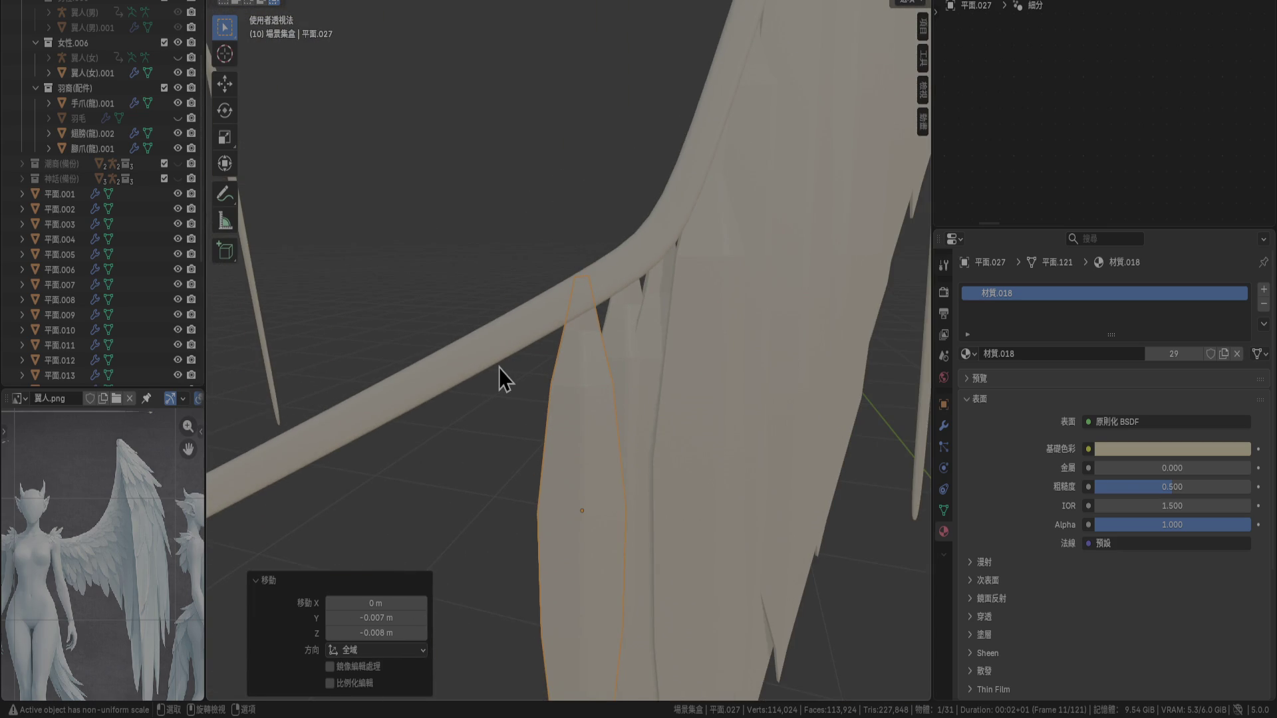
key(KP_3)
key(g)
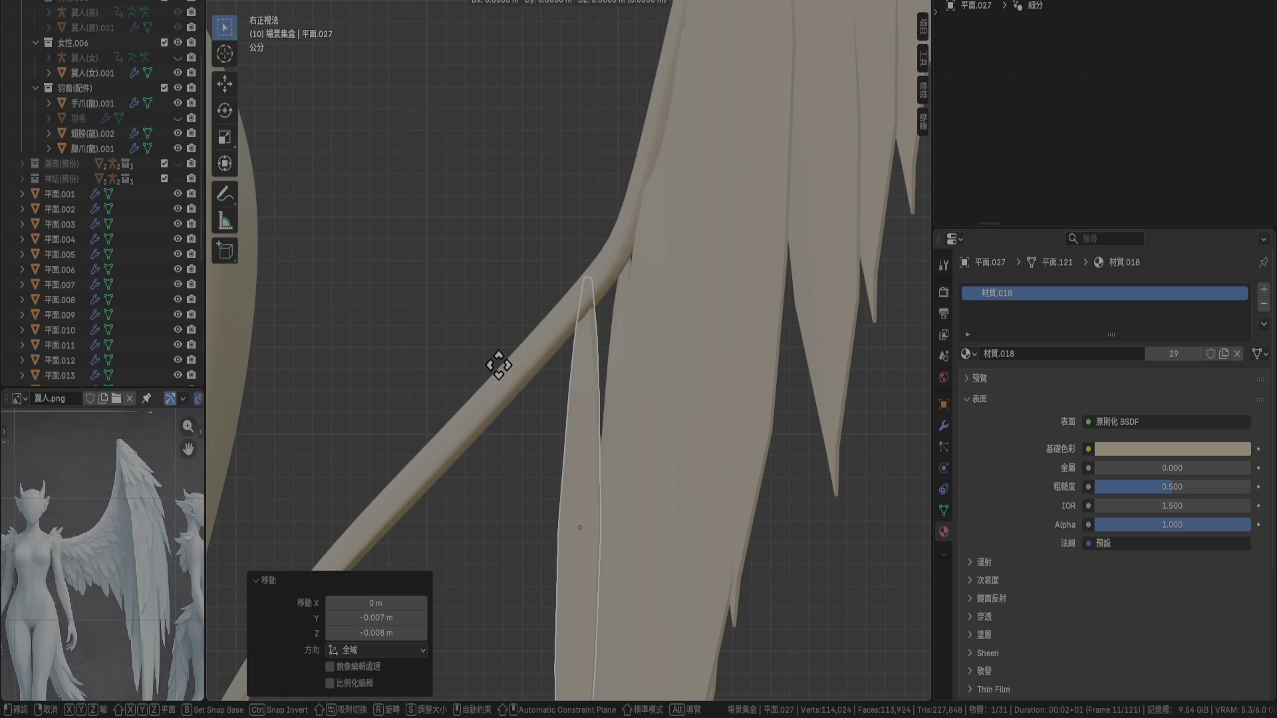
click(513, 365)
Shift 平面.027 0.01 m along X in front view, then add the neighbouring feather to the selection
key(KP_1)
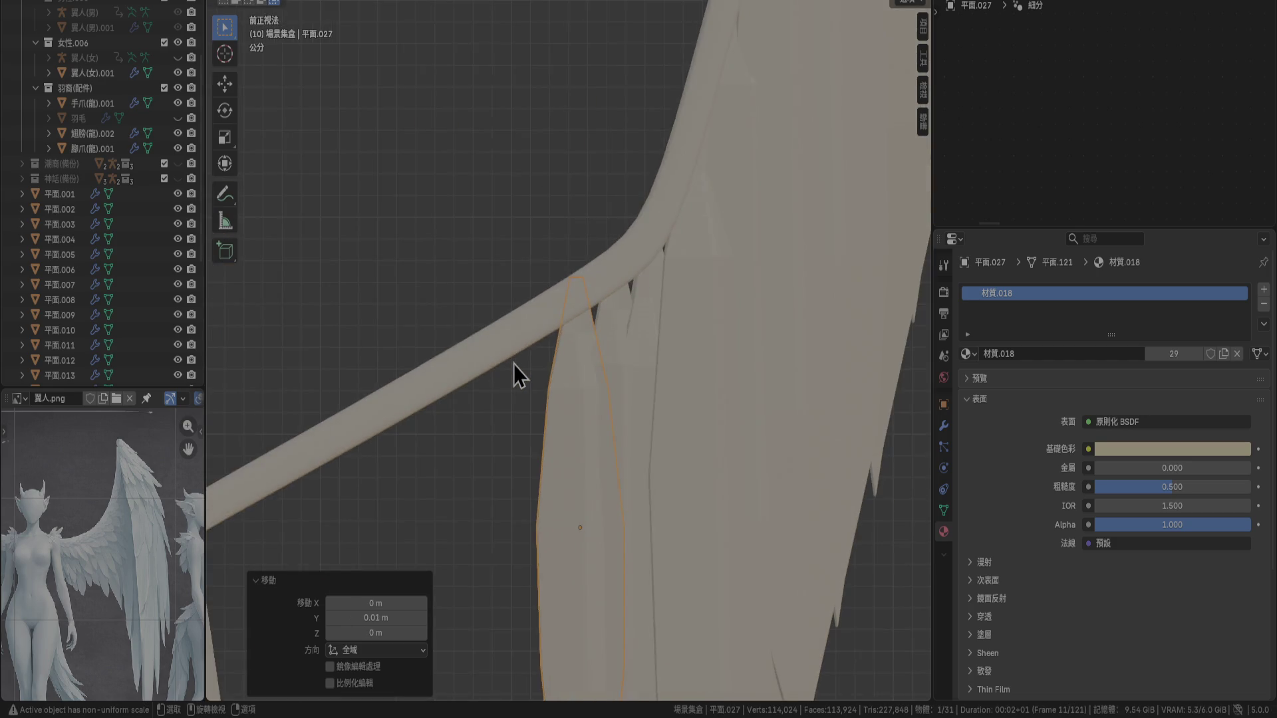
key(g)
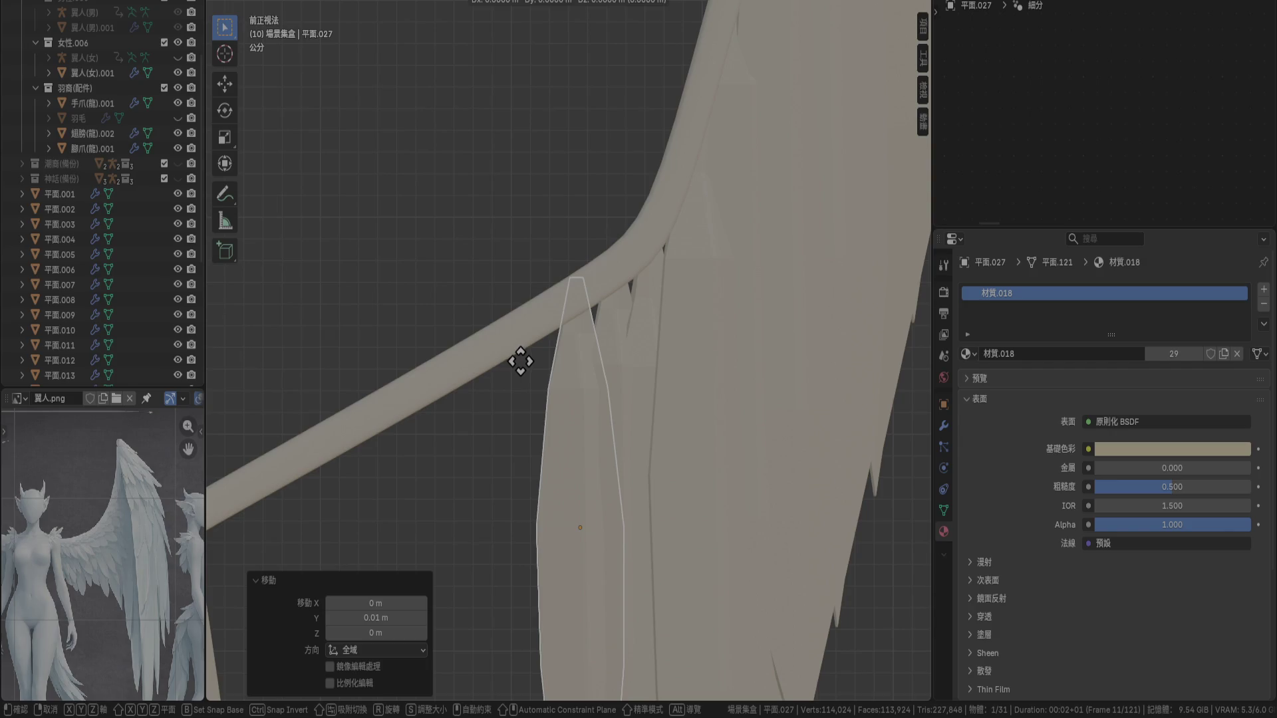
key(Escape)
scroll(523, 365, up, 2)
key(g)
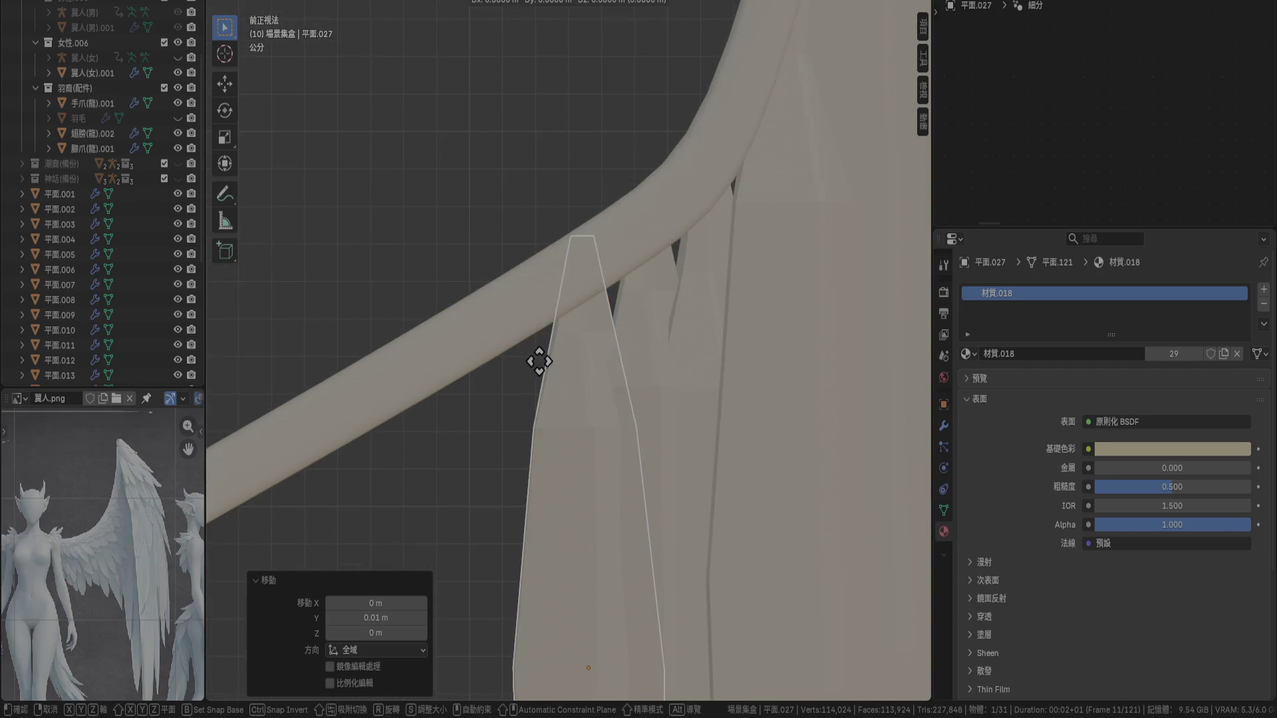
click(543, 361)
mouse_move(543, 361)
middle_down()
mouse_move(530, 436)
mouse_move(622, 354)
mouse_move(659, 368)
mouse_move(635, 423)
mouse_move(665, 505)
middle_up()
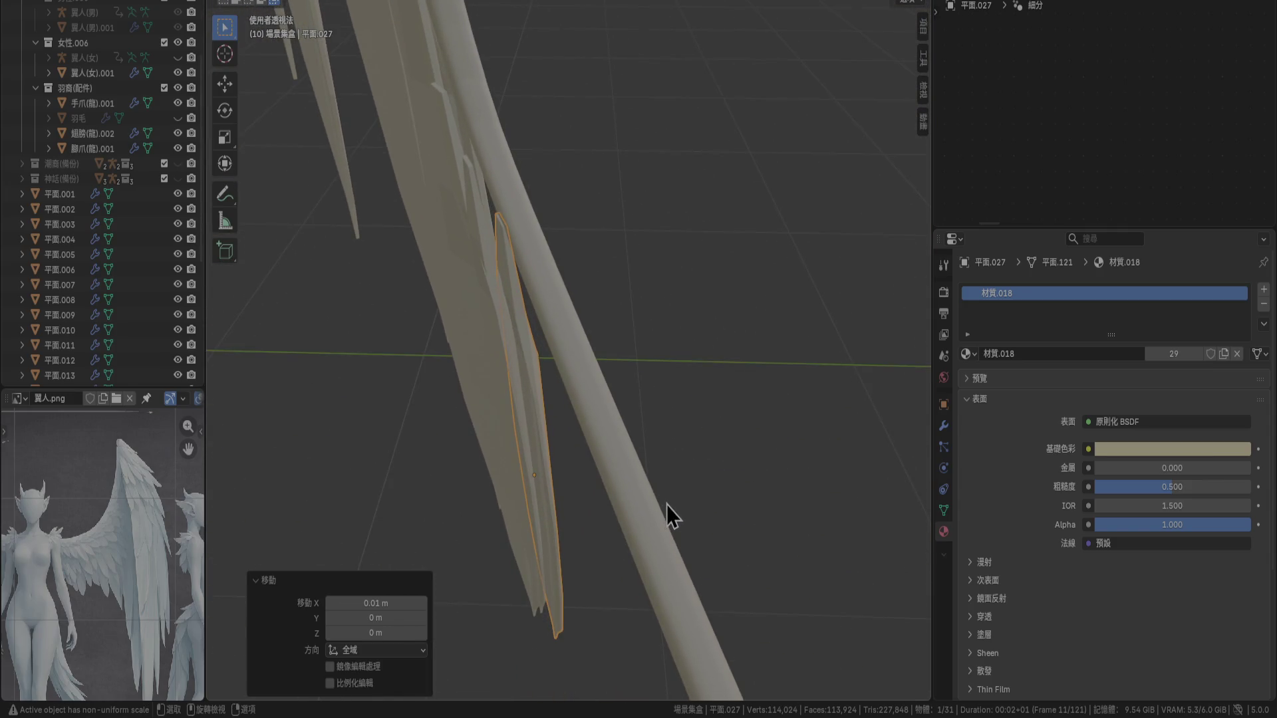
key(KP_7)
mouse_move(675, 360)
middle_down()
mouse_move(641, 433)
mouse_move(766, 386)
middle_up()
mouse_move(564, 192)
middle_down()
mouse_move(562, 170)
mouse_move(579, 318)
middle_up()
shift+click(596, 344)
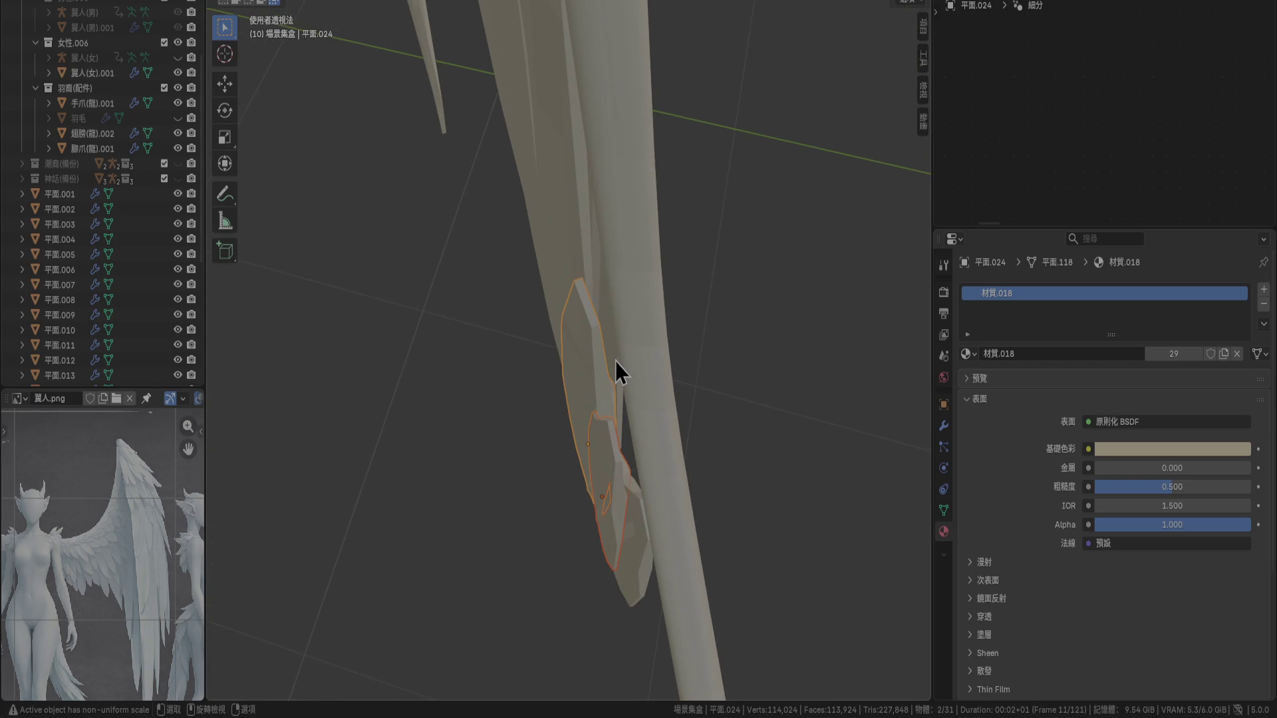
From top view, nudge 平面.024 and 平面.027 twice: 0.001 m X, -0.004 m Y, then -0.003 m Y
key(KP_7)
scroll(615, 362, up, 3)
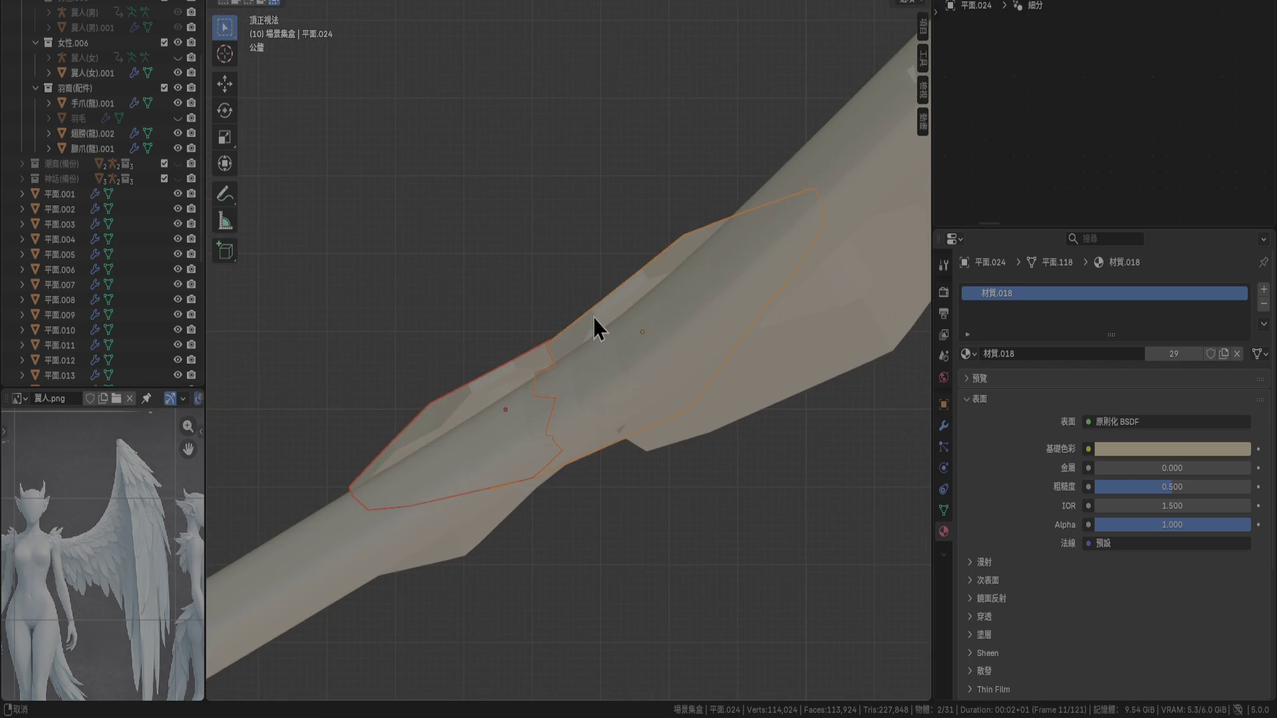
key(g)
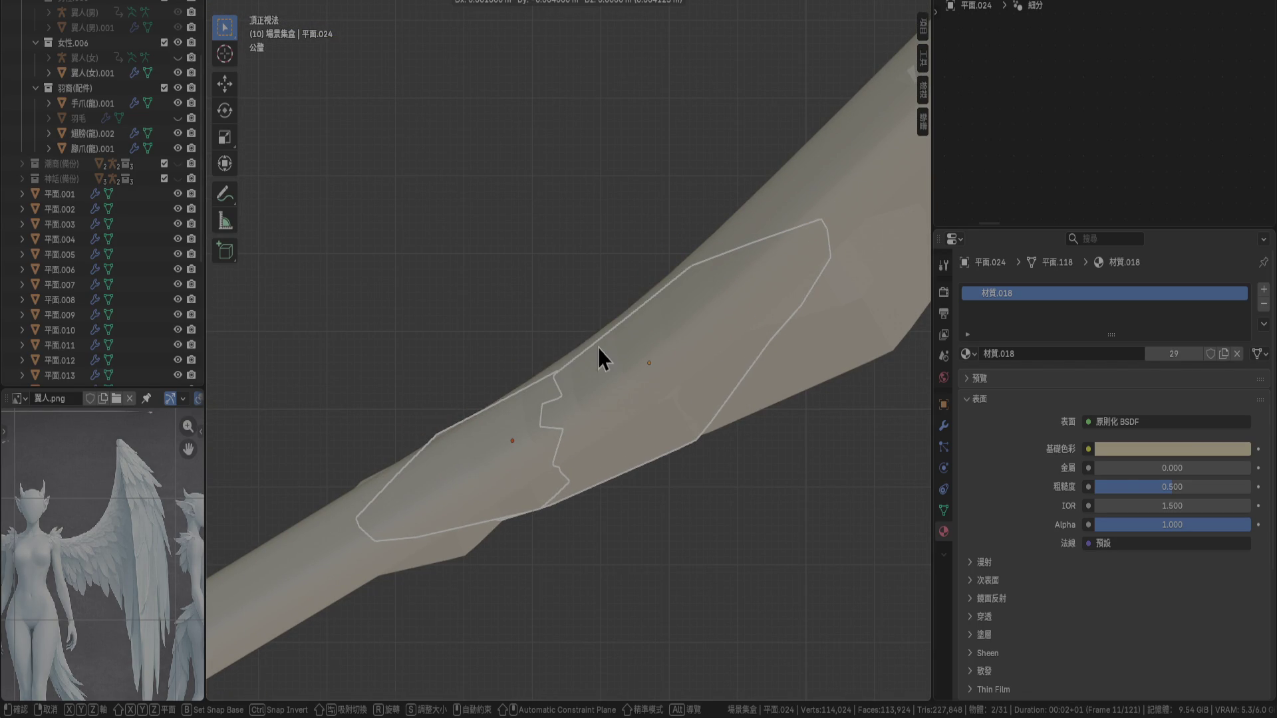
click(599, 348)
mouse_move(599, 348)
middle_down()
mouse_move(640, 494)
mouse_move(769, 423)
mouse_move(812, 370)
mouse_move(813, 428)
mouse_move(791, 444)
middle_up()
key(KP_7)
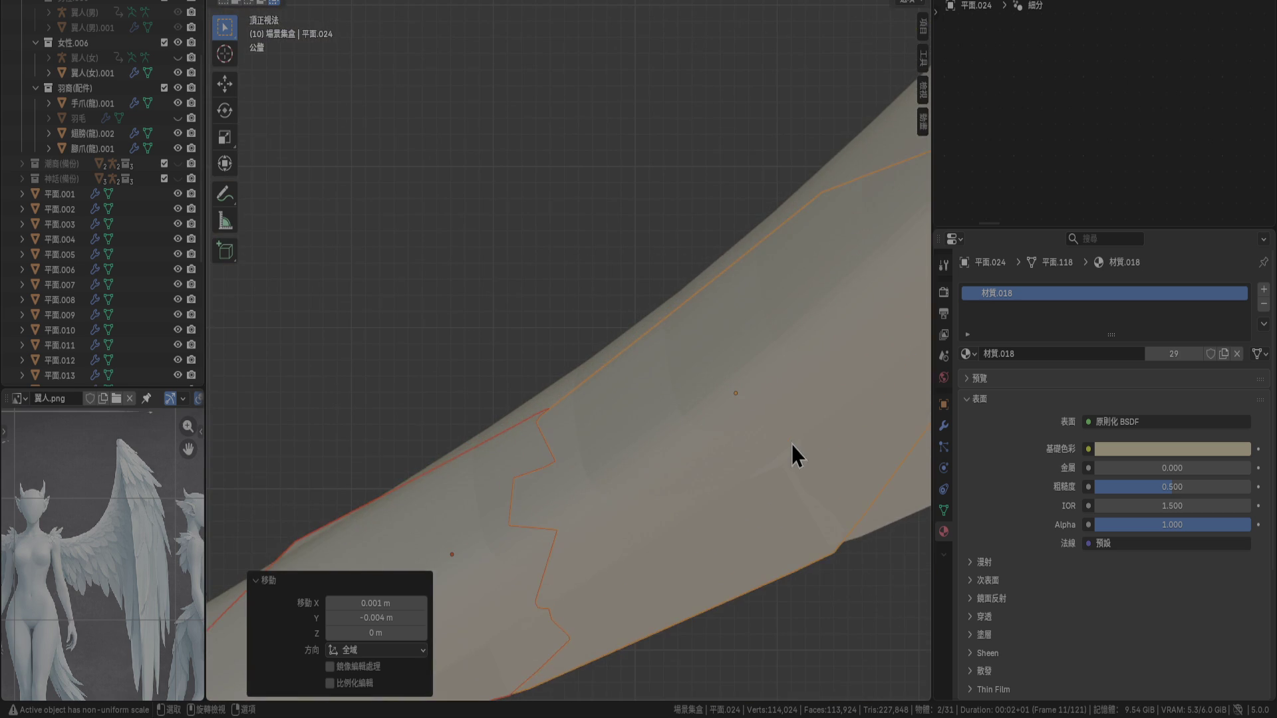
key(g)
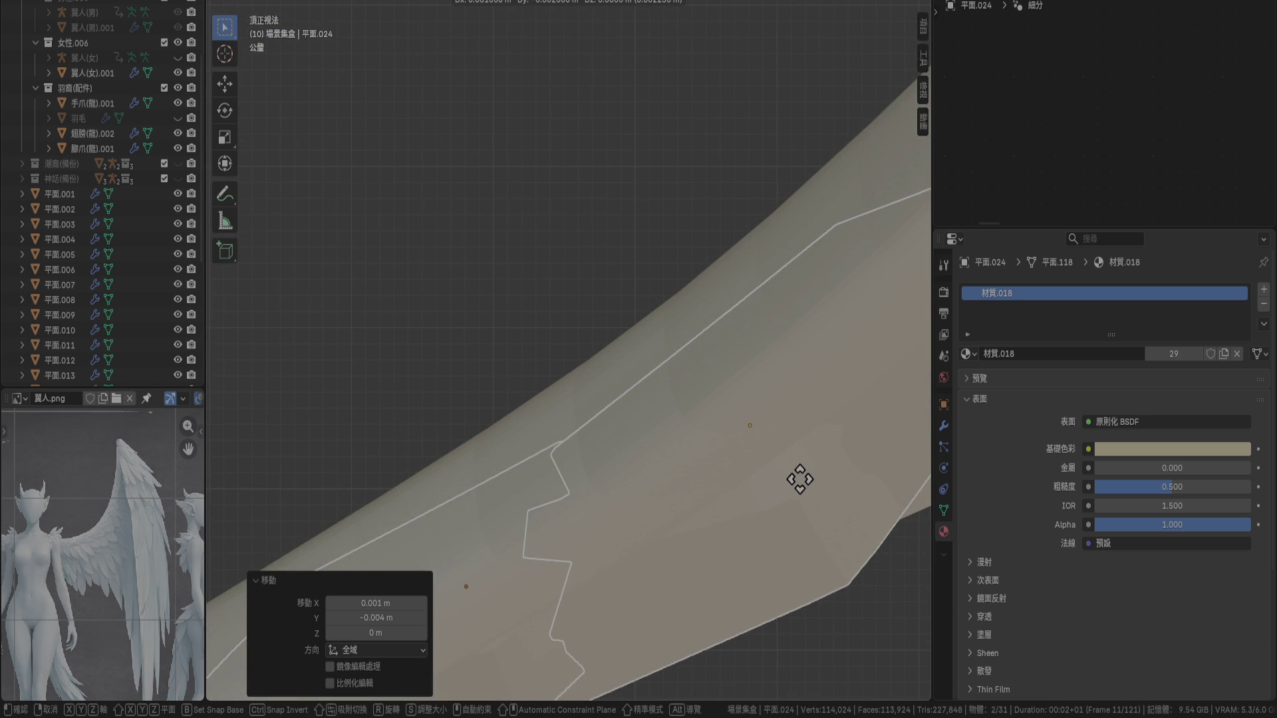
click(798, 480)
mouse_move(533, 479)
middle_down()
mouse_move(747, 410)
mouse_move(739, 334)
mouse_move(708, 302)
mouse_move(712, 177)
mouse_move(683, 152)
mouse_move(403, 234)
mouse_move(462, 303)
middle_up()
mouse_move(408, 443)
middle_down()
mouse_move(589, 358)
mouse_move(637, 312)
middle_up()
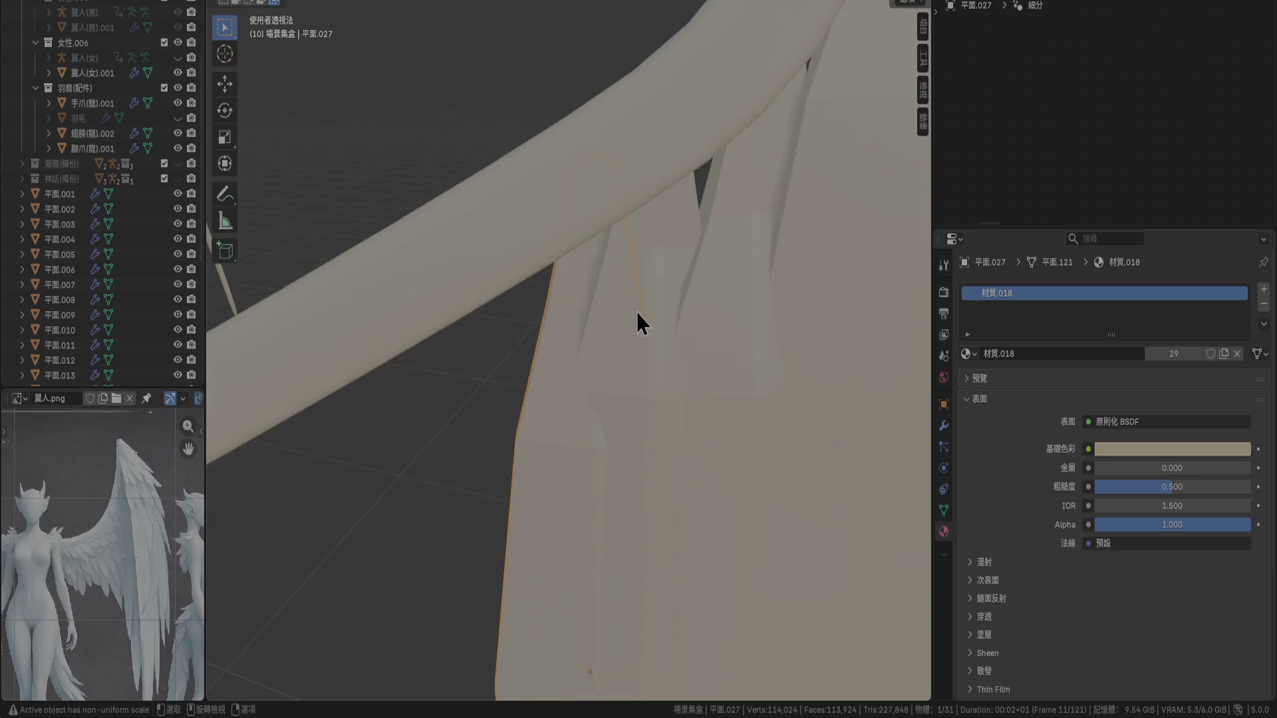
Duplicate the copied feather into 平面.028, scale it to 0.9 and move it under the bone
key(KP_1)
click(637, 312)
scroll(637, 313, down, 3)
shift+middle_drag(614, 379, 589, 330)
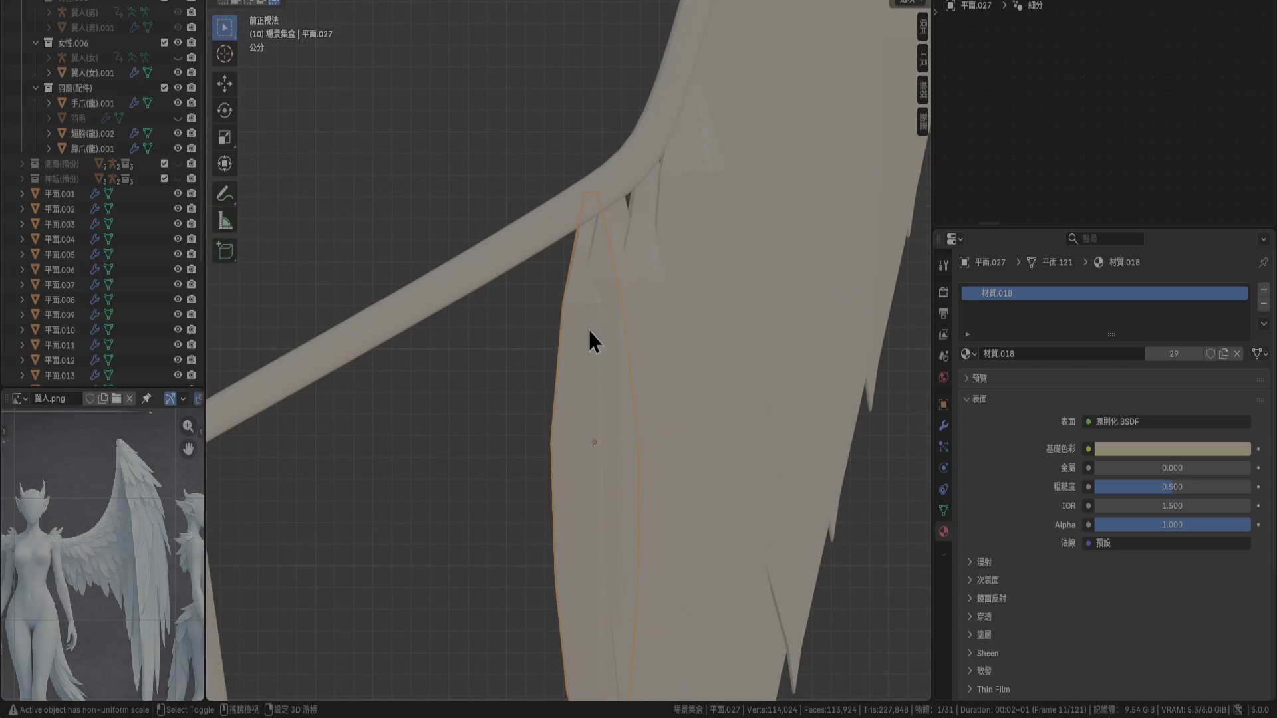
key(shift+d)
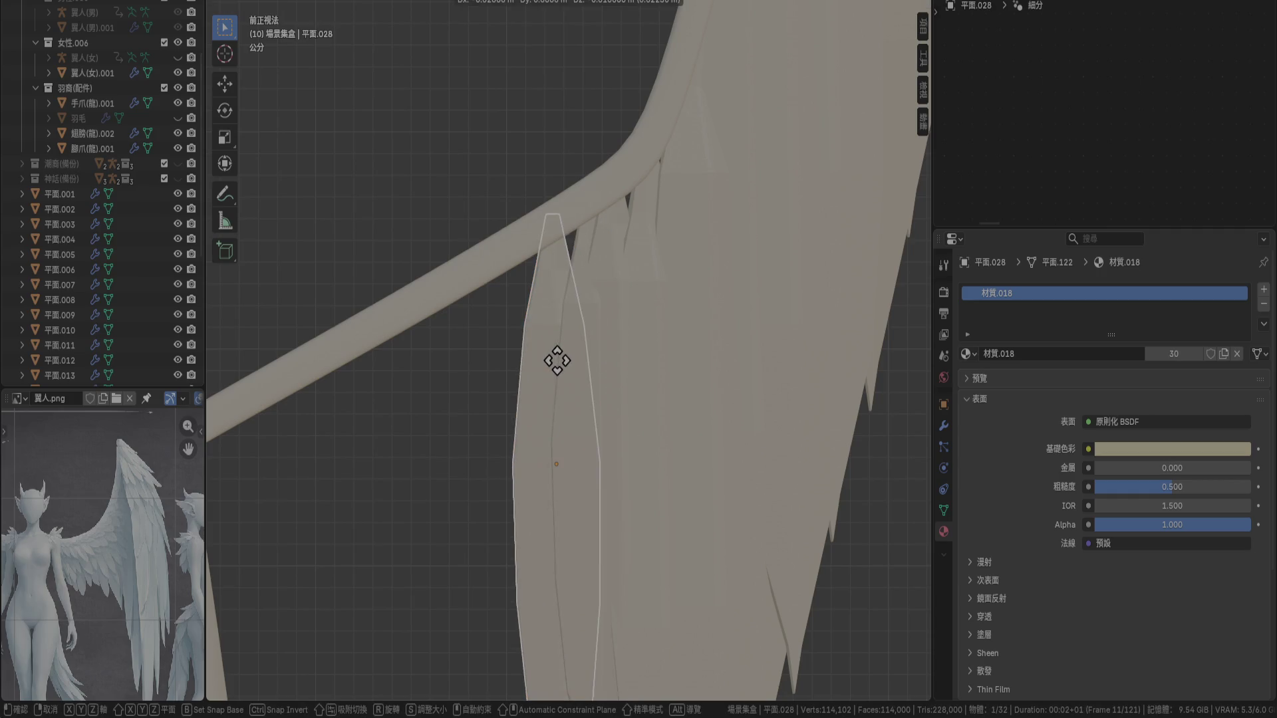
click(562, 358)
key(s)
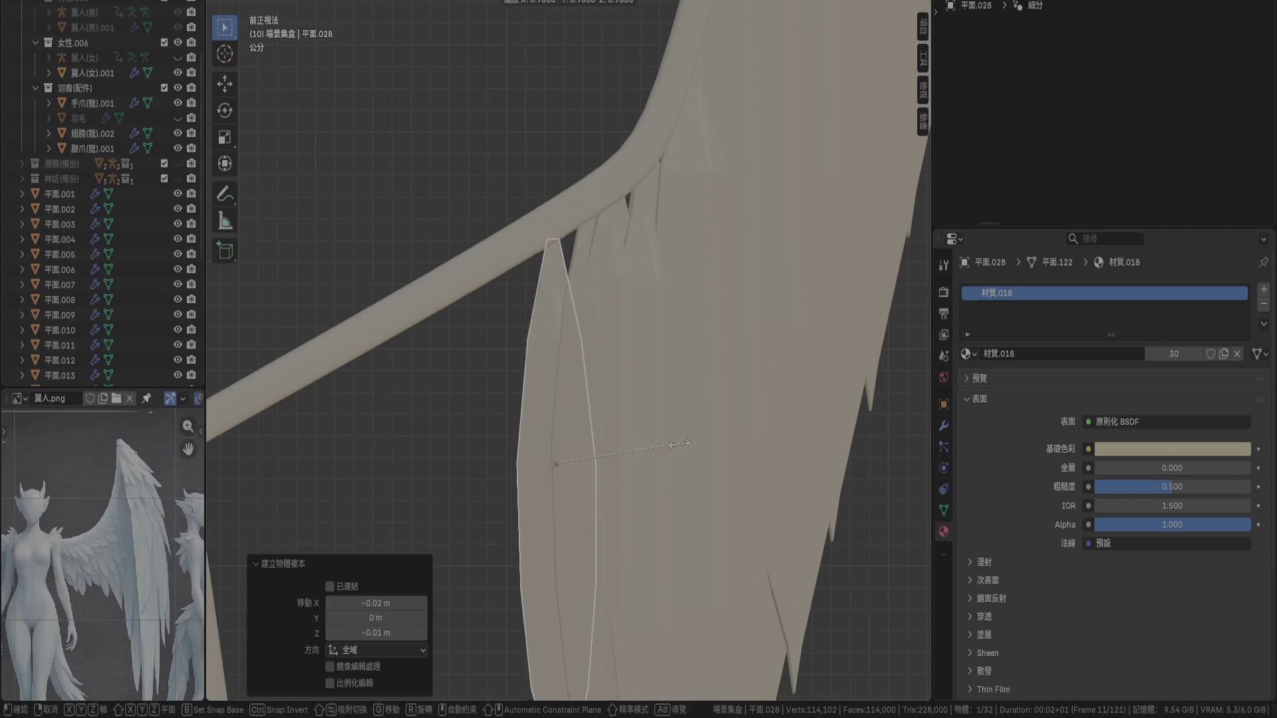
click(678, 445)
key(g)
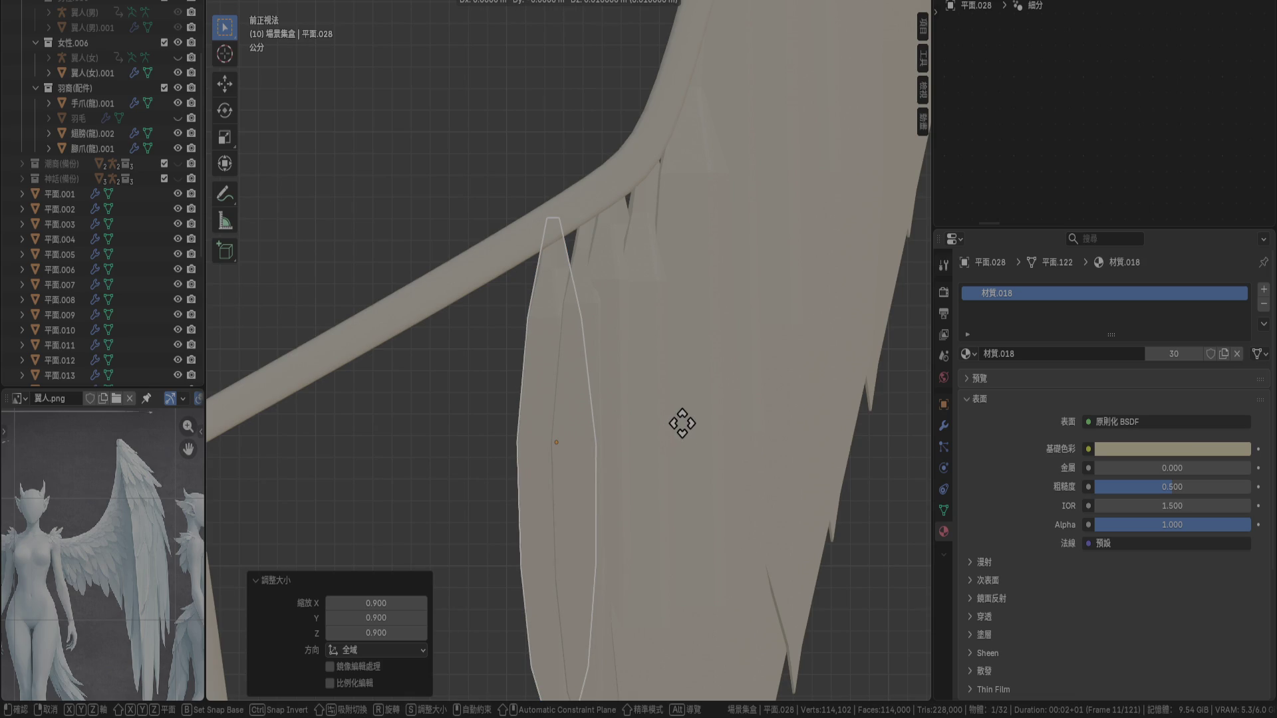
click(672, 459)
In the right view, shift 平面.028 a little along the bone
scroll(670, 458, down, 3)
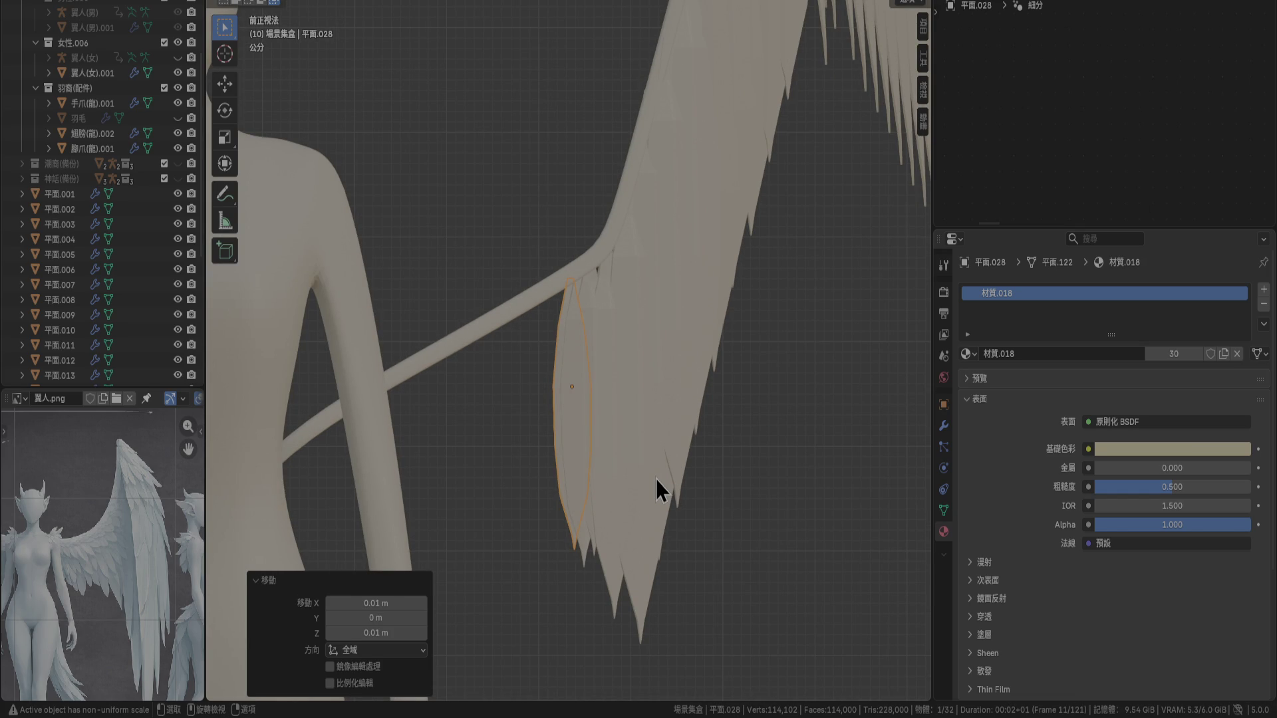
key(KP_3)
scroll(623, 384, up, 3)
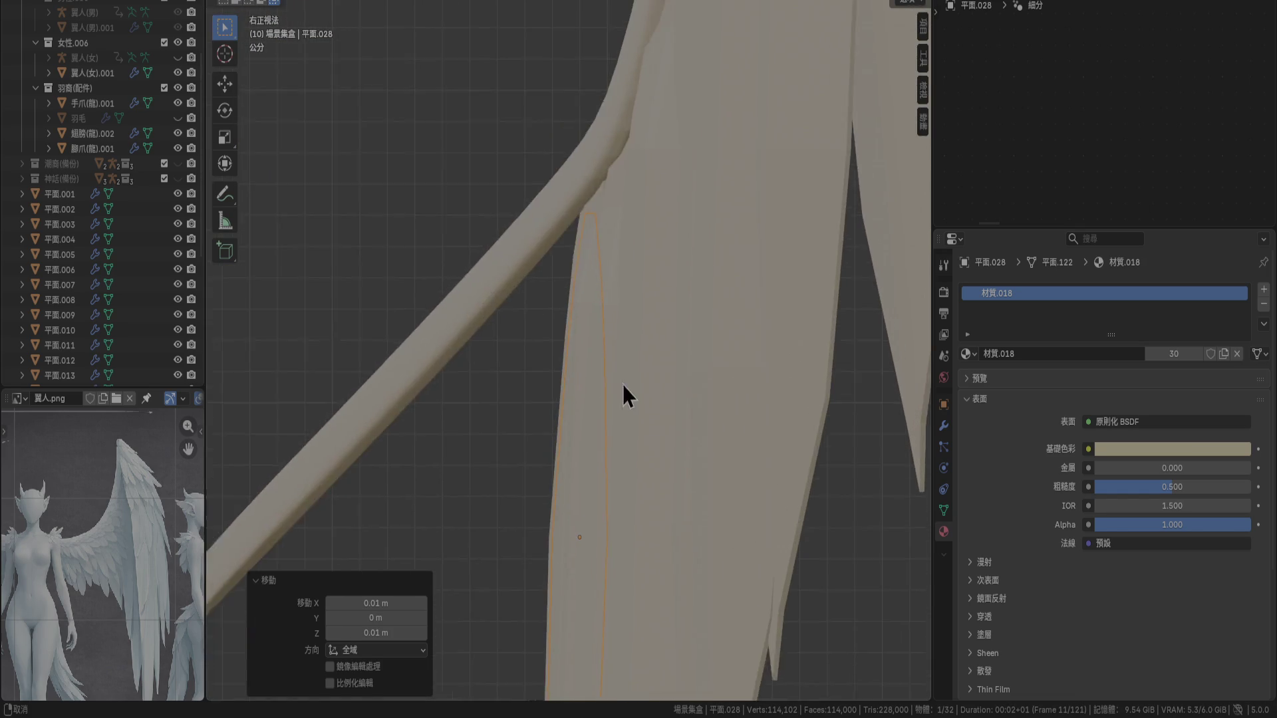
shift+scroll(622, 384, up, 3)
key(g)
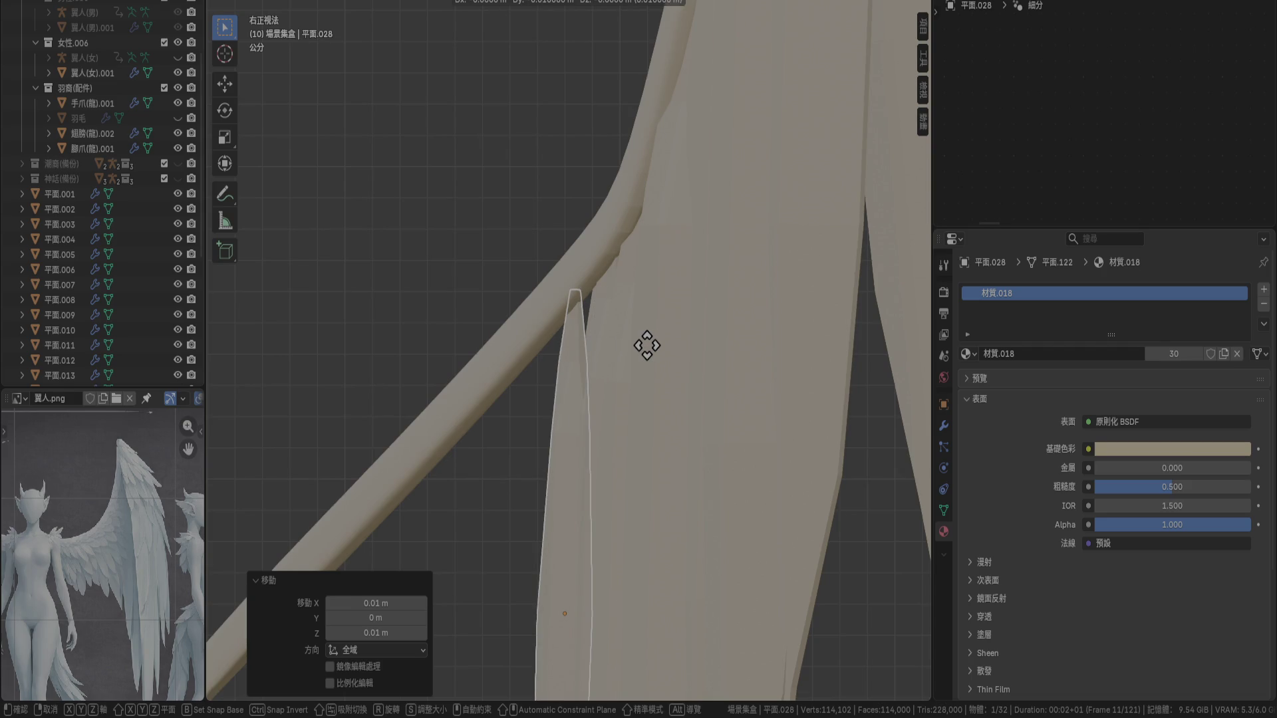
click(646, 346)
scroll(646, 349, up, 3)
key(g)
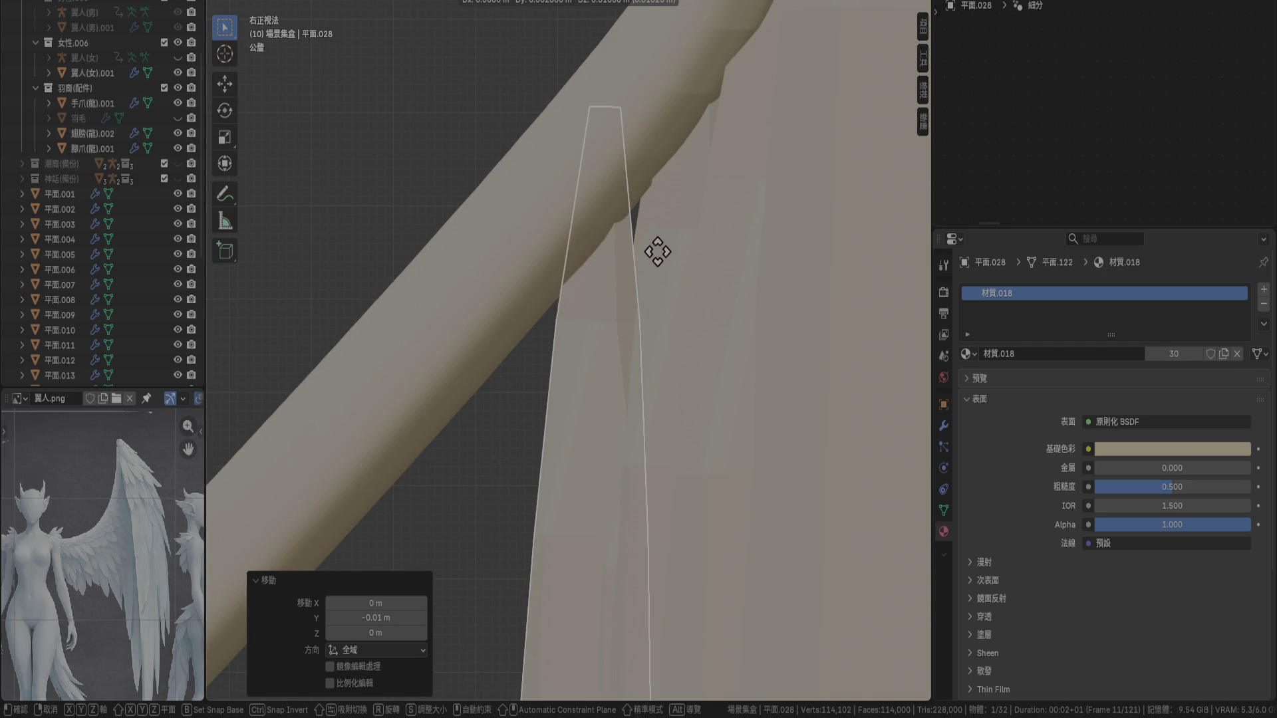
right_click(629, 263)
Move neighbouring feather 平面.027 left, then reselect 平面.028 in right view
click(655, 272)
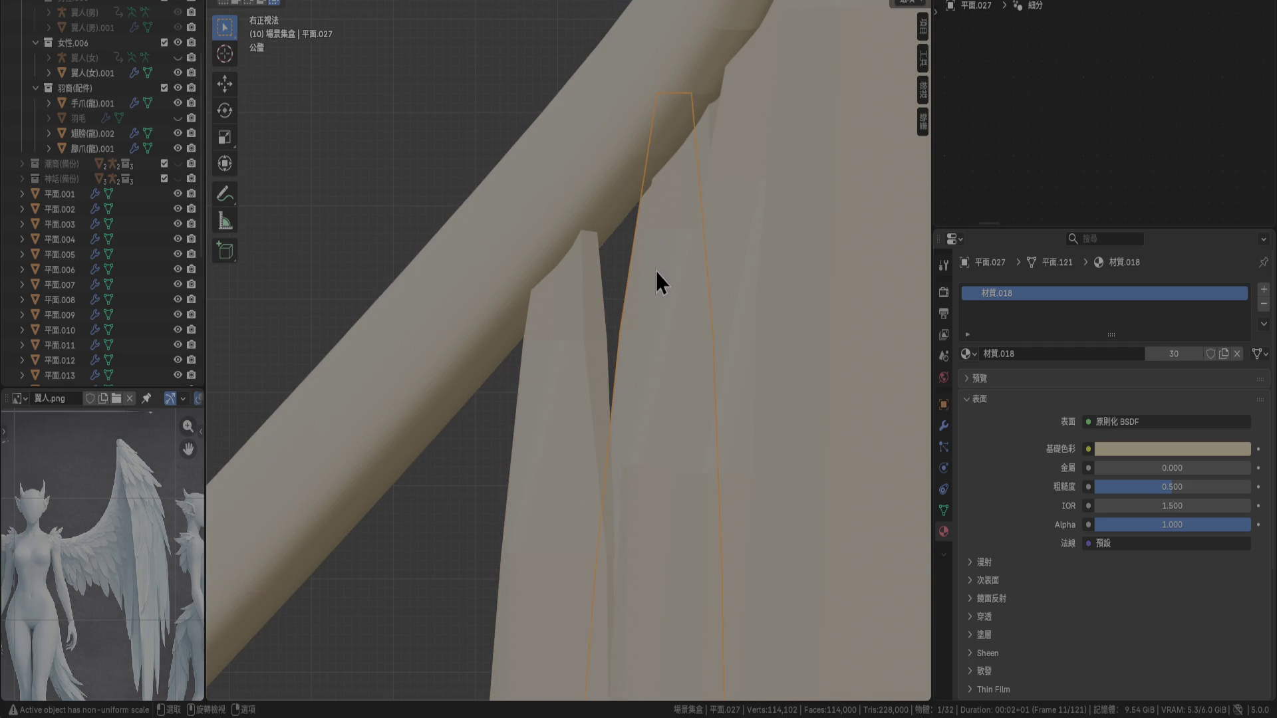
key(g)
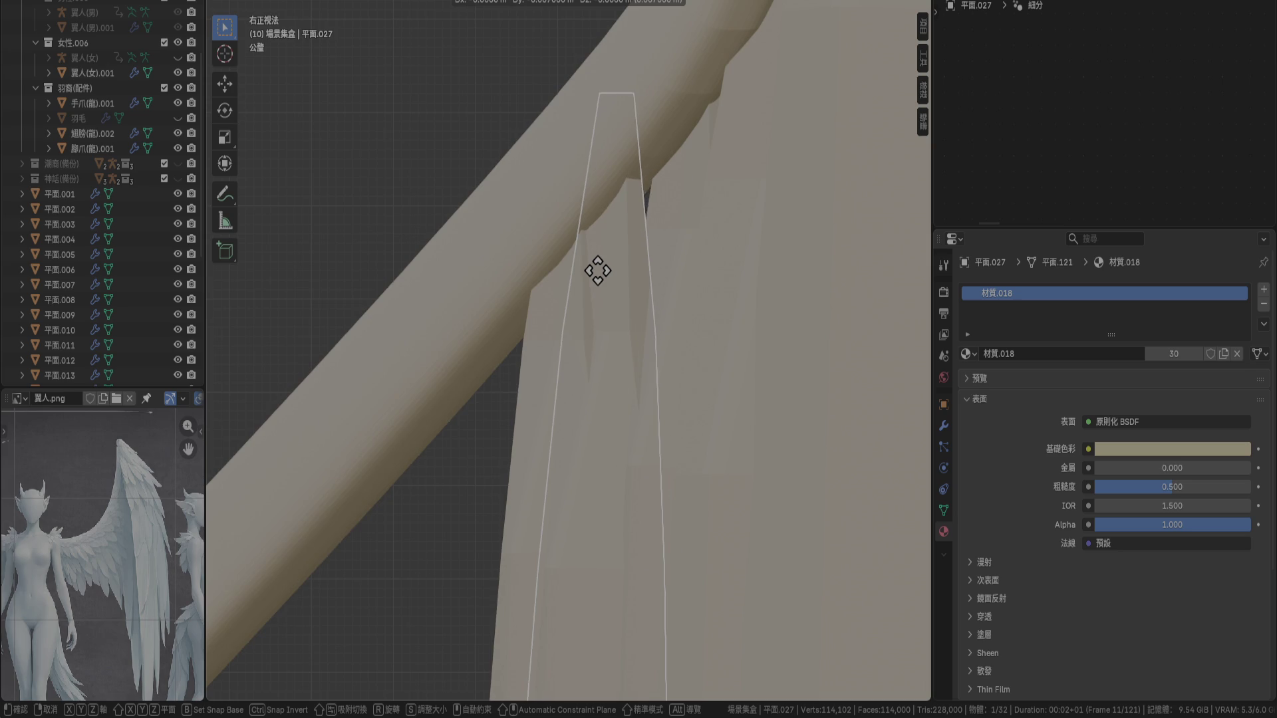
click(604, 269)
click(549, 302)
mouse_move(626, 238)
middle_down()
mouse_move(647, 363)
mouse_move(580, 387)
mouse_move(516, 340)
mouse_move(535, 285)
mouse_move(616, 264)
middle_up()
key(KP_3)
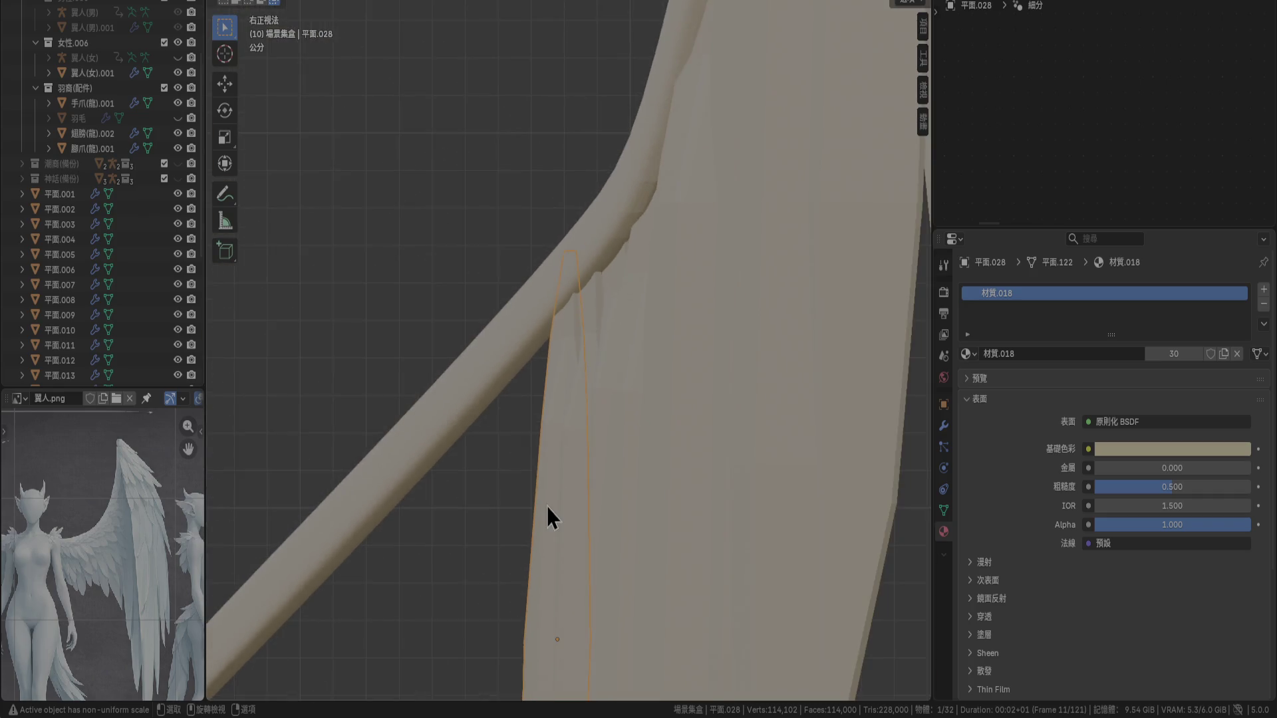
Duplicate 平面.028 into 平面.029 in place and shrink it to 0.9
key(shift+d)
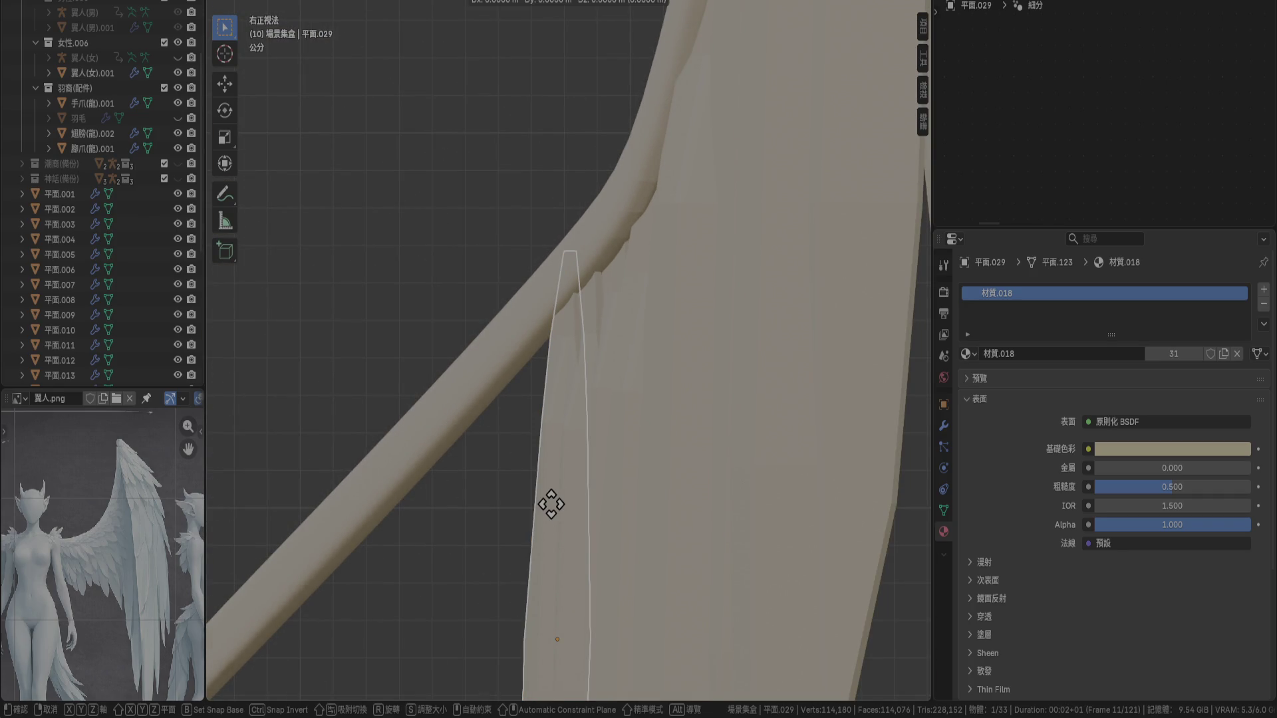
right_click(552, 507)
text(s)
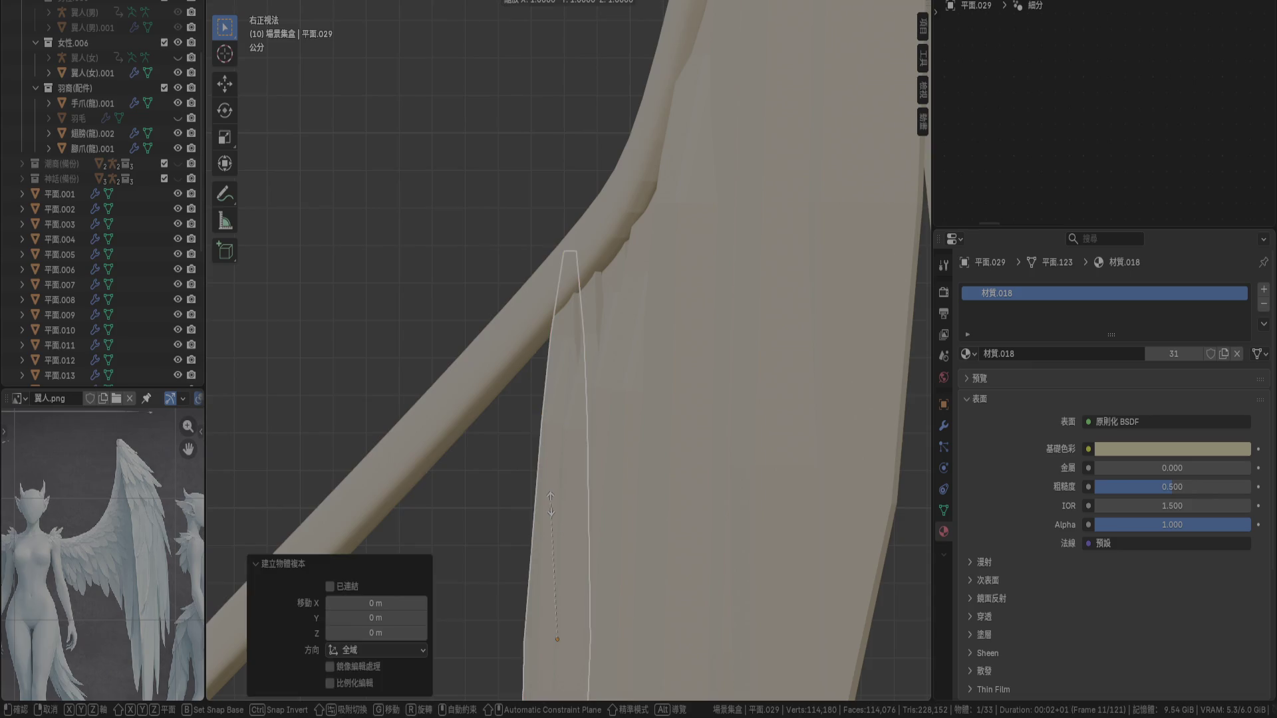
text(.9)
key(Return)
key(g)
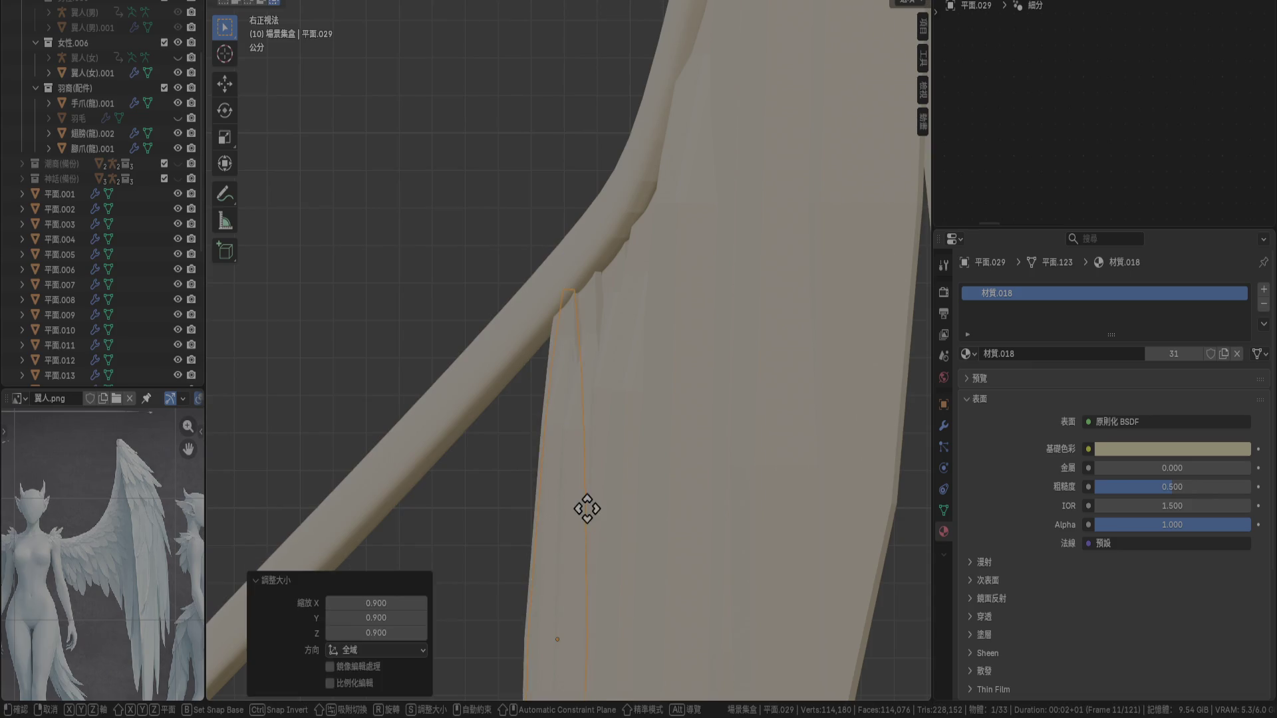
click(552, 528)
scroll(558, 429, up, 5)
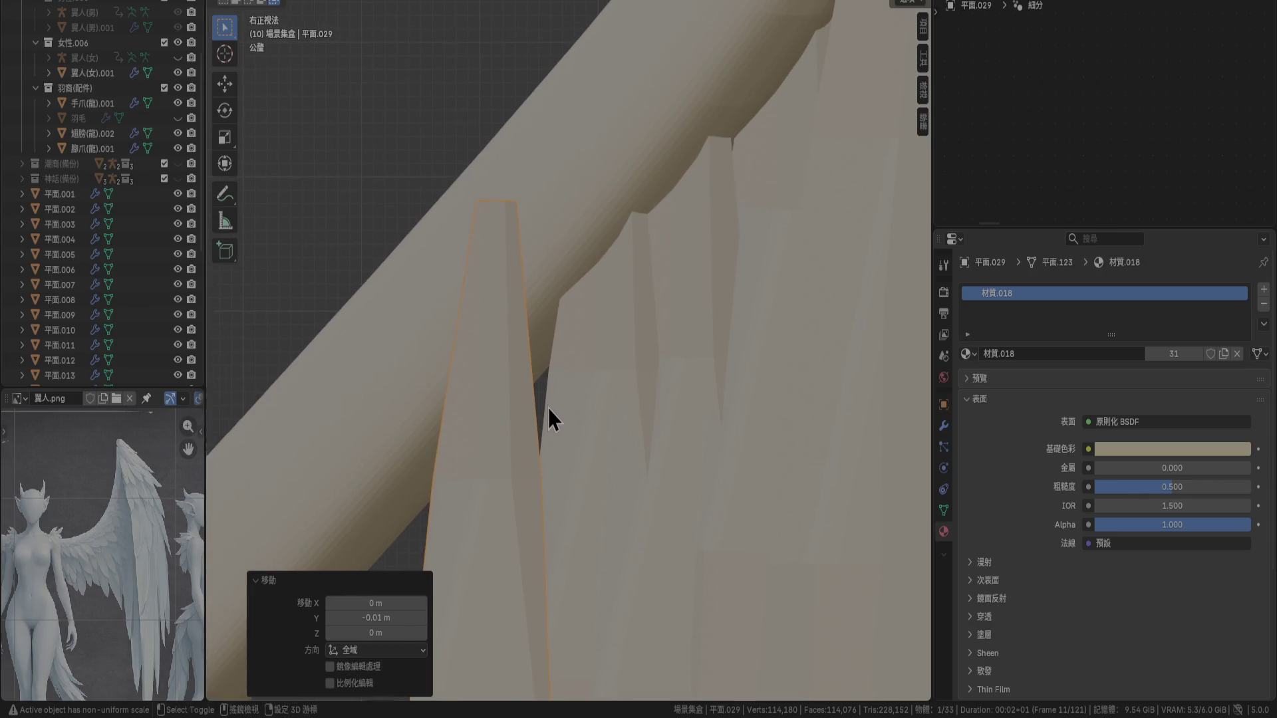
mouse_move(550, 407)
middle_down()
mouse_move(580, 436)
mouse_move(604, 430)
mouse_move(606, 446)
mouse_move(598, 430)
middle_up()
Move 平面.029 -0.015 m along X in front view and 0.002 m along Y in side view
key(KP_1)
key(g)
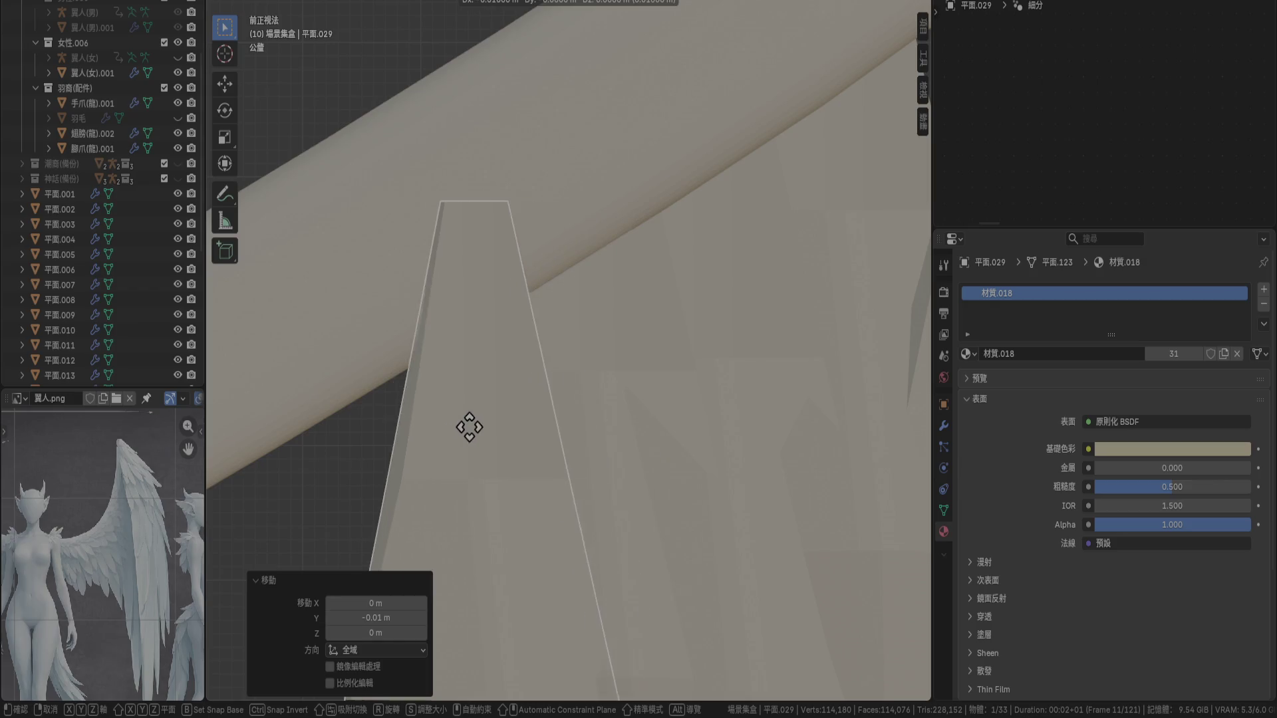
click(422, 430)
key(KP_3)
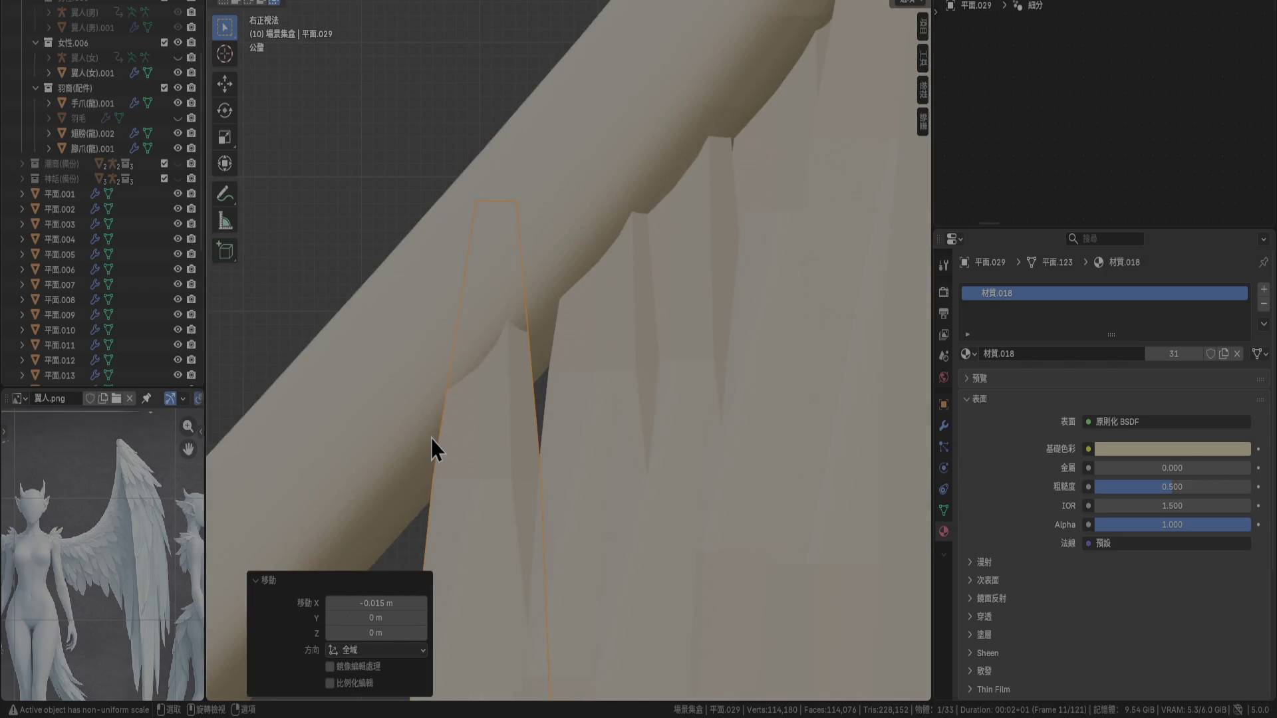
key(g)
click(451, 439)
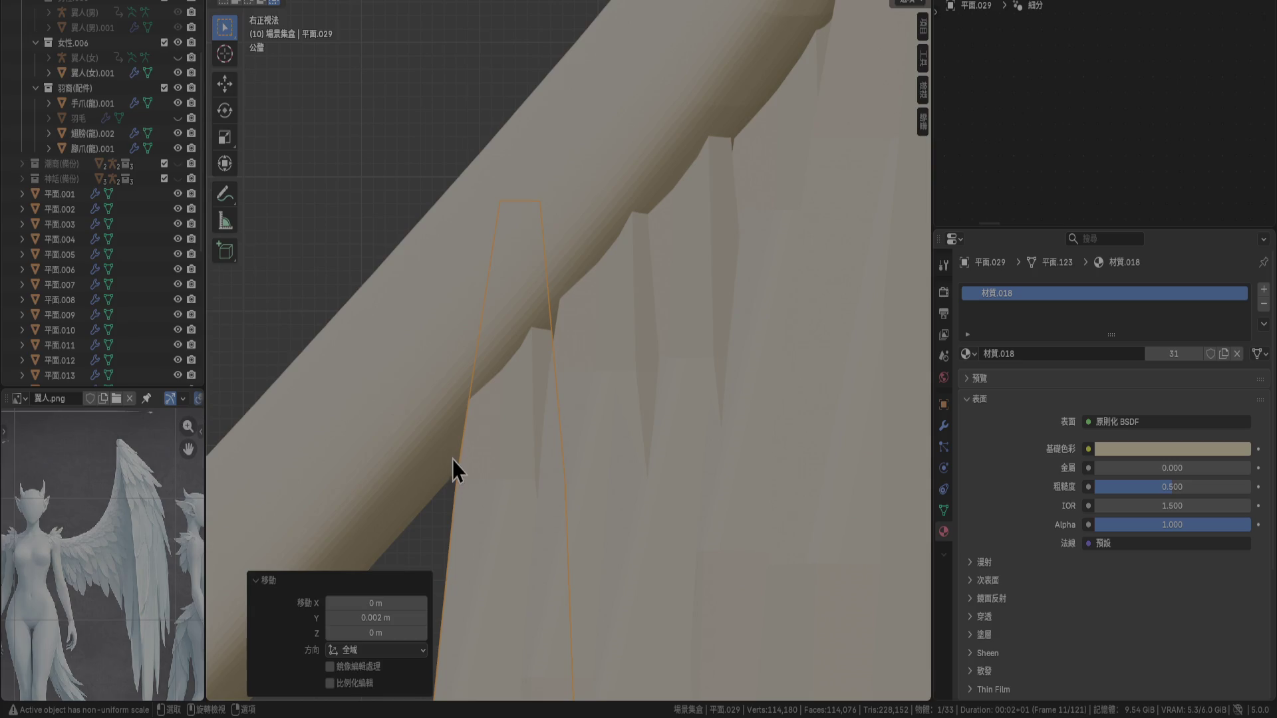
scroll(623, 322, down, 4)
mouse_move(597, 337)
middle_down()
mouse_move(607, 429)
mouse_move(578, 520)
mouse_move(444, 496)
mouse_move(436, 391)
mouse_move(460, 366)
mouse_move(264, 409)
middle_up()
Return to the front view and select the earlier feather 平面.028
key(KP_1)
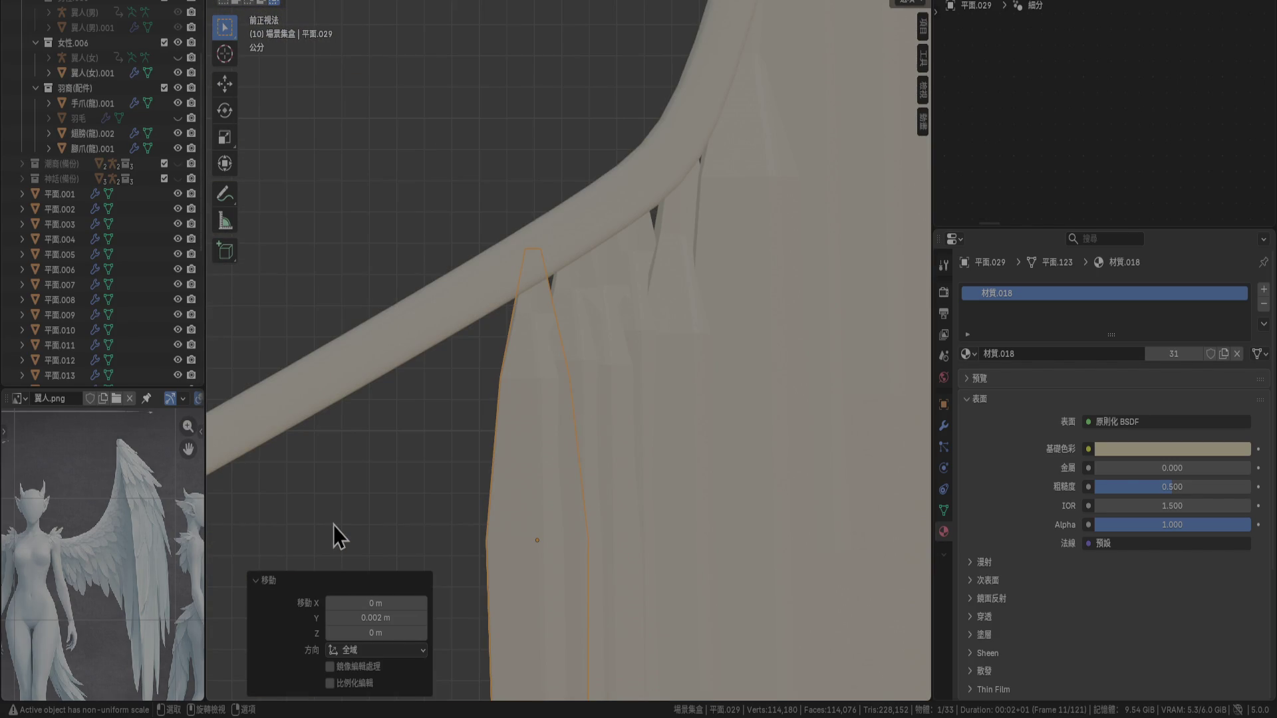
shift+middle_drag(537, 372, 573, 386)
scroll(599, 386, up, 5)
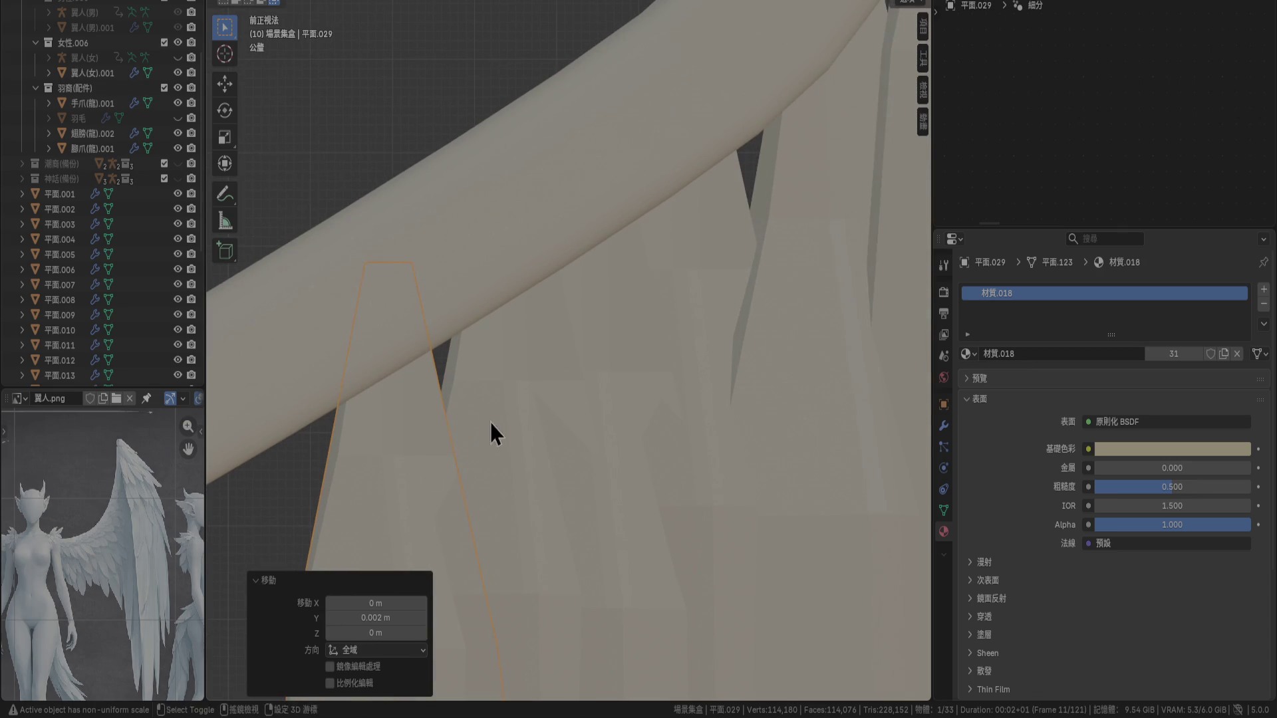
click(513, 379)
scroll(514, 379, up, 2)
Nudge 平面.028 -0.003 m along X and -0.001 m along Z
key(g)
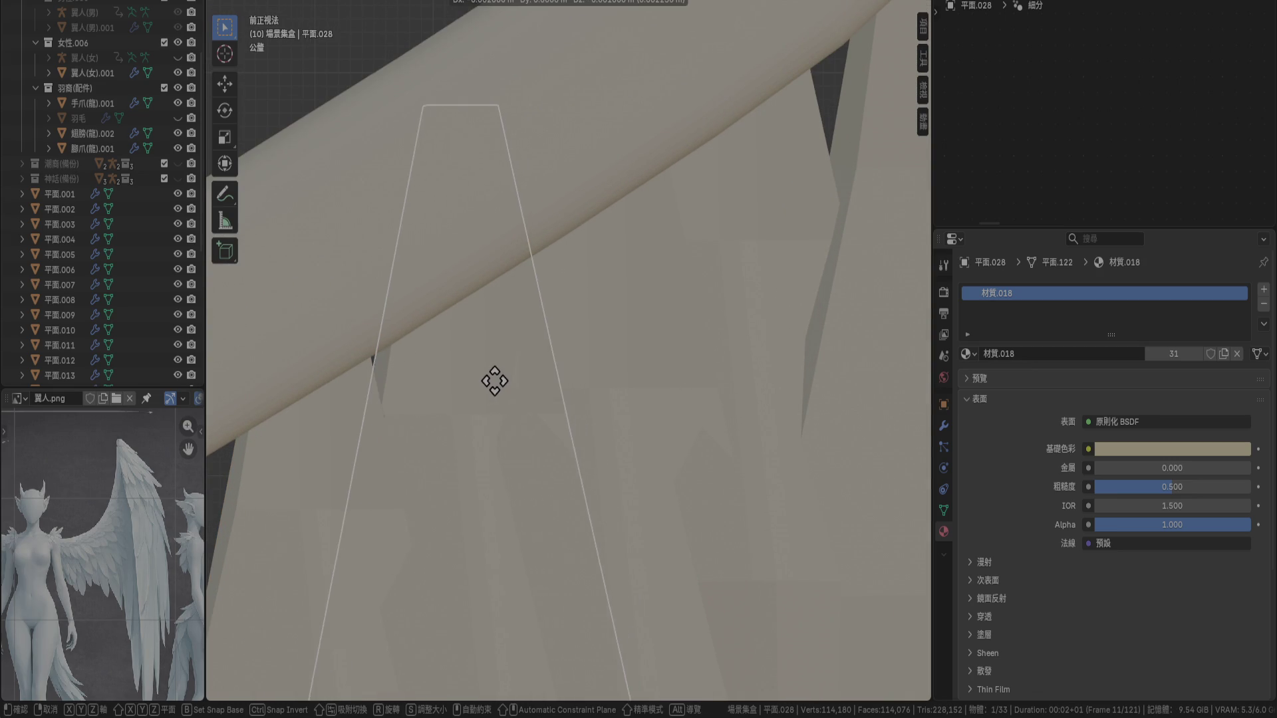
click(476, 391)
scroll(509, 385, down, 3)
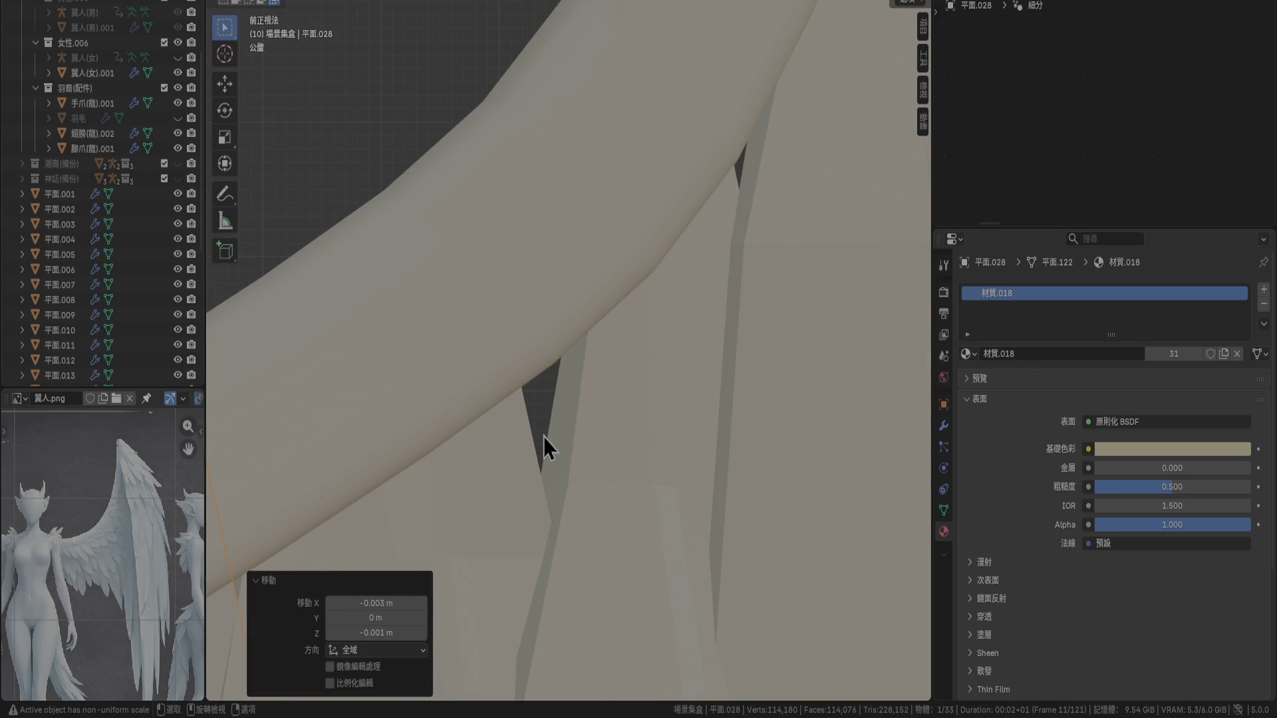
Move 平面.026 slightly up-right, then select 平面.027
click(494, 471)
key(g)
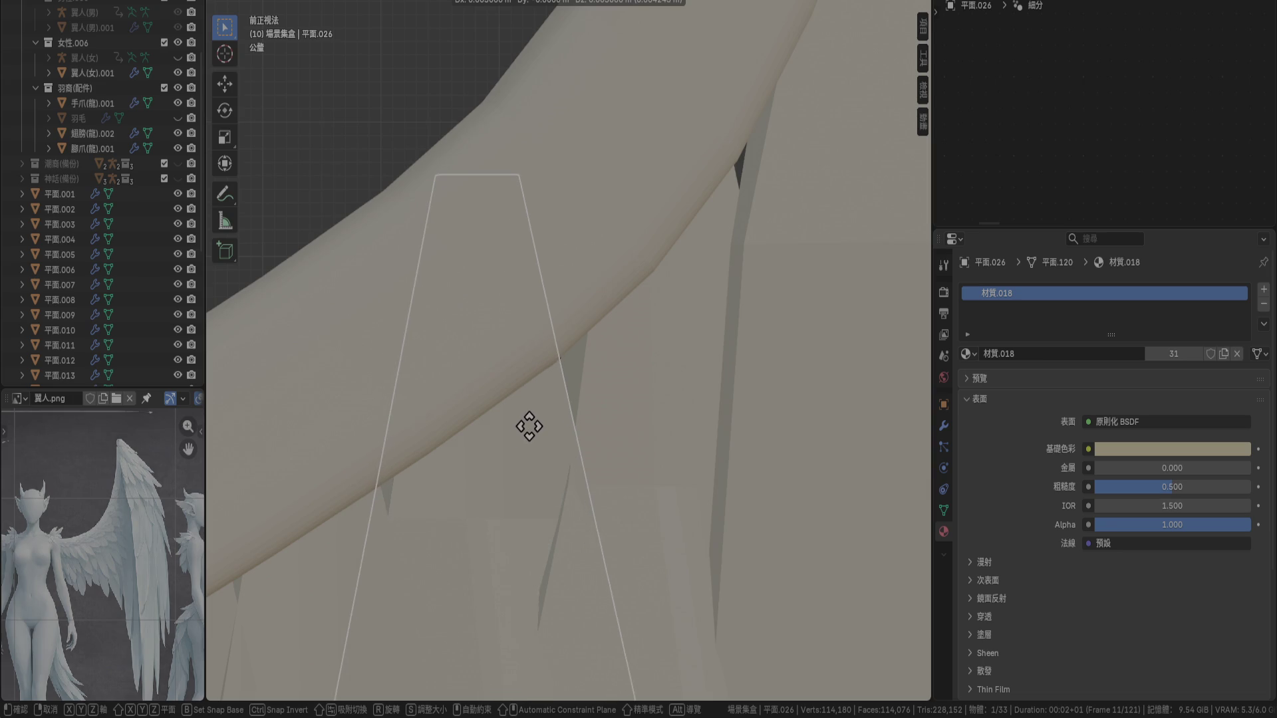
click(531, 430)
scroll(628, 236, up, 2)
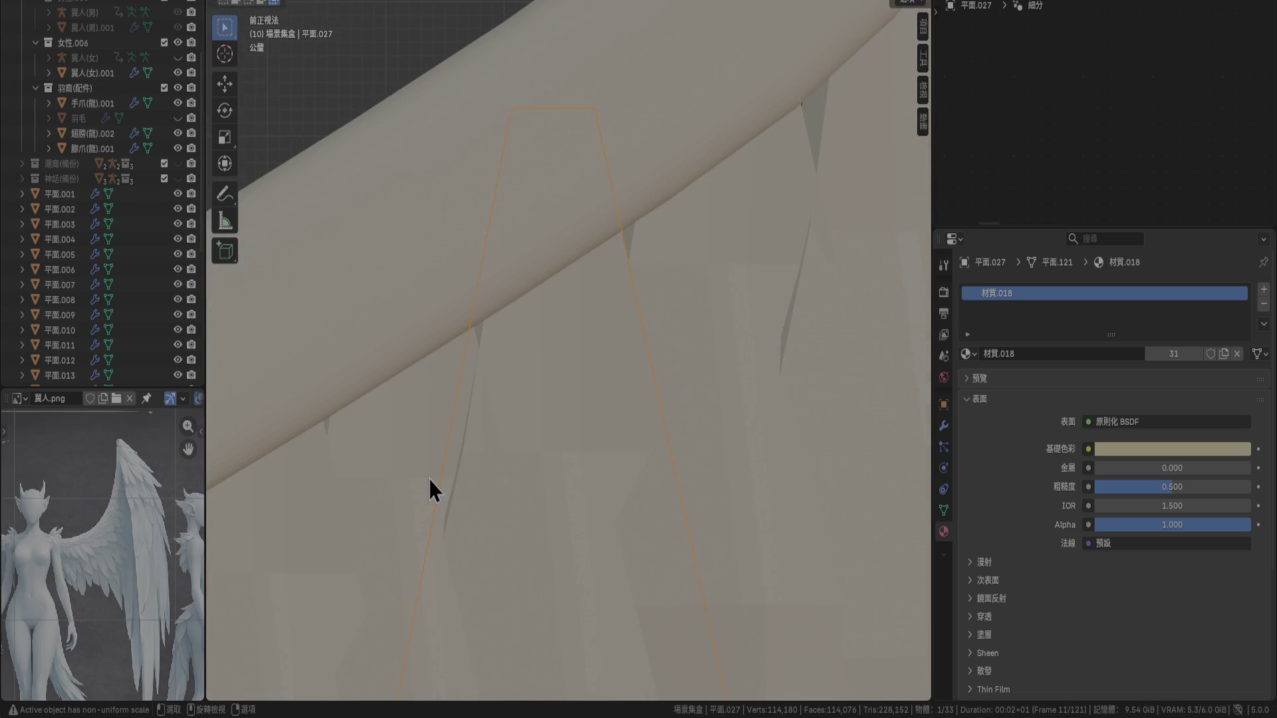
click(433, 490)
scroll(604, 335, up, 3)
scroll(605, 373, down, 4)
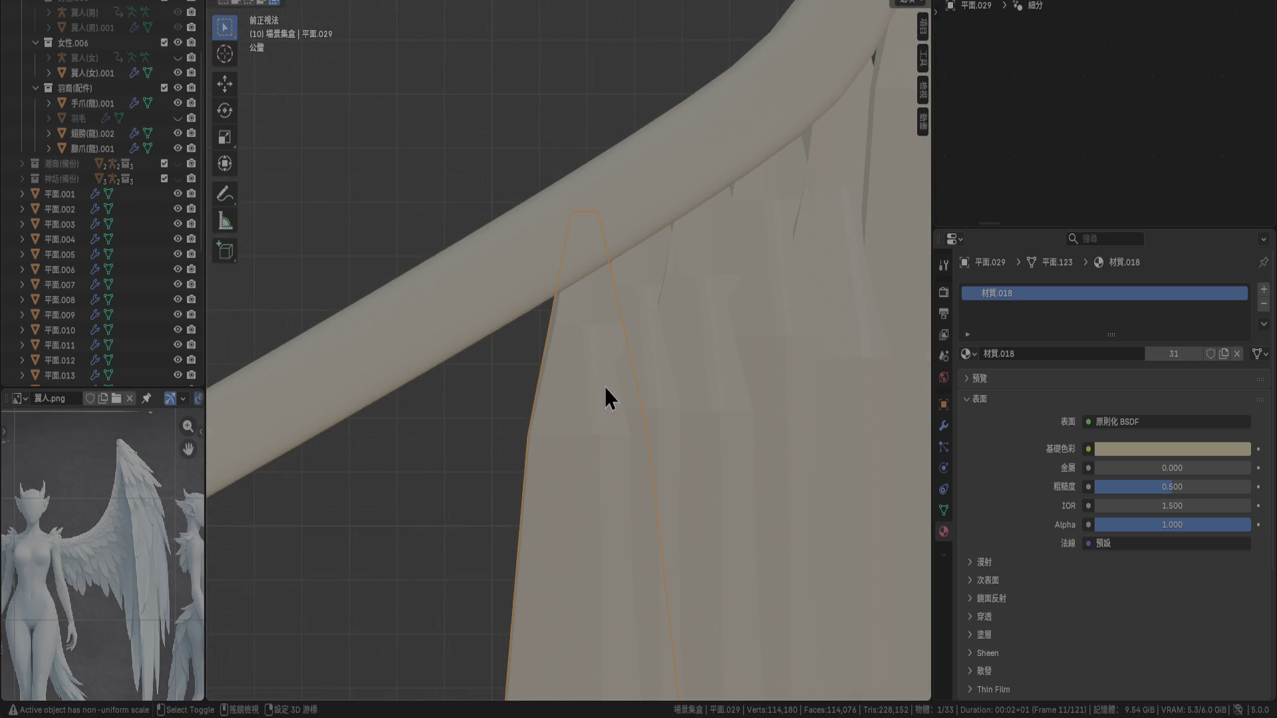
Duplicate the newest feather and shift the copy left and in depth along the bone
key(shift+d)
right_click(605, 388)
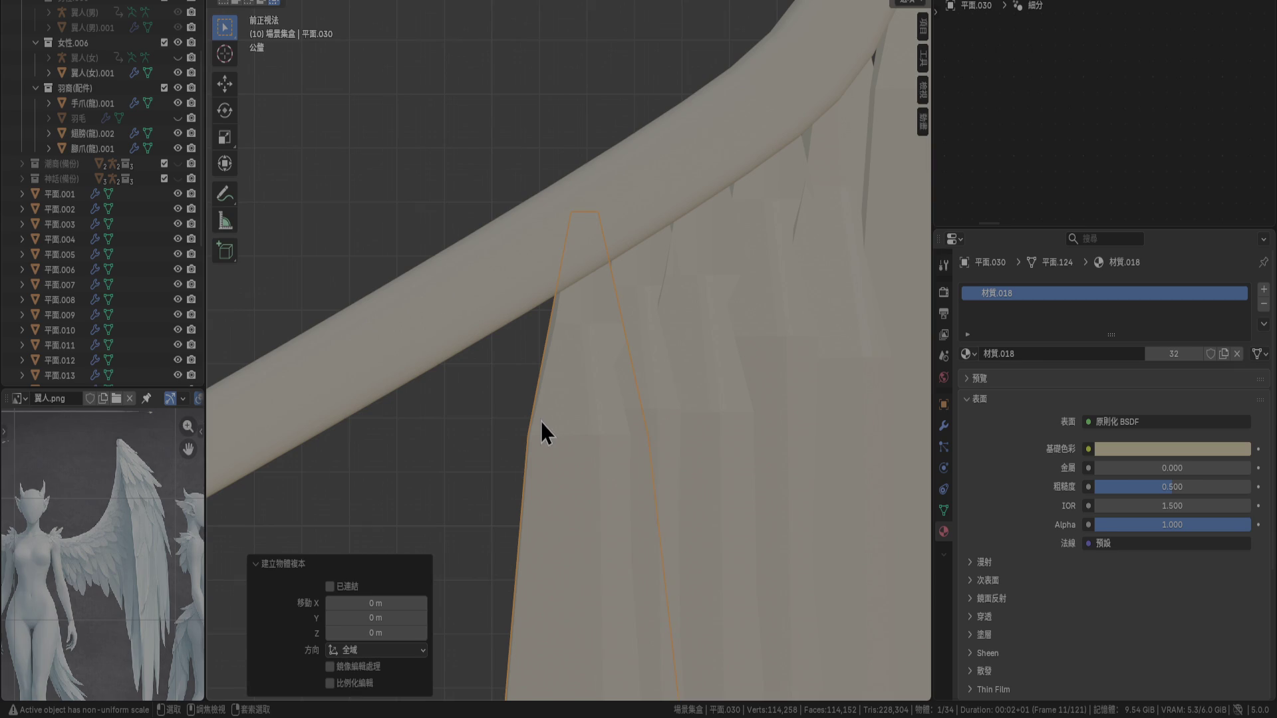
key(g)
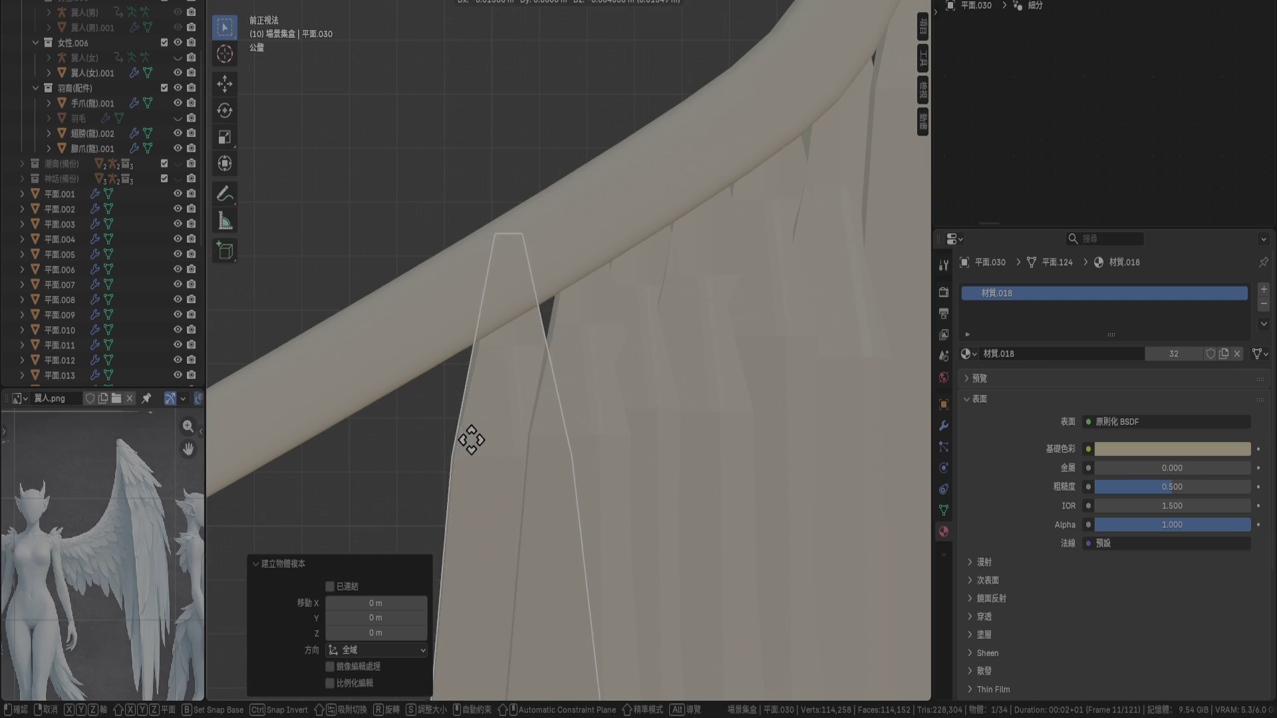
click(484, 431)
key(KP_3)
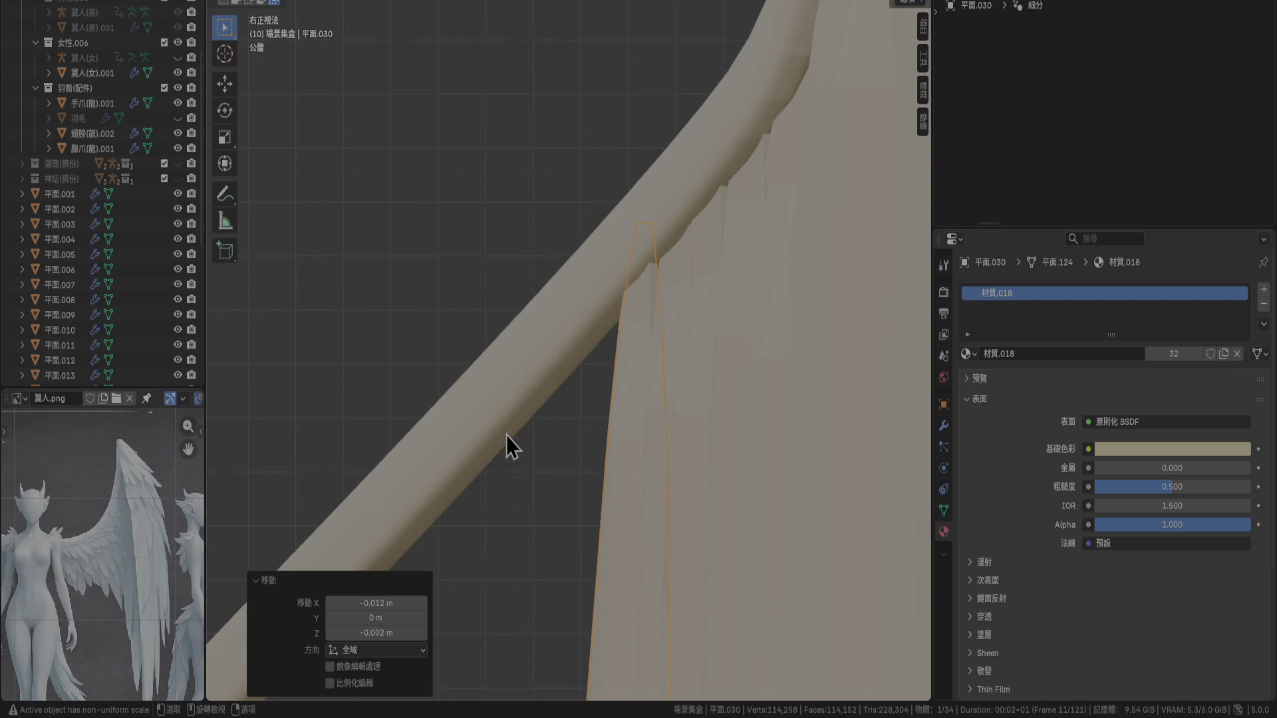
key(g)
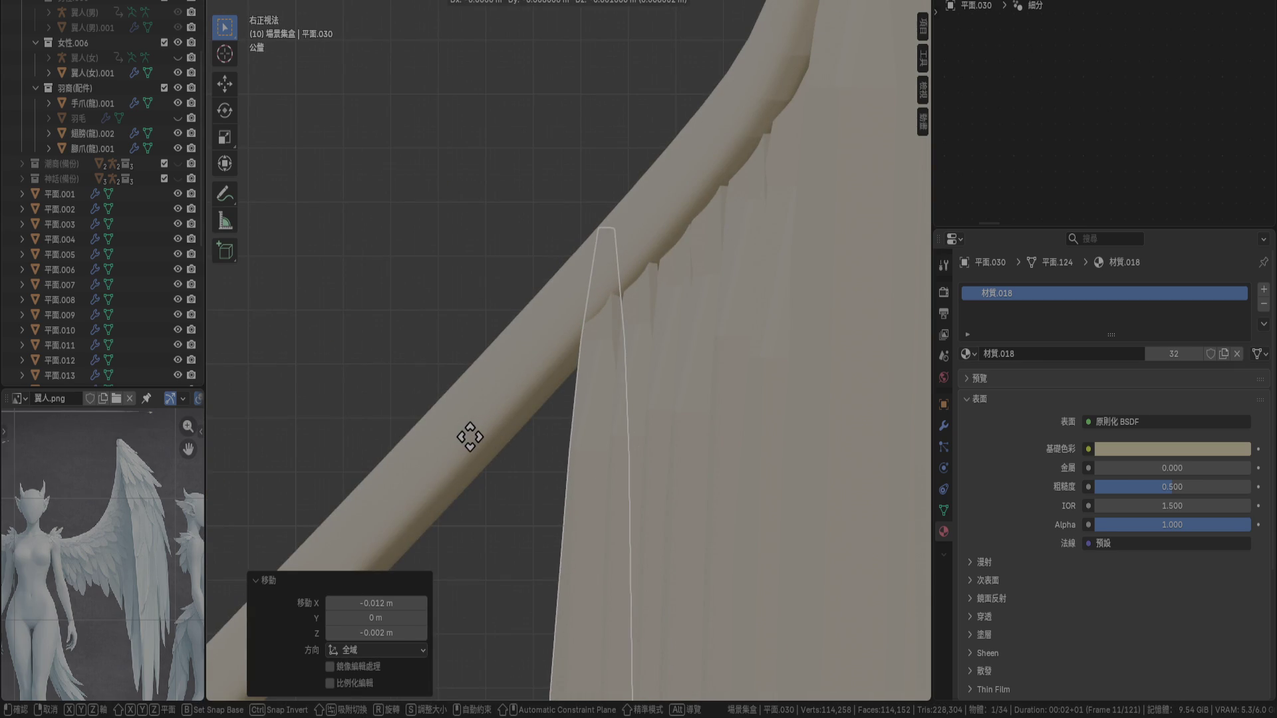
click(470, 437)
shift+middle_drag(527, 432, 734, 346)
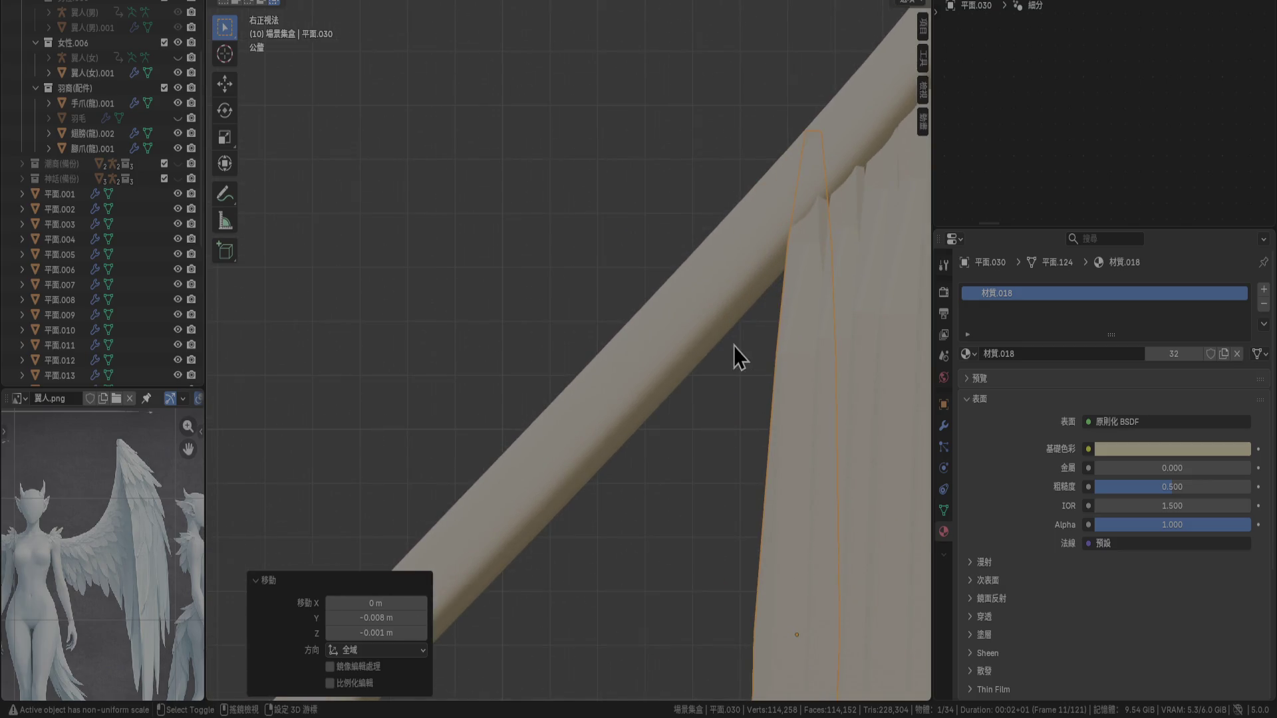
Make another 0.9-scaled feather copy and shift it left and up in front view
key(shift+d)
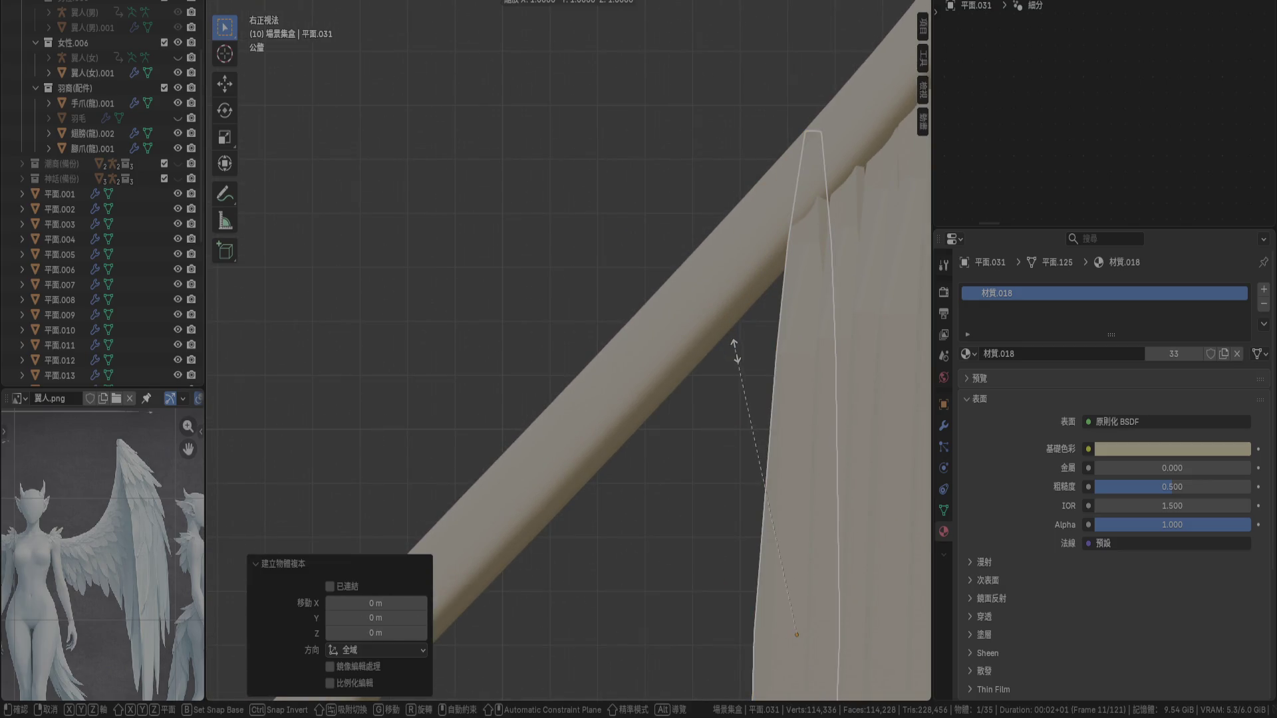
click(741, 366)
key(g)
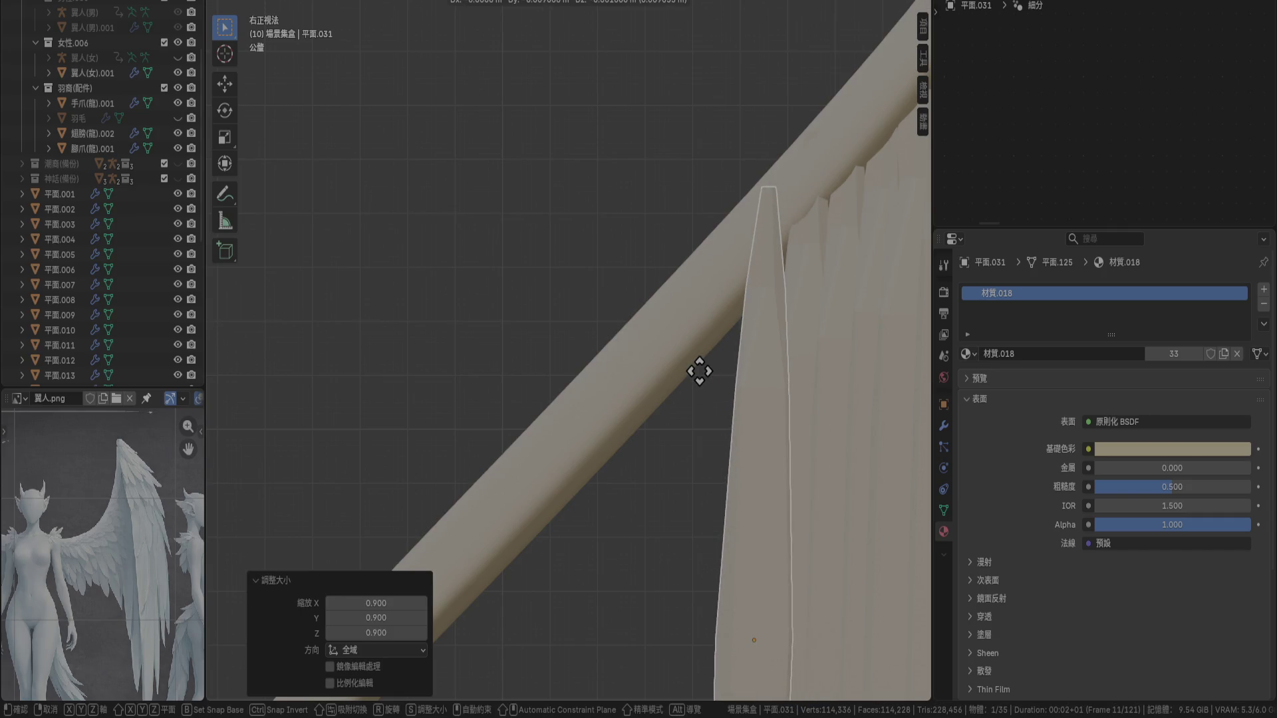
click(703, 375)
key(KP_1)
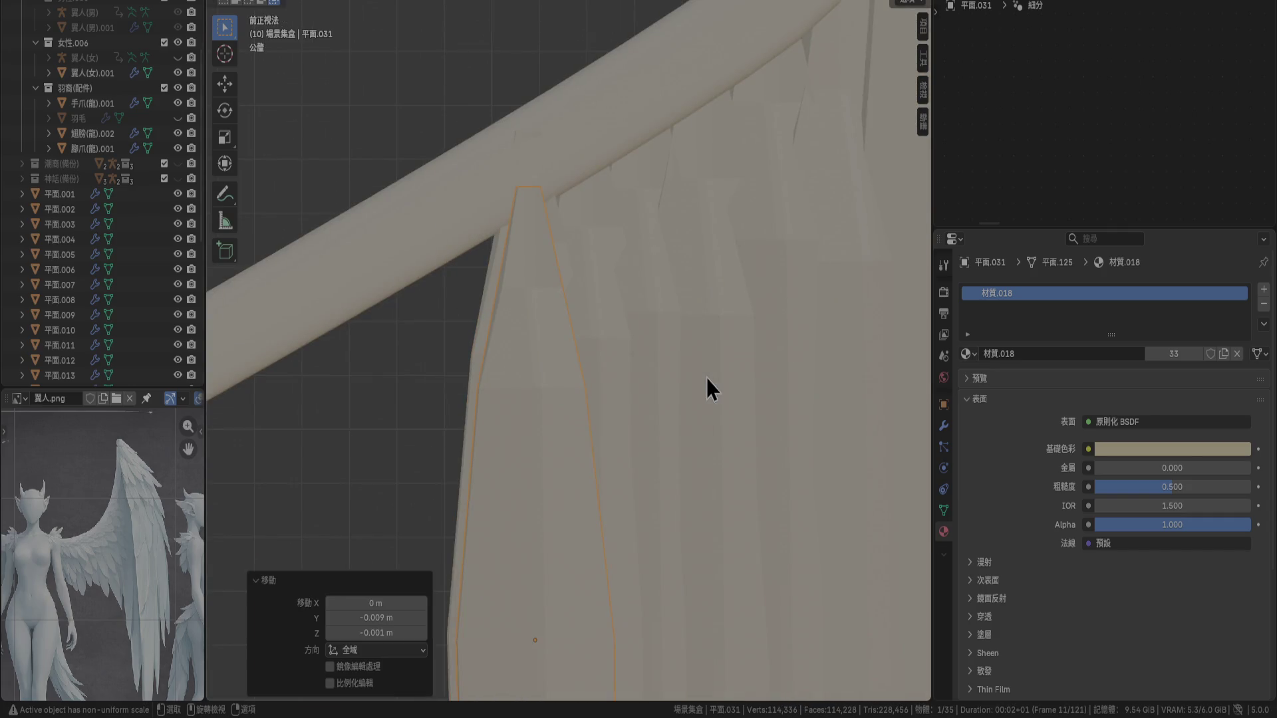
key(g)
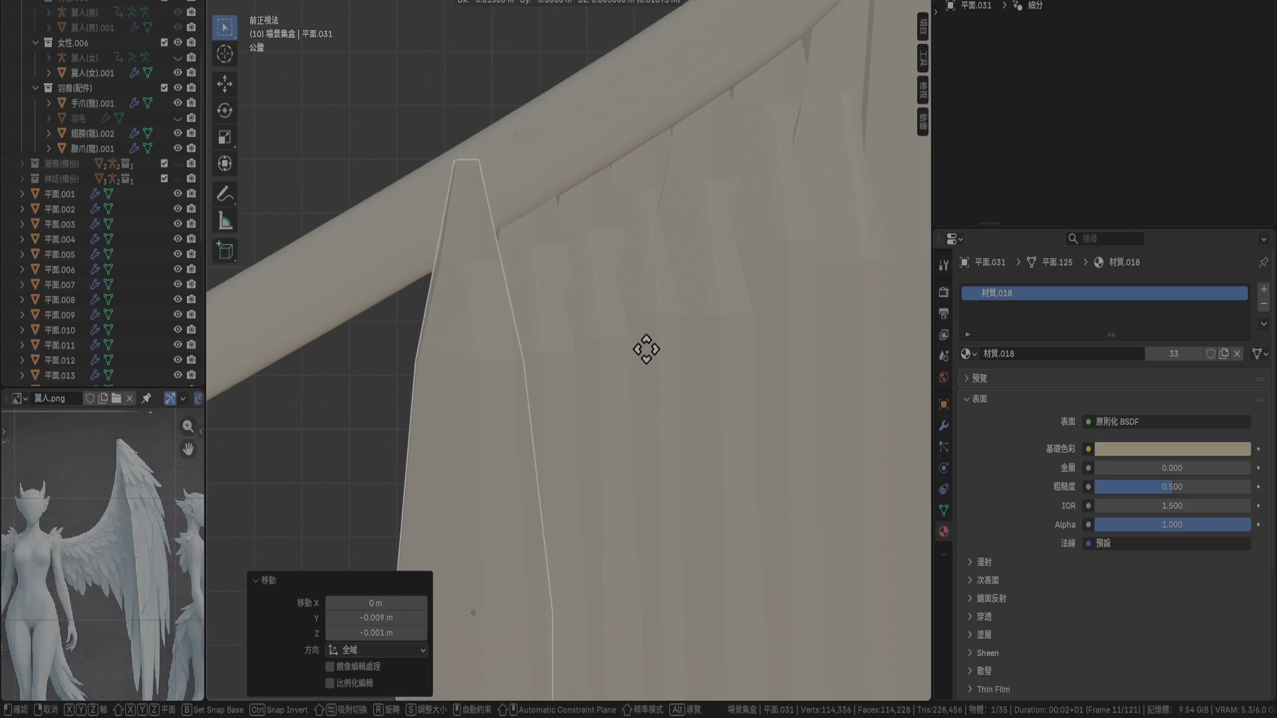
click(647, 353)
Realign the neighbouring feathers 平面.030 and 平面.031 against the bone in side view
key(KP_6)
key(KP_6)
key(KP_6)
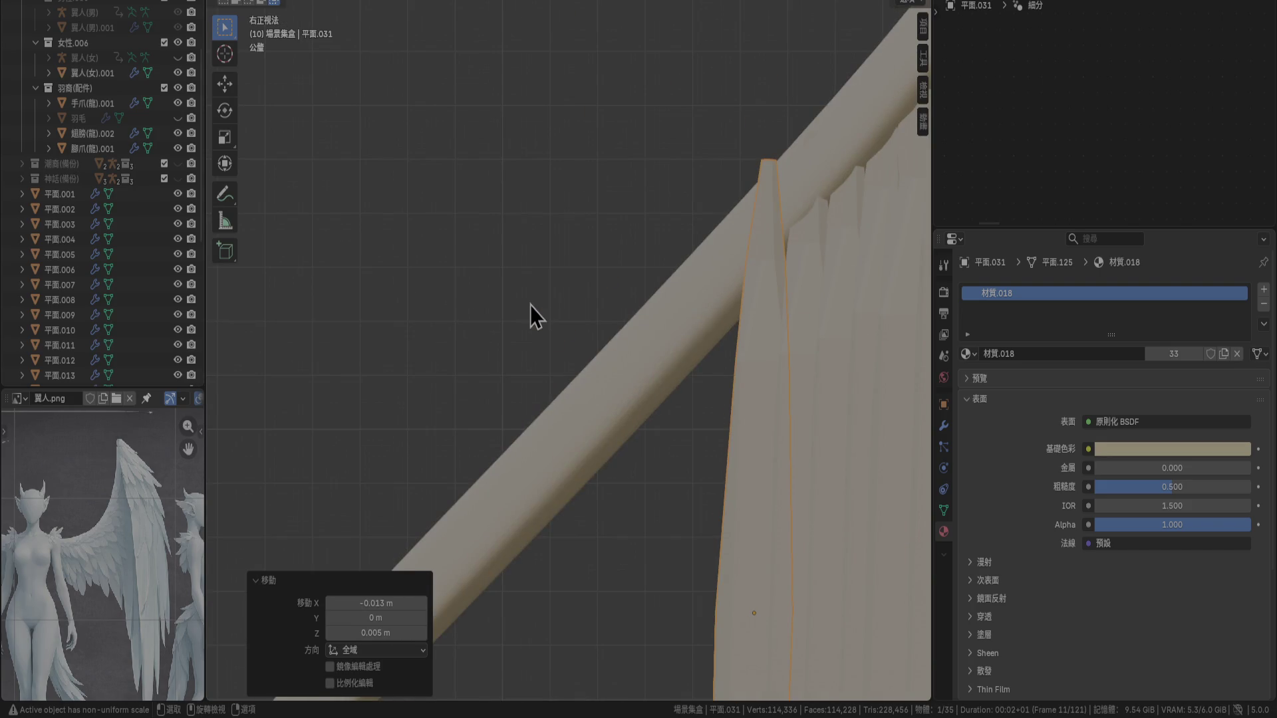
click(555, 311)
key(g)
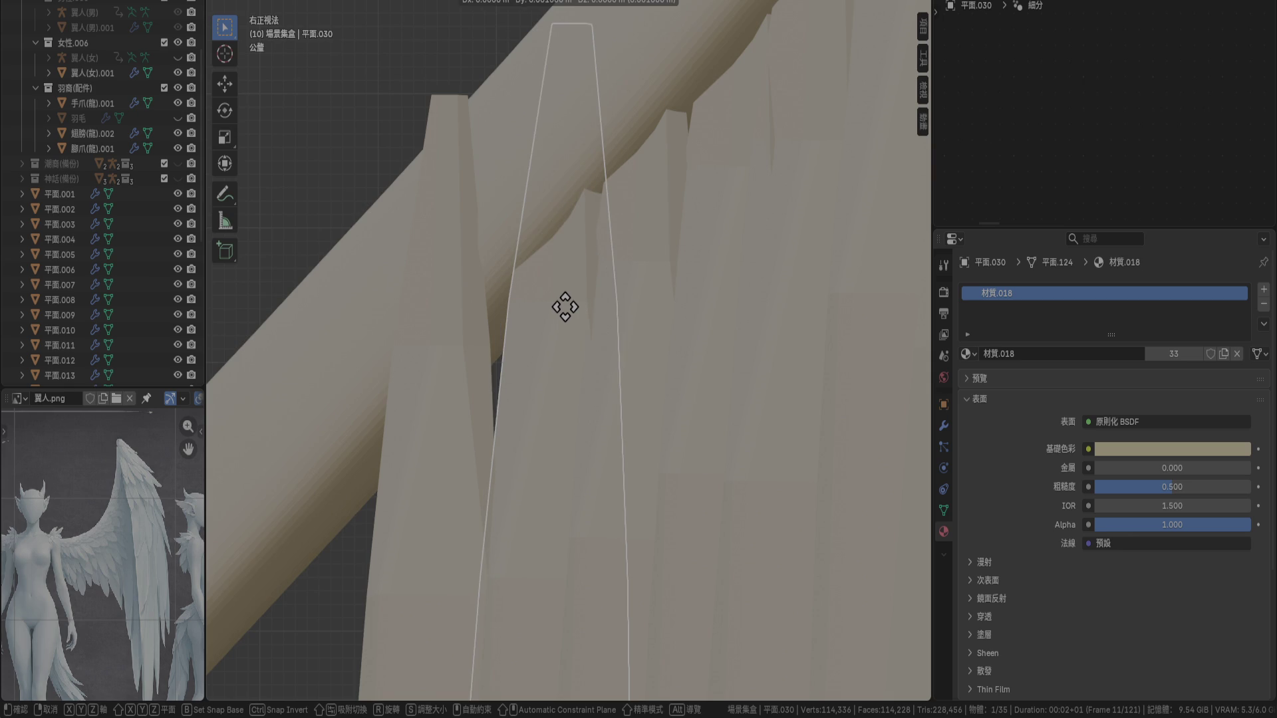
click(579, 305)
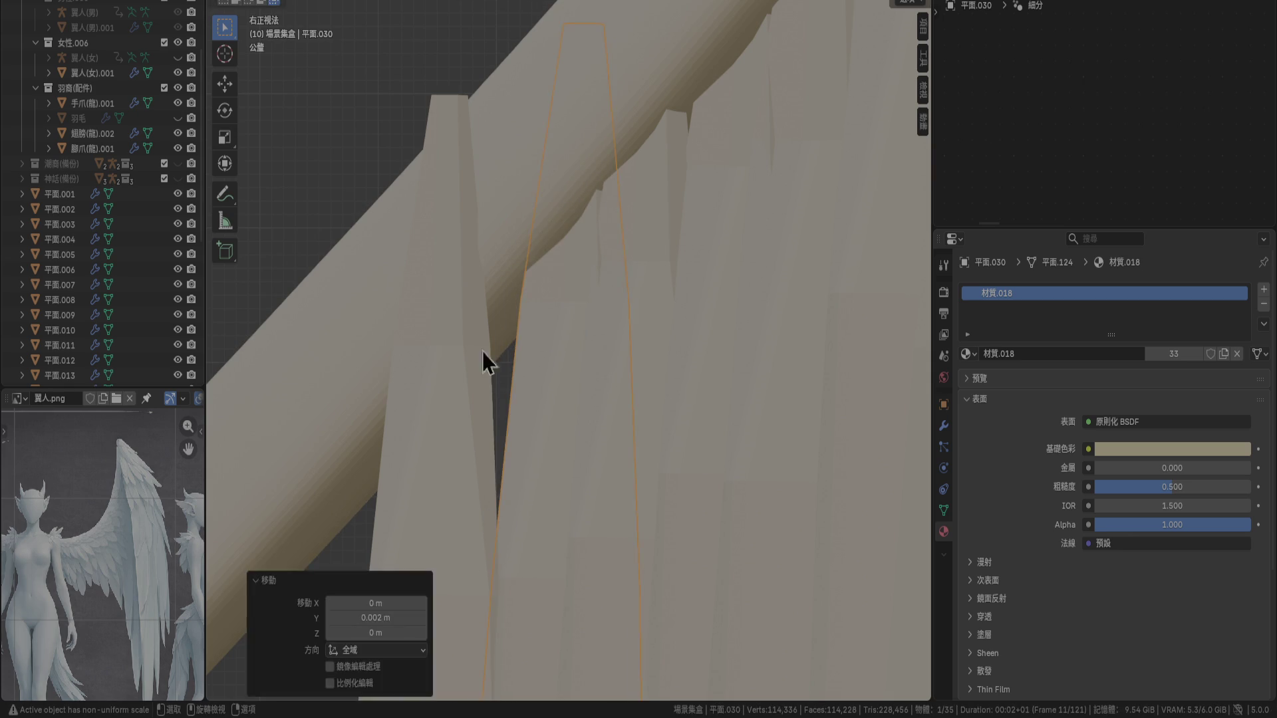
click(445, 373)
key(g)
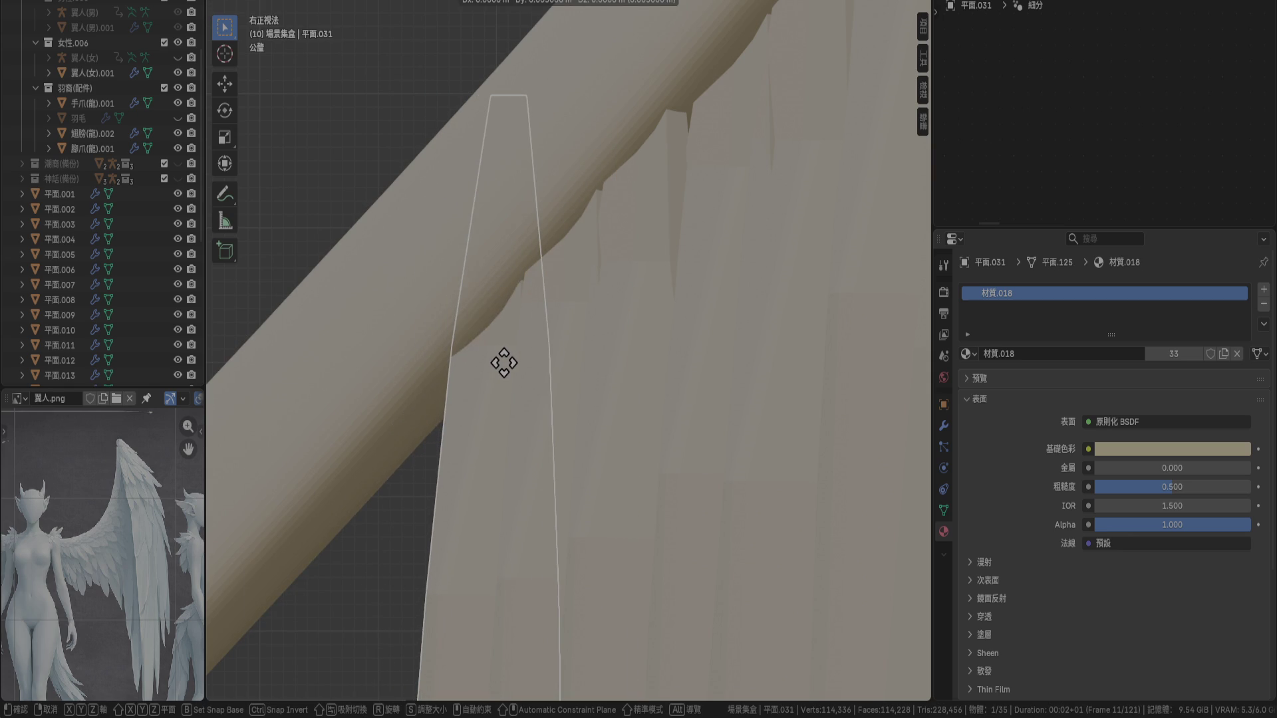
click(510, 363)
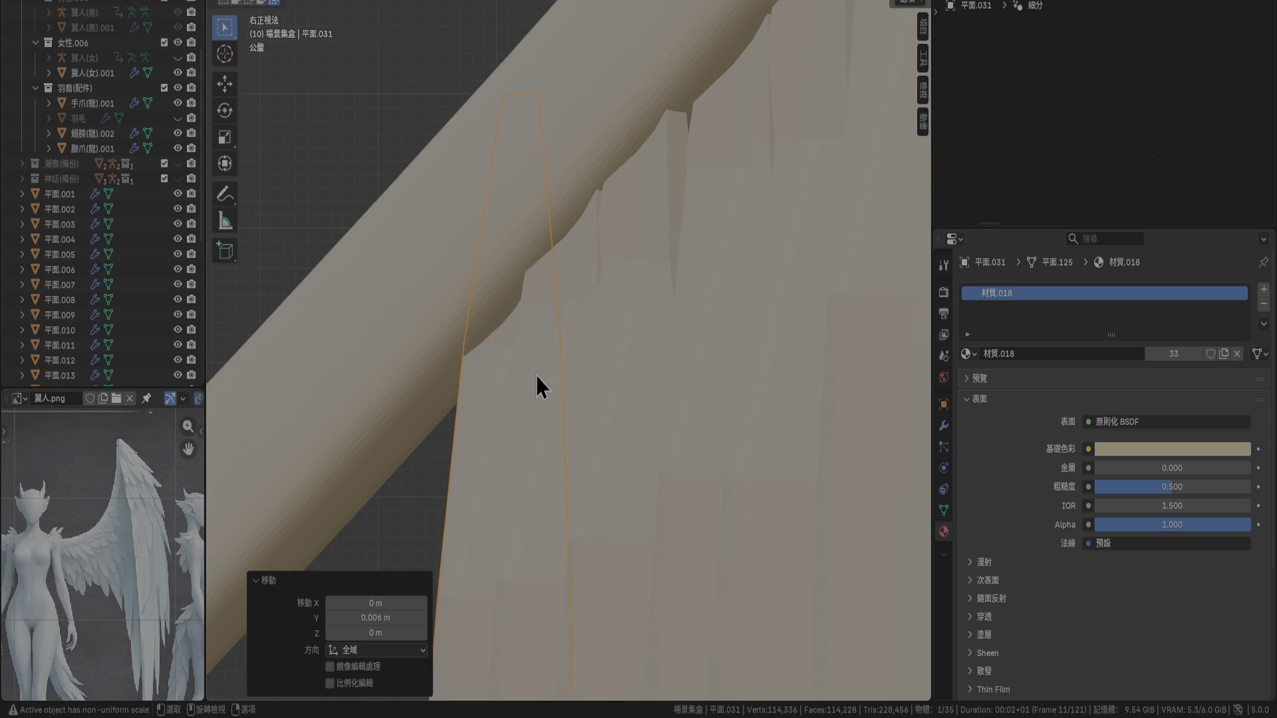
Duplicate the end feather as 平面.032, scale it to 0.9, and place it beside the last feather
key(KP_1)
scroll(535, 376, down, 5)
mouse_move(456, 428)
shift+middle_down()
mouse_move(591, 205)
mouse_move(598, 322)
shift+middle_up()
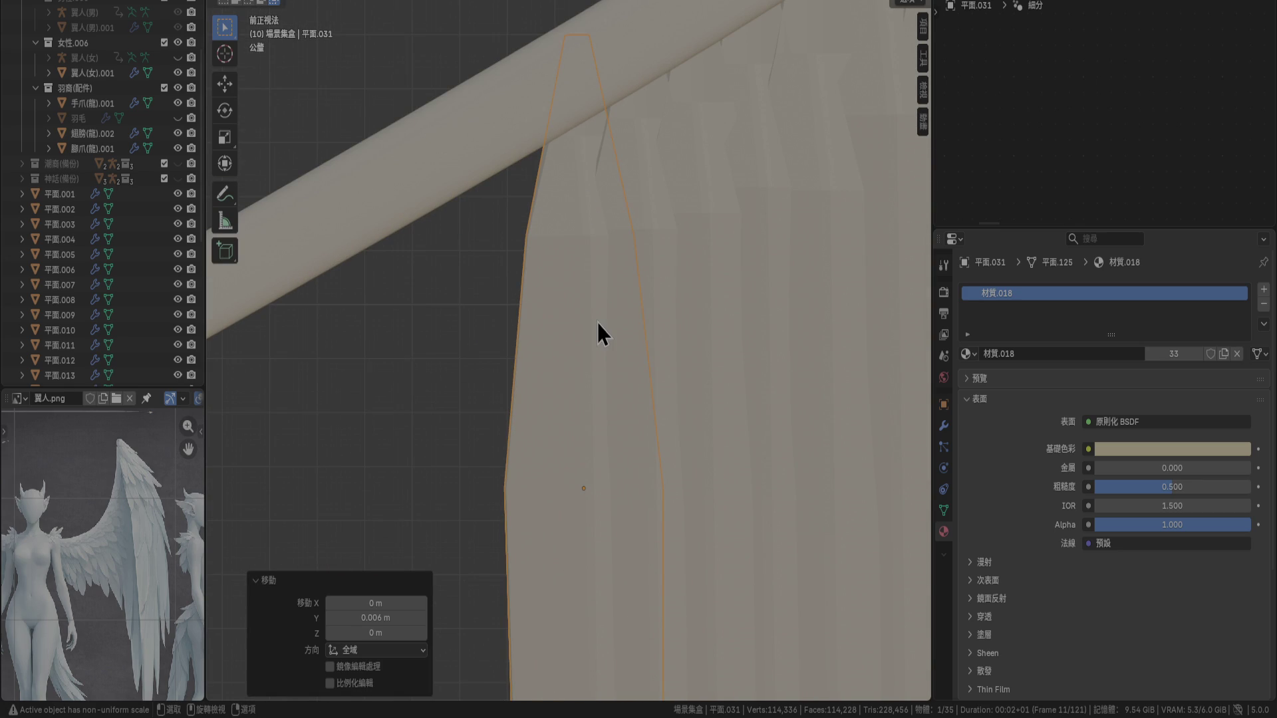
key(shift+d)
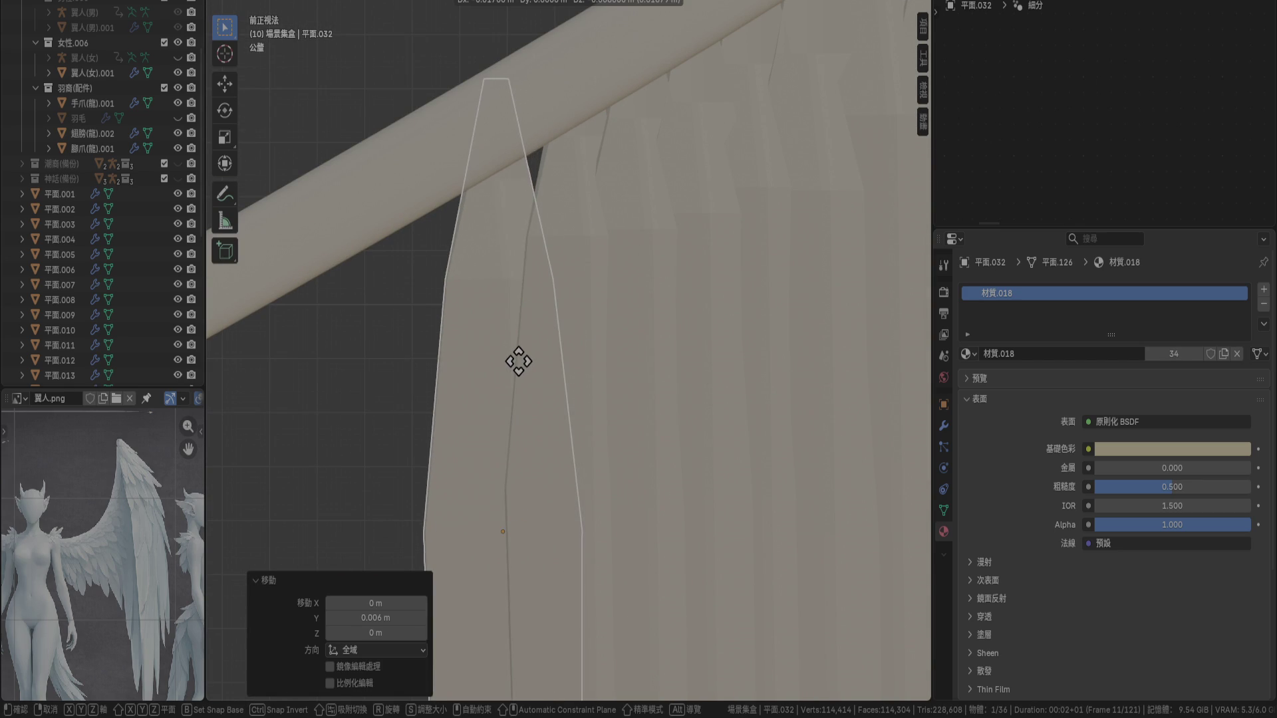
click(527, 358)
text(s.9)
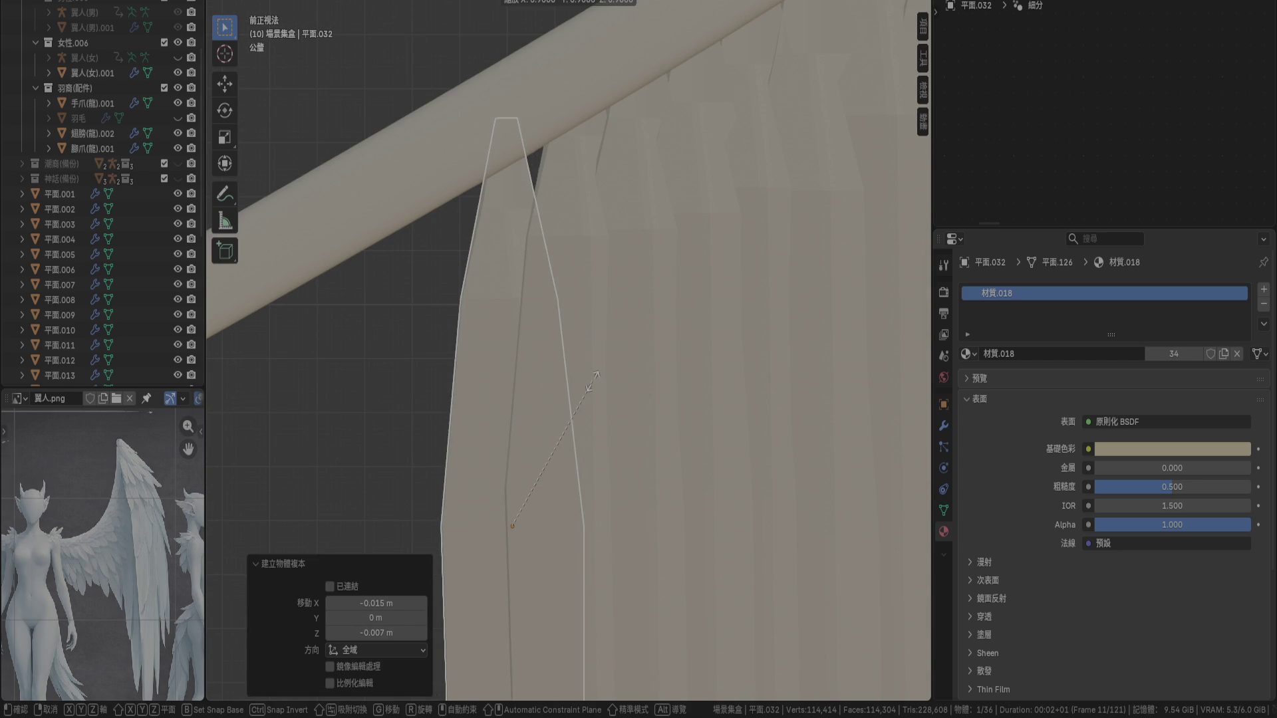
key(Return)
key(g)
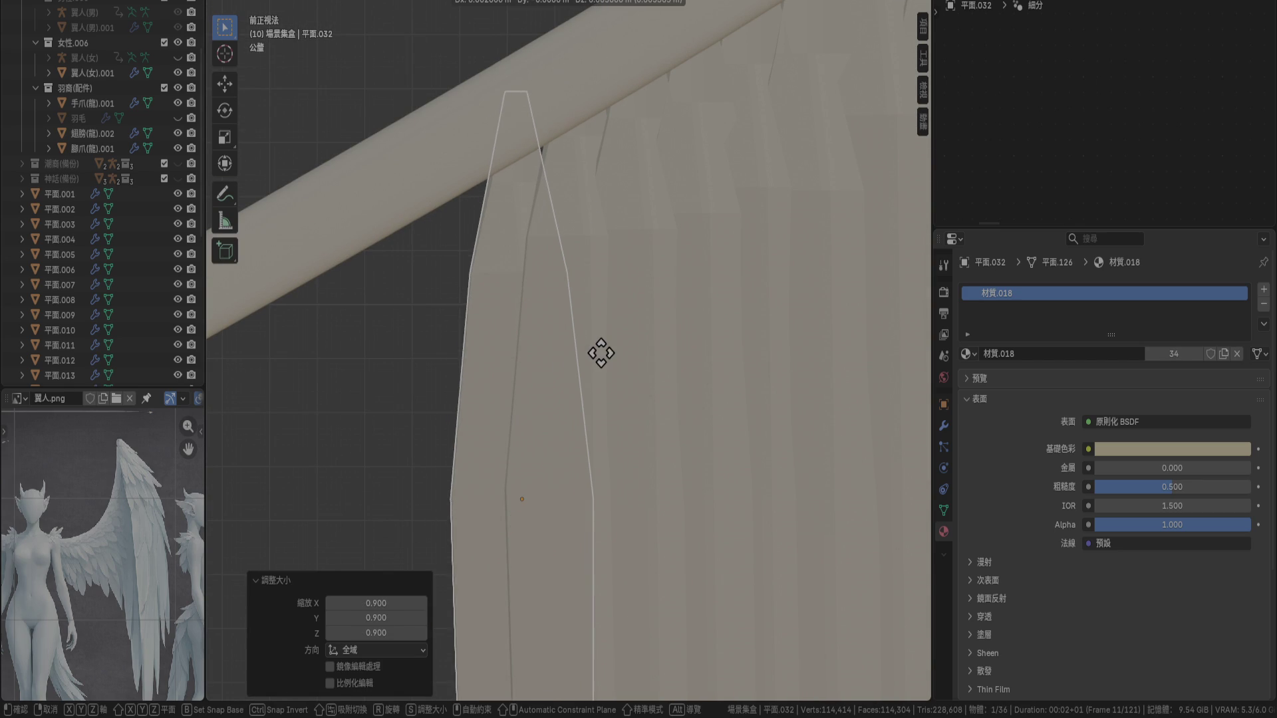
click(602, 357)
Nudge 平面.032 0.001 m along X and Z so it sits against the bone
key(KP_3)
scroll(680, 341, up, 3)
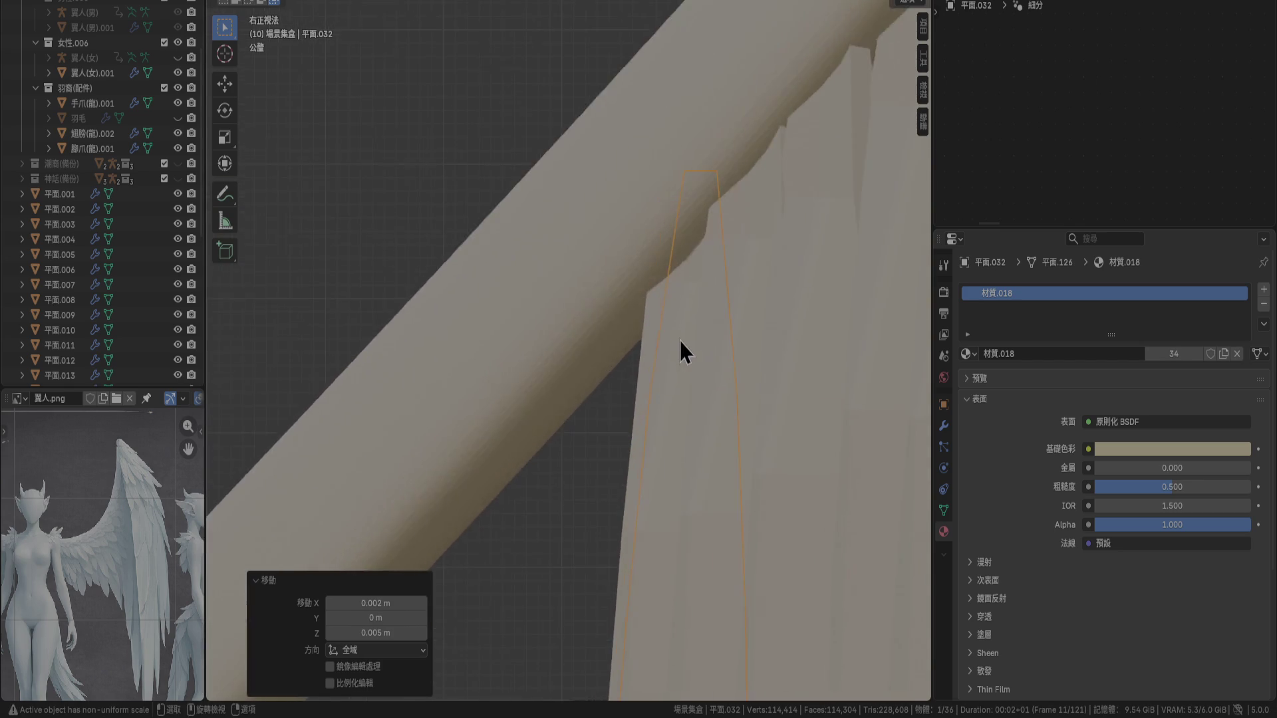
key(g)
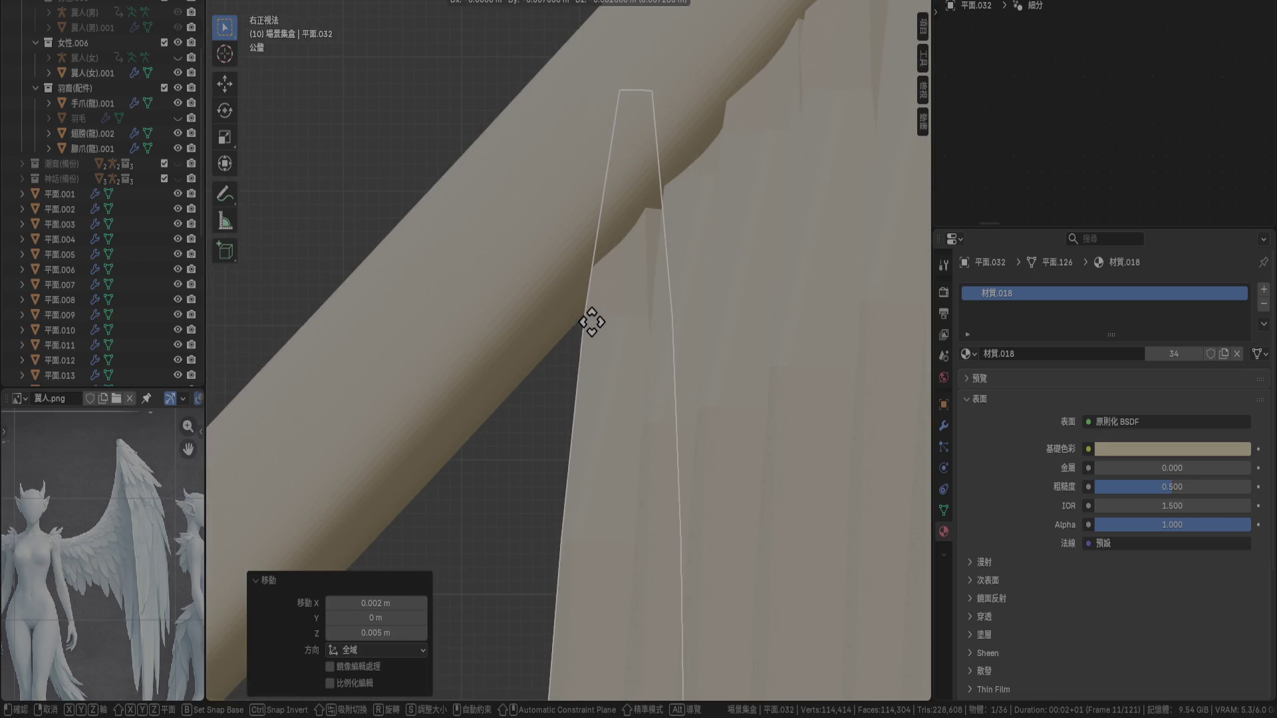
click(590, 324)
key(KP_1)
key(g)
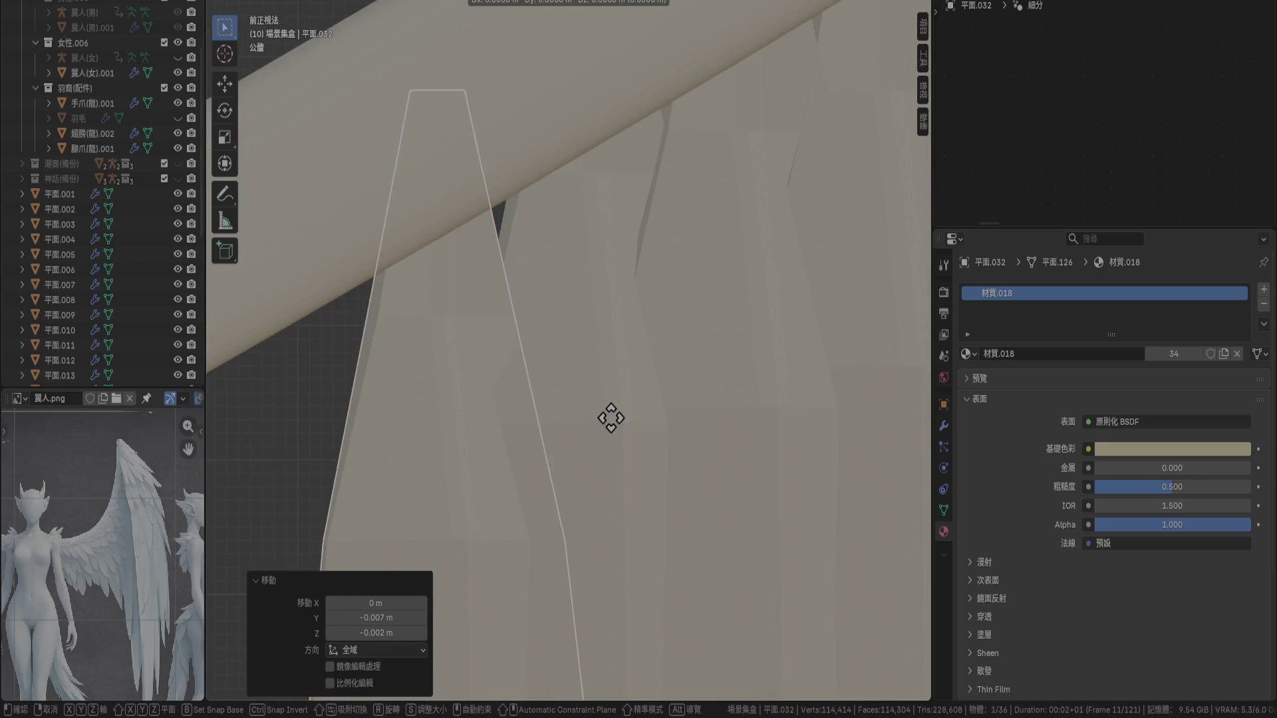
click(625, 408)
mouse_move(624, 408)
middle_down()
mouse_move(479, 542)
mouse_move(393, 492)
mouse_move(417, 425)
mouse_move(552, 444)
mouse_move(637, 485)
mouse_move(680, 404)
mouse_move(739, 421)
middle_up()
key(KP_3)
scroll(739, 422, down, 3)
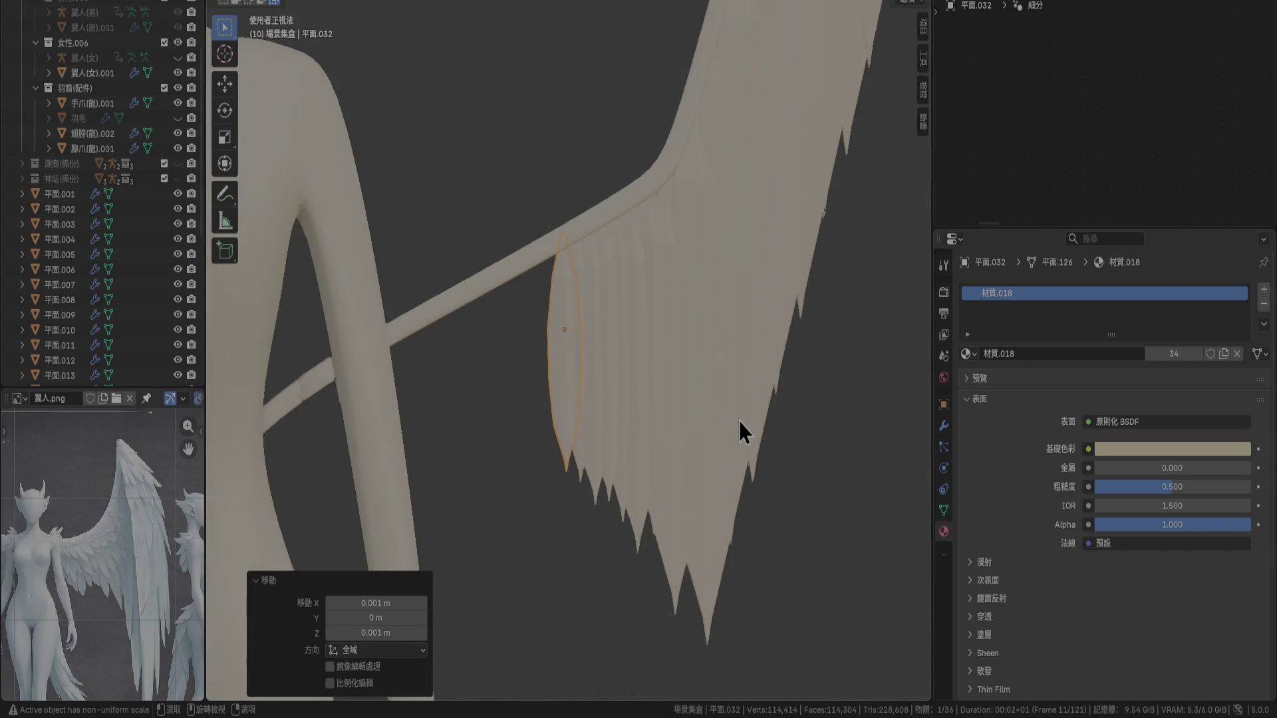
key(KP_1)
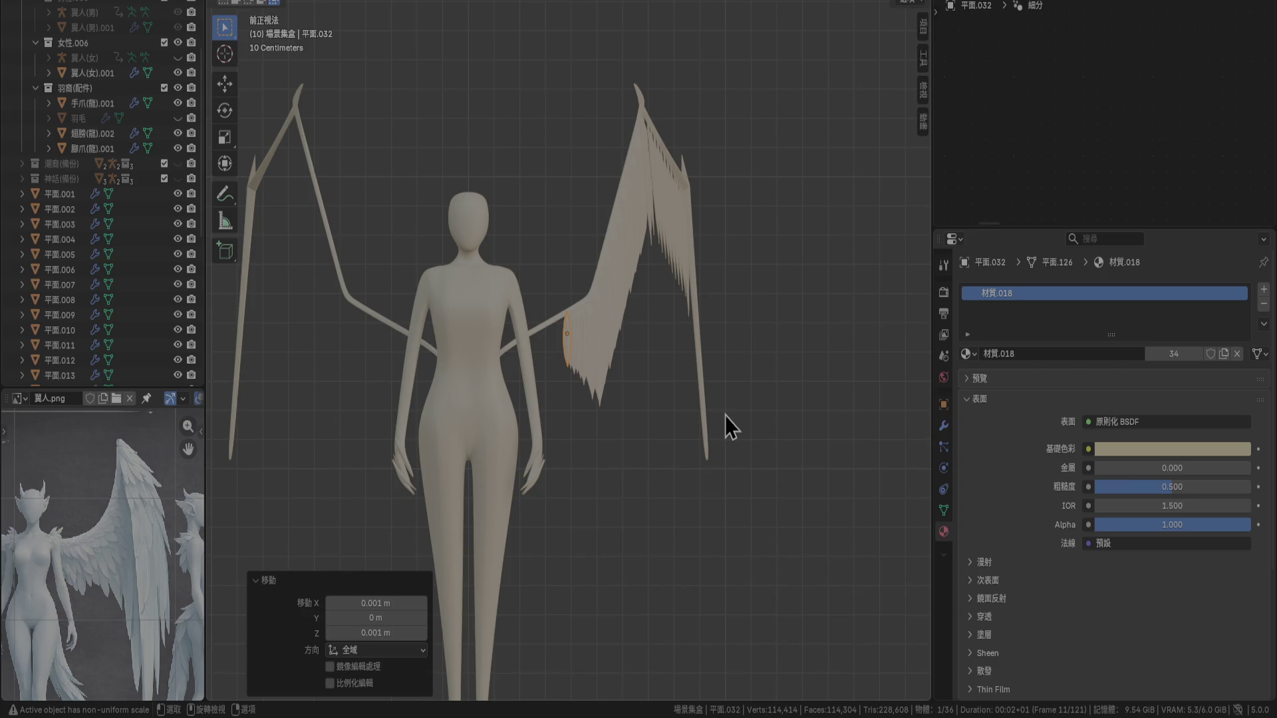
scroll(726, 416, up, 10)
mouse_move(614, 353)
shift+middle_down()
mouse_move(721, 257)
mouse_move(743, 294)
shift+middle_up()
key(shift+d)
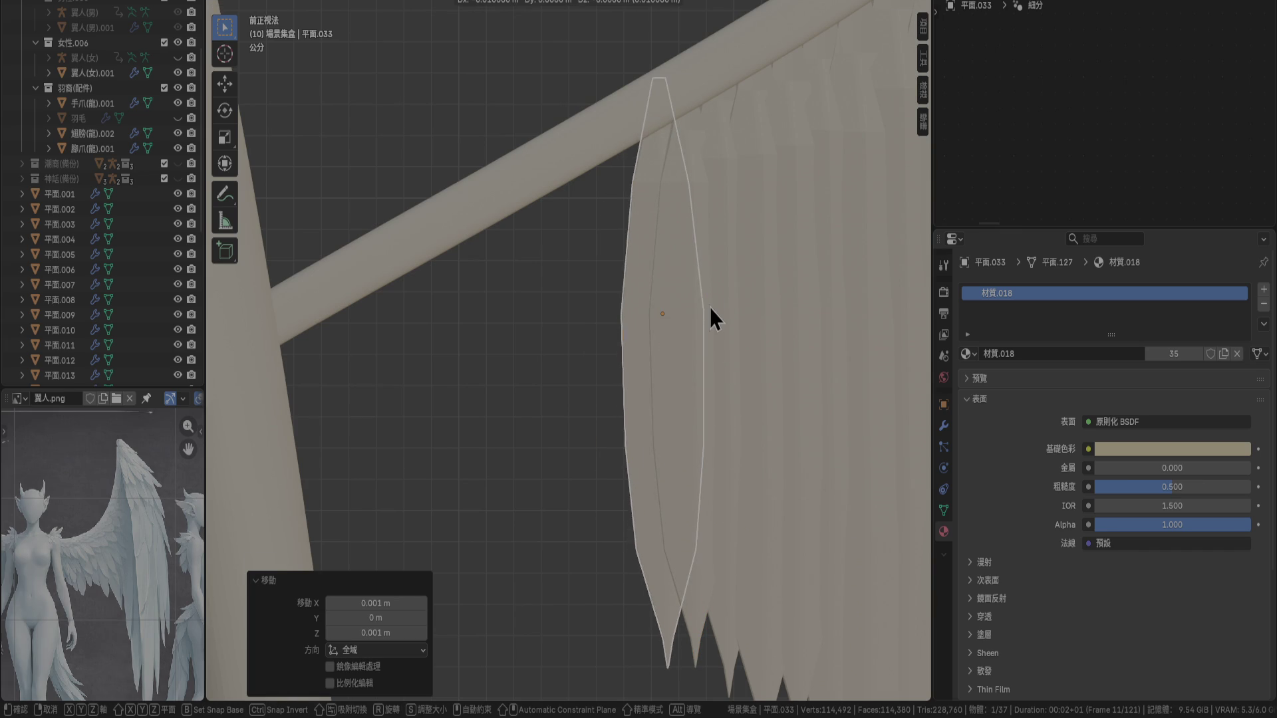
Place the duplicated feather beside the row, then copy it and tuck it against the bone in side view
click(710, 308)
key(KP_3)
key(shift+d)
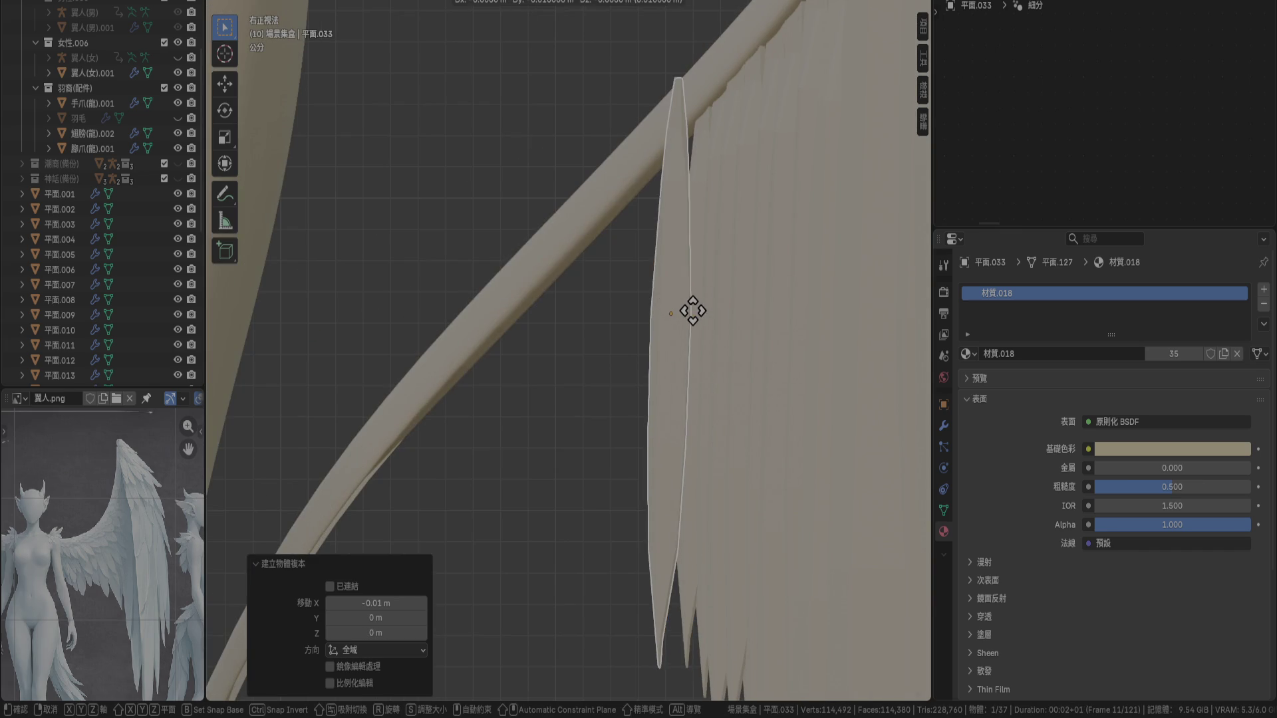
click(693, 310)
scroll(736, 220, up, 3)
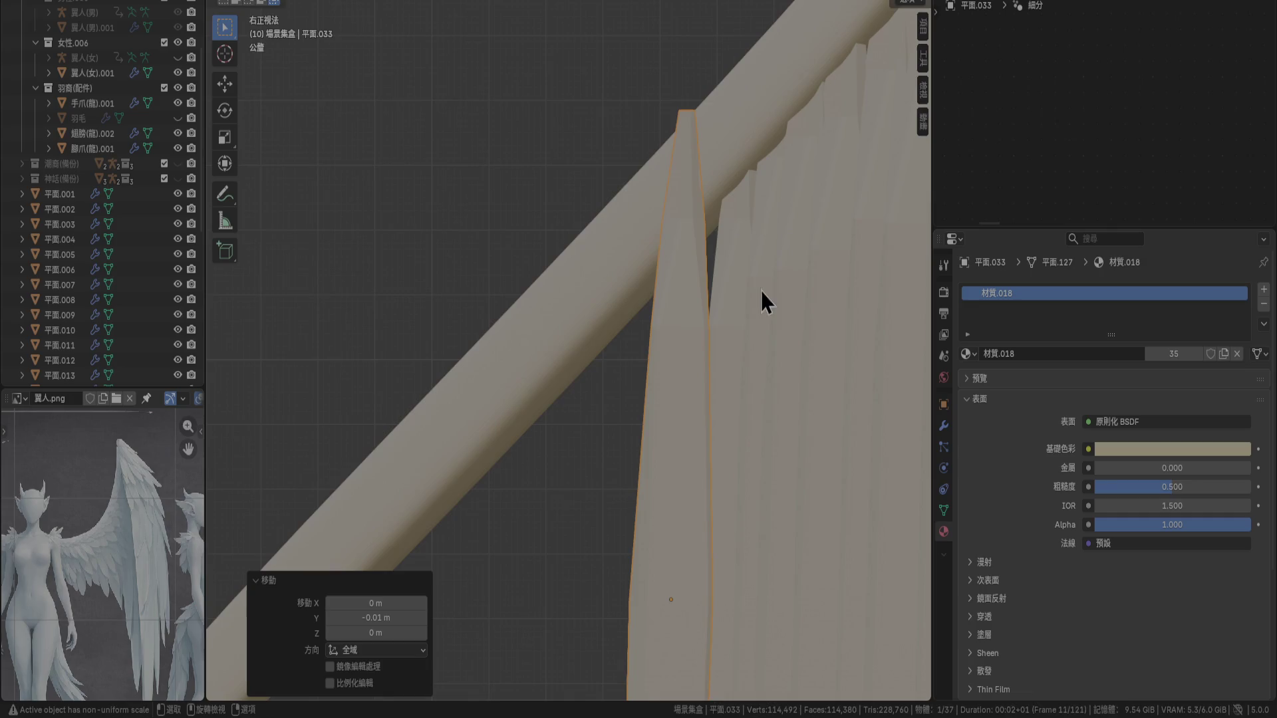
key(g)
click(785, 335)
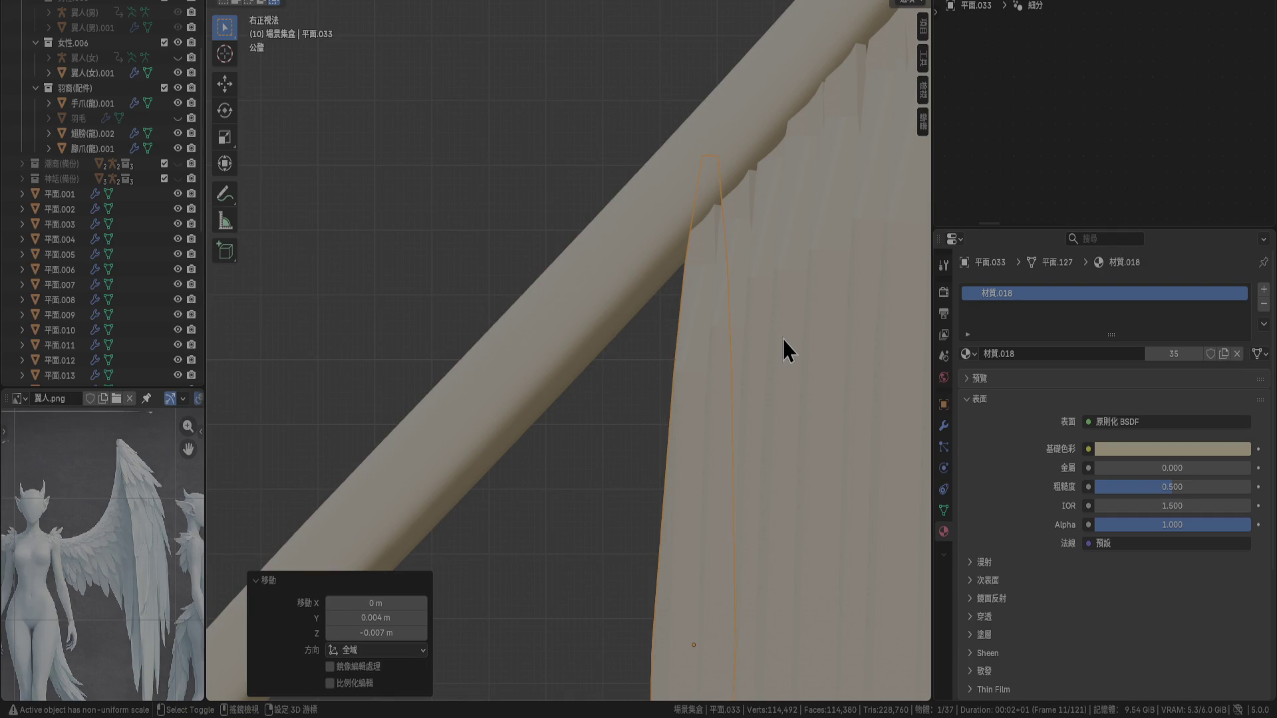
Duplicate the end feather and place the copy beside the previous one in front view
key(KP_1)
key(shift+d)
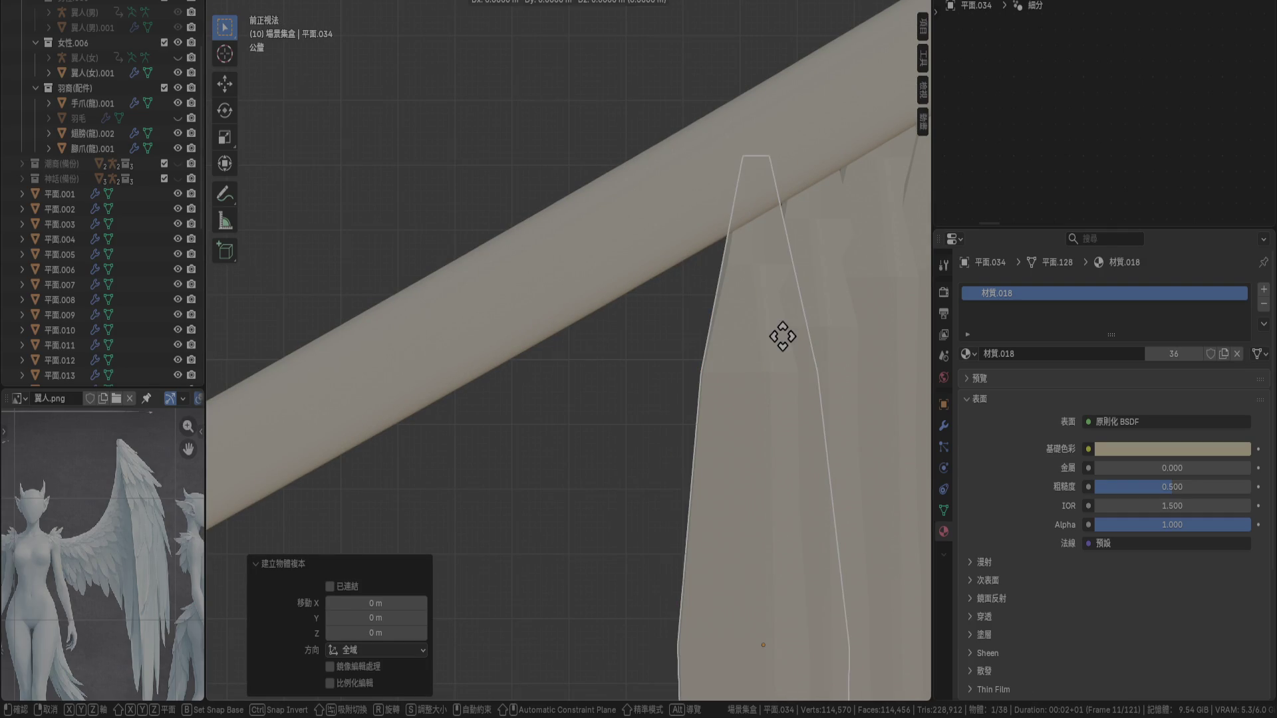
click(717, 341)
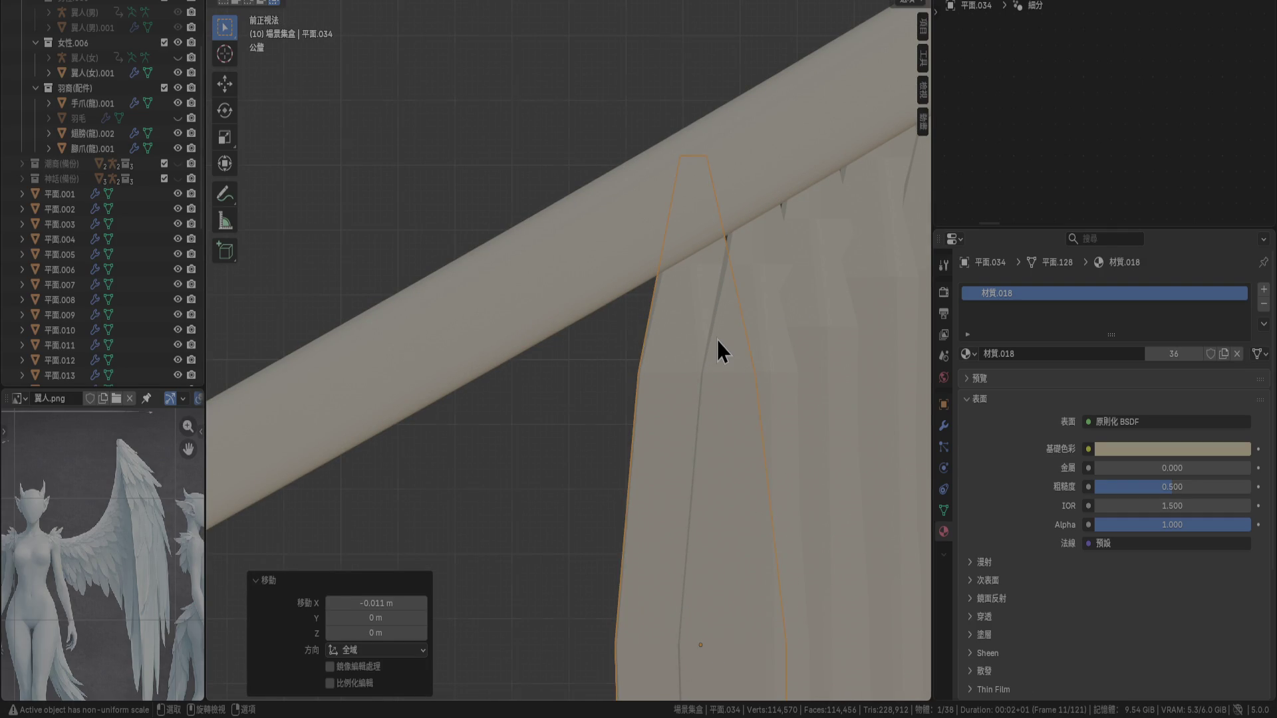
key(KP_3)
key(KP_1)
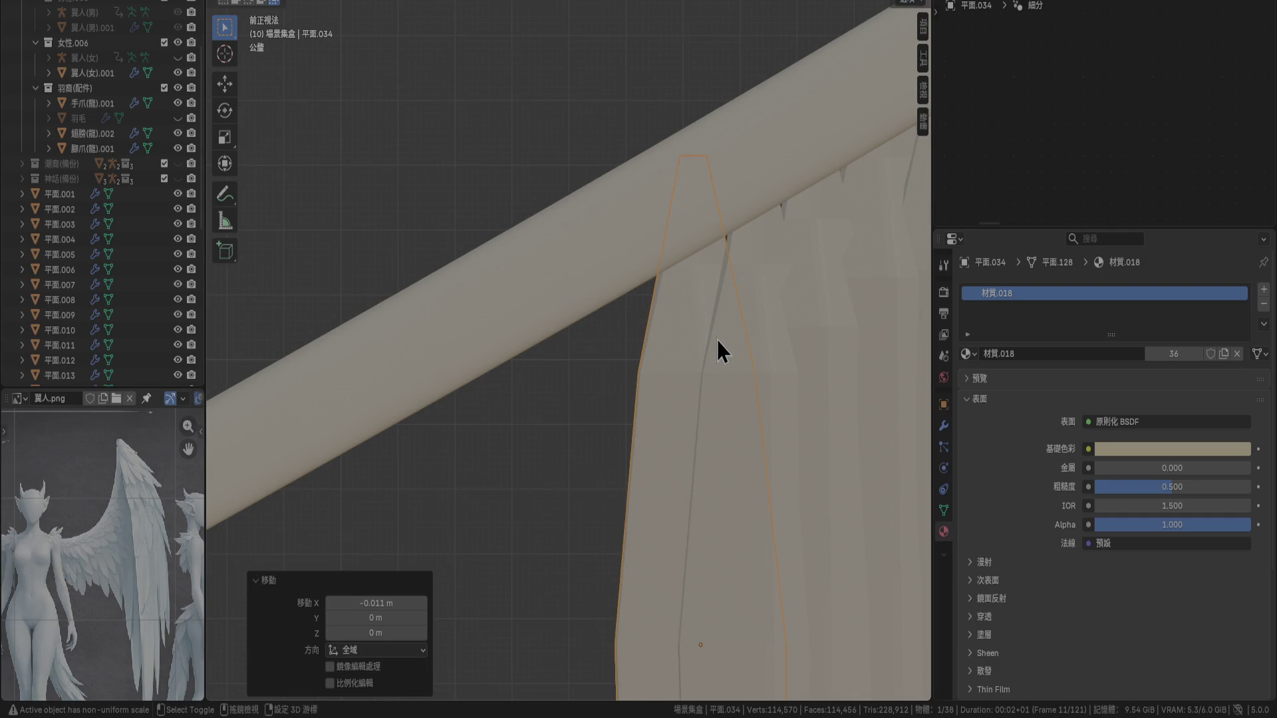
Add another feather copy down and to the left, adjusting it against the bone in side and front views
key(shift+d)
click(646, 373)
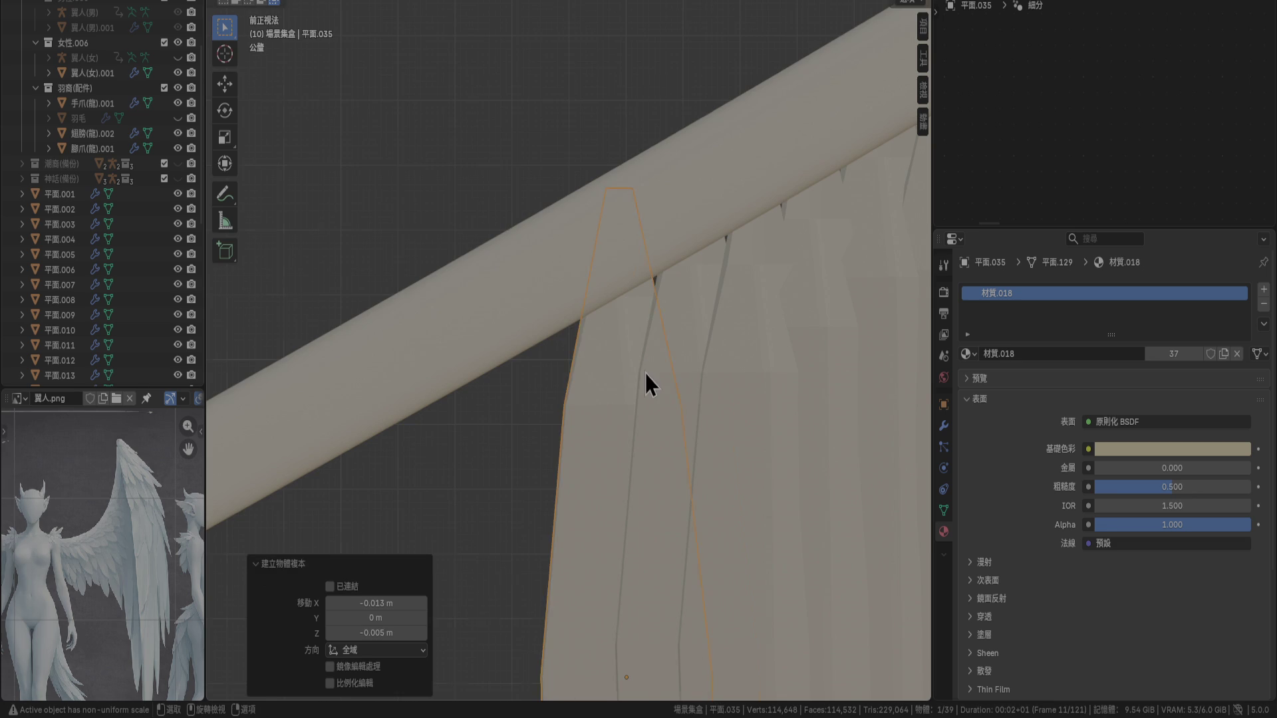
key(KP_3)
key(g)
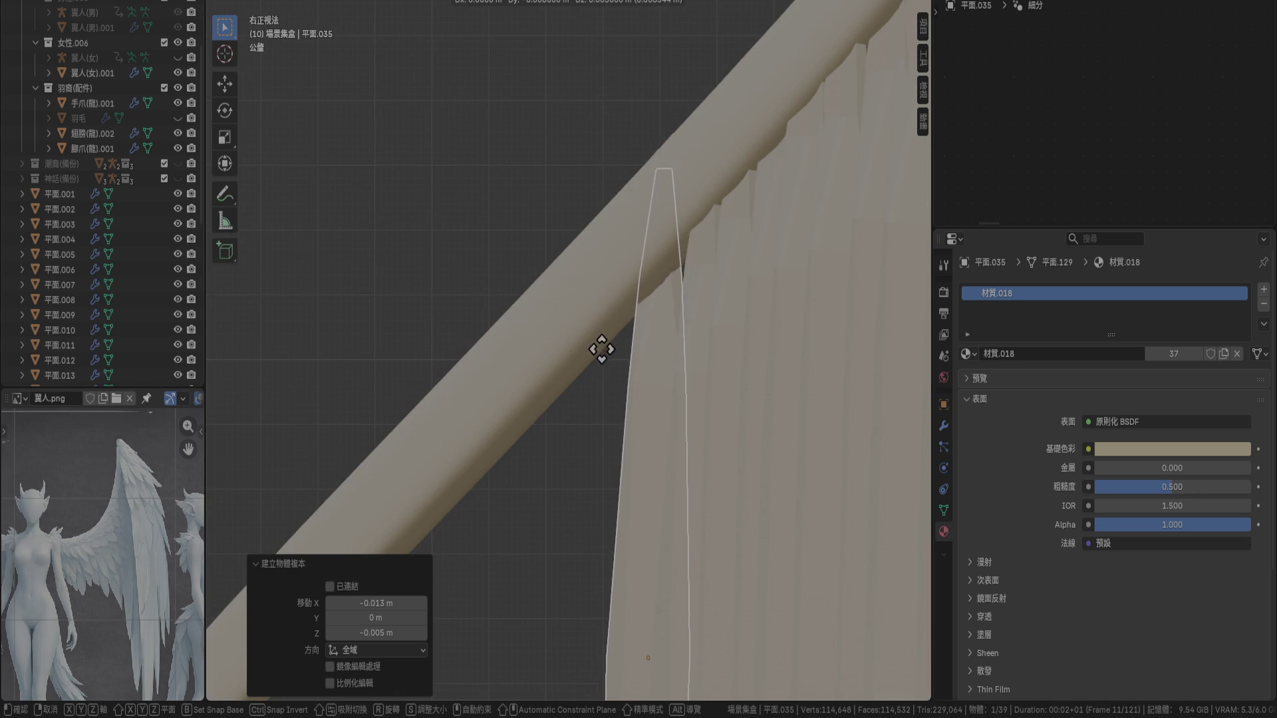
click(604, 362)
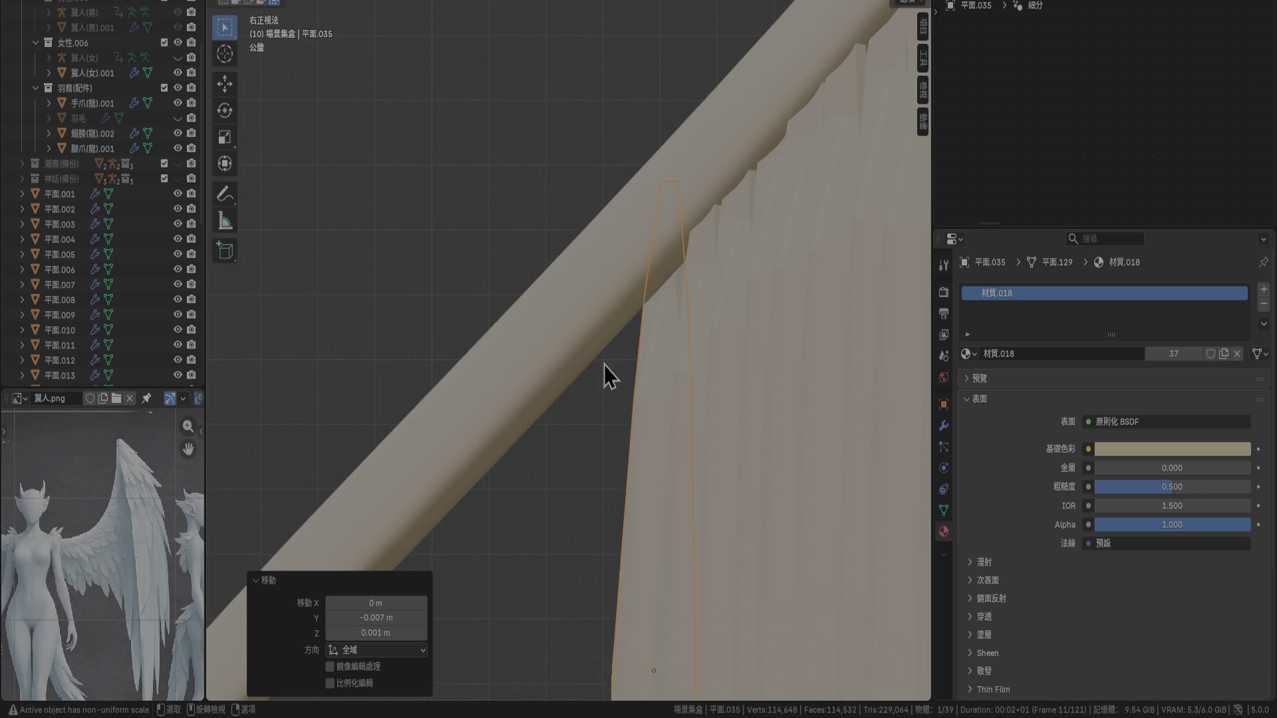
key(KP_1)
key(g)
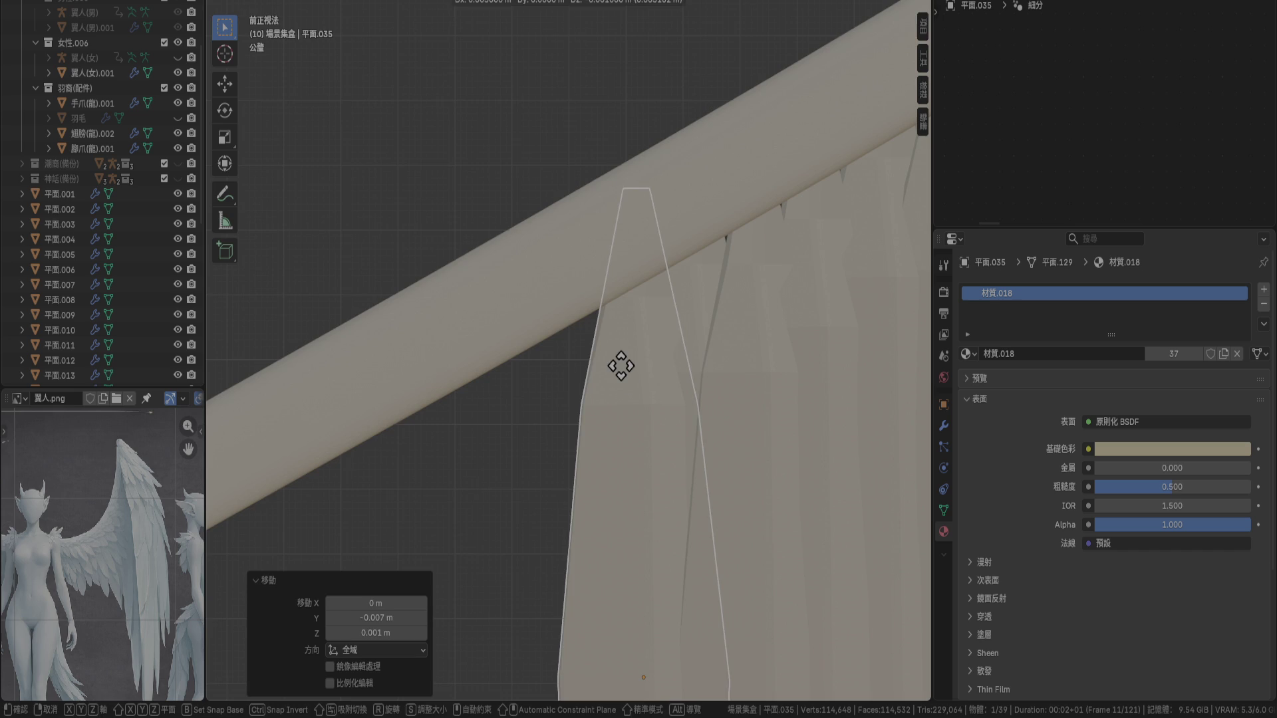
click(620, 367)
key(KP_3)
key(g)
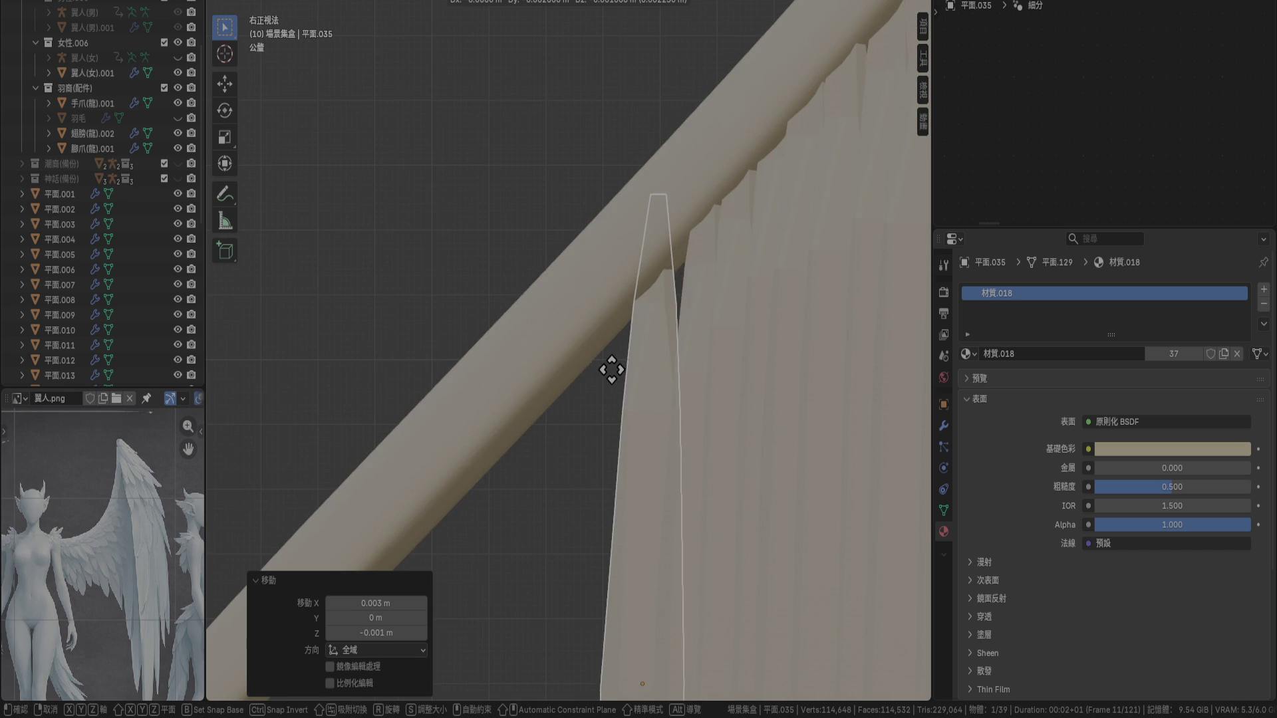
click(632, 364)
Pan along the bone and place another feather copy beside the last, cancelling its depth move
key(KP_1)
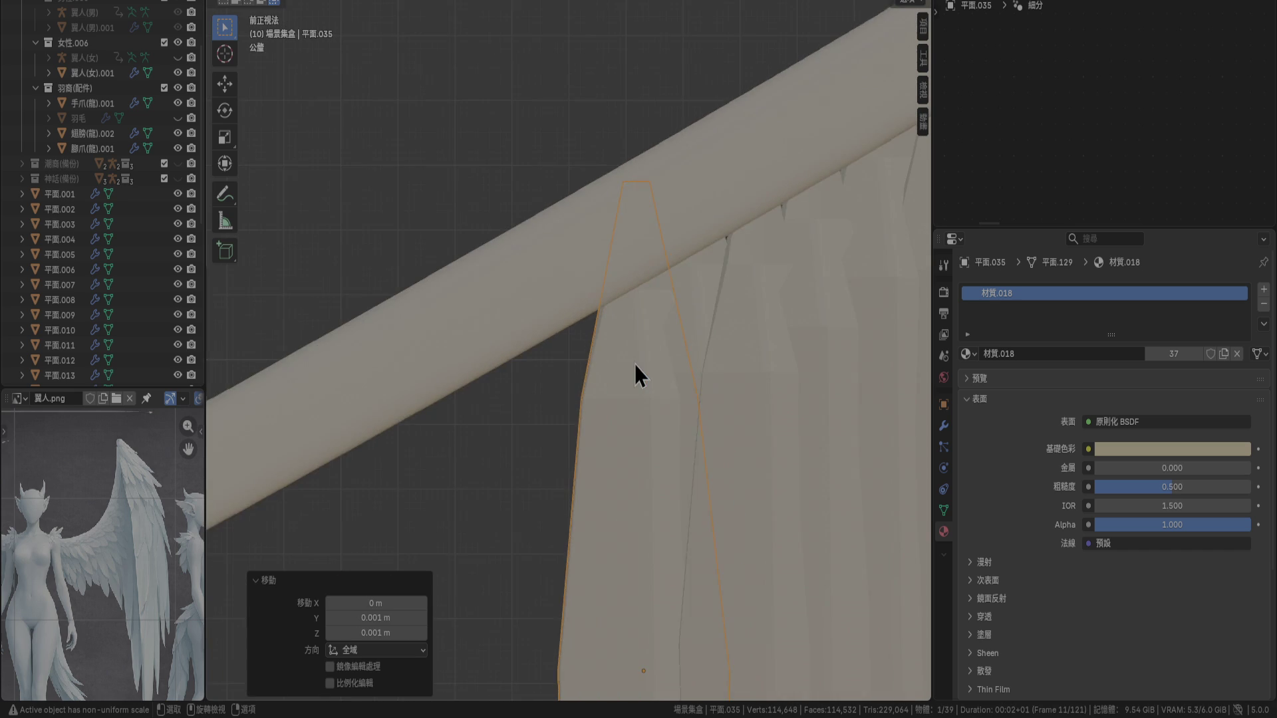
shift+middle_drag(634, 364, 690, 195)
key(shift+d)
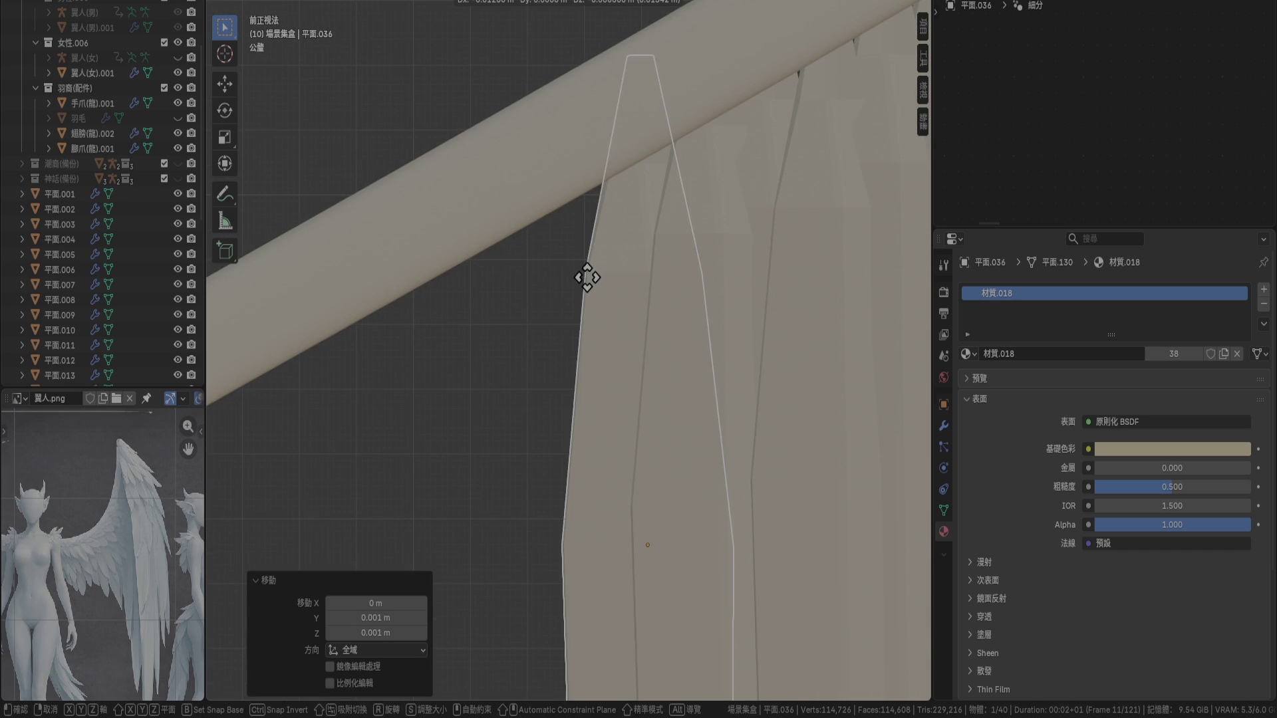
click(588, 280)
key(KP_3)
key(g)
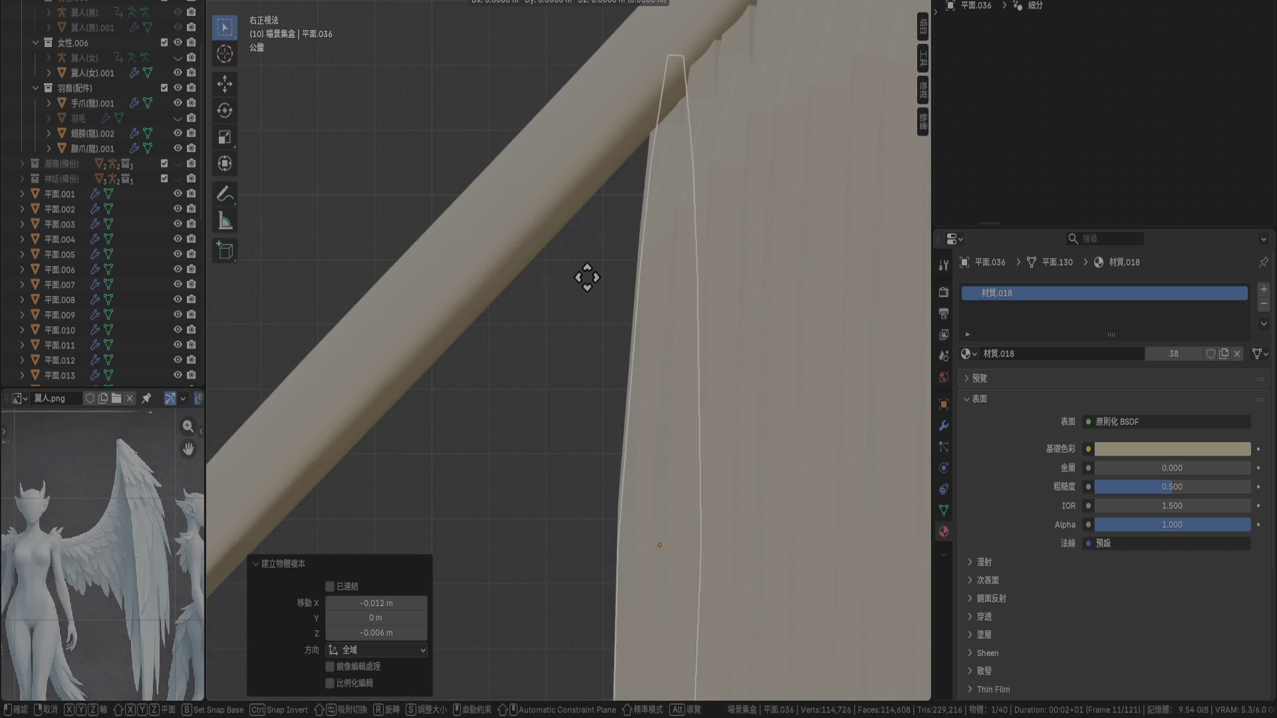
right_click(534, 266)
Reposition two neighbouring feathers in the row slightly
click(685, 213)
key(g)
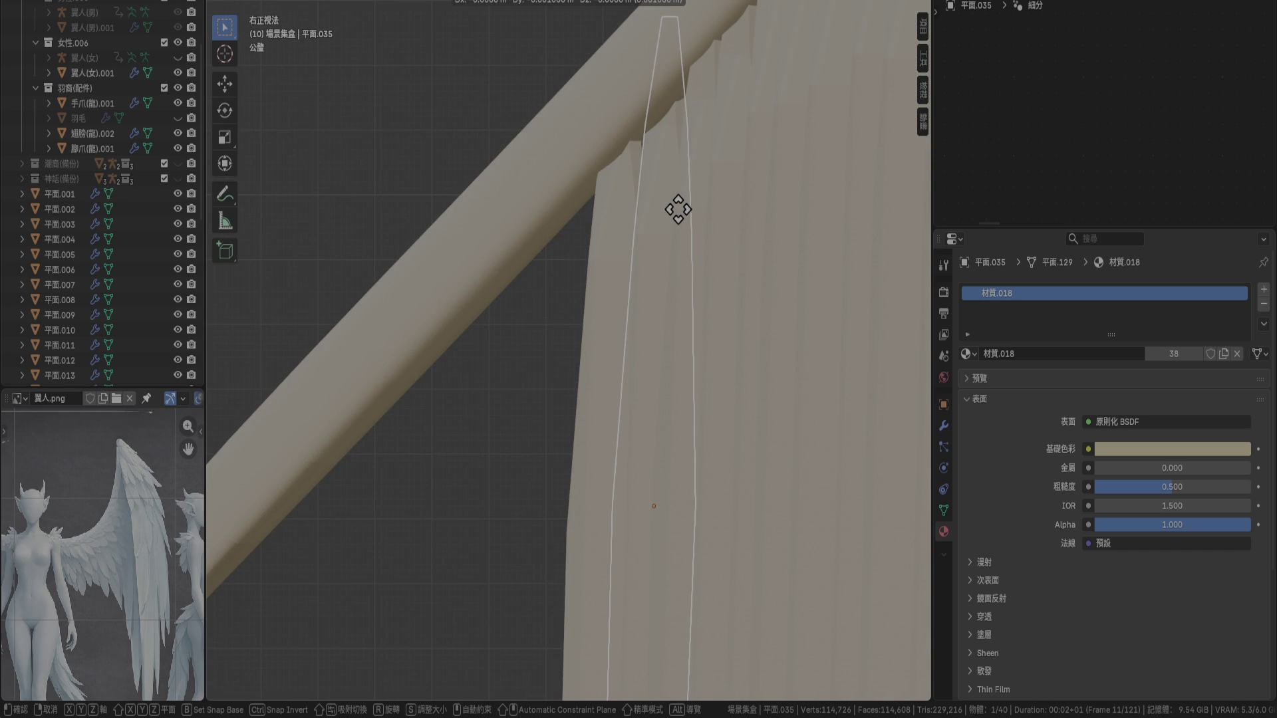
click(675, 209)
click(712, 236)
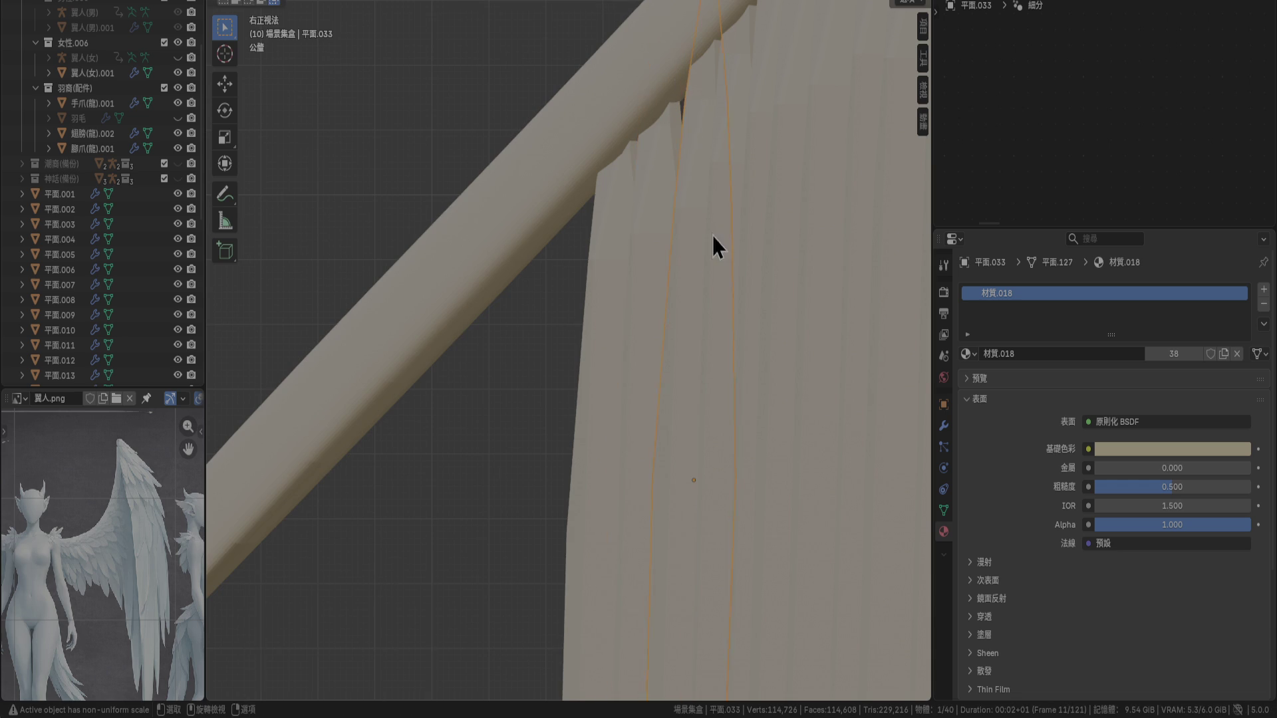
key(g)
click(708, 233)
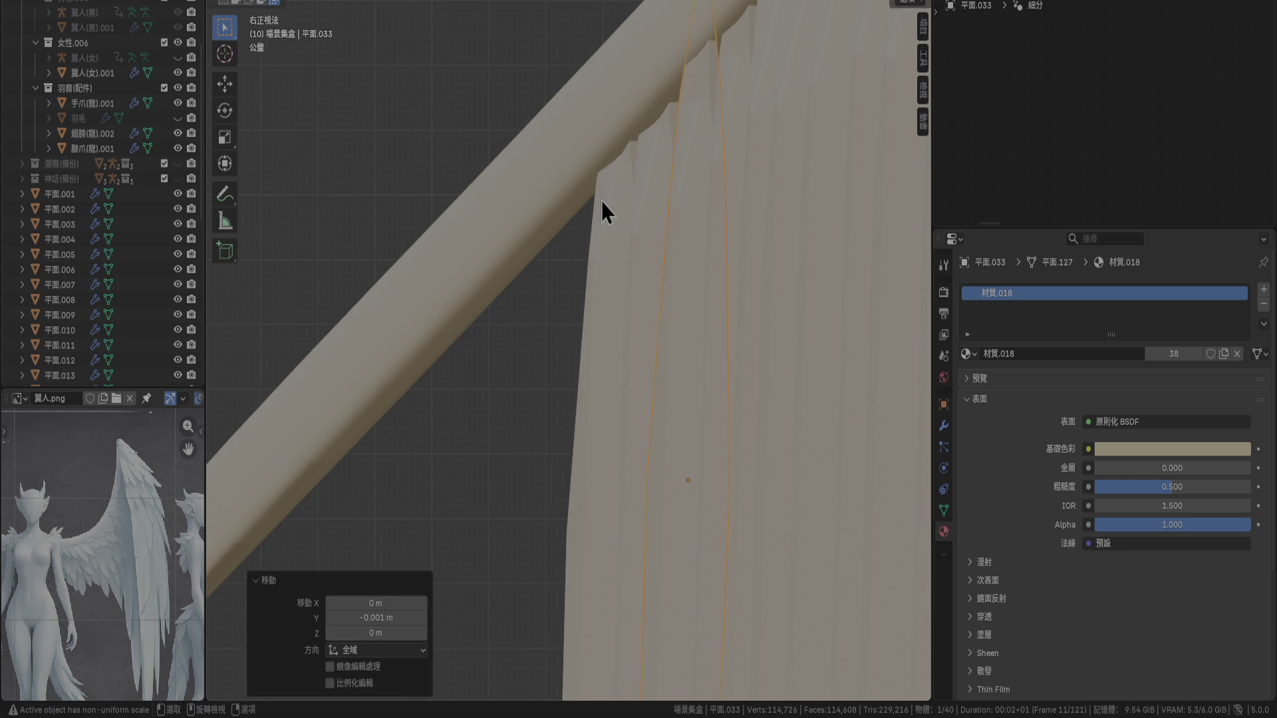
Select the front feather at the row's end and check the feather layering from the front
click(595, 228)
key(KP_1)
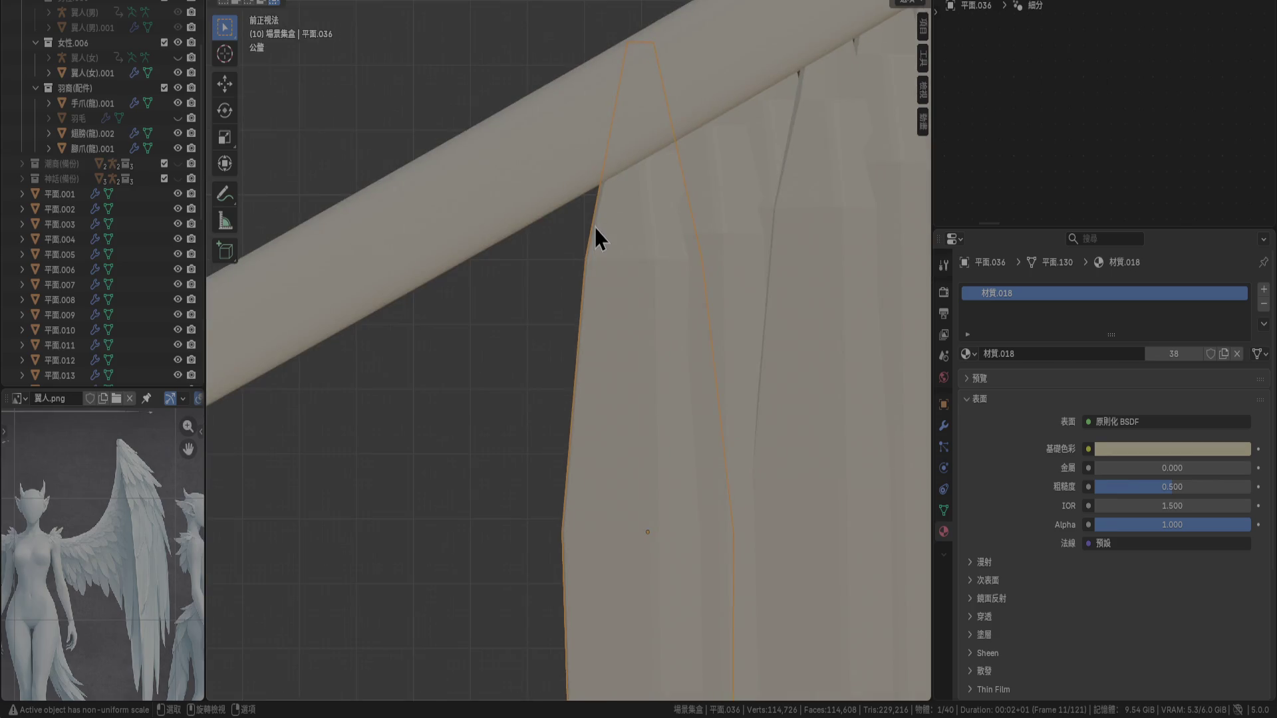
scroll(619, 187, up, 2)
mouse_move(646, 143)
middle_down()
mouse_move(690, 245)
mouse_move(694, 211)
middle_up()
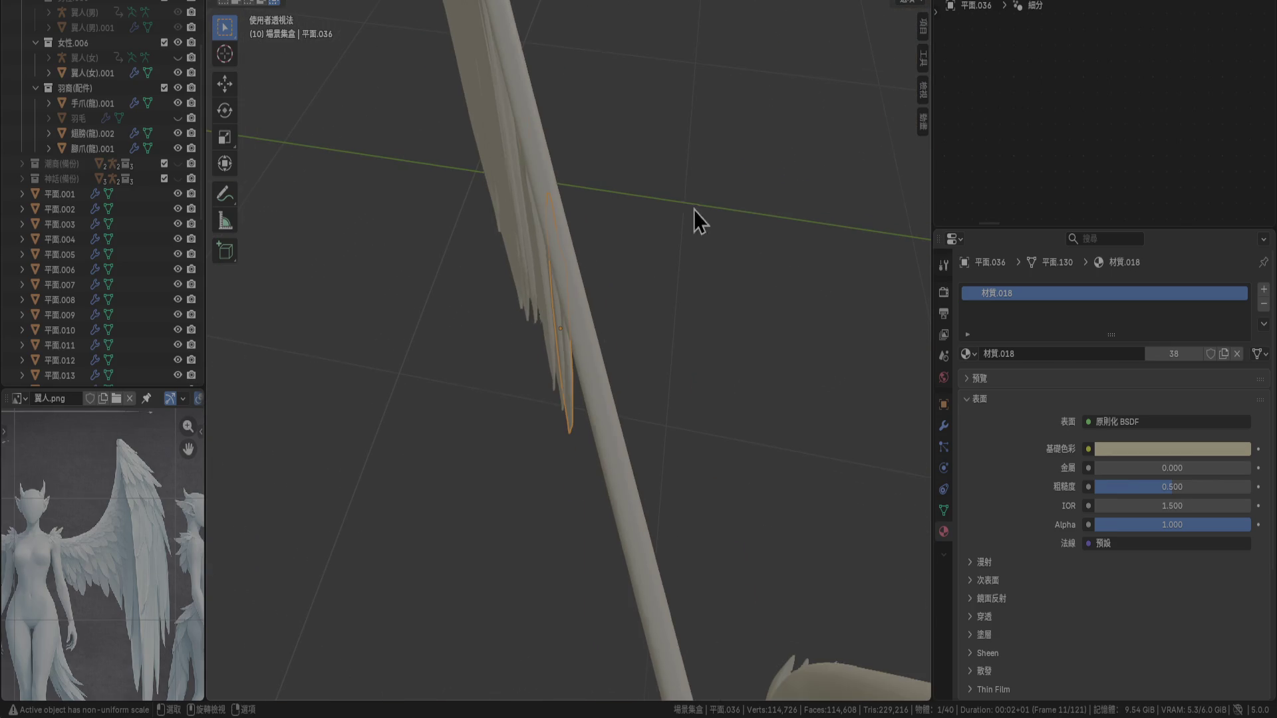
key(KP_1)
scroll(570, 433, up, 2)
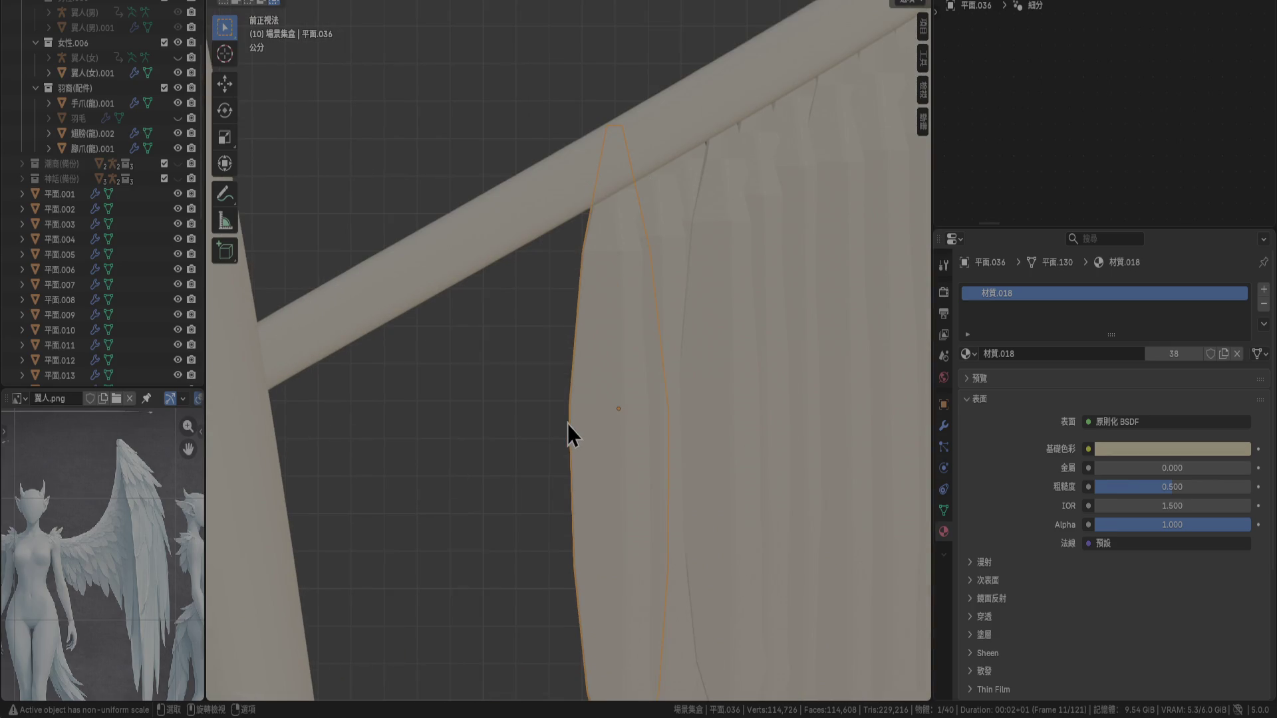
shift+middle_drag(570, 433, 635, 260)
Copy the end feather slightly left and lower, then offset it in depth against the bone
key(shift+d)
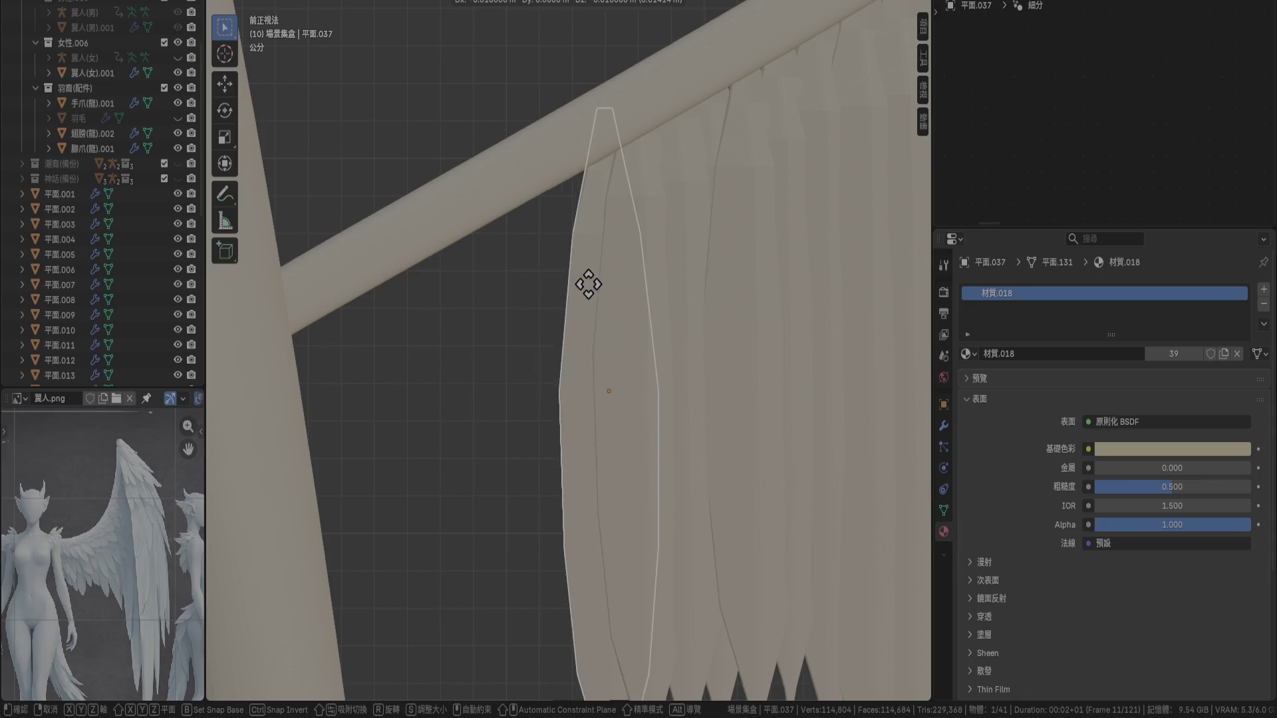
click(600, 282)
key(KP_3)
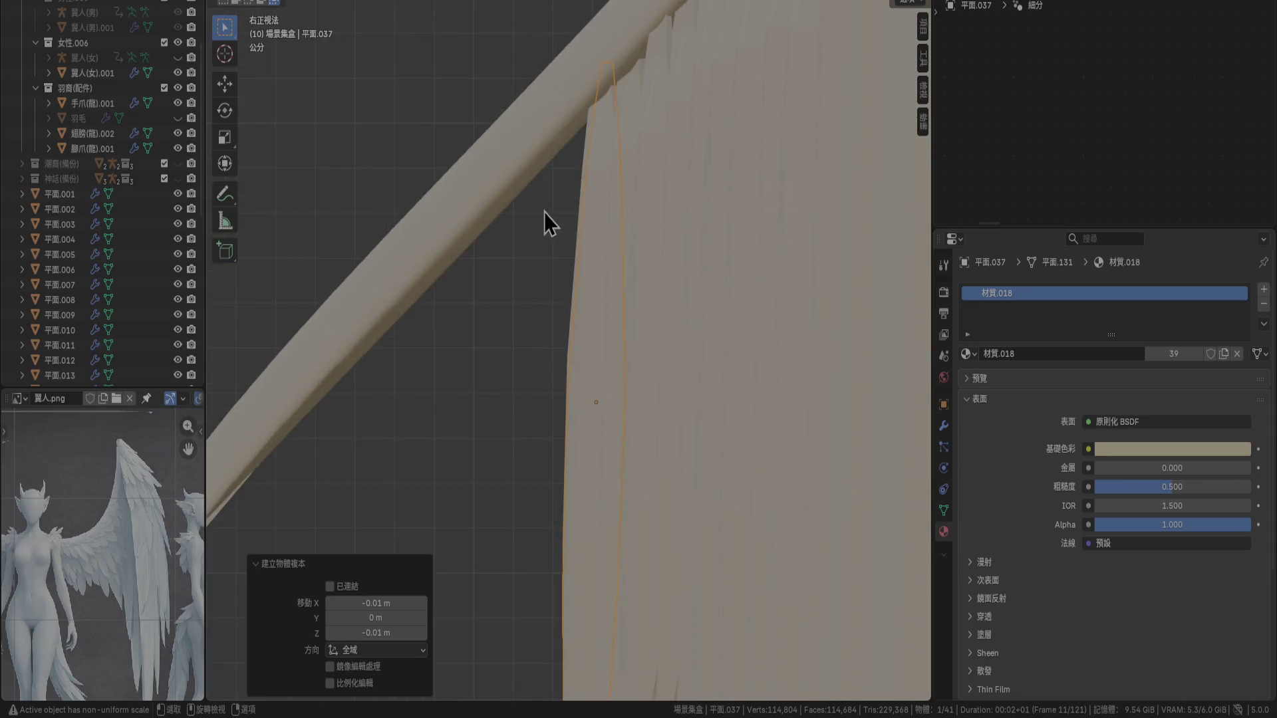
shift+middle_drag(548, 223, 624, 259)
key(g)
click(590, 260)
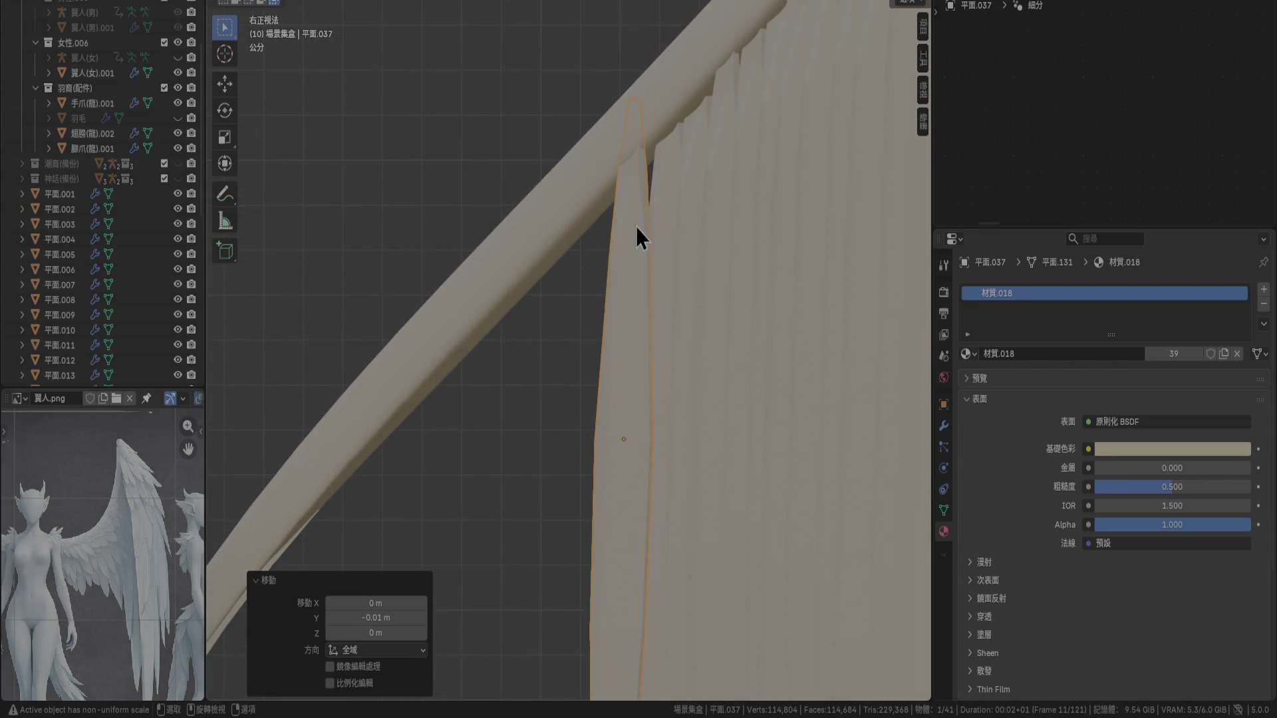
scroll(639, 234, up, 2)
key(g)
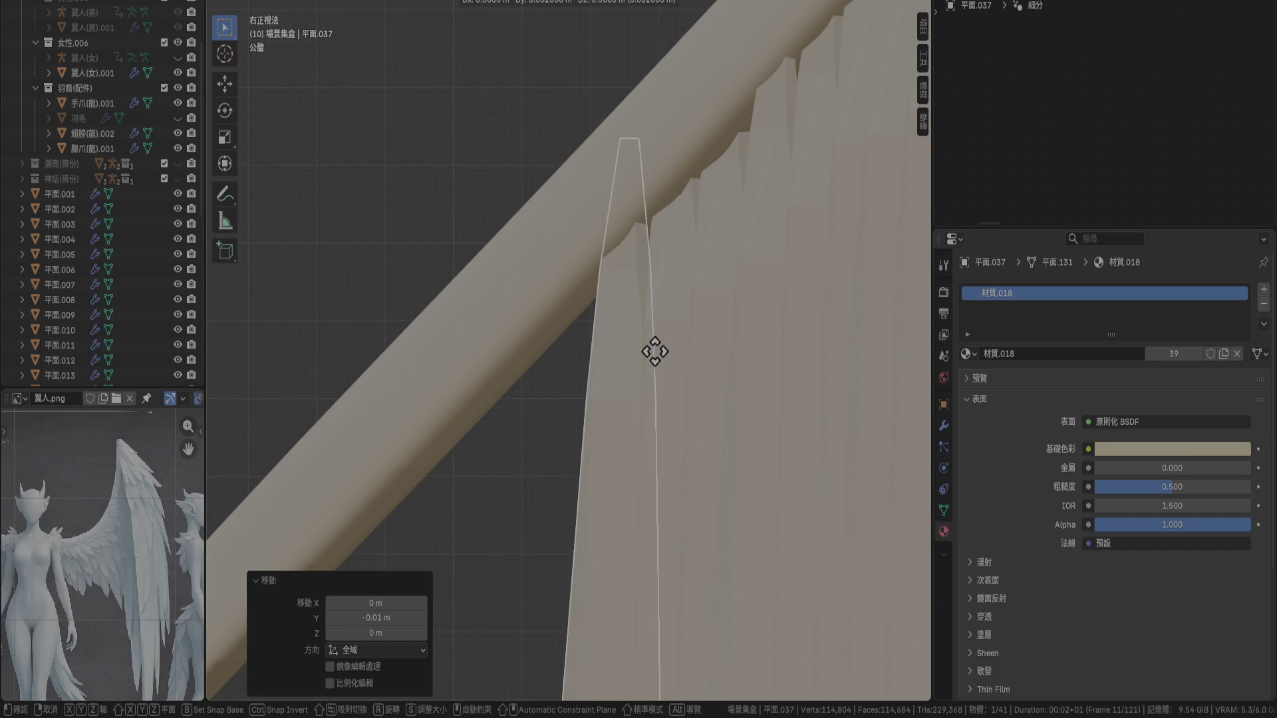
click(643, 365)
key(KP_1)
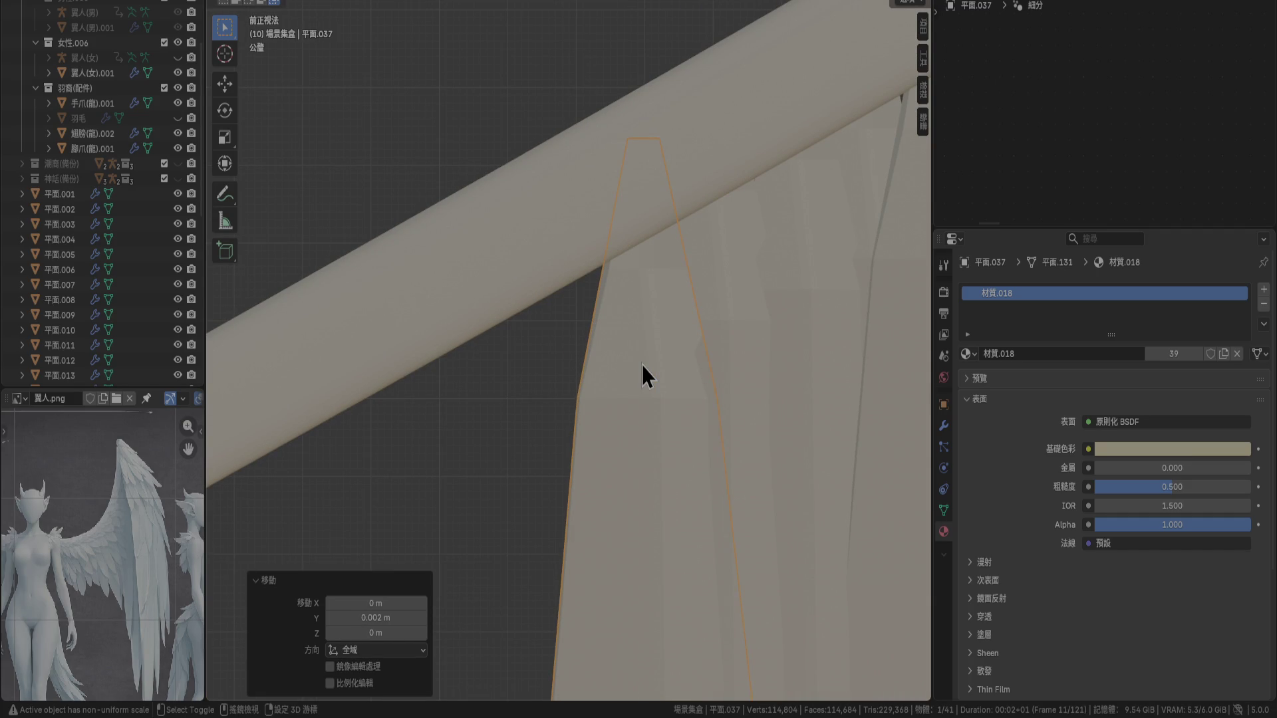
Add a feather copy further left, scale it to 0.9, and set its position and depth offset
key(shift+d)
click(563, 408)
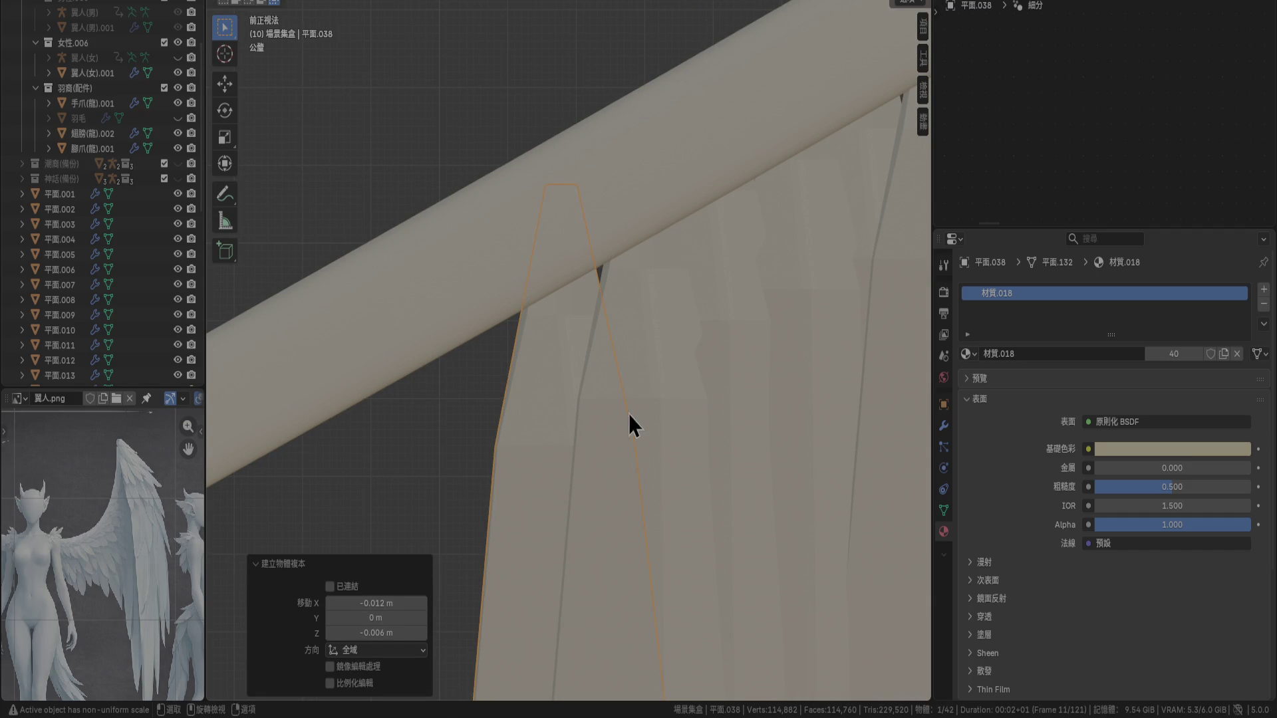
text(s)
text(0.9)
key(Return)
key(g)
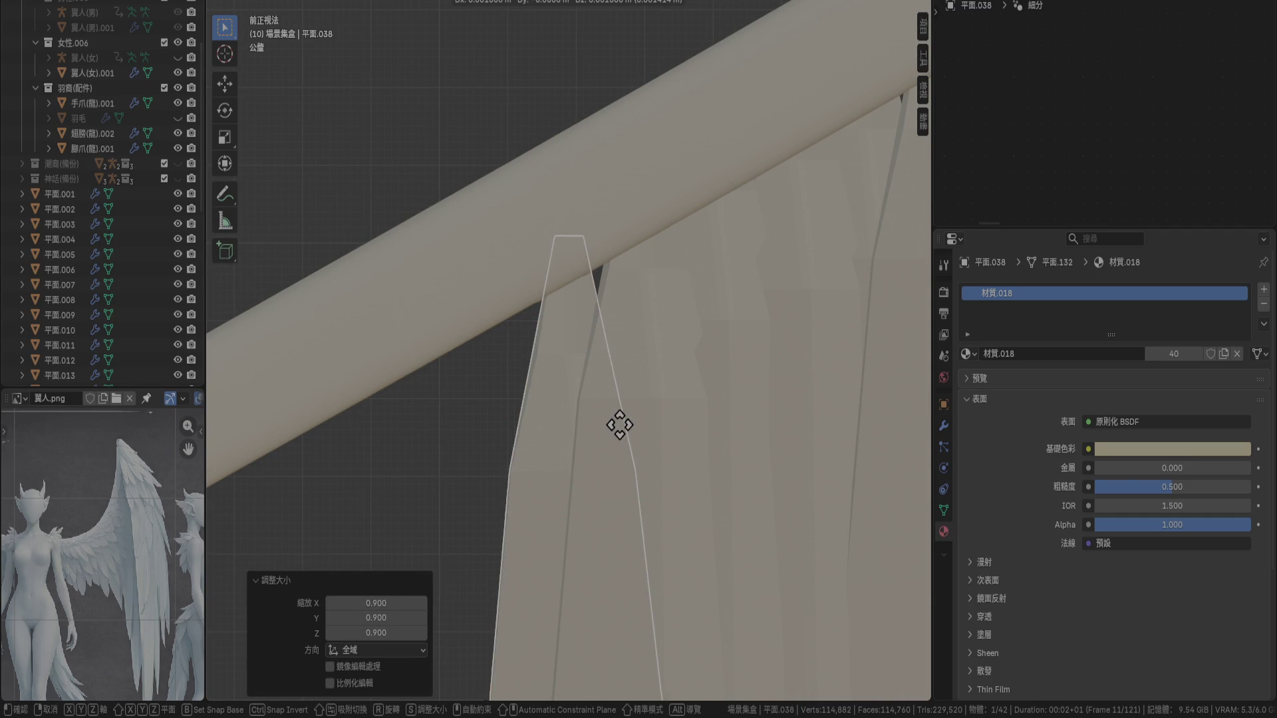
click(625, 371)
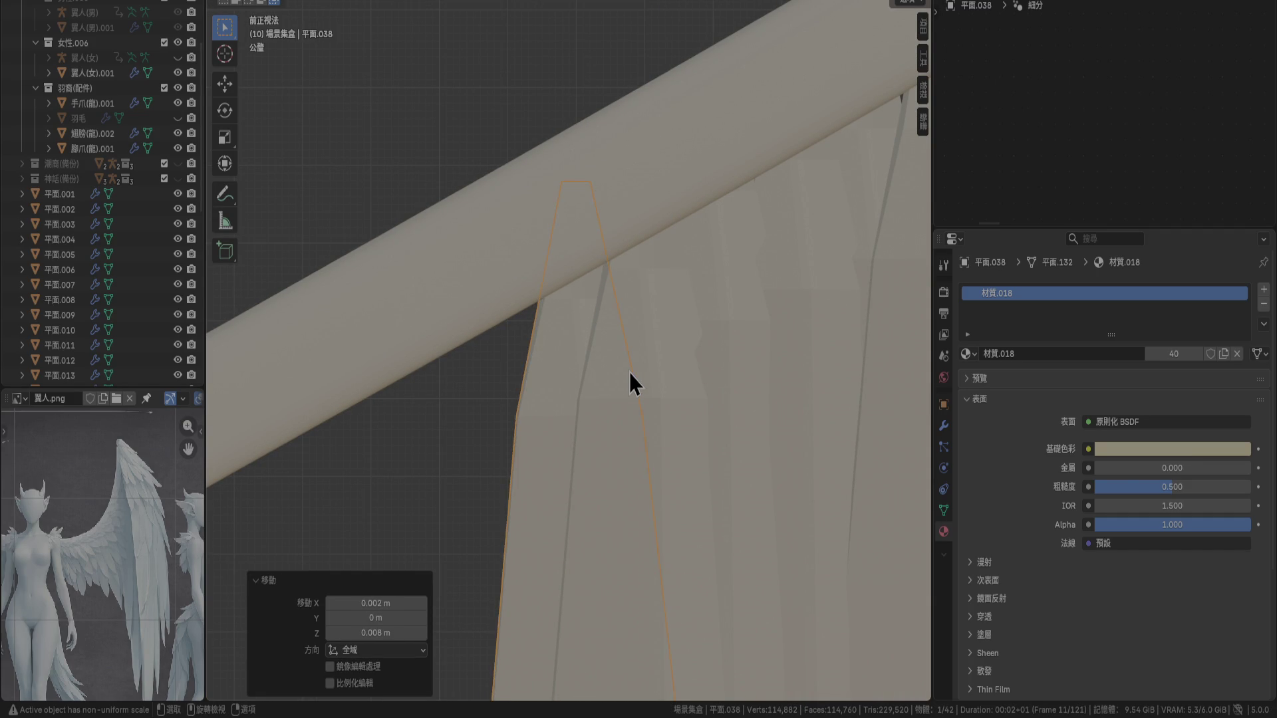
key(KP_3)
key(g)
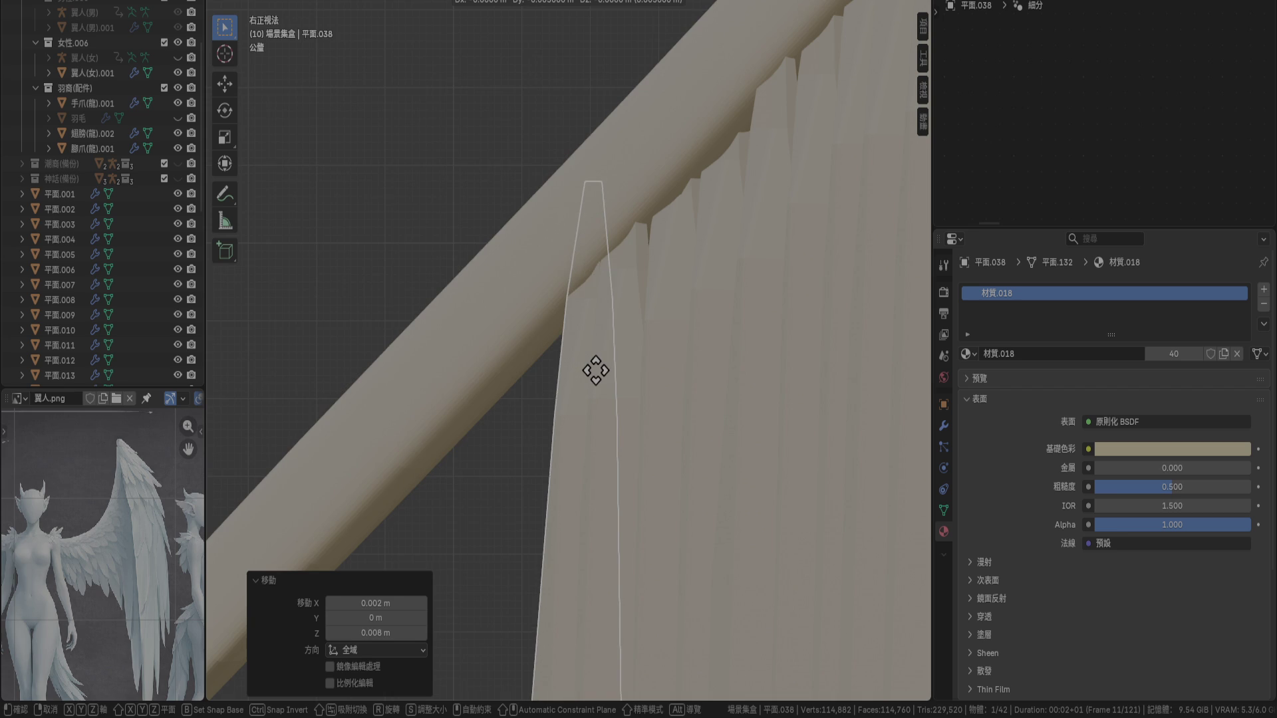
click(596, 371)
Pan along the row and add another copy slightly left and lower, shifted in depth
shift+middle_drag(595, 374, 694, 143)
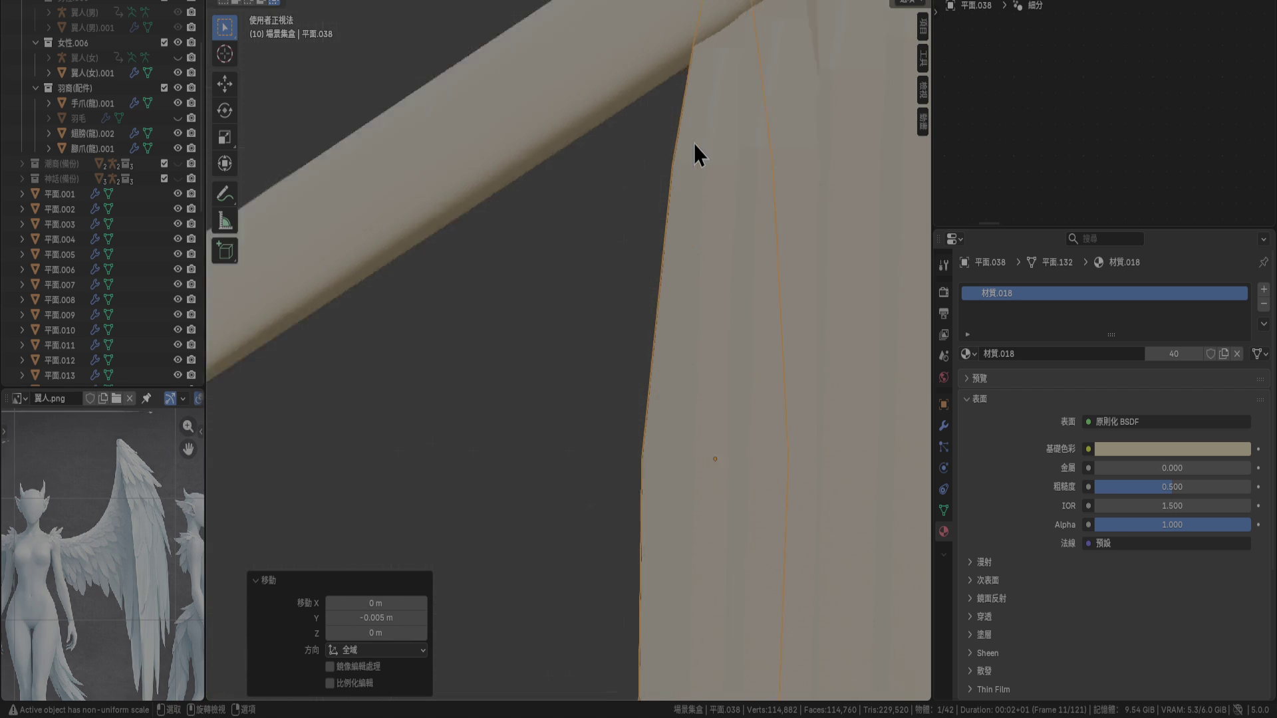
key(KP_1)
key(g)
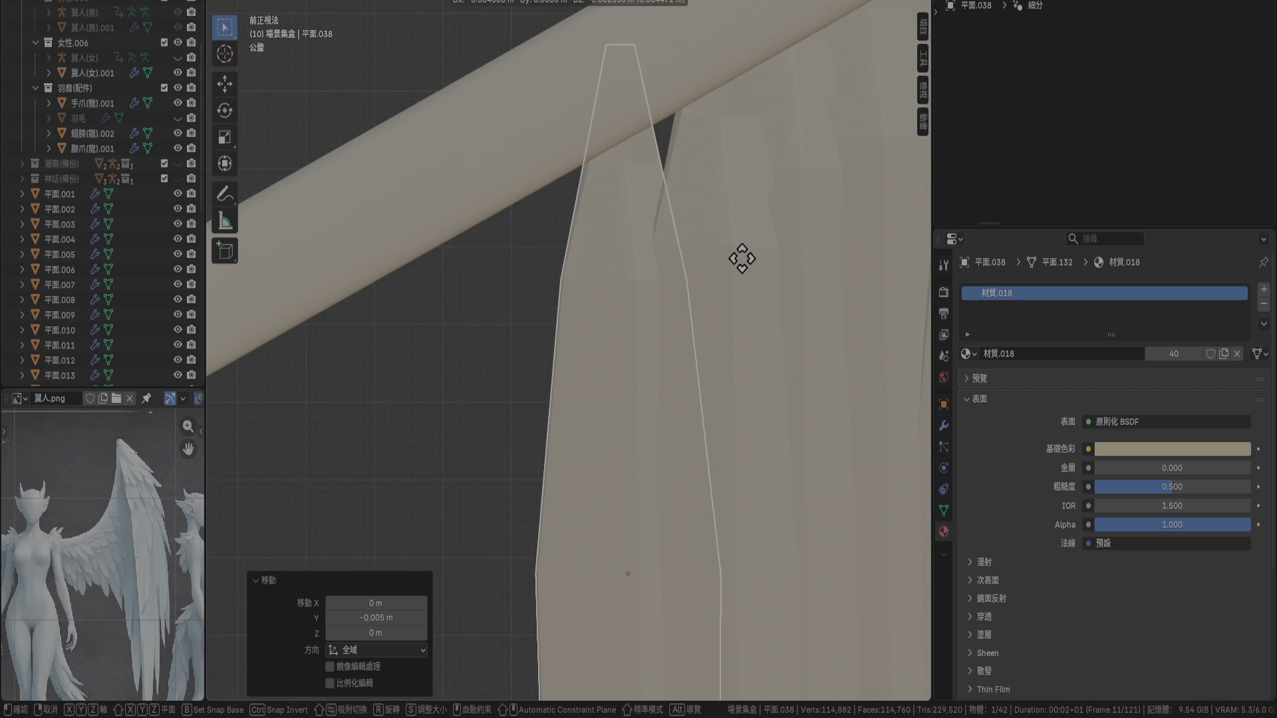
right_click(759, 226)
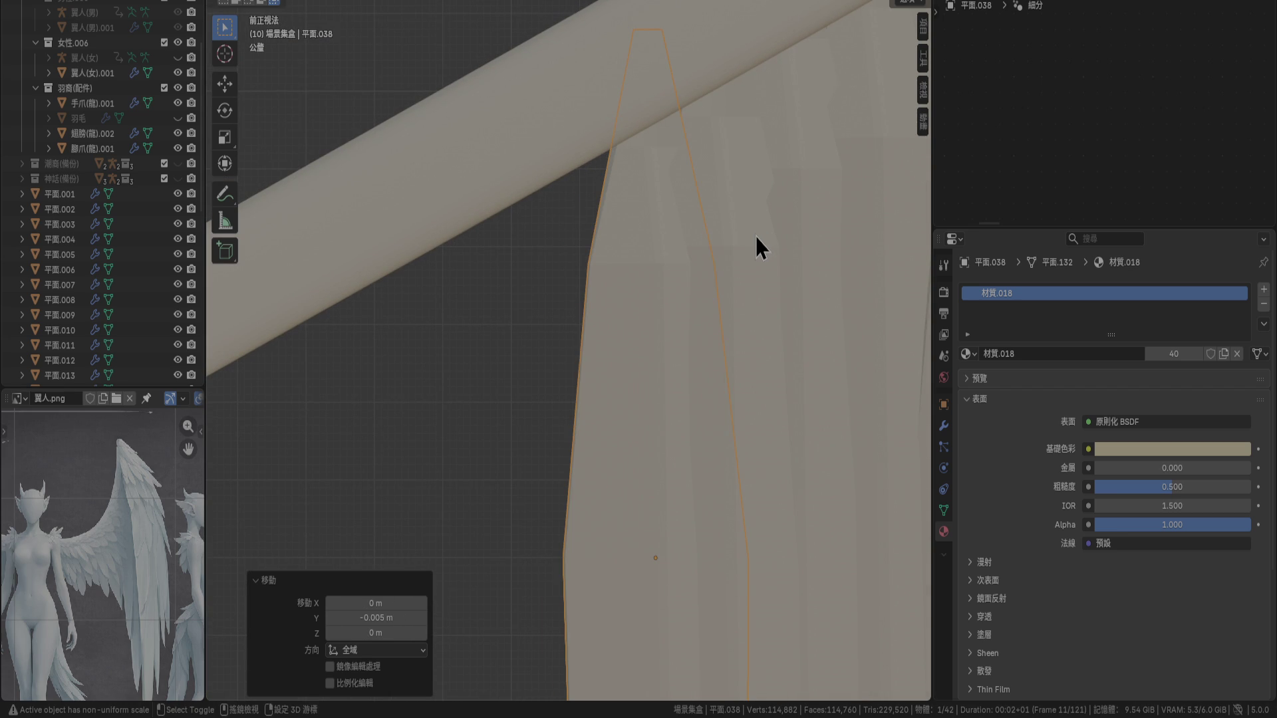
key(shift+d)
click(725, 274)
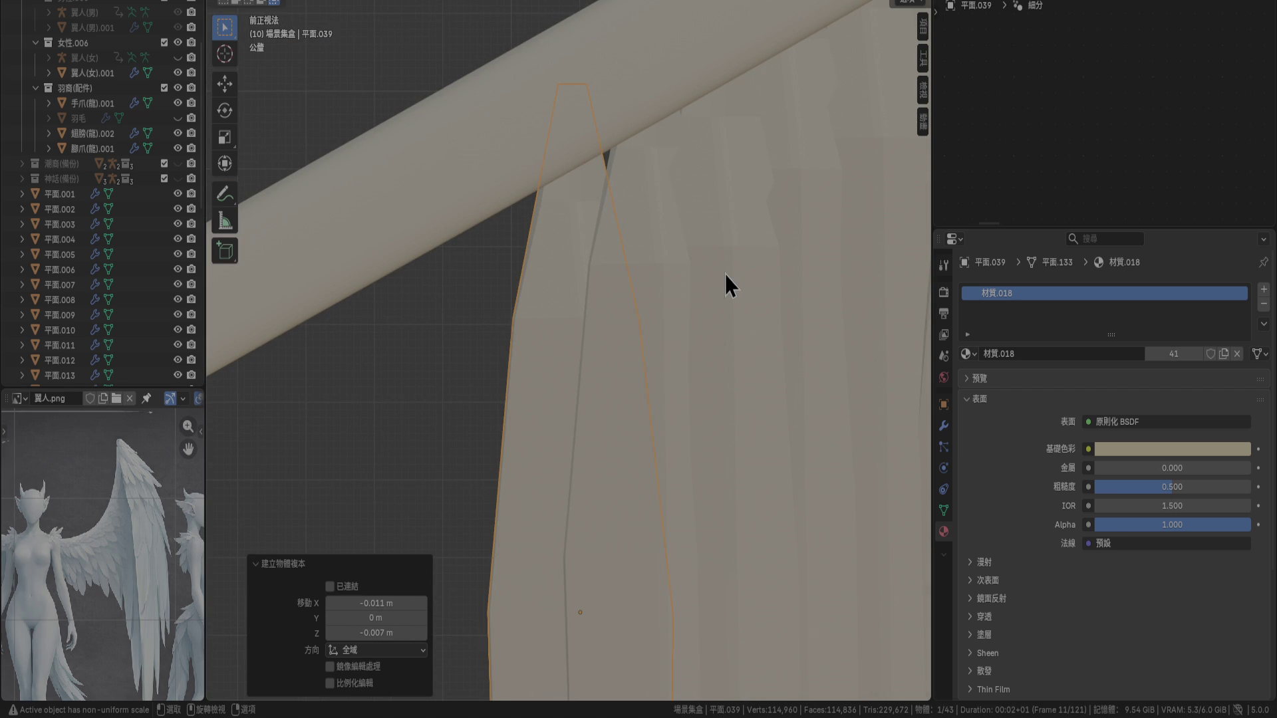
scroll(725, 275, up, 2)
key(g)
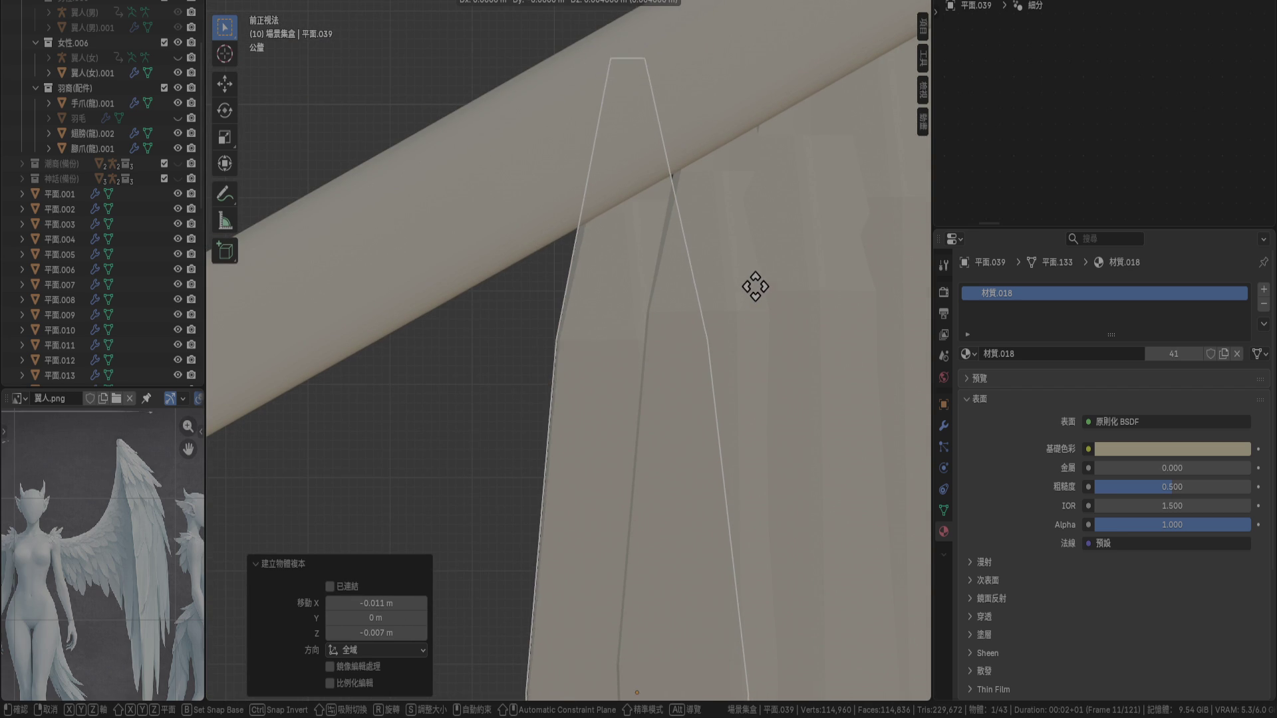
click(758, 280)
key(KP_3)
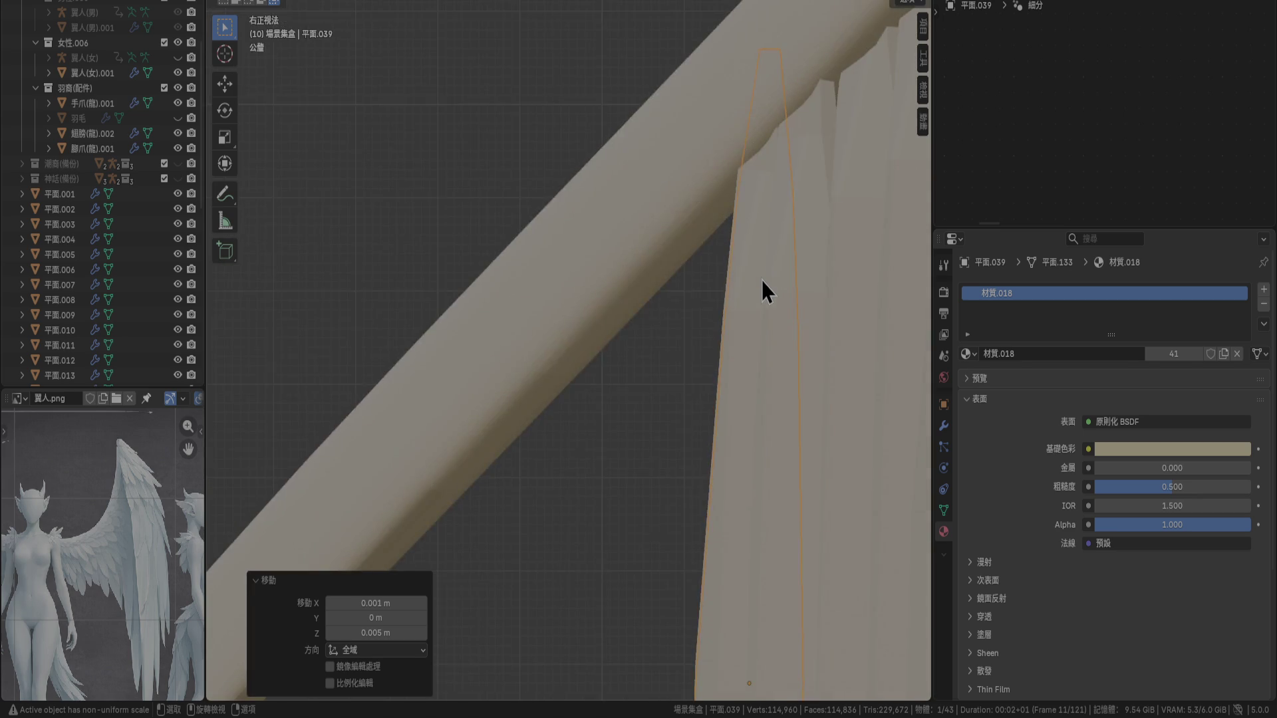
key(g)
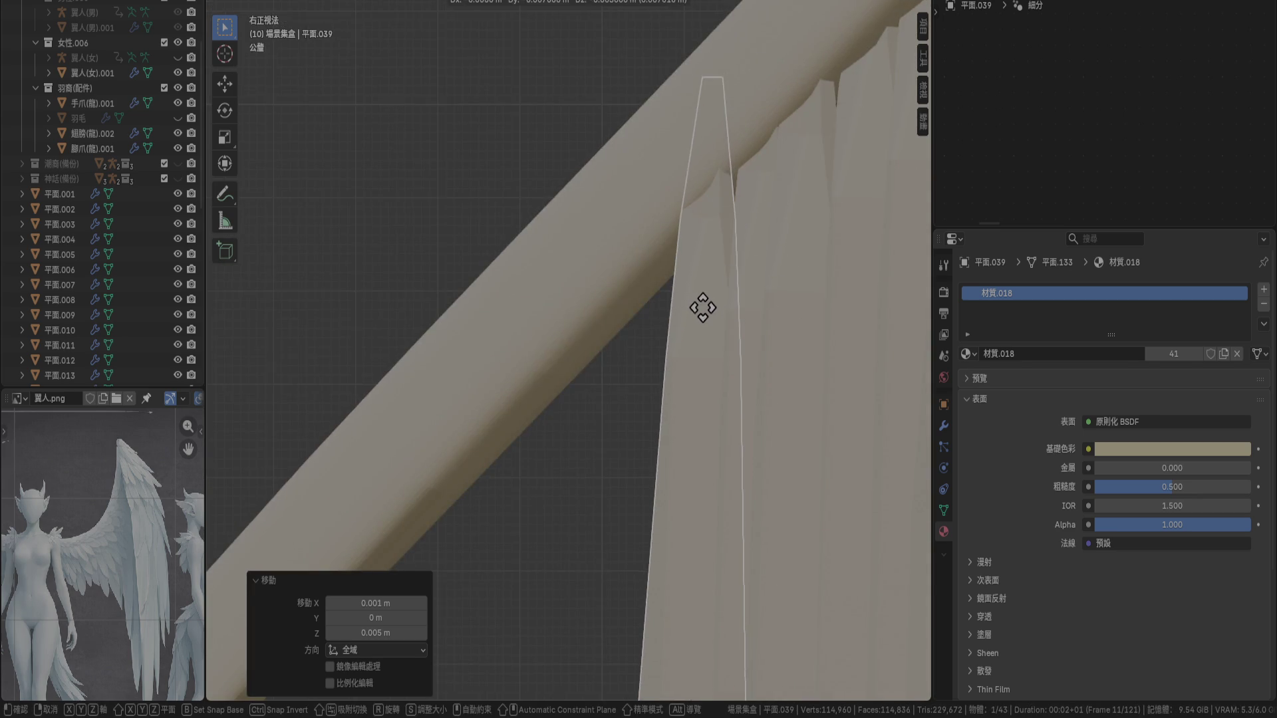
click(731, 314)
Add two more feather copies further left, each nudged in depth toward the bone
key(KP_1)
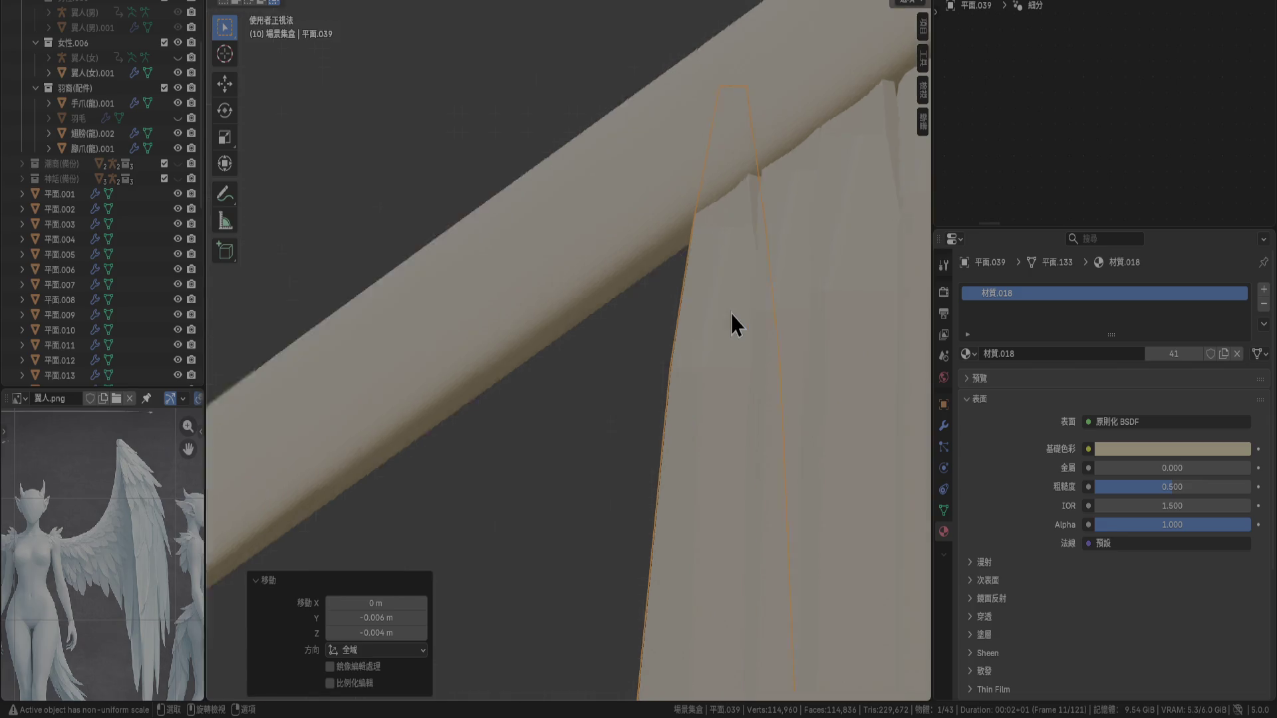
key(shift+d)
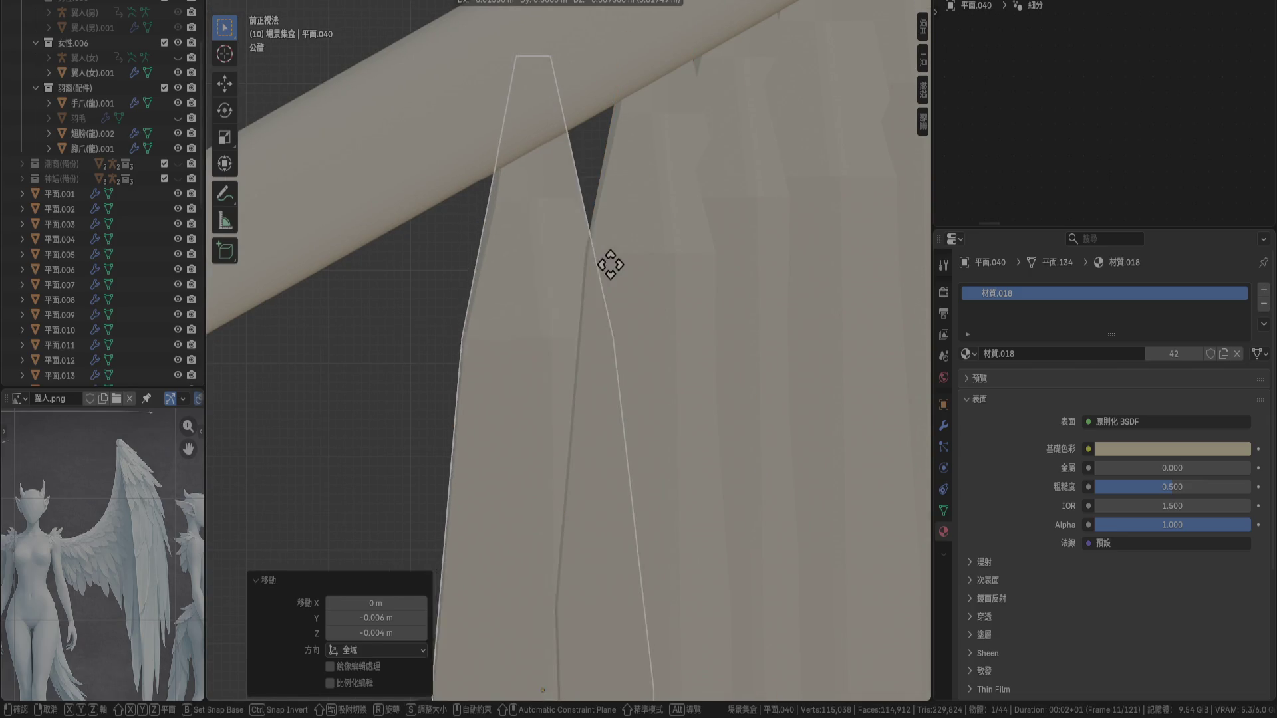
click(665, 217)
key(KP_3)
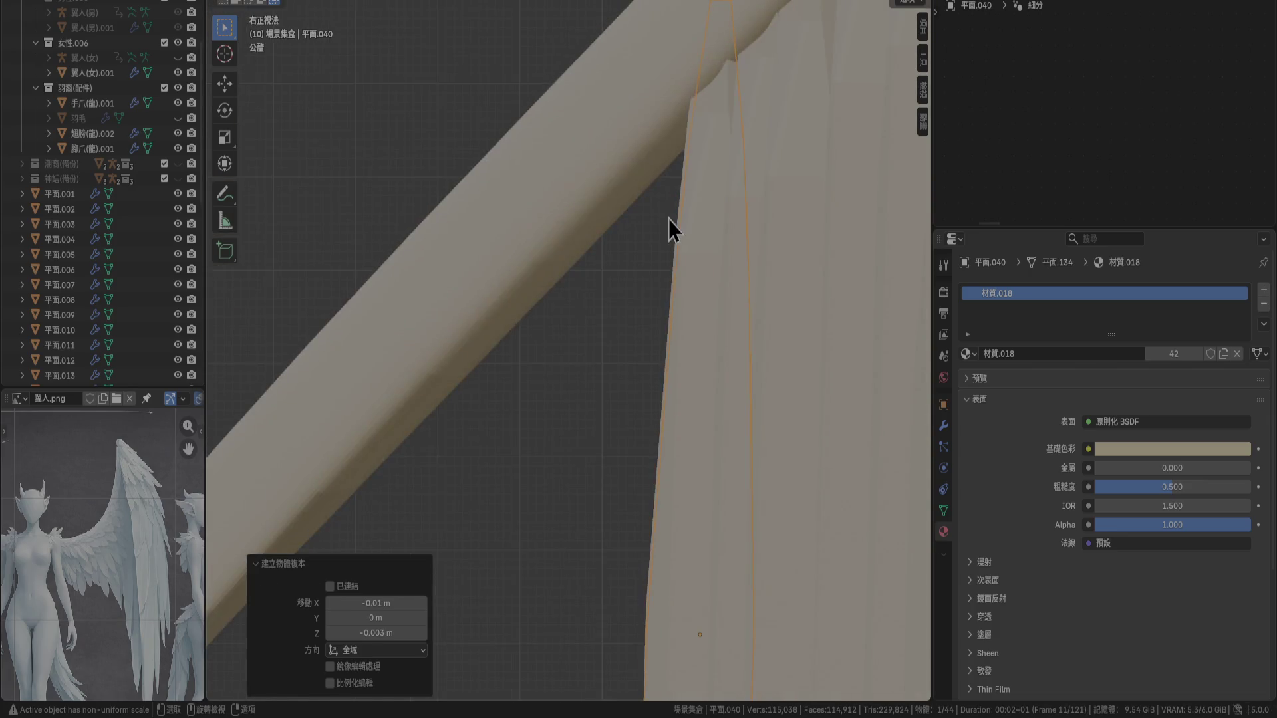
key(g)
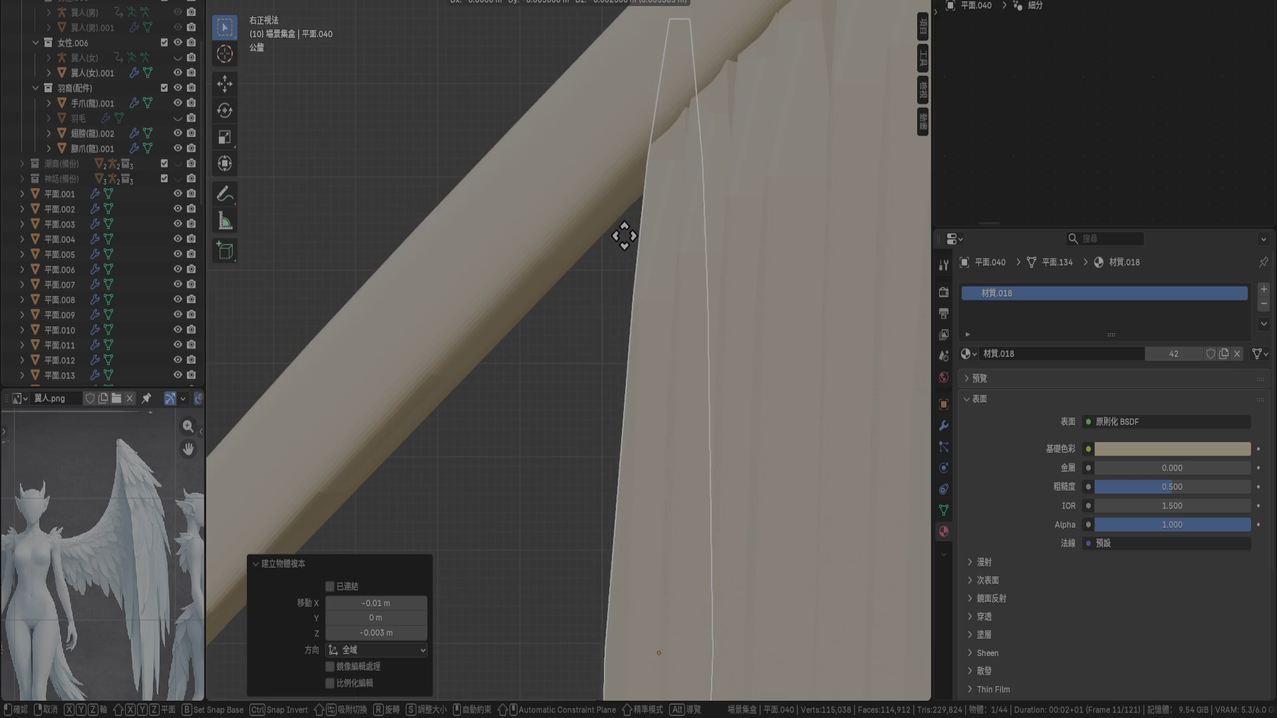
click(626, 240)
key(KP_1)
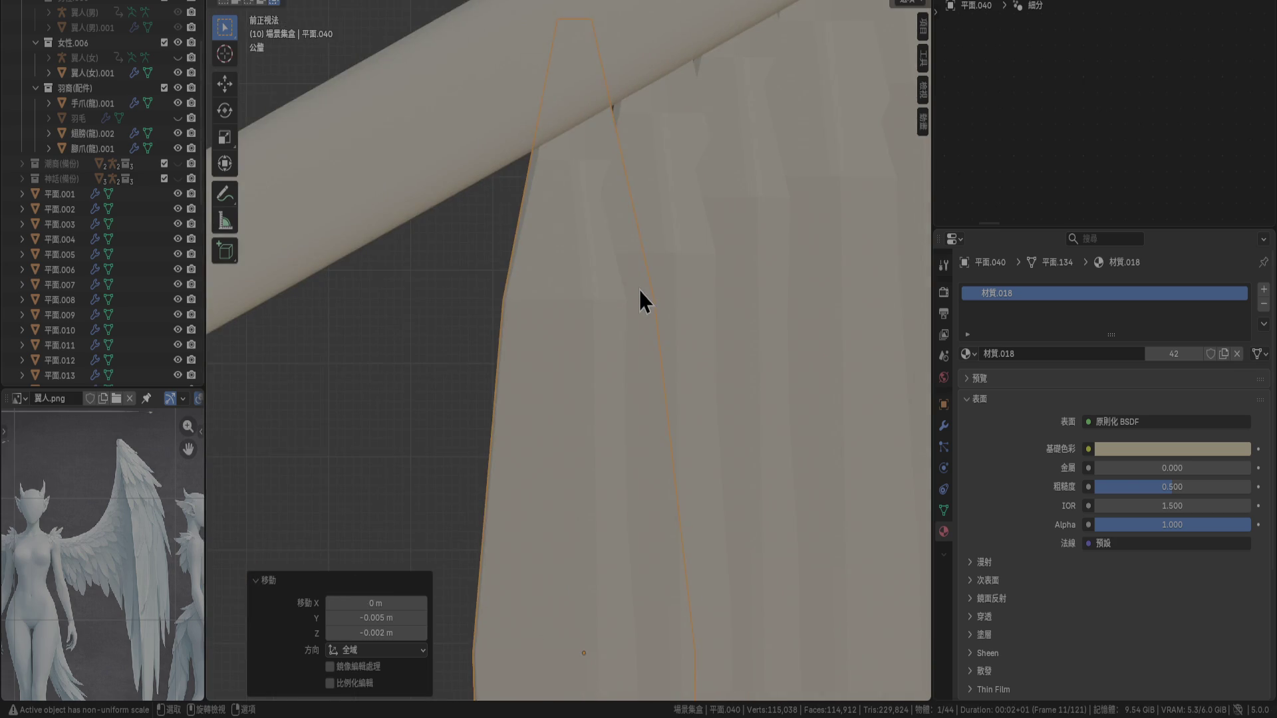
key(shift+d)
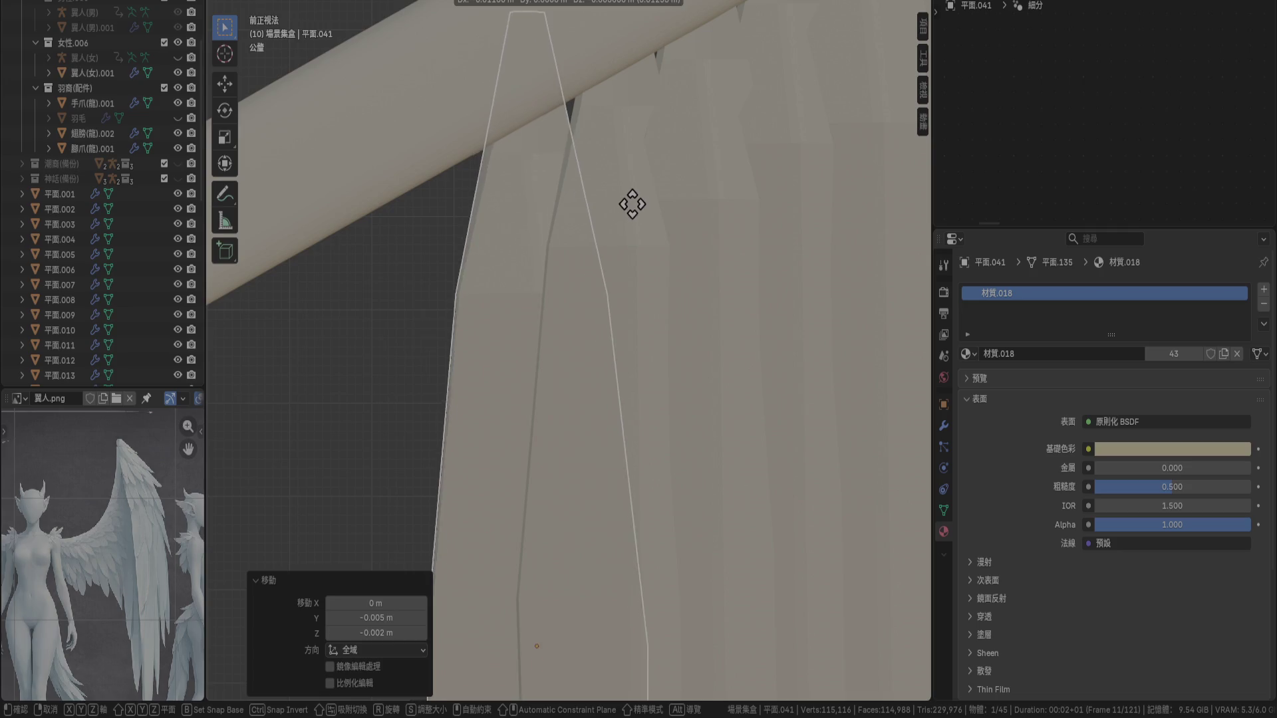
click(636, 196)
key(KP_3)
key(g)
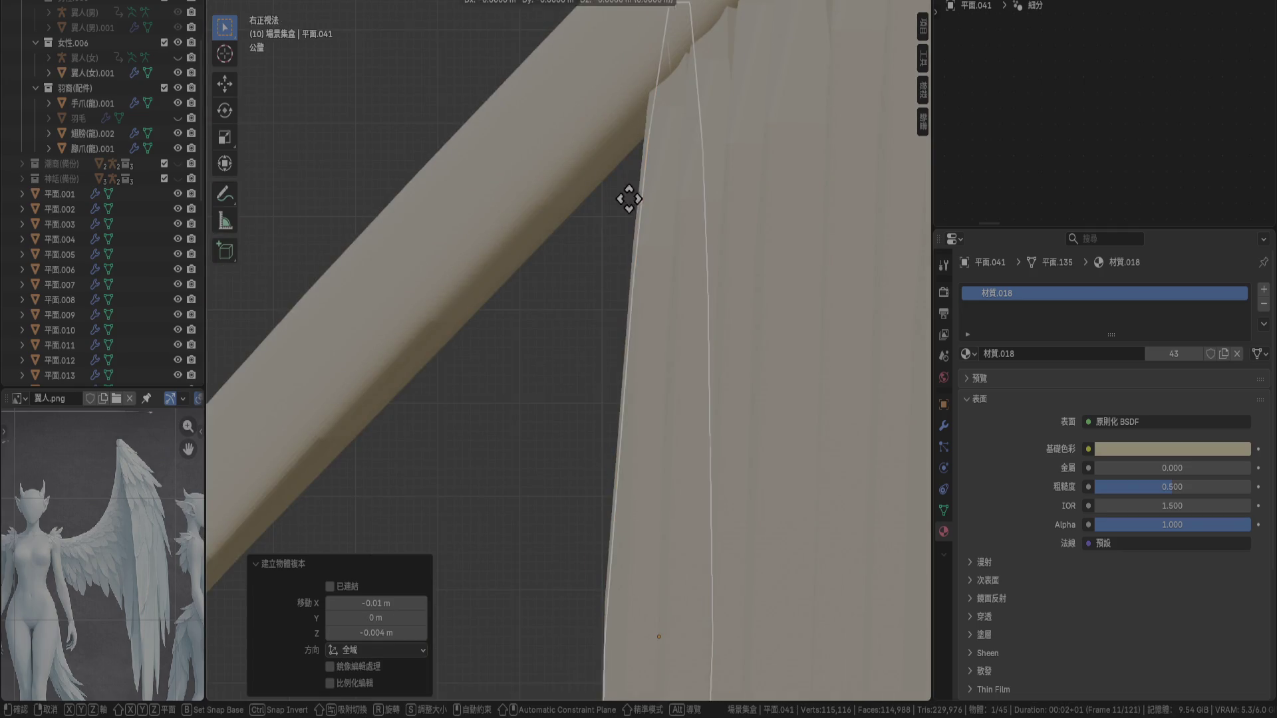
click(588, 206)
Copy the current feather just beside the original and press it against the bone
key(KP_1)
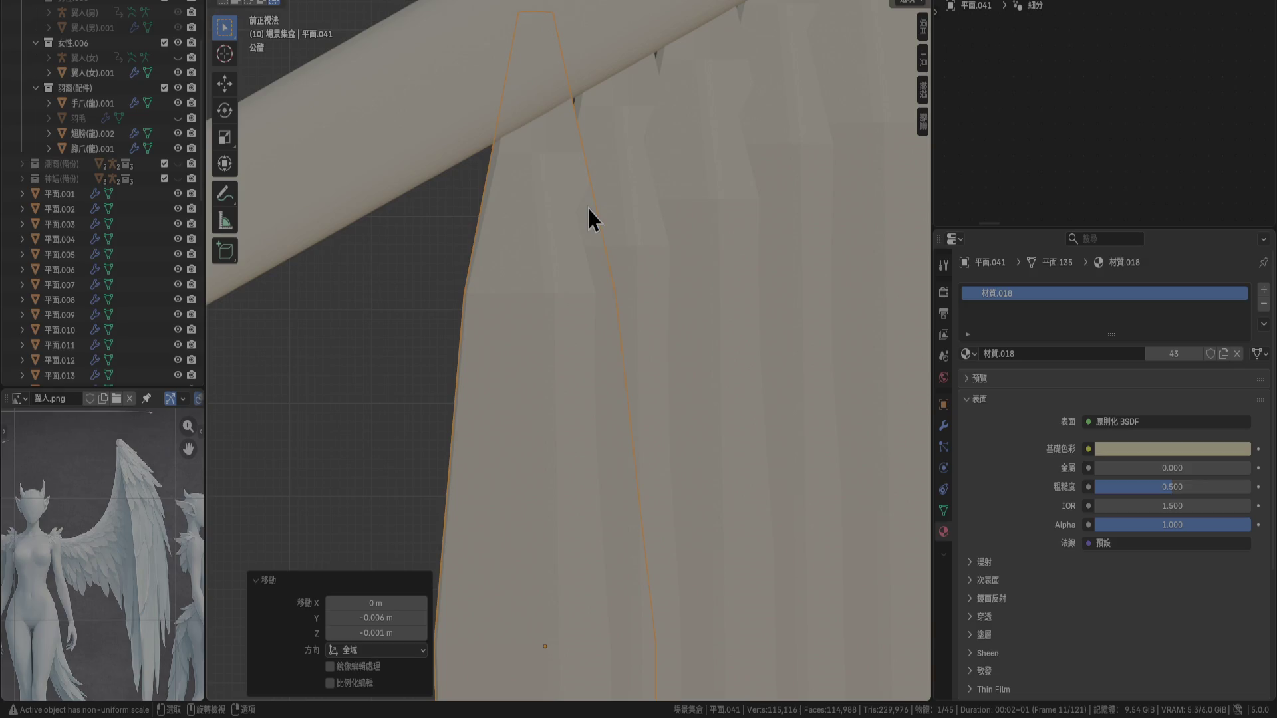
key(shift+d)
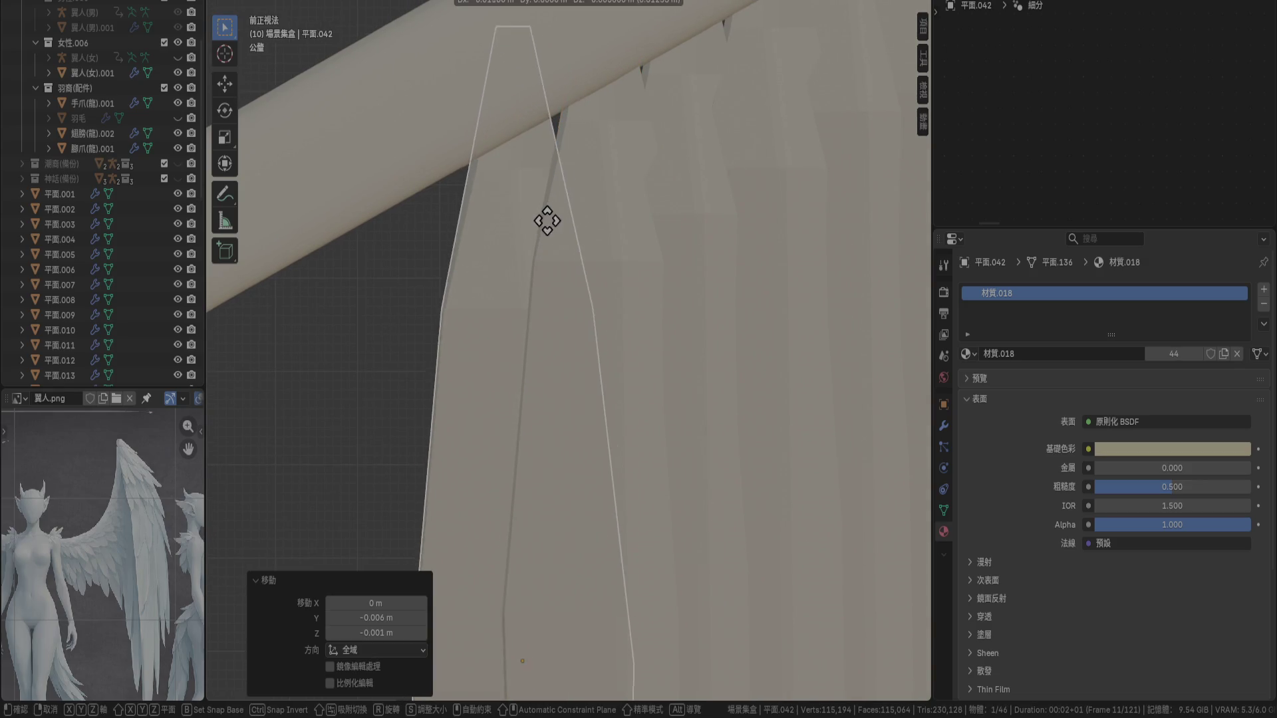
click(548, 219)
key(KP_3)
key(g)
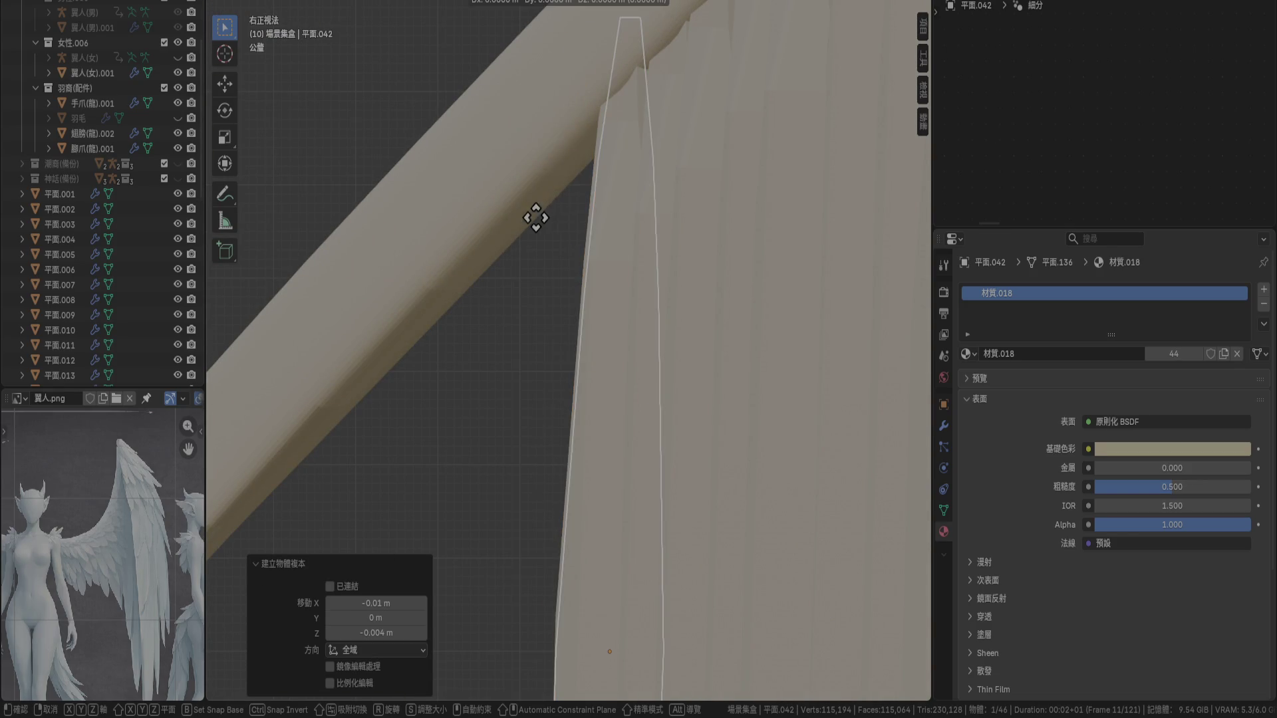
click(507, 237)
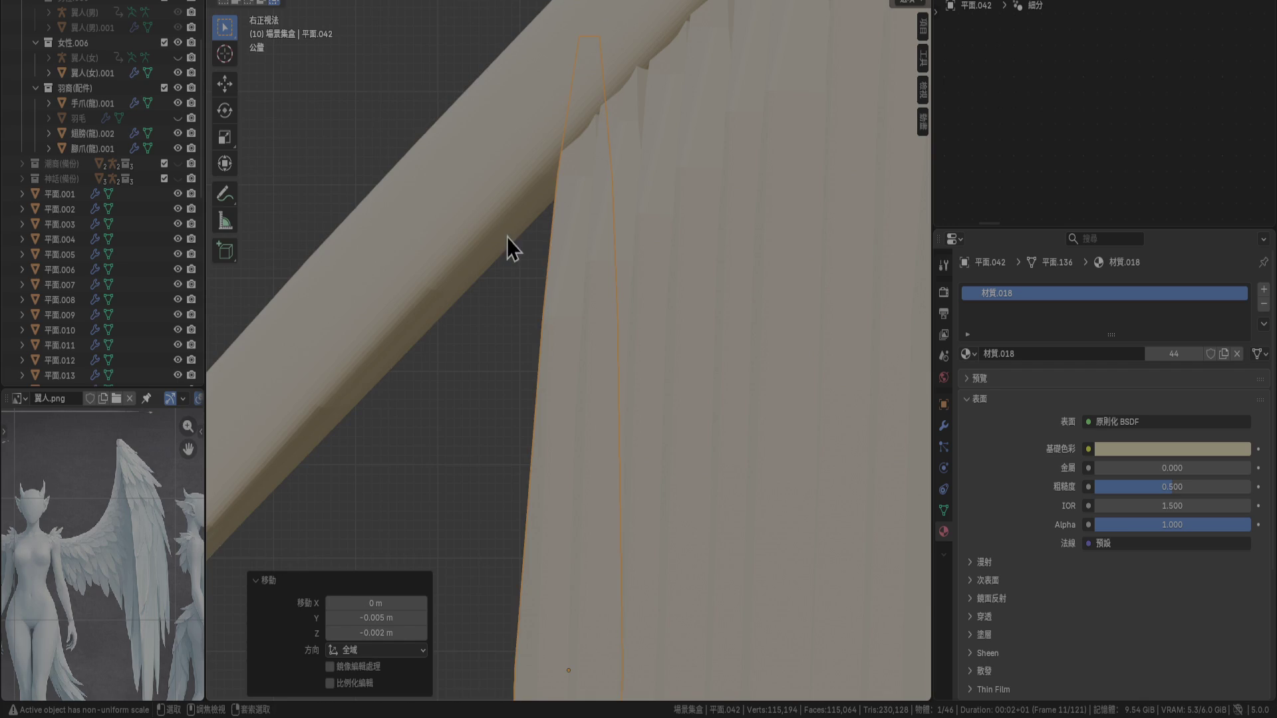
key(KP_1)
key(KP_3)
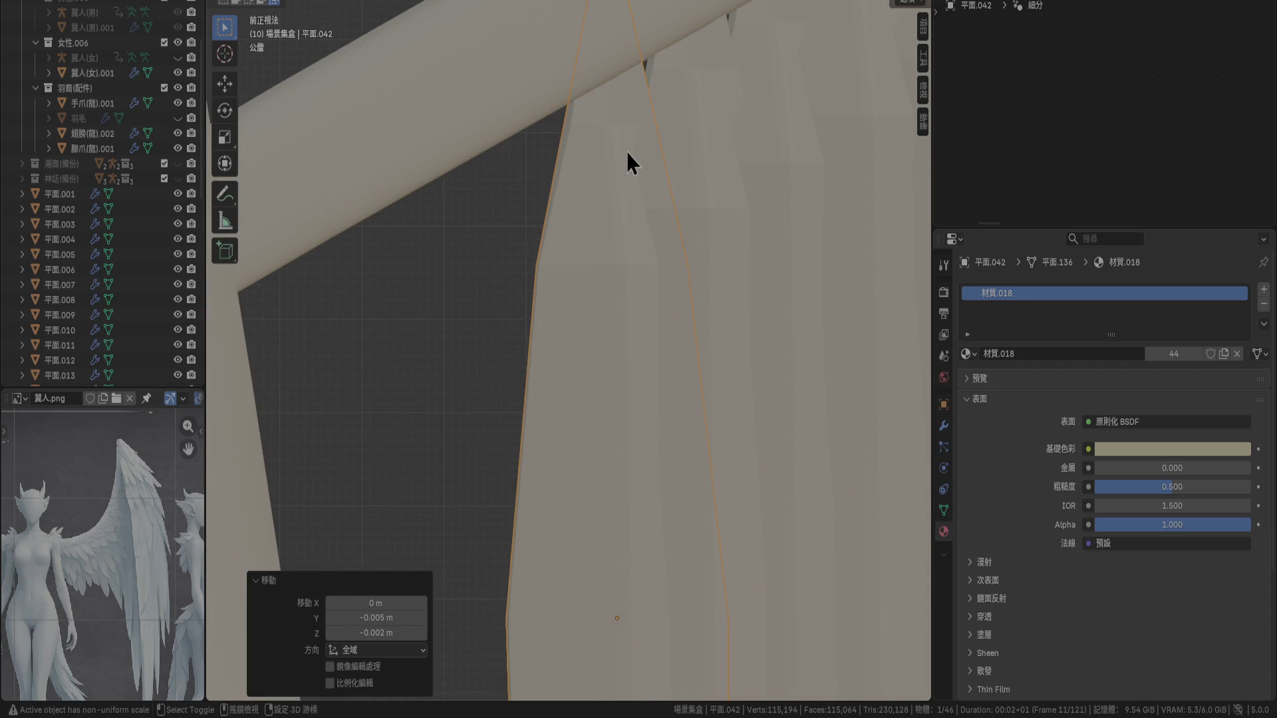
Add feather 平面.043 left of the last, move it -0.005 m along Y against the bone
key(KP_1)
key(shift+d)
click(544, 170)
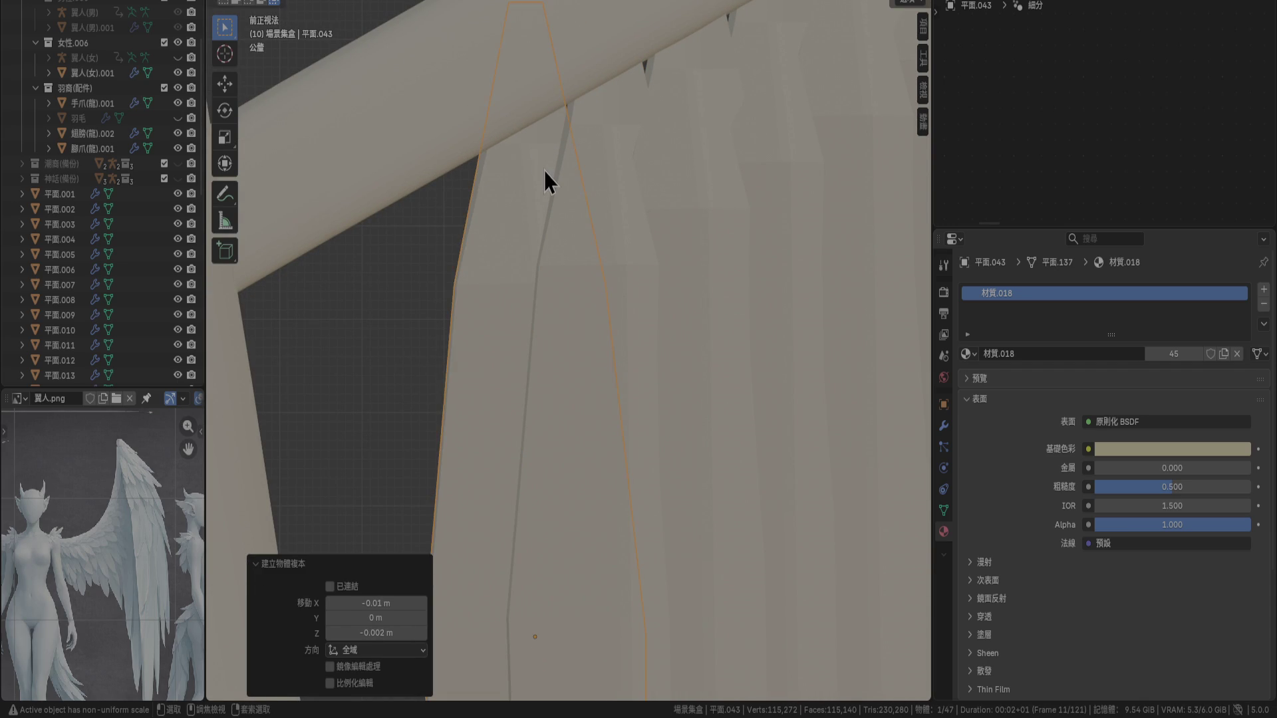
key(KP_3)
key(g)
key(y)
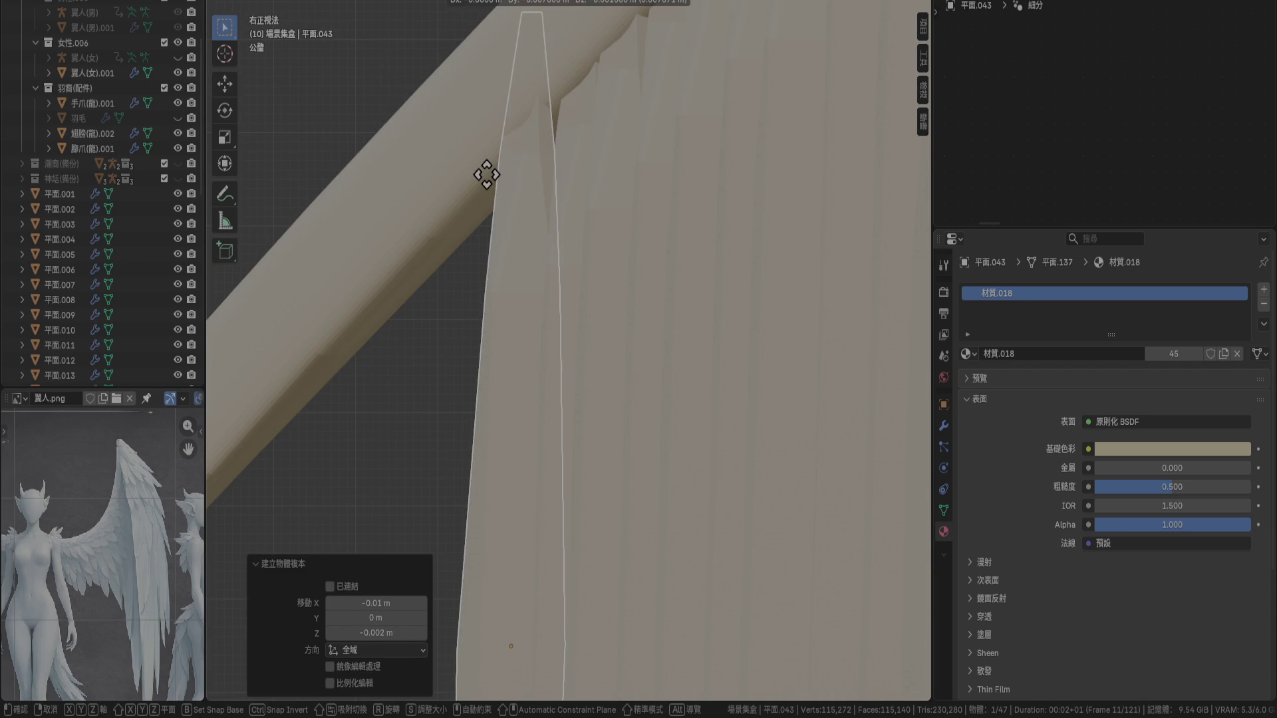
click(506, 201)
mouse_move(505, 201)
middle_down()
mouse_move(510, 255)
mouse_move(582, 299)
mouse_move(694, 287)
mouse_move(640, 359)
mouse_move(647, 390)
mouse_move(600, 358)
mouse_move(660, 380)
middle_up()
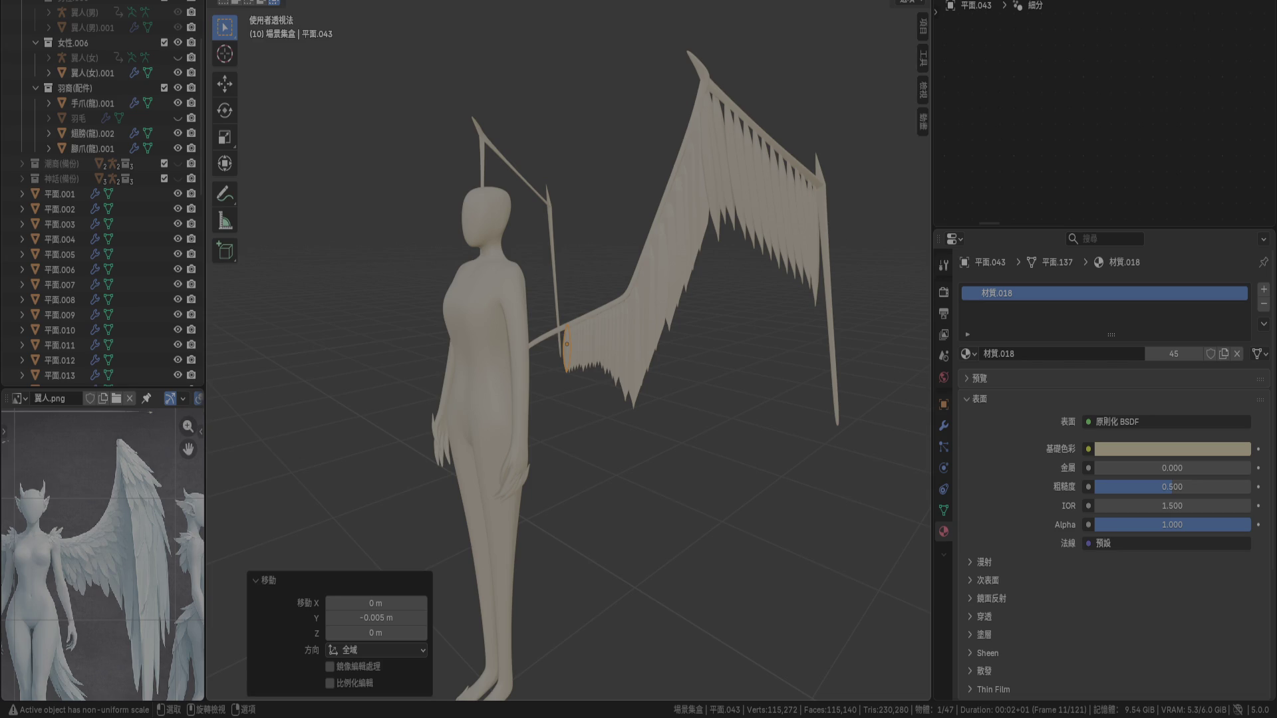
In front view, select the innermost feather plane at the wing's inner end
scroll(599, 355, up, 4)
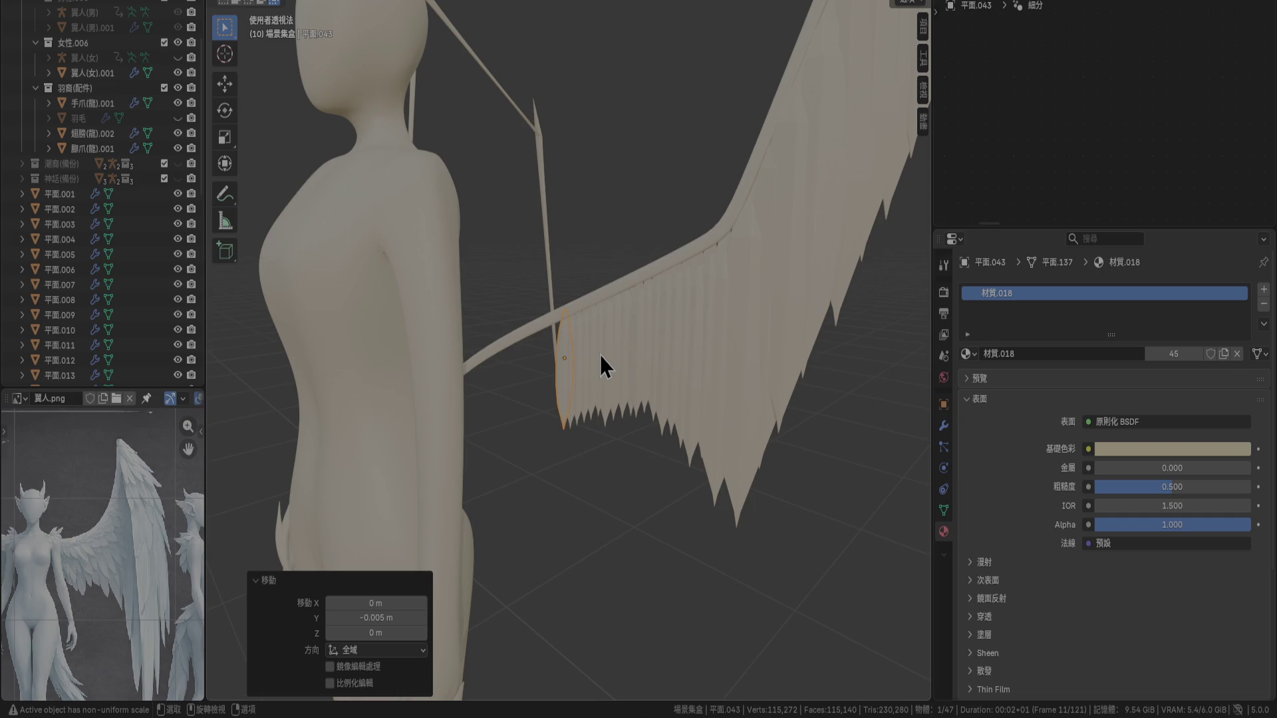
key(KP_1)
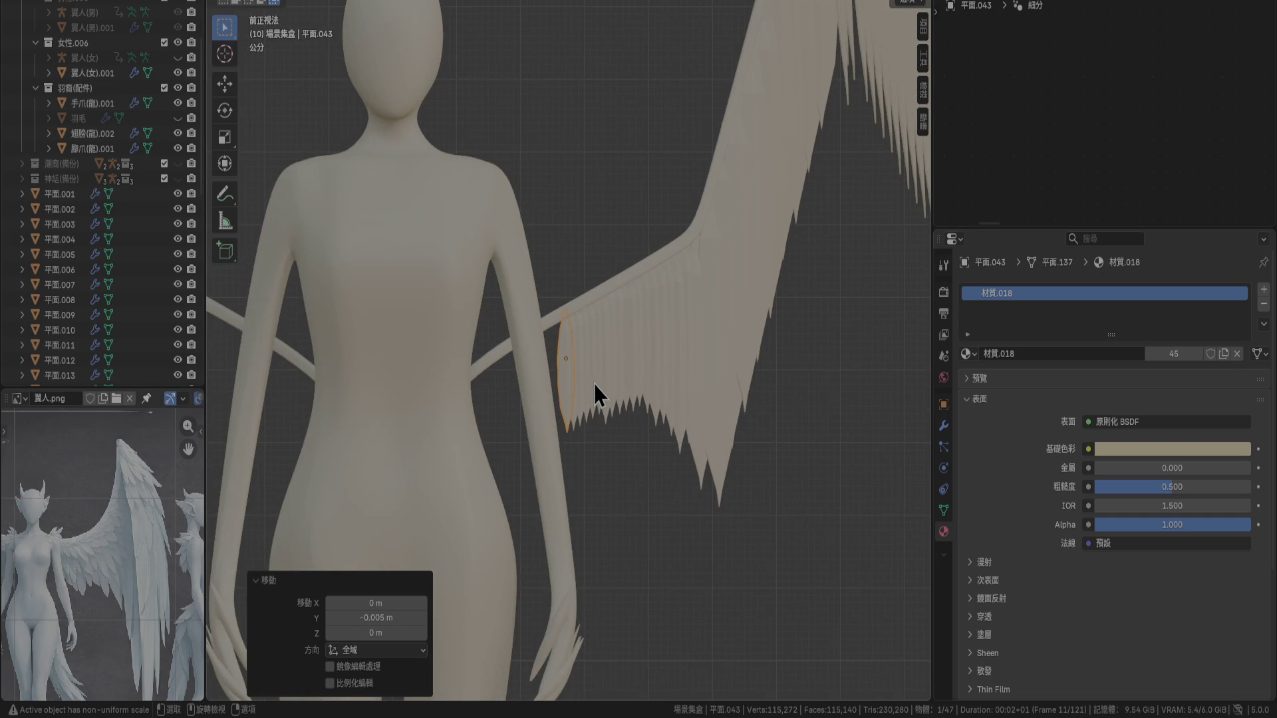
scroll(589, 391, up, 3)
mouse_move(587, 394)
shift+middle_down()
mouse_move(598, 332)
mouse_move(639, 315)
shift+middle_up()
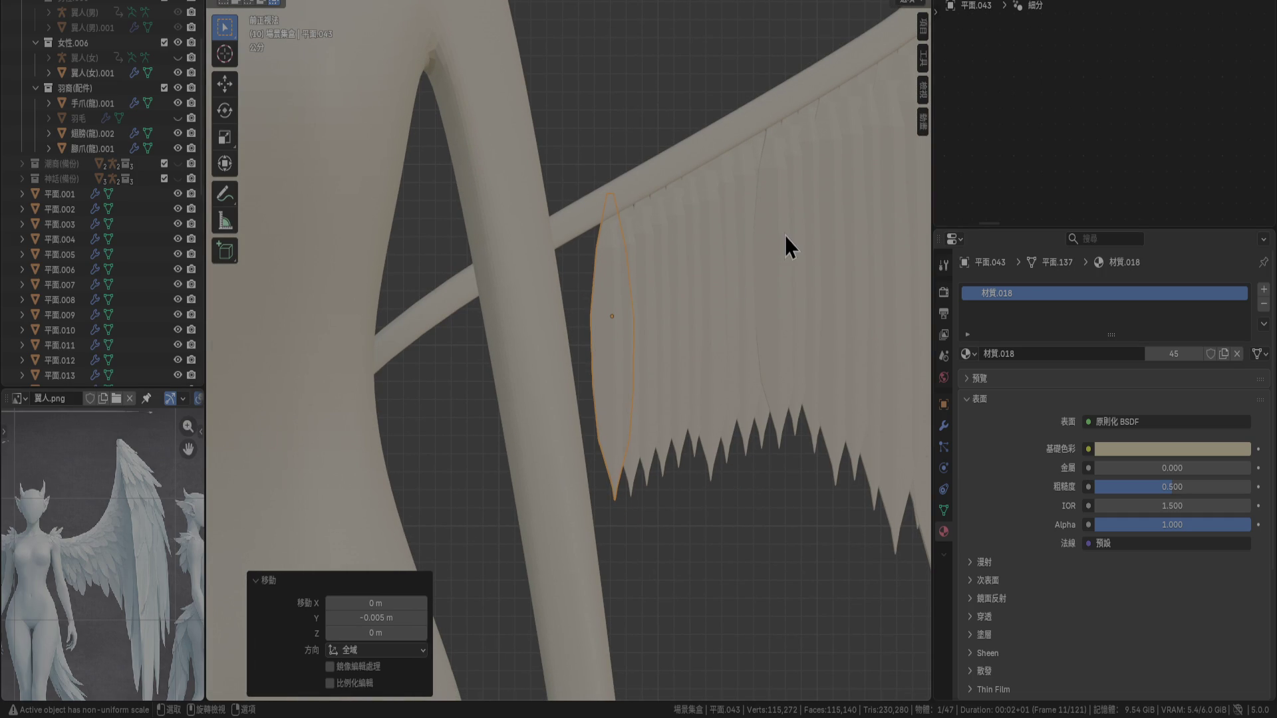
click(766, 247)
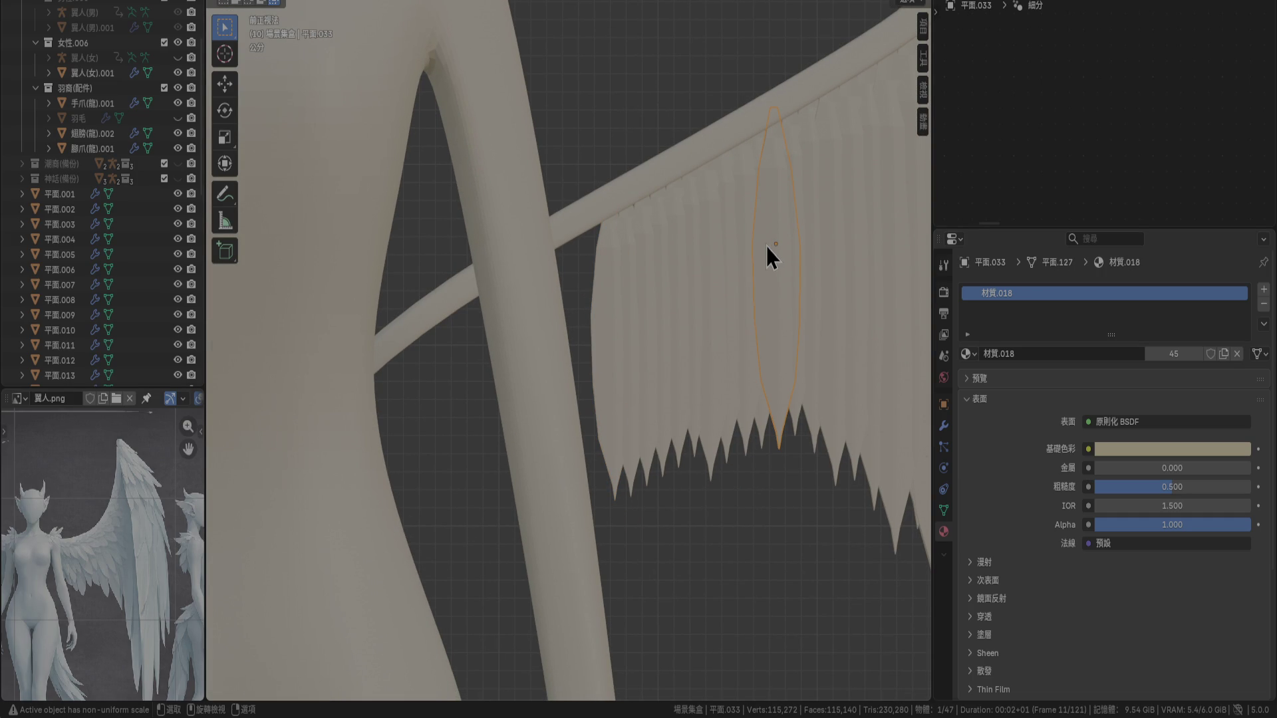
click(604, 324)
scroll(604, 325, up, 4)
shift+middle_drag(611, 270, 598, 386)
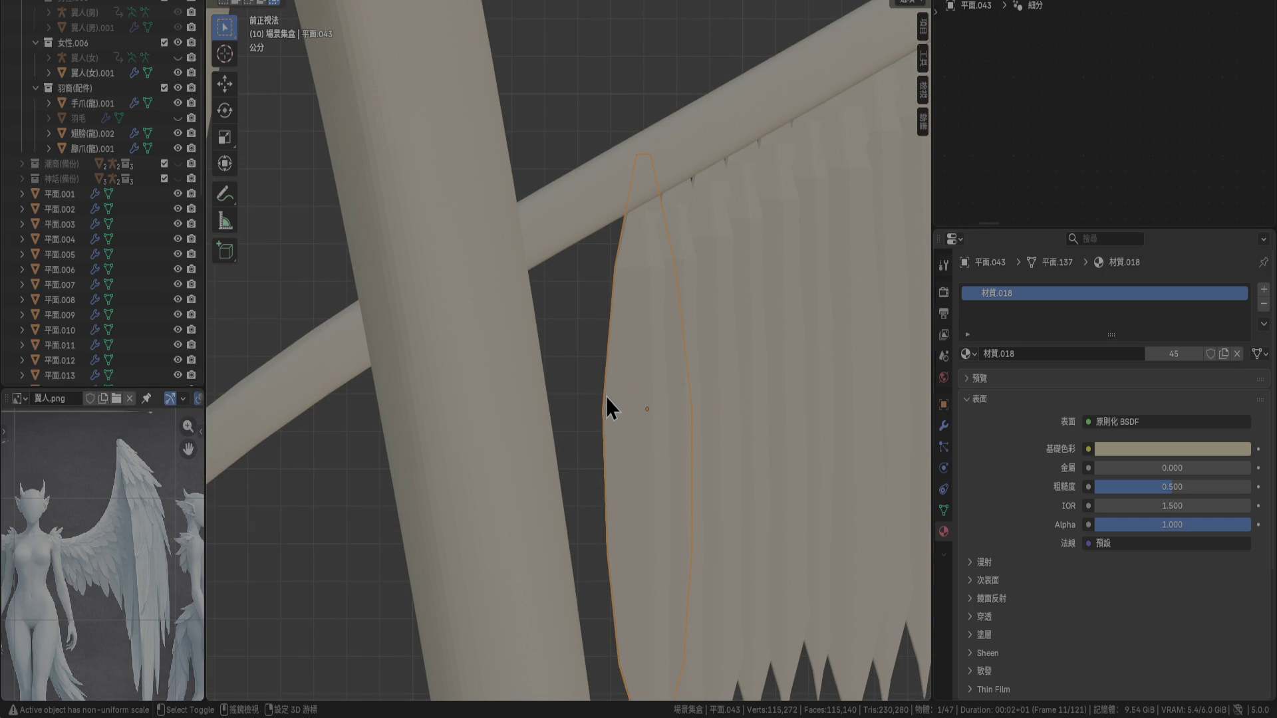
Duplicate it as 平面.044 and nudge it 0.004 m along Y and 0.001 m along Z against the bone
key(shift+d)
click(655, 434)
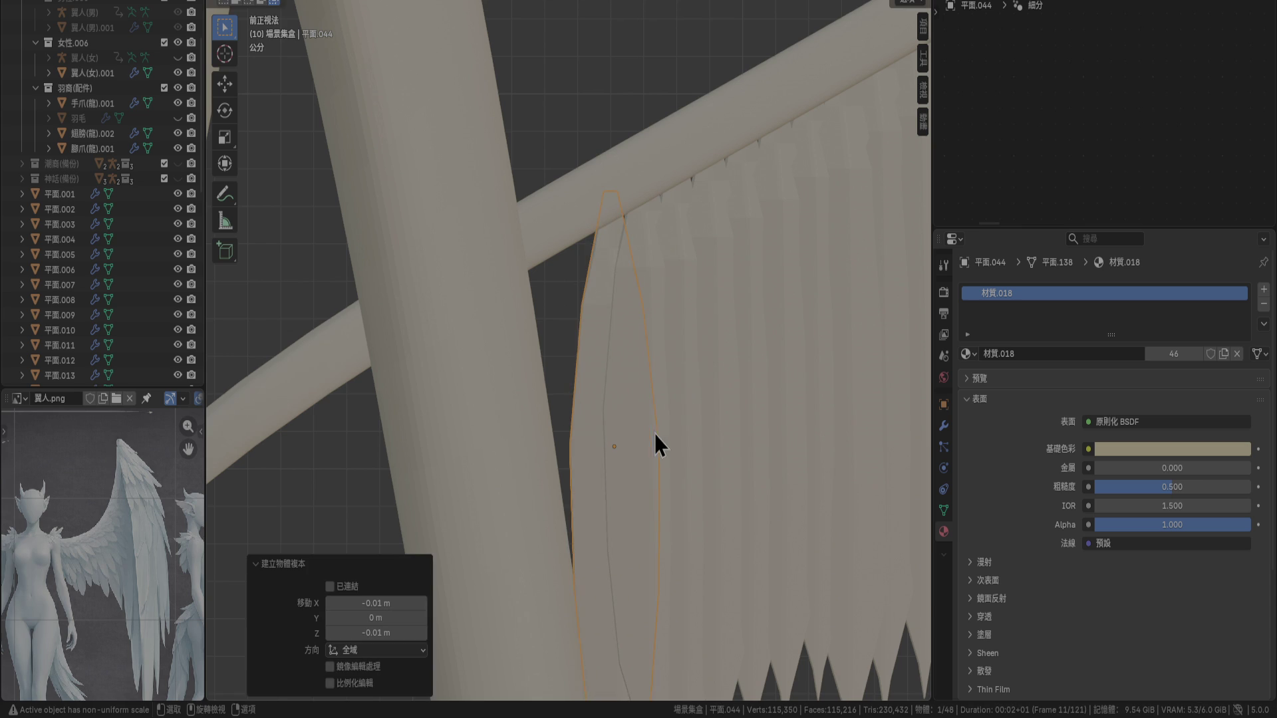
scroll(663, 435, down, 8)
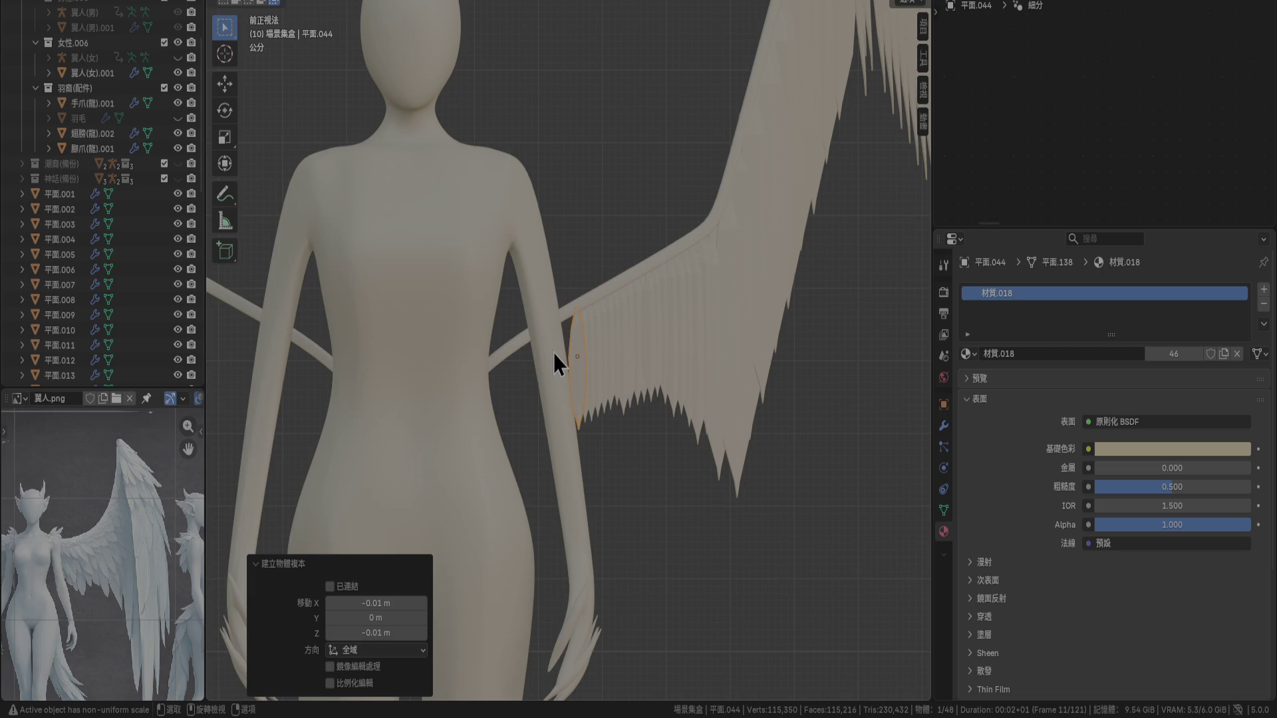
key(KP_3)
scroll(554, 352, up, 5)
key(g)
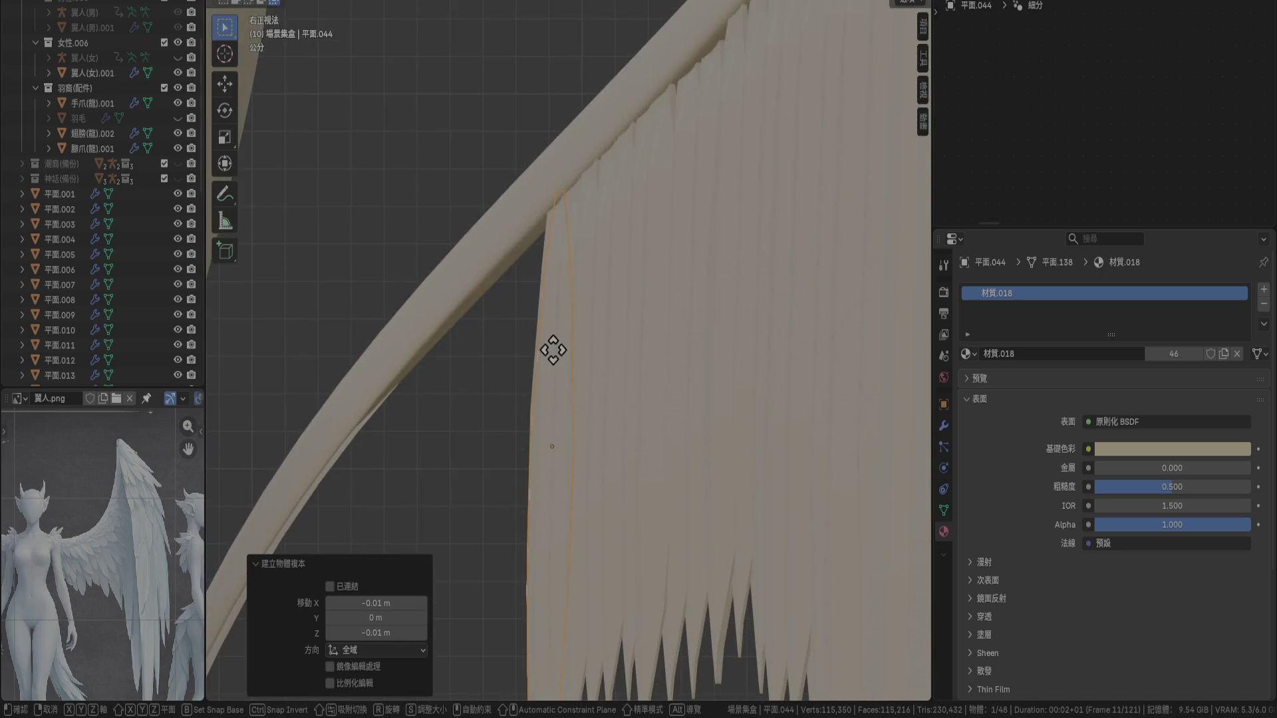
click(531, 356)
scroll(533, 360, up, 2)
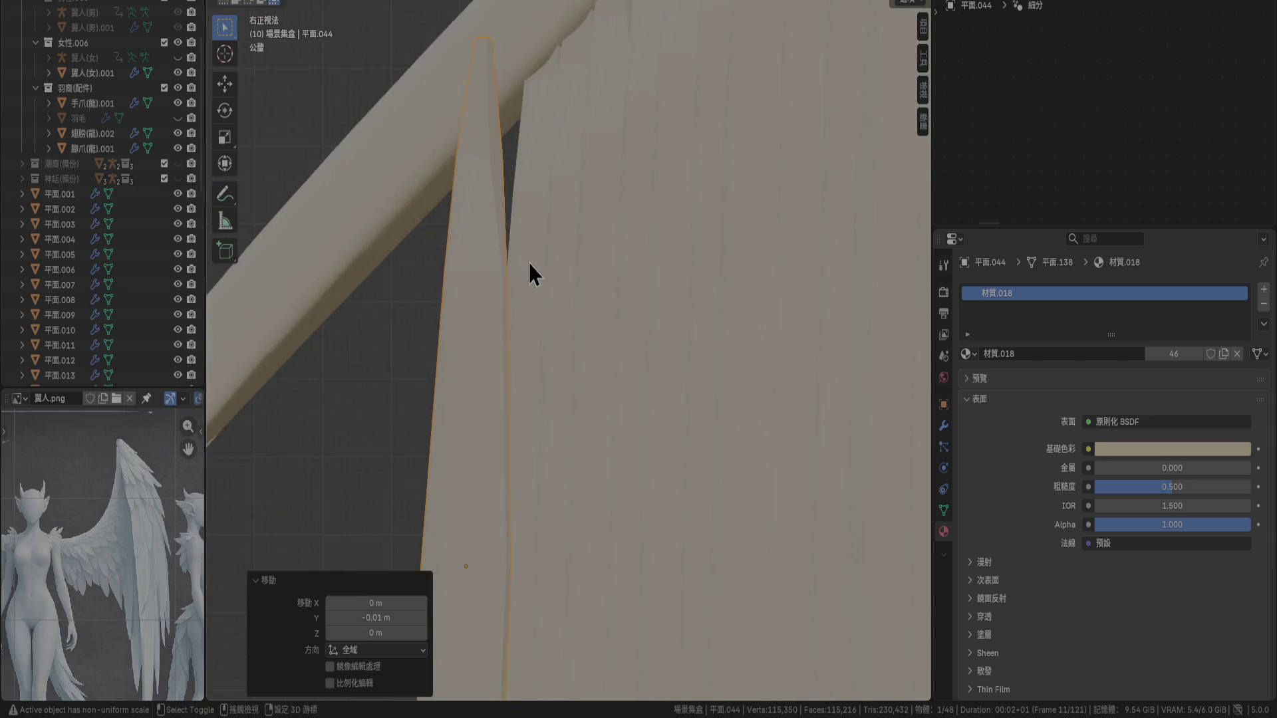
scroll(530, 263, down, 2)
key(g)
click(649, 372)
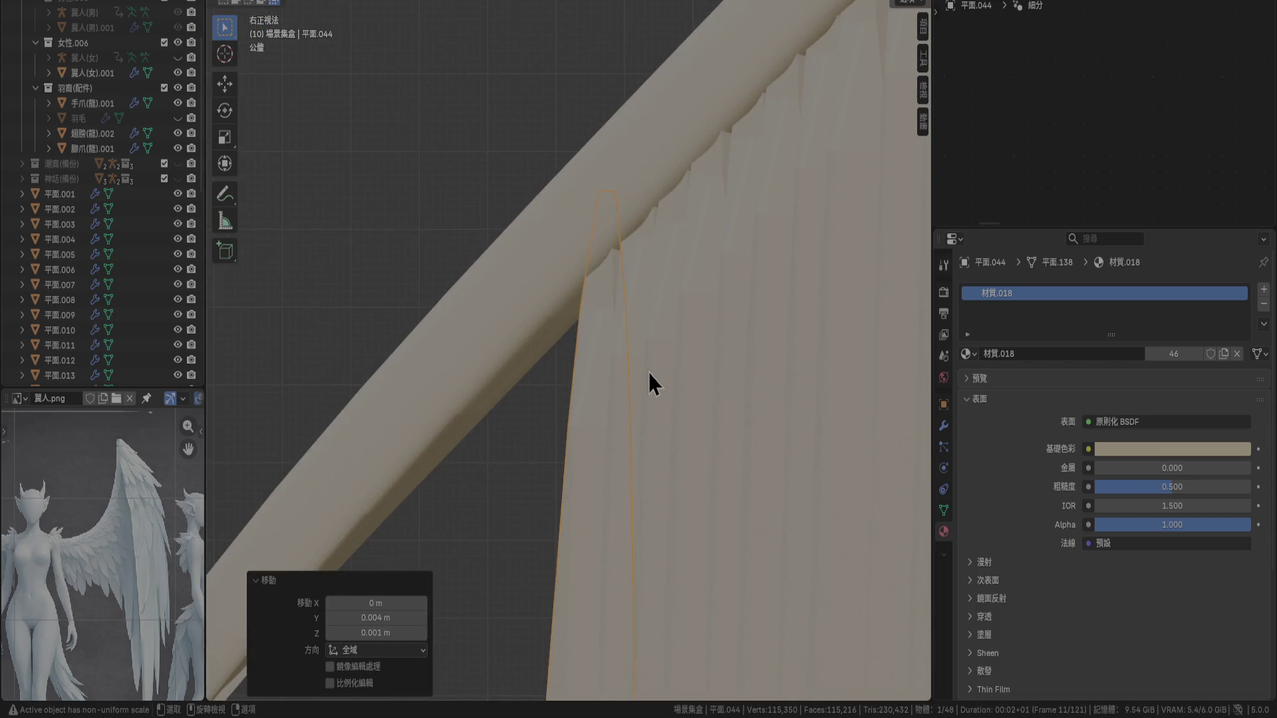
scroll(648, 373, down, 2)
key(KP_1)
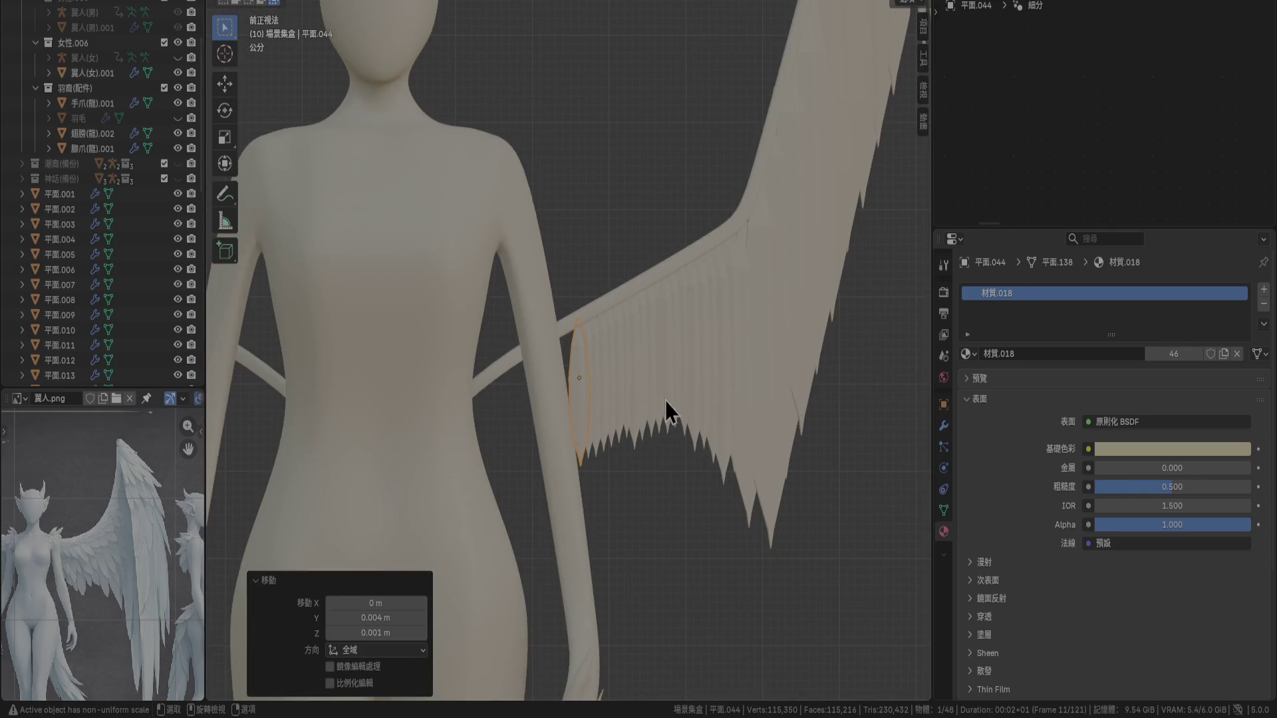
Select the inner feathers 平面.026 through 平面.044 in the outliner, leaving out 平面.025
scroll(115, 307, down, 10)
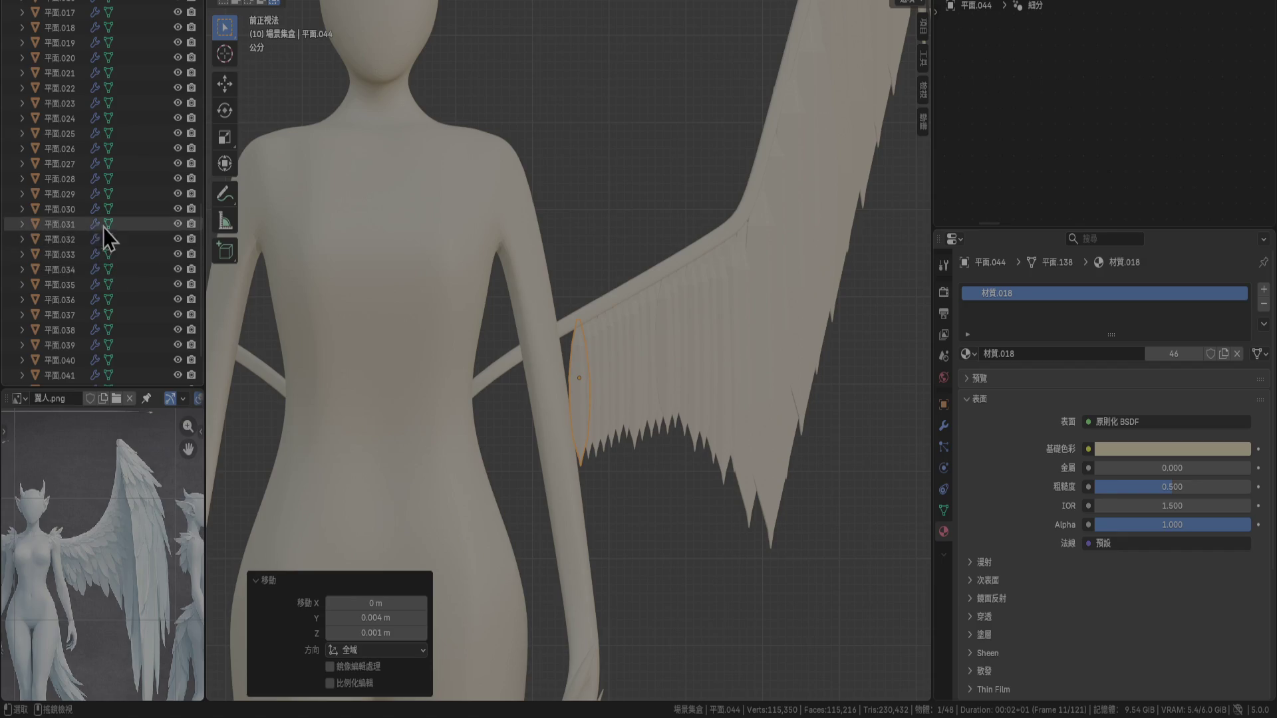
shift+click(78, 209)
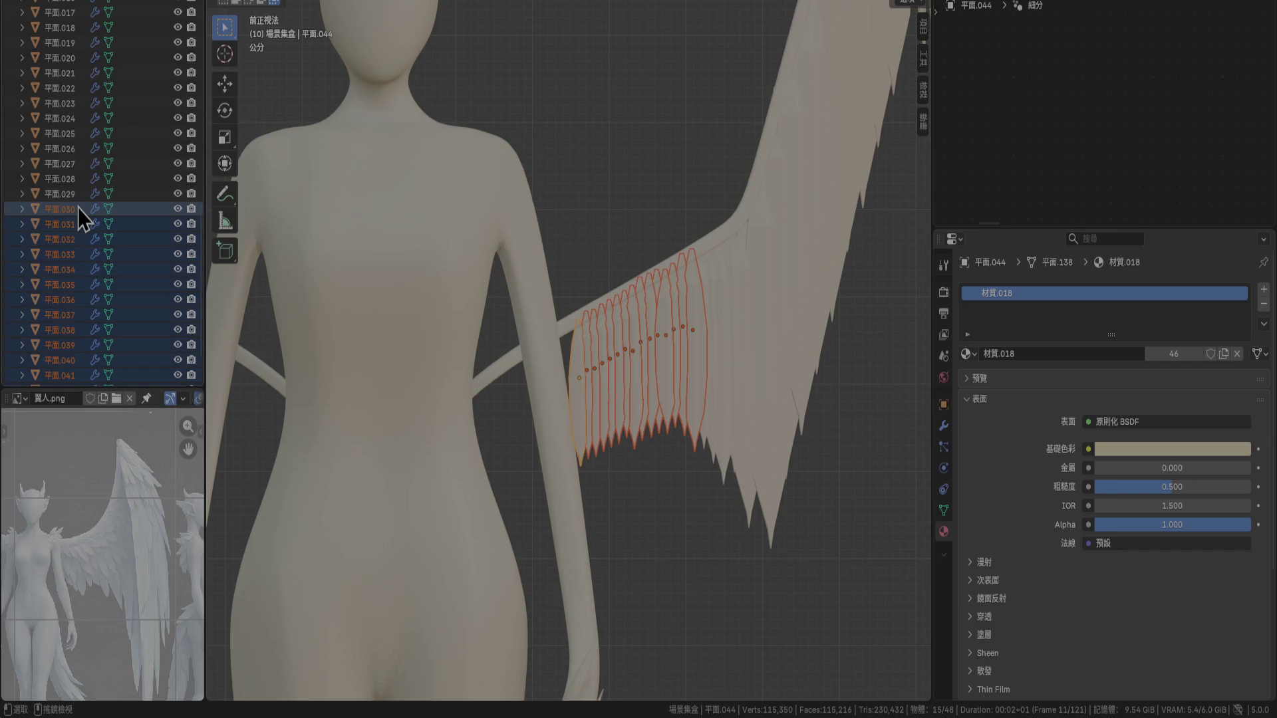
shift+click(69, 141)
key(r)
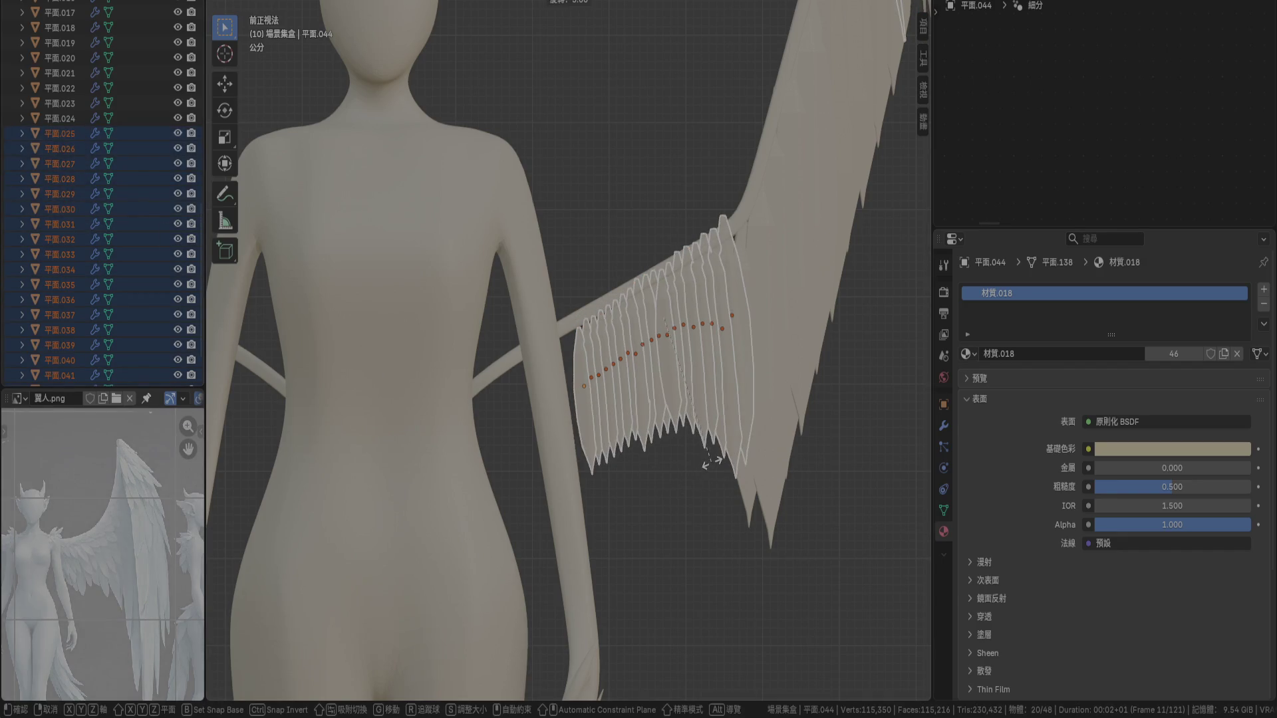
click(711, 461)
scroll(712, 461, down, 5)
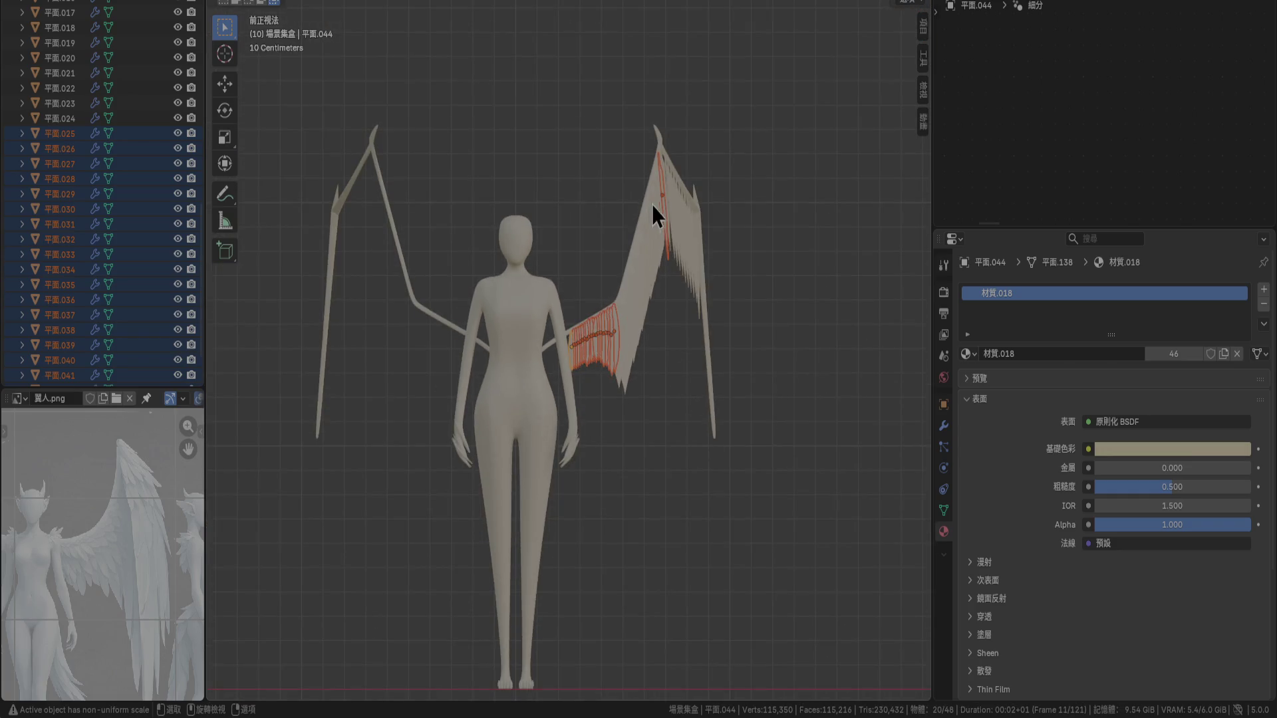
scroll(659, 206, up, 3)
shift+click(774, 173)
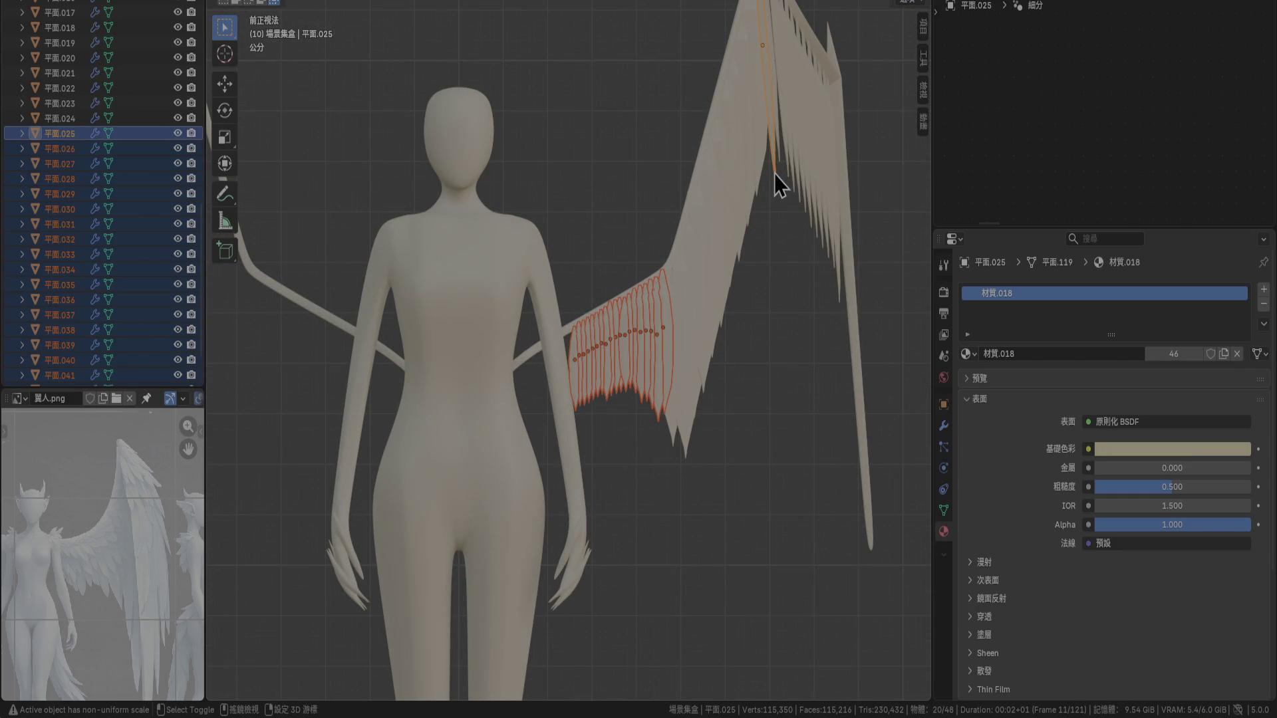
shift+click(774, 174)
scroll(692, 443, up, 5)
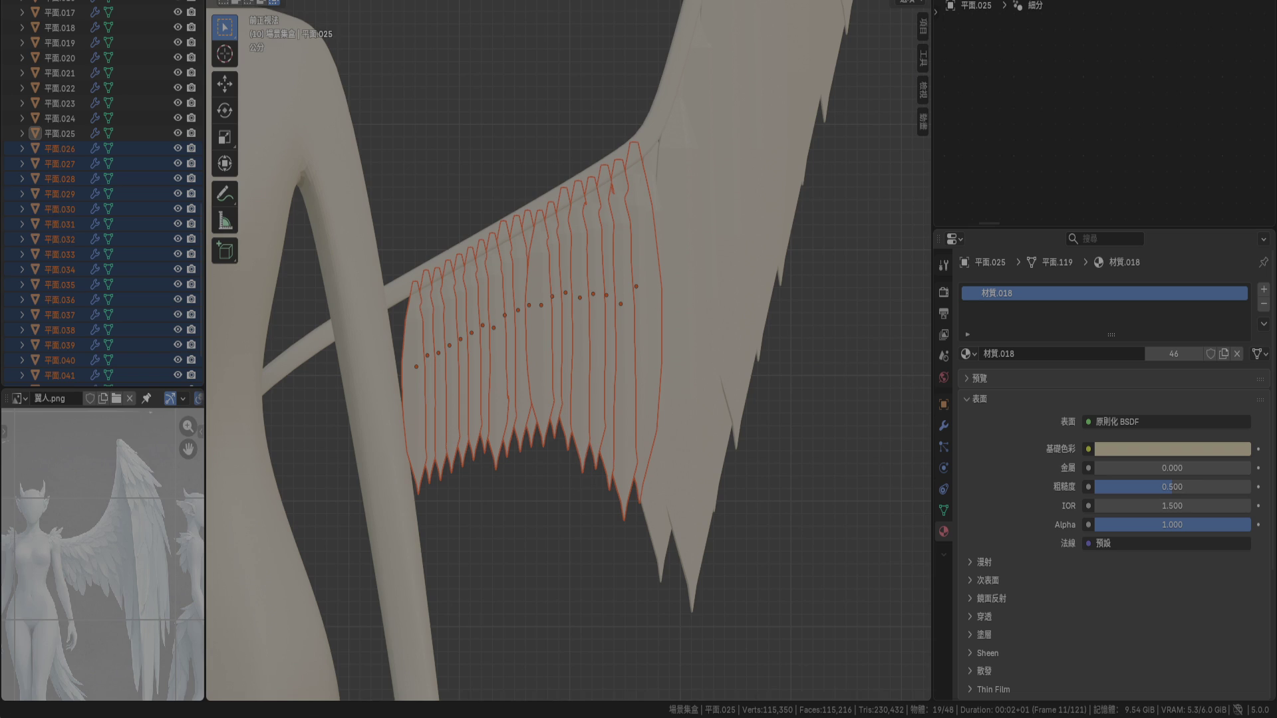
With Individual Origins pivot, rotate the feathers 15° and shift them 0.02 m along X
click(551, 2)
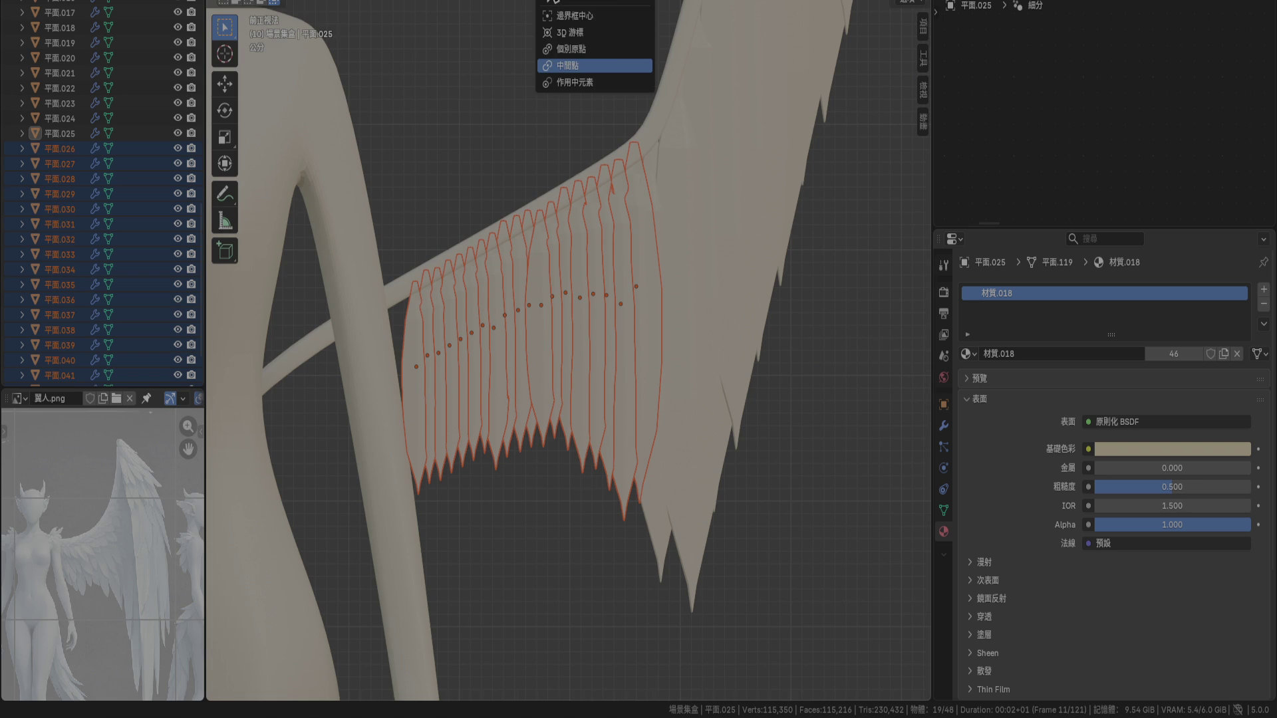
click(607, 53)
key(r)
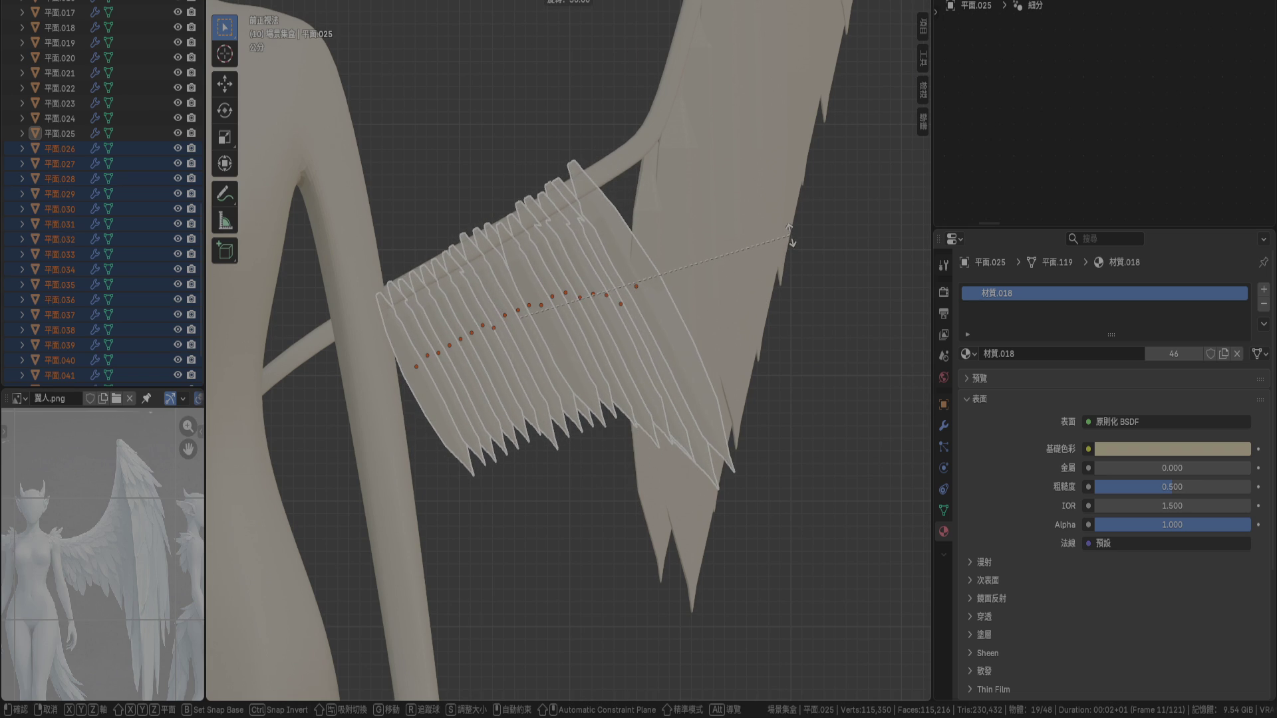
click(773, 312)
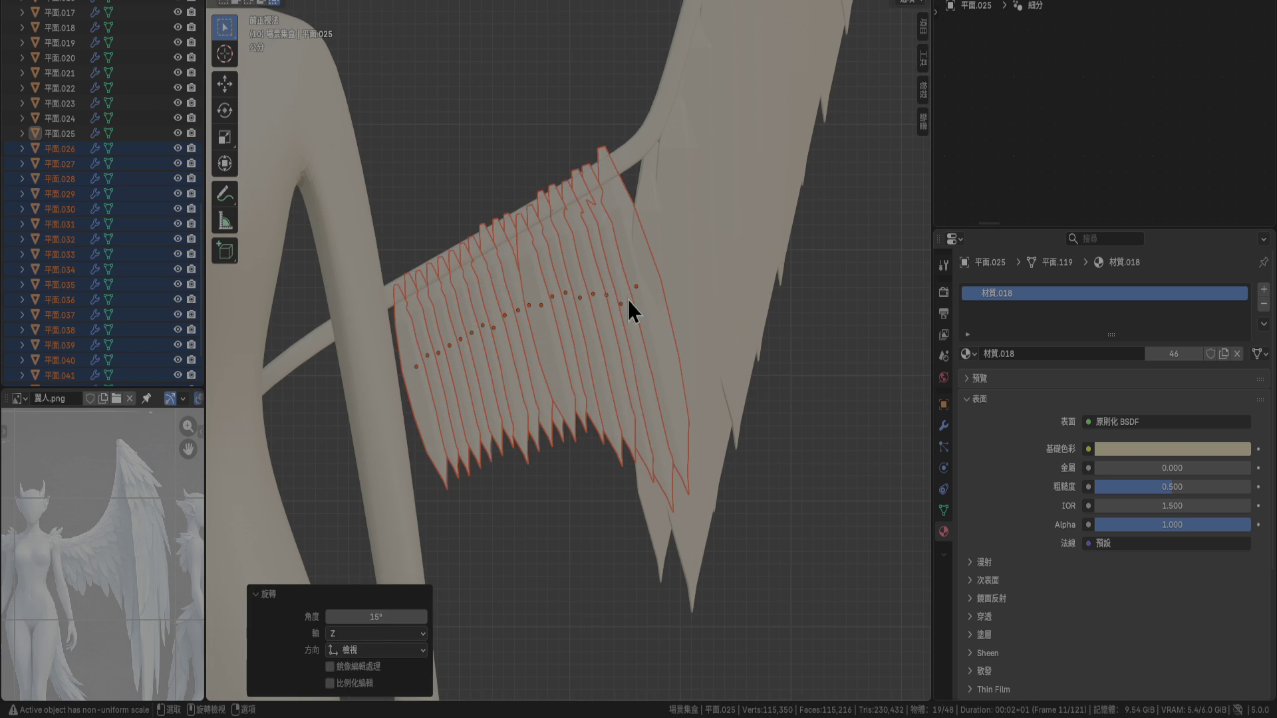
key(g)
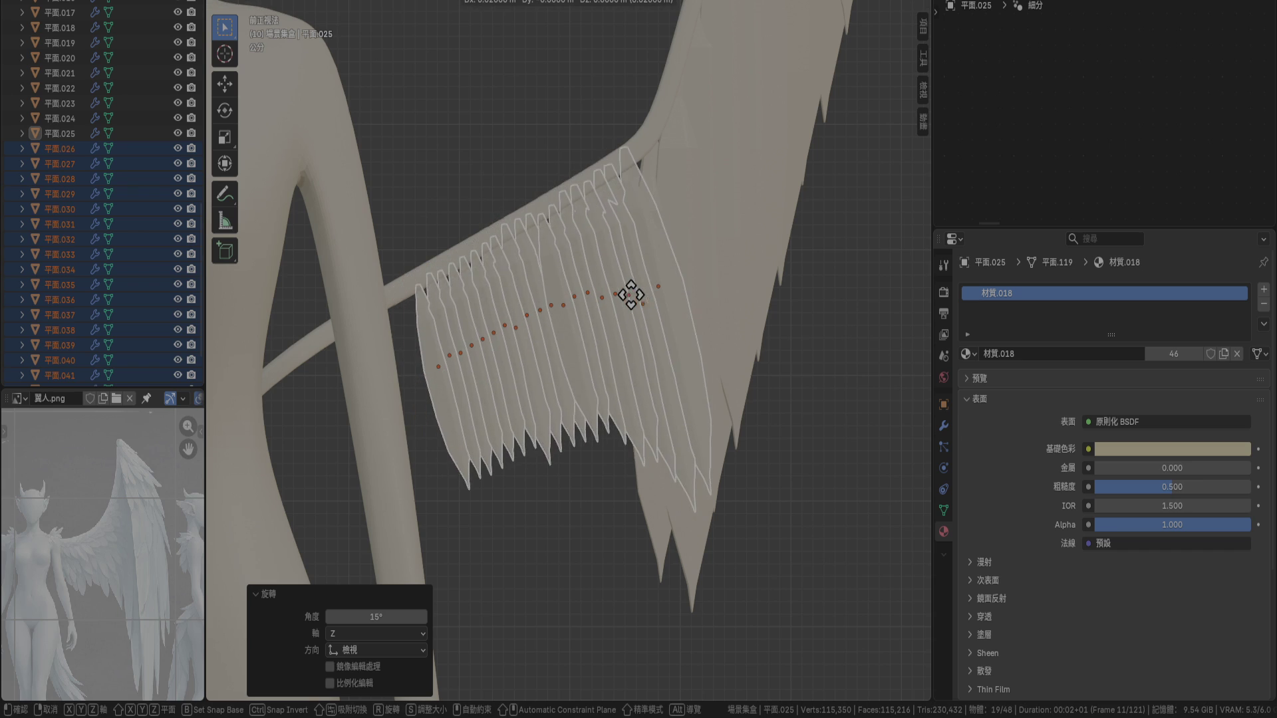
click(641, 303)
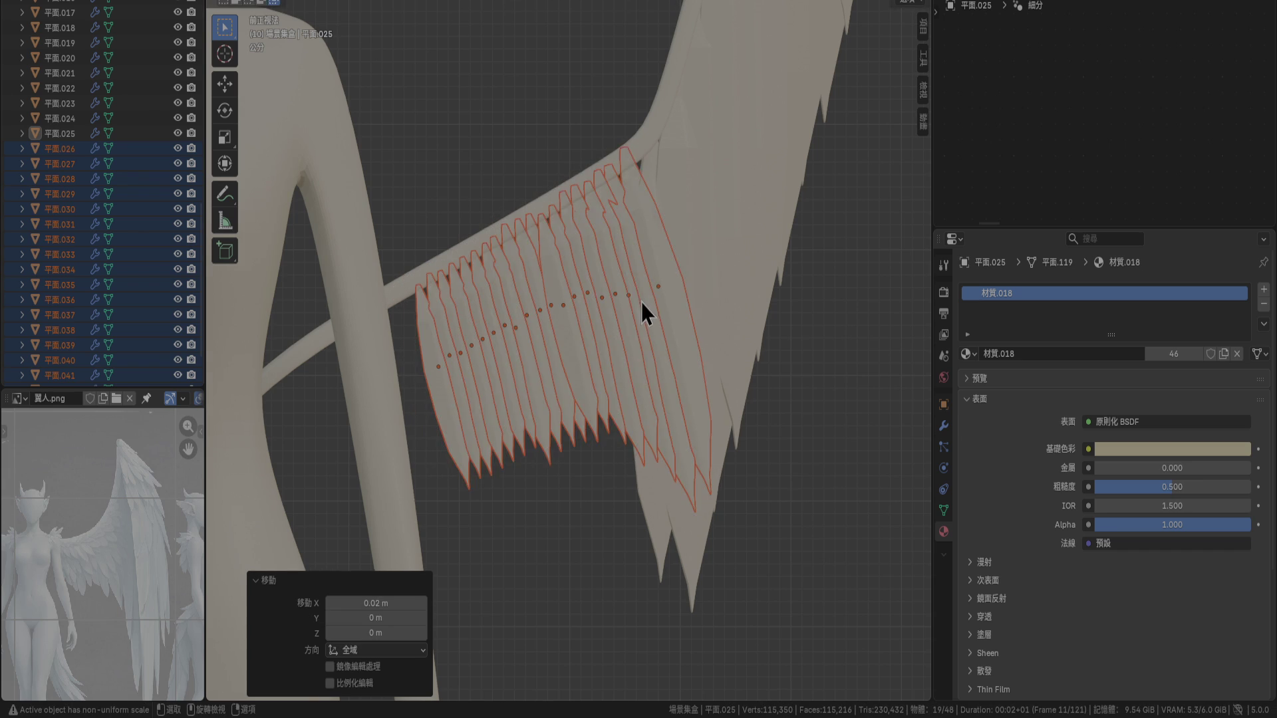
mouse_move(642, 302)
middle_down()
mouse_move(644, 370)
mouse_move(700, 408)
mouse_move(786, 377)
mouse_move(813, 312)
mouse_move(674, 252)
mouse_move(553, 309)
mouse_move(541, 343)
mouse_move(650, 406)
mouse_move(749, 405)
mouse_move(733, 323)
middle_up()
drag(687, 275, 743, 330)
In front view, tilt feathers 平面.026–平面.030 by -5°
key(KP_1)
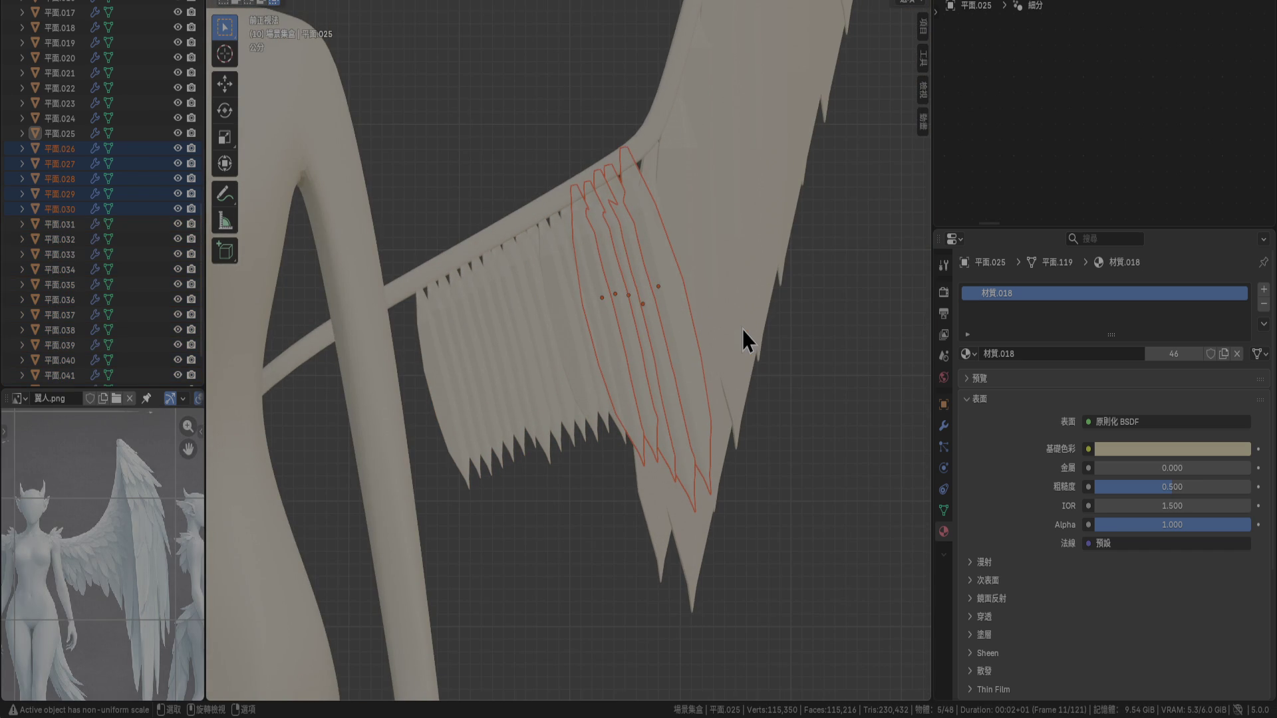
key(r)
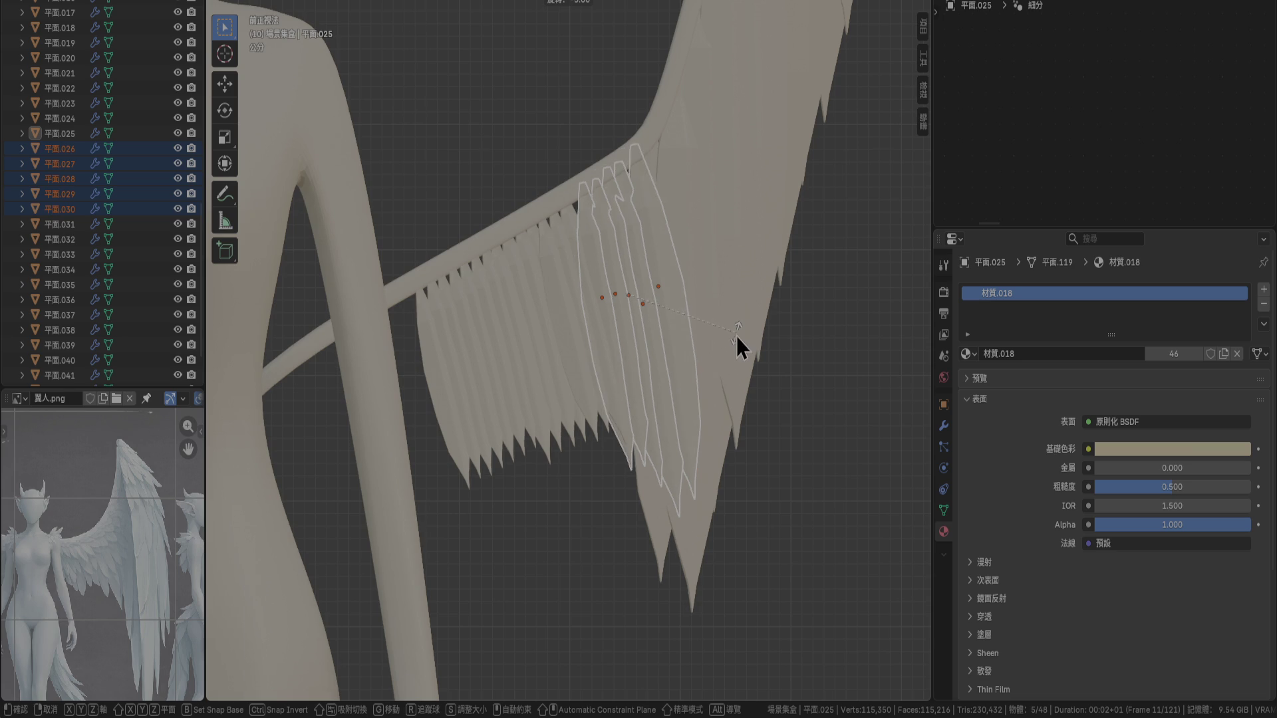
click(737, 337)
mouse_move(737, 336)
ctrl+middle_down()
mouse_move(762, 205)
mouse_move(689, 350)
mouse_move(709, 247)
ctrl+middle_up()
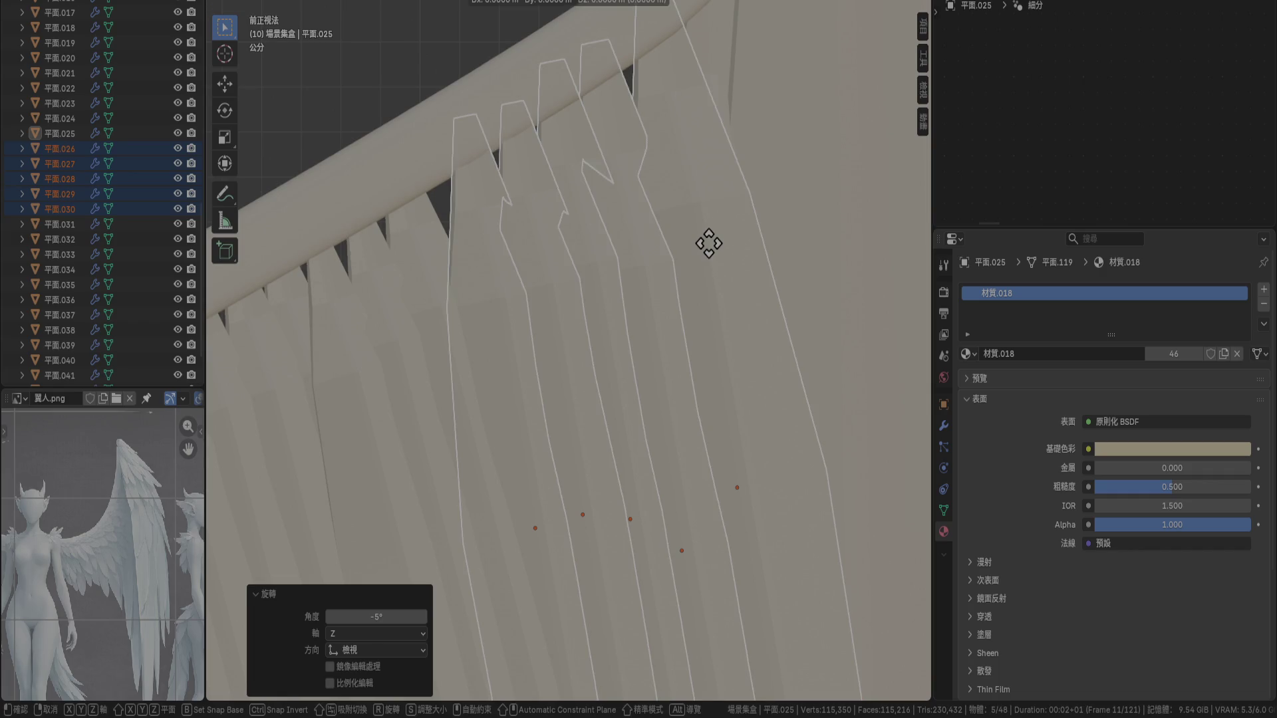
mouse_move(660, 171)
ctrl+middle_down()
mouse_move(627, 210)
mouse_move(722, 325)
ctrl+middle_up()
Shift the five feathers slightly along X and clear the selection
key(g)
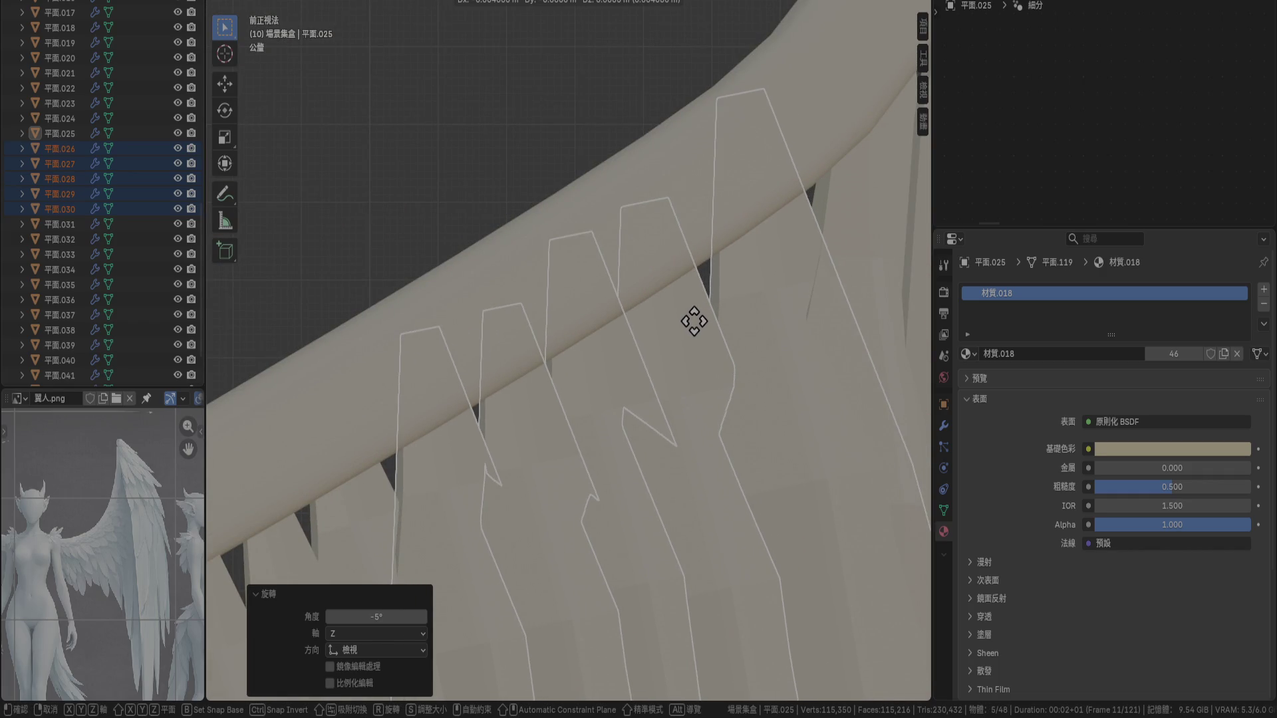
click(693, 322)
mouse_move(693, 323)
ctrl+middle_down()
mouse_move(662, 408)
mouse_move(801, 491)
ctrl+middle_up()
click(802, 492)
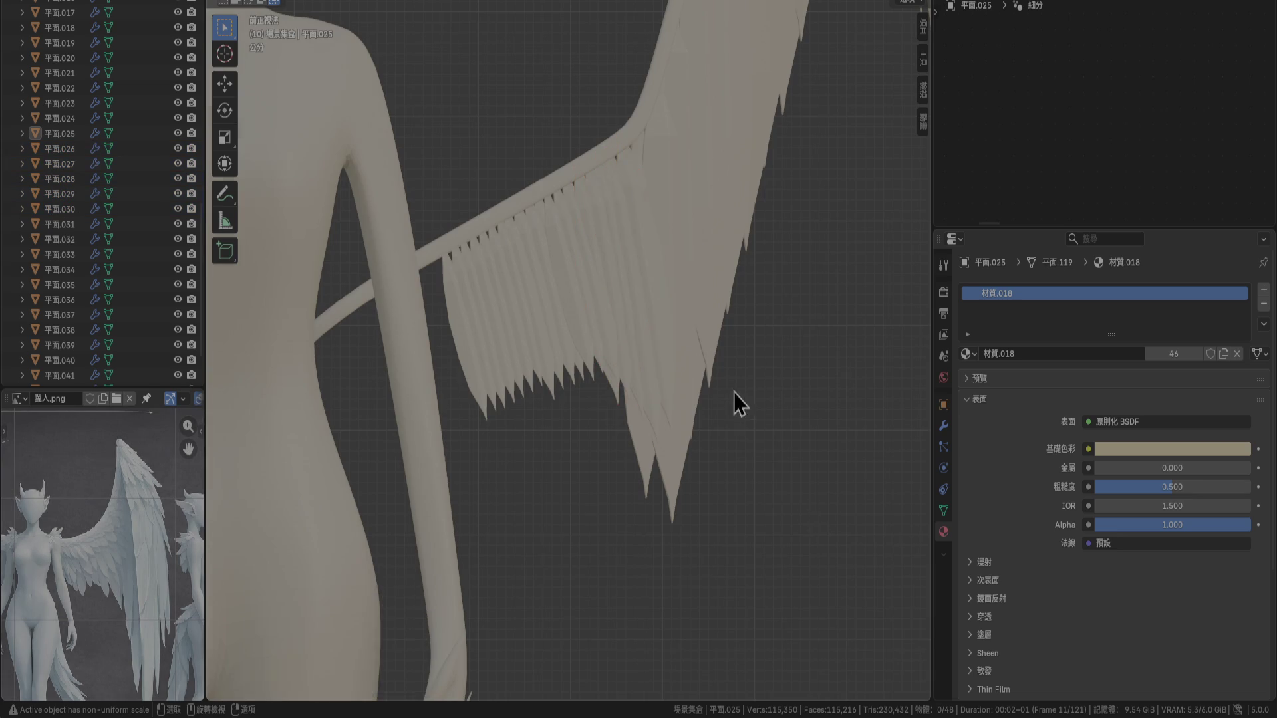
mouse_move(734, 393)
middle_down()
mouse_move(671, 350)
mouse_move(531, 396)
mouse_move(435, 406)
mouse_move(384, 448)
mouse_move(493, 478)
mouse_move(683, 422)
mouse_move(691, 406)
mouse_move(672, 396)
middle_up()
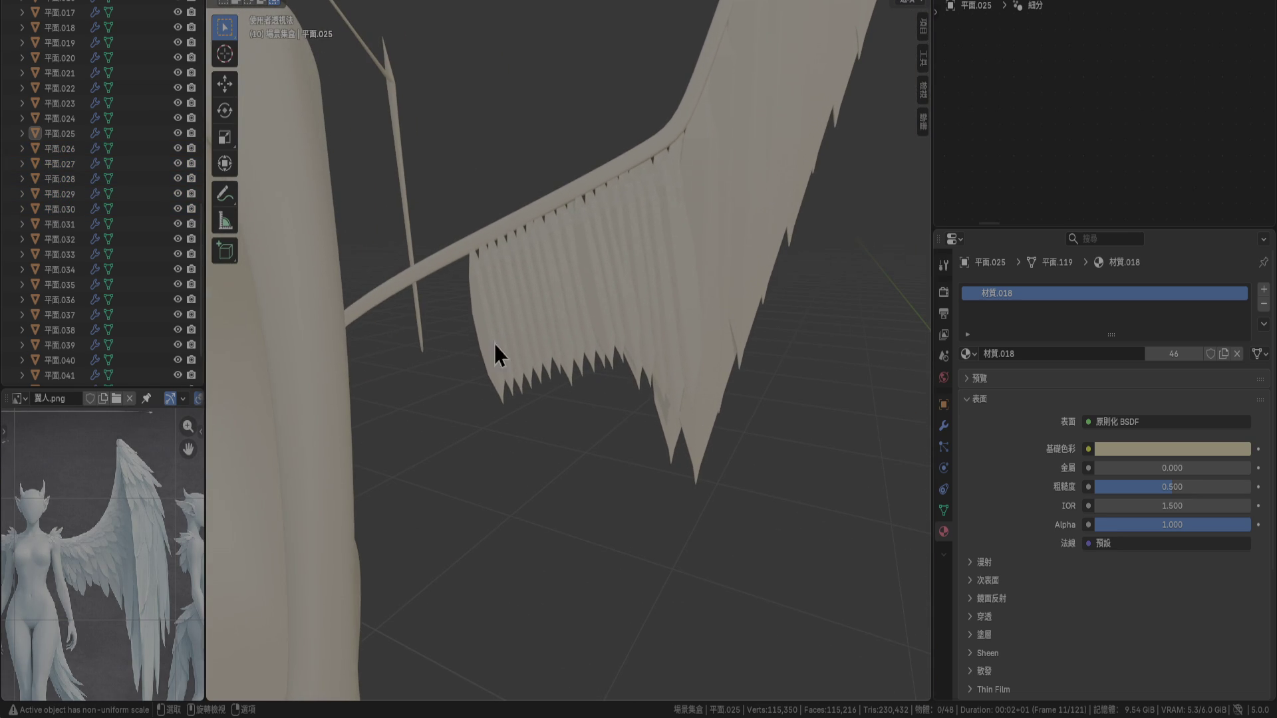
click(476, 308)
mouse_move(609, 425)
middle_down()
mouse_move(673, 277)
mouse_move(629, 385)
mouse_move(566, 443)
mouse_move(673, 393)
mouse_move(664, 352)
mouse_move(662, 439)
mouse_move(694, 401)
middle_up()
Select feathers 平面.026 through 平面.032 and rotate them 3.64° about Z
click(663, 350)
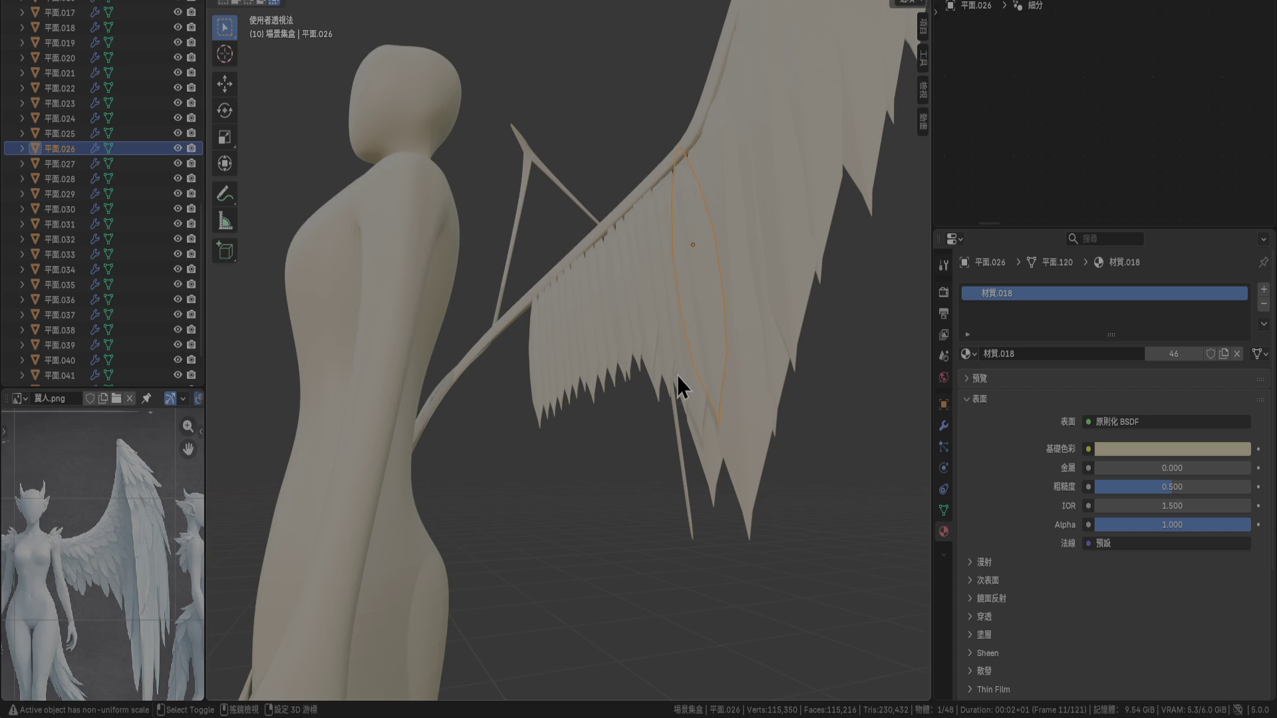
shift+click(677, 376)
shift+click(695, 390)
shift+click(658, 373)
shift+click(654, 372)
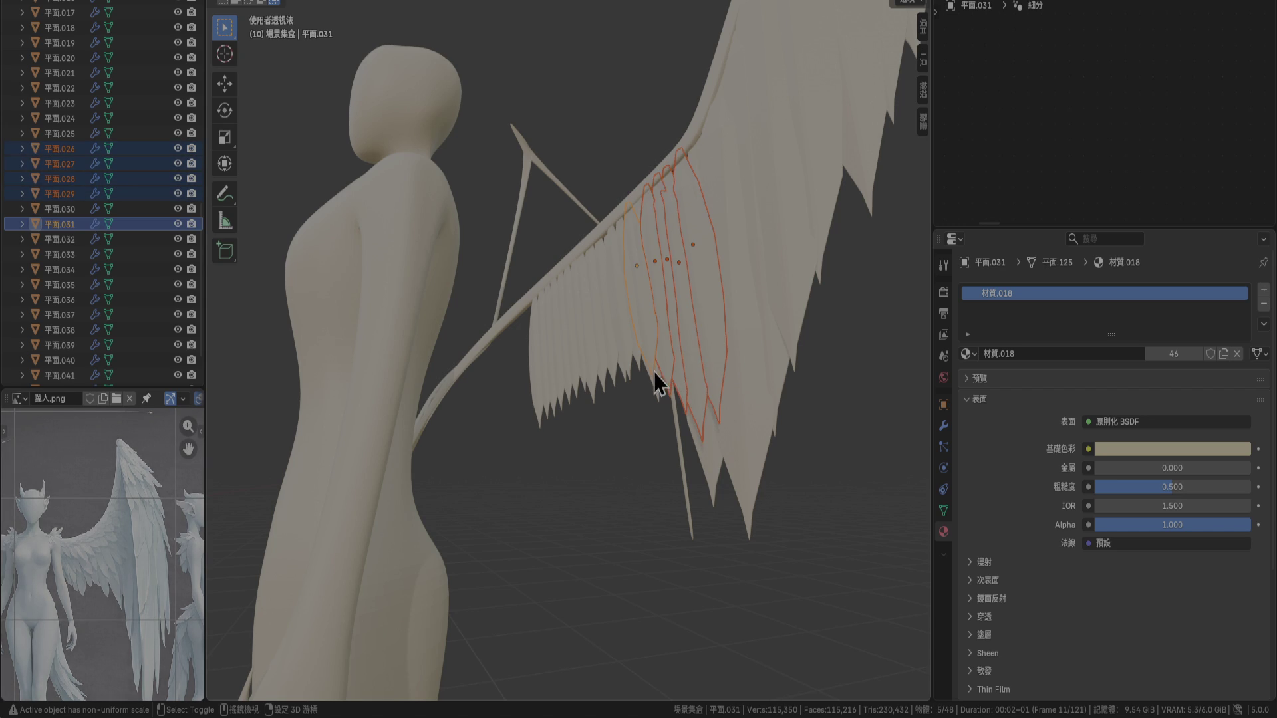
shift+click(659, 395)
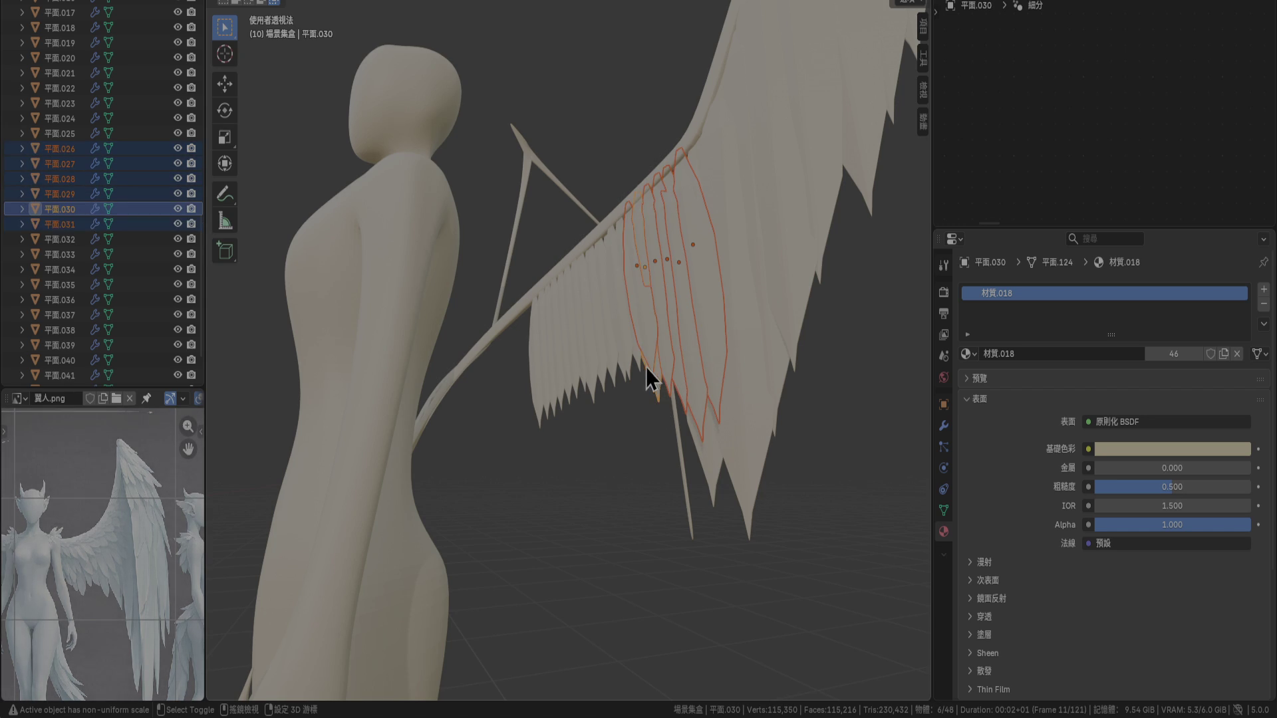
shift+click(663, 411)
mouse_move(663, 411)
middle_down()
mouse_move(642, 445)
mouse_move(596, 460)
middle_up()
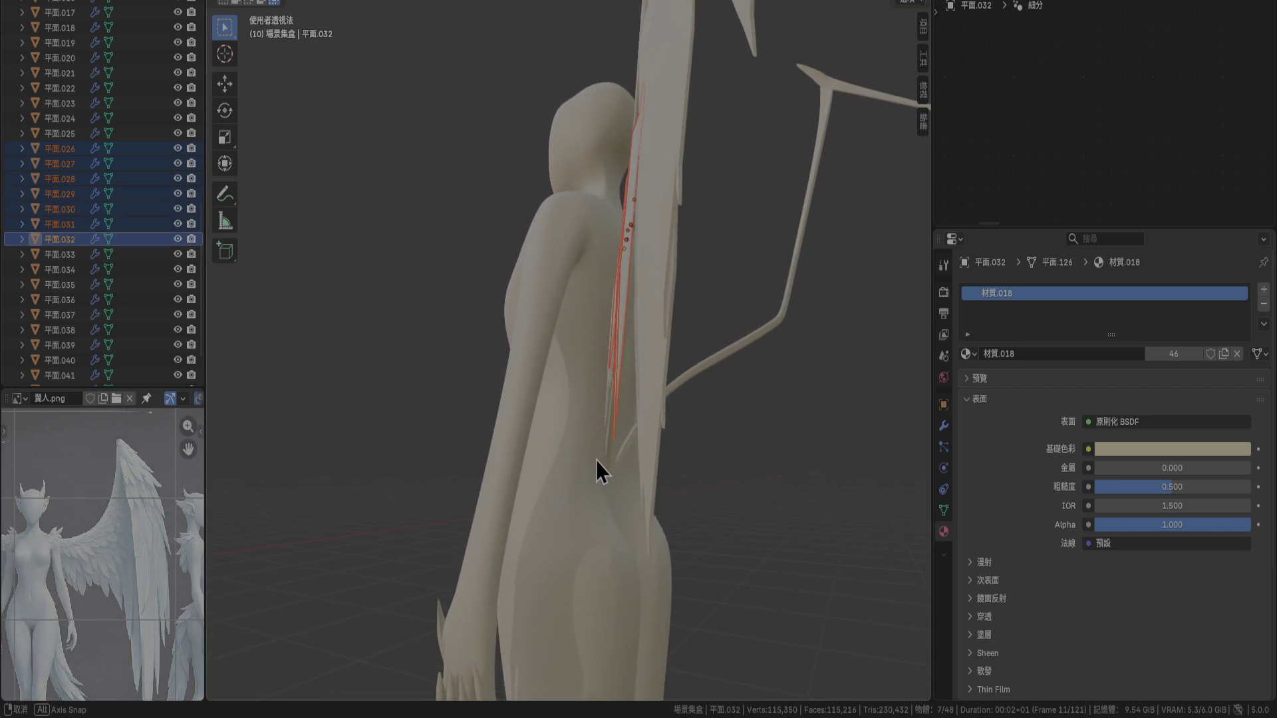
key(r)
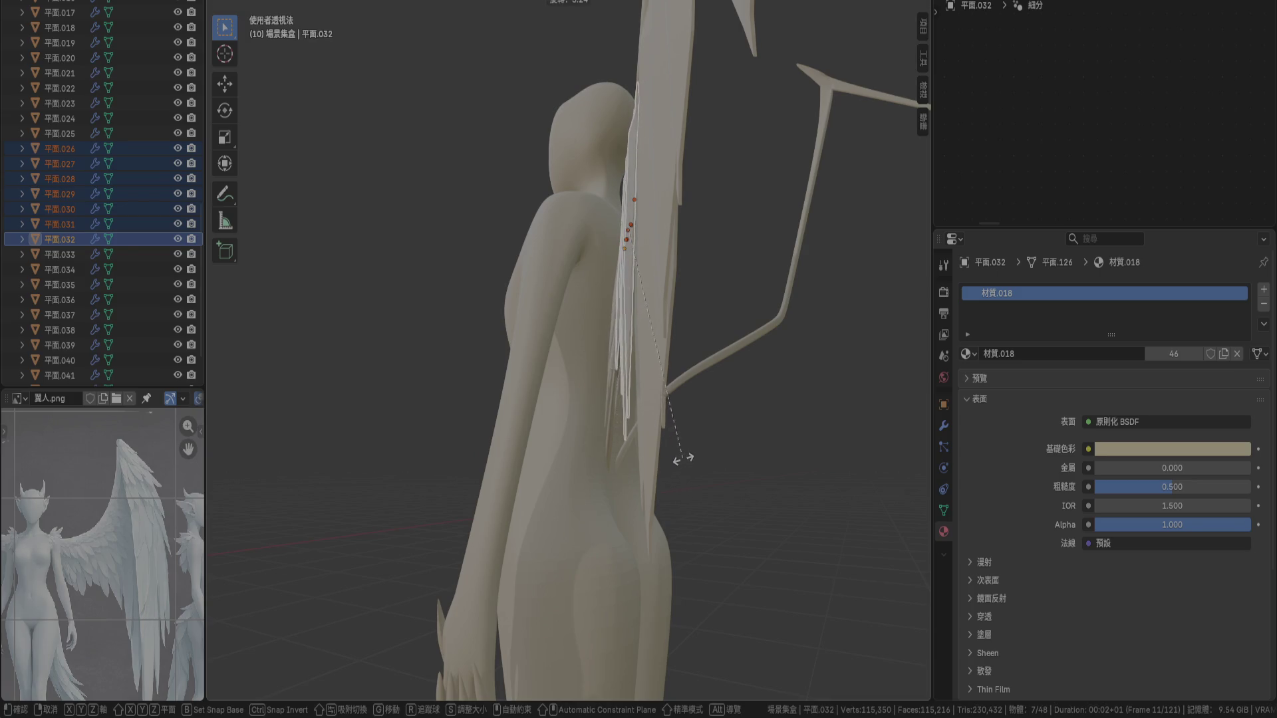
click(645, 360)
middle_drag(663, 333, 688, 502)
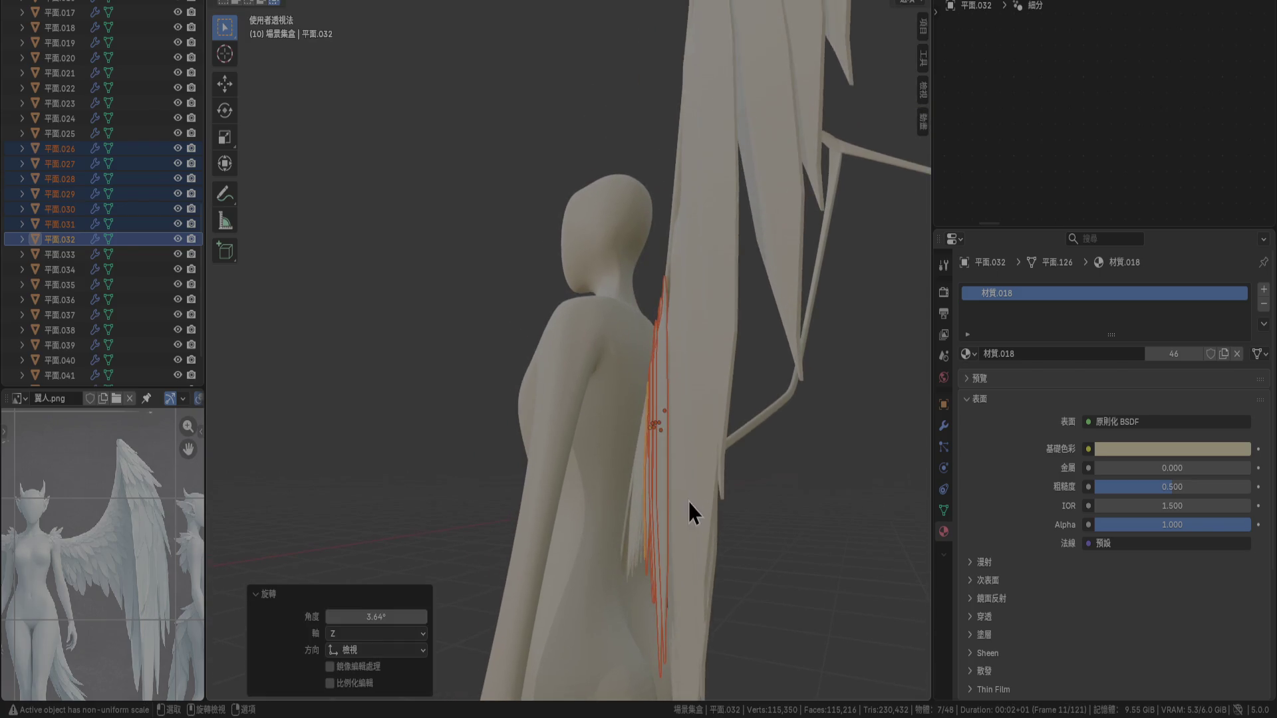
From the front view, shift the seven feathers -0.002 m along X
mouse_move(752, 522)
middle_down()
mouse_move(767, 556)
mouse_move(660, 236)
middle_up()
scroll(560, 359, up, 2)
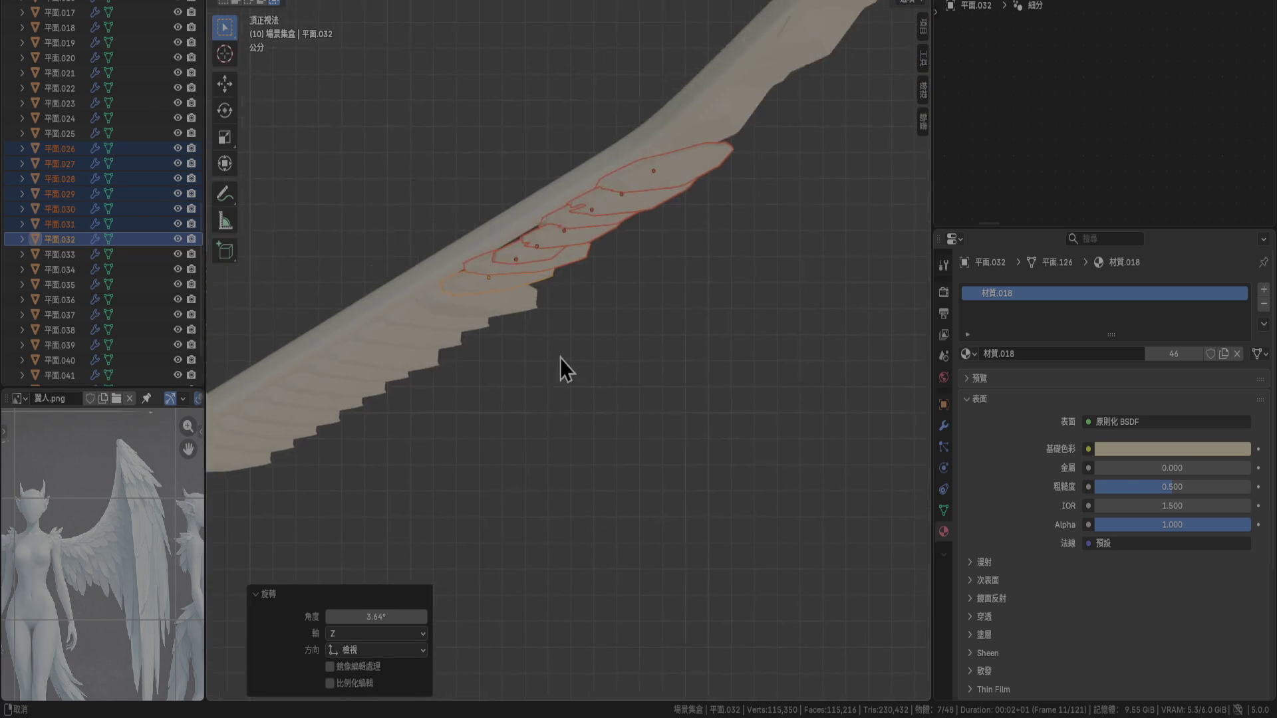
scroll(630, 279, up, 2)
scroll(639, 423, up, 2)
scroll(639, 420, up, 1)
alt+middle_drag(638, 420, 773, 224)
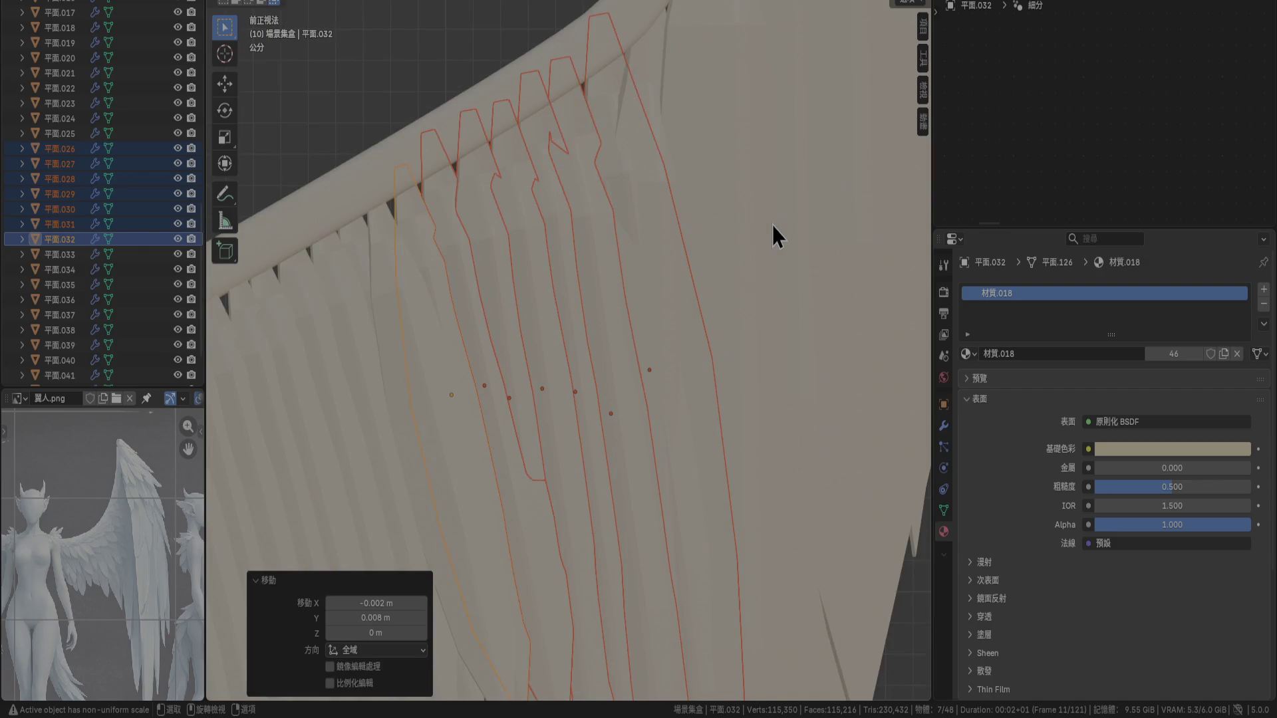
scroll(507, 179, up, 2)
scroll(713, 372, down, 2)
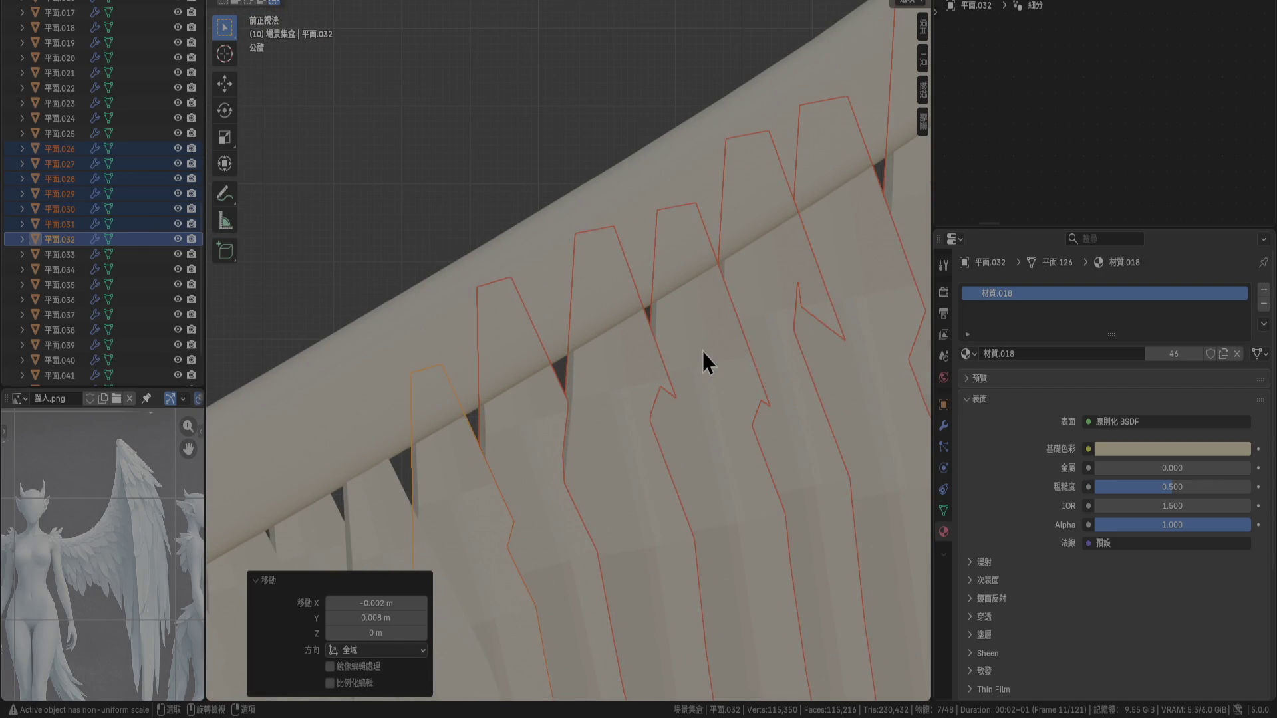
key(g)
click(684, 349)
scroll(687, 355, down, 2)
mouse_move(688, 354)
middle_down()
mouse_move(804, 511)
mouse_move(724, 422)
mouse_move(647, 413)
mouse_move(570, 332)
mouse_move(526, 334)
mouse_move(650, 490)
mouse_move(720, 526)
mouse_move(691, 558)
middle_up()
Select feathers 平面.034 through 平面.044 and rotate them 4.14° about Z
click(614, 431)
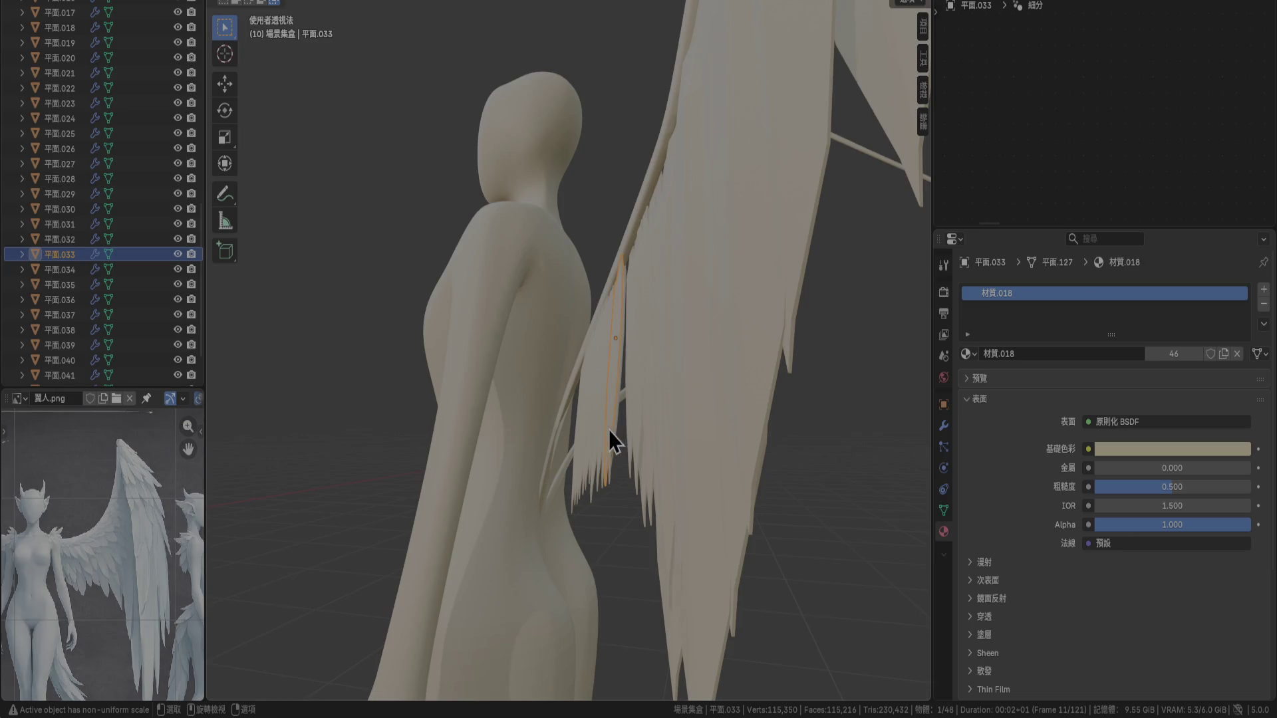
click(615, 428)
scroll(87, 286, down, 2)
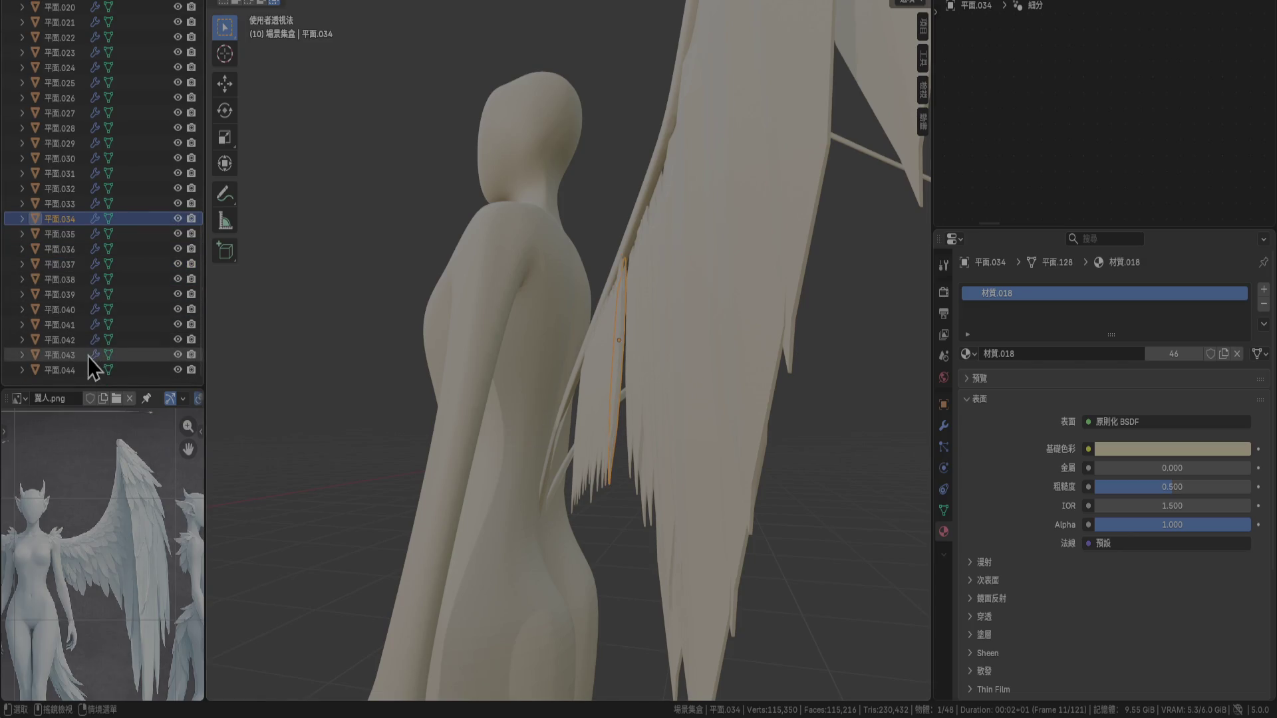
shift+click(72, 369)
mouse_move(528, 476)
middle_down()
mouse_move(570, 490)
mouse_move(524, 471)
middle_up()
key(r)
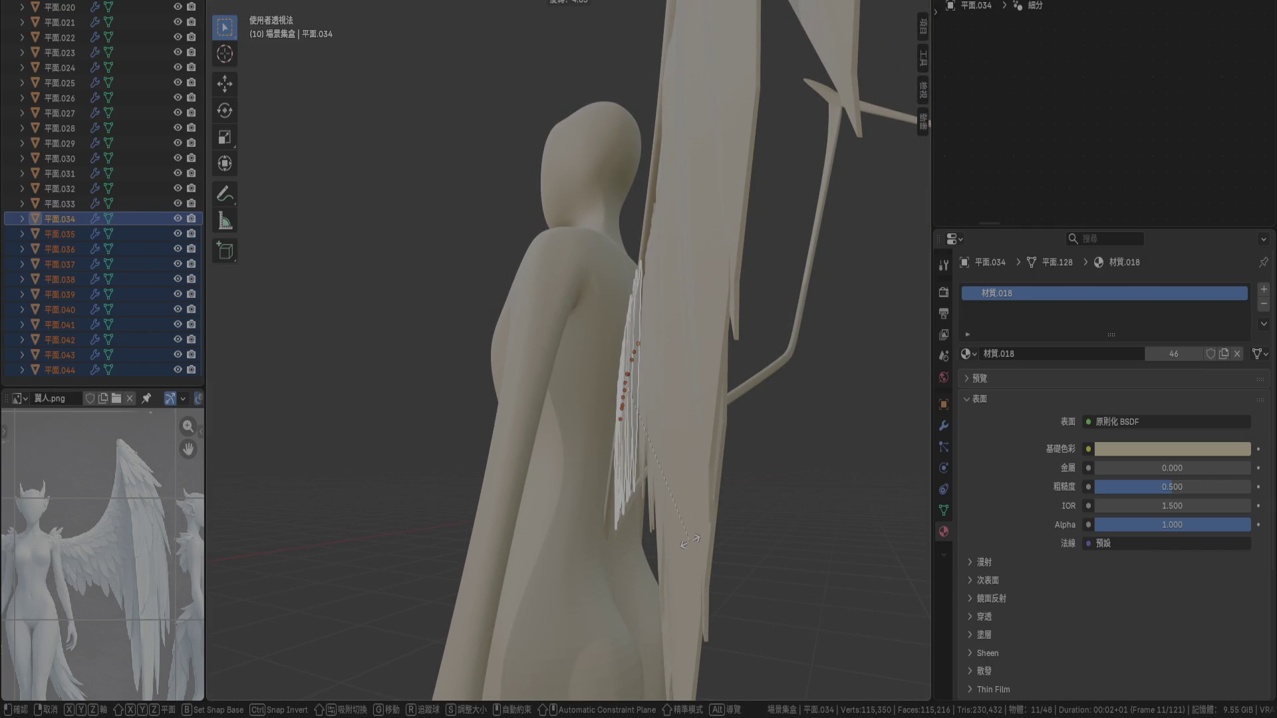
click(689, 544)
In top view, shift those feathers 0.01 m along Y
key(KP_7)
scroll(689, 280, up, 5)
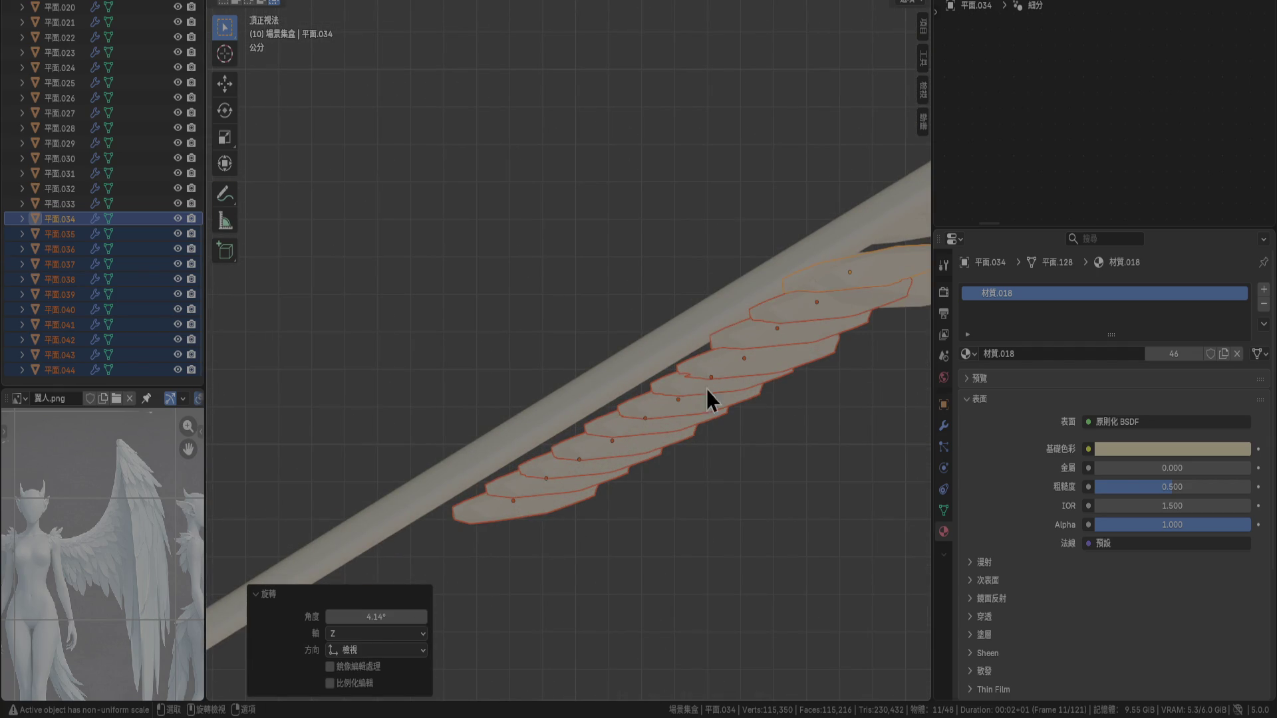
key(g)
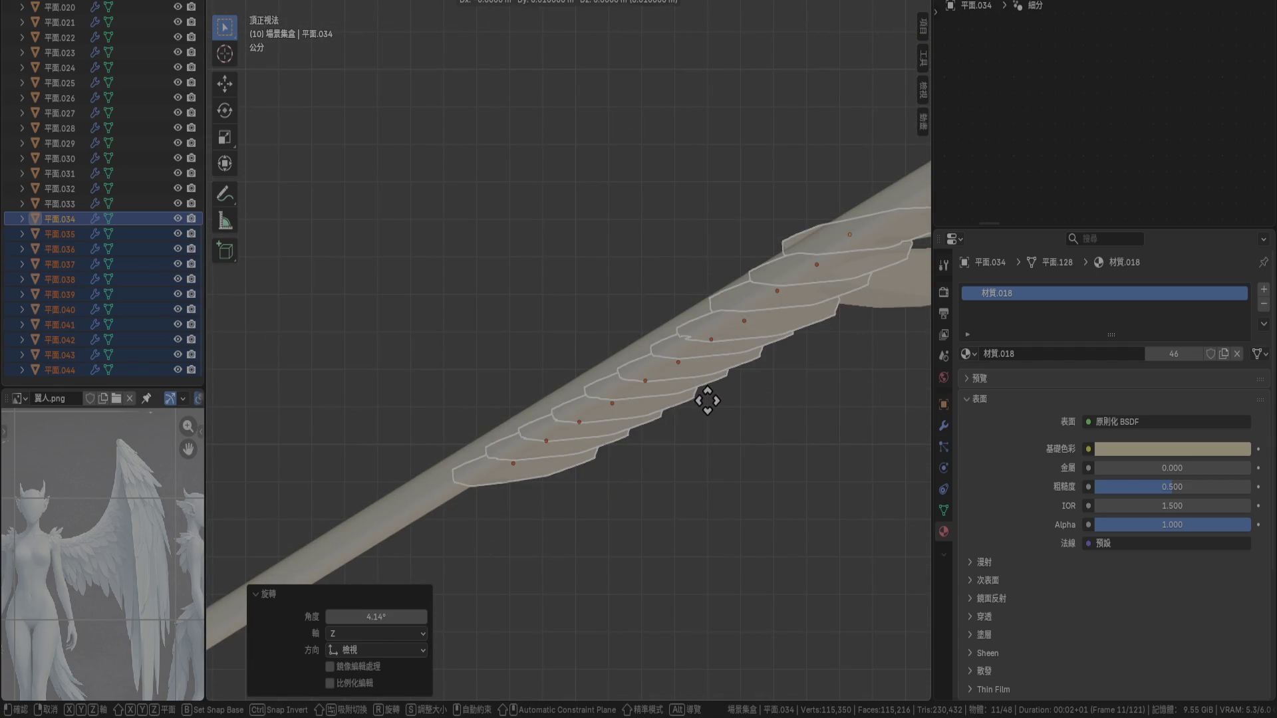
click(708, 400)
mouse_move(761, 456)
shift+middle_down()
mouse_move(634, 376)
mouse_move(596, 408)
mouse_move(650, 356)
mouse_move(624, 199)
mouse_move(599, 231)
mouse_move(653, 360)
mouse_move(544, 288)
mouse_move(592, 315)
mouse_move(657, 409)
mouse_move(656, 539)
mouse_move(524, 460)
shift+middle_up()
click(656, 463)
mouse_move(601, 342)
middle_down()
mouse_move(588, 342)
mouse_move(590, 322)
mouse_move(614, 359)
middle_up()
Tilt feather 平面.033 by 5° and move it 0.012 m along Y and -0.003 m along X
key(r)
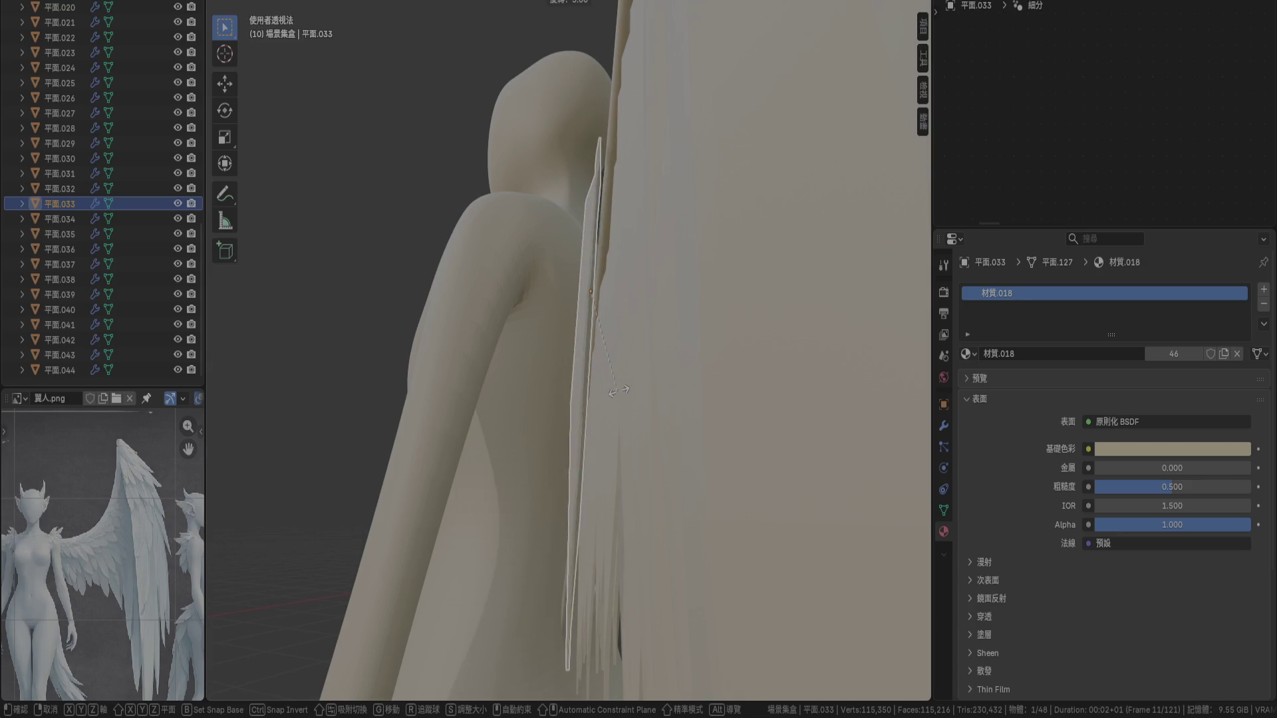
click(622, 387)
key(KP_7)
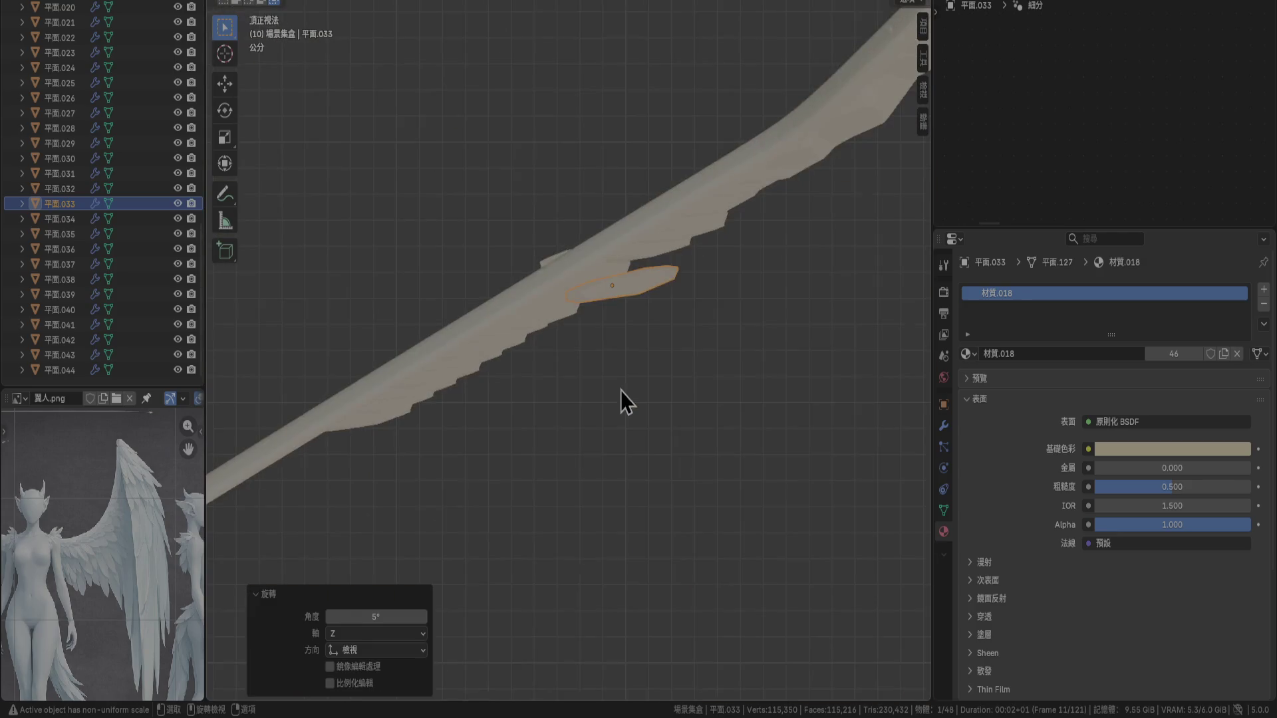
scroll(621, 390, up, 2)
key(g)
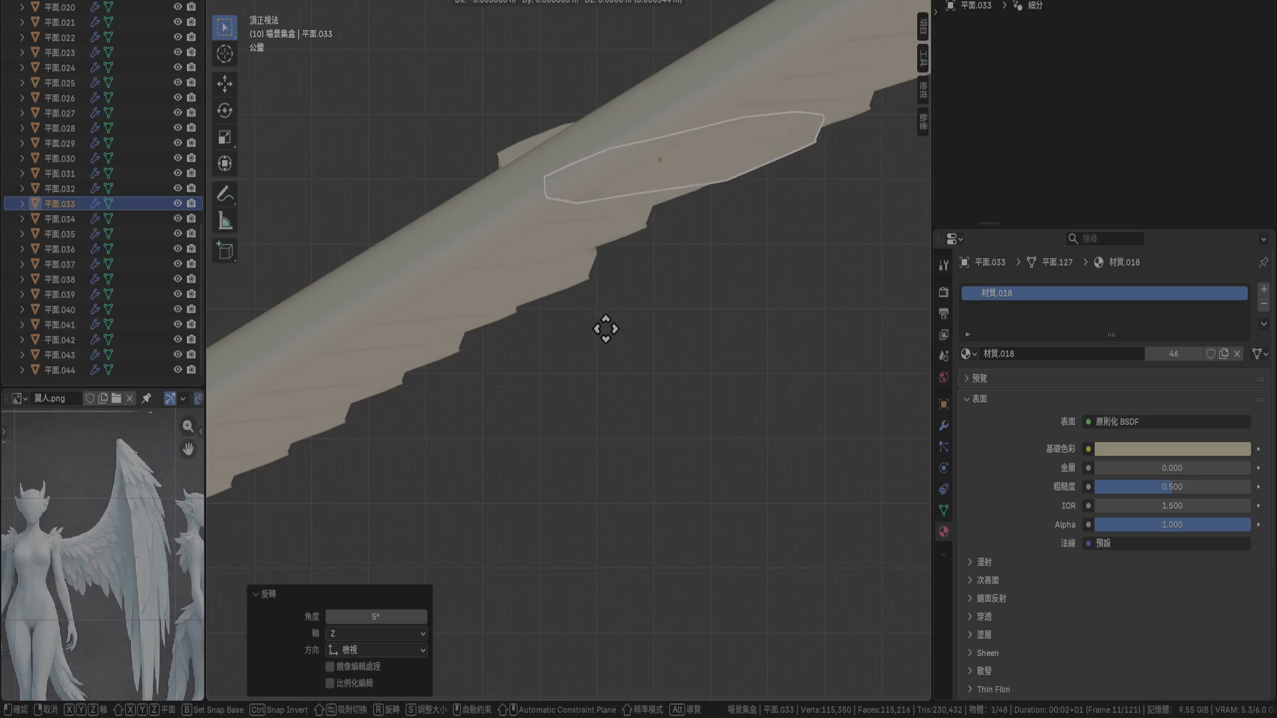
click(607, 321)
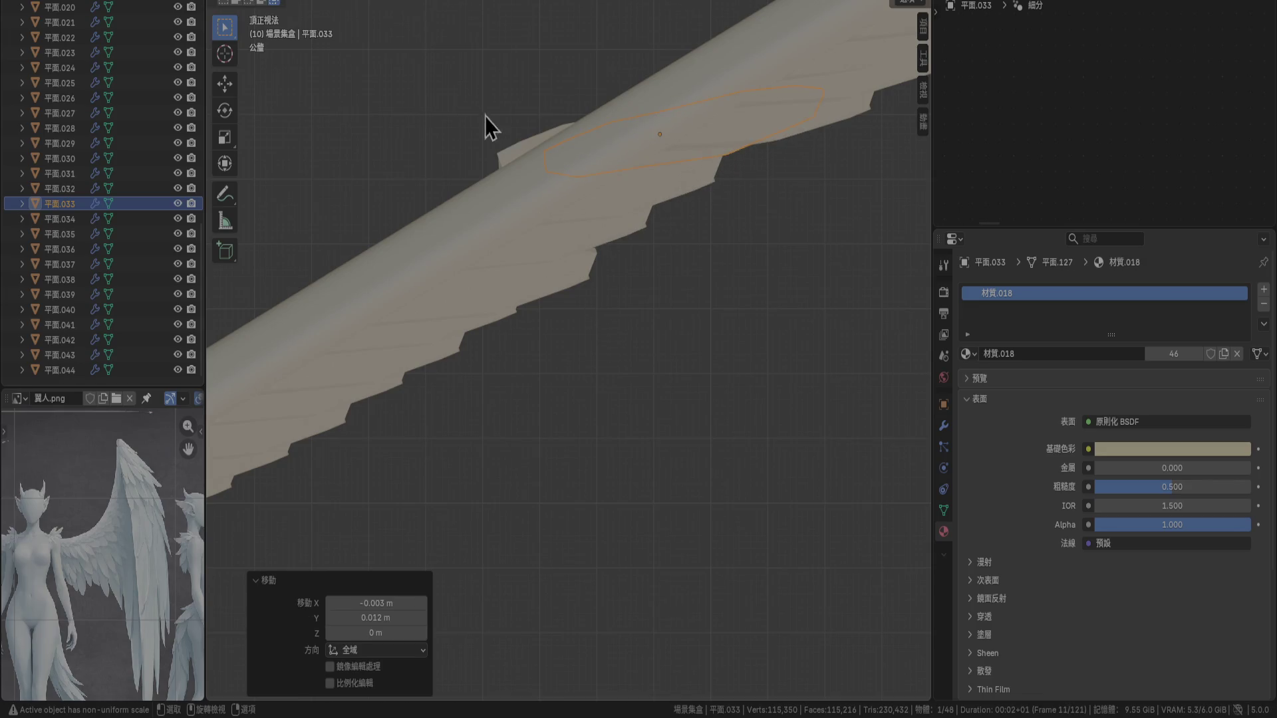
Move feather 平面.034 into line with its neighbours, then clear the selection
click(500, 147)
scroll(479, 192, up, 2)
key(g)
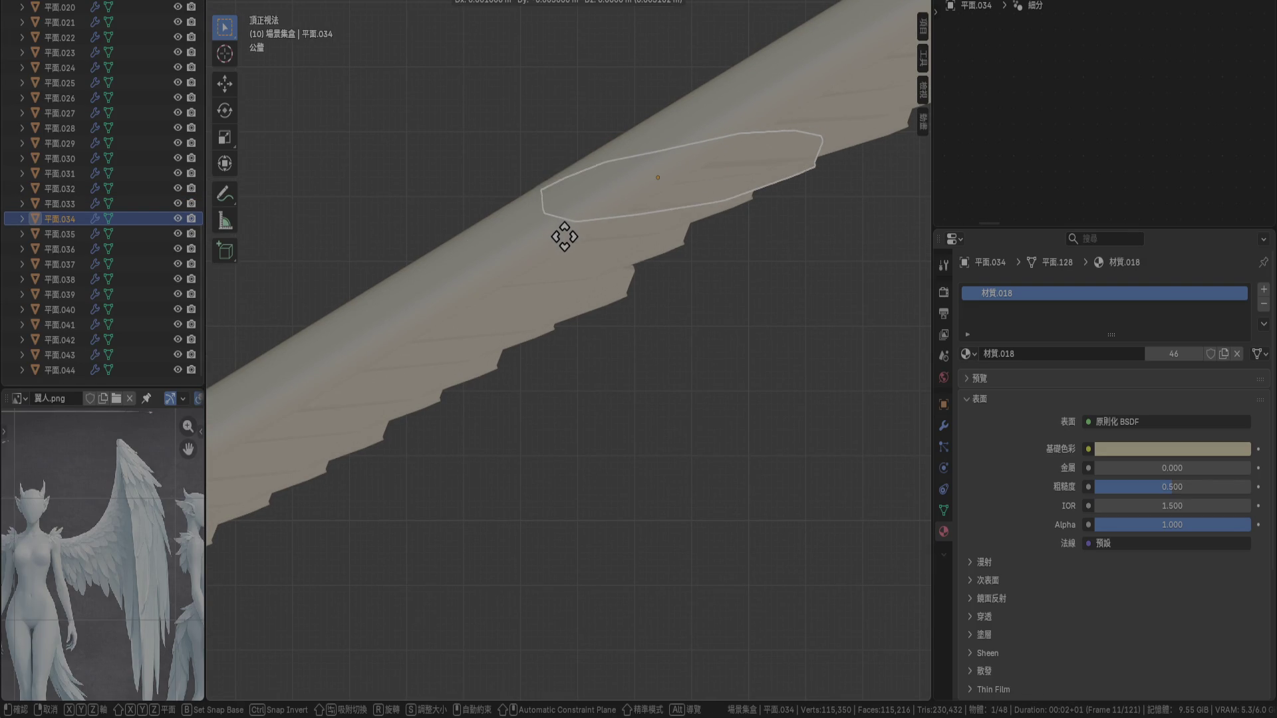
click(565, 236)
mouse_move(619, 318)
middle_down()
mouse_move(720, 369)
mouse_move(733, 538)
middle_up()
click(683, 594)
mouse_move(683, 594)
middle_down()
mouse_move(548, 425)
mouse_move(536, 472)
mouse_move(565, 513)
mouse_move(662, 524)
mouse_move(666, 502)
mouse_move(725, 536)
mouse_move(660, 533)
middle_up()
scroll(725, 536, down, 3)
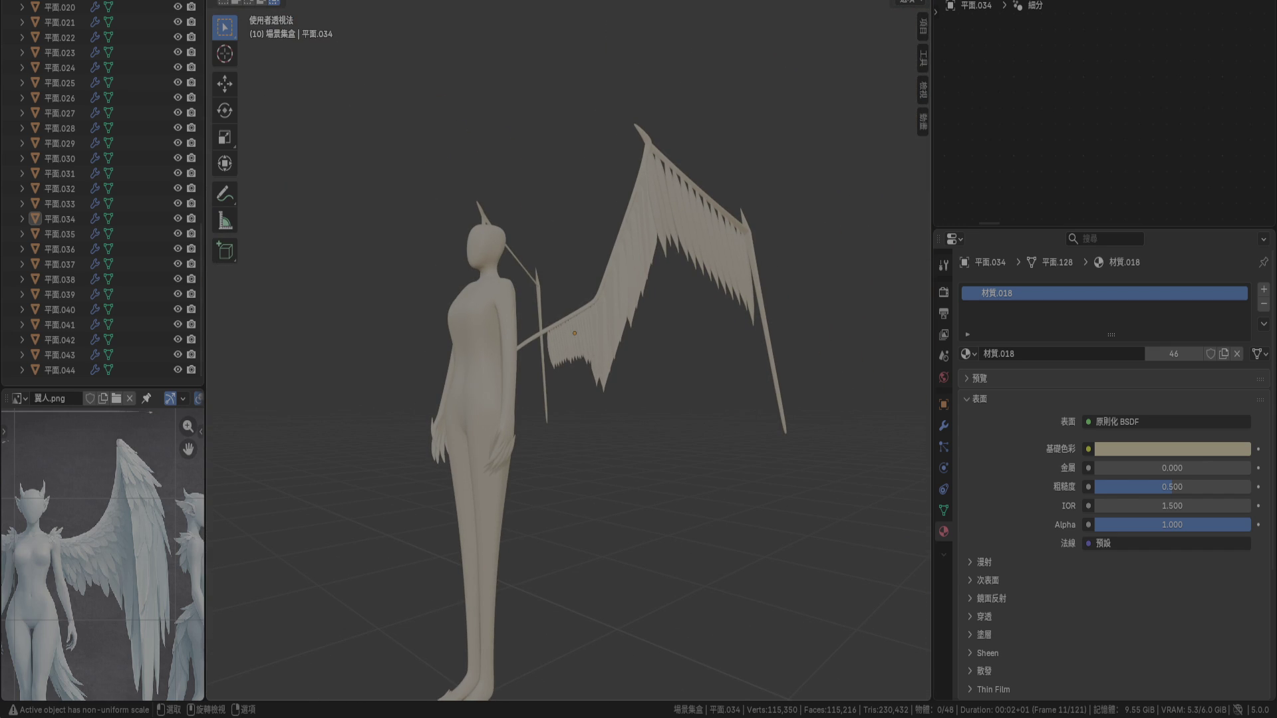
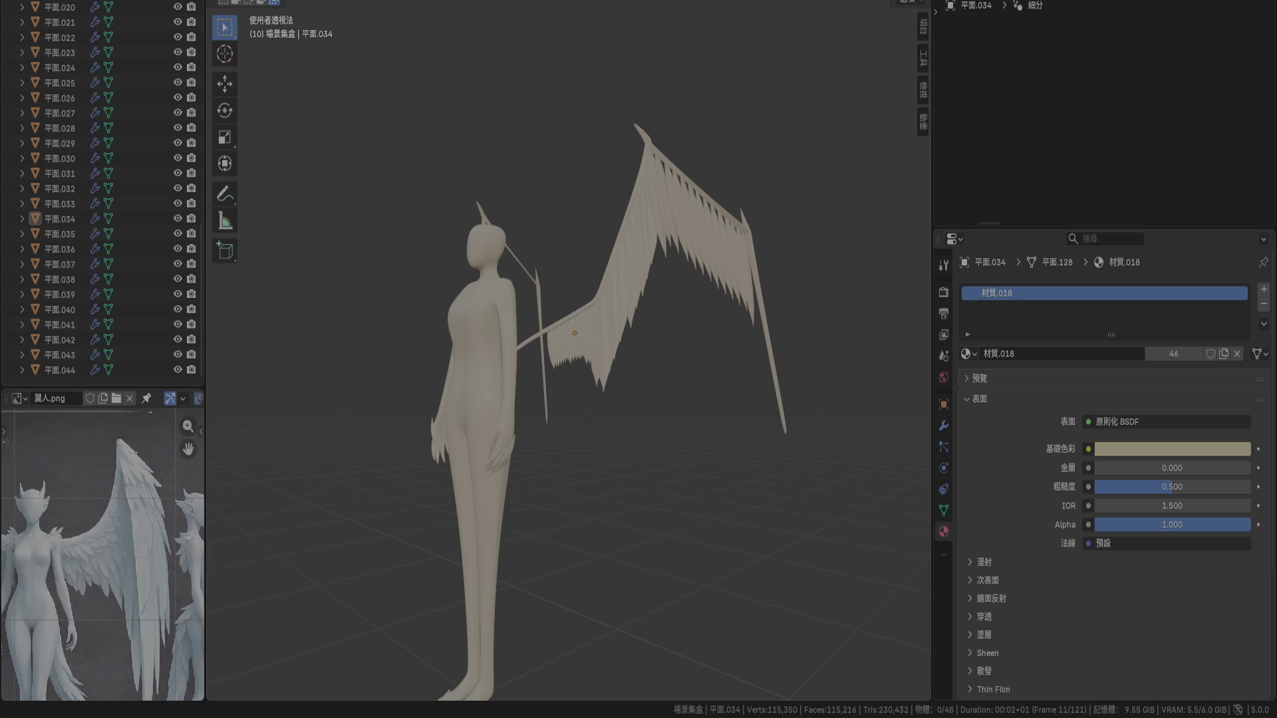
Inspect the wing feathers from several angles, ending in the straight front orthographic view
middle_drag(514, 372, 577, 409)
scroll(579, 393, up, 6)
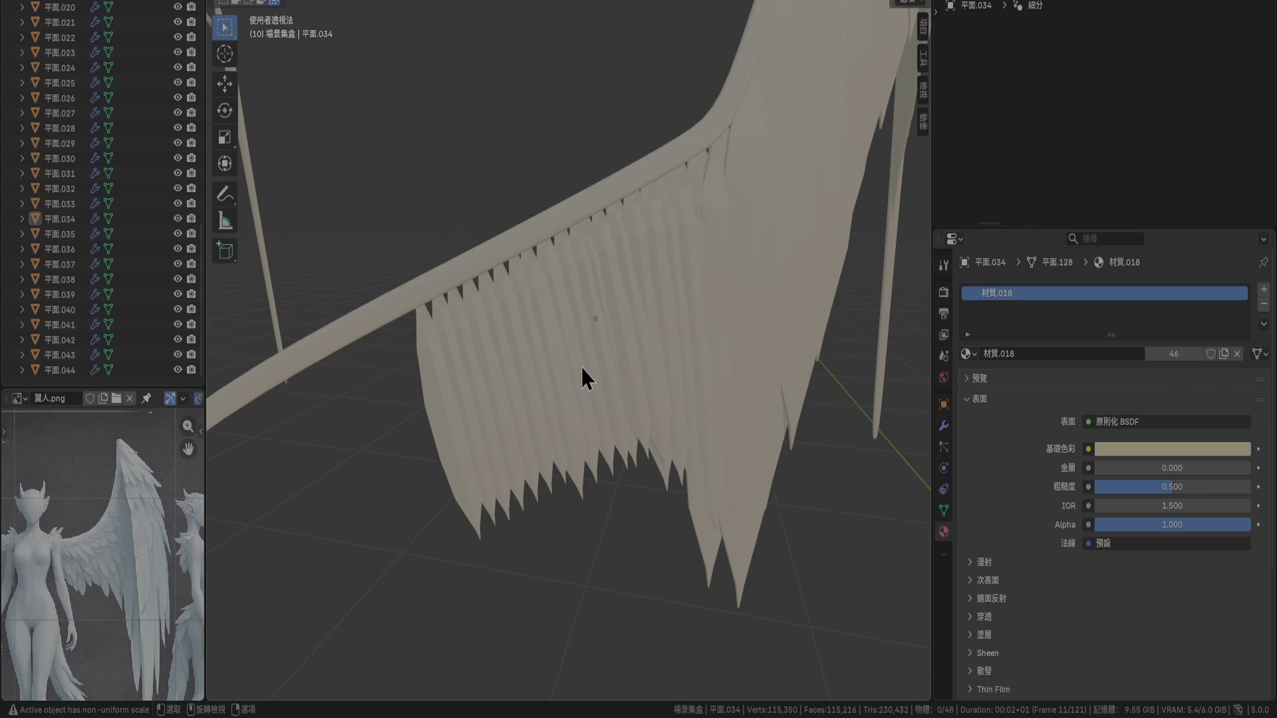
click(581, 367)
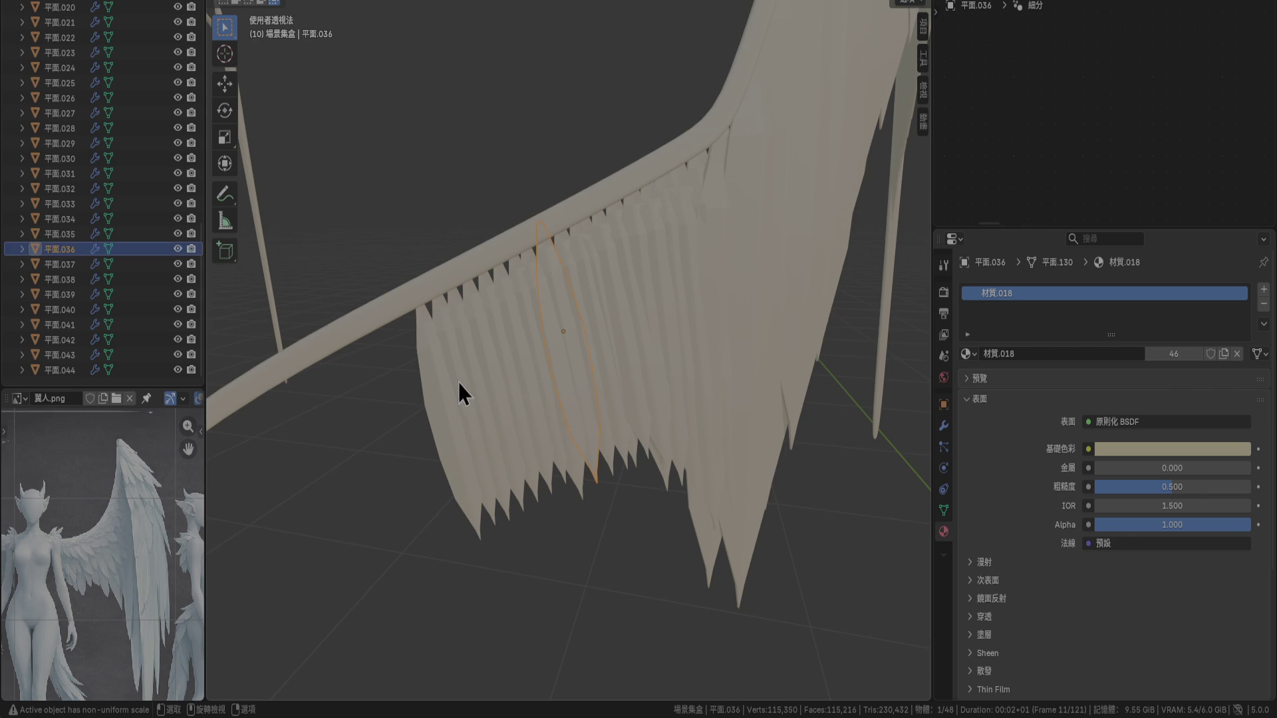
click(445, 392)
middle_drag(445, 391, 505, 286)
scroll(506, 286, down, 3)
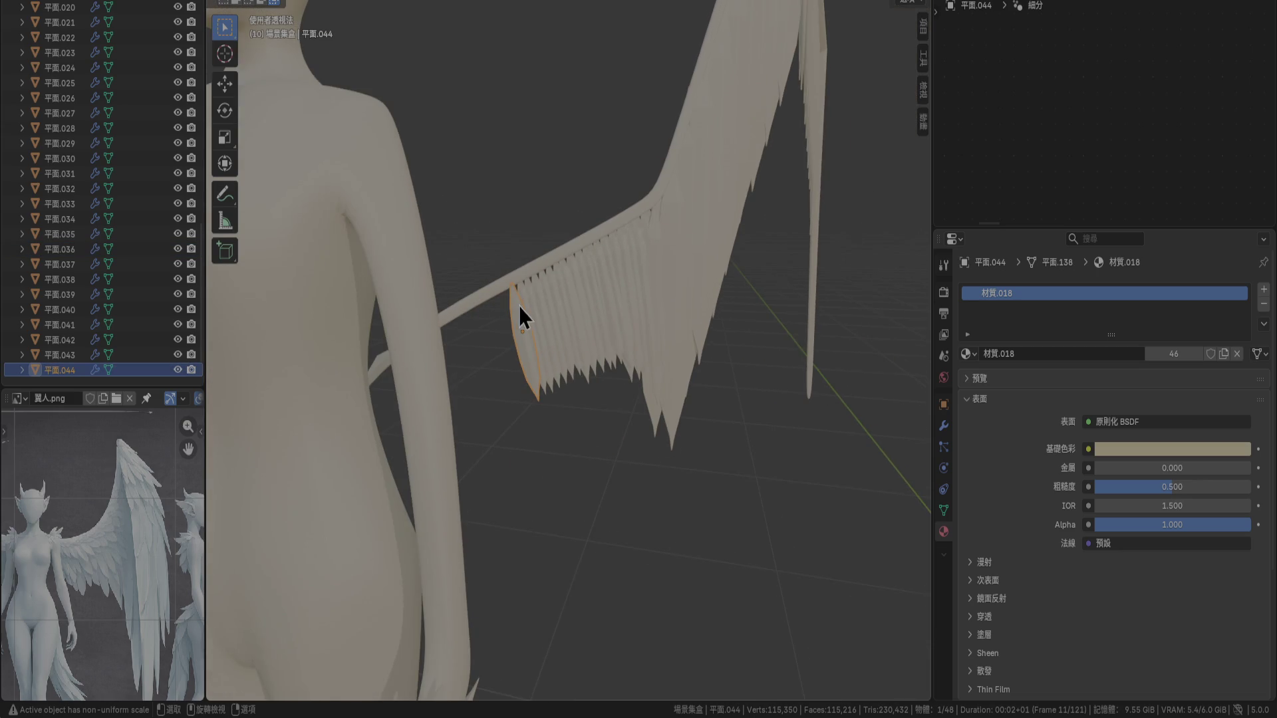
mouse_move(494, 323)
middle_down()
mouse_move(398, 390)
mouse_move(225, 301)
middle_up()
middle_drag(525, 333, 765, 395)
key(KP_1)
scroll(765, 395, up, 5)
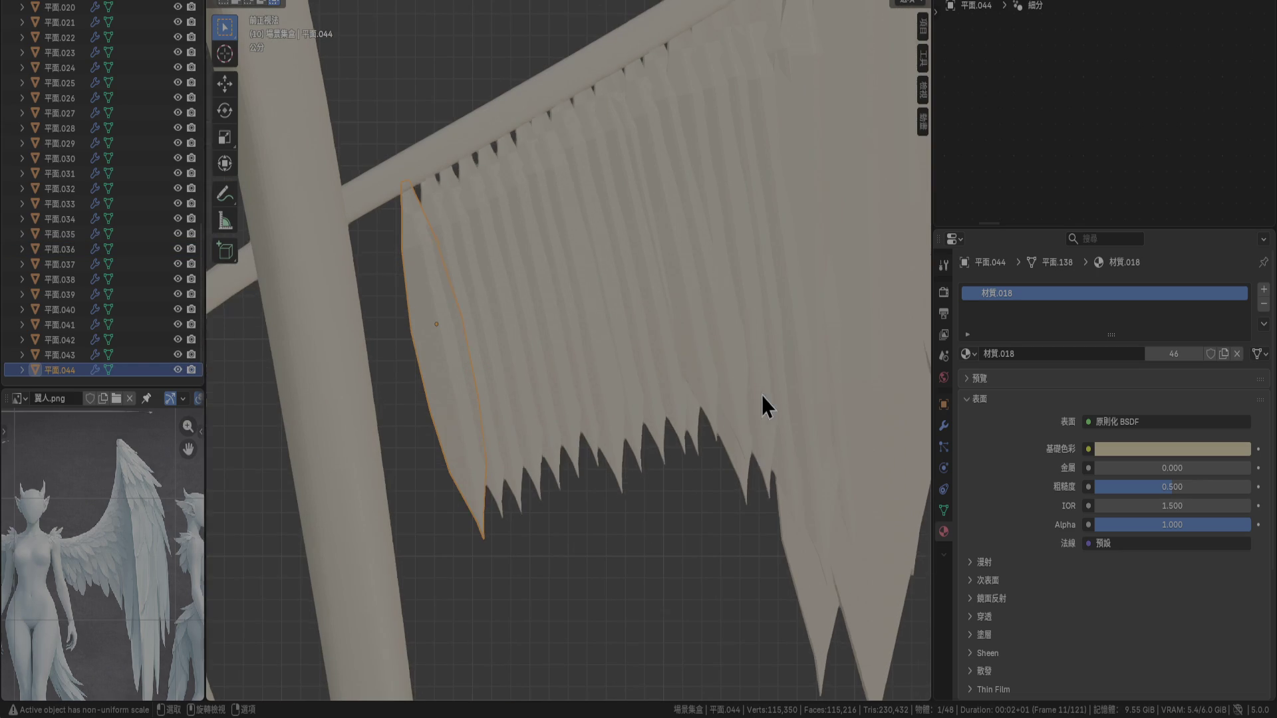
After a cancelled test resize, select feathers 平面.031–平面.044 in the Outliner and start scaling along X
key(s)
key(x)
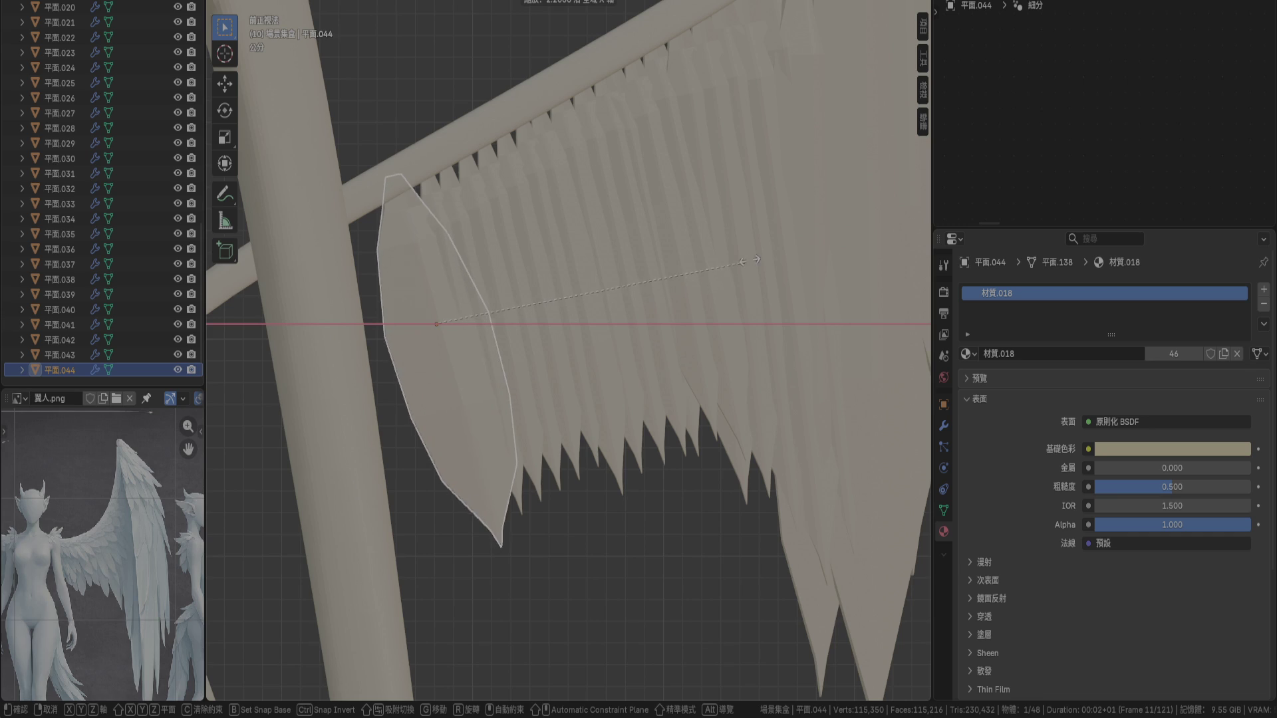
key(Escape)
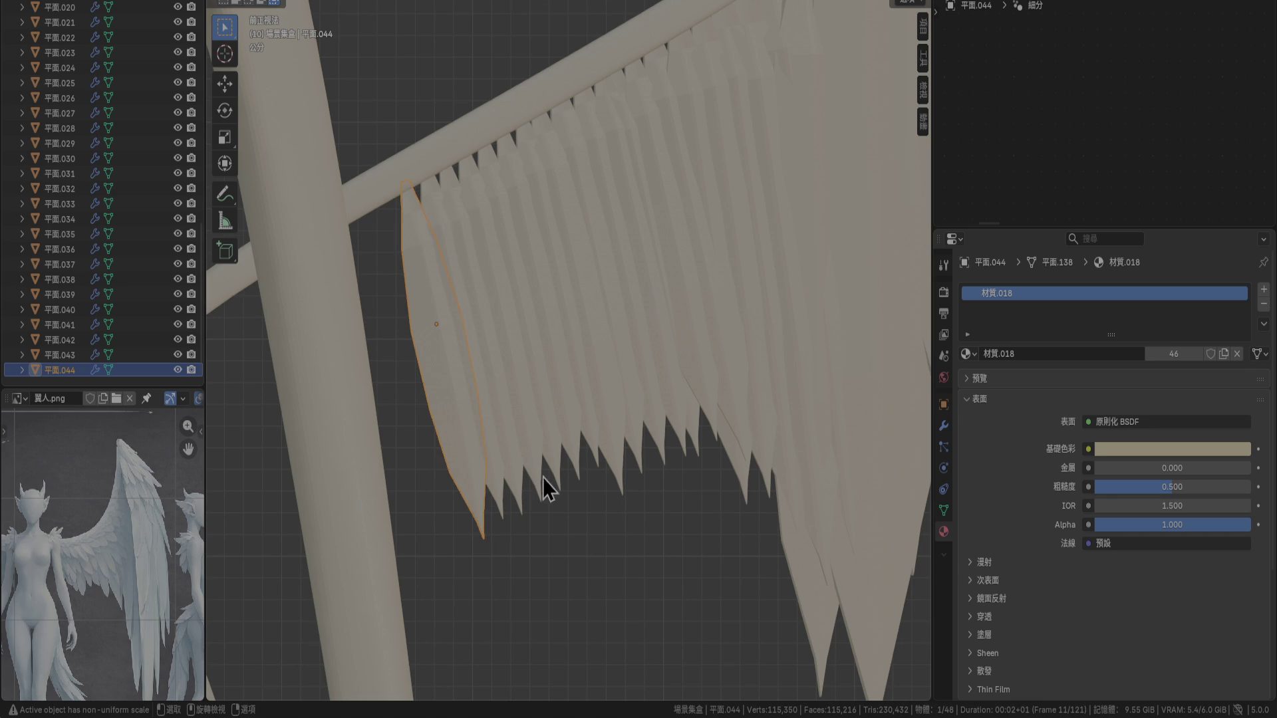
shift+click(74, 206)
shift+click(75, 180)
key(s)
key(x)
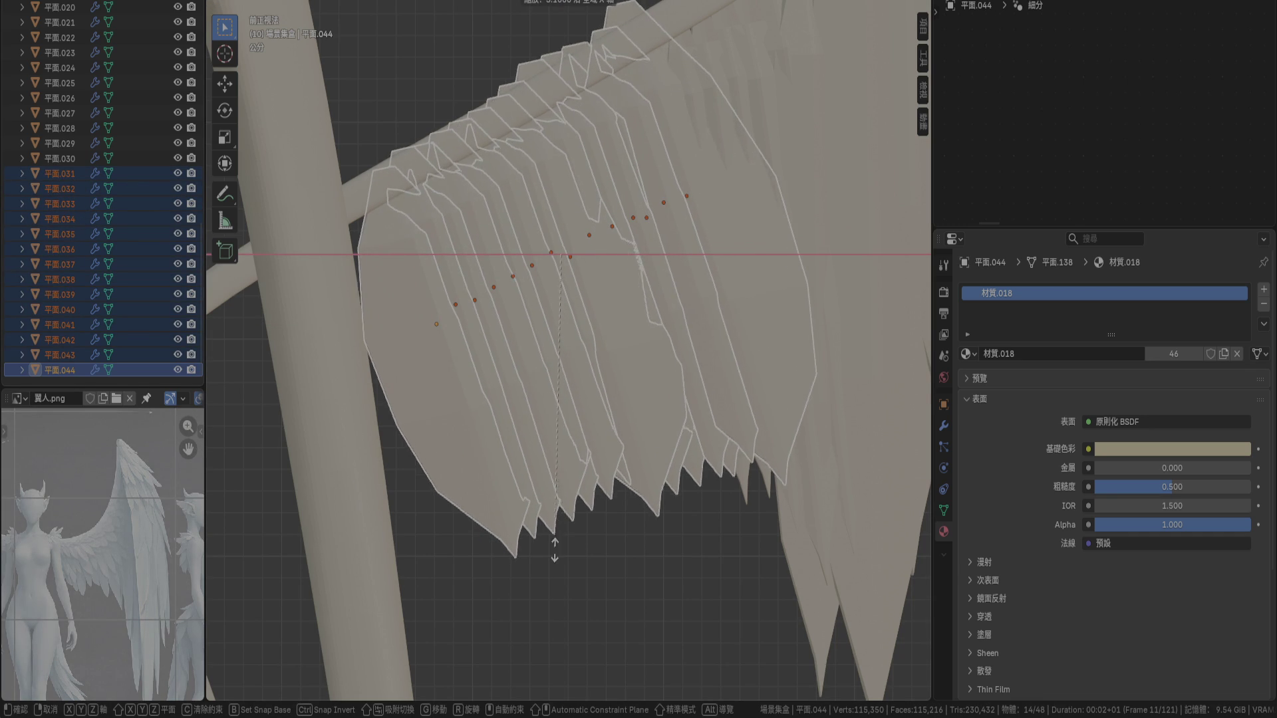
Widen the inner feathers to 3.8 times along X and lower them slightly
click(552, 609)
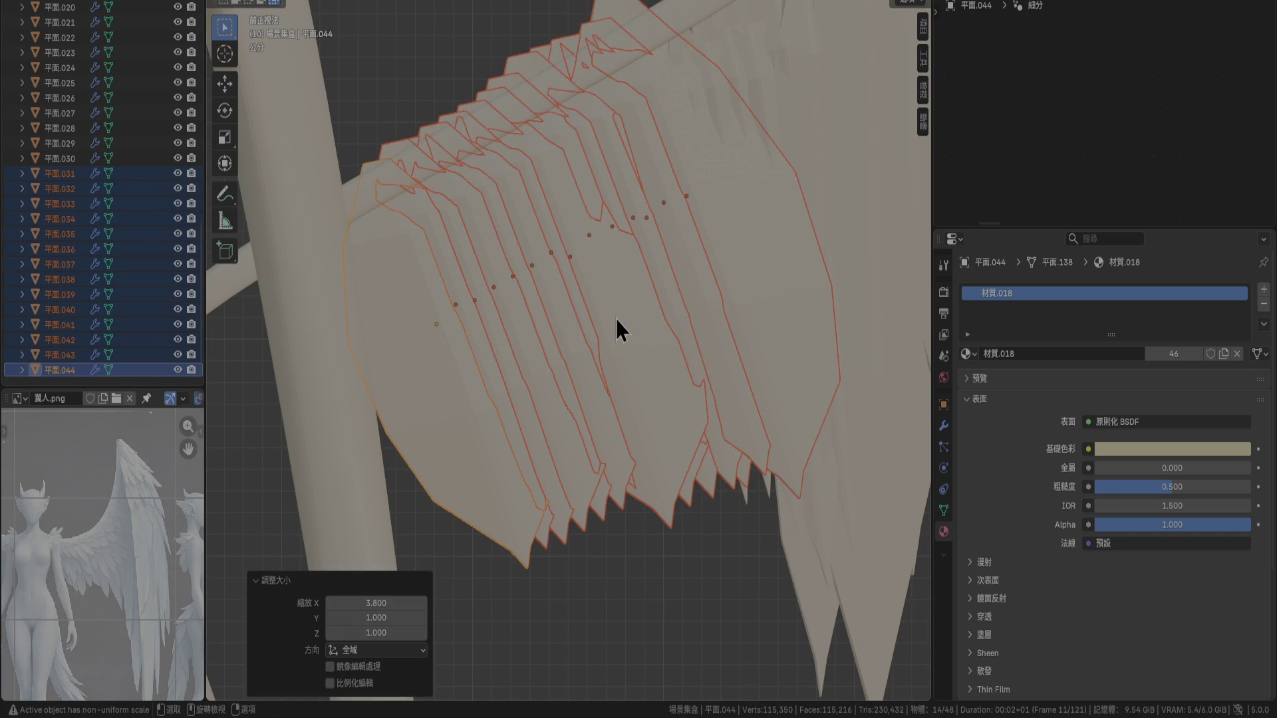
key(g)
click(623, 295)
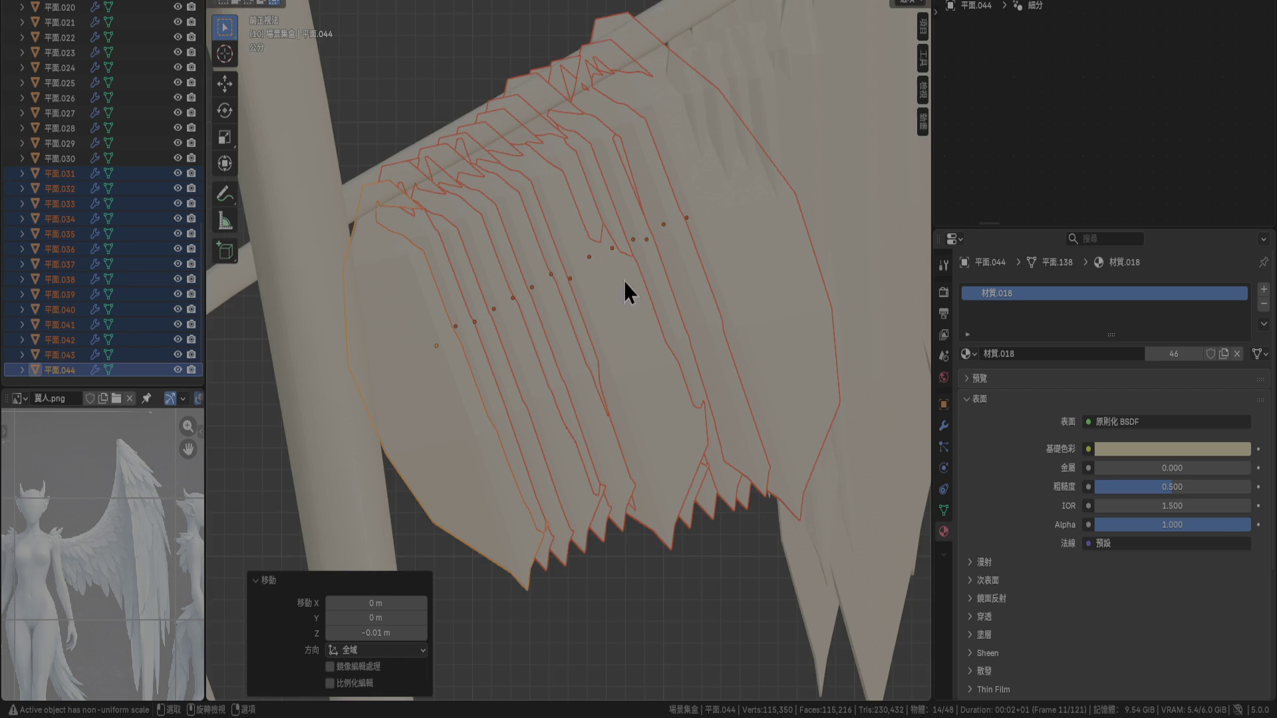
Nudge feathers 平面.031 and 平面.032 so their tops sit against the wing bone
scroll(657, 46, up, 3)
mouse_move(657, 46)
shift+middle_down()
mouse_move(586, 557)
mouse_move(560, 384)
mouse_move(551, 436)
mouse_move(561, 291)
shift+middle_up()
click(561, 284)
key(g)
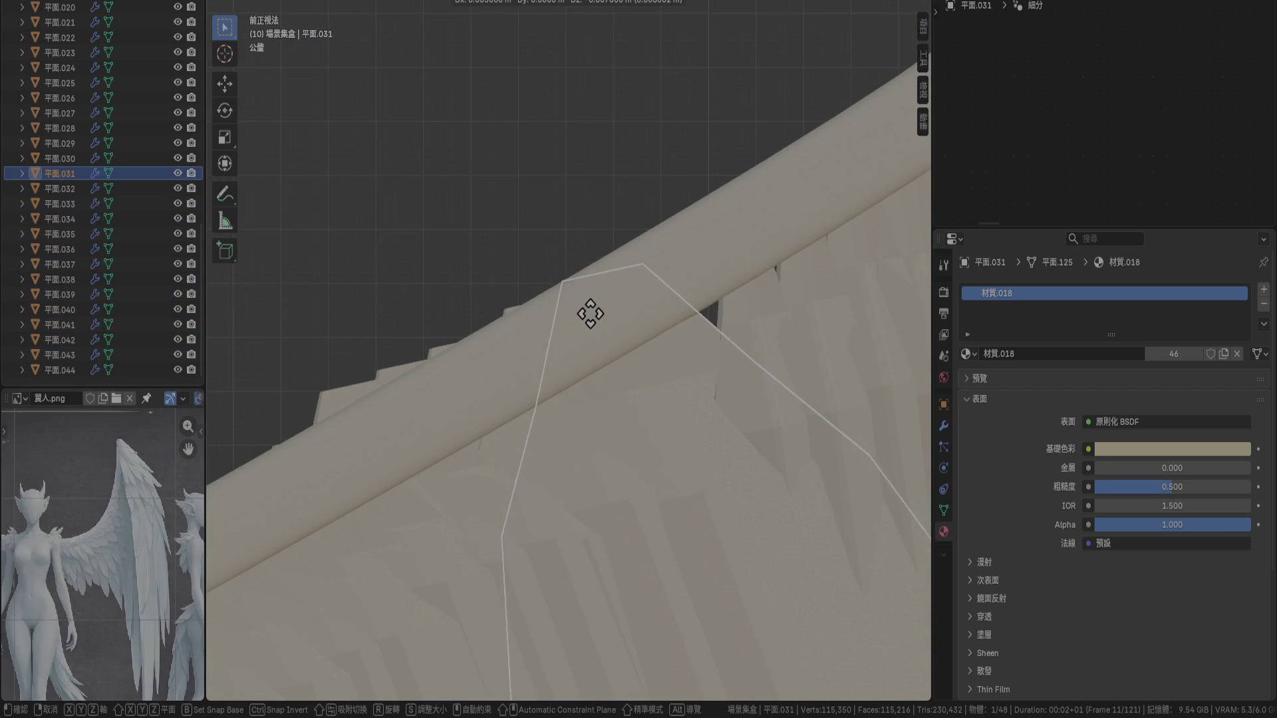
click(596, 305)
key(g)
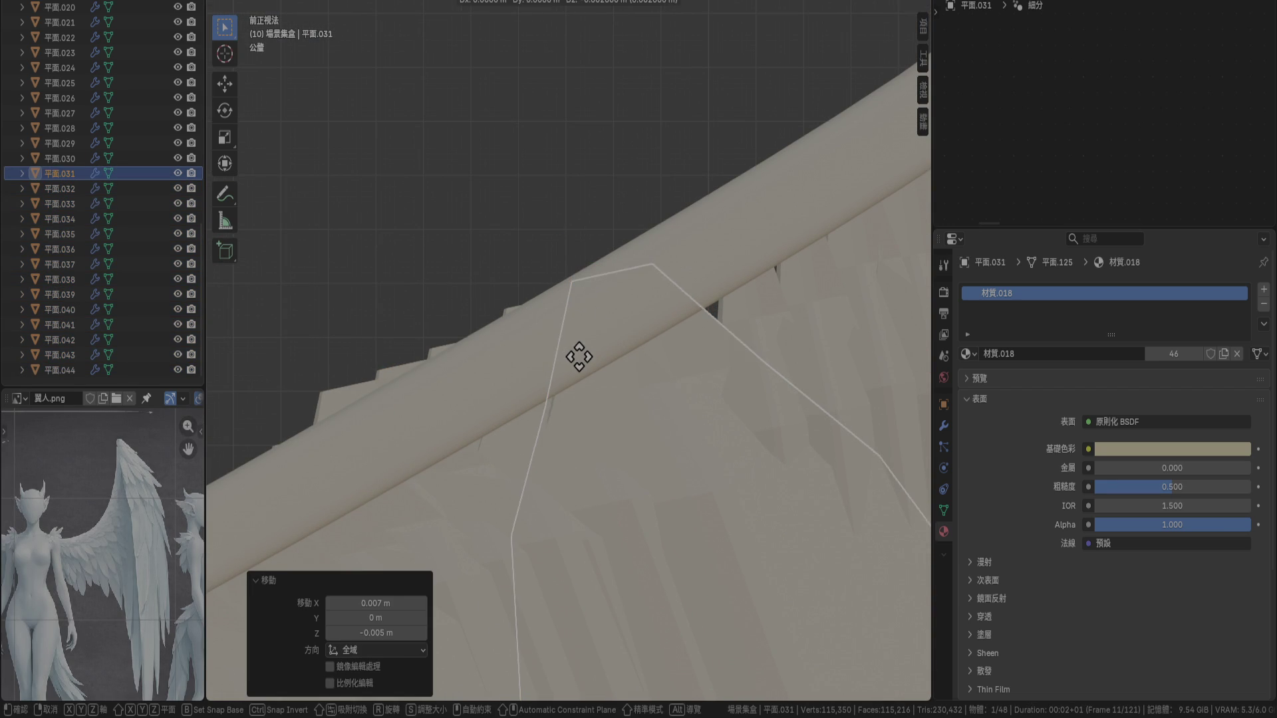
click(576, 357)
click(581, 269)
key(g)
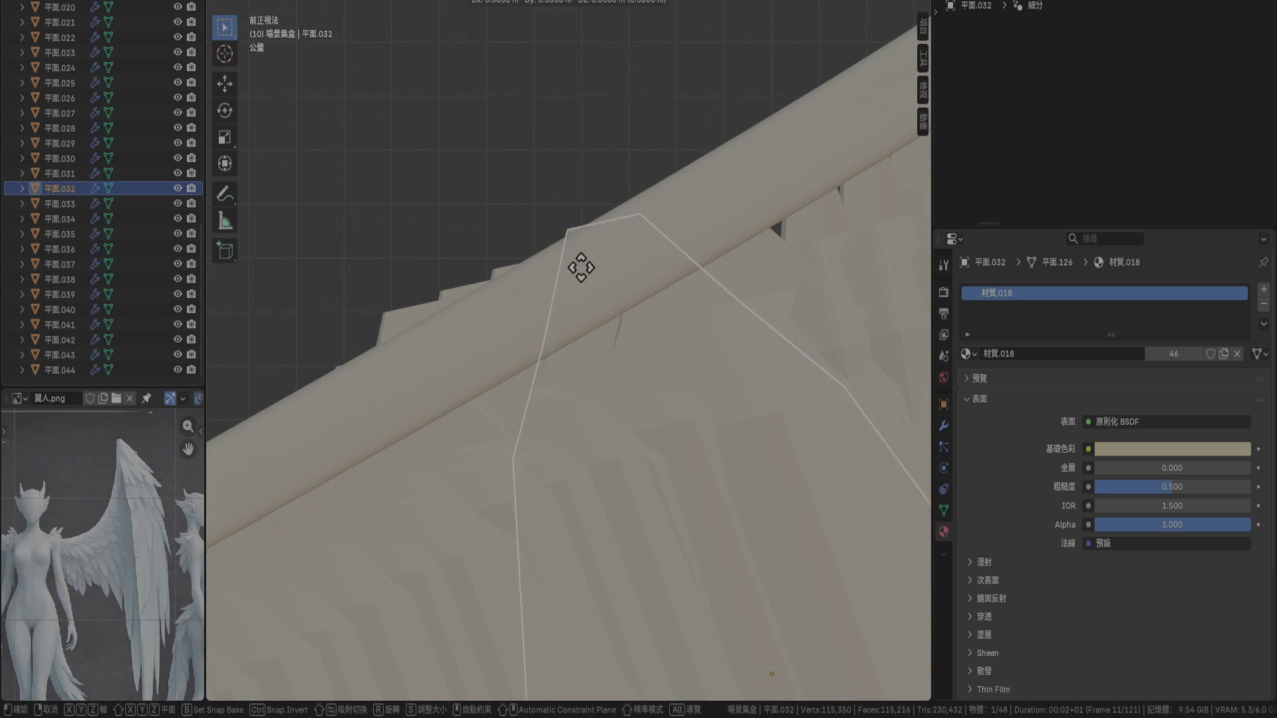
click(584, 285)
Reposition feather 平面.034, then 平面.035 and 平面.036 together, snug against the bone
click(534, 347)
key(g)
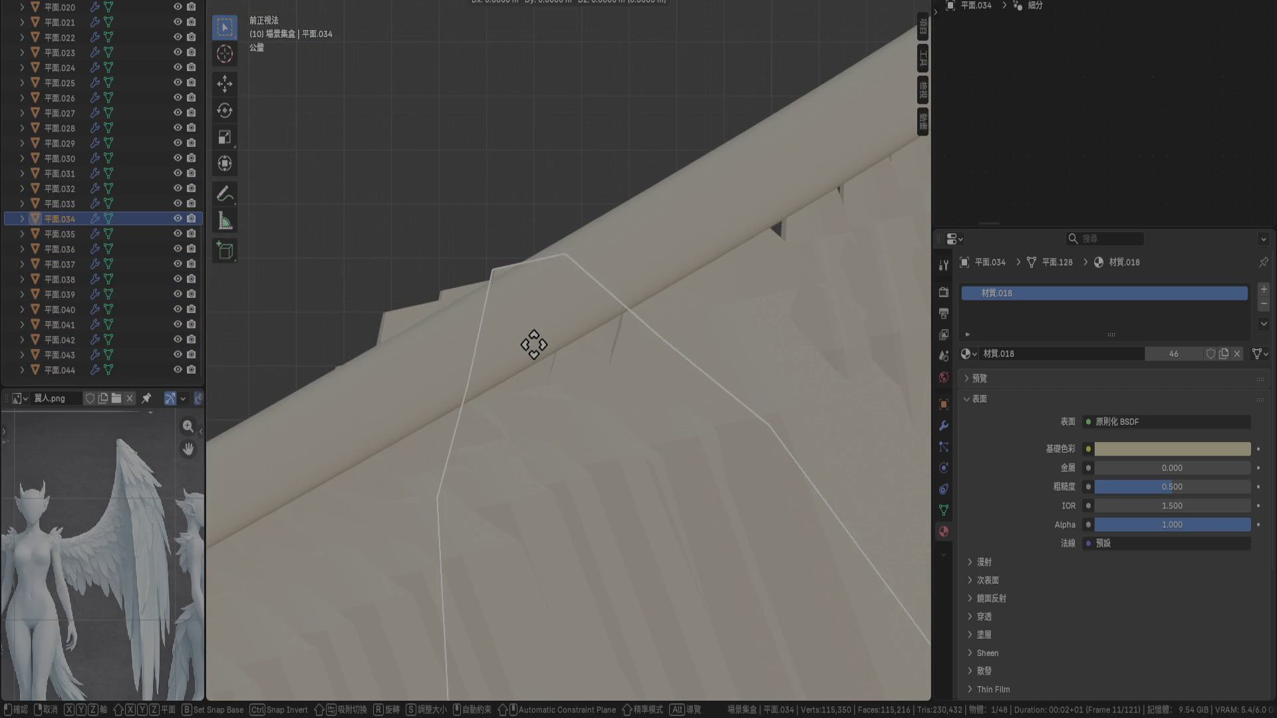
click(533, 365)
click(453, 297)
shift+click(504, 316)
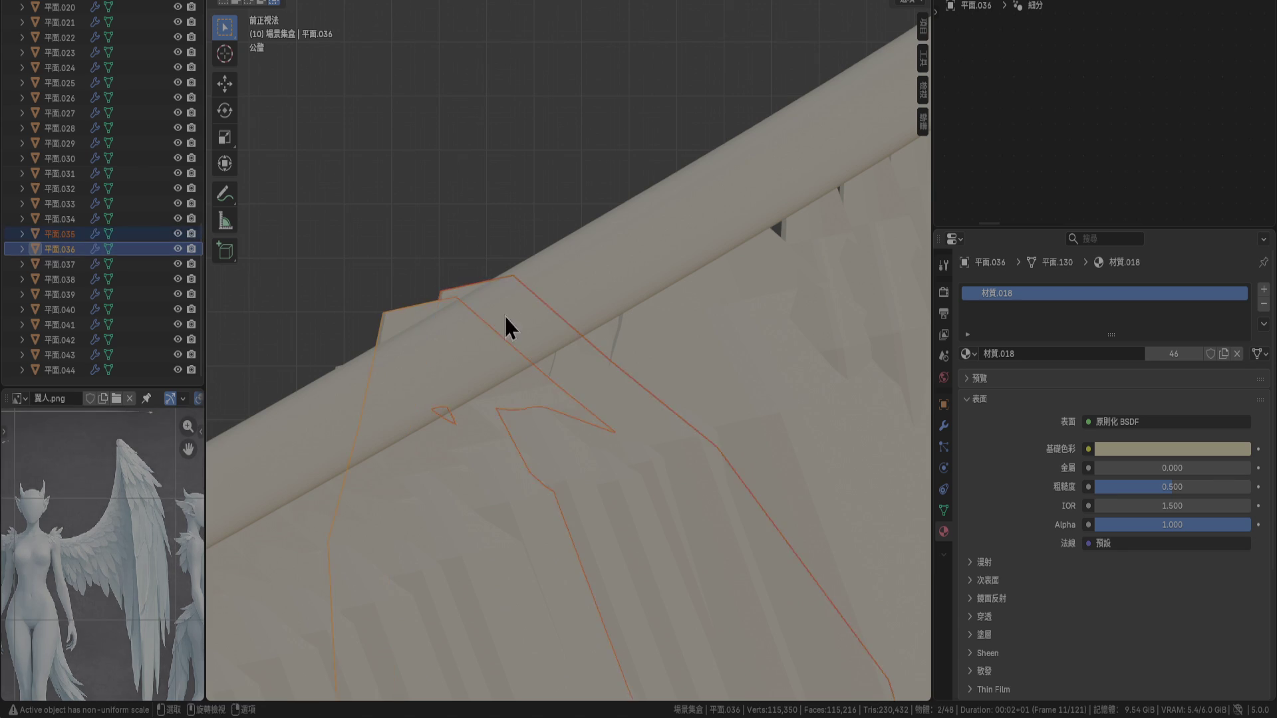
key(g)
click(502, 342)
Lower feather 平面.037 by 0.003 m along Z to tuck it under the arm bone
click(337, 362)
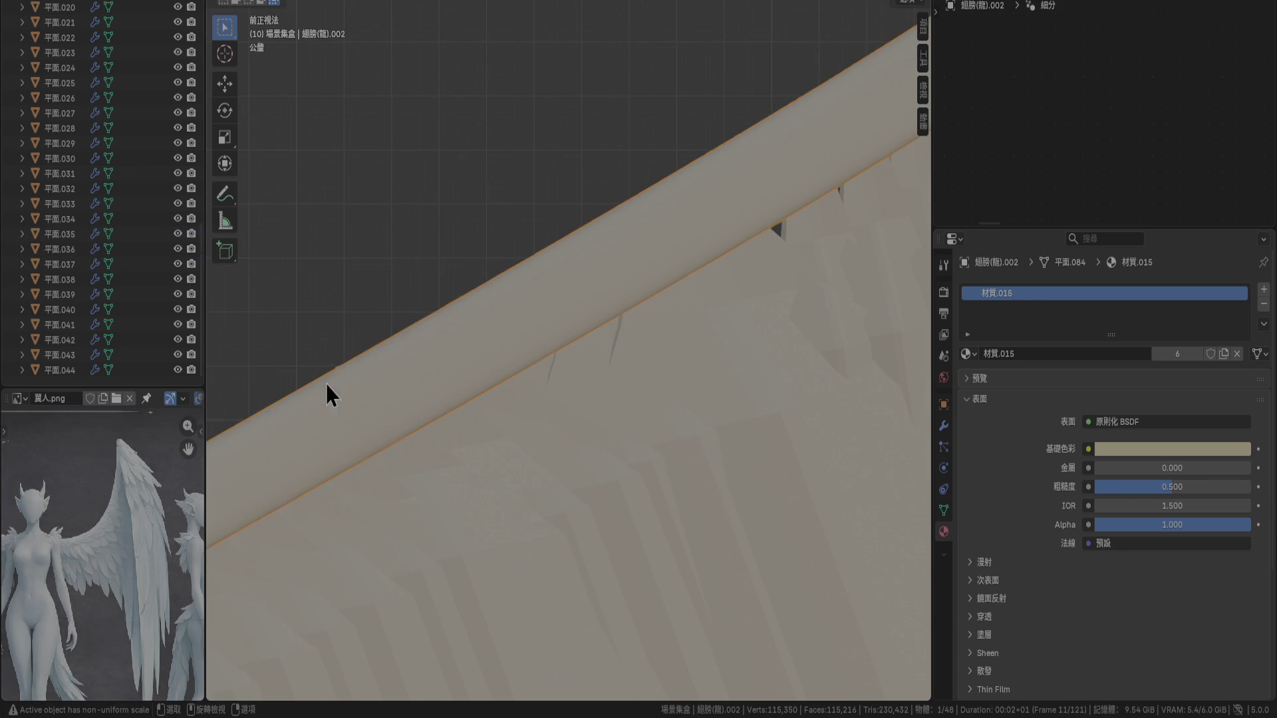
click(437, 309)
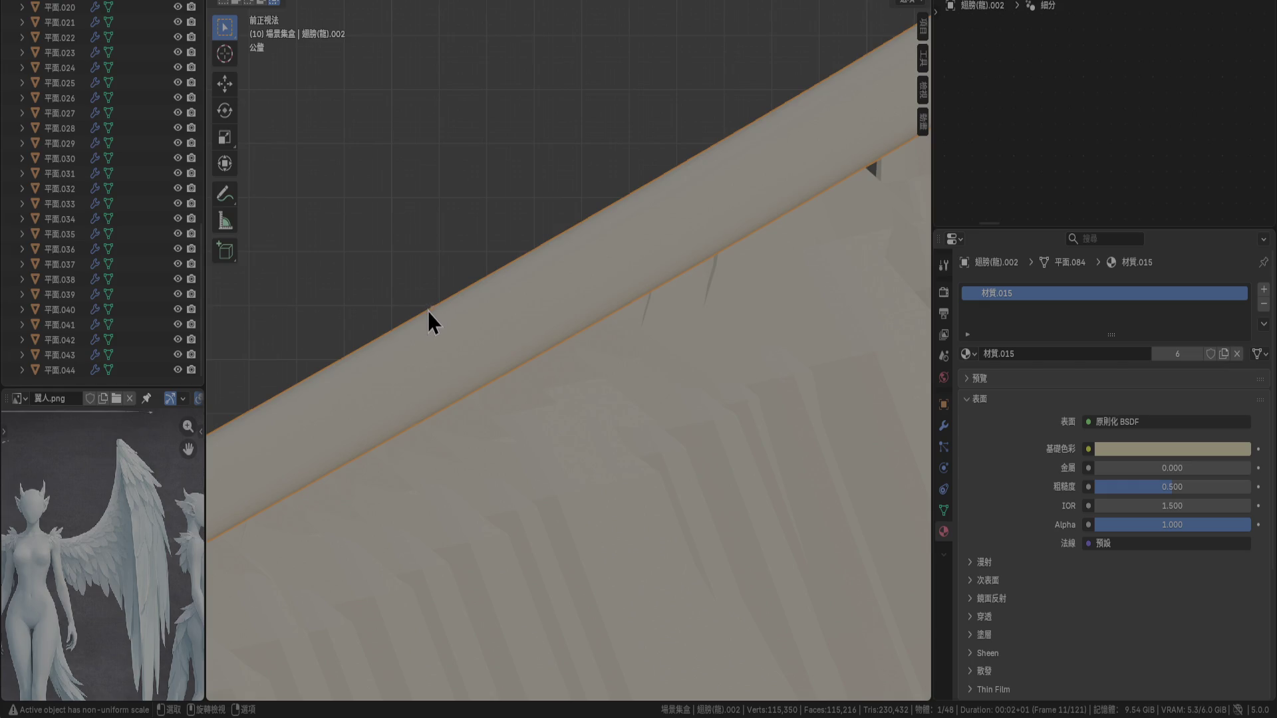
click(433, 308)
mouse_move(434, 309)
shift+middle_down()
mouse_move(656, 321)
mouse_move(642, 330)
shift+middle_up()
key(g)
click(640, 351)
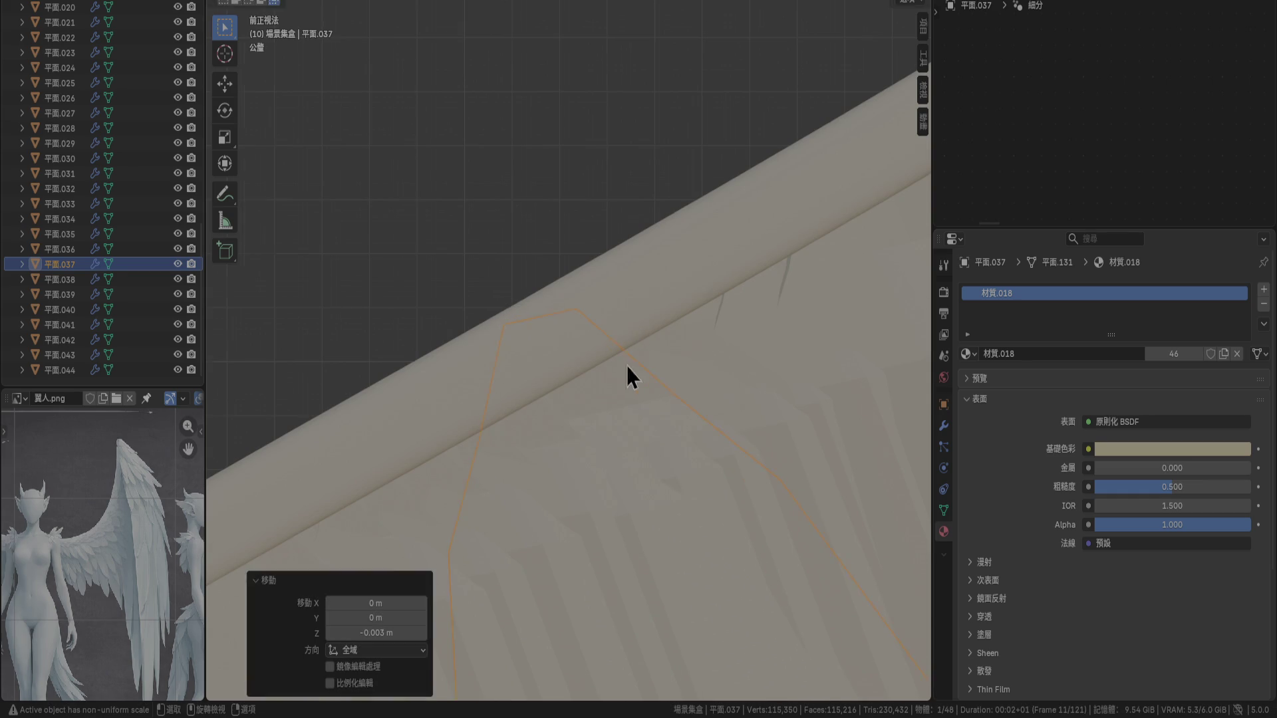
scroll(608, 406, down, 3)
scroll(608, 406, down, 3)
click(499, 383)
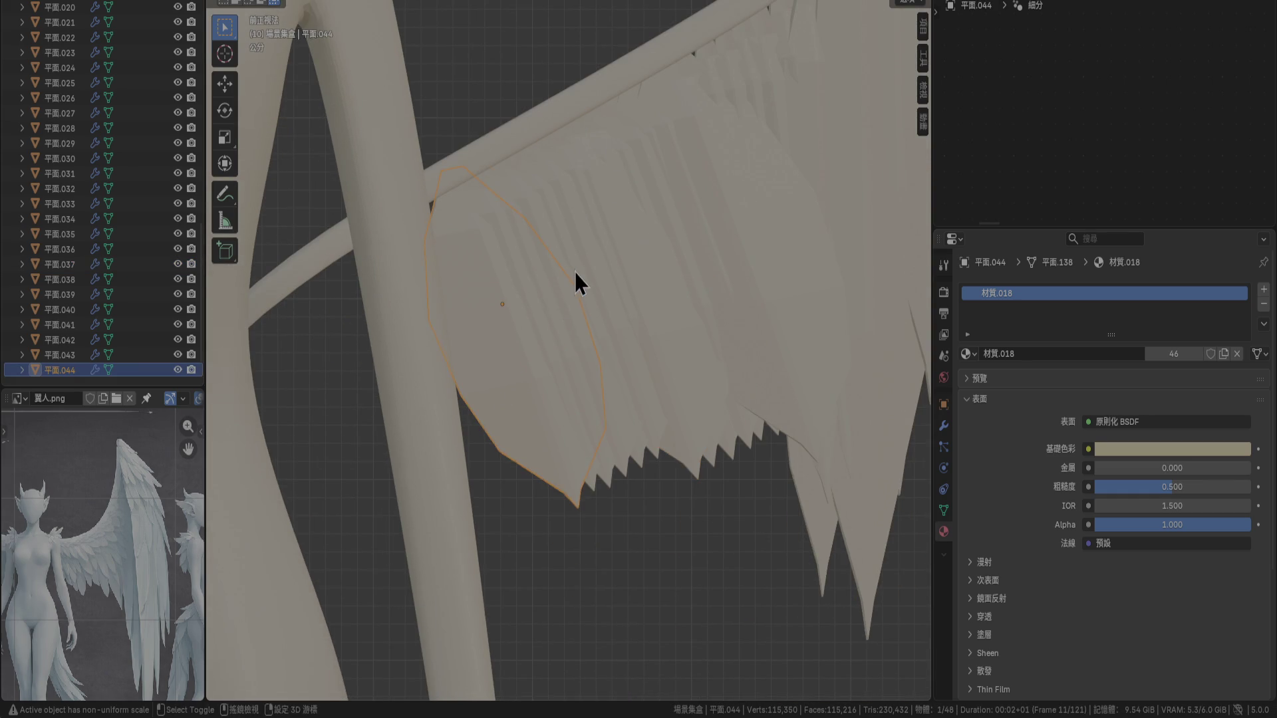
Move 平面.044 down toward the body, then shift 平面.043 and tilt it 10°
scroll(634, 230, up, 3)
key(g)
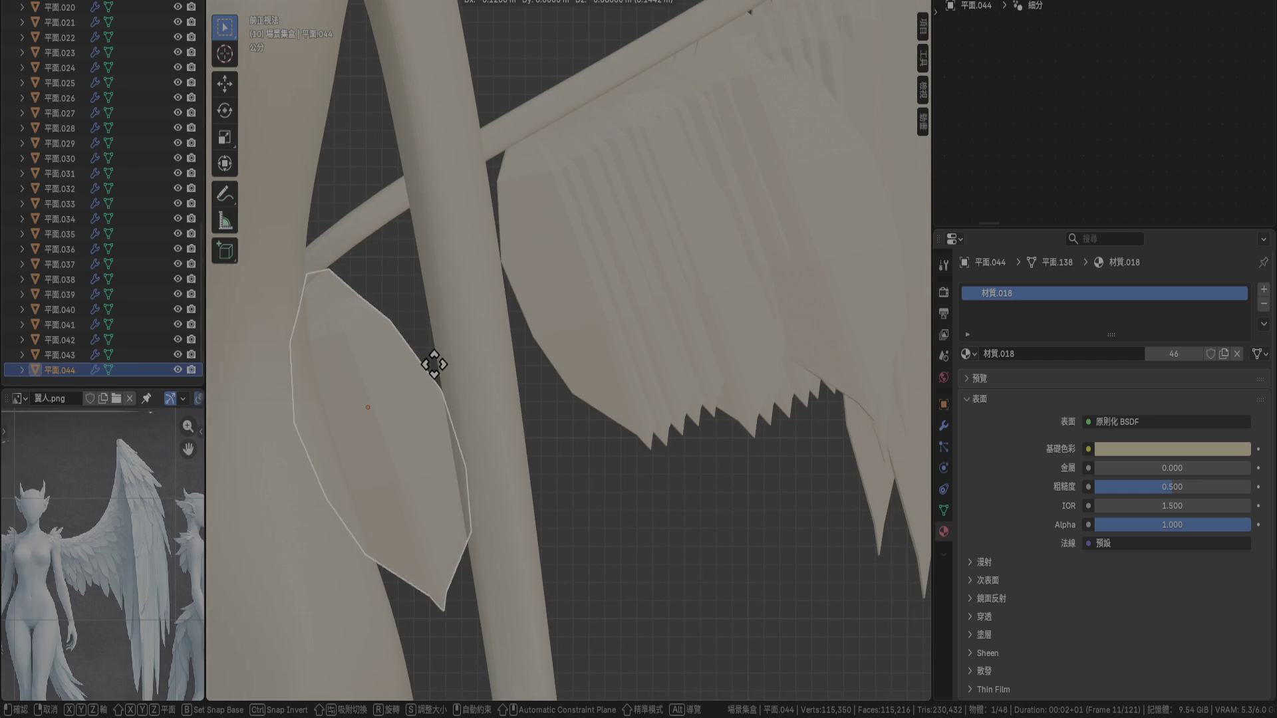
click(428, 364)
click(528, 298)
key(g)
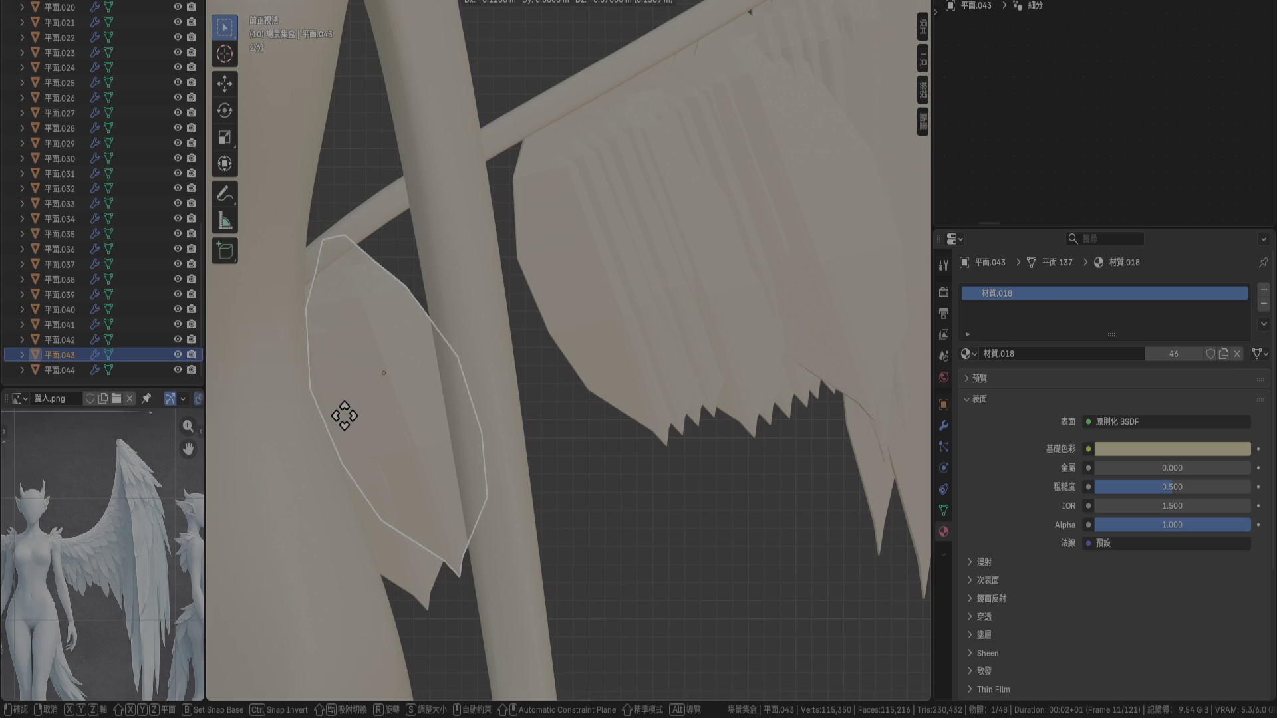
click(345, 413)
text(r10)
key(Return)
key(g)
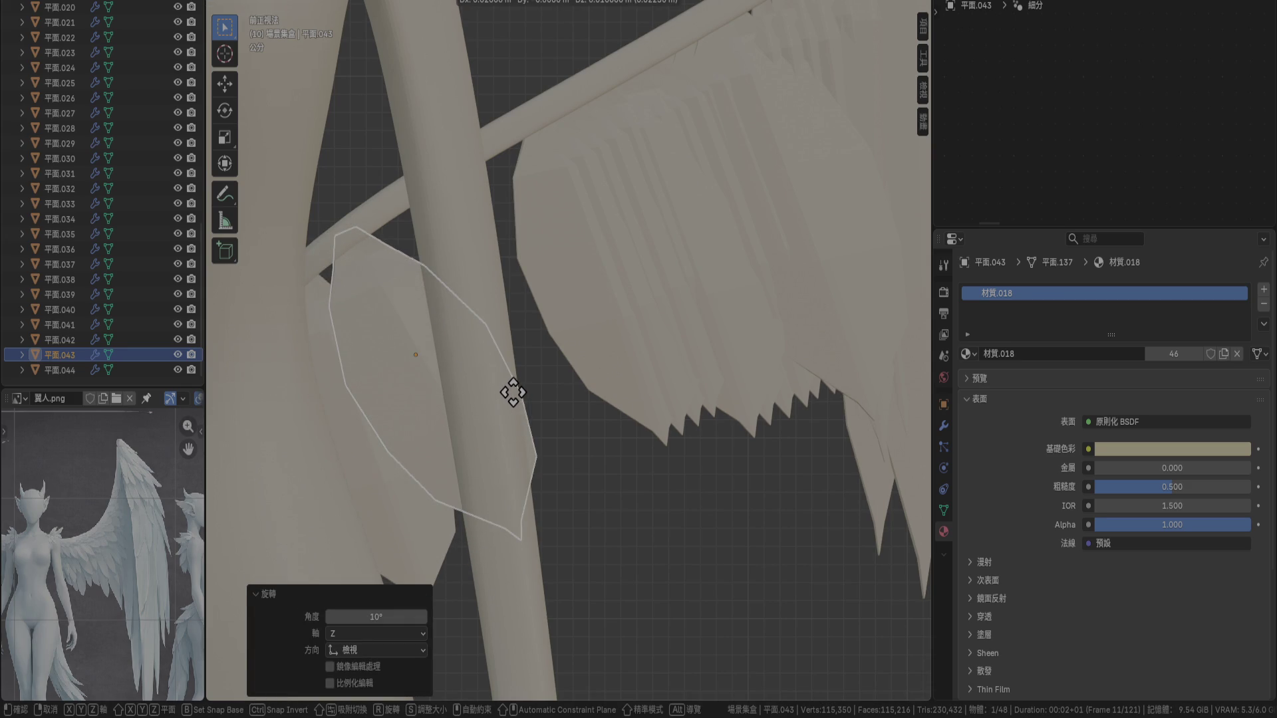
click(509, 390)
Move feather 平面.042 down and left and tilt it to continue the fan
click(580, 351)
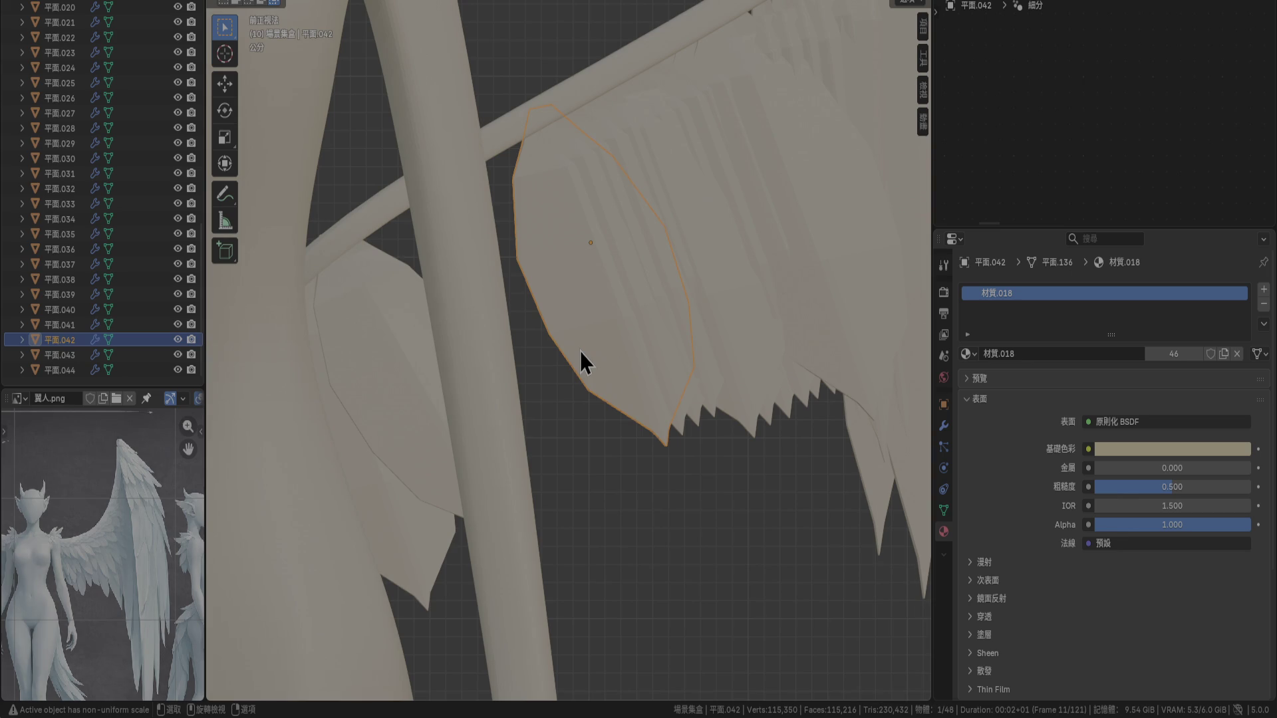
key(g)
click(450, 428)
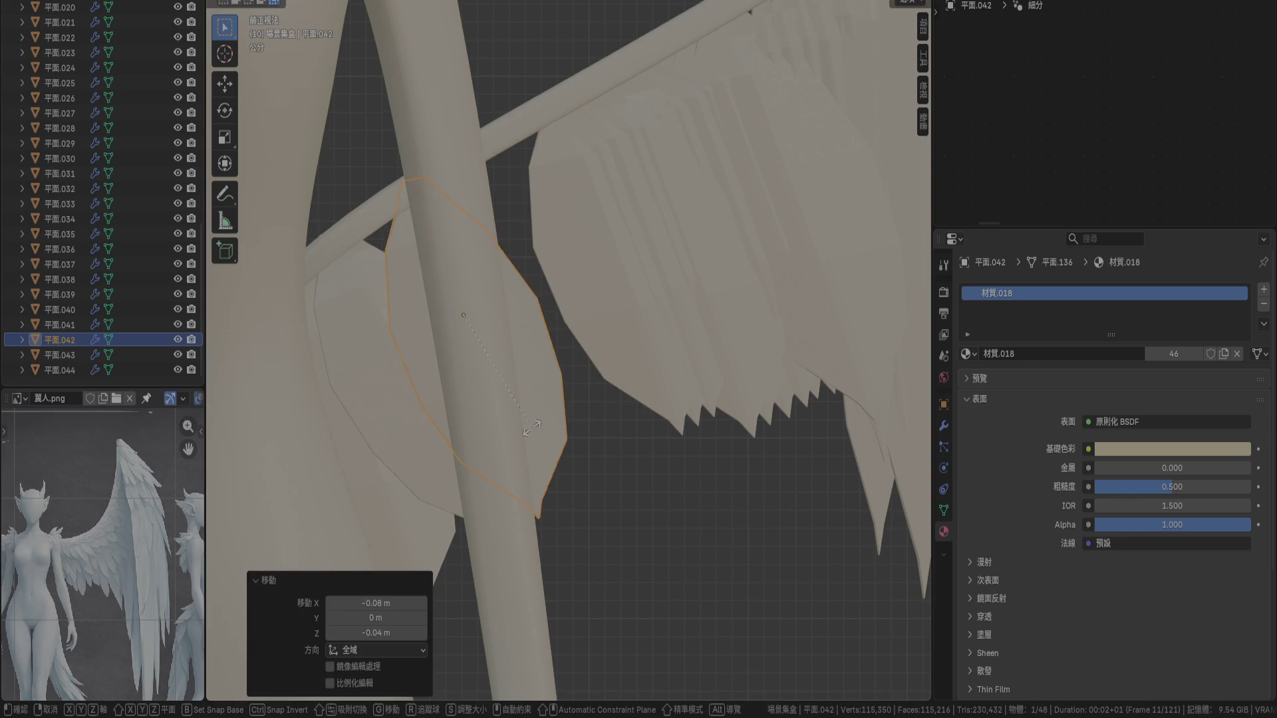
key(r)
click(569, 397)
key(g)
click(561, 390)
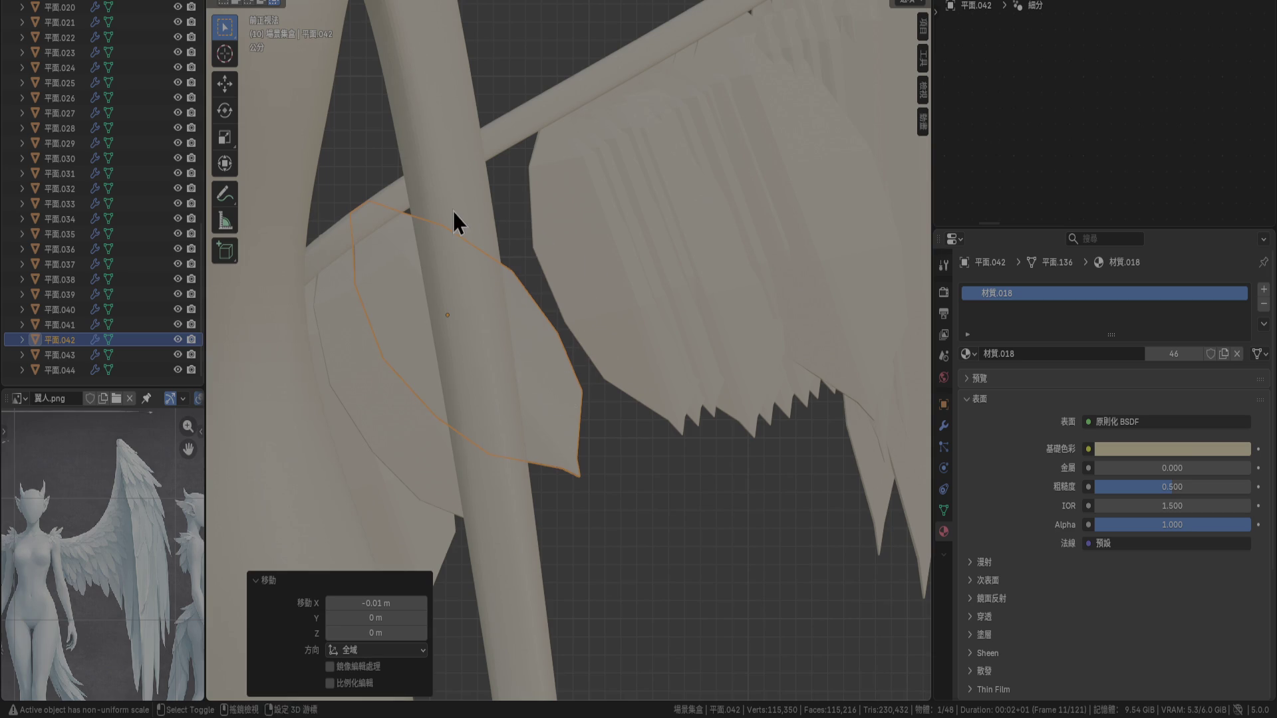
Tilt feather 平面.043 a further 5° and shift it slightly
click(348, 353)
key(r)
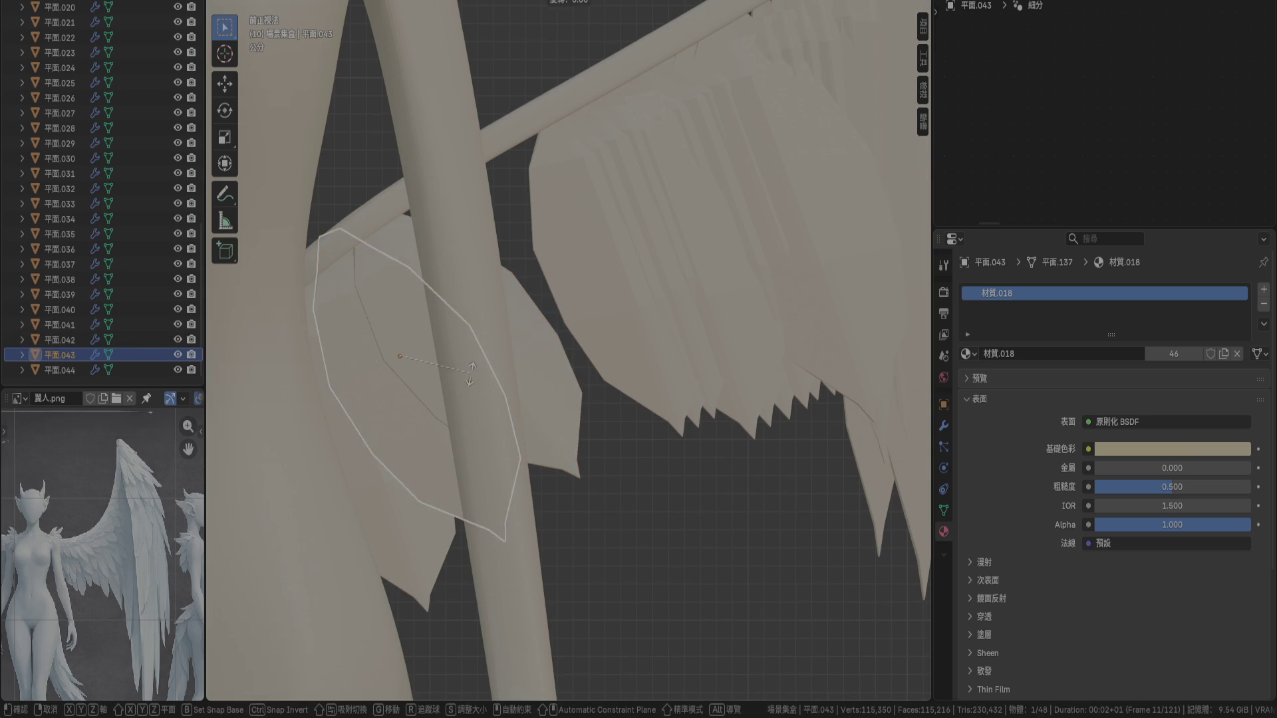
click(476, 372)
key(g)
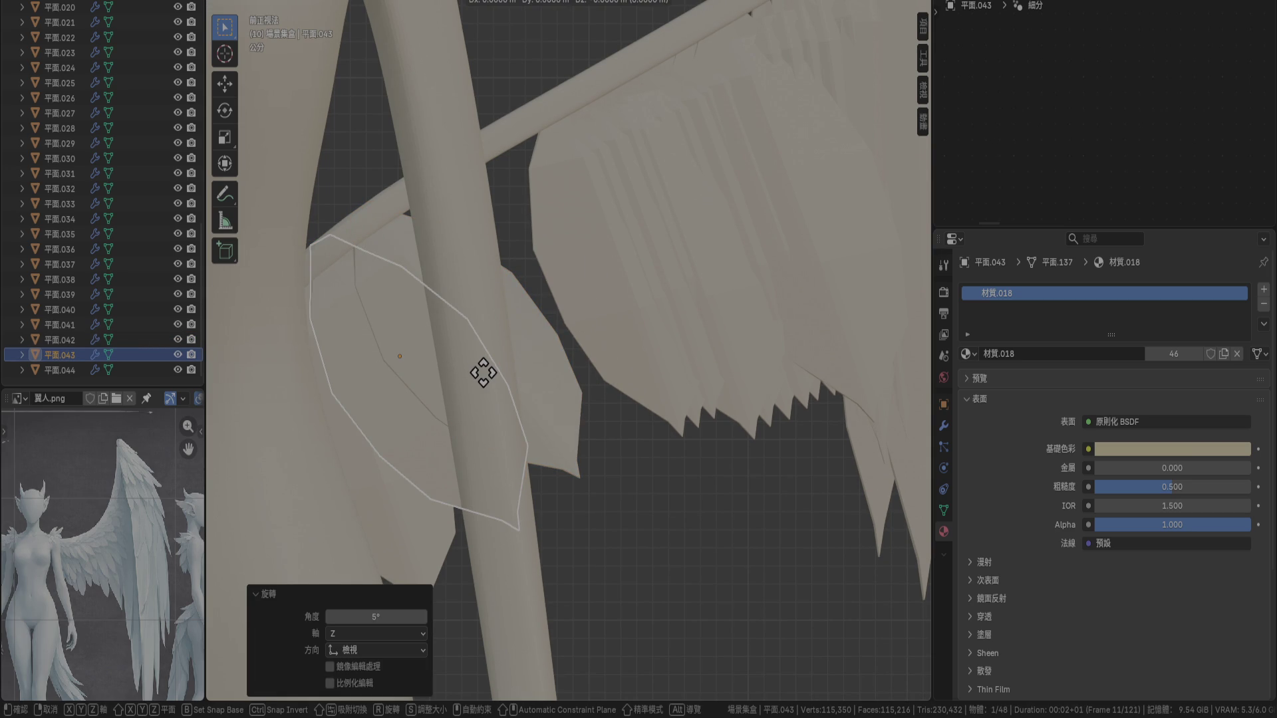
right_click(485, 377)
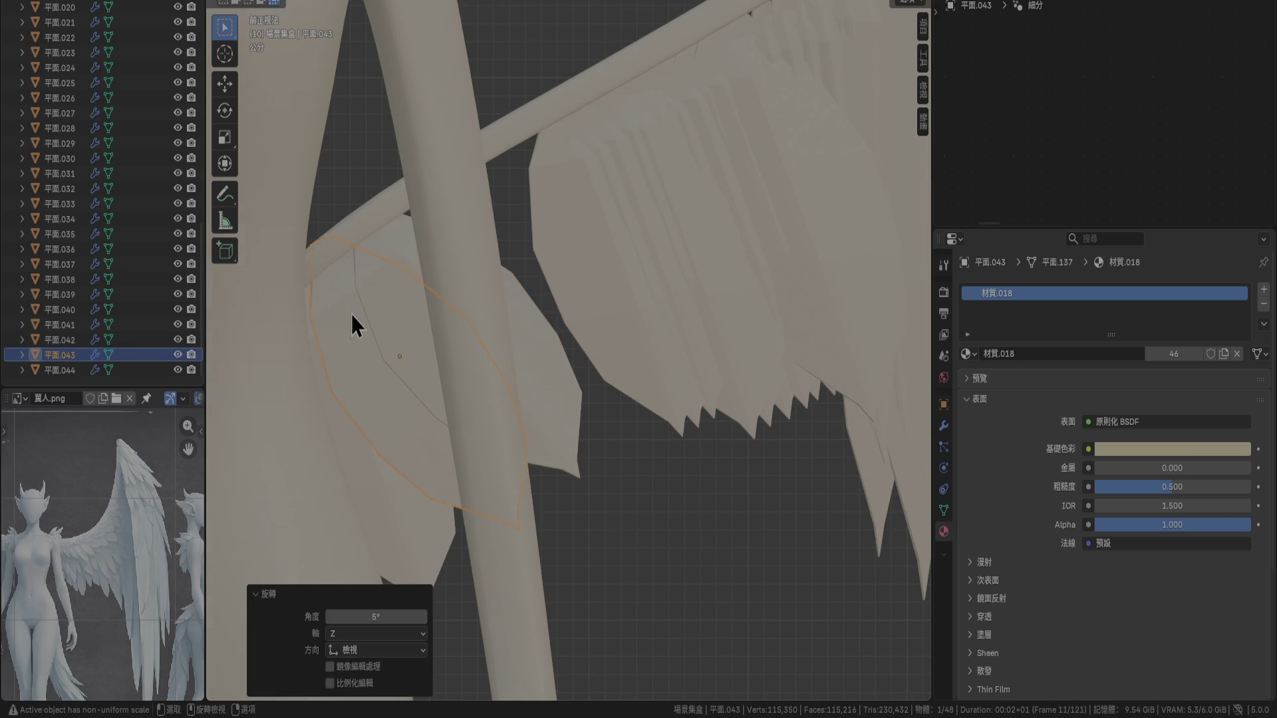
scroll(429, 351, up, 3)
mouse_move(490, 297)
middle_down()
mouse_move(549, 369)
mouse_move(505, 317)
mouse_move(464, 301)
mouse_move(688, 377)
mouse_move(713, 304)
mouse_move(773, 296)
middle_up()
key(g)
click(688, 372)
Rotate feather 平面.041 by 15° and shift it left and down
click(774, 295)
text(r)
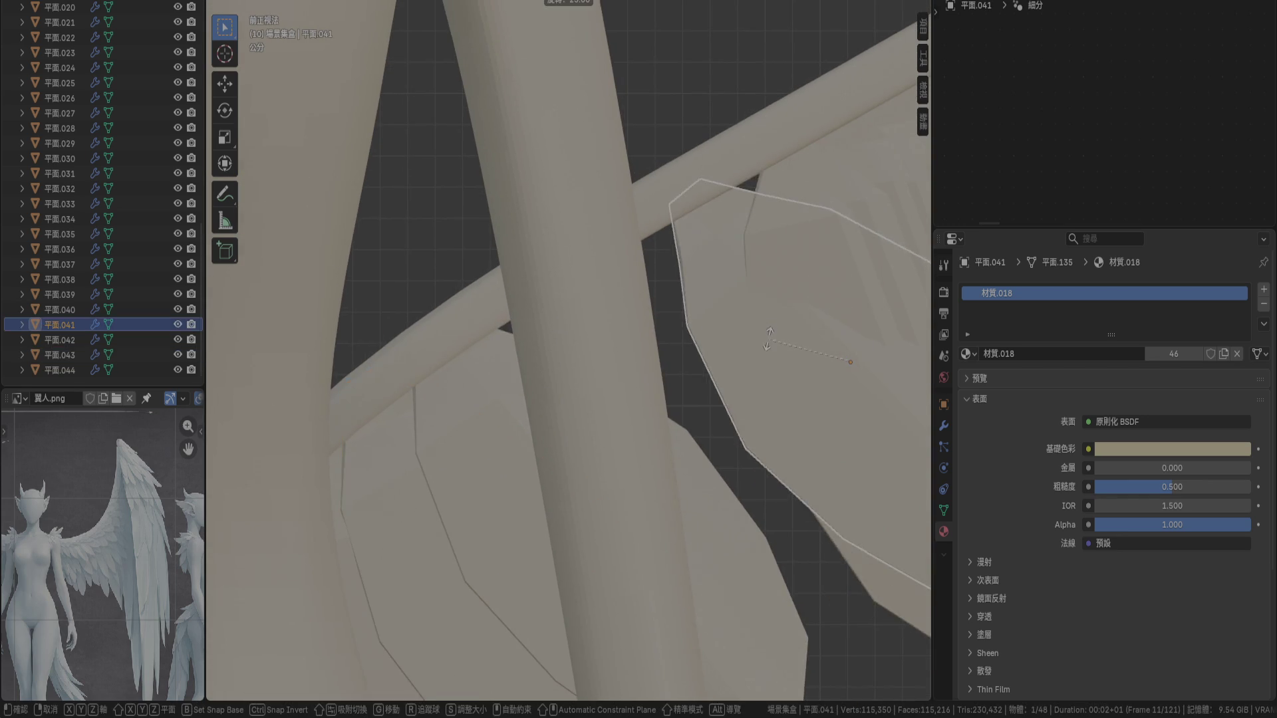
text(15)
key(Return)
key(g)
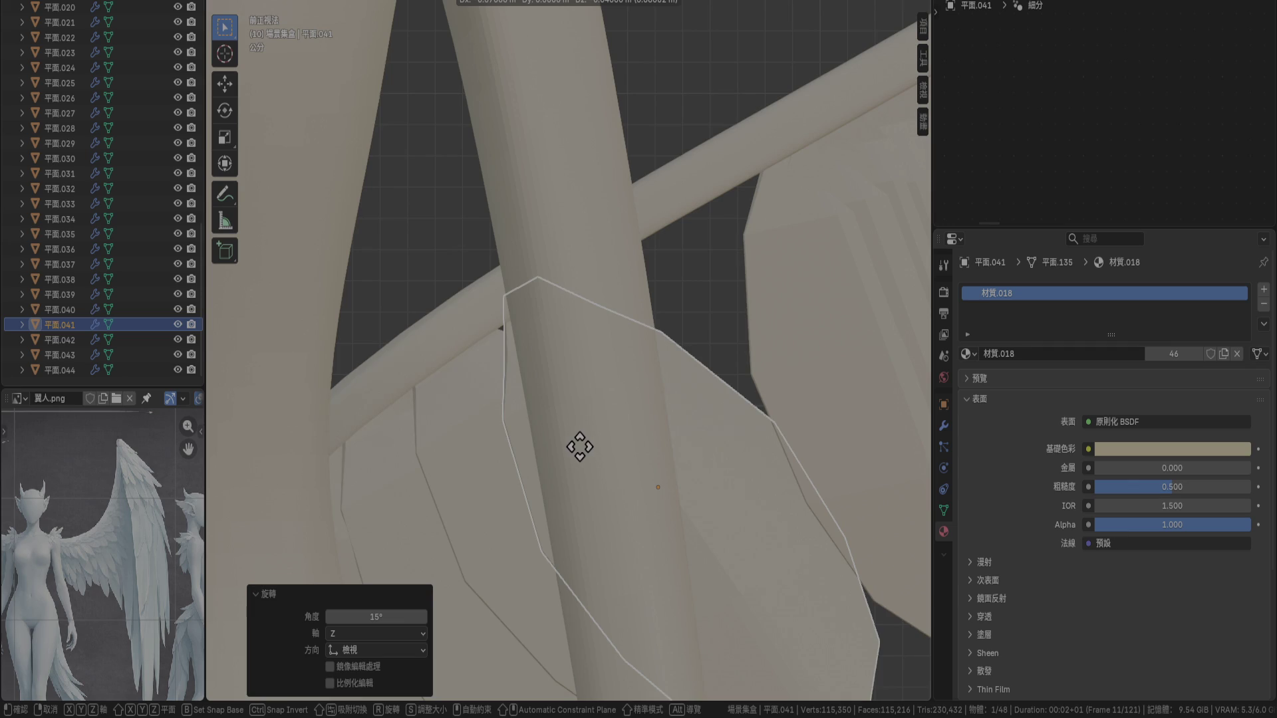
click(567, 445)
Rotate feather 平面.040 by 20° and move it −0.05 m in X, −0.02 m in Z
click(807, 308)
key(r)
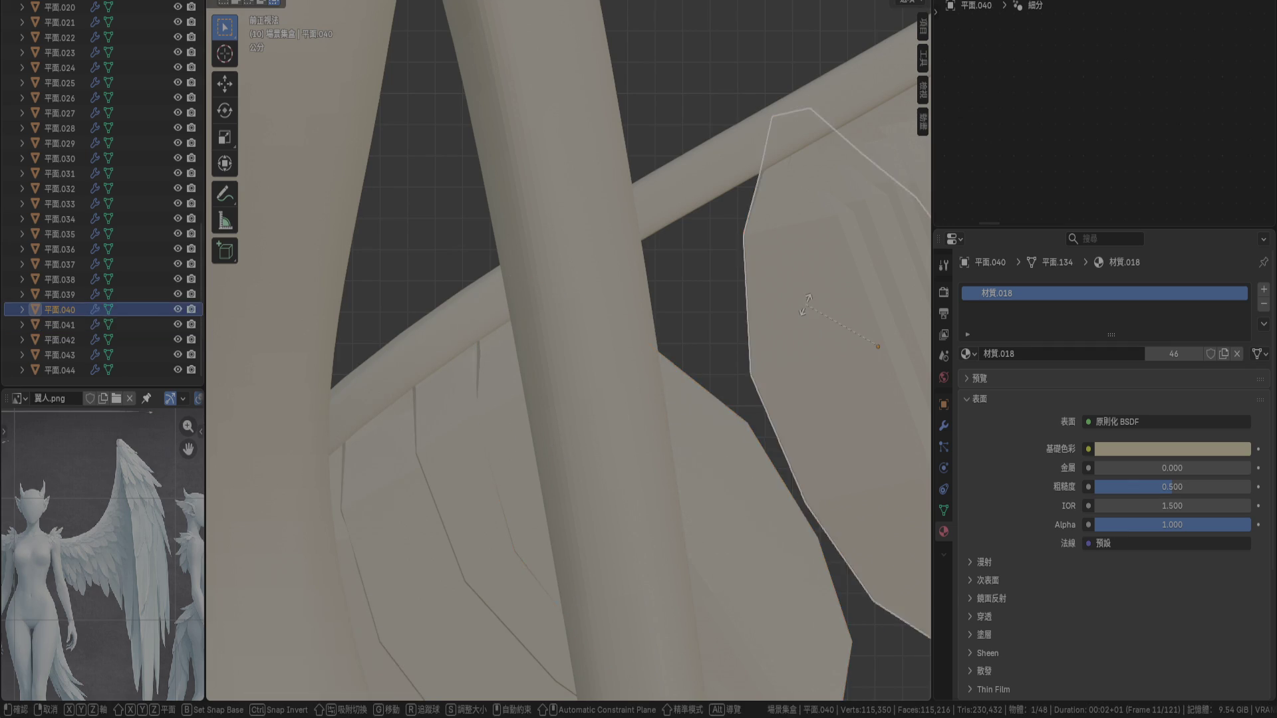
text(20)
key(Return)
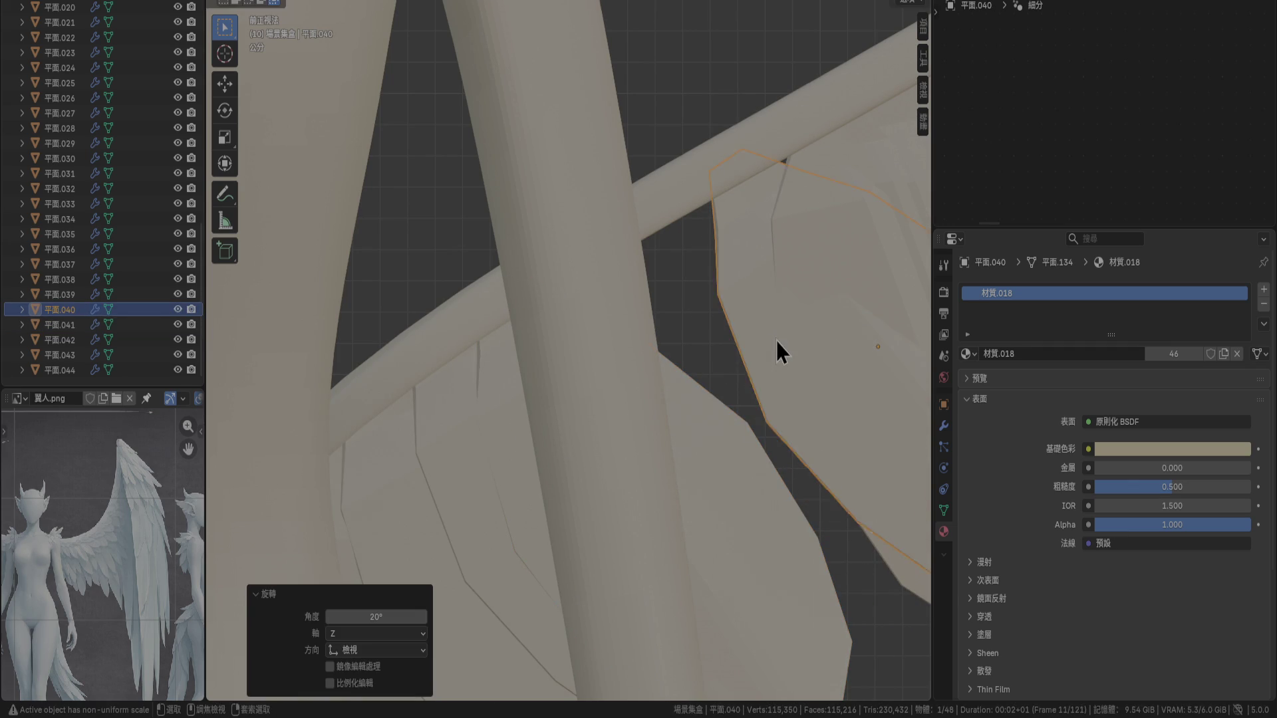
key(g)
click(632, 400)
Adjust feather 平面.040's position, checking it from the back, top and front views
mouse_move(699, 373)
middle_down()
mouse_move(624, 406)
mouse_move(617, 357)
mouse_move(639, 465)
middle_up()
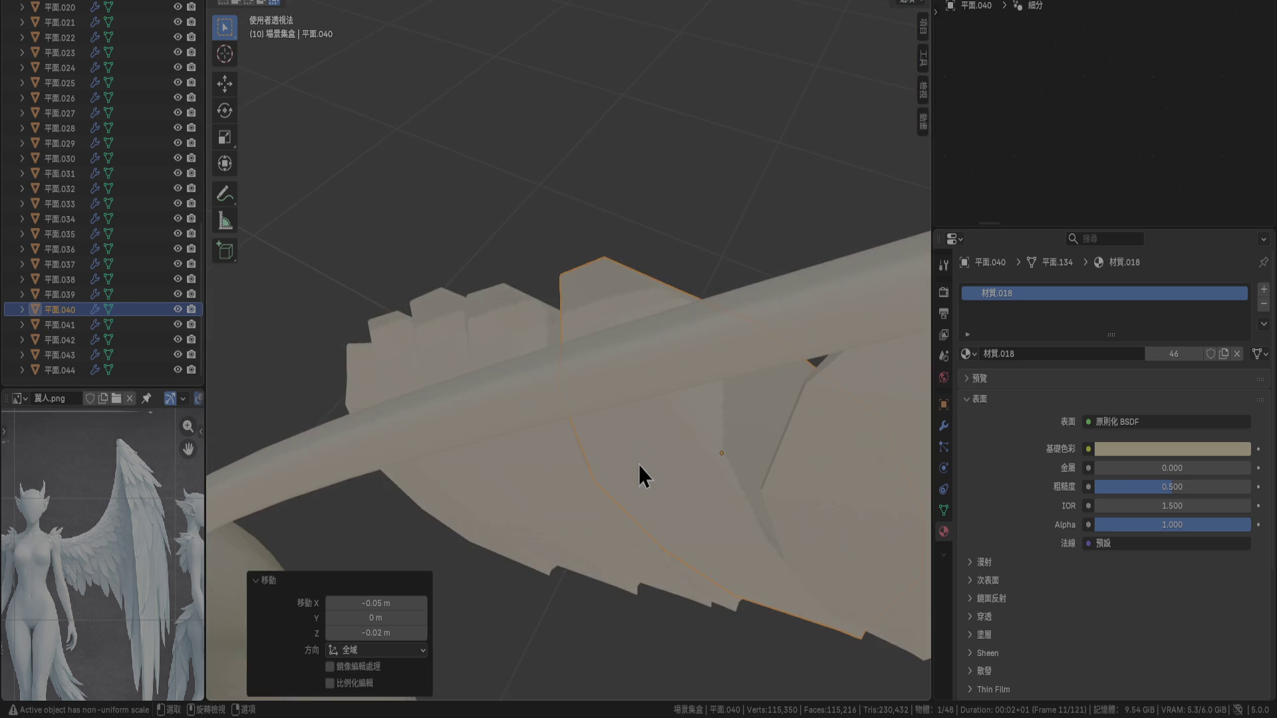
key(ctrl+KP_1)
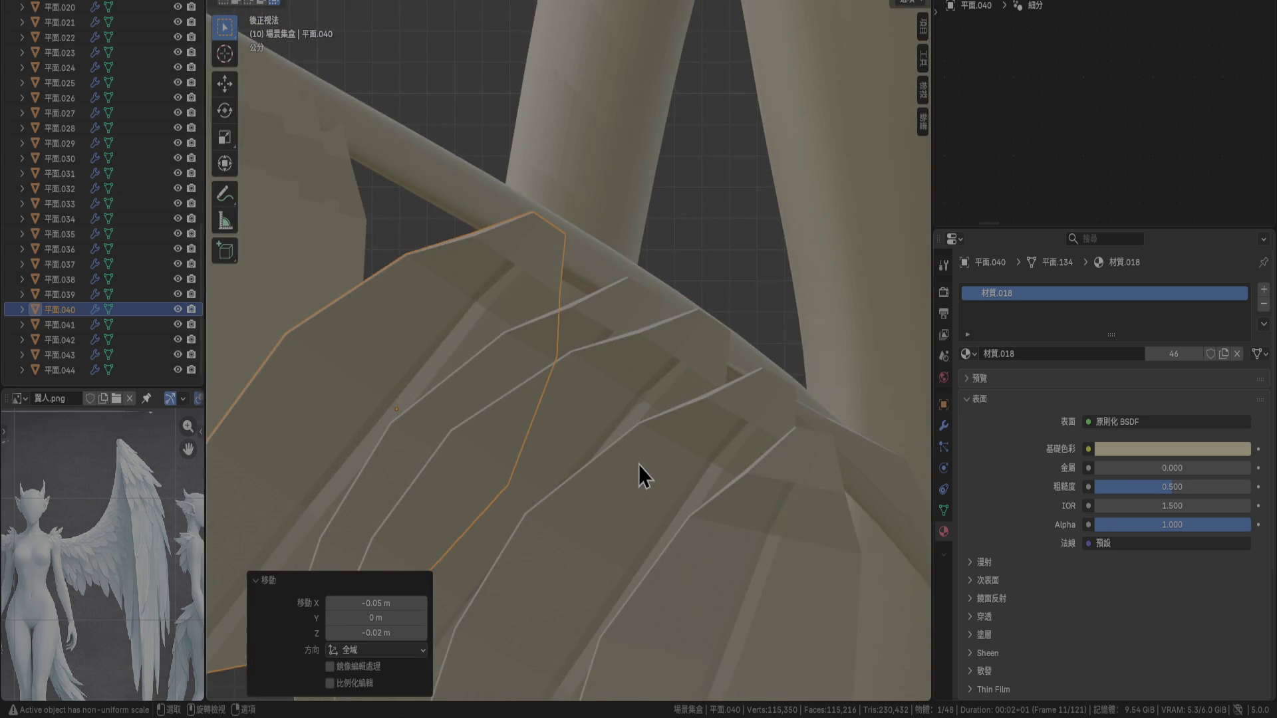
key(g)
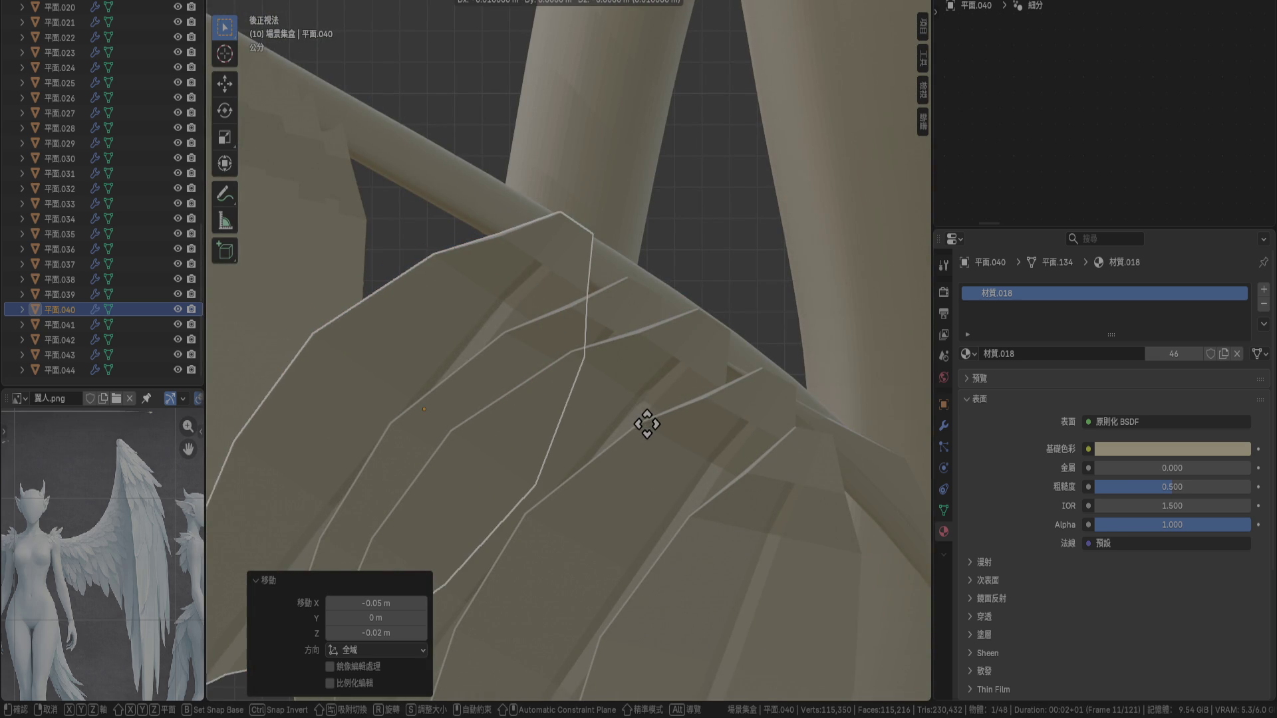
click(643, 430)
mouse_move(468, 369)
middle_down()
mouse_move(424, 326)
mouse_move(508, 353)
middle_up()
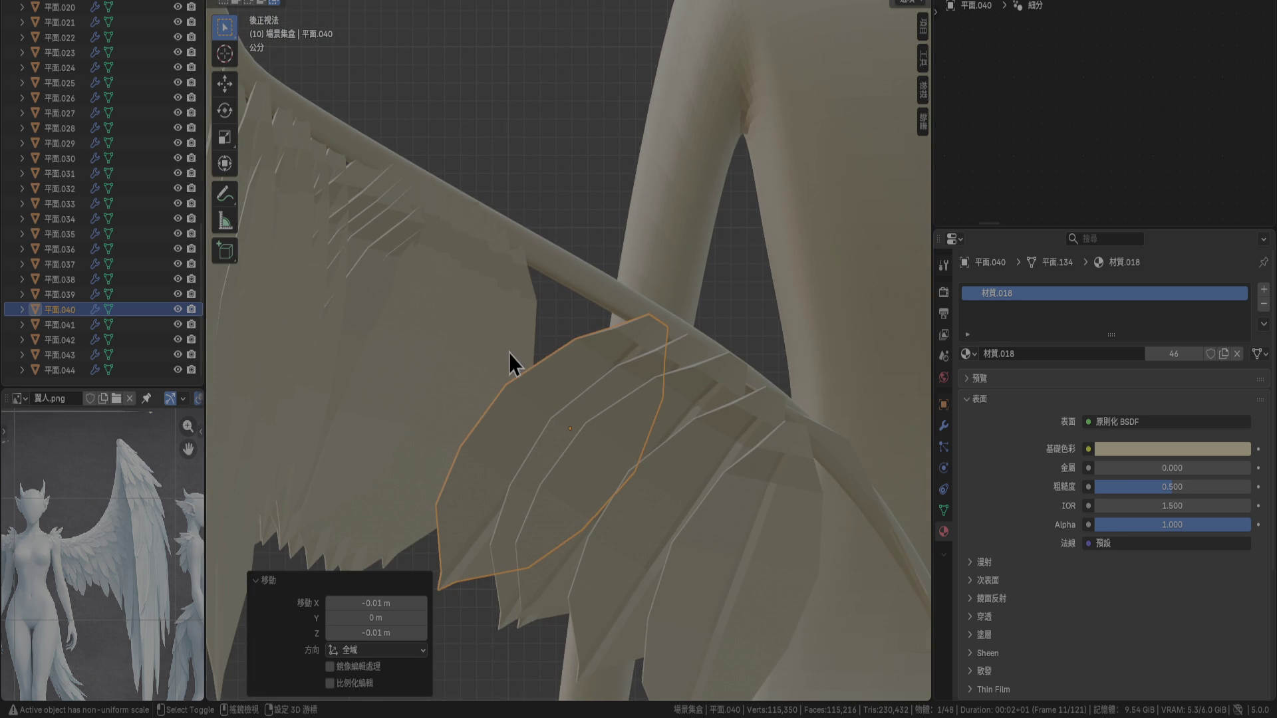
key(KP_7)
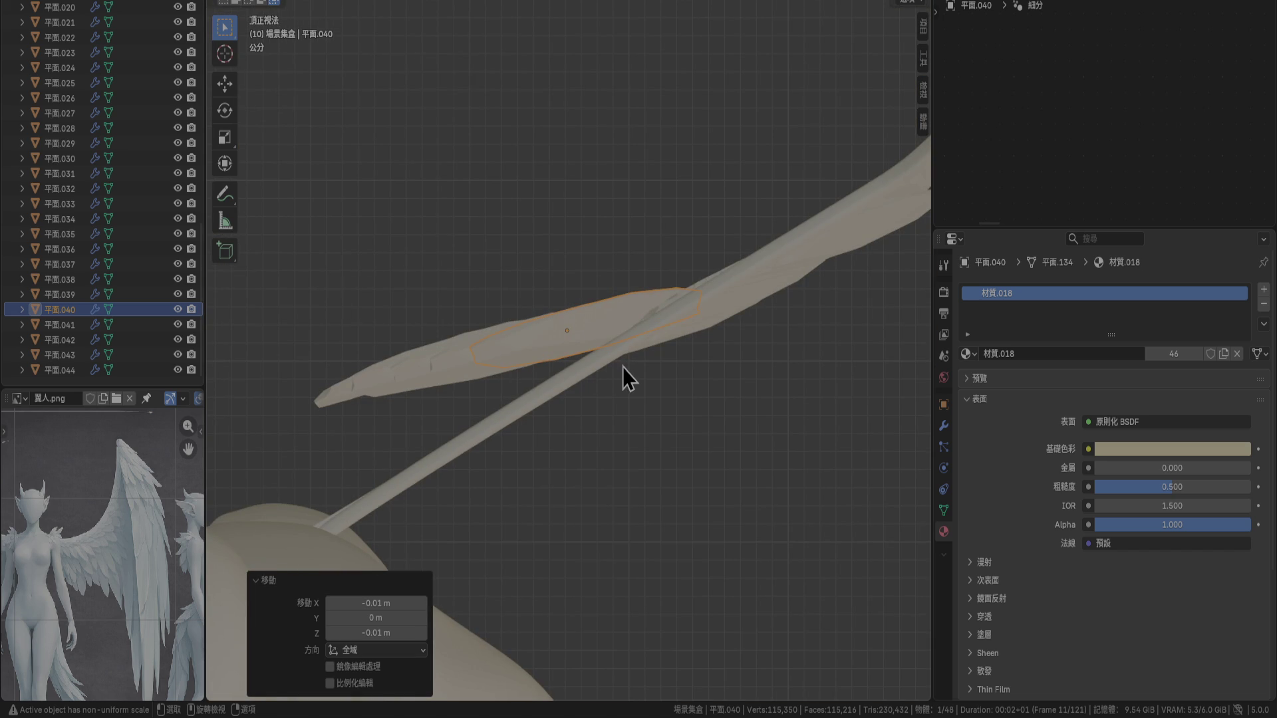
key(KP_1)
Rotate feathers 平面.039 and 平面.038 by 20° each and reposition them under the bone
click(635, 355)
key(r)
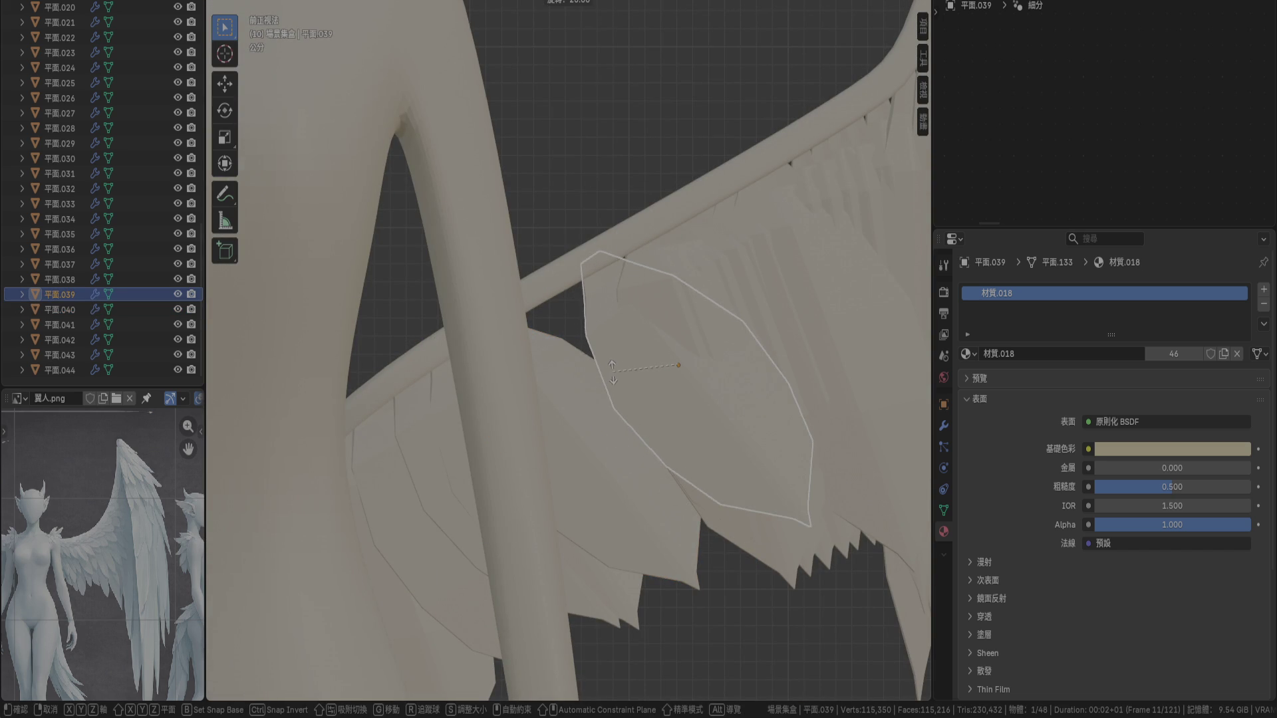
key(Return)
key(g)
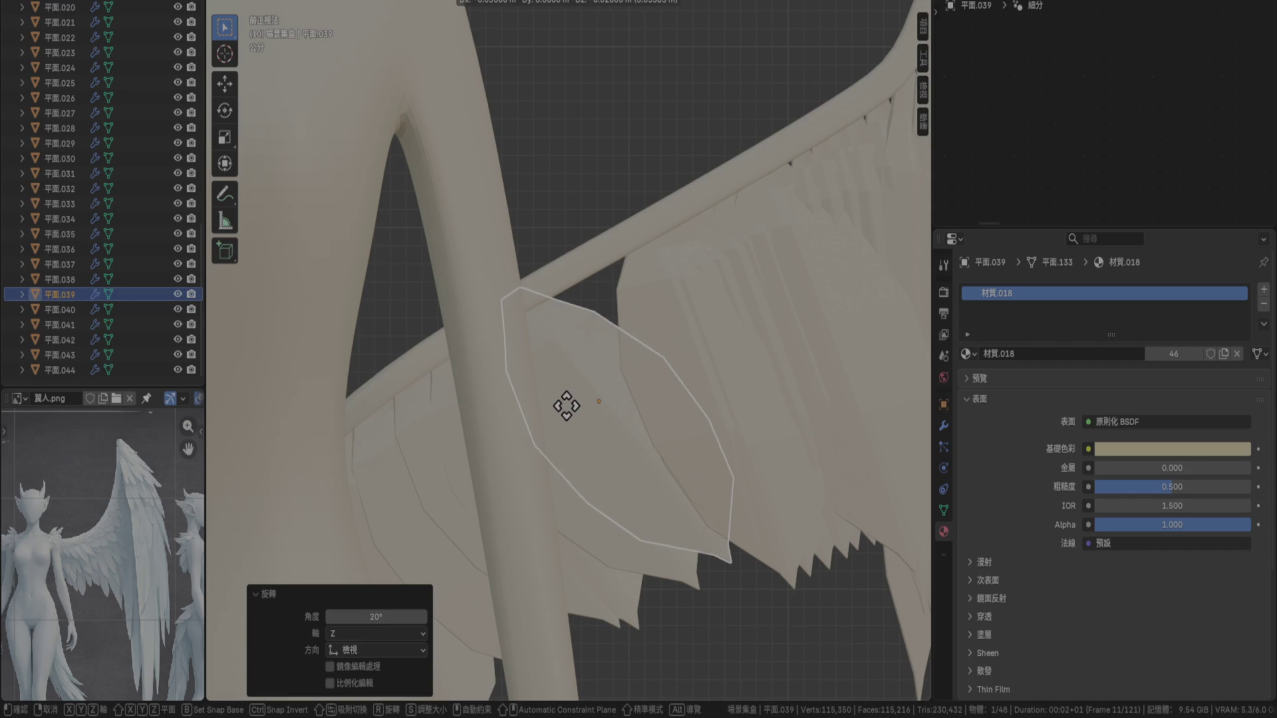
click(566, 406)
click(655, 301)
key(r)
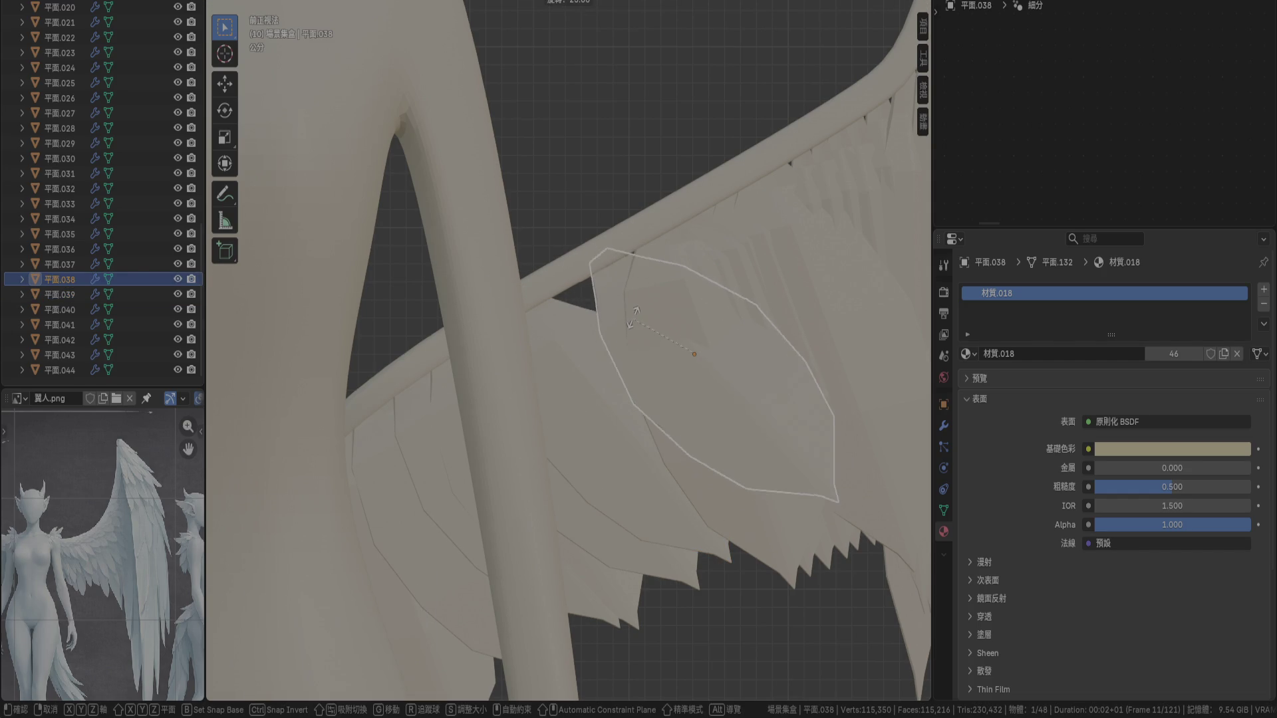
key(Return)
key(g)
click(579, 346)
Select feathers 平面.031 through 平面.037, leaving 平面.038 out
click(641, 286)
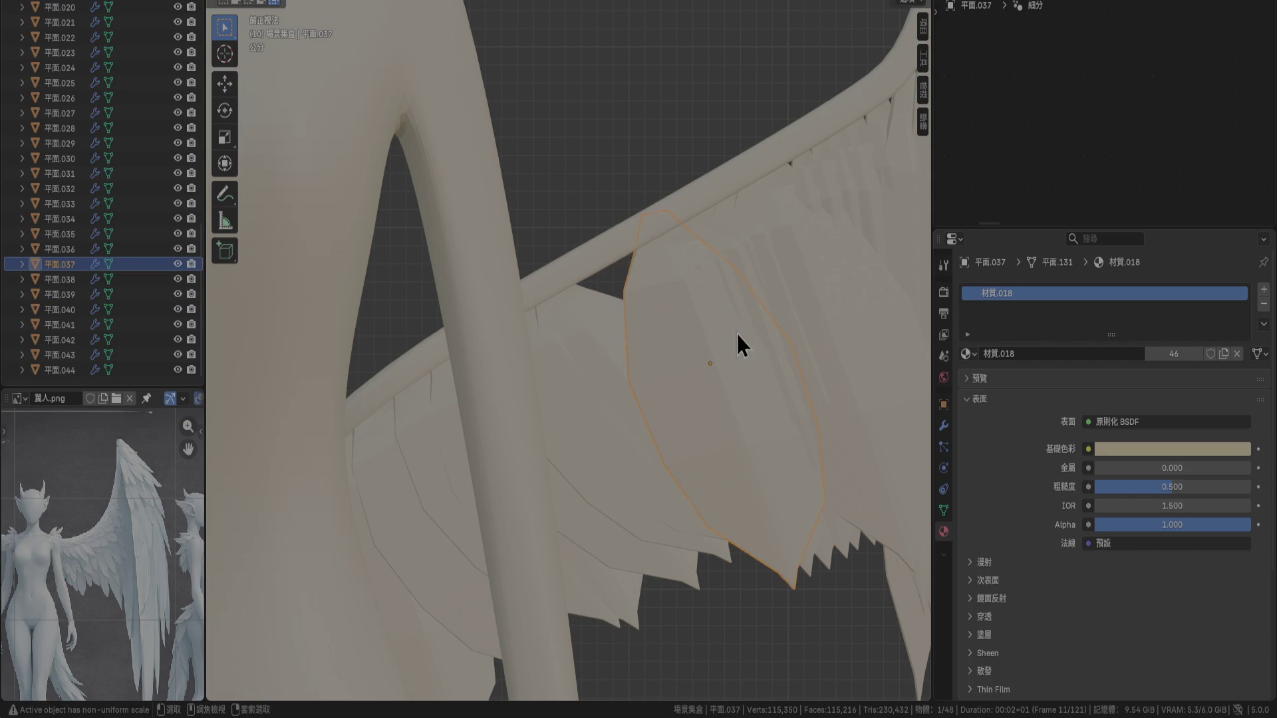
shift+middle_drag(799, 297, 417, 373)
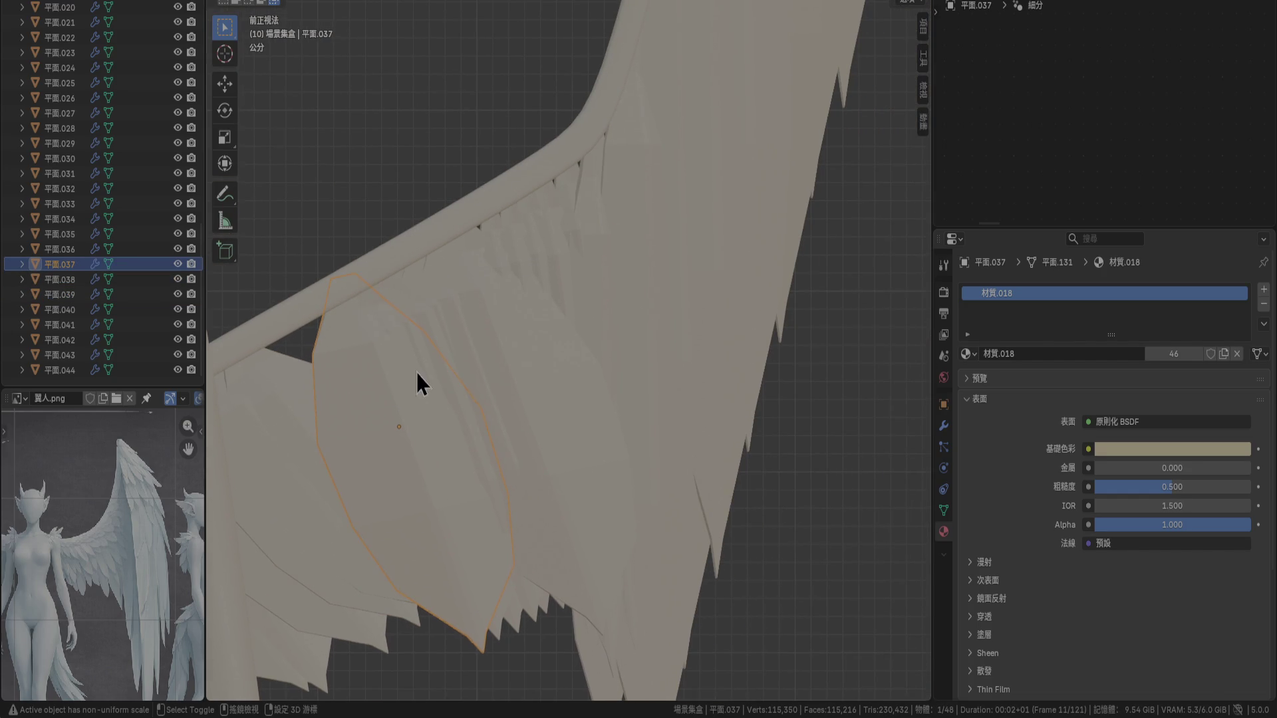
shift+click(589, 374)
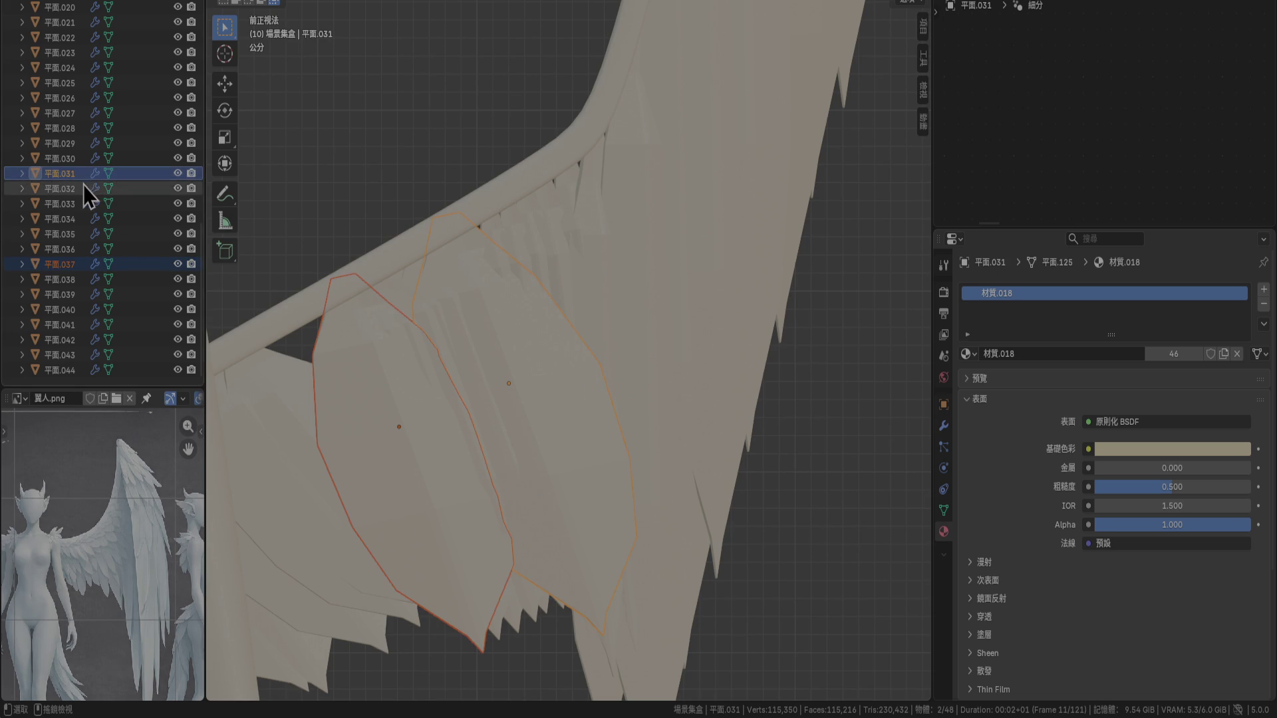
shift+click(73, 281)
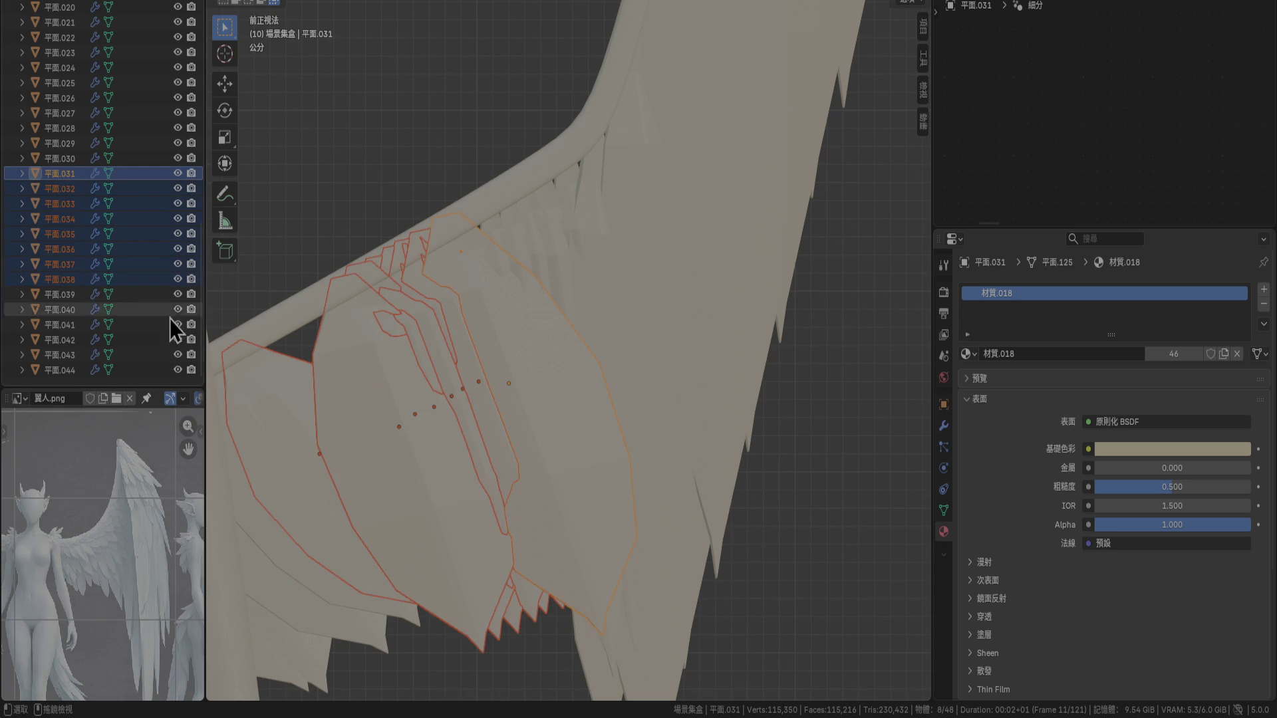
shift+middle_drag(318, 330, 433, 294)
shift+click(402, 387)
shift+click(409, 365)
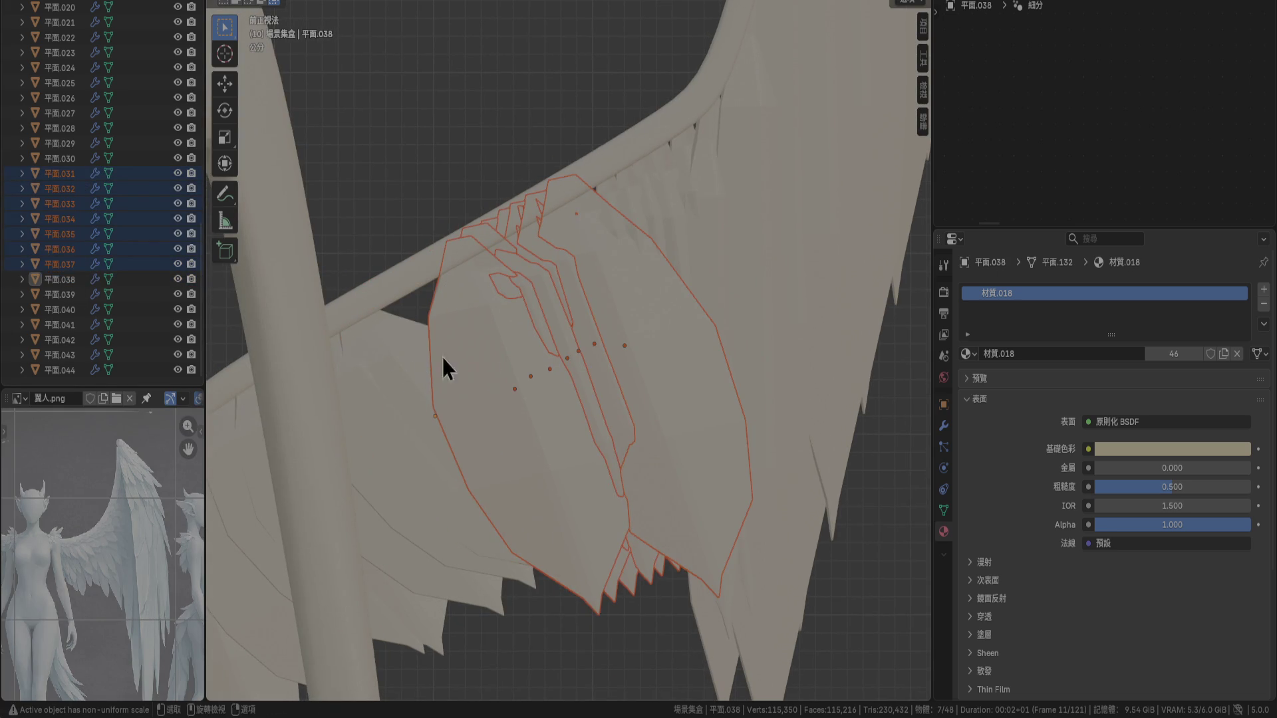
Rotate the 平面.031–平面.037 feather group by 15°
key(r)
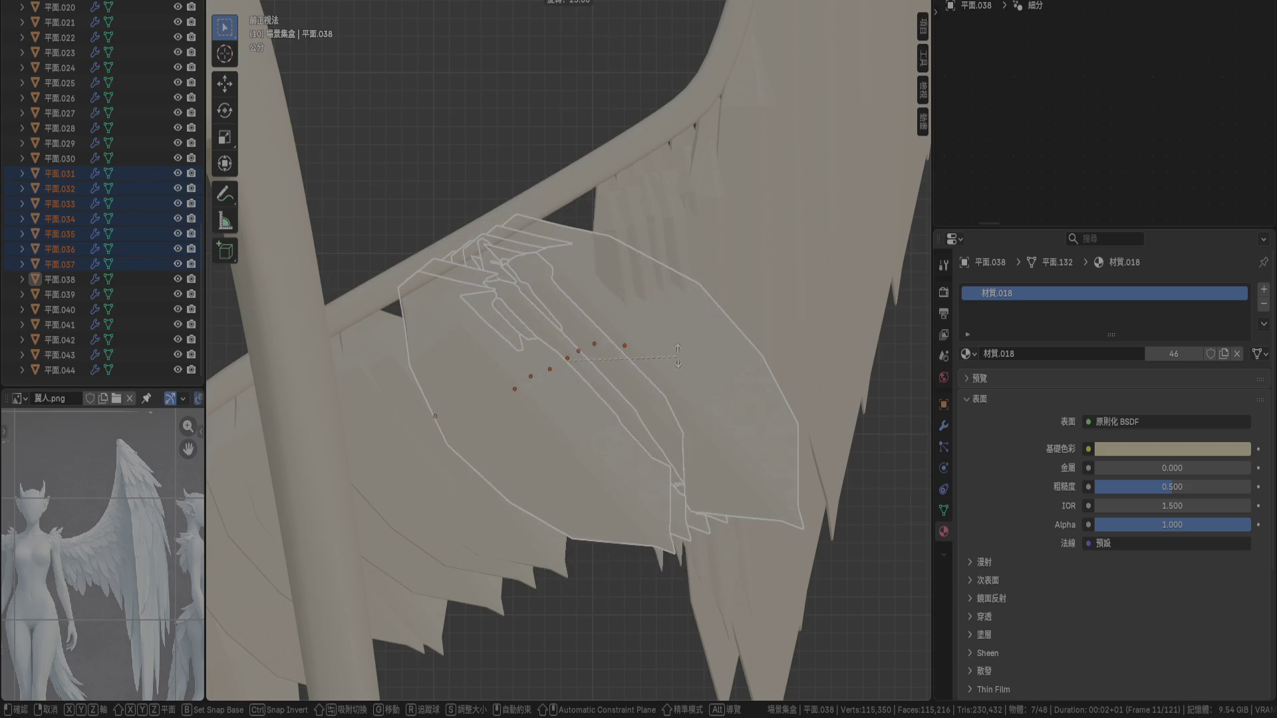
click(669, 376)
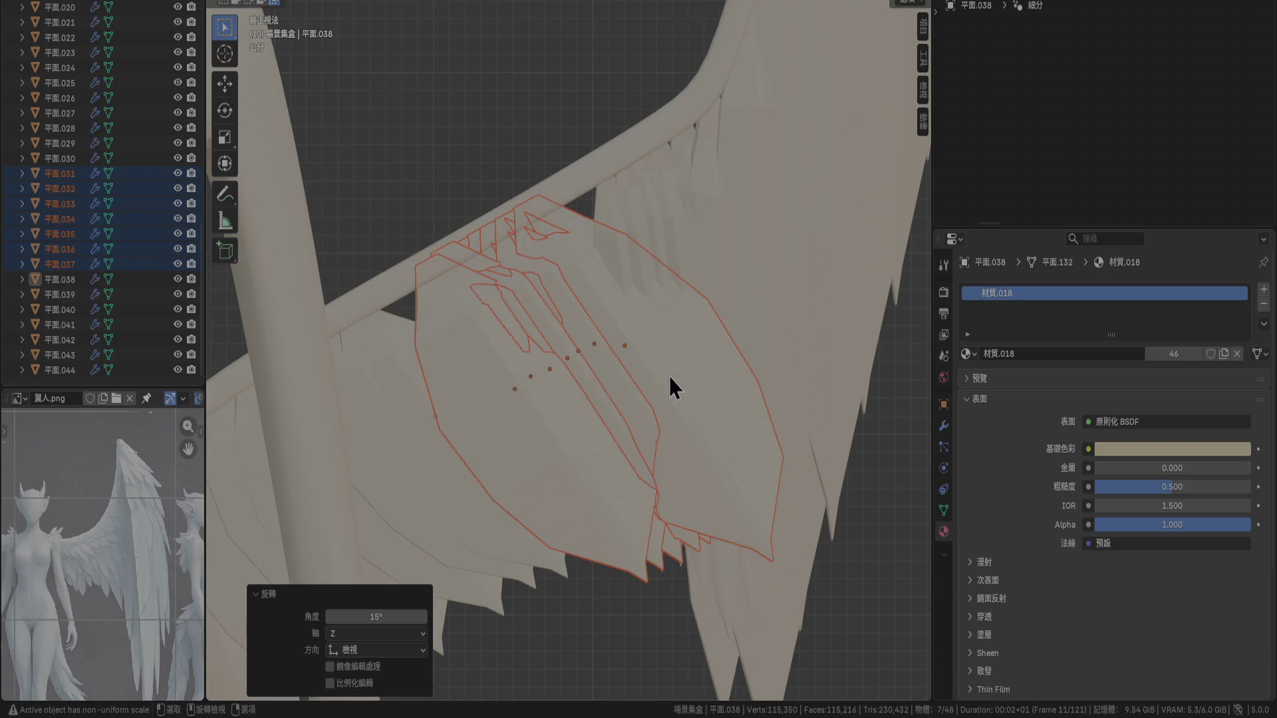
key(r)
right_click(669, 374)
key(ctrl+z)
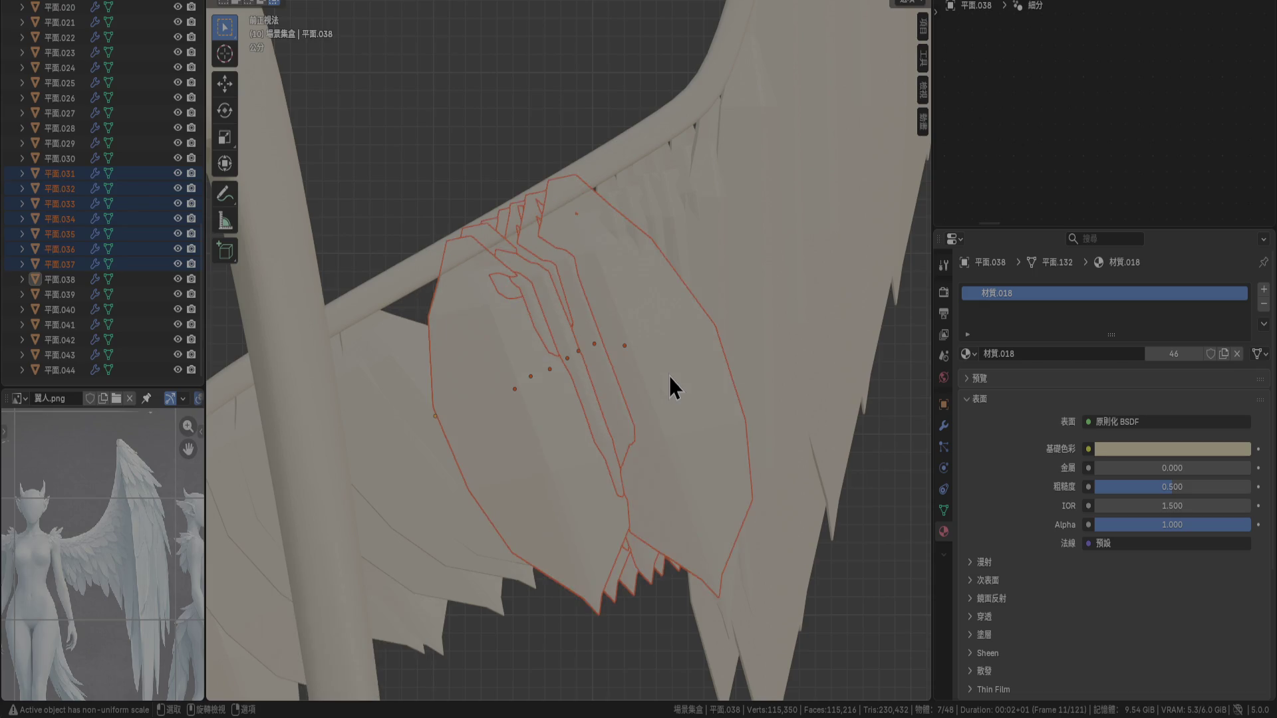
key(r)
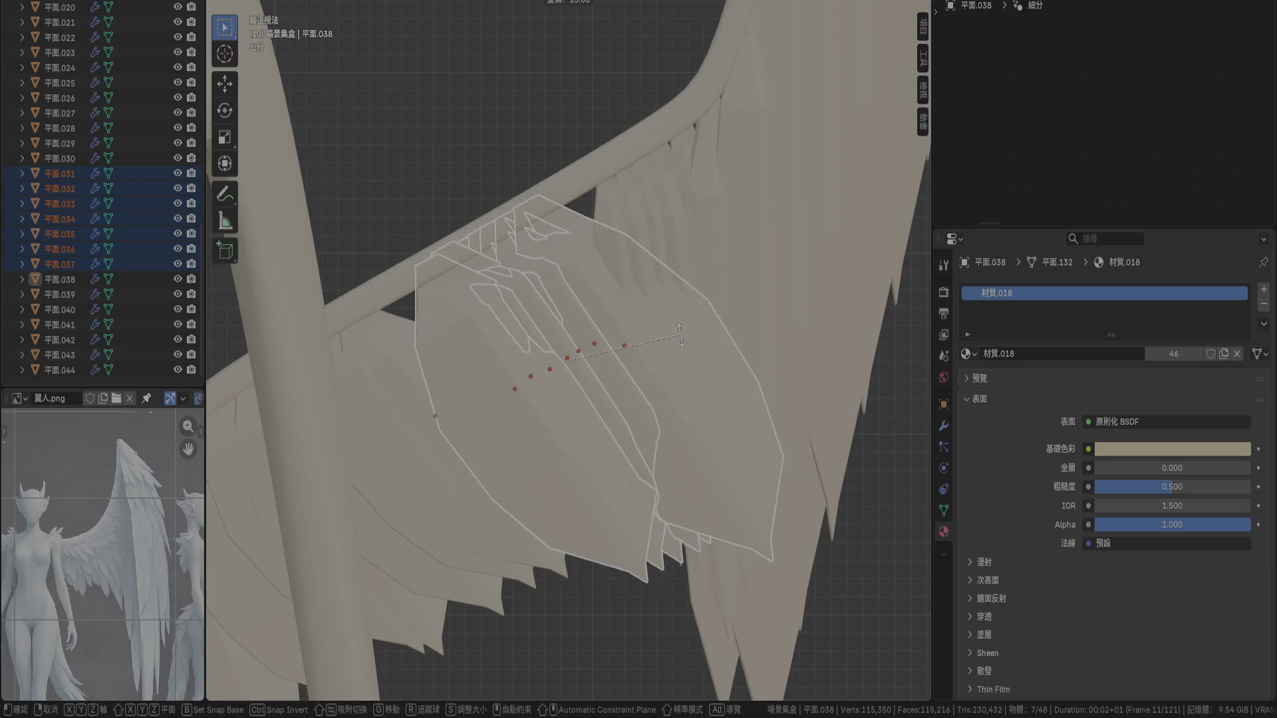
click(682, 334)
Place 平面.037 lower and to the left, and shift 平面.036 by −0.01 m in X
click(436, 378)
key(g)
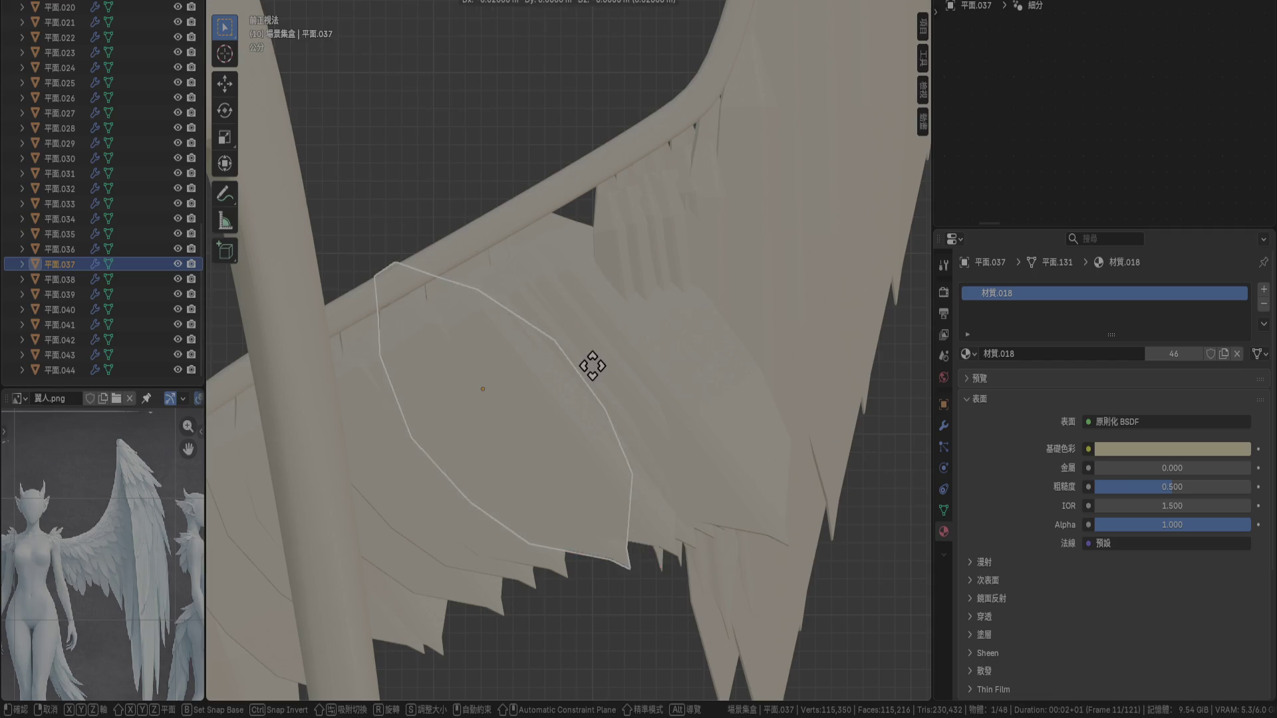
click(577, 381)
click(453, 322)
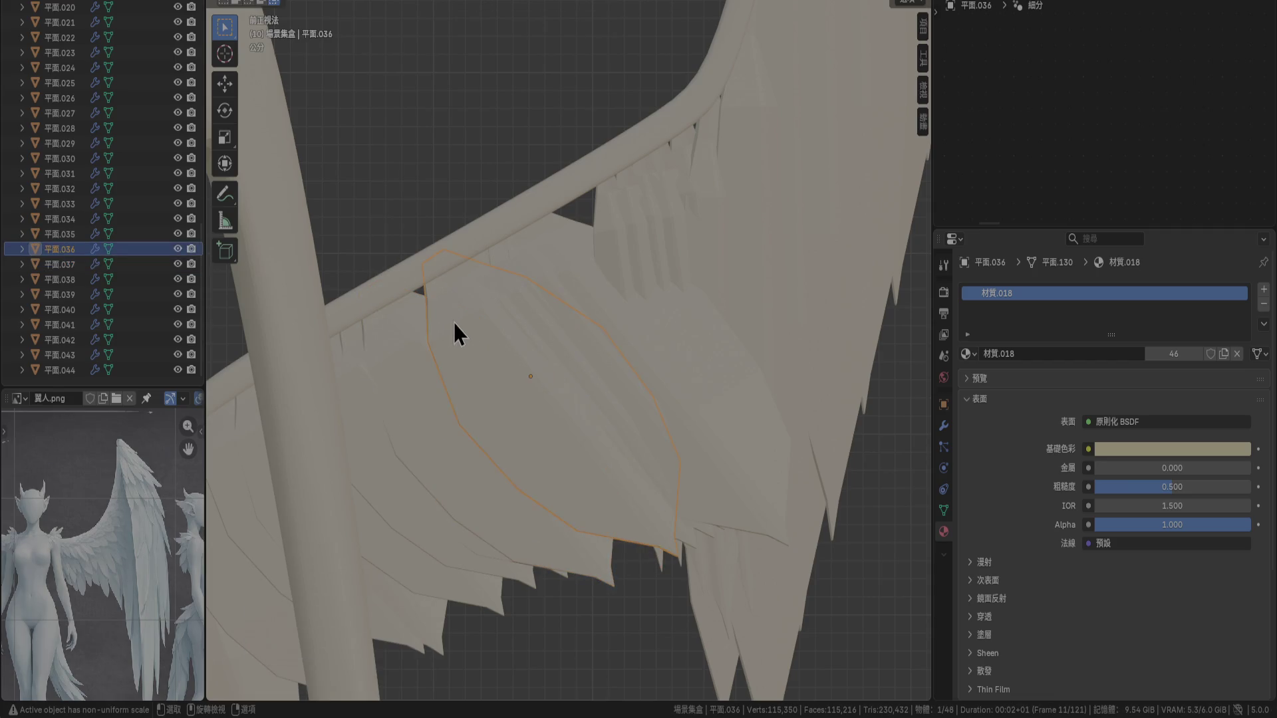
key(g)
click(660, 402)
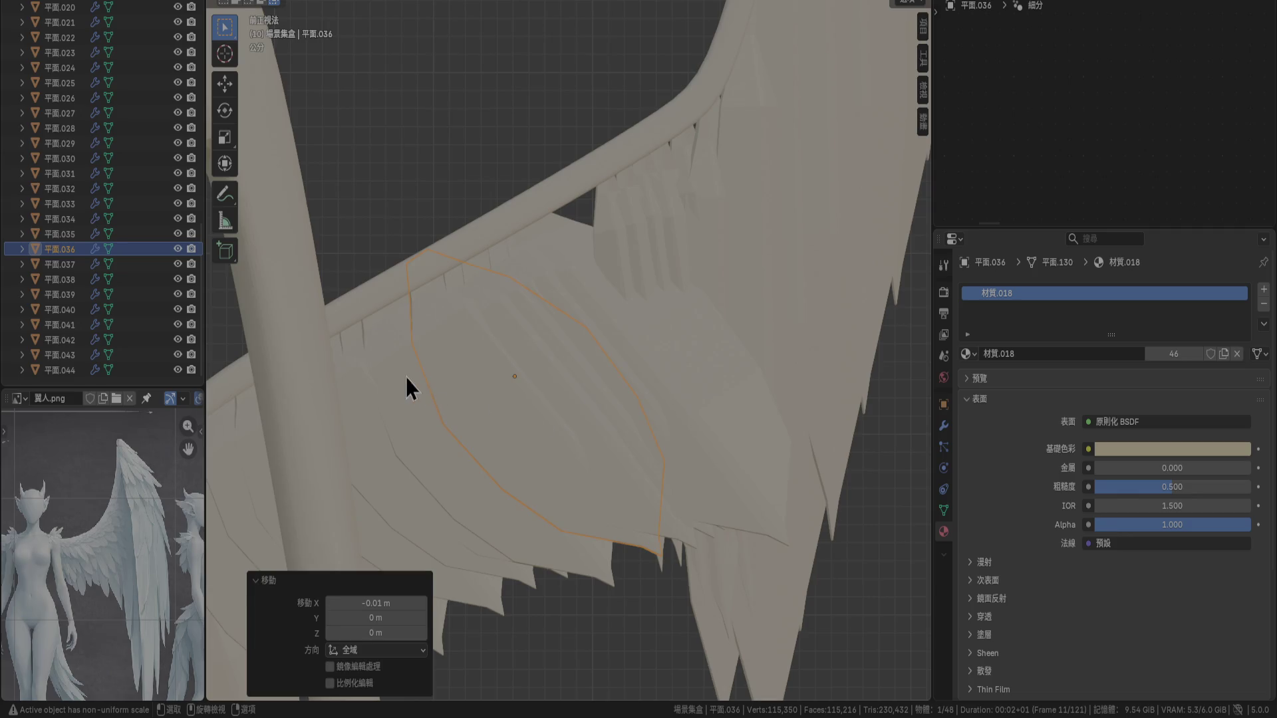
Select feathers 平面.031–平面.035 together to raise them above the bone
shift+click(465, 317)
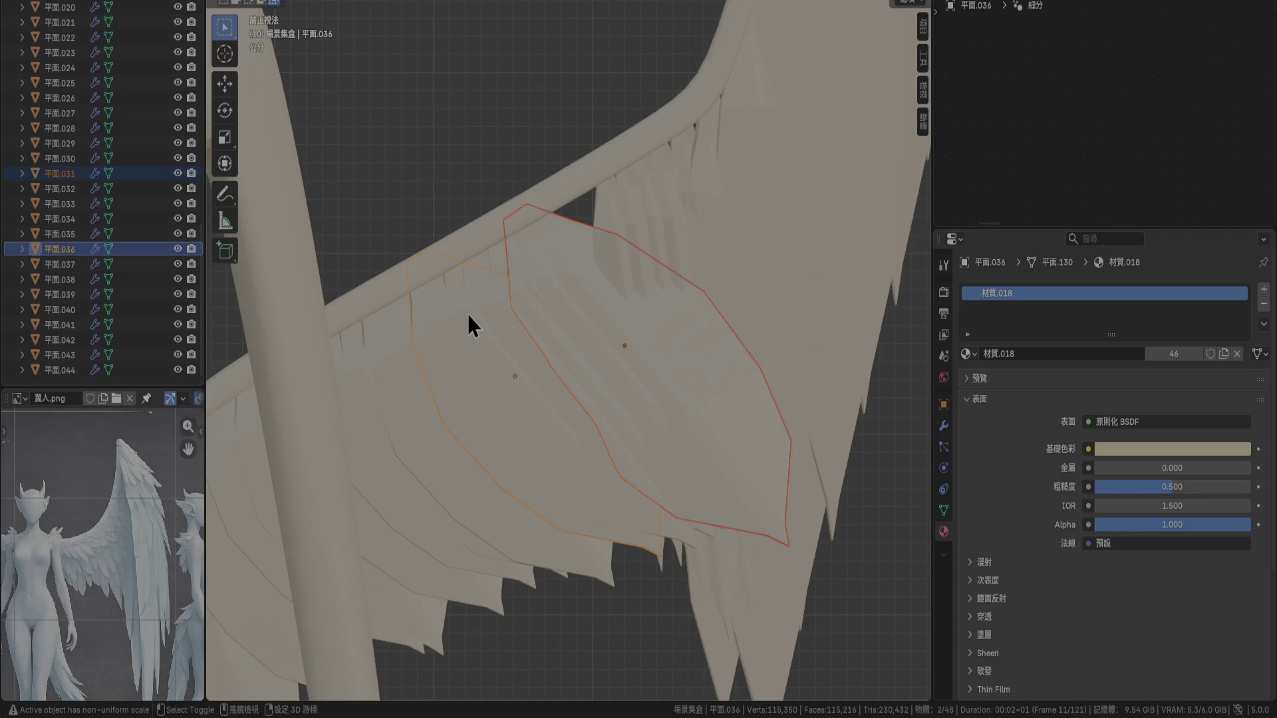
click(499, 258)
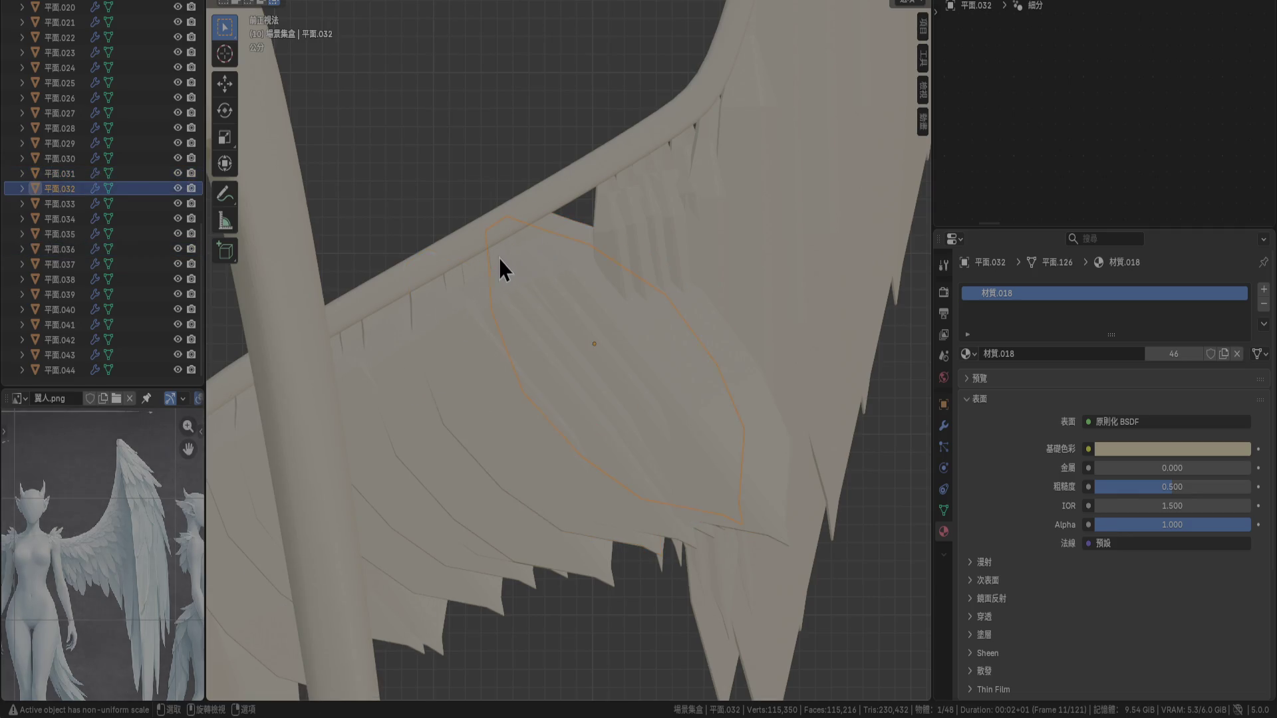
click(454, 286)
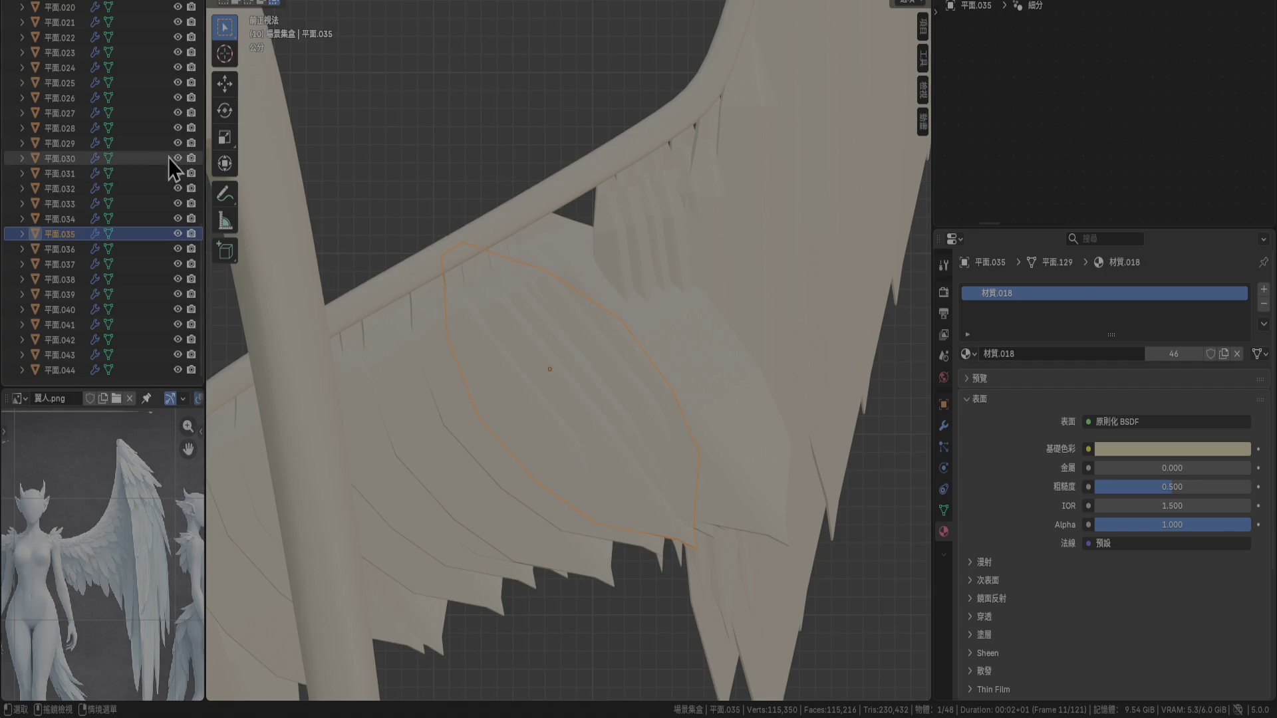
shift+click(560, 237)
click(73, 237)
shift+click(70, 176)
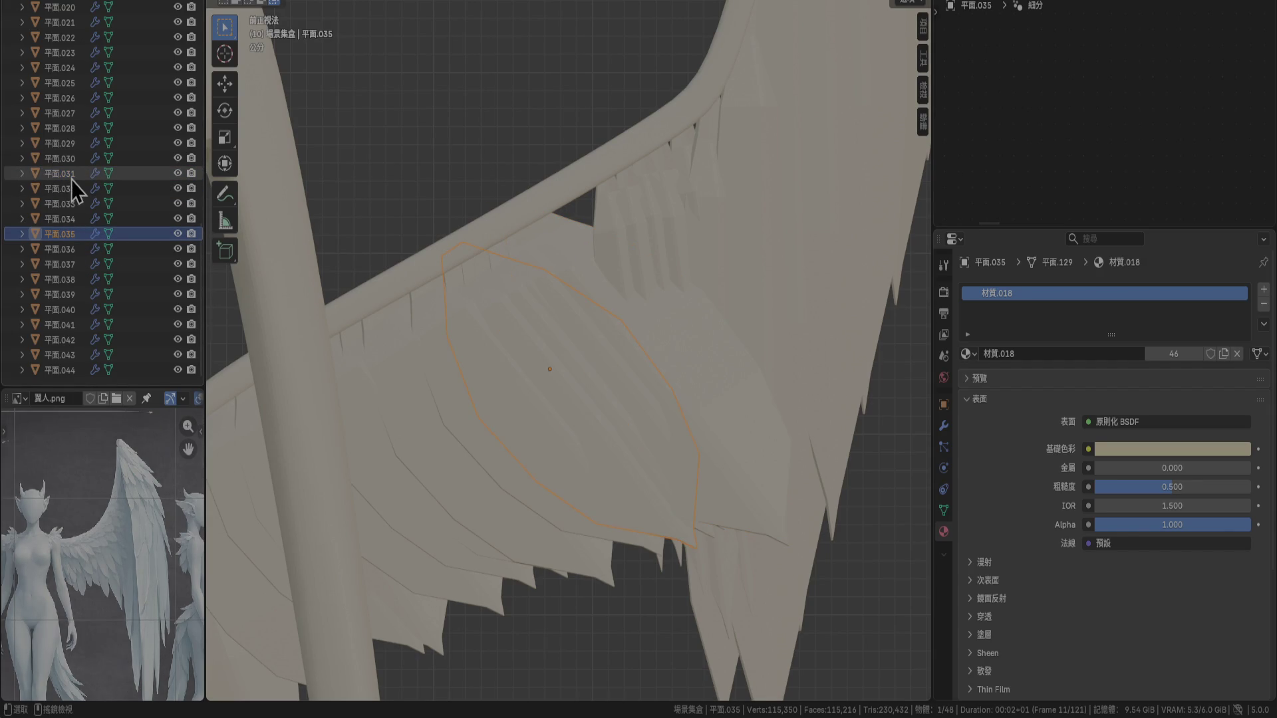
Raise the five selected feathers, then nudge feathers 平面.036 and 平面.037 slightly lower into place
key(g)
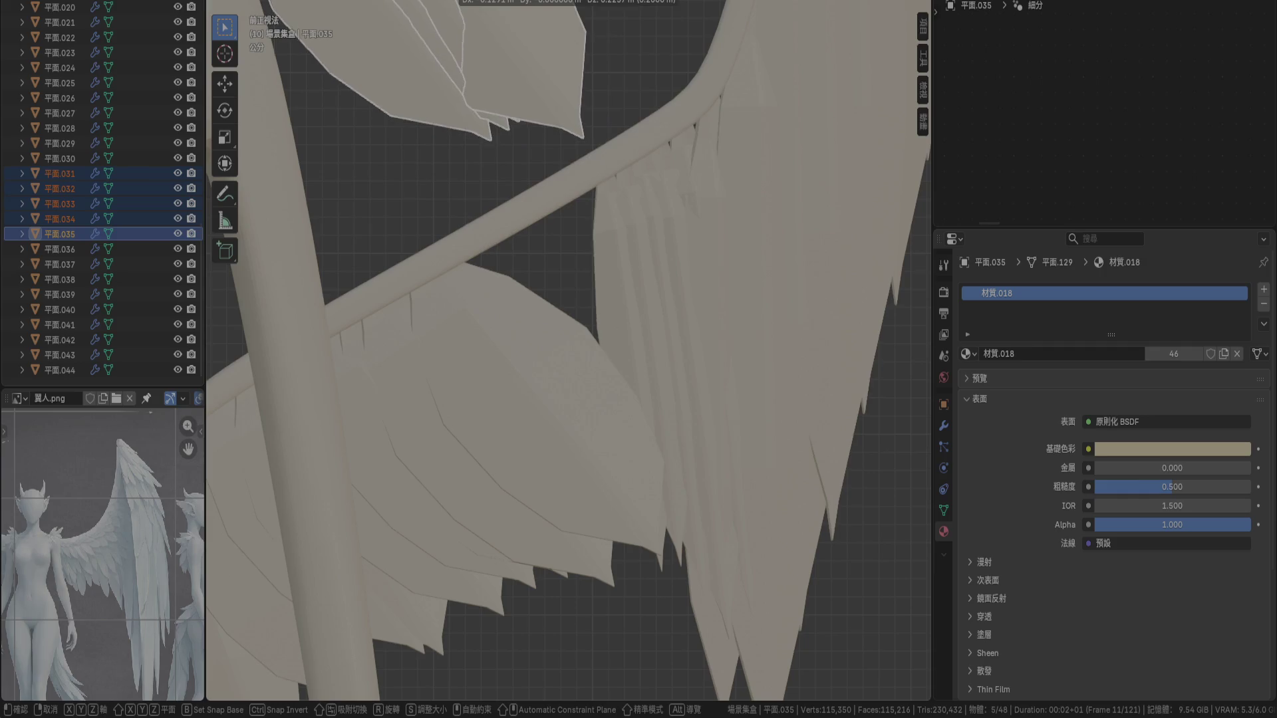
click(393, 169)
click(481, 342)
key(g)
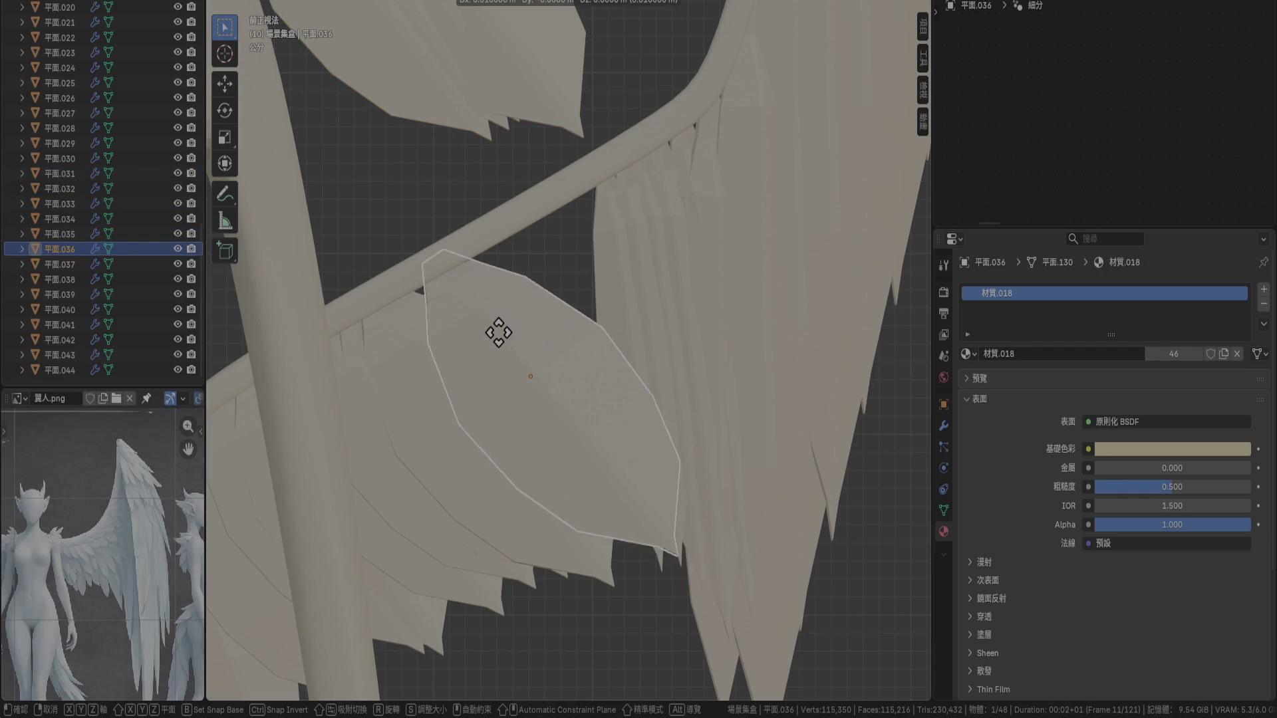
click(494, 337)
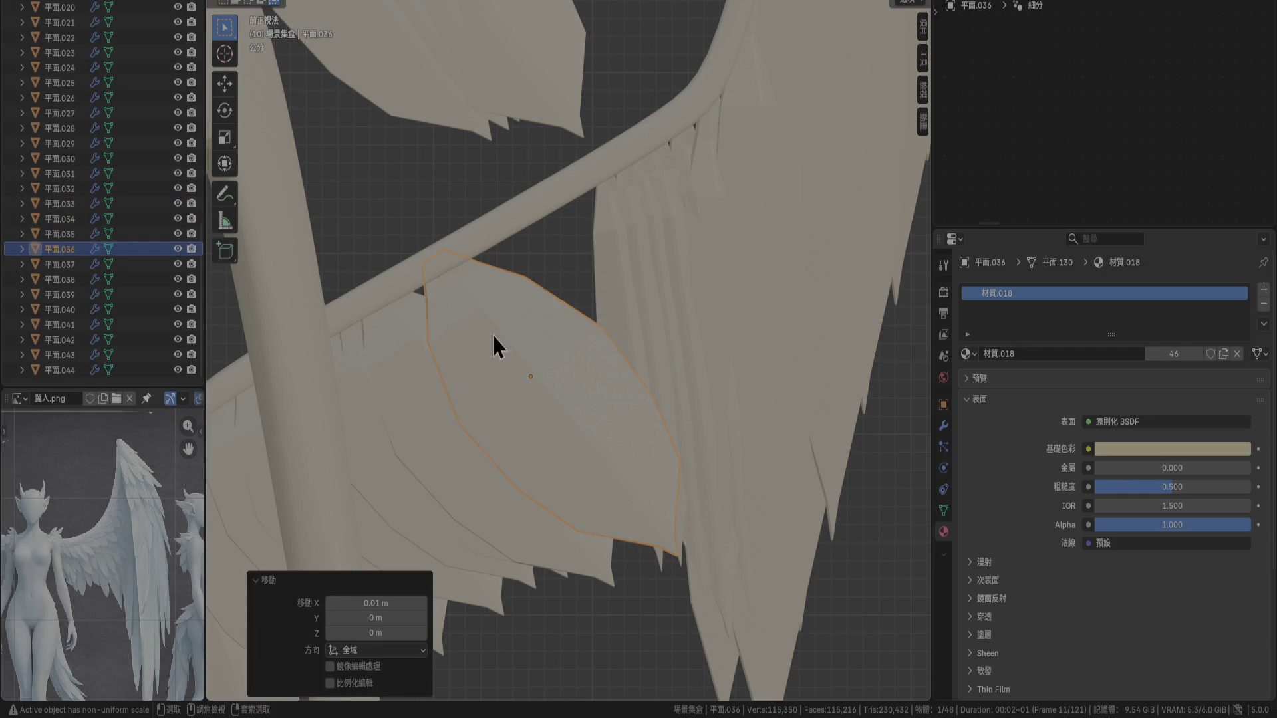
click(412, 386)
key(g)
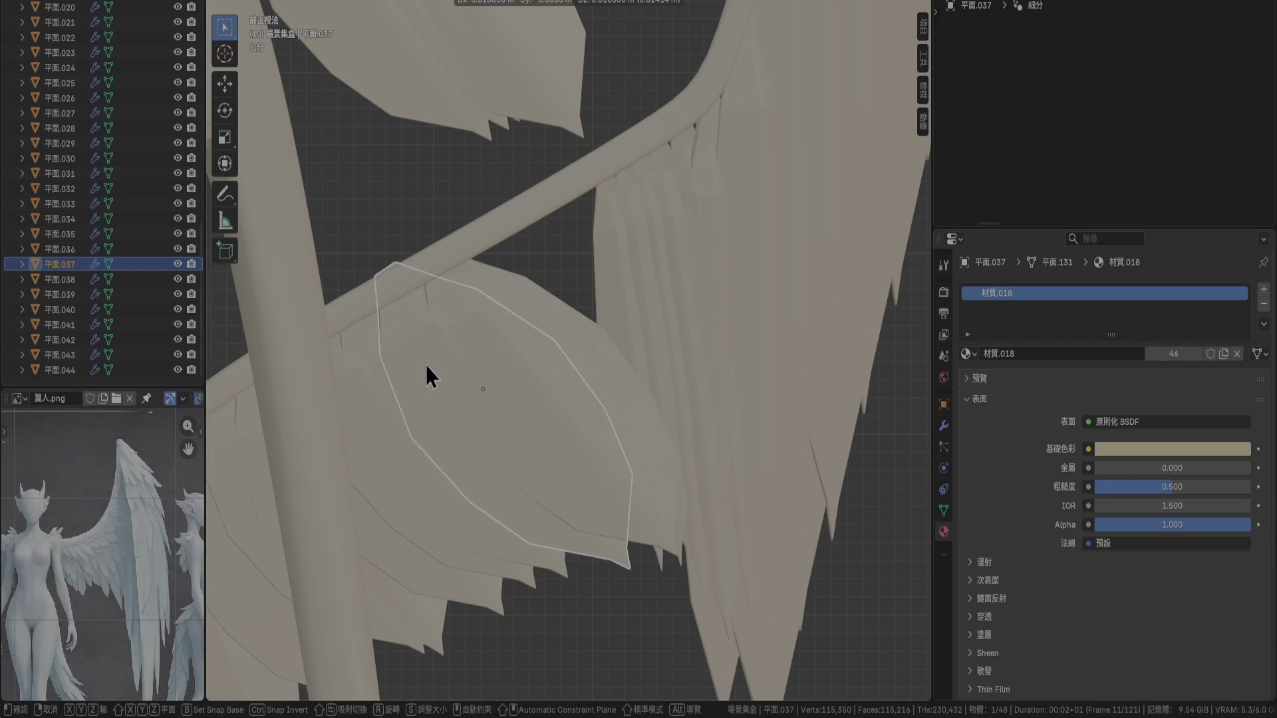
click(425, 362)
scroll(360, 350, up, 3)
key(g)
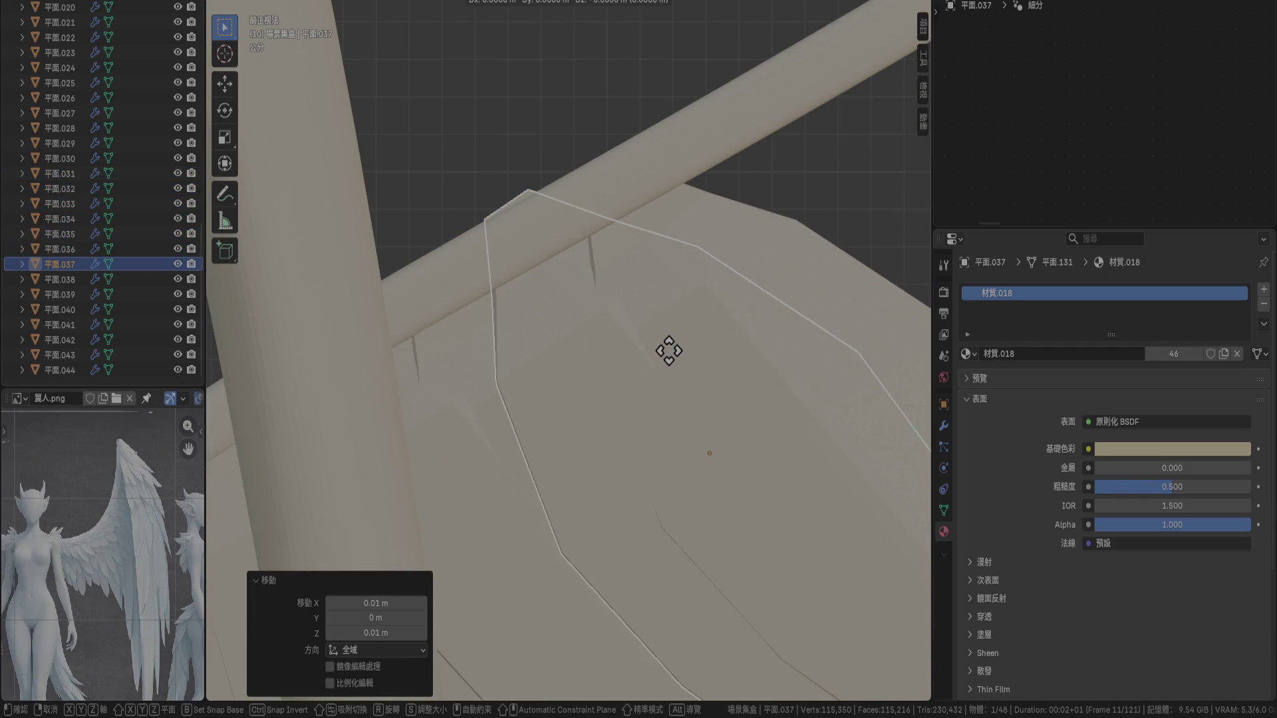
alt+scroll(673, 357, up, 3)
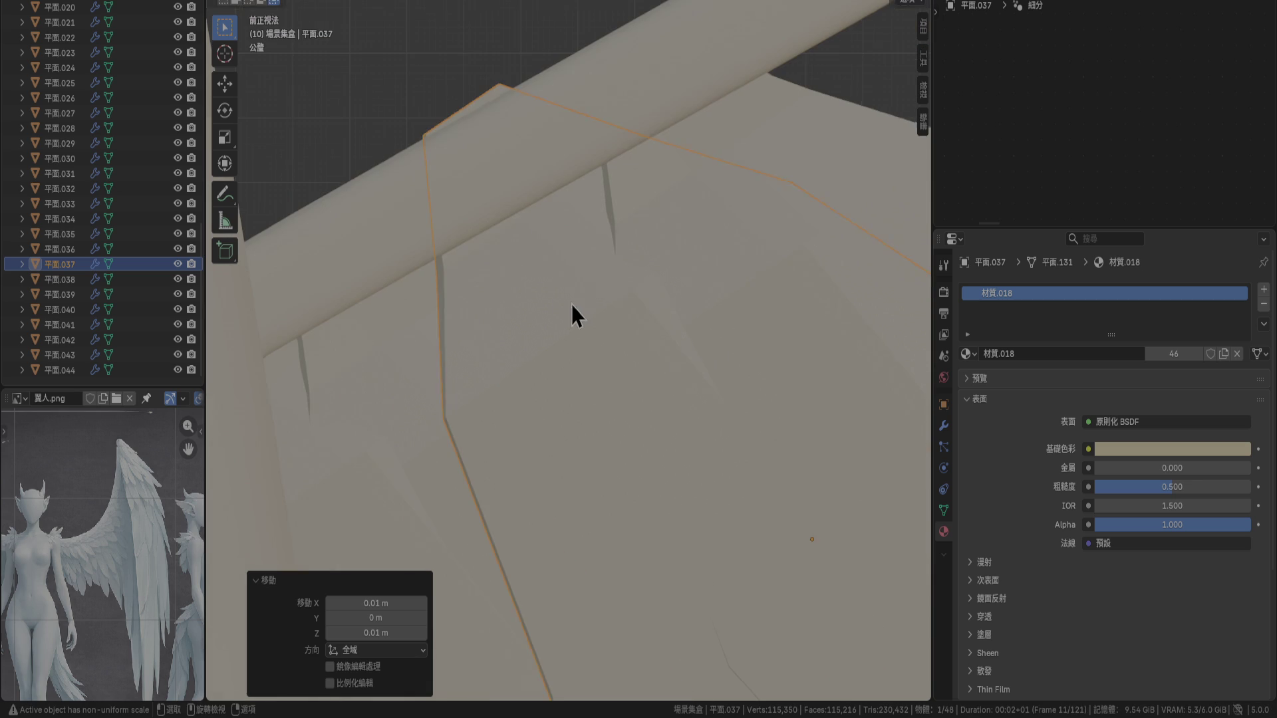
click(533, 286)
scroll(519, 263, down, 6)
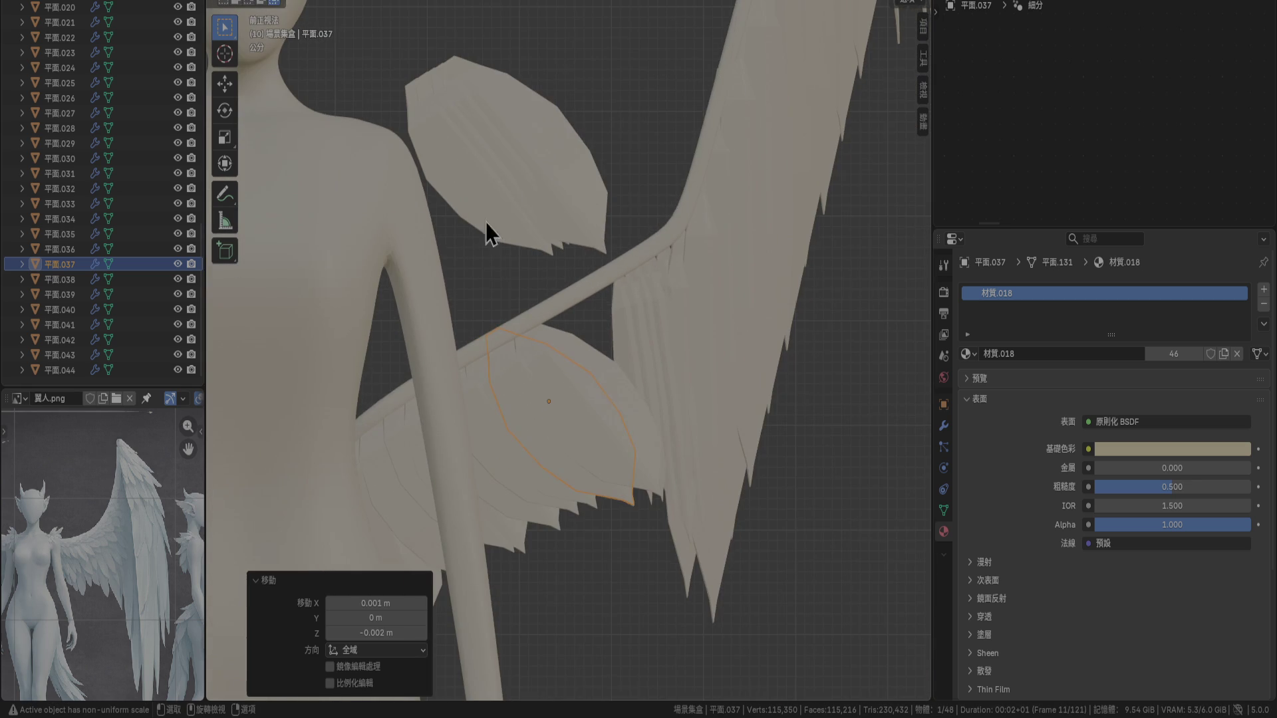
Lower feather 平面.031 beneath the wing bone and tilt it about -20°
click(560, 157)
scroll(490, 222, up, 2)
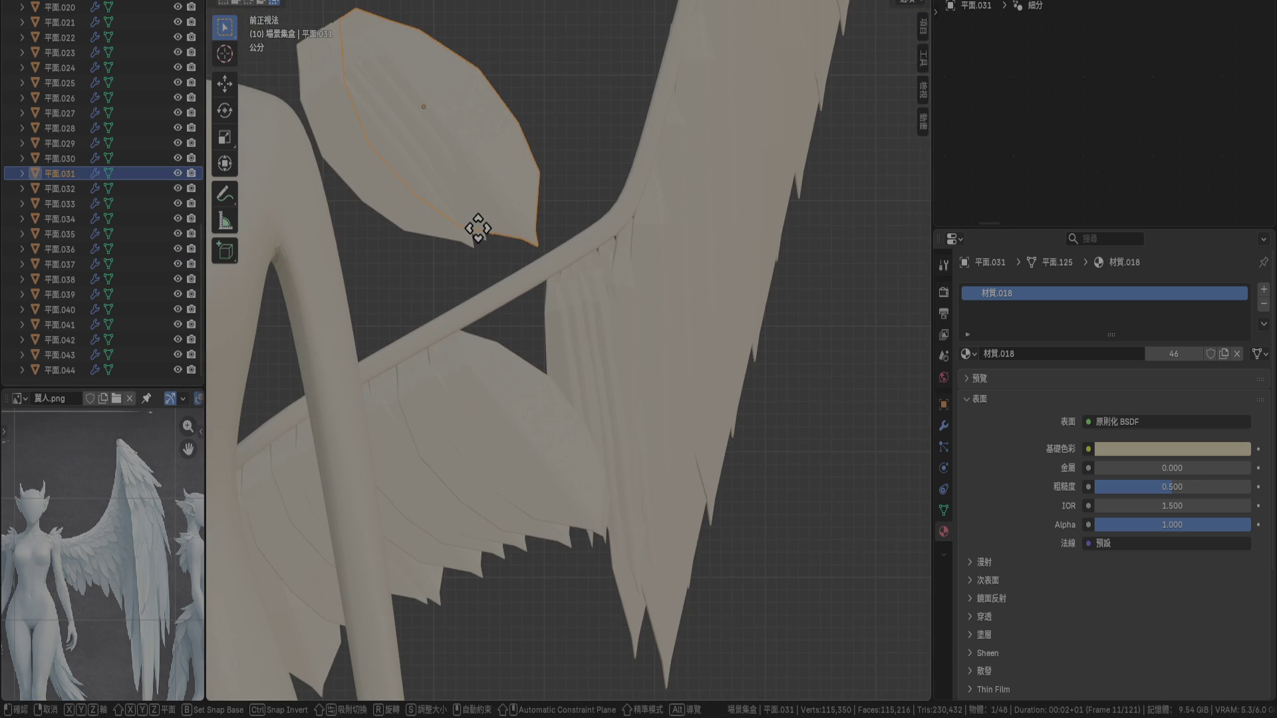
key(g)
click(606, 525)
key(r)
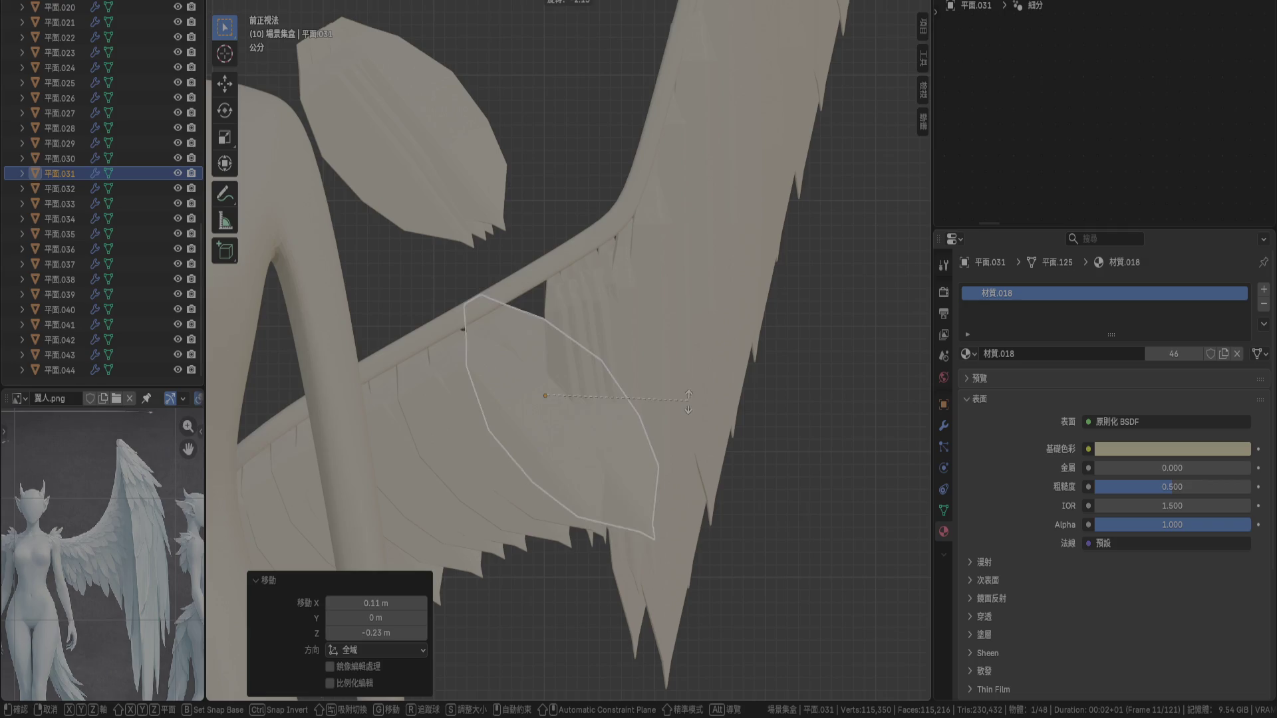
key(g)
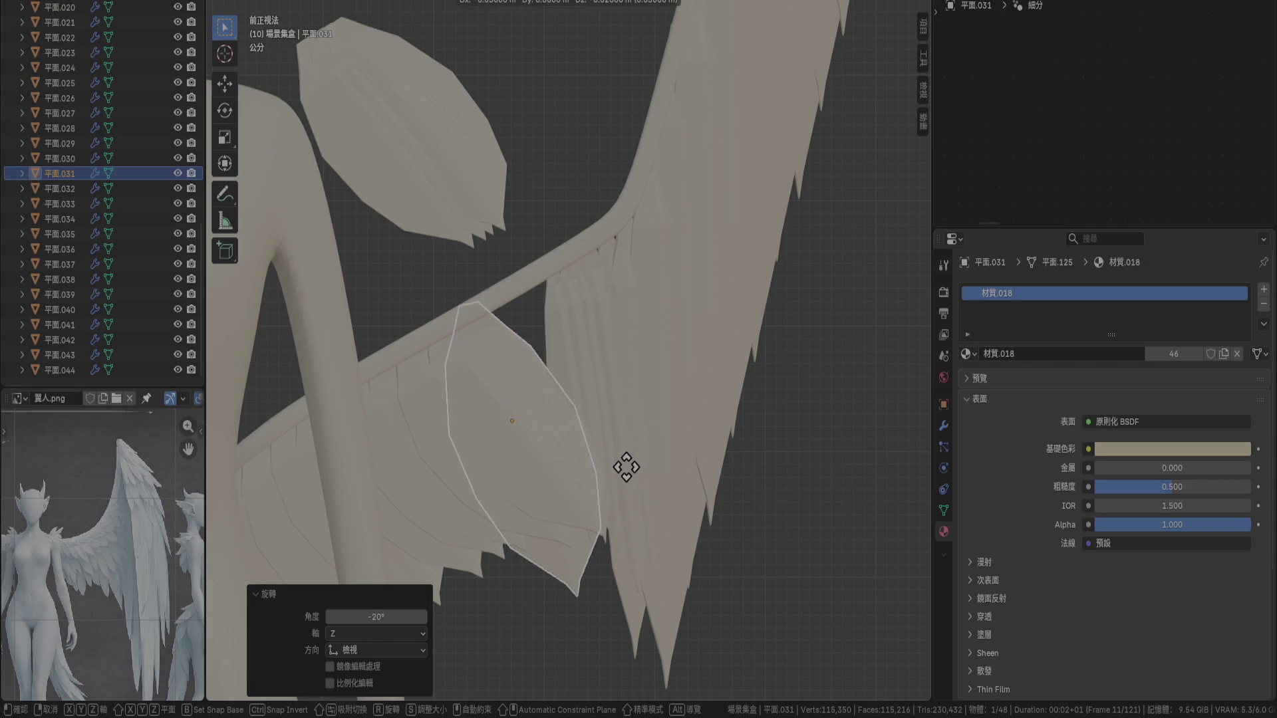
click(625, 465)
Shift 平面.031 up and right and tilt it another 10° so it sits snug under the bone
scroll(629, 459, up, 2)
mouse_move(629, 449)
middle_down()
mouse_move(630, 468)
mouse_move(616, 421)
mouse_move(665, 390)
mouse_move(701, 413)
middle_up()
key(g)
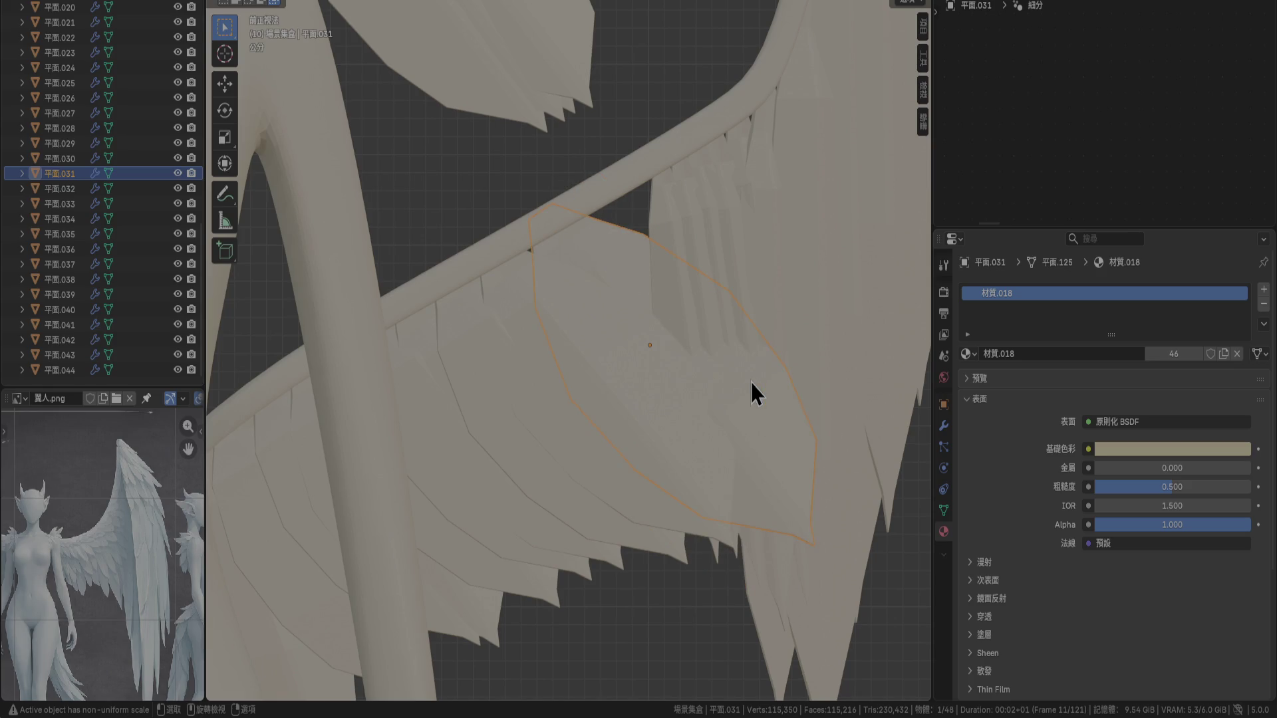
key(r)
key(Return)
key(g)
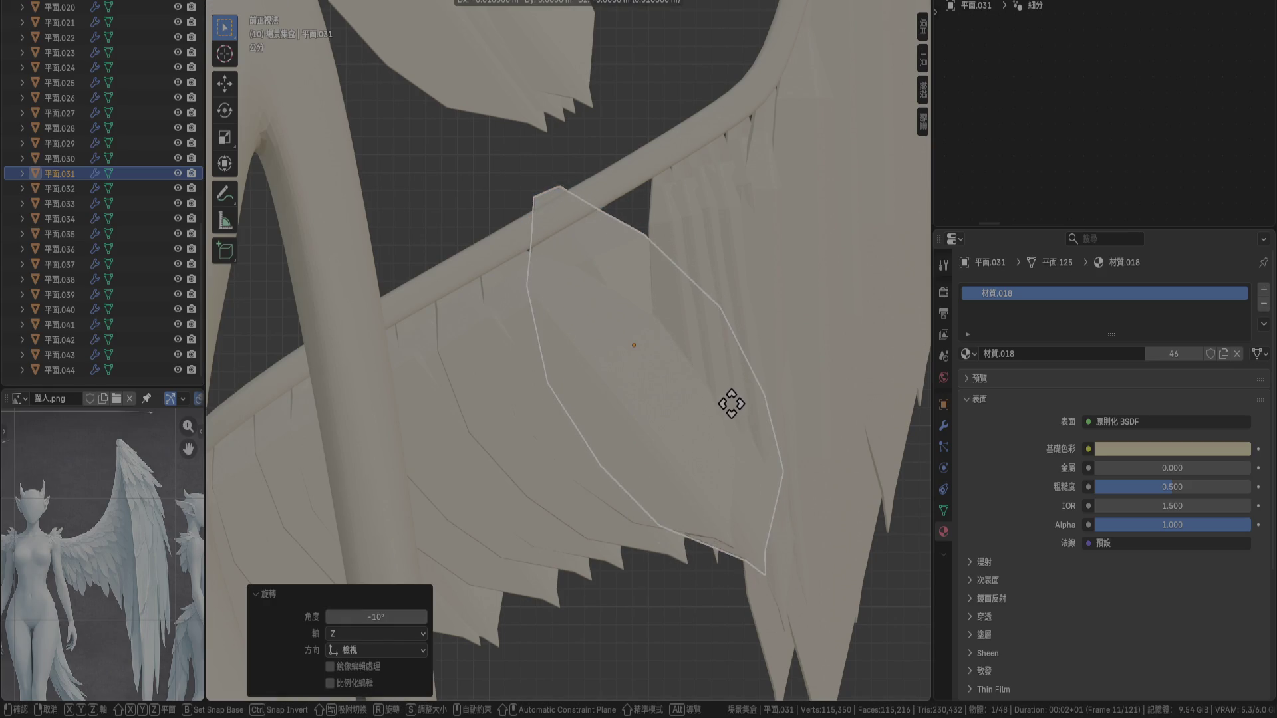
click(722, 419)
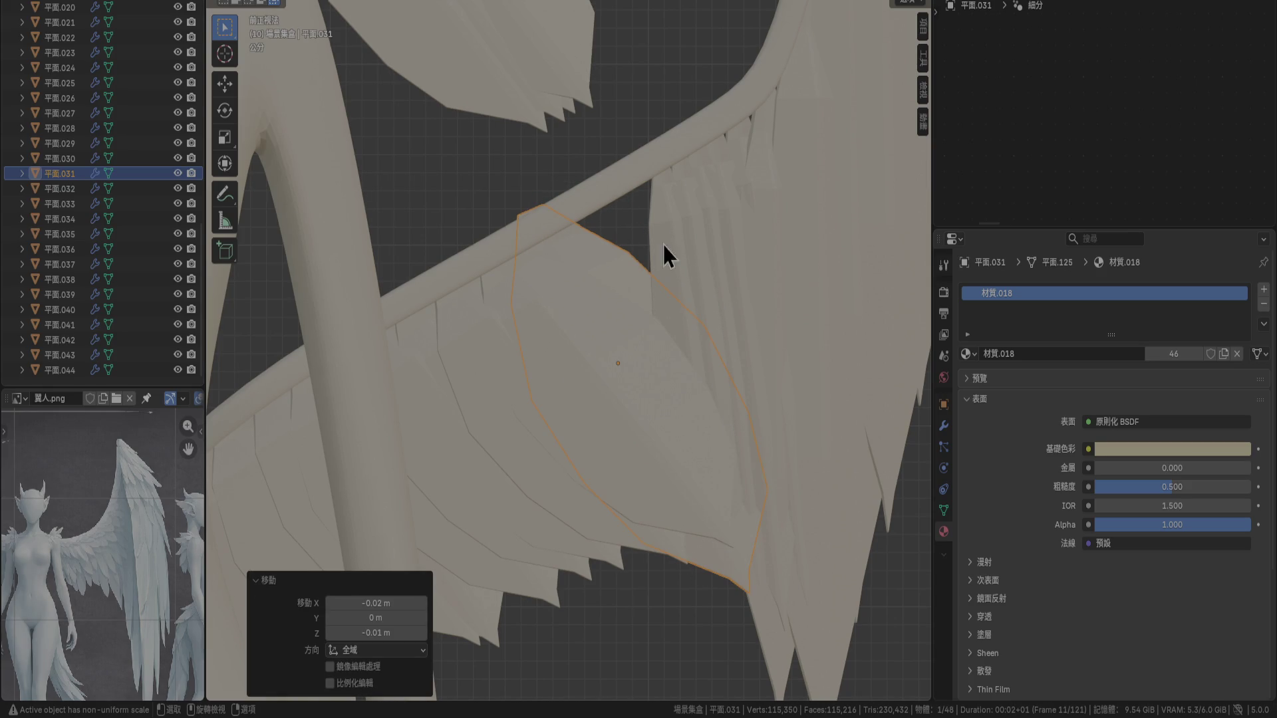
Select the thin feather planes 平面.030, 平面.029, 平面.028 and 平面.027
click(714, 266)
shift+middle_drag(714, 266, 626, 312)
shift+click(582, 248)
shift+click(593, 233)
shift+click(629, 282)
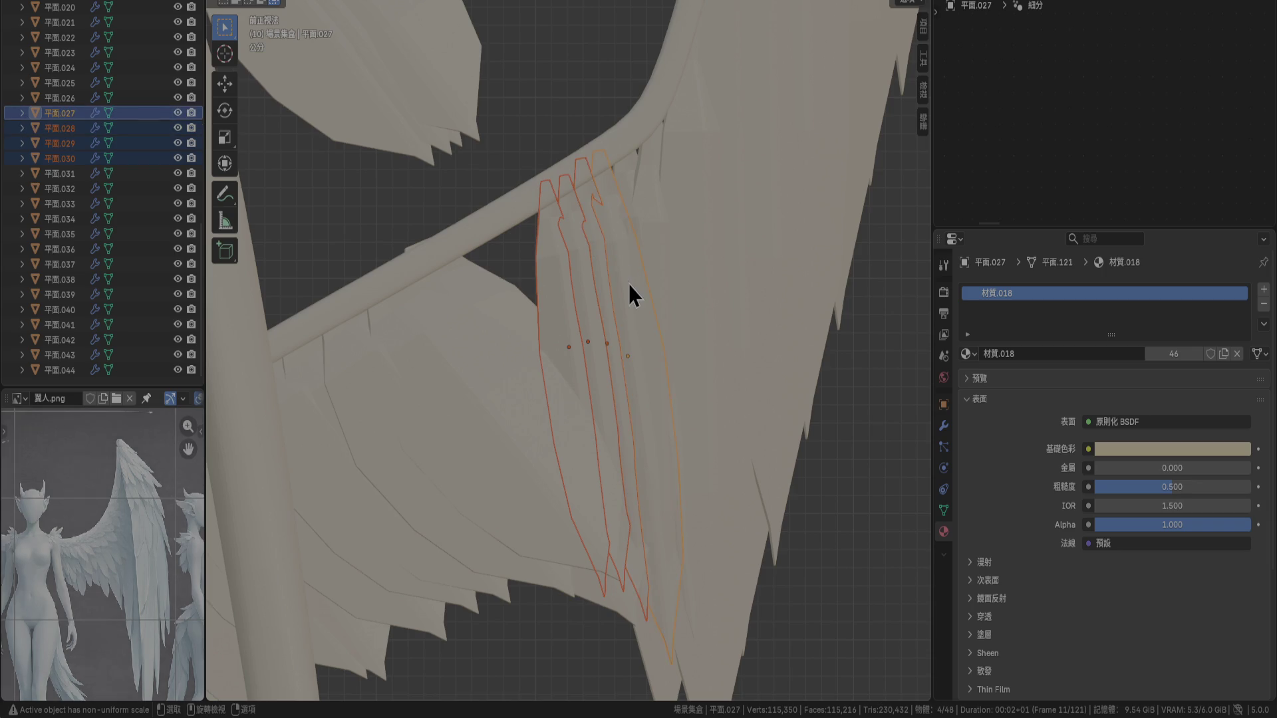
Delete the thin vertical feather planes 平面.026–平面.030
key(Delete)
click(616, 234)
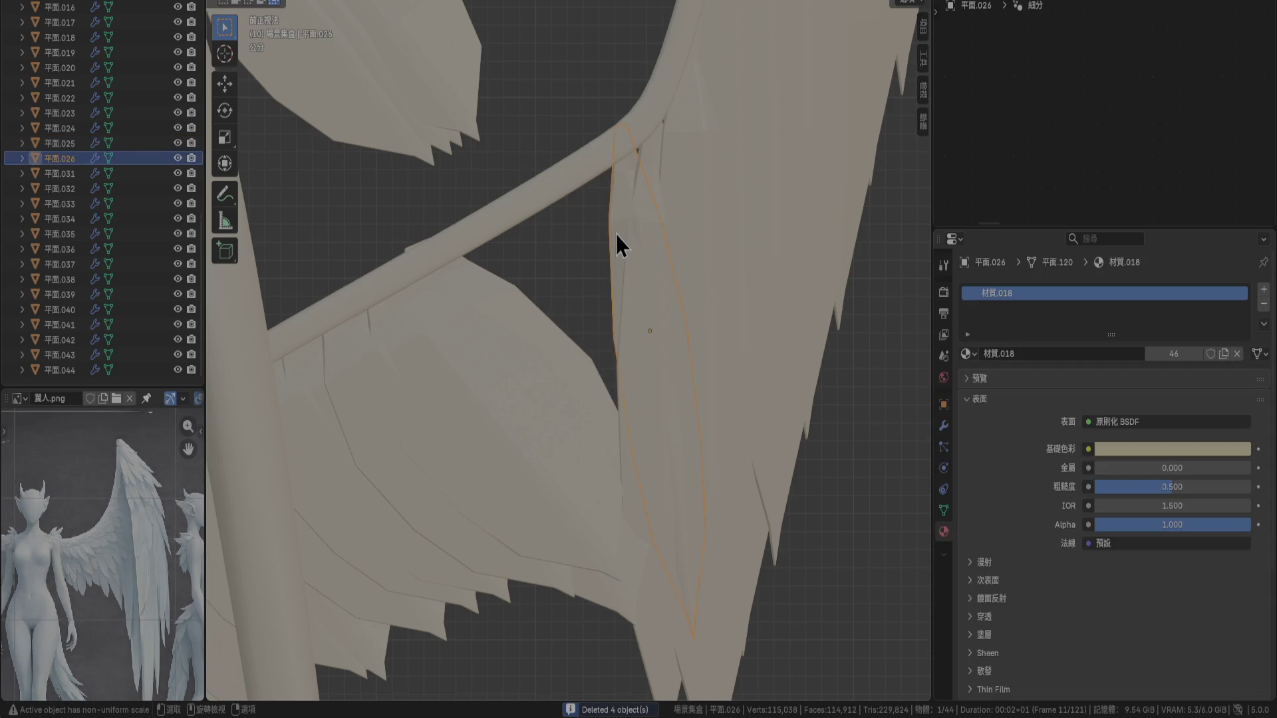
key(Delete)
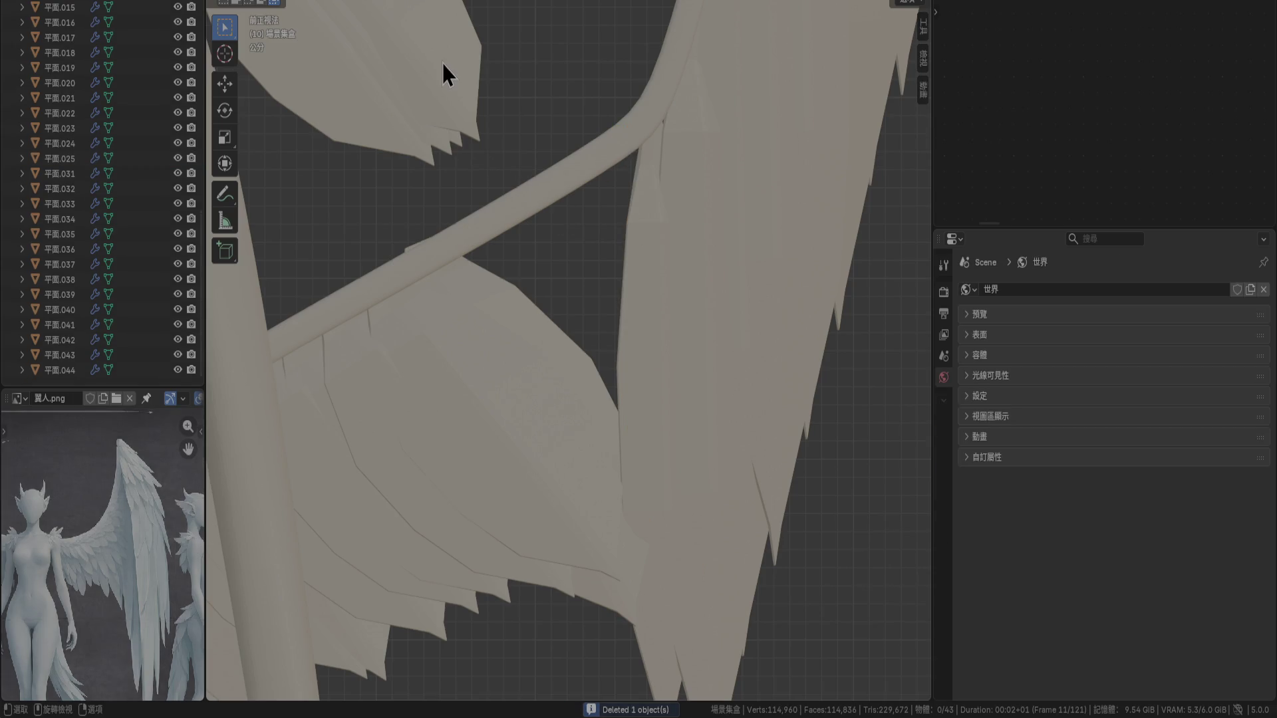
Move oval feathers 平面.032 and 平面.031 lower along the wing bone
click(442, 62)
key(g)
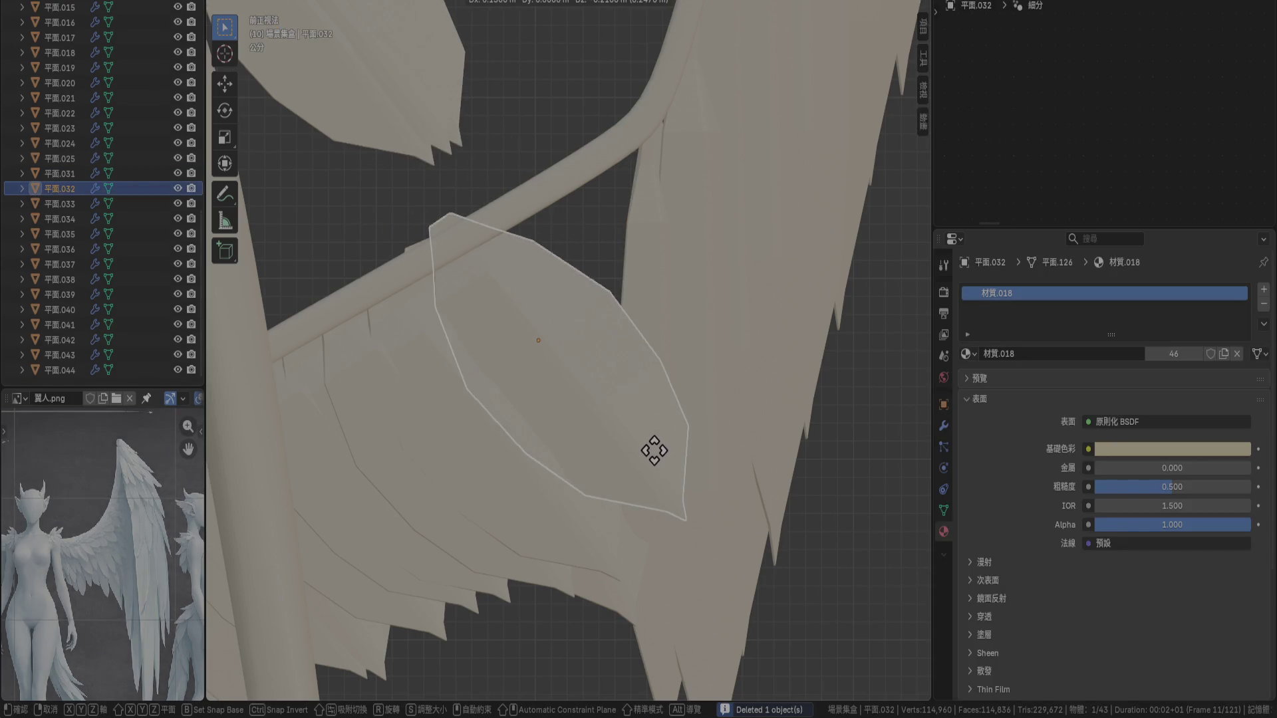
click(655, 469)
click(419, 292)
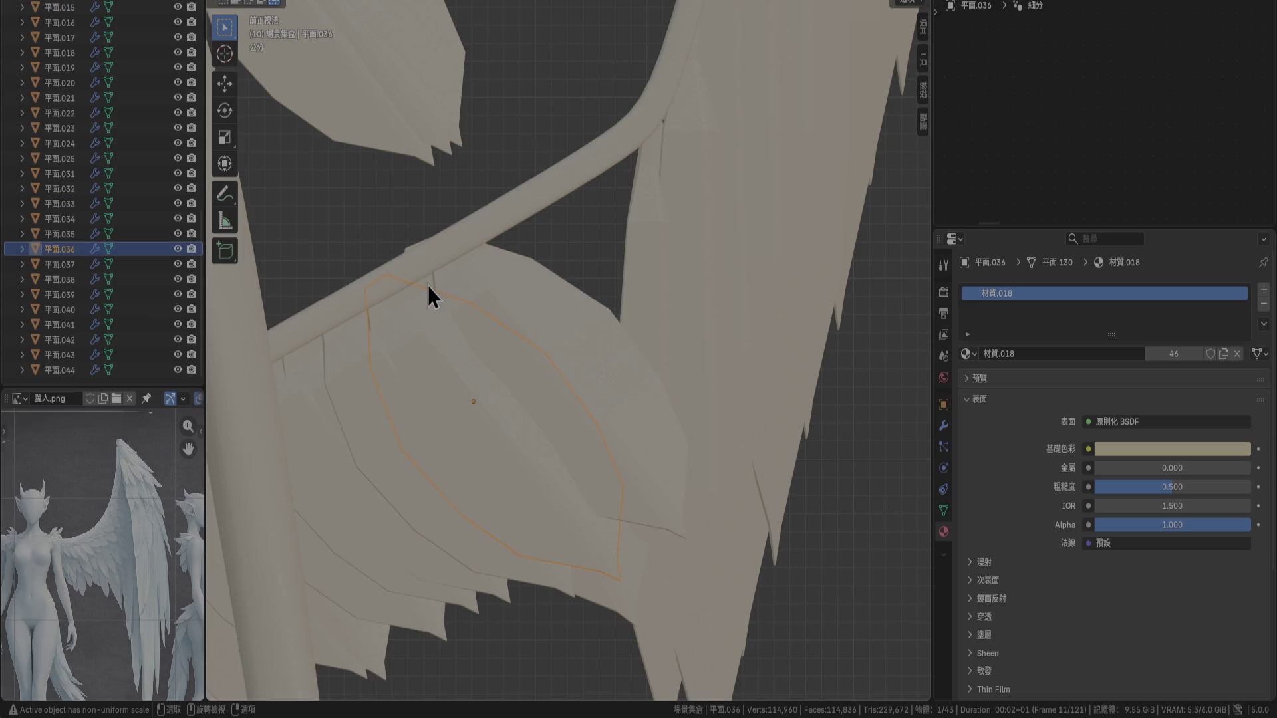
click(428, 286)
scroll(422, 297, up, 3)
scroll(701, 280, up, 2)
key(g)
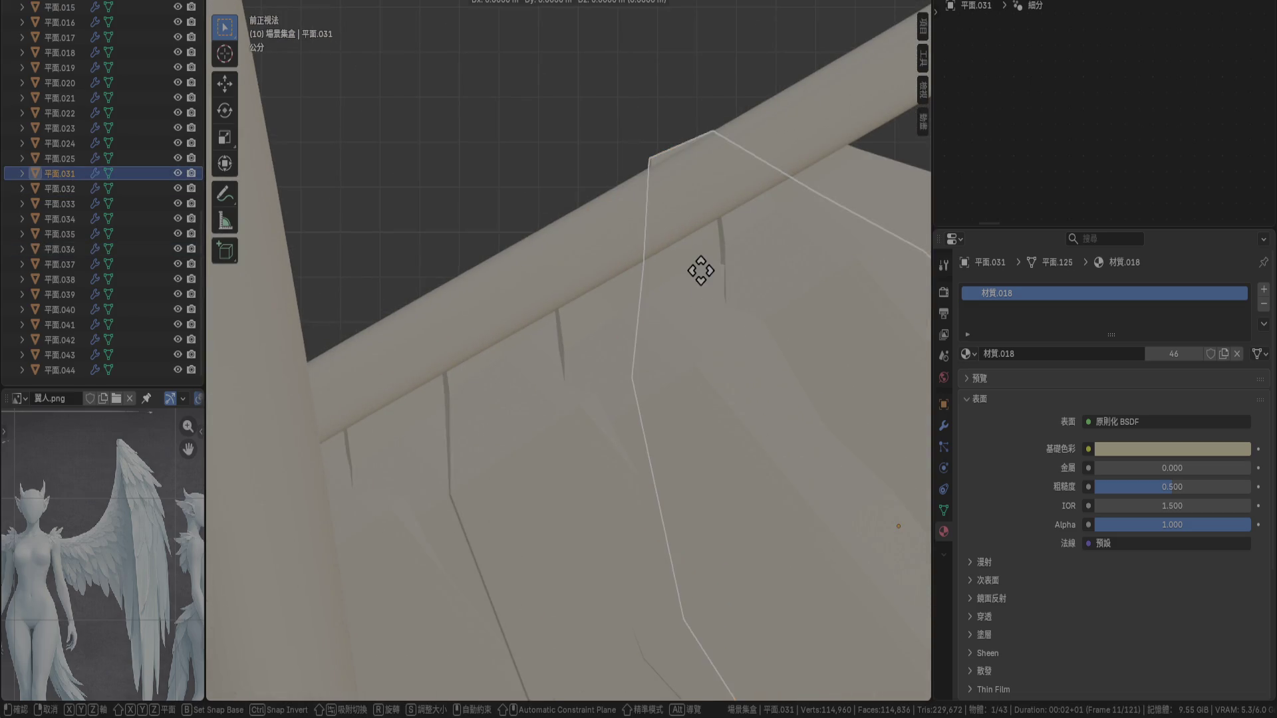
click(708, 296)
scroll(693, 281, down, 3)
scroll(517, 254, up, 1)
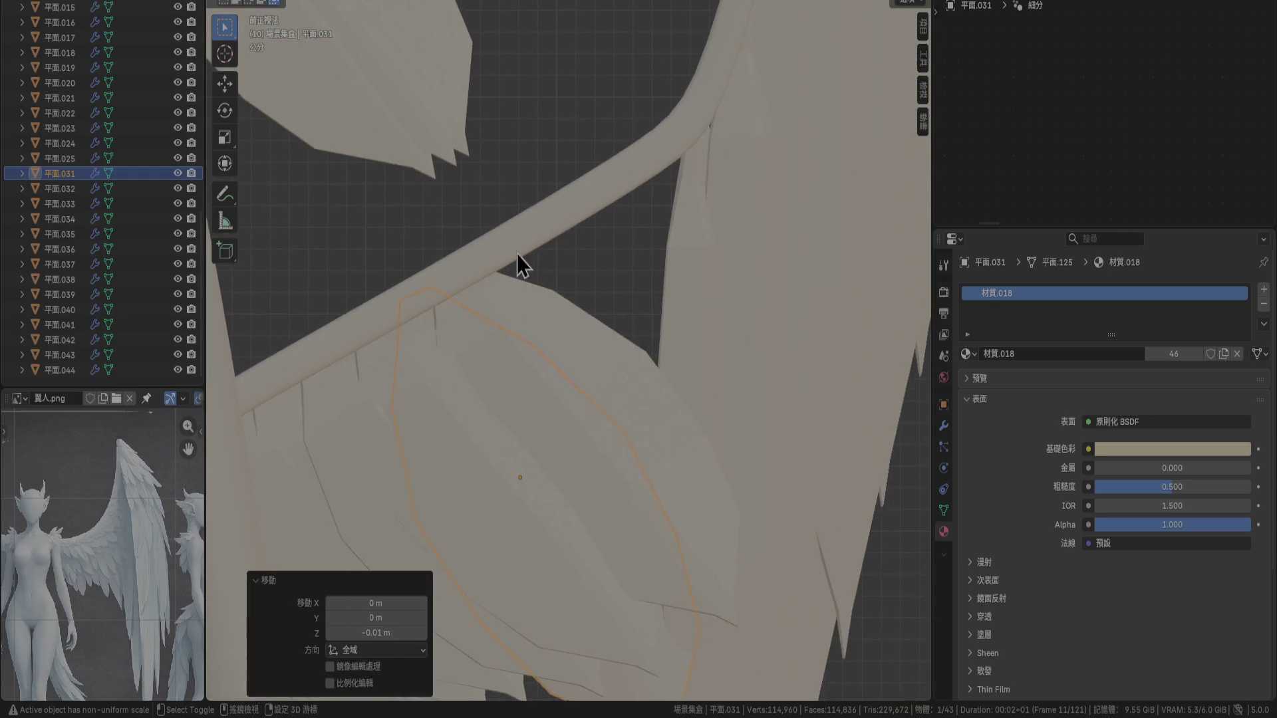
Place feather 平面.033 into the row with a 10° tilt and slight leftward nudge
click(470, 67)
scroll(536, 306, up, 1)
key(g)
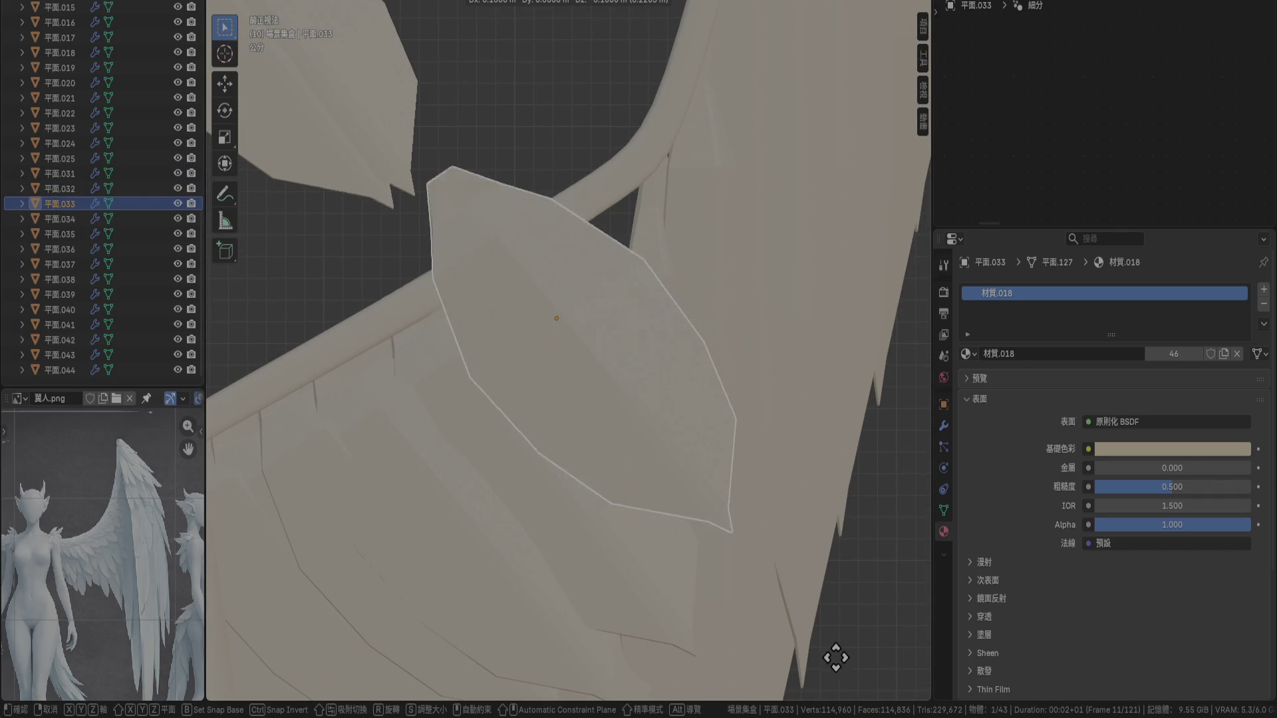
click(843, 33)
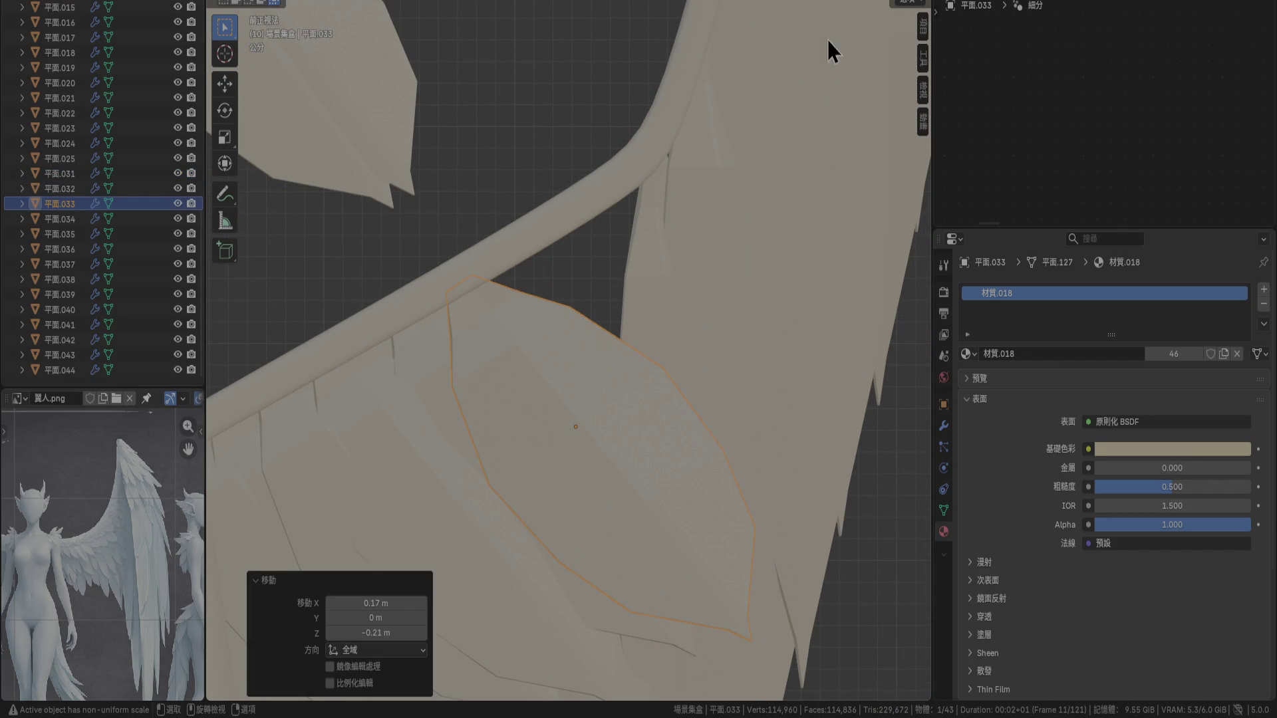
key(r)
click(756, 361)
key(g)
click(735, 352)
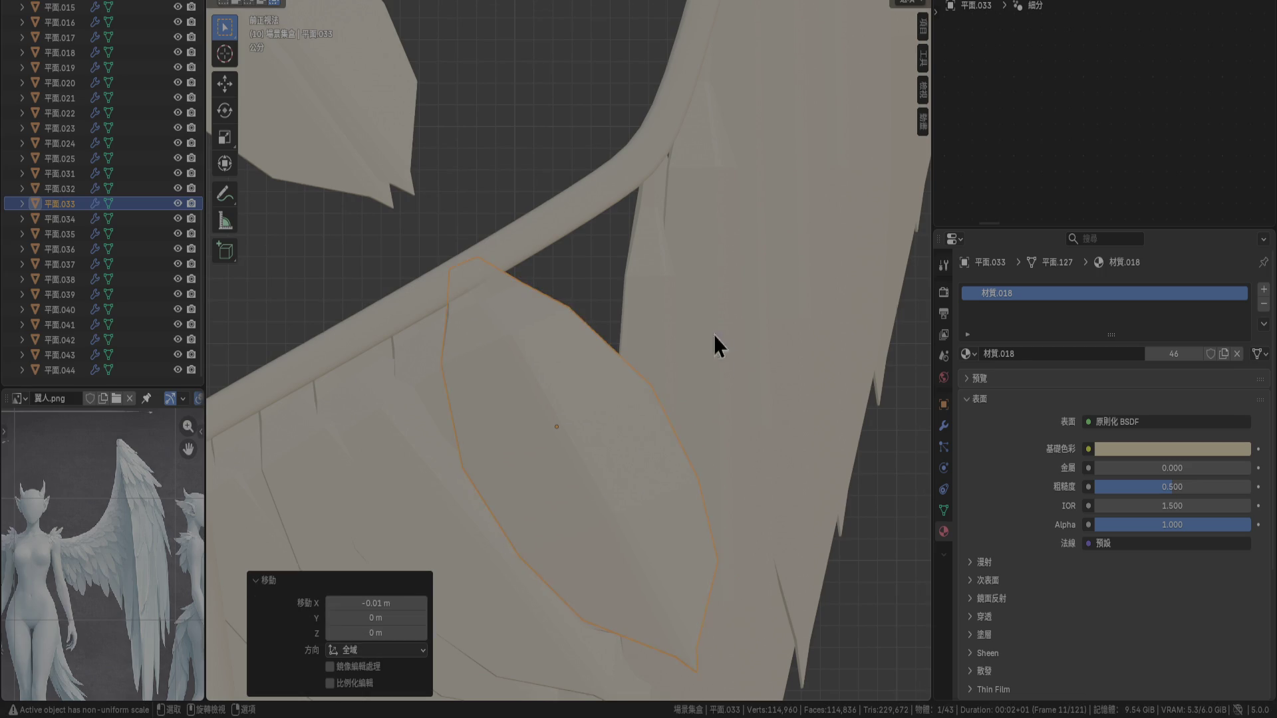
Place feather 平面.034 in the middle of the row, tilted 5°
click(365, 78)
key(g)
click(780, 479)
key(r)
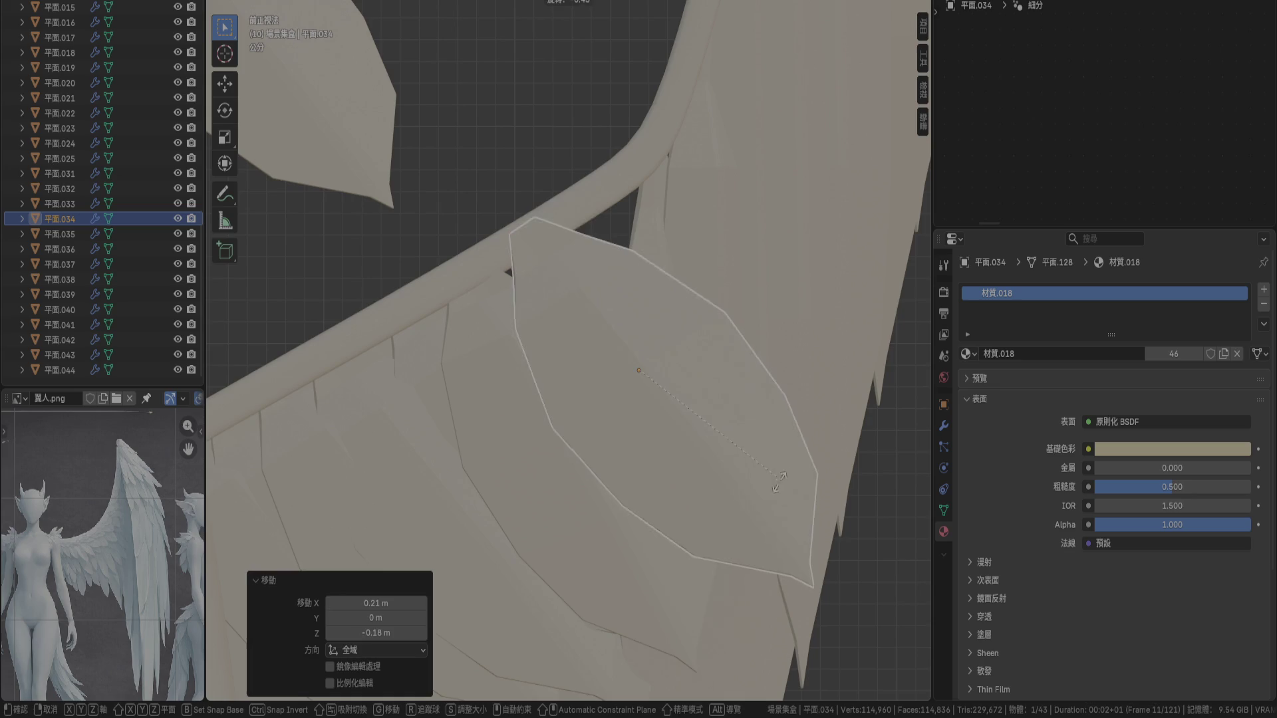
click(736, 533)
key(g)
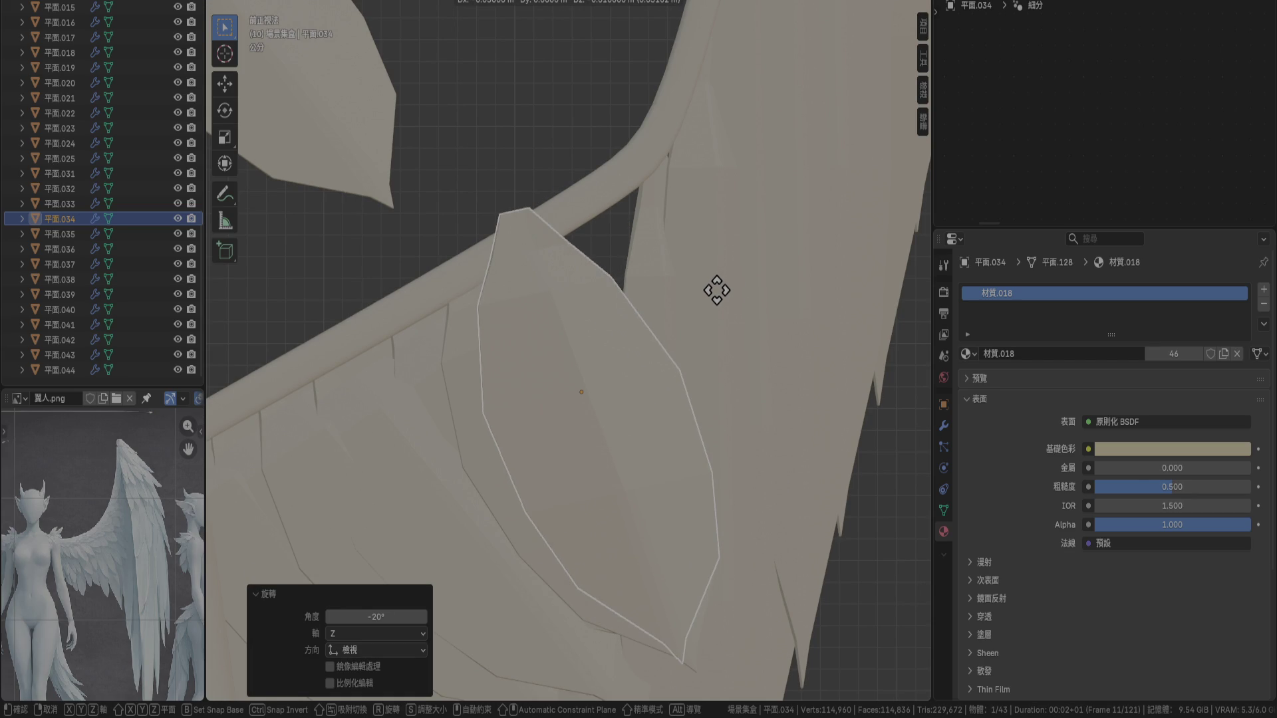
key(r)
click(724, 262)
key(g)
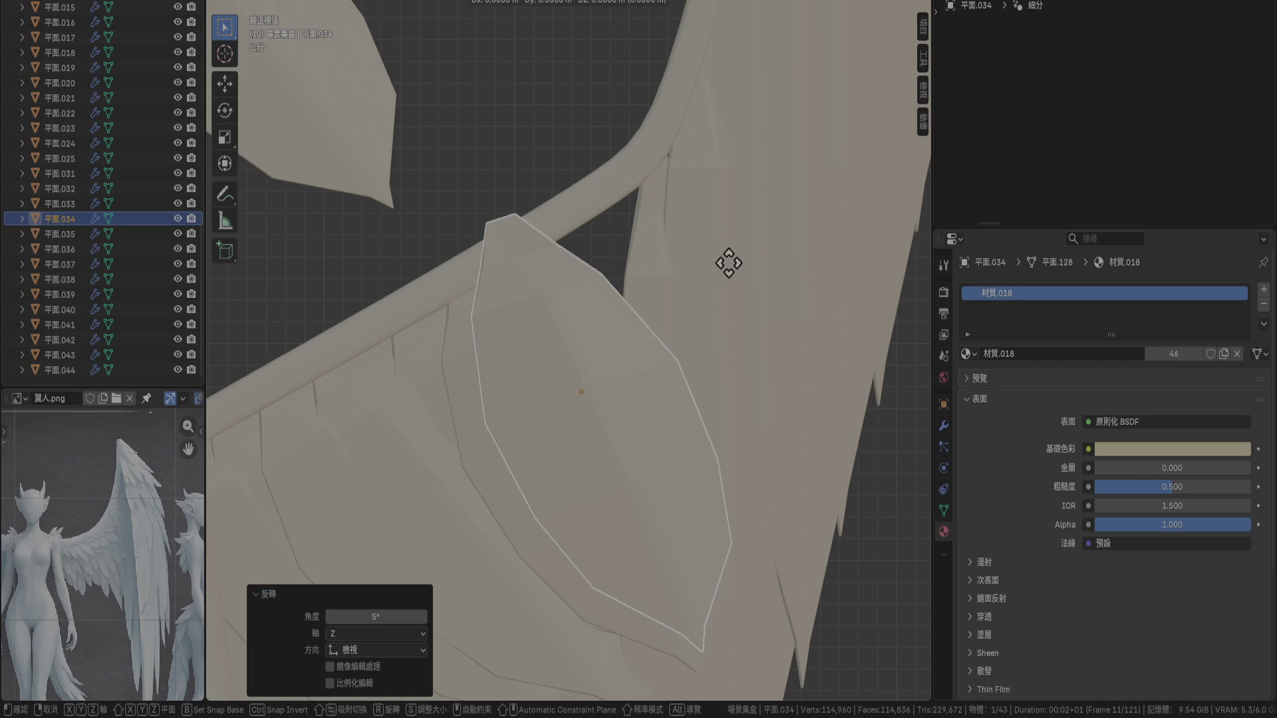
click(747, 269)
scroll(753, 278, up, 4)
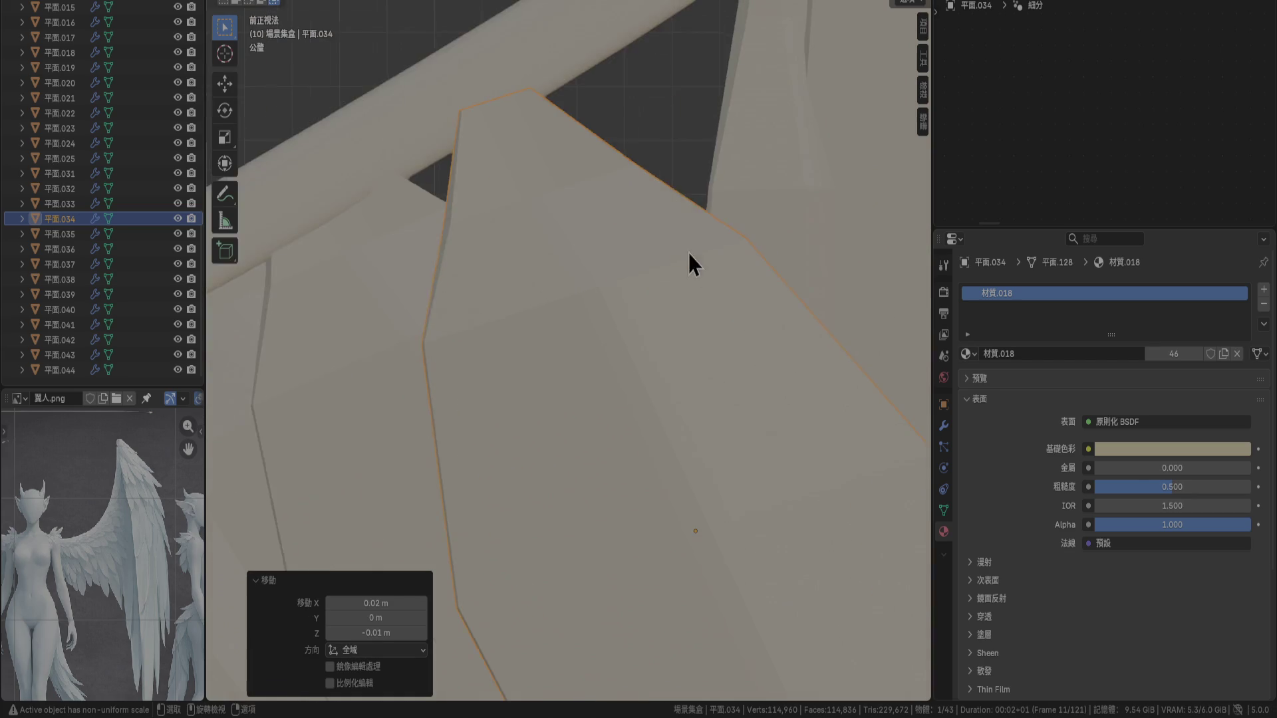
key(g)
click(659, 296)
Move feather 平面.035 down-right into the row and tilt it 15°
scroll(638, 289, down, 4)
click(397, 172)
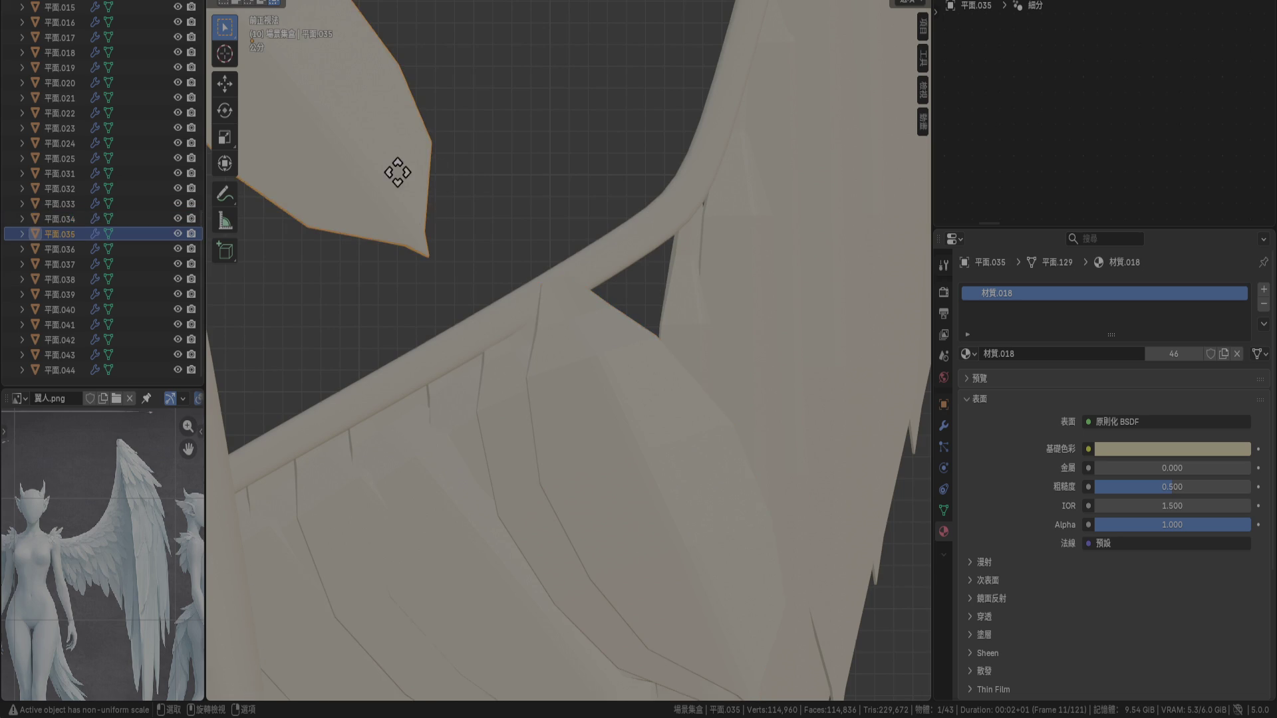
click(865, 505)
scroll(796, 315, down, 3)
scroll(638, 306, up, 6)
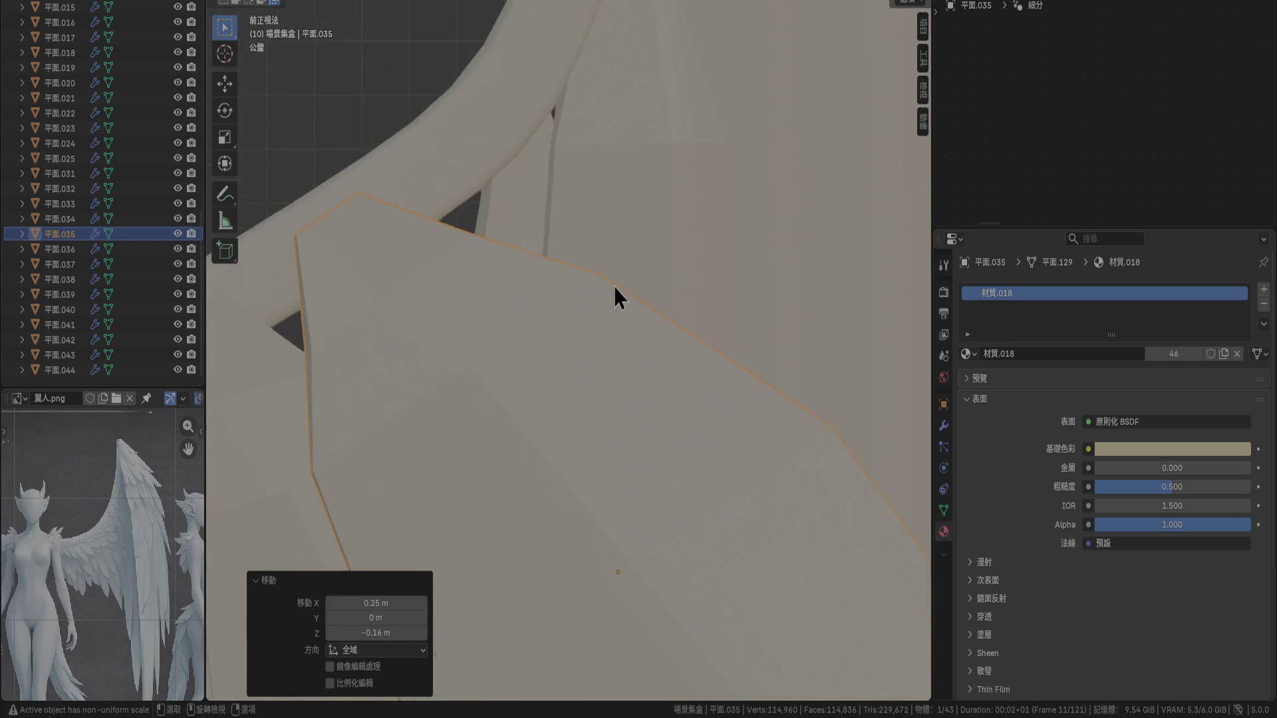
key(r)
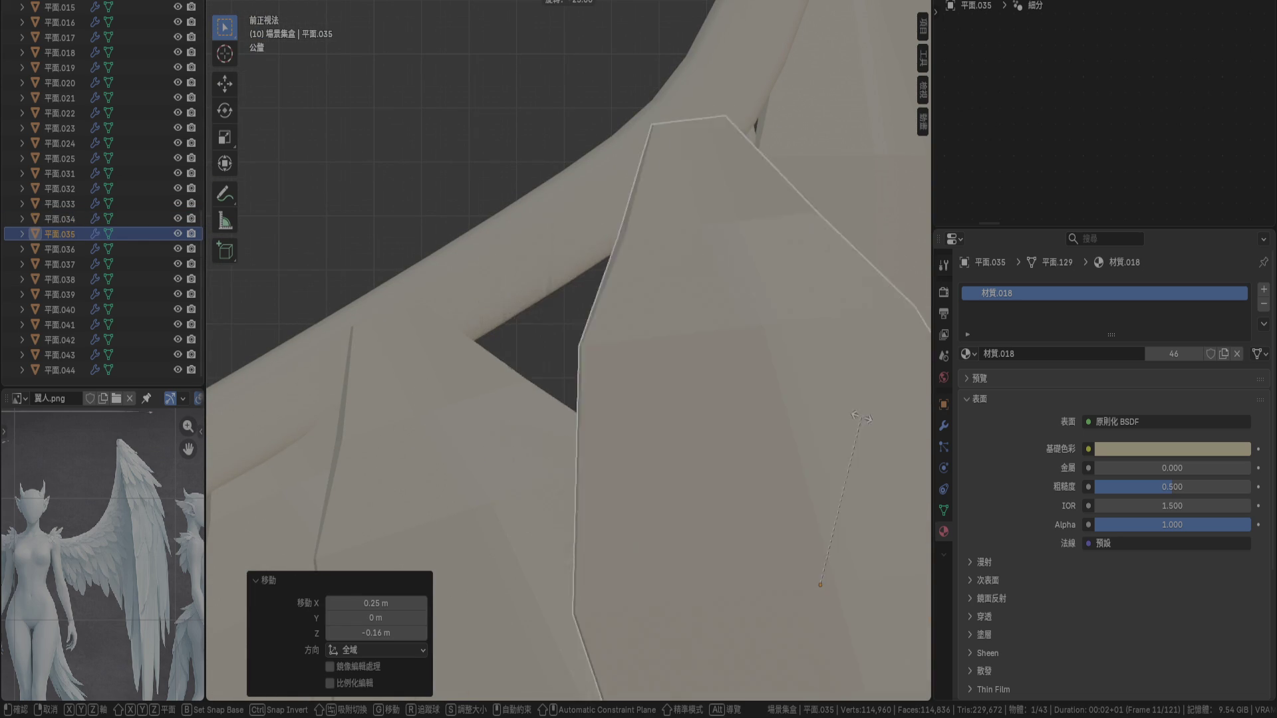
key(Escape)
key(r)
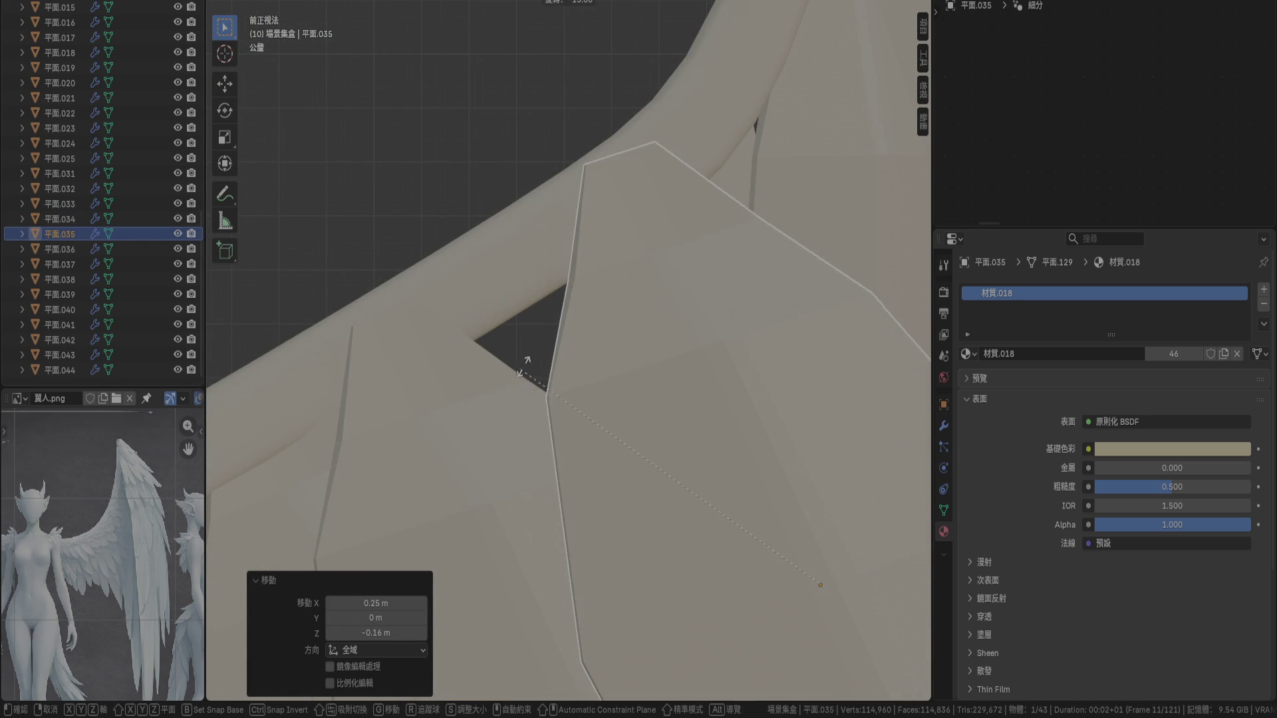
click(525, 363)
key(g)
click(424, 448)
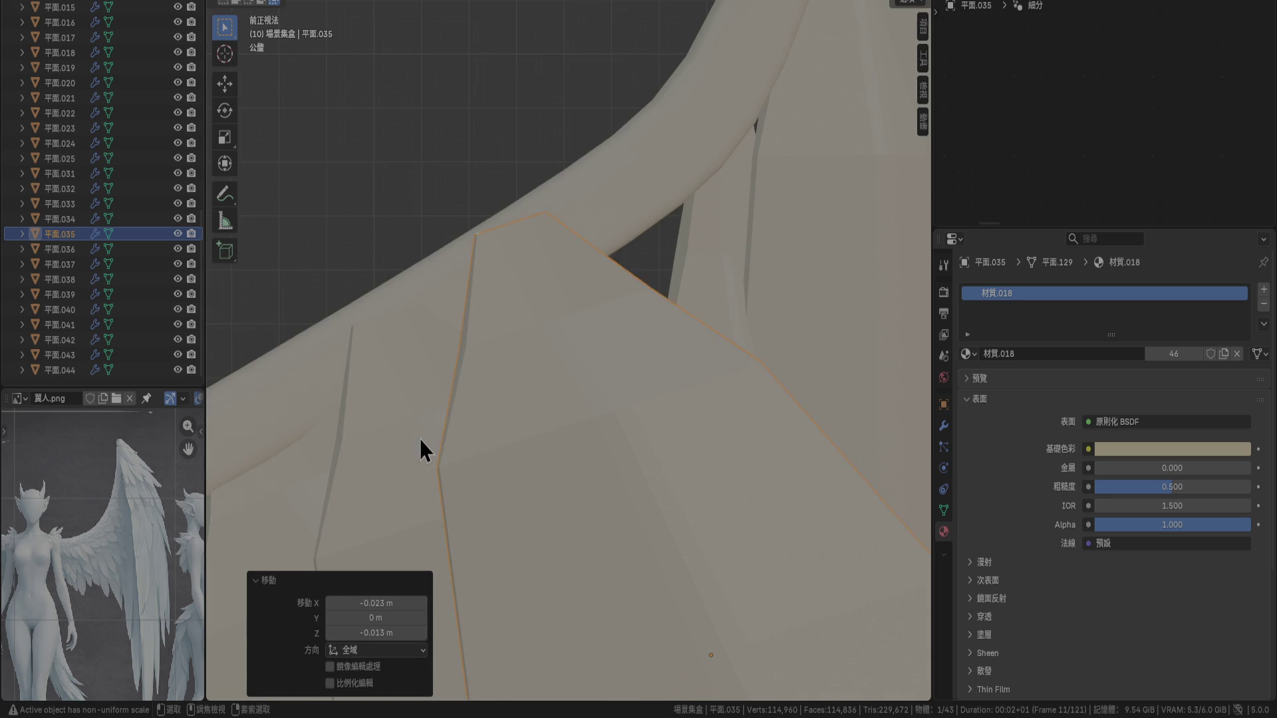
scroll(644, 361, down, 2)
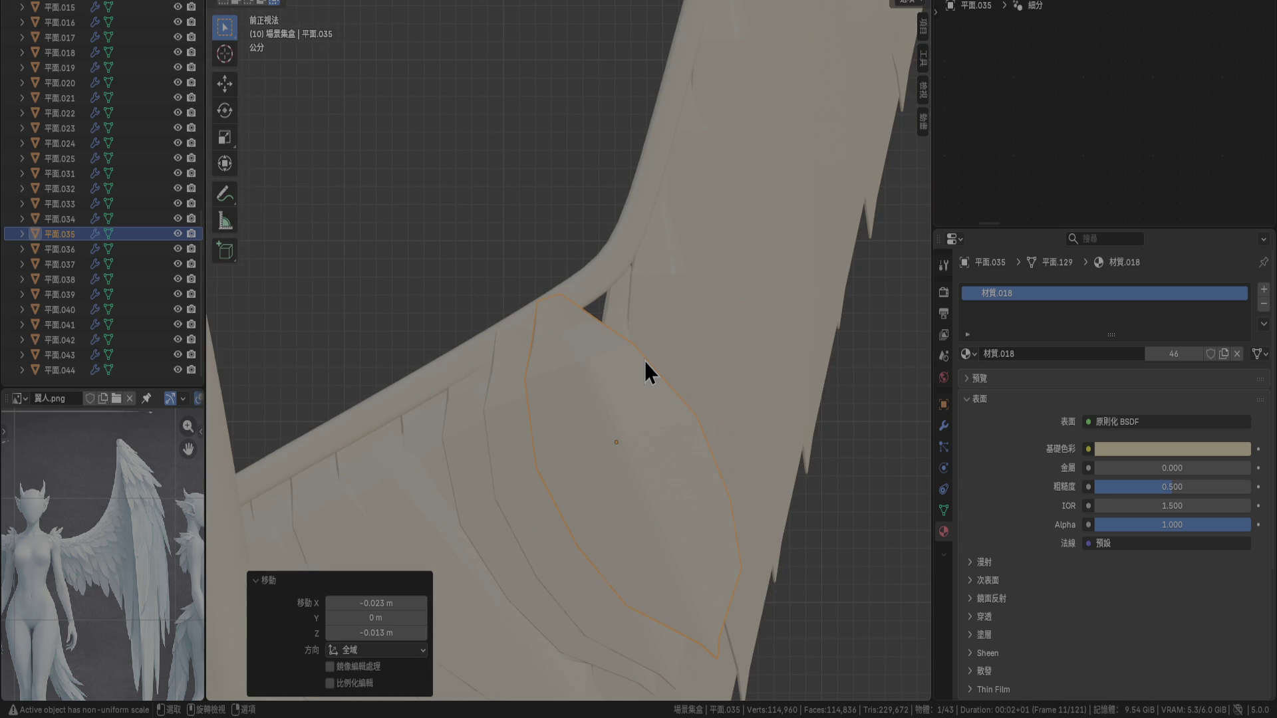
Duplicate feather 平面.035 and place the copy further up along the wing
click(619, 306)
key(shift+d)
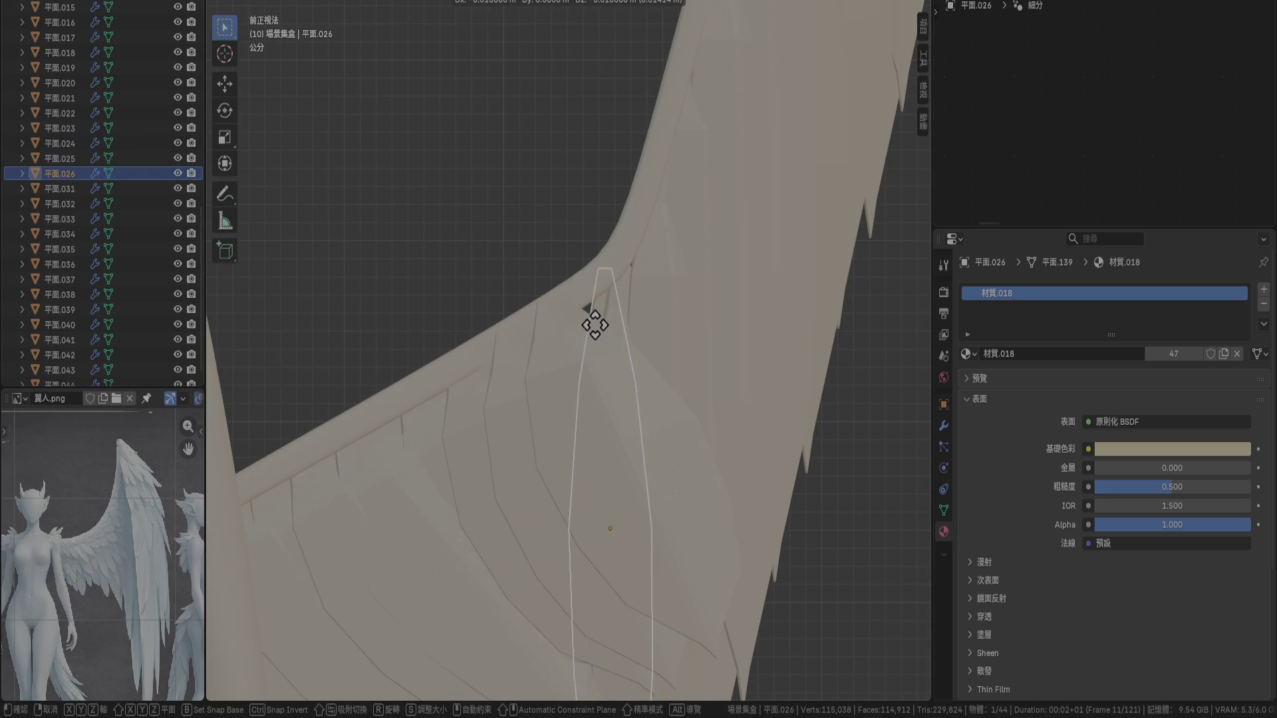
right_click(594, 324)
key(Delete)
click(583, 368)
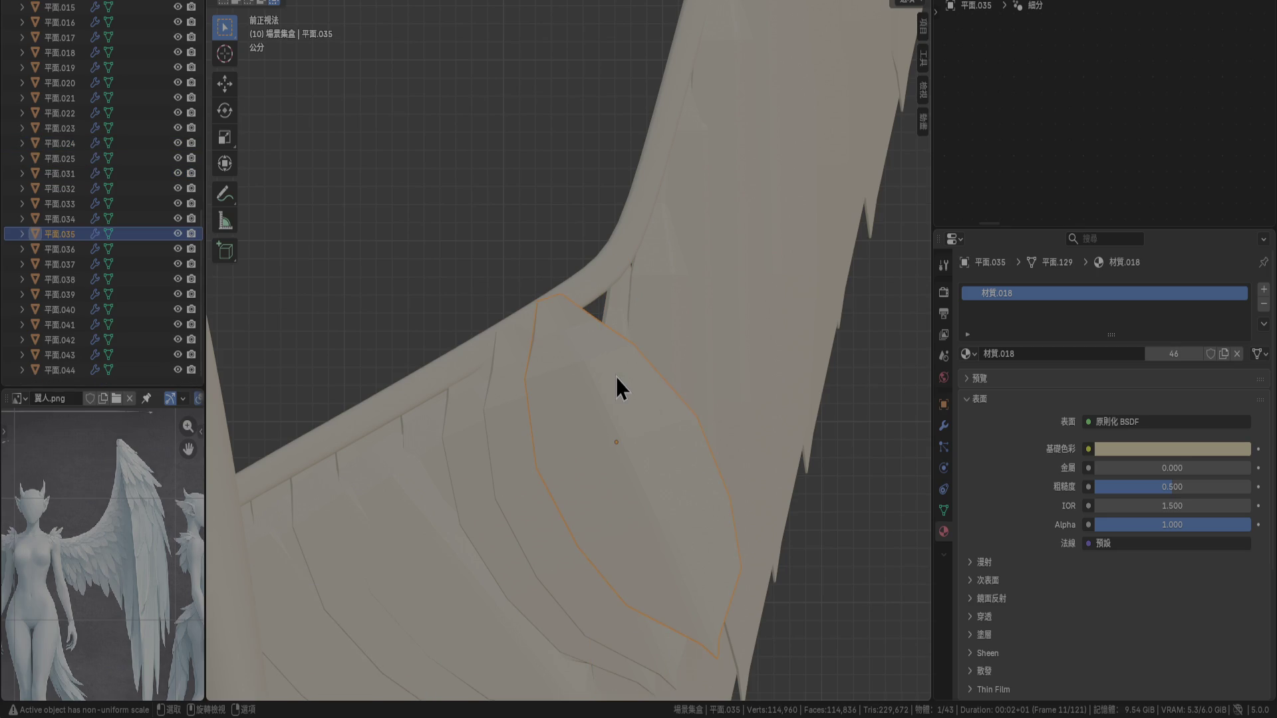
key(shift+d)
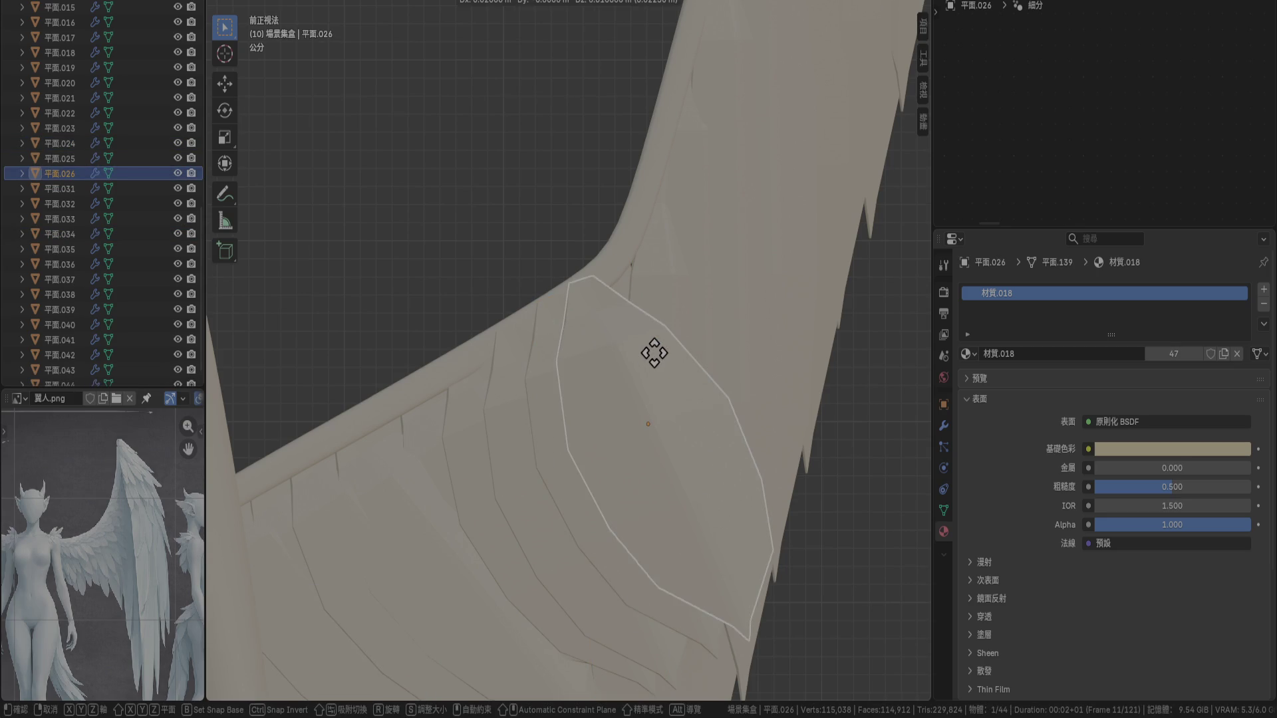
click(654, 356)
Switch to top view and select 平面.035, its copy, 平面.034 and another feather
key(KP_7)
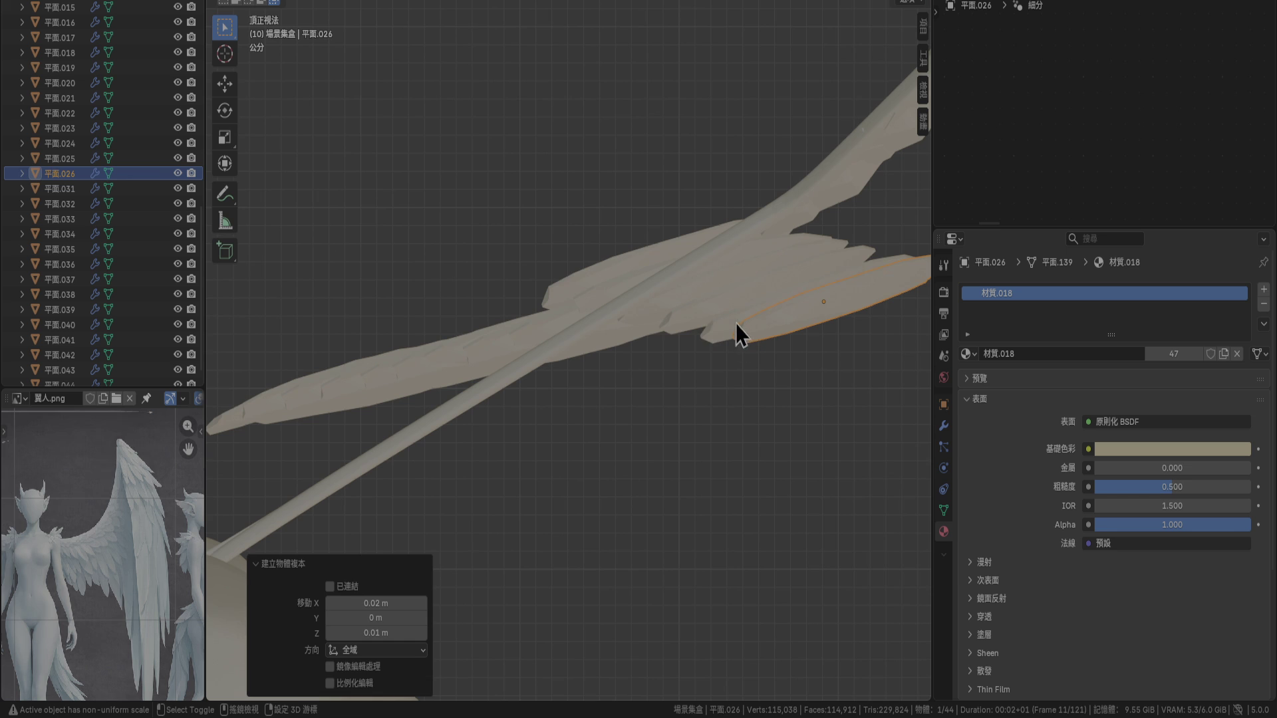
shift+click(737, 326)
shift+click(659, 305)
shift+click(620, 312)
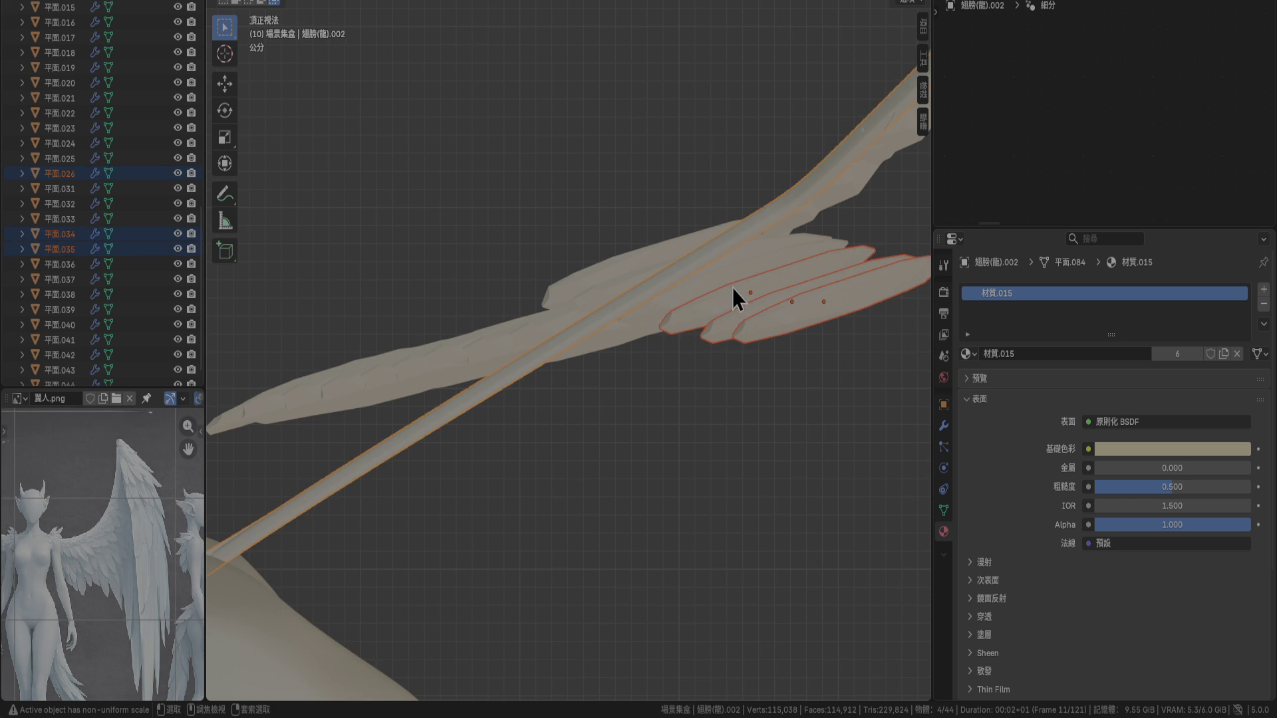
Add feathers 平面.033, 平面.032 and 平面.031 to the selection and choose the rotation pivot
scroll(667, 257, up, 5)
shift+click(795, 285)
shift+click(608, 226)
shift+click(597, 236)
scroll(572, 72, down, 4)
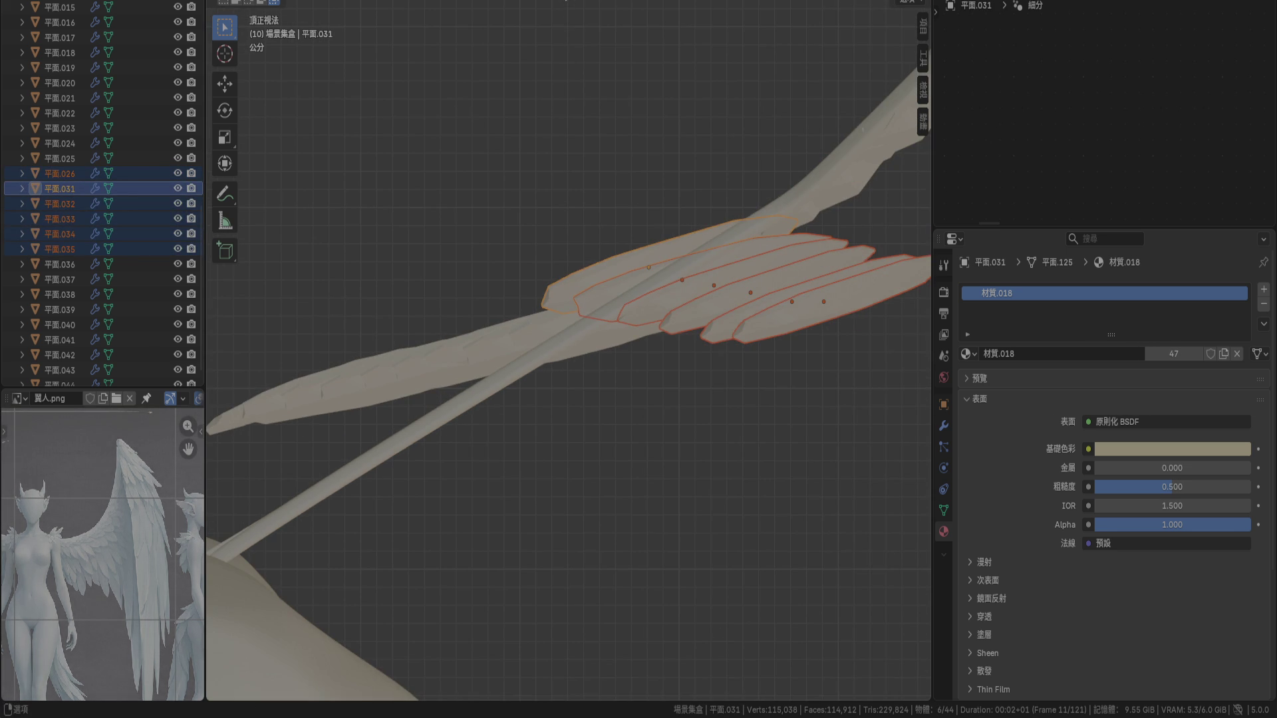
click(566, 2)
click(573, 66)
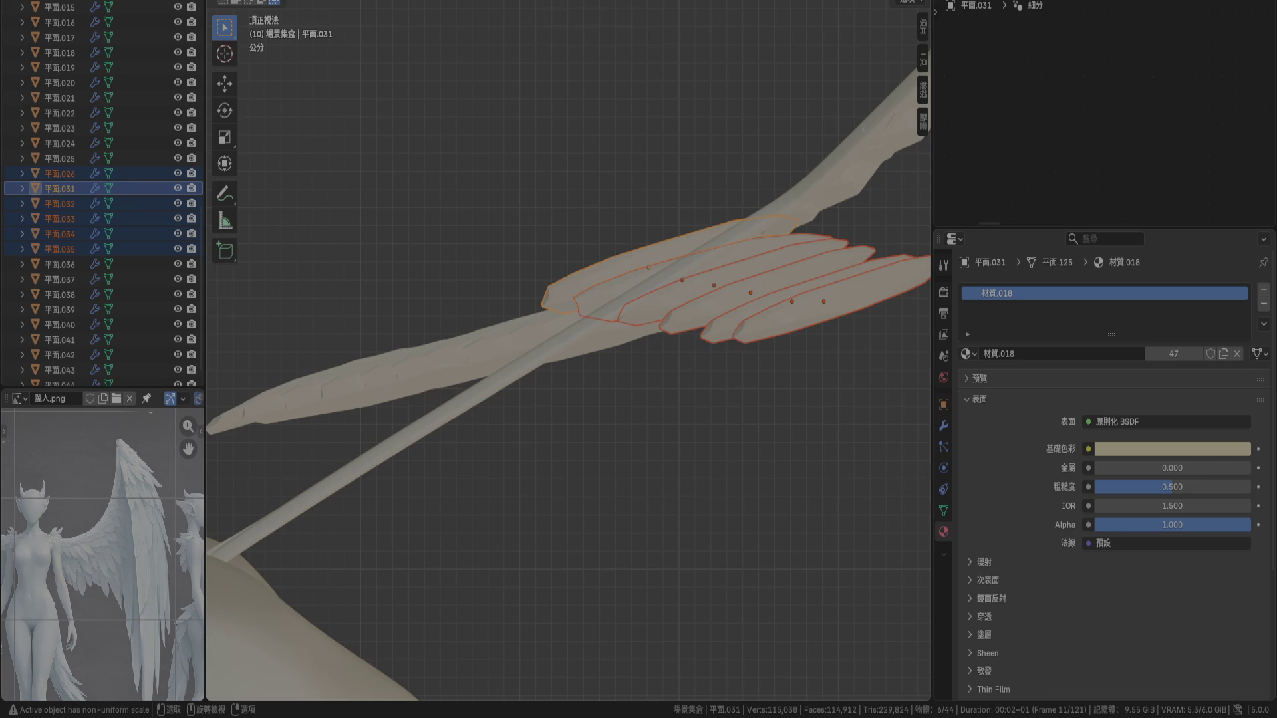
Rotate the selected feathers 25°, reposition them along the bone, then rotate them a further 5°
key(r)
right_click(745, 438)
key(r)
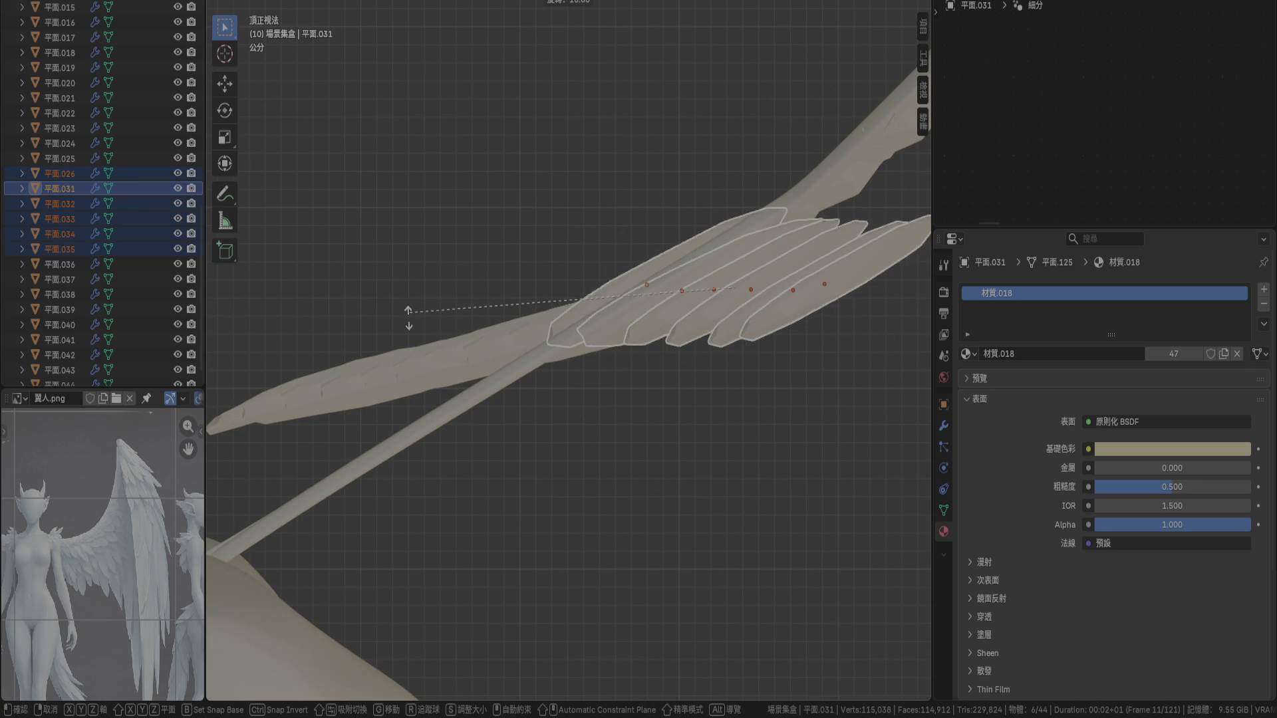
mouse_move(401, 372)
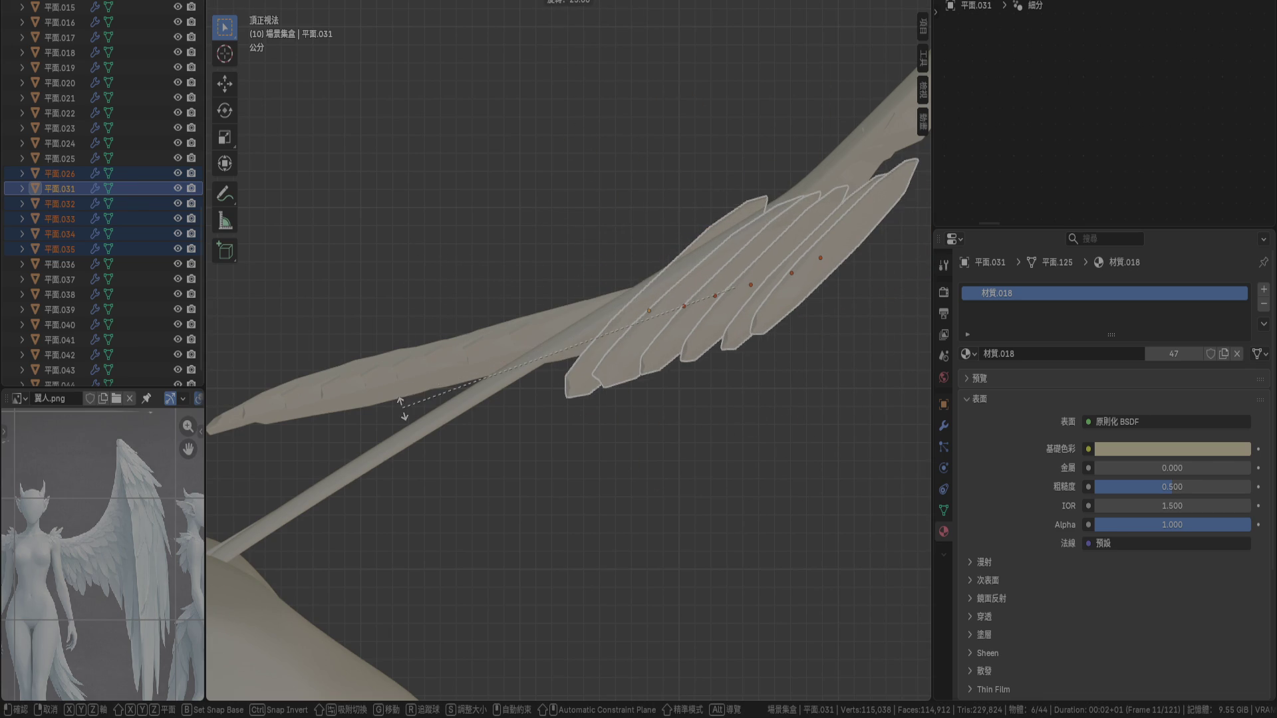
click(417, 404)
scroll(677, 401, up, 2)
key(g)
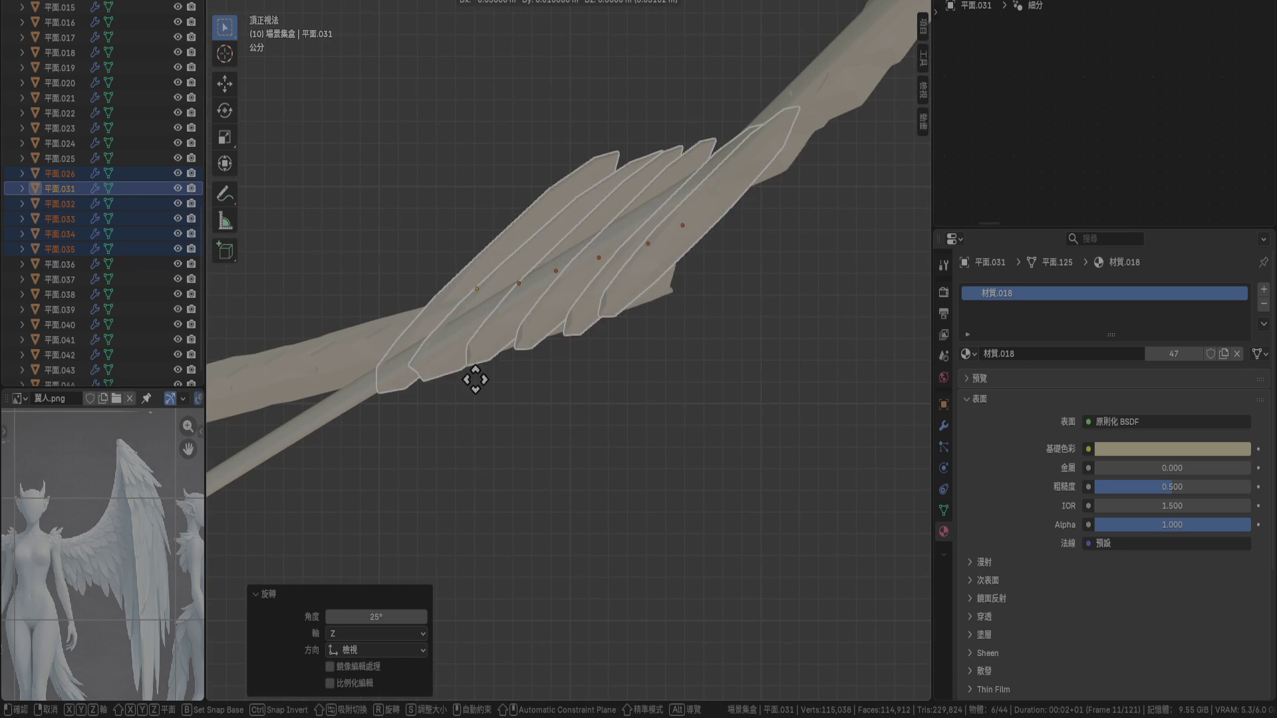
click(507, 316)
key(r)
click(577, 424)
key(g)
key(r)
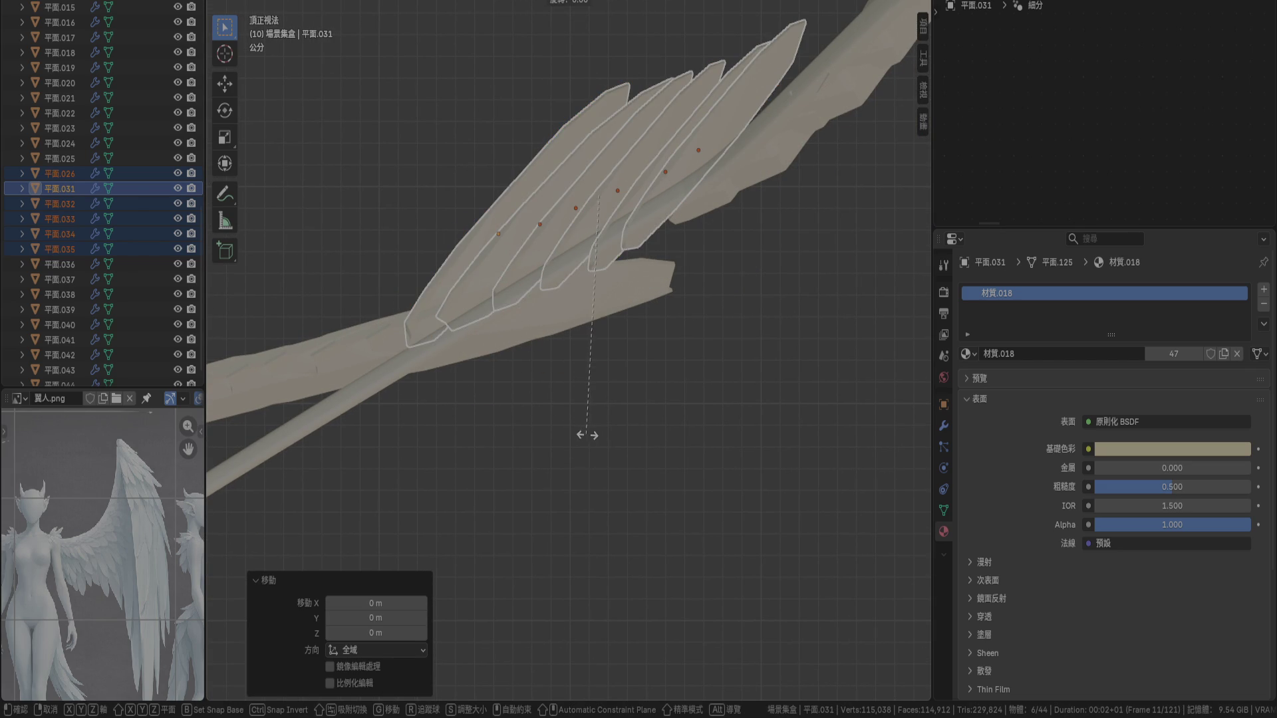
key(Escape)
Switch to Right view, orbit around the wing, and select feather 平面.036
scroll(600, 301, up, 2)
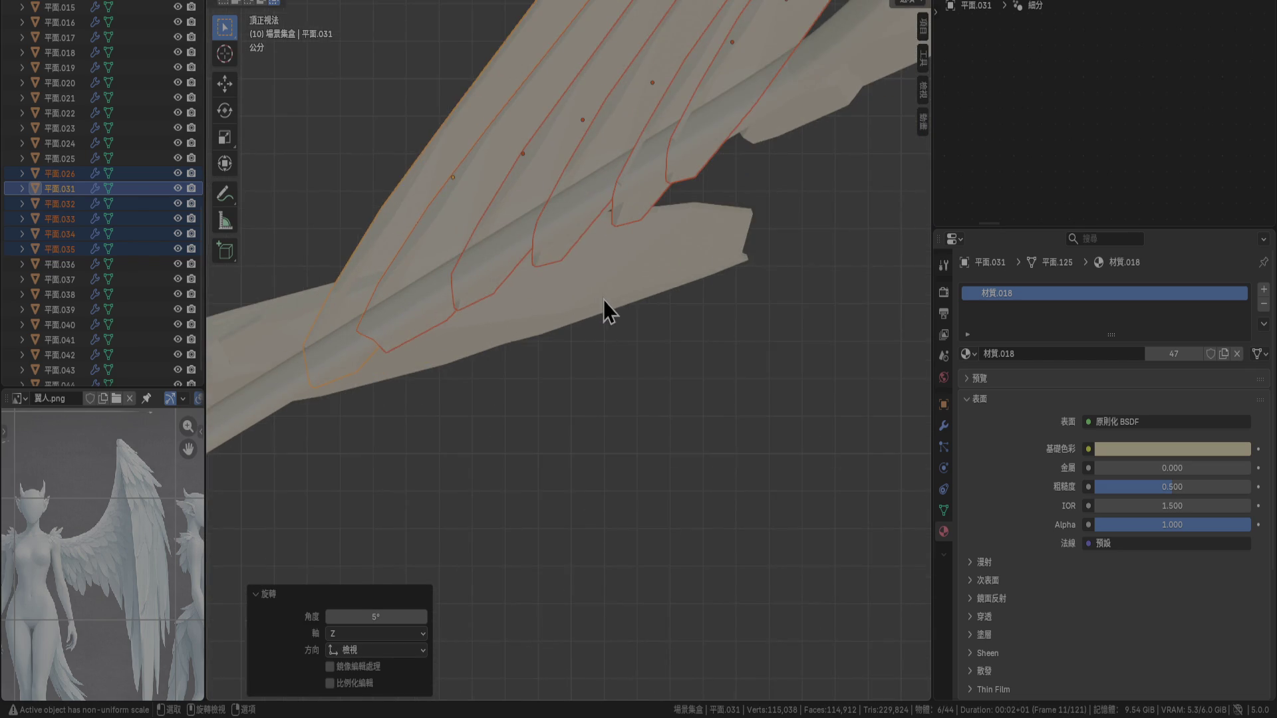
key(KP_3)
scroll(604, 300, down, 4)
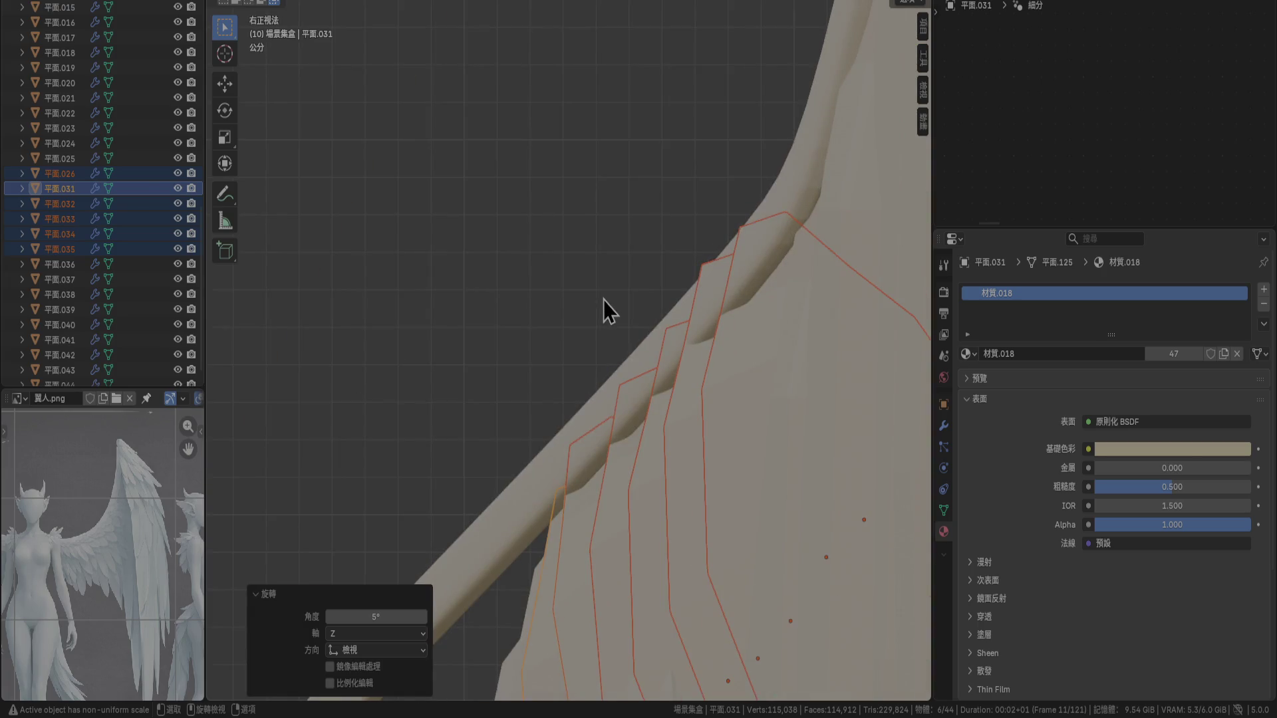
middle_drag(508, 537, 728, 155)
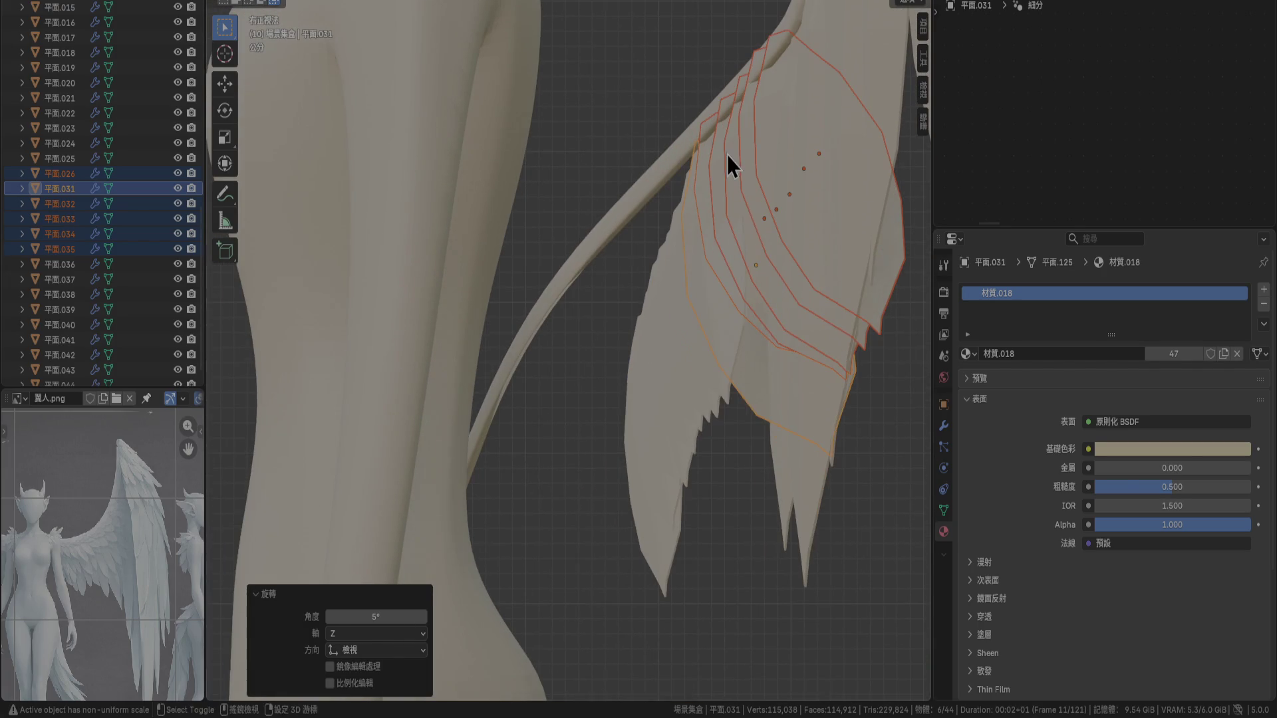
mouse_move(673, 330)
middle_down()
mouse_move(735, 377)
mouse_move(722, 329)
middle_up()
click(722, 330)
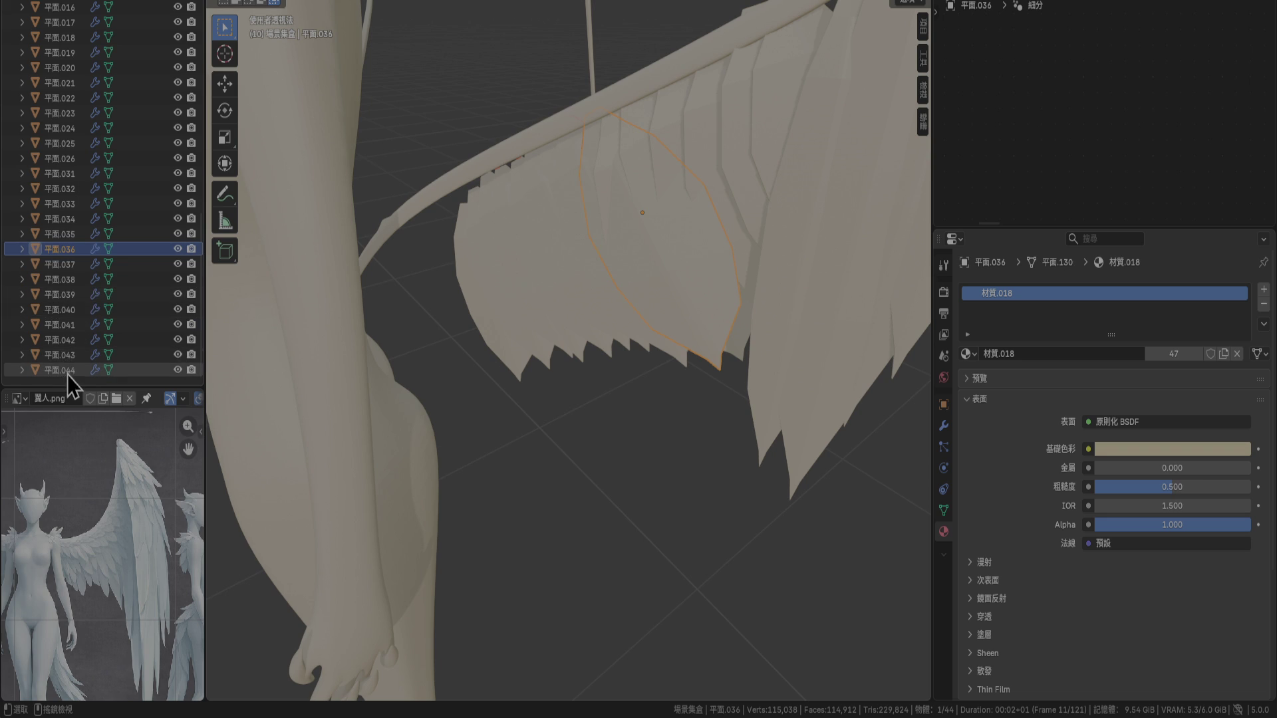
Select feathers 平面.036 through 平面.044, view from top, rotate them 15° and shift them slightly
shift+click(66, 372)
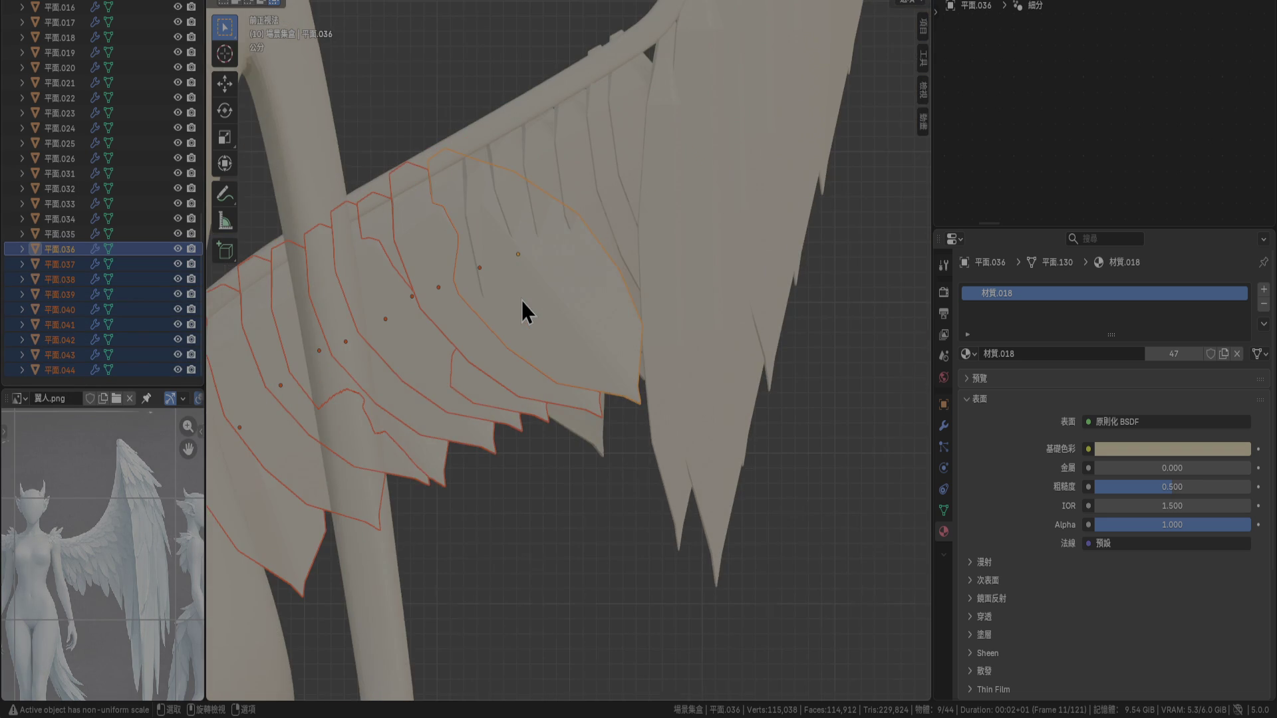
key(KP_7)
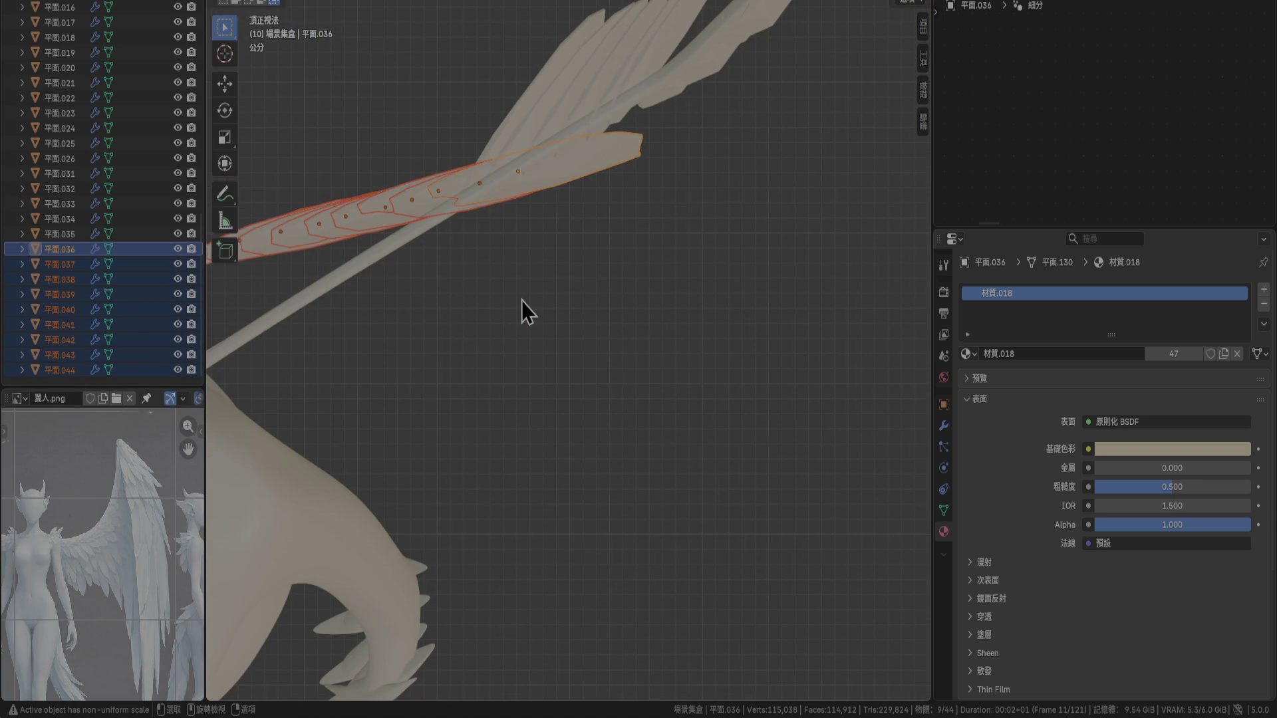
scroll(521, 301, up, 2)
key(r)
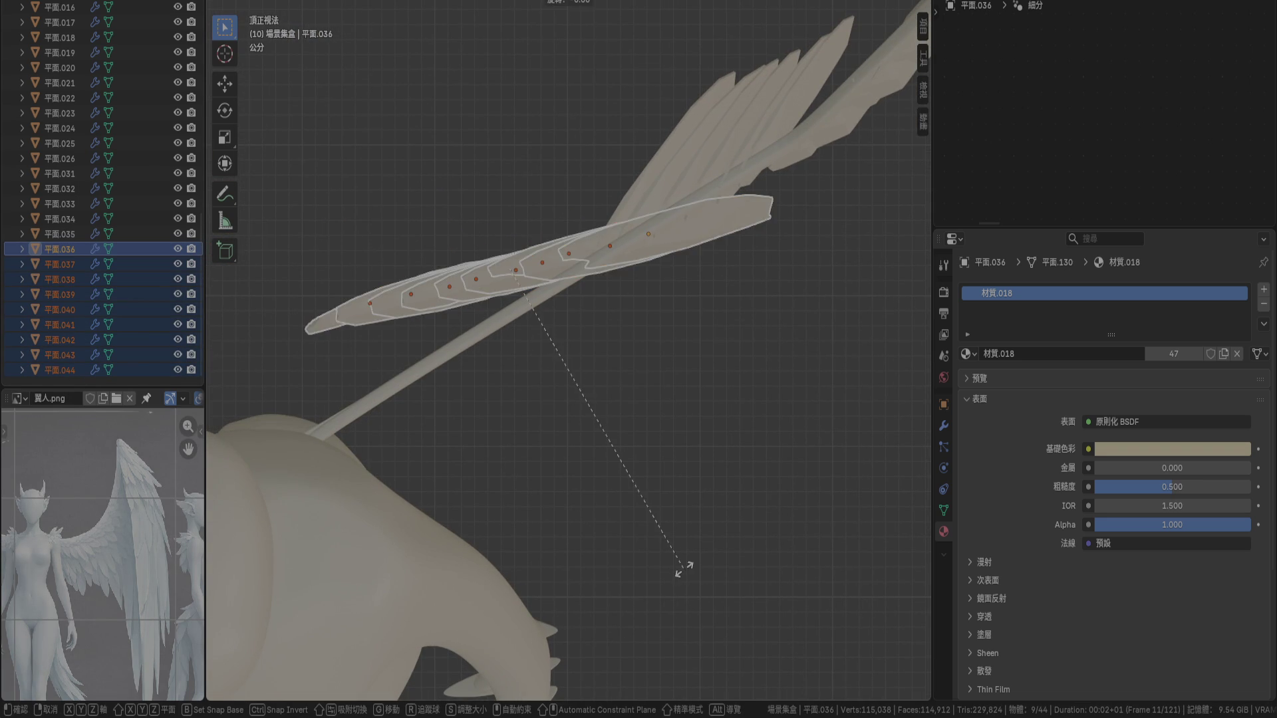
click(750, 528)
key(g)
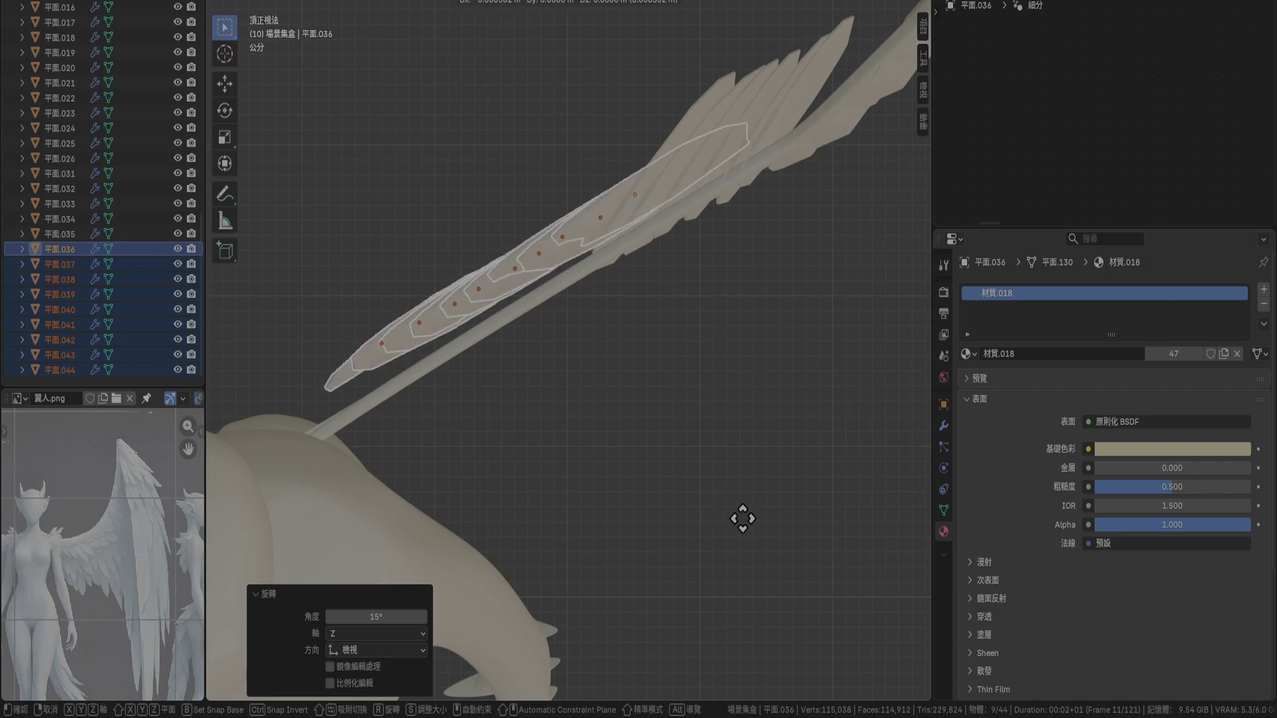
click(743, 552)
scroll(625, 416, up, 5)
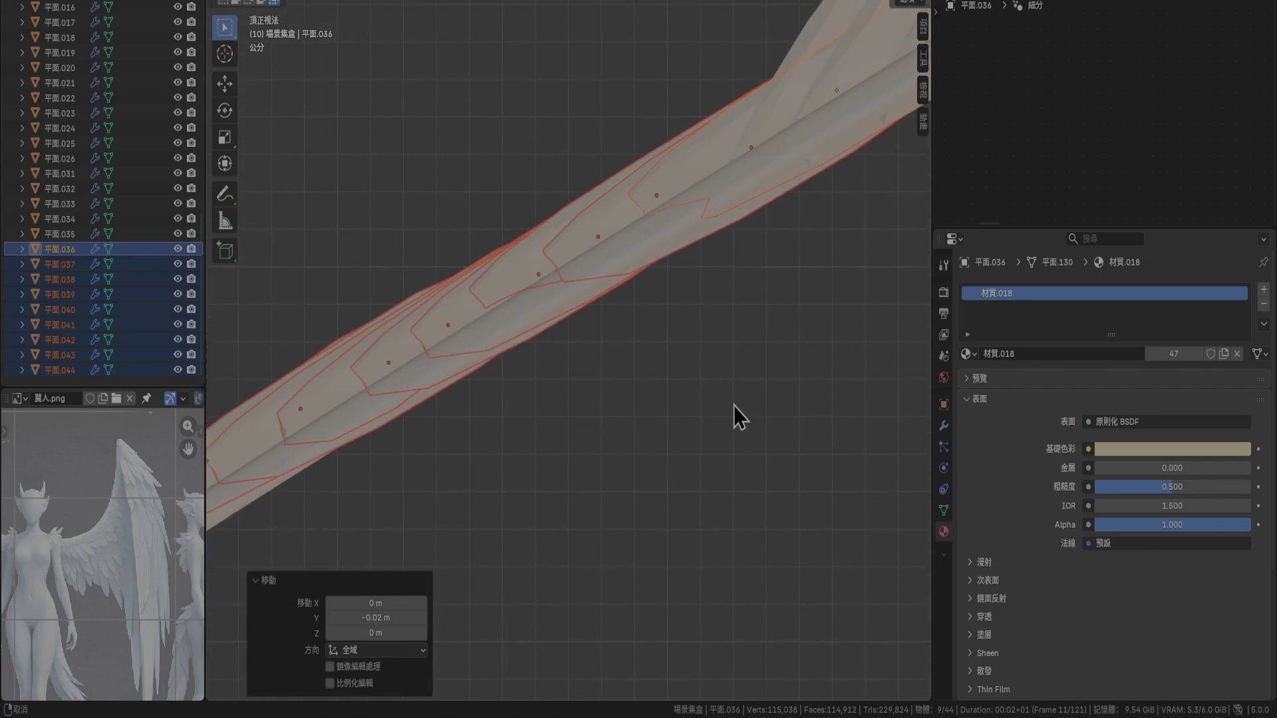
key(g)
right_click(732, 405)
scroll(733, 408, up, 4)
key(g)
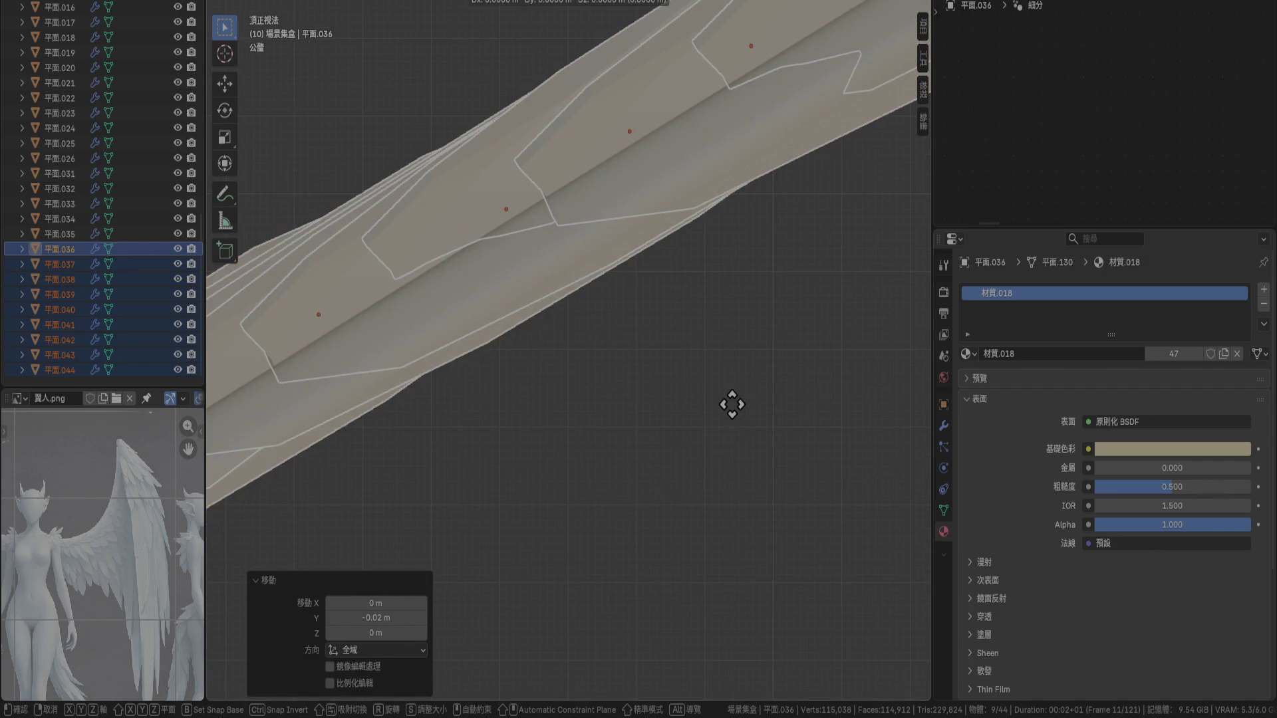
click(754, 480)
Tilt the feather row -3.77° and nudge it slightly in X and Y along the bone
mouse_move(757, 488)
middle_down()
mouse_move(681, 355)
mouse_move(559, 269)
mouse_move(593, 300)
mouse_move(627, 278)
mouse_move(620, 290)
middle_up()
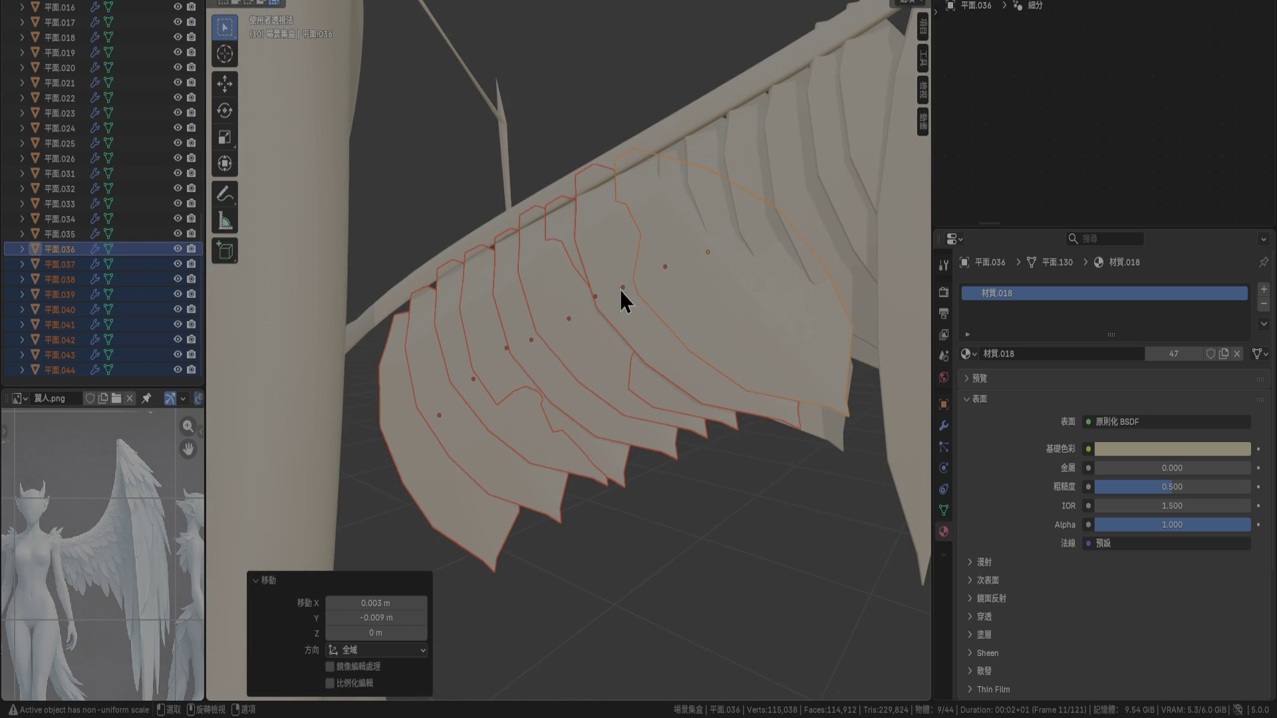
key(r)
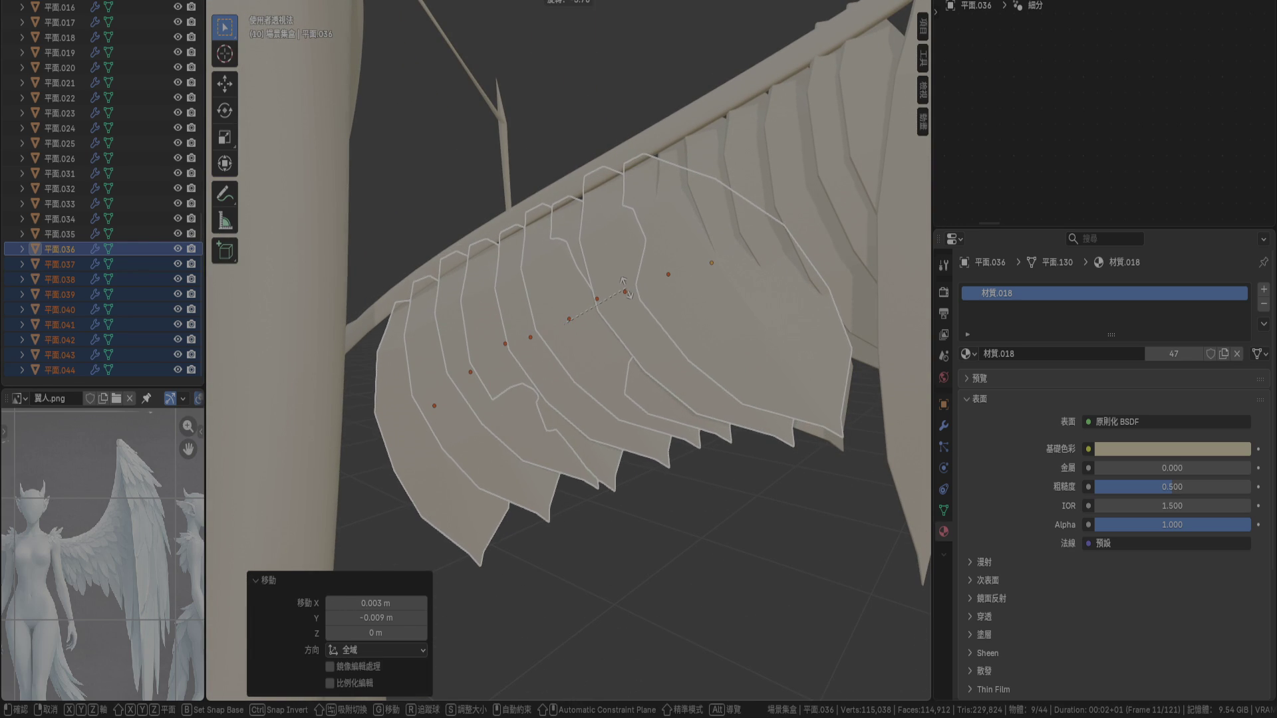
click(628, 290)
key(g)
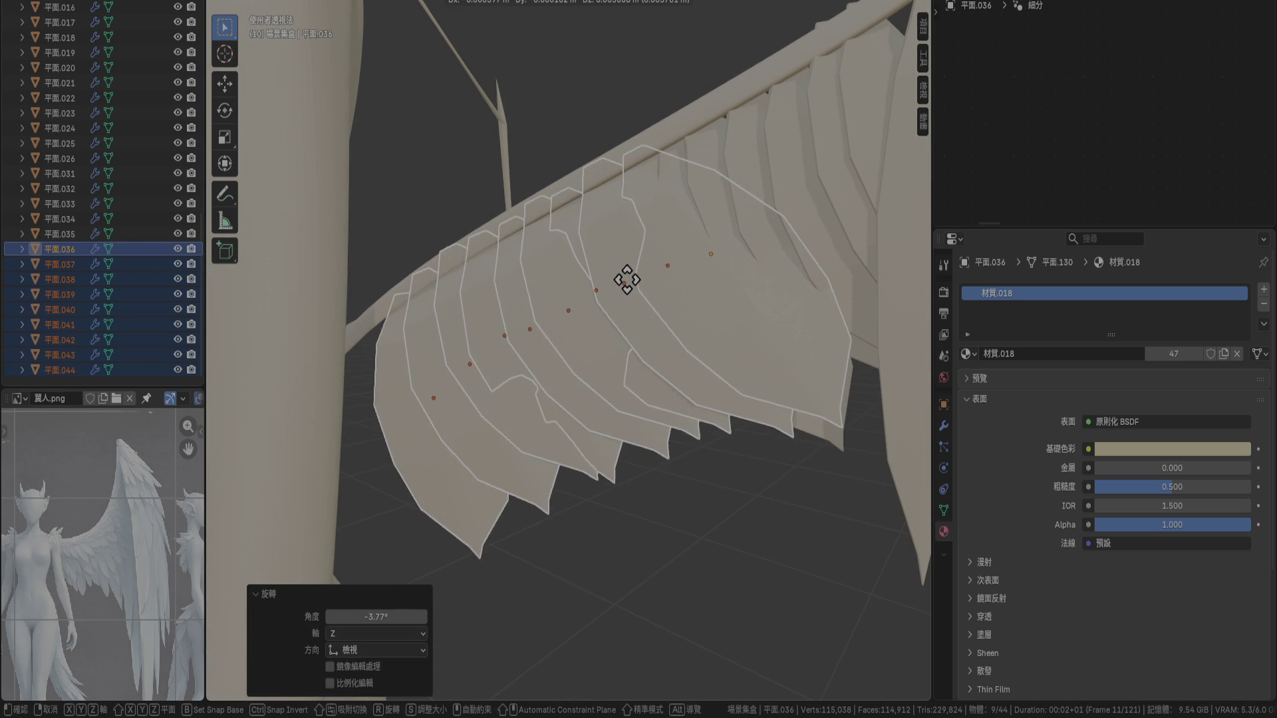
click(628, 285)
mouse_move(661, 373)
middle_down()
mouse_move(569, 413)
mouse_move(525, 368)
mouse_move(477, 371)
mouse_move(483, 427)
mouse_move(538, 550)
mouse_move(672, 442)
middle_up()
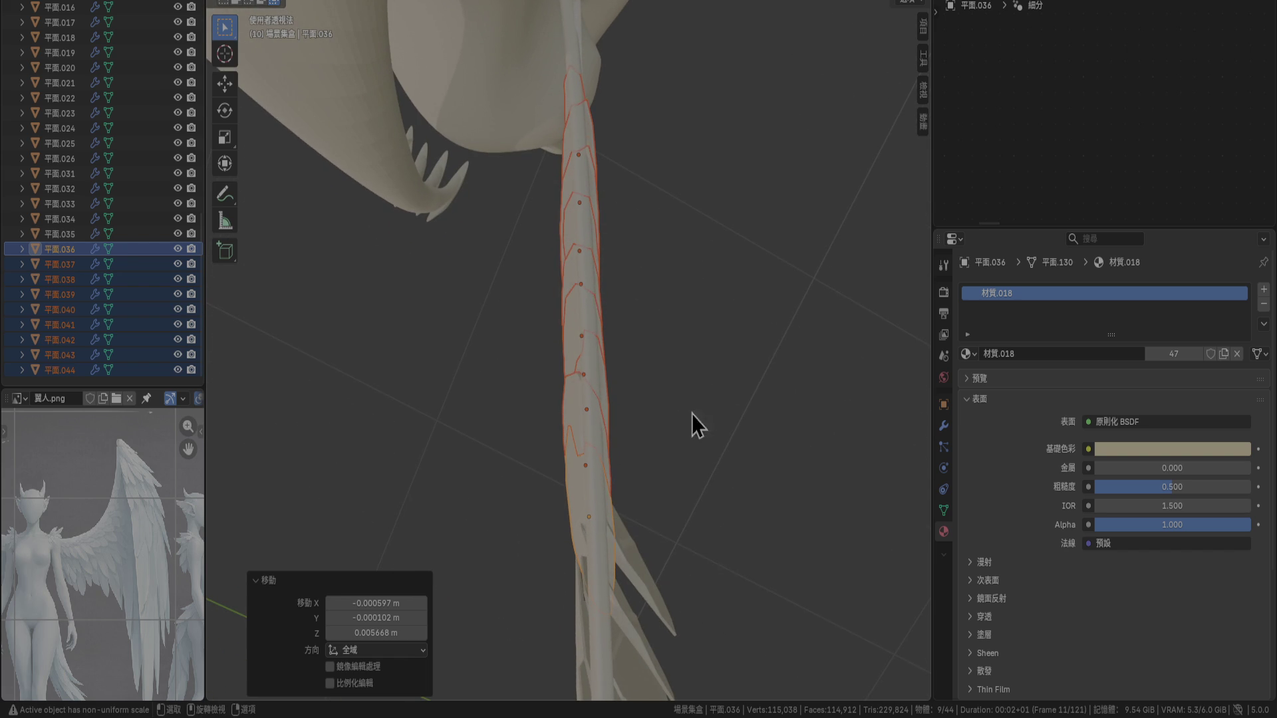
key(g)
click(731, 365)
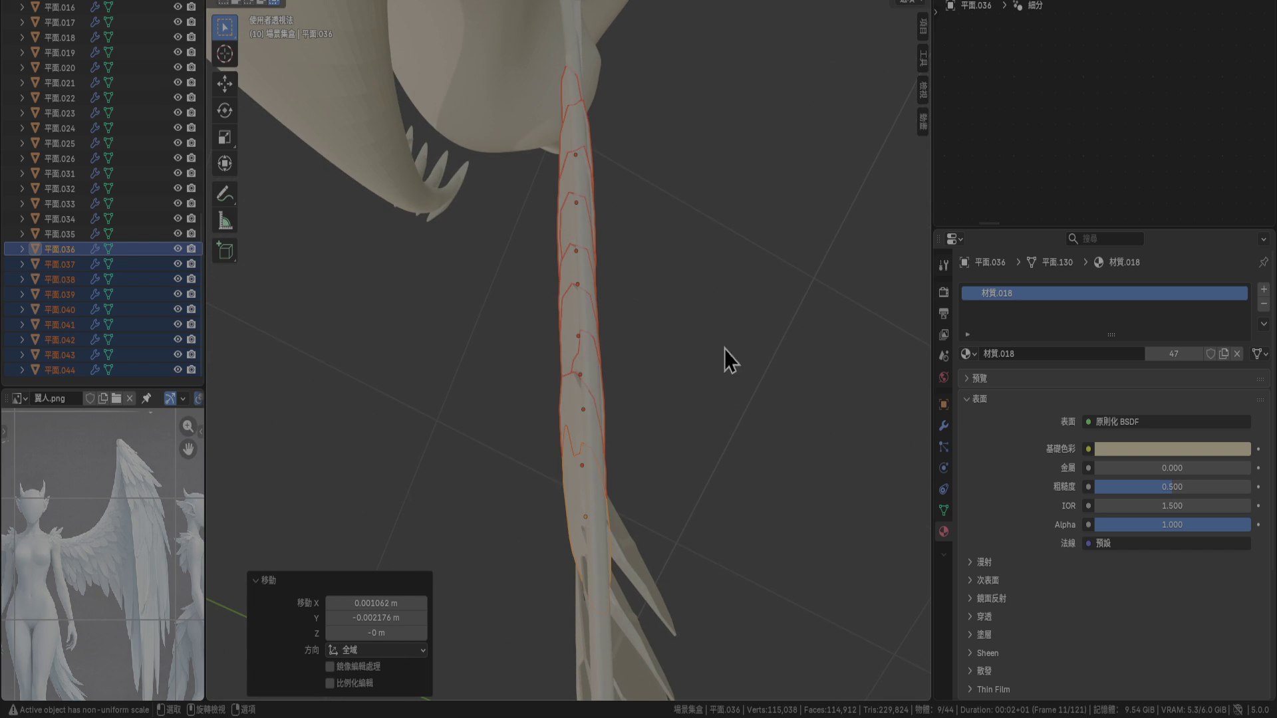
click(548, 2)
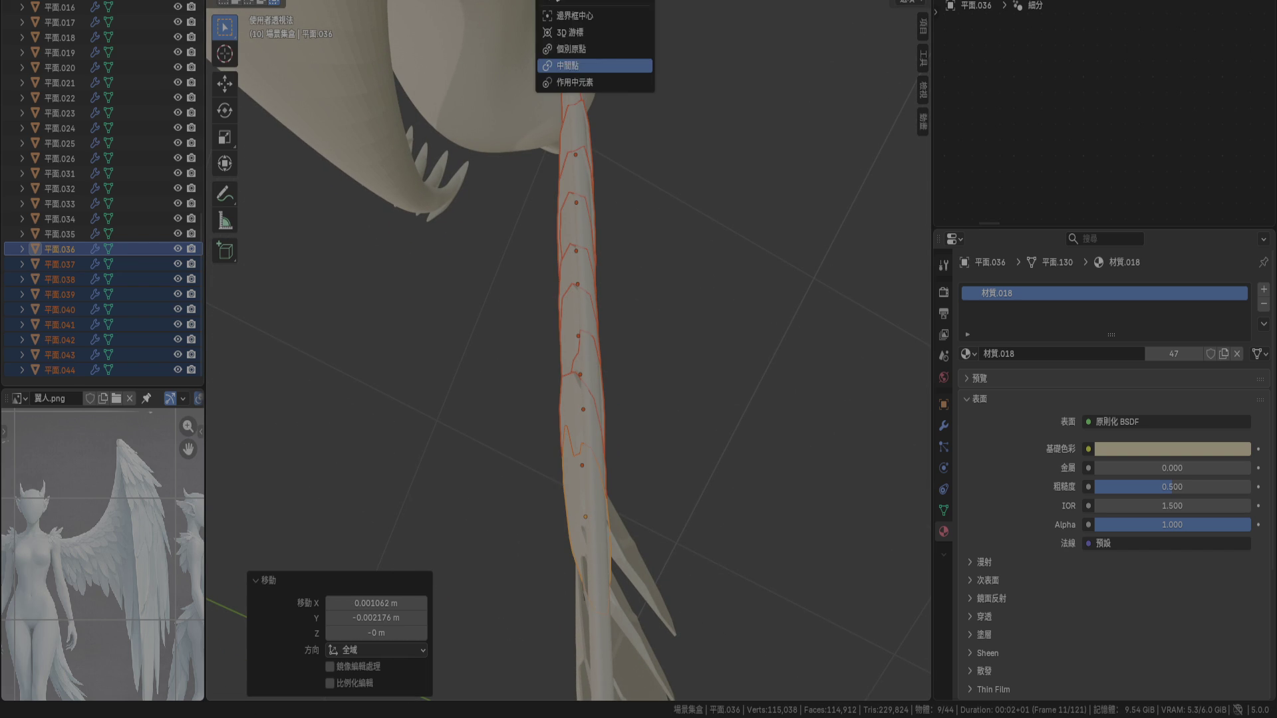
Set the pivot to Individual Origins and trial an X-axis feather rotation in top view, then cancel it
click(583, 53)
key(s)
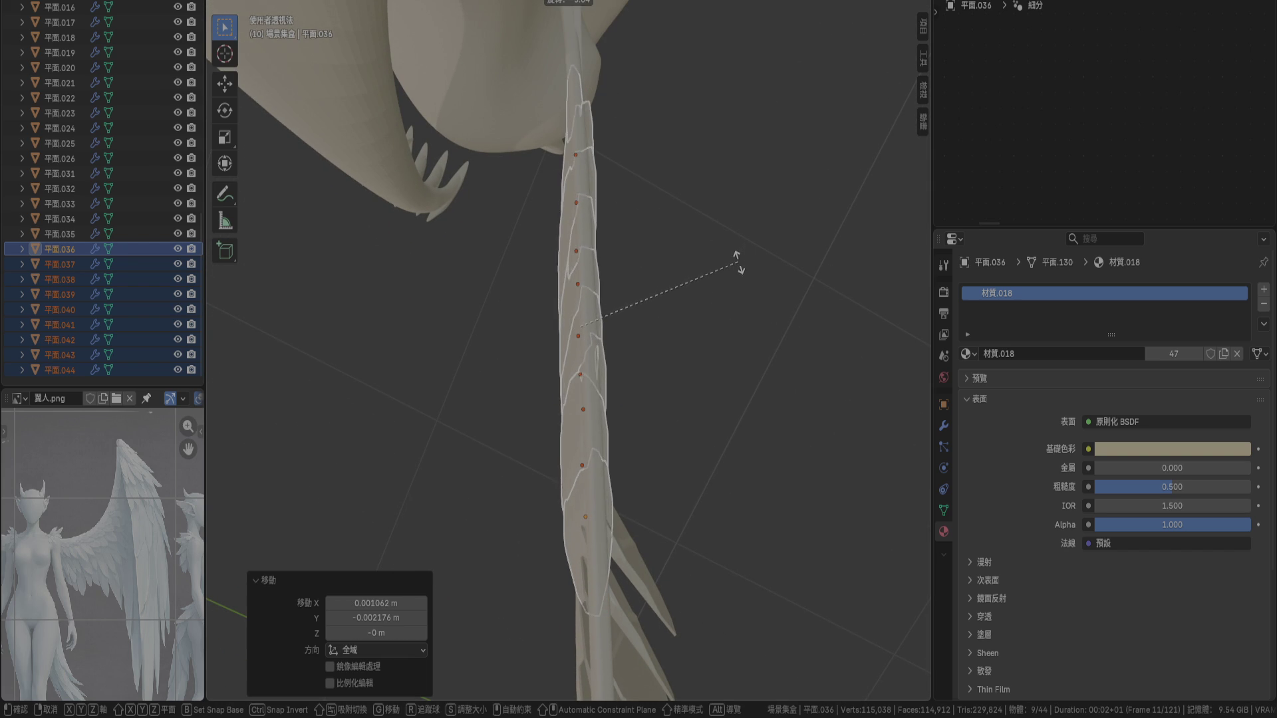
key(Escape)
key(r)
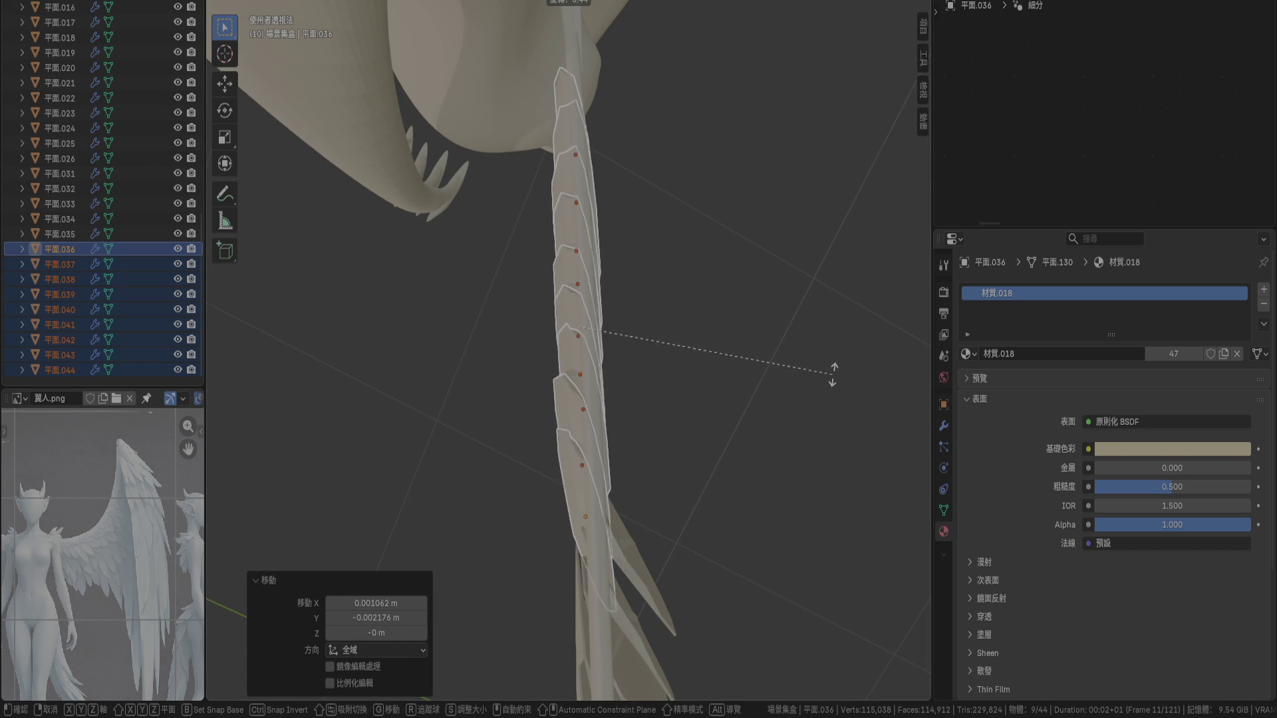
key(x)
key(KP_7)
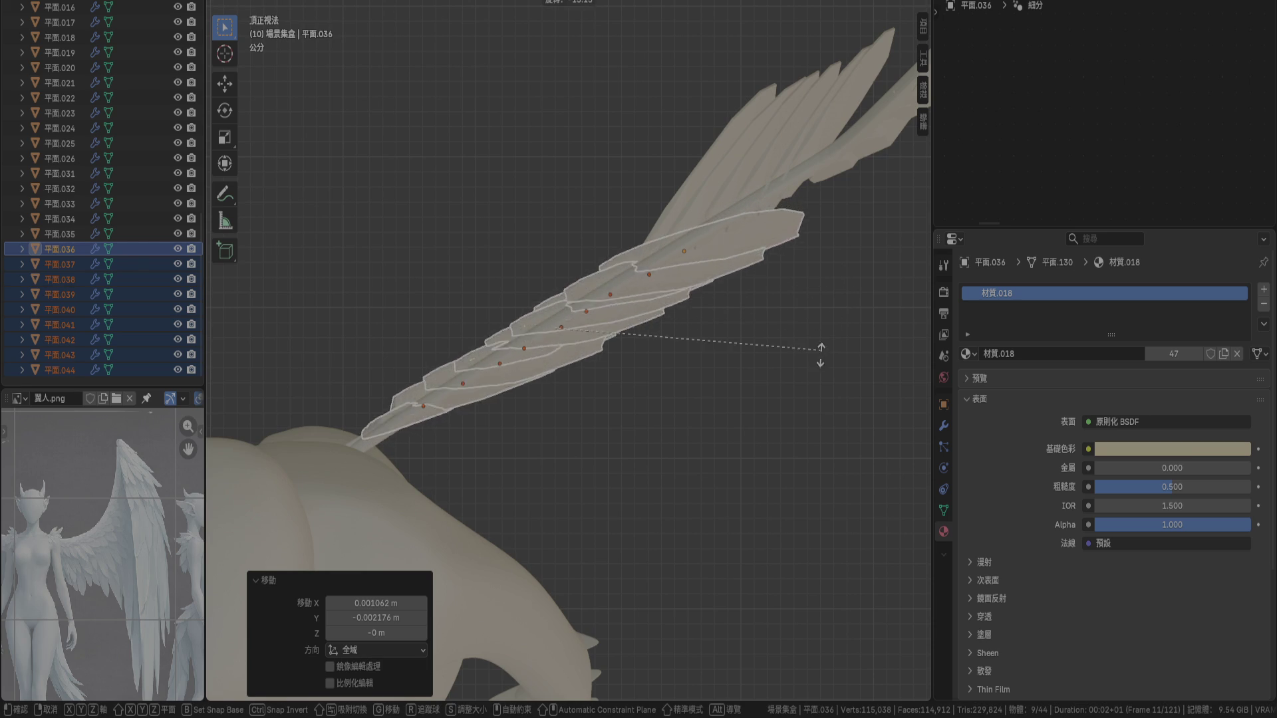
right_click(516, 113)
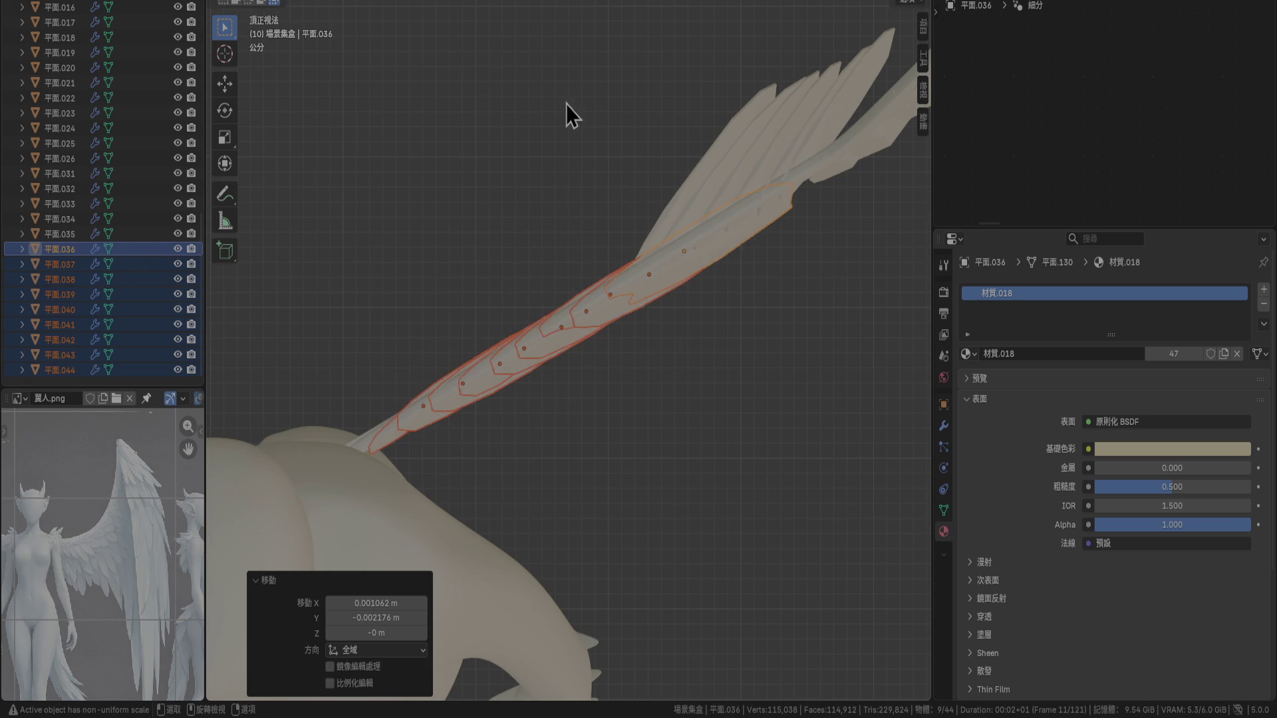
key(KP_1)
Rotate the lower-row feathers in front view, then rotate each 19.3° about its own origin
key(r)
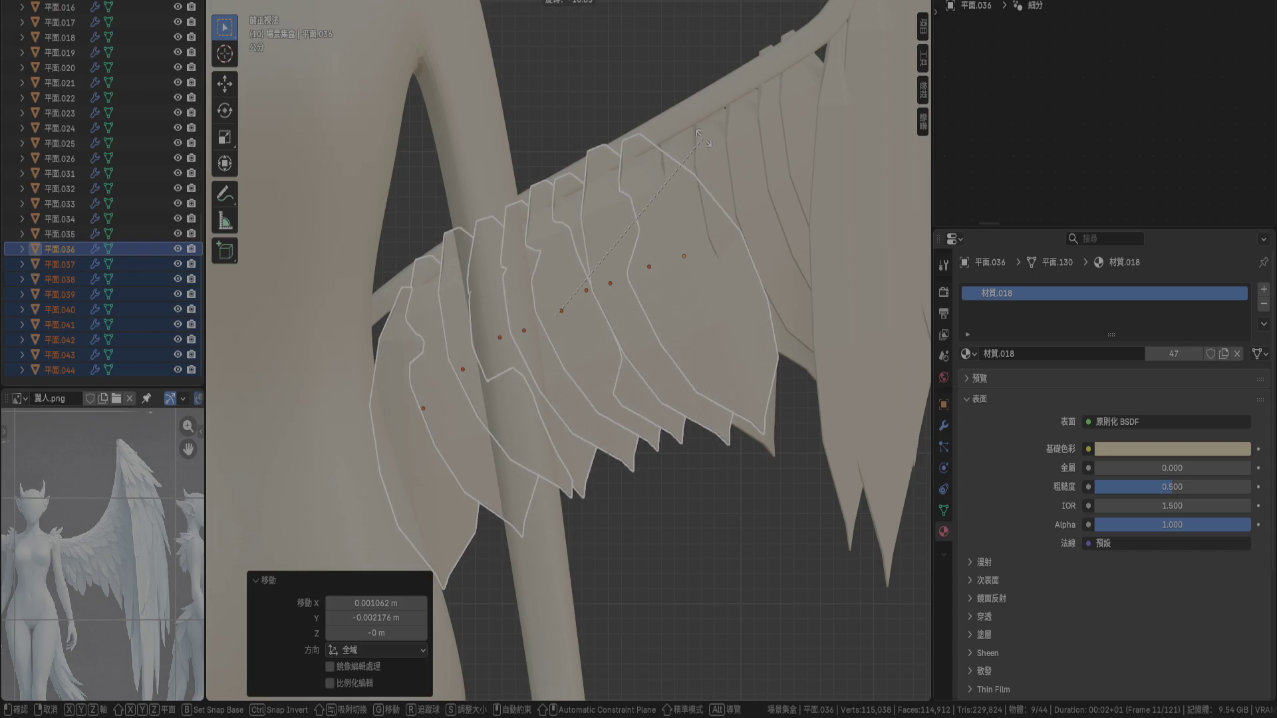
click(685, 243)
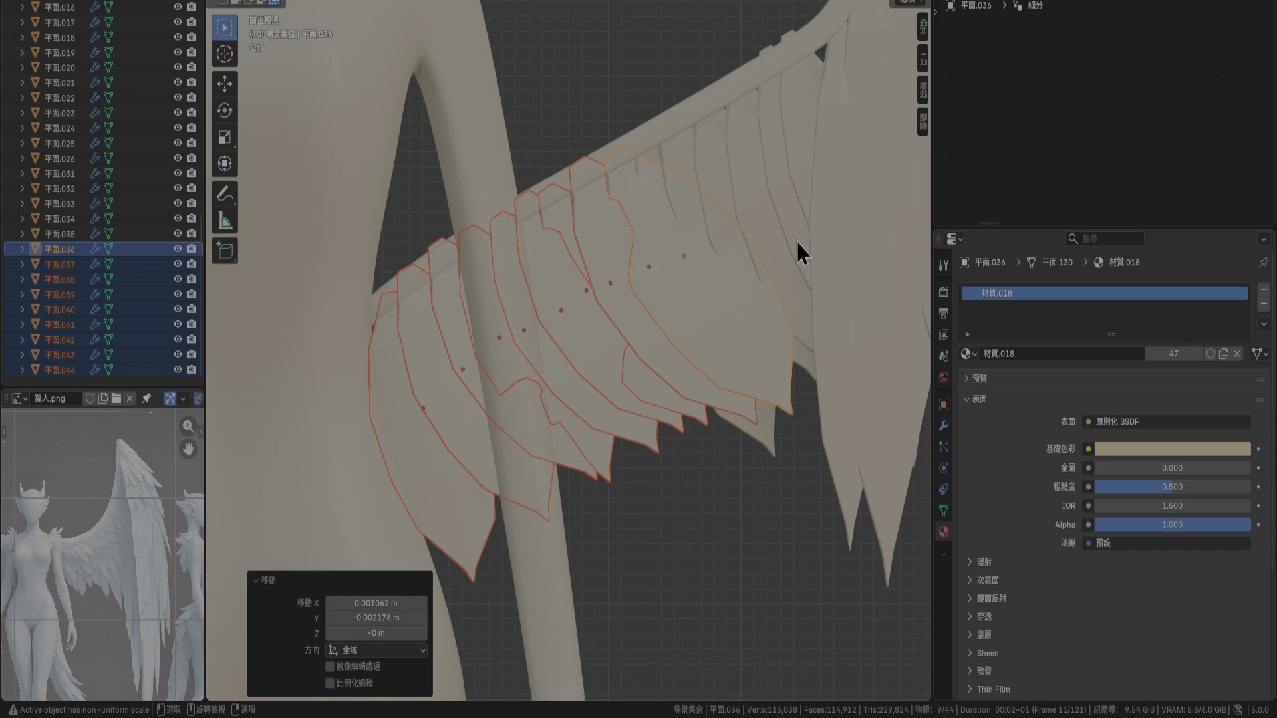
mouse_move(782, 245)
middle_down()
mouse_move(697, 206)
mouse_move(561, 209)
mouse_move(578, 209)
mouse_move(576, 181)
middle_up()
click(540, 3)
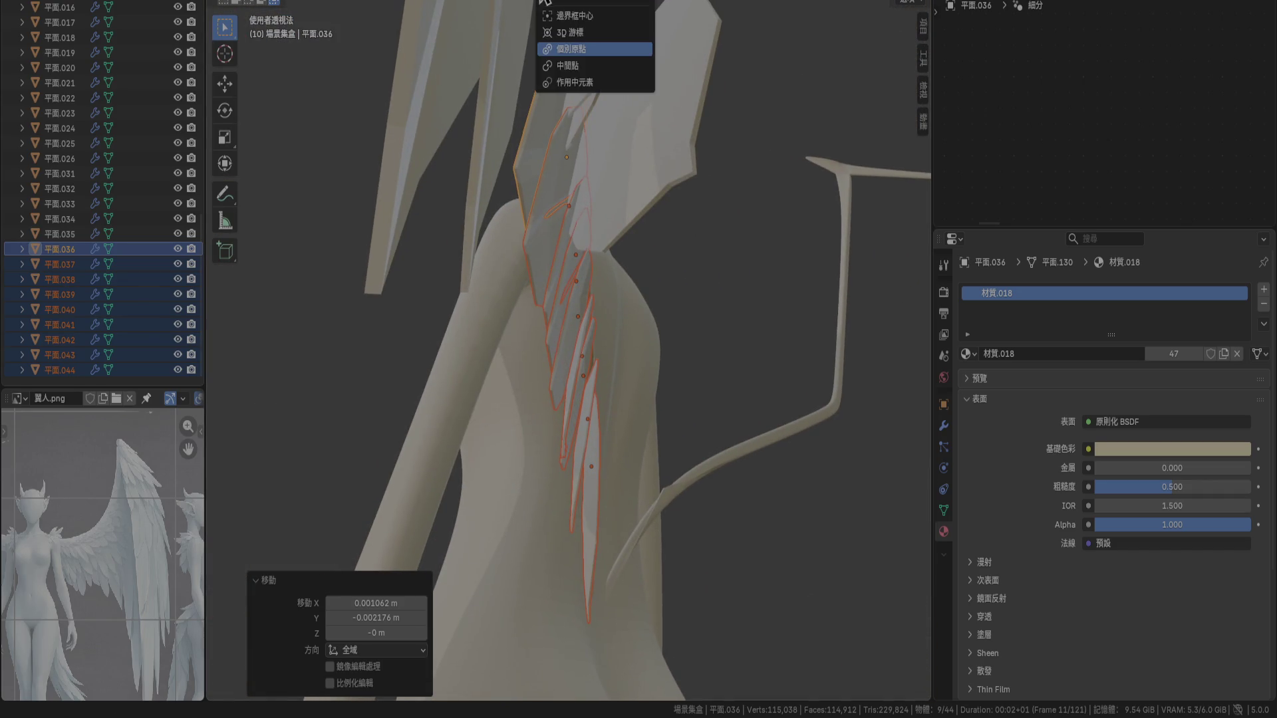
click(575, 57)
mouse_move(629, 289)
middle_down()
mouse_move(663, 376)
mouse_move(660, 406)
mouse_move(672, 403)
middle_up()
key(r)
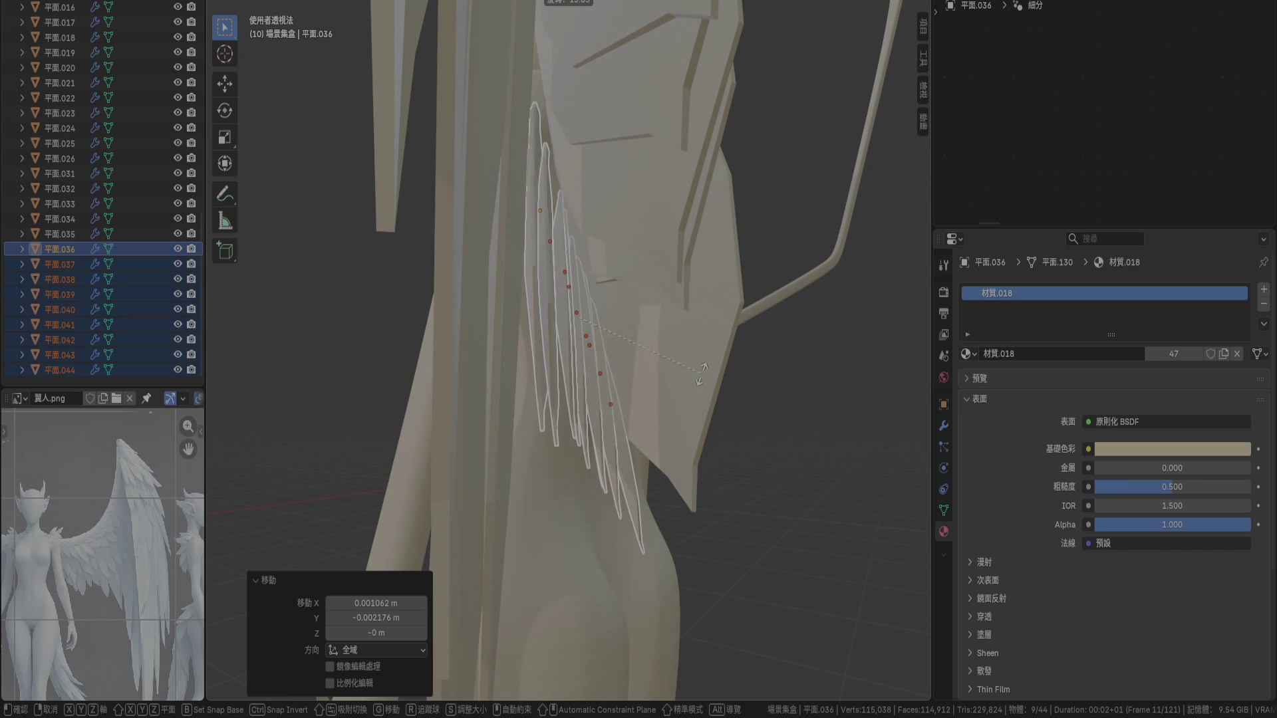
click(706, 367)
mouse_move(709, 371)
middle_down()
mouse_move(637, 388)
mouse_move(643, 541)
middle_up()
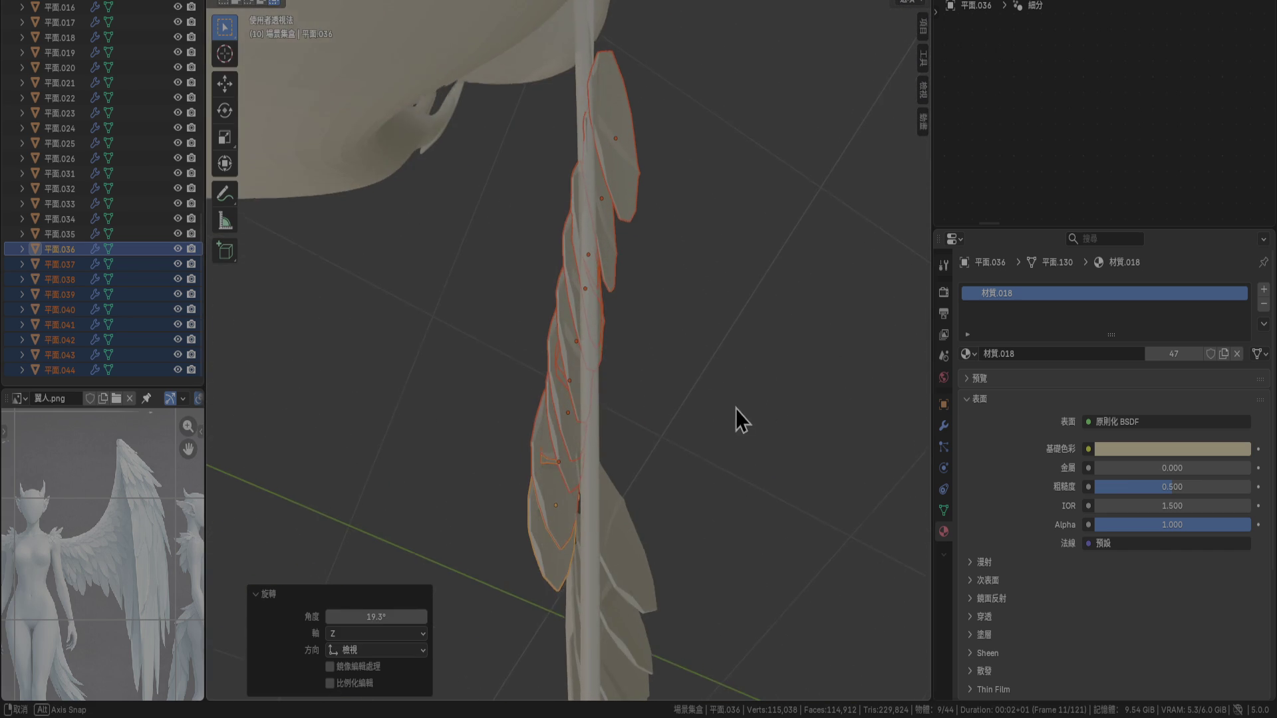
middle_drag(736, 417, 744, 373)
Refine the feathers with rotations of 8.52°, 2.59° and 0.823° and a small shift
key(r)
click(767, 349)
key(g)
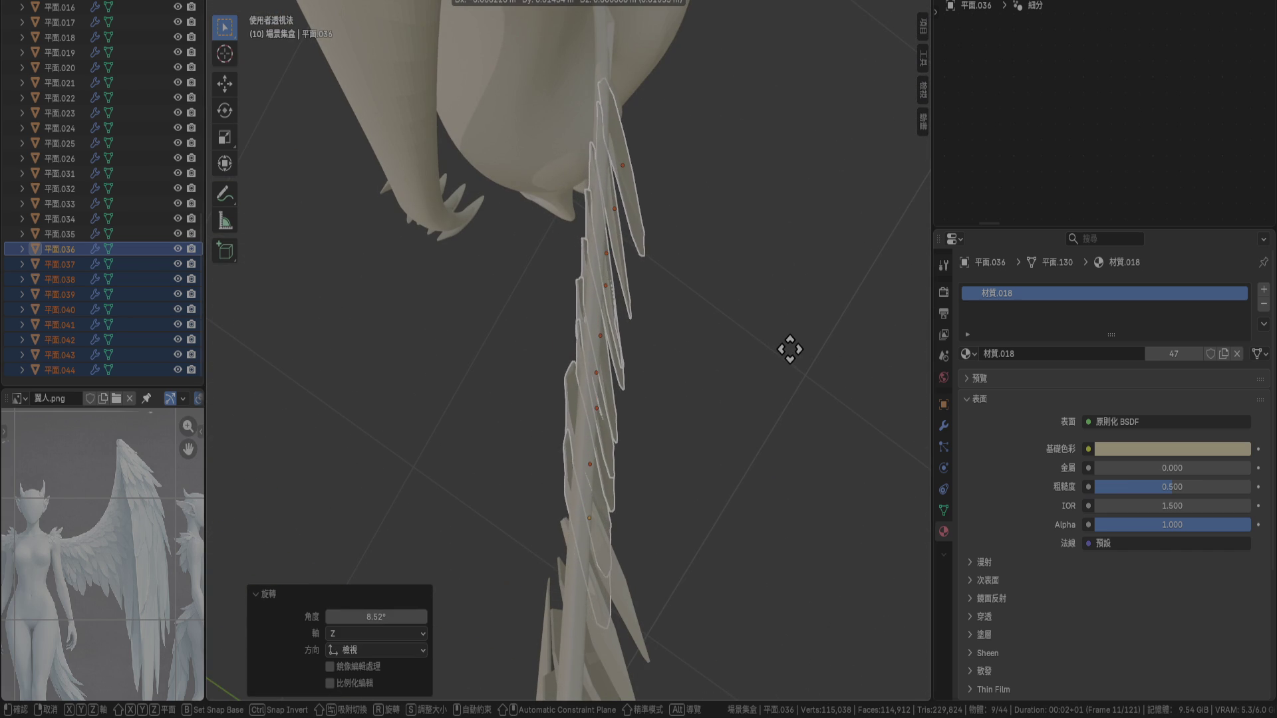
key(Escape)
key(r)
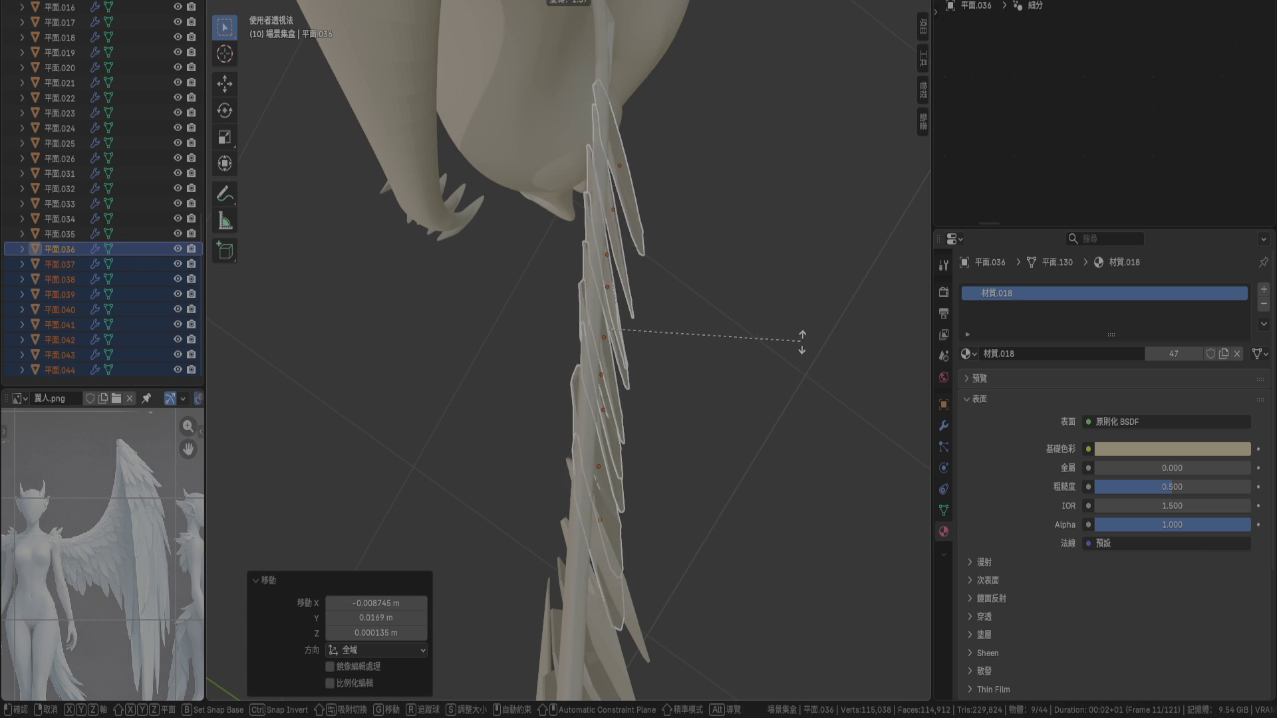
click(806, 353)
key(g)
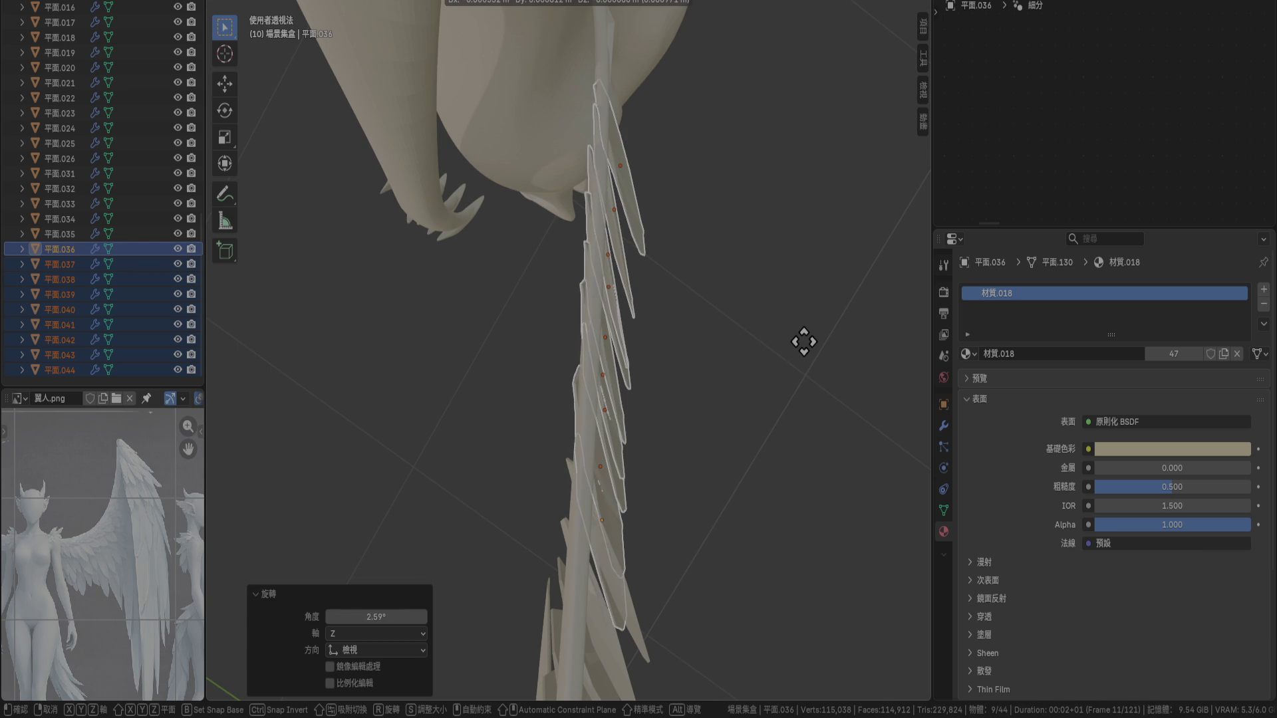
click(804, 341)
key(r)
click(809, 340)
mouse_move(811, 342)
middle_down()
mouse_move(776, 361)
mouse_move(744, 274)
mouse_move(804, 270)
mouse_move(591, 265)
mouse_move(689, 242)
middle_up()
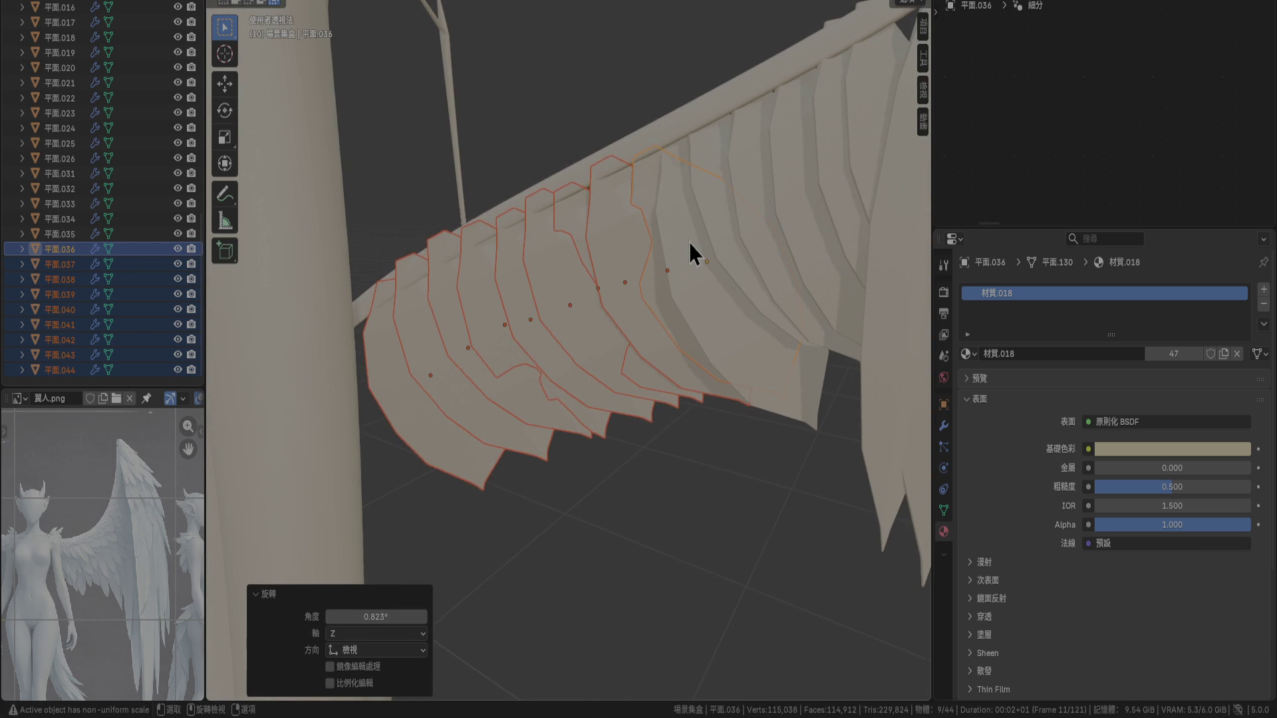
Tilt the feathers again, ending at −6.88°, shift them slightly, then deselect them
key(r)
click(700, 229)
mouse_move(768, 310)
middle_down()
mouse_move(649, 246)
mouse_move(602, 295)
mouse_move(620, 347)
middle_up()
key(r)
click(747, 373)
key(g)
click(732, 342)
mouse_move(731, 336)
middle_down()
mouse_move(744, 392)
mouse_move(859, 311)
mouse_move(872, 275)
mouse_move(781, 356)
mouse_move(729, 356)
middle_up()
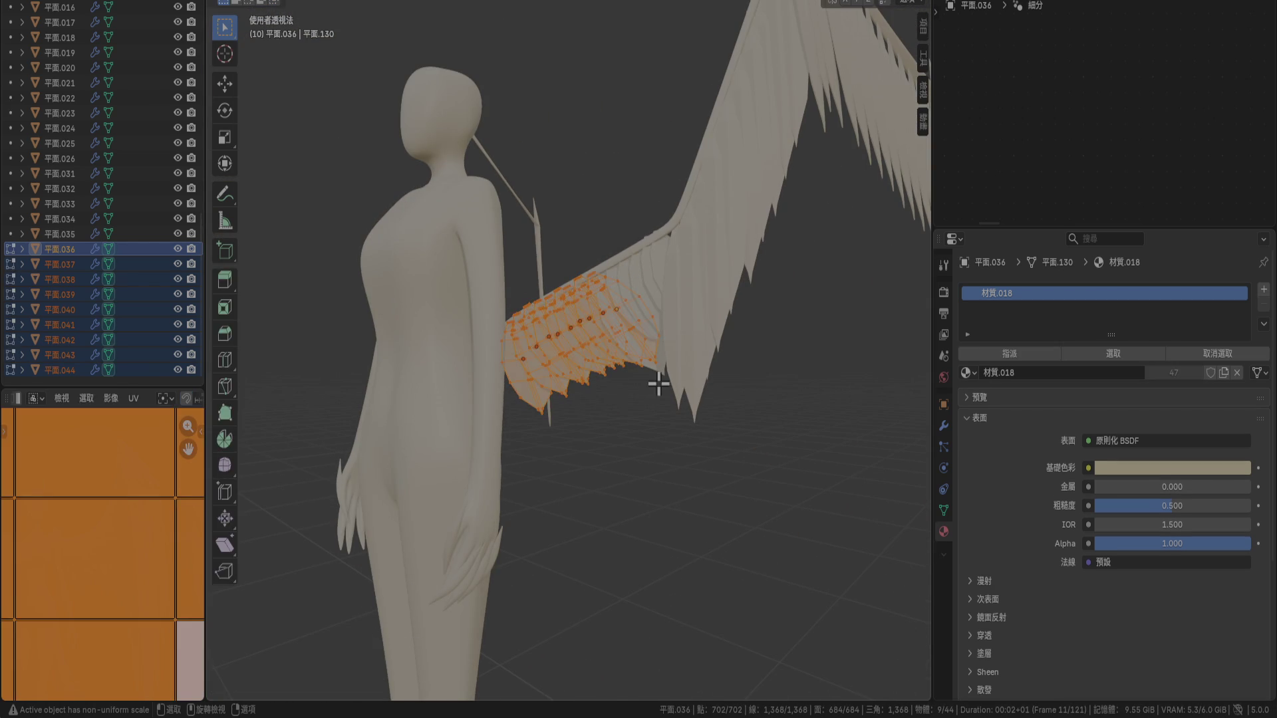
click(707, 513)
mouse_move(707, 513)
middle_down()
mouse_move(772, 327)
mouse_move(785, 419)
mouse_move(729, 490)
mouse_move(665, 281)
middle_up()
Select feathers 平面.026 through 平面.044 and turn the row −10.8° about Z with a small move
click(126, 159)
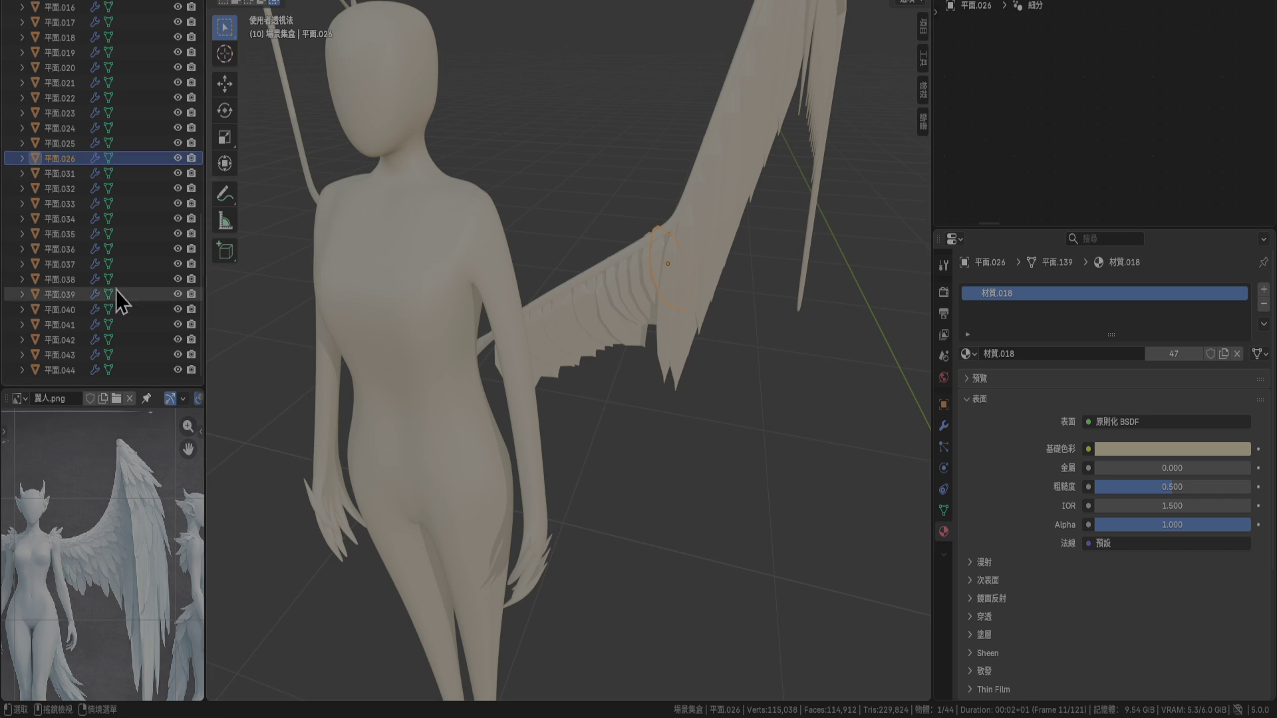
shift+click(69, 369)
mouse_move(671, 368)
middle_down()
mouse_move(551, 393)
mouse_move(502, 385)
mouse_move(498, 371)
mouse_move(590, 397)
middle_up()
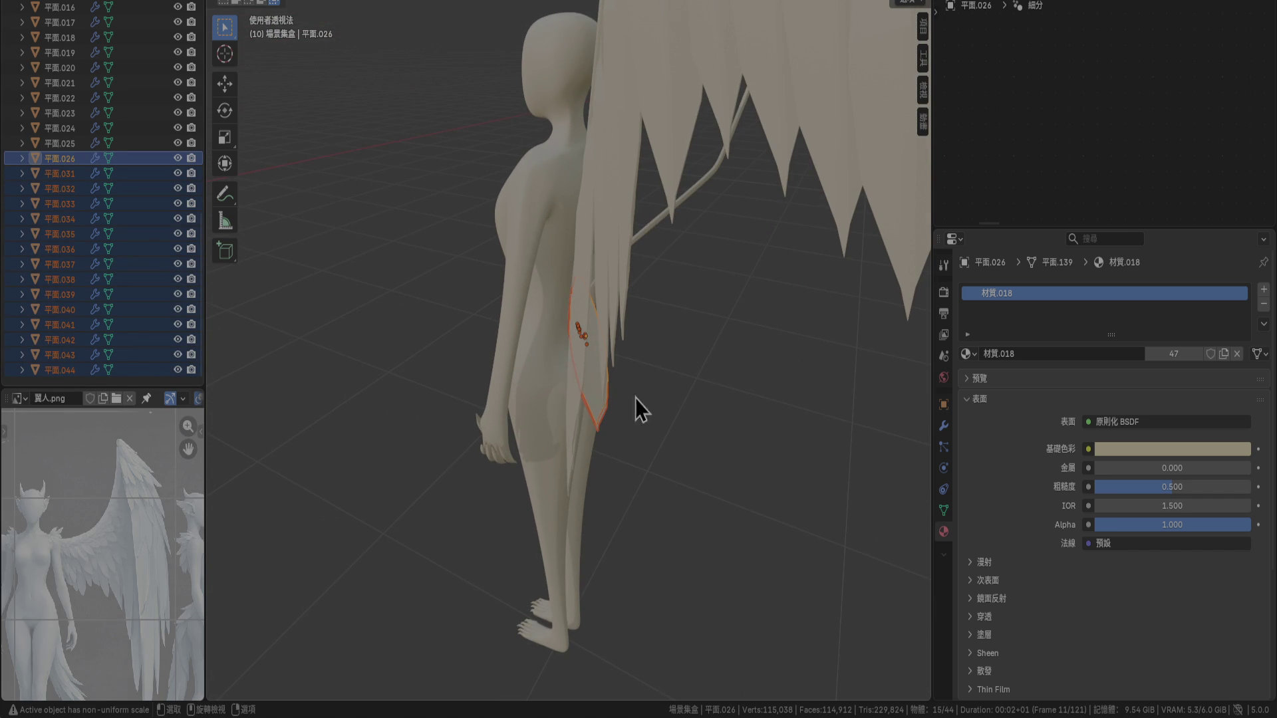
key(r)
click(704, 426)
key(g)
click(698, 436)
Reposition the feather row again from a lower angle, then select 平面.026
scroll(679, 373, up, 5)
mouse_move(665, 314)
middle_down()
mouse_move(630, 310)
mouse_move(625, 330)
mouse_move(523, 248)
mouse_move(482, 254)
mouse_move(608, 322)
mouse_move(622, 302)
mouse_move(597, 286)
mouse_move(634, 375)
mouse_move(768, 359)
mouse_move(814, 293)
mouse_move(792, 269)
mouse_move(798, 212)
middle_up()
key(g)
click(599, 281)
click(796, 211)
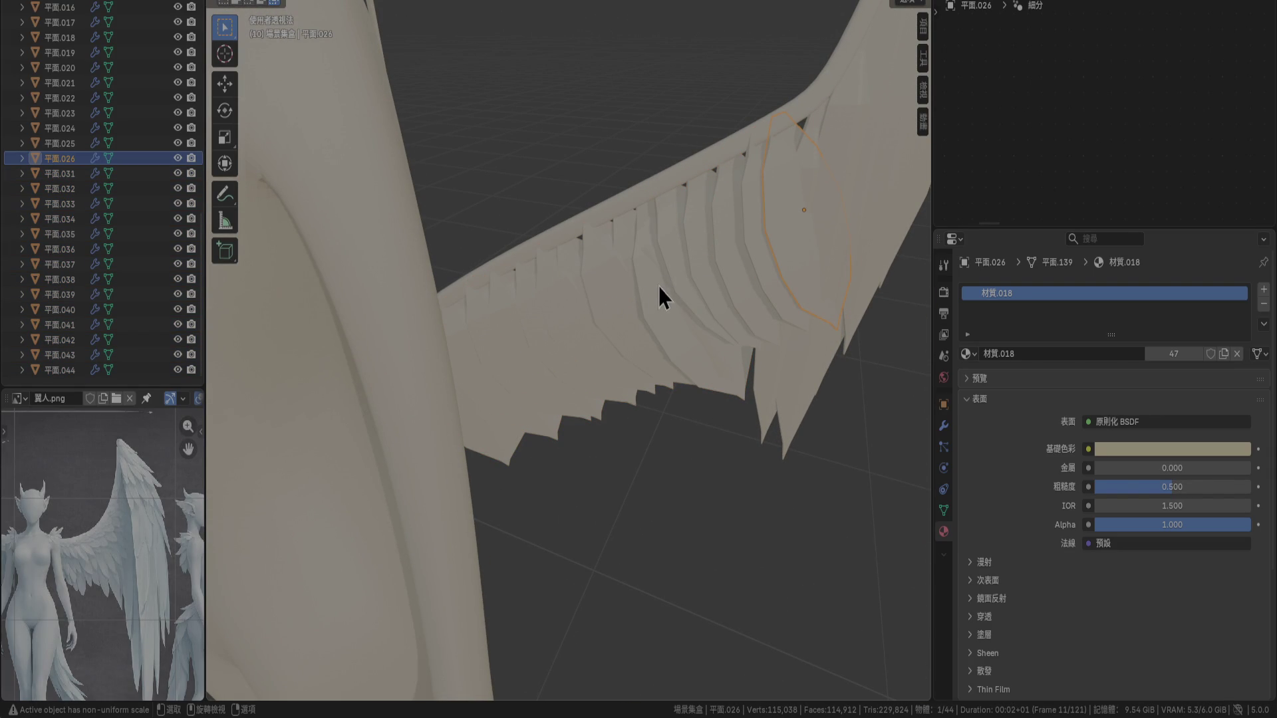
Select feathers 平面.026 and 平面.031–035 and set the pivot to Individual Origins
shift+click(672, 262)
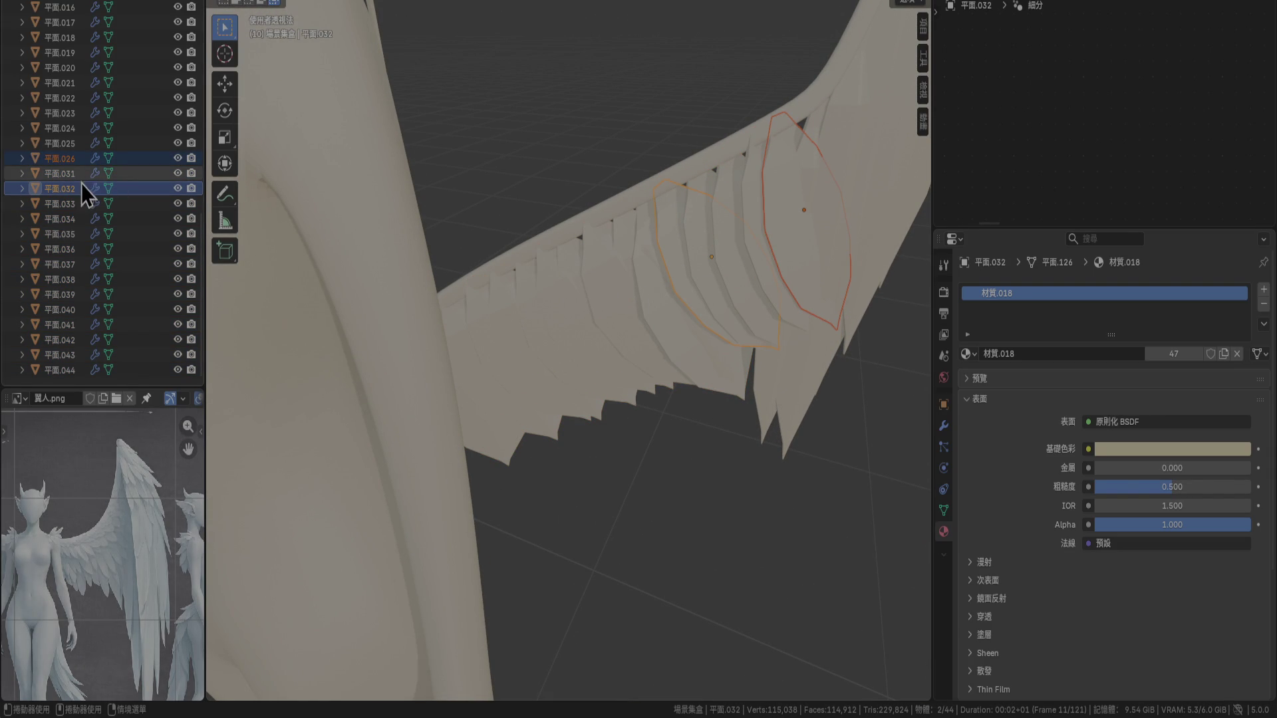
click(70, 162)
shift+click(69, 205)
mouse_move(668, 205)
middle_down()
mouse_move(632, 294)
mouse_move(693, 201)
mouse_move(660, 181)
middle_up()
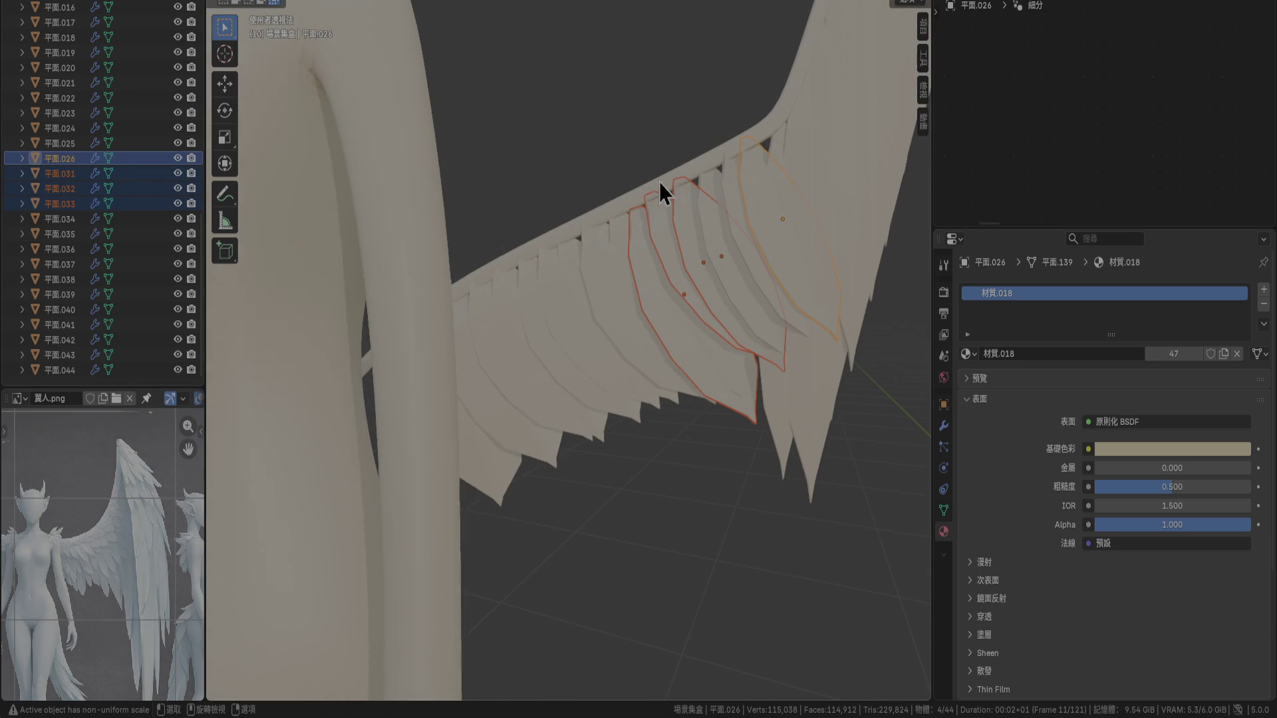
shift+click(721, 186)
shift+click(736, 173)
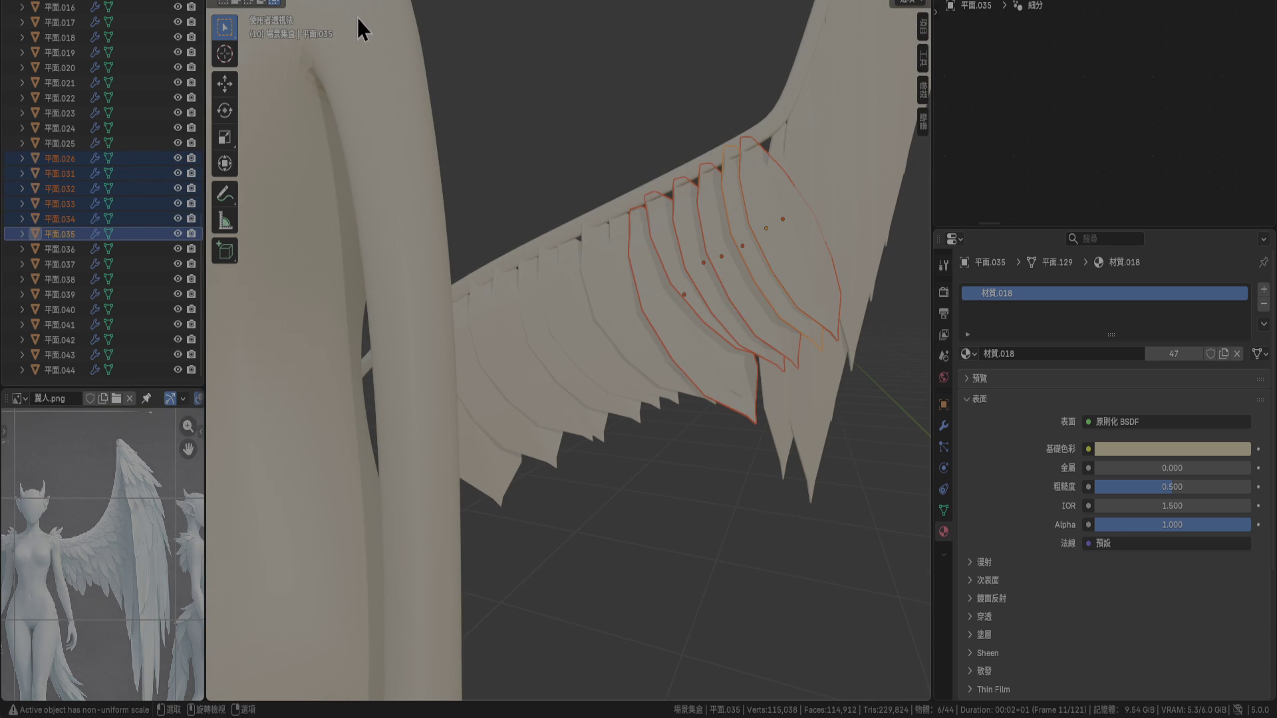
click(540, 2)
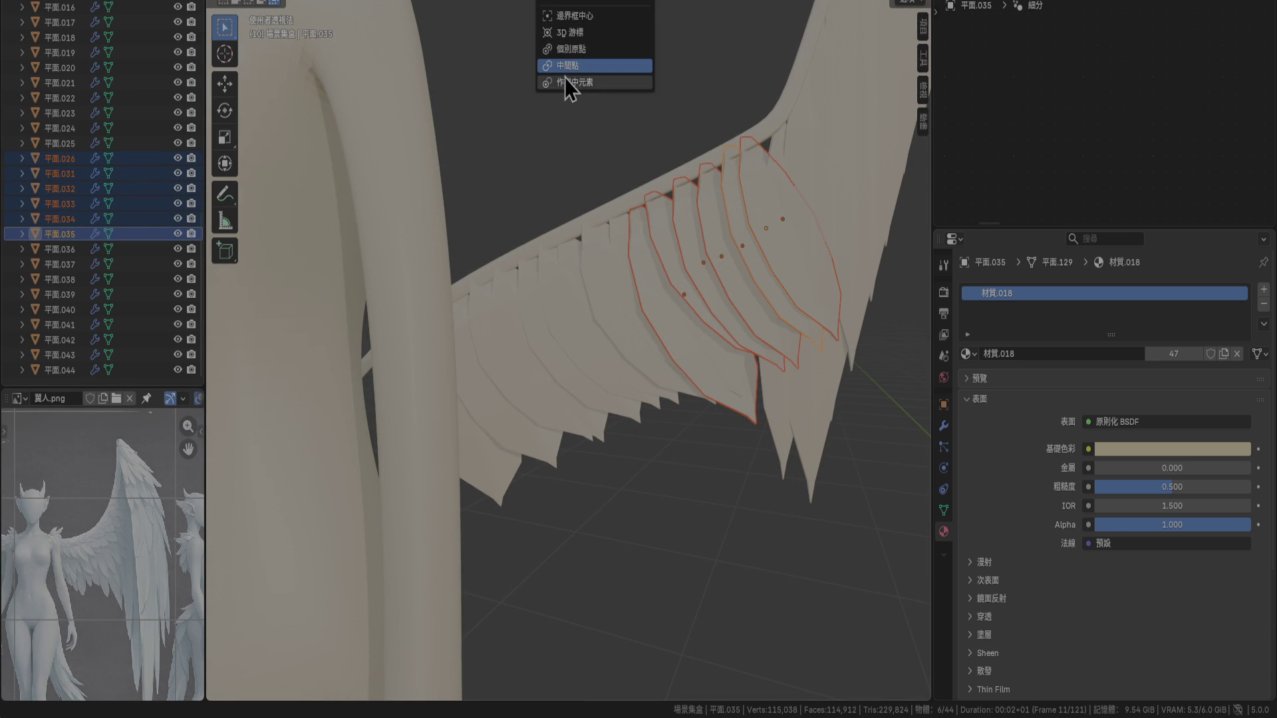
click(565, 48)
Rotate the six feathers −17.9° about their own origins and move them closer together
mouse_move(585, 200)
middle_down()
mouse_move(616, 328)
mouse_move(764, 406)
middle_up()
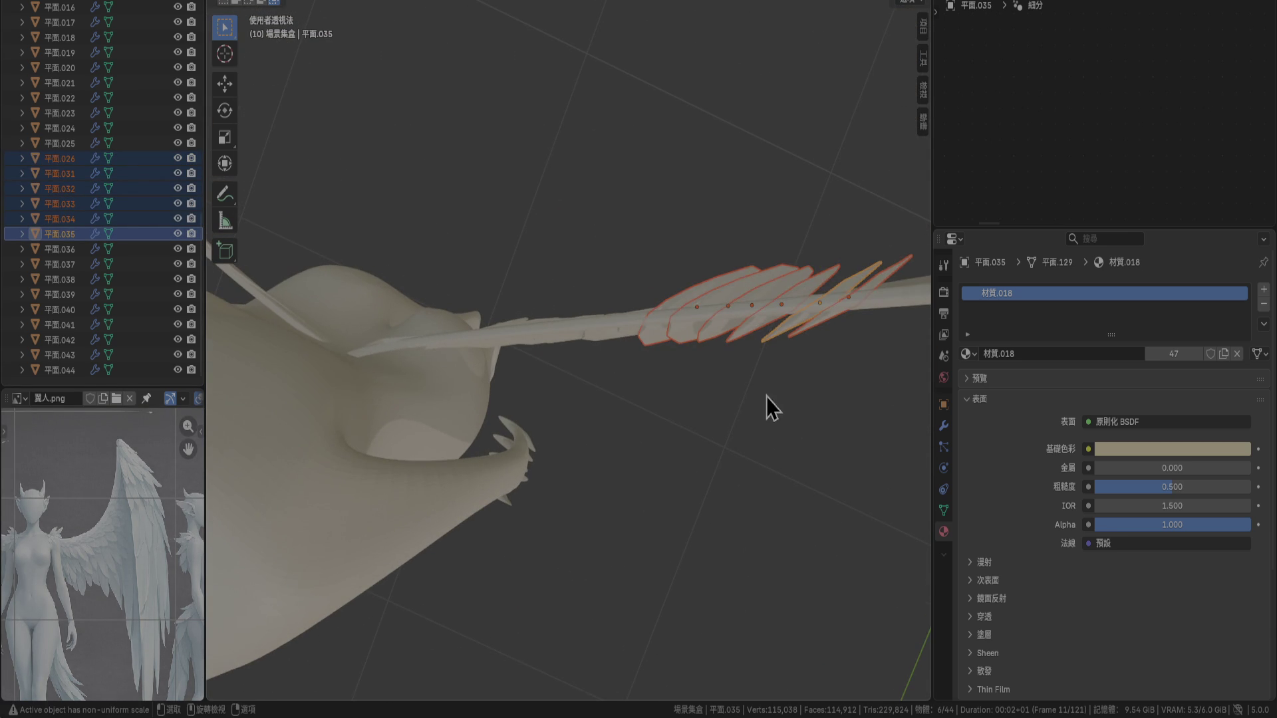
key(r)
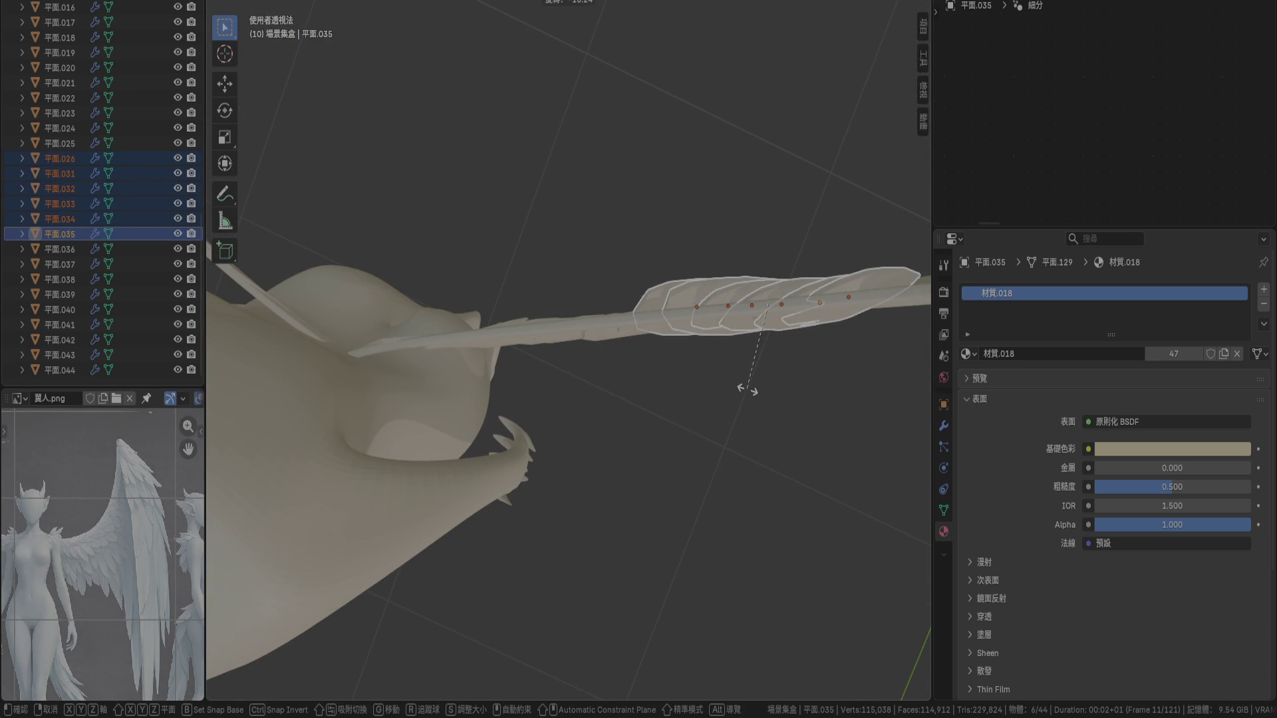
click(747, 389)
click(554, 2)
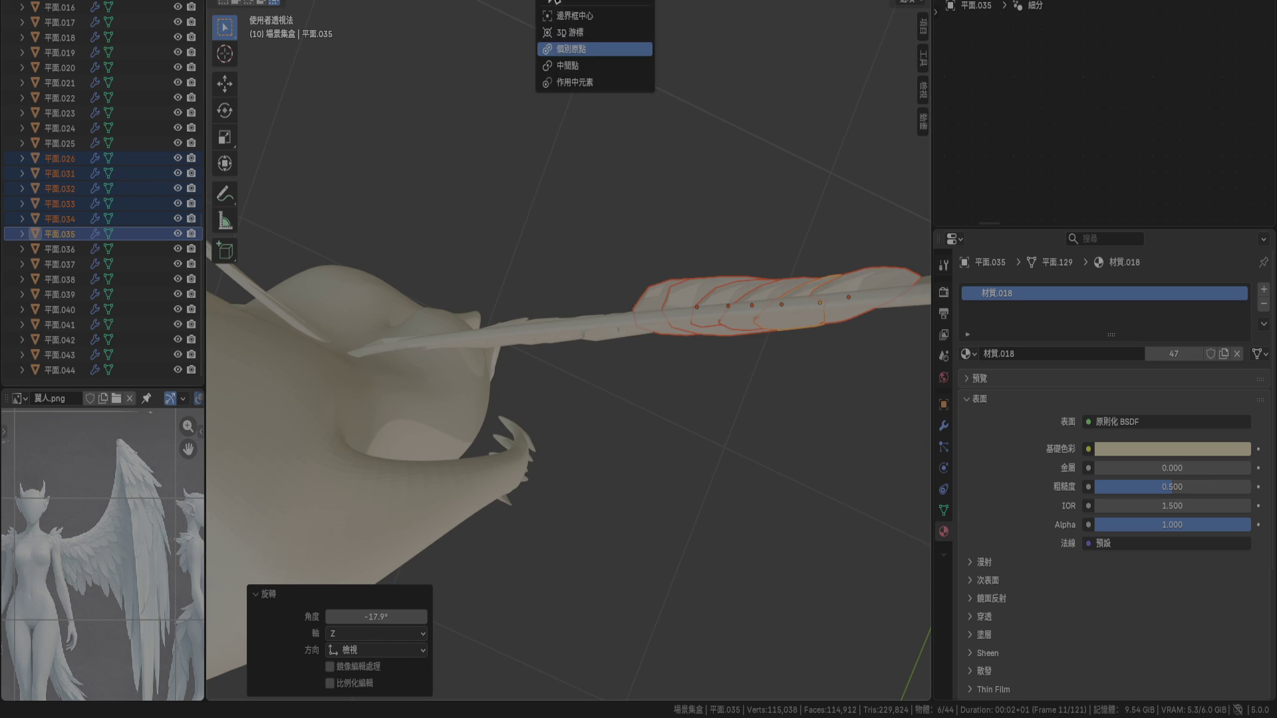
click(562, 66)
key(g)
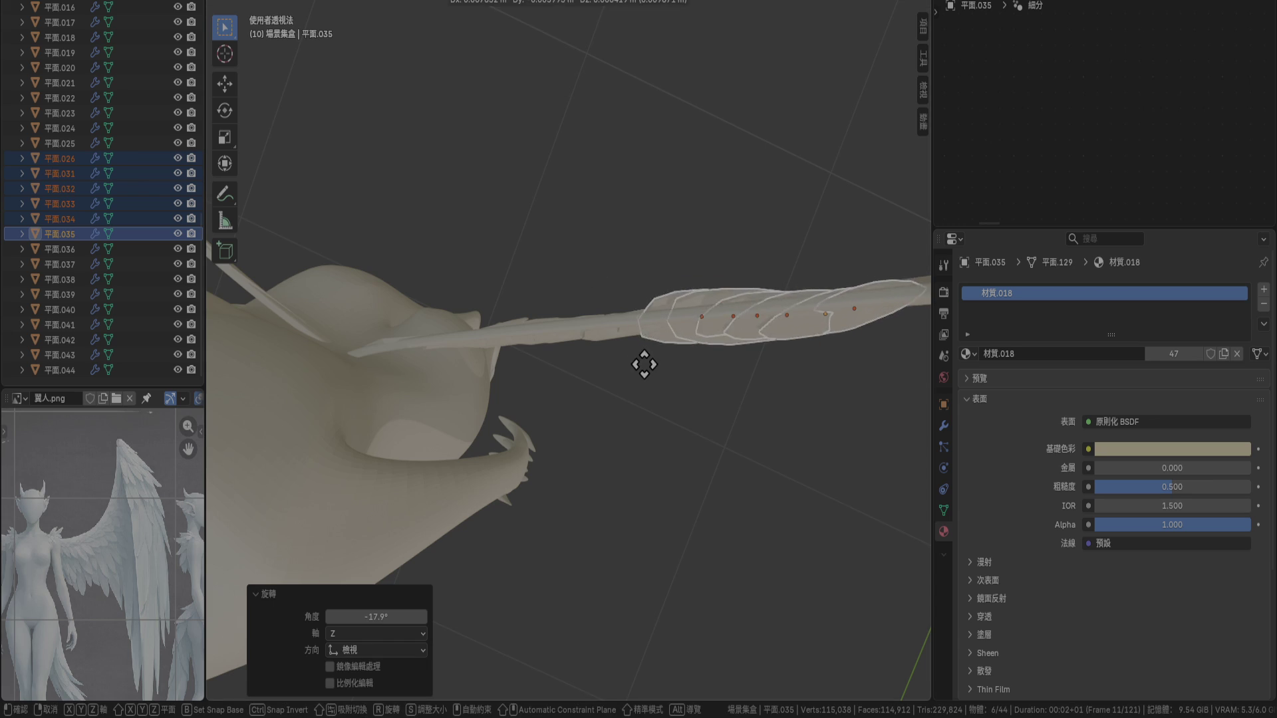
click(649, 381)
mouse_move(650, 381)
middle_down()
mouse_move(640, 235)
mouse_move(507, 416)
mouse_move(536, 293)
mouse_move(342, 345)
mouse_move(360, 379)
middle_up()
Fine-tune the six feathers with small back-and-forth rotations and two position nudges
key(r)
click(654, 469)
key(r)
click(652, 471)
key(g)
click(665, 474)
mouse_move(665, 473)
middle_down()
mouse_move(561, 490)
mouse_move(657, 485)
mouse_move(518, 456)
mouse_move(681, 322)
mouse_move(665, 351)
middle_up()
key(g)
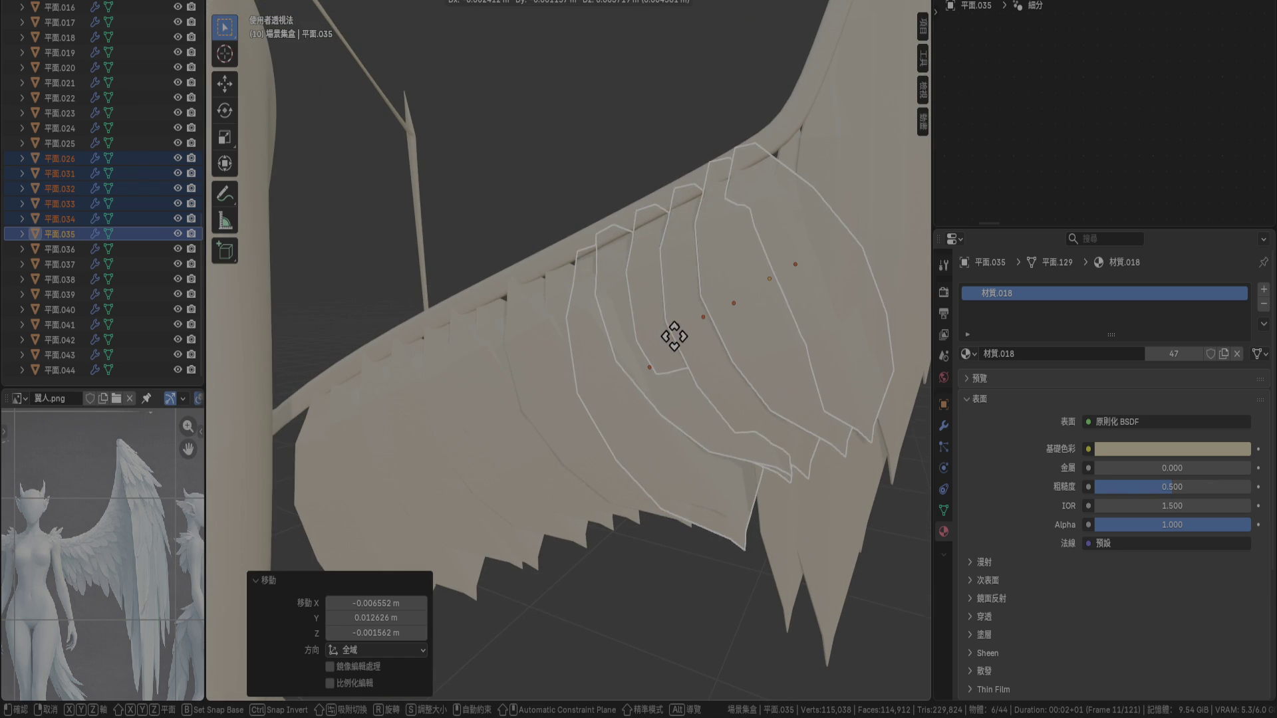
click(638, 389)
Deselect all feathers and save the character file
key(Tab)
key(Tab)
key(alt+a)
scroll(653, 536, down, 4)
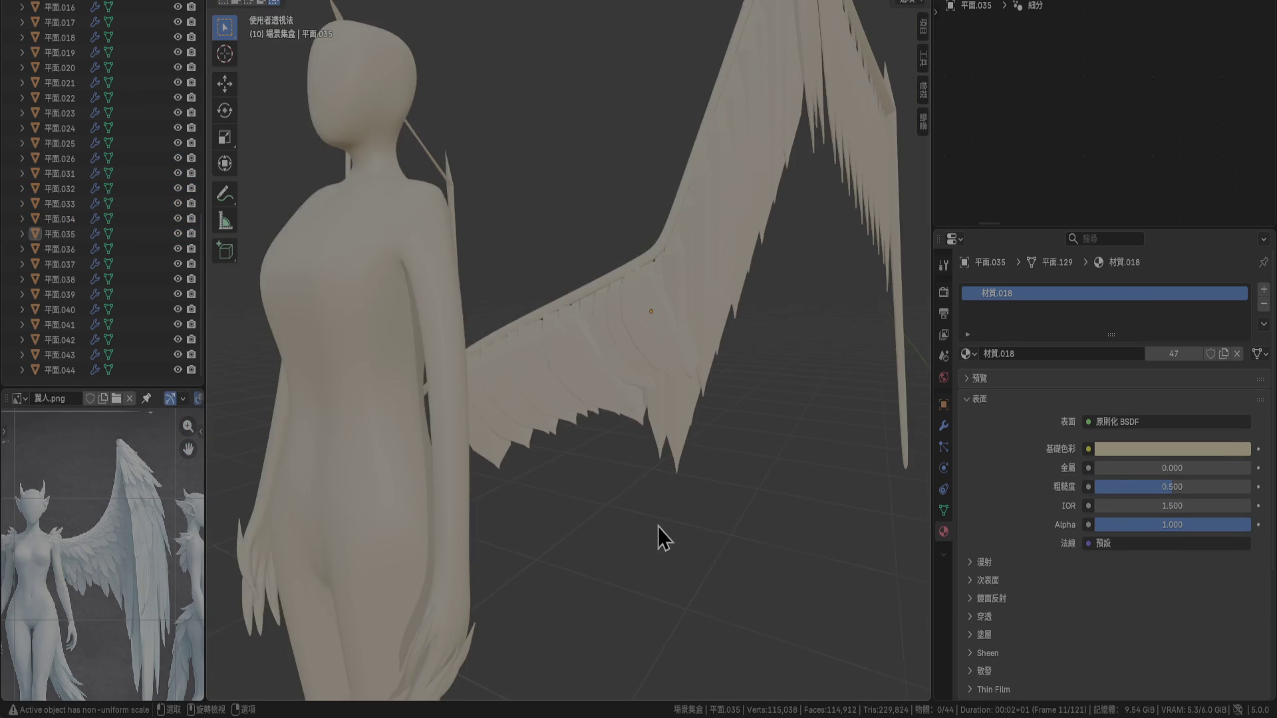
key(ctrl+s)
mouse_move(651, 522)
middle_down()
mouse_move(685, 448)
mouse_move(684, 399)
mouse_move(502, 393)
mouse_move(434, 433)
mouse_move(358, 417)
mouse_move(473, 521)
middle_up()
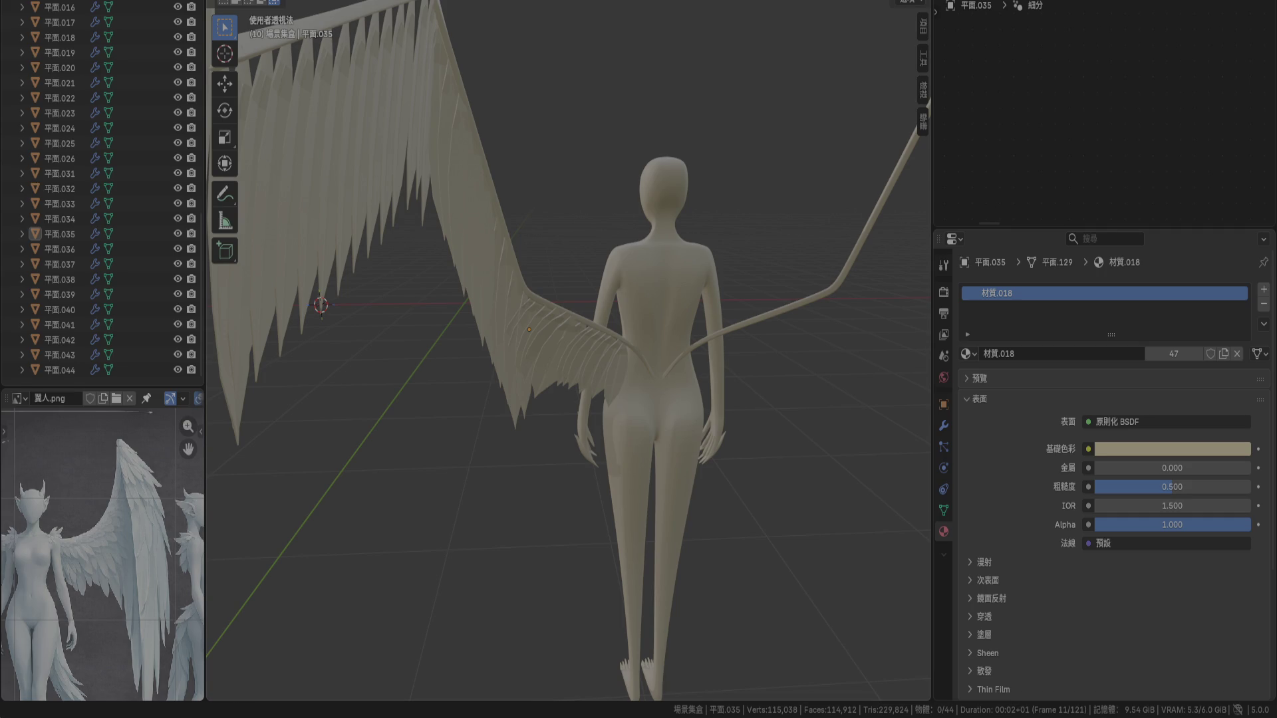
Look the wings over from behind, then switch the viewport to Rendered shading
mouse_move(432, 247)
middle_down()
mouse_move(351, 288)
mouse_move(445, 301)
mouse_move(648, 289)
mouse_move(707, 325)
middle_up()
scroll(707, 325, up, 6)
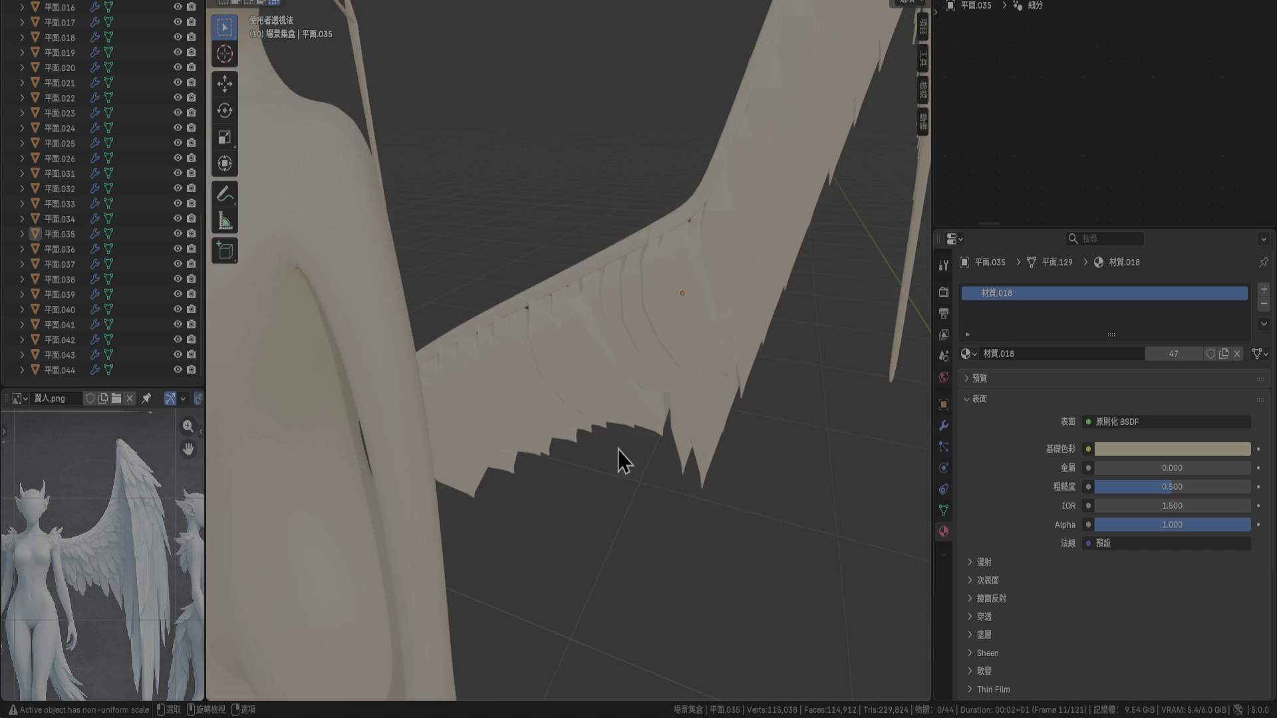
middle_drag(624, 433, 600, 297)
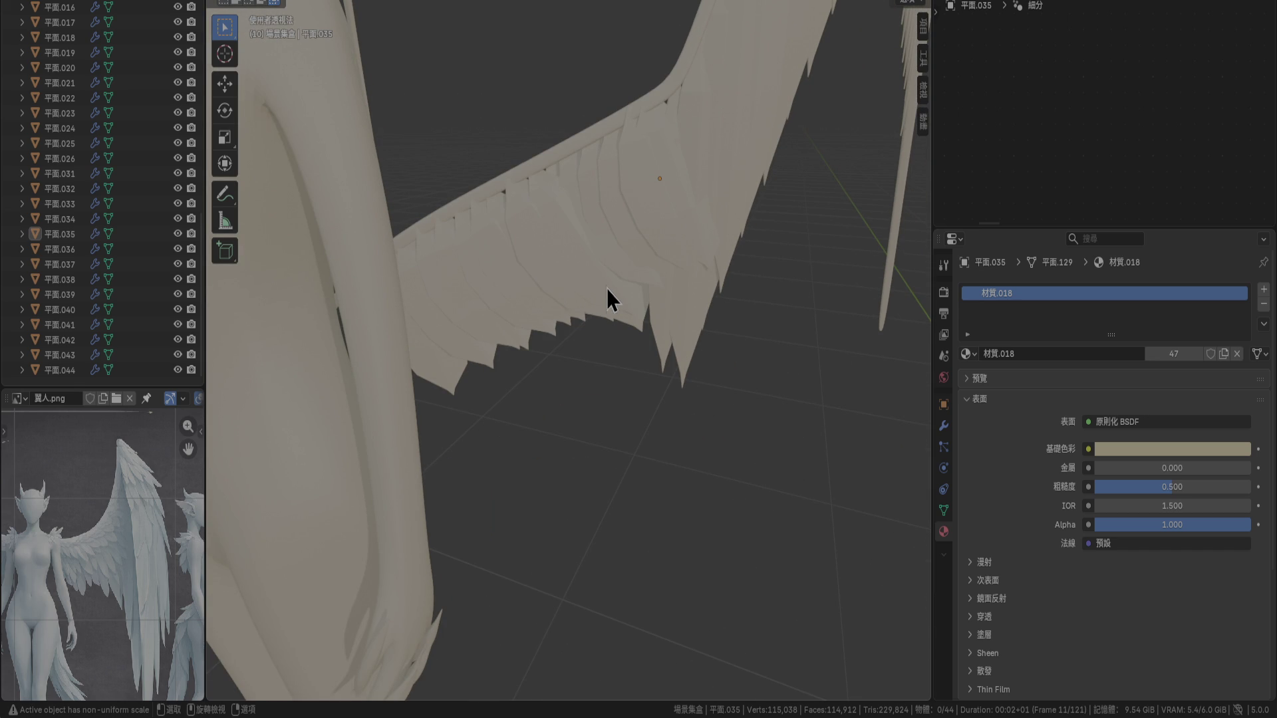
key(z)
click(803, 329)
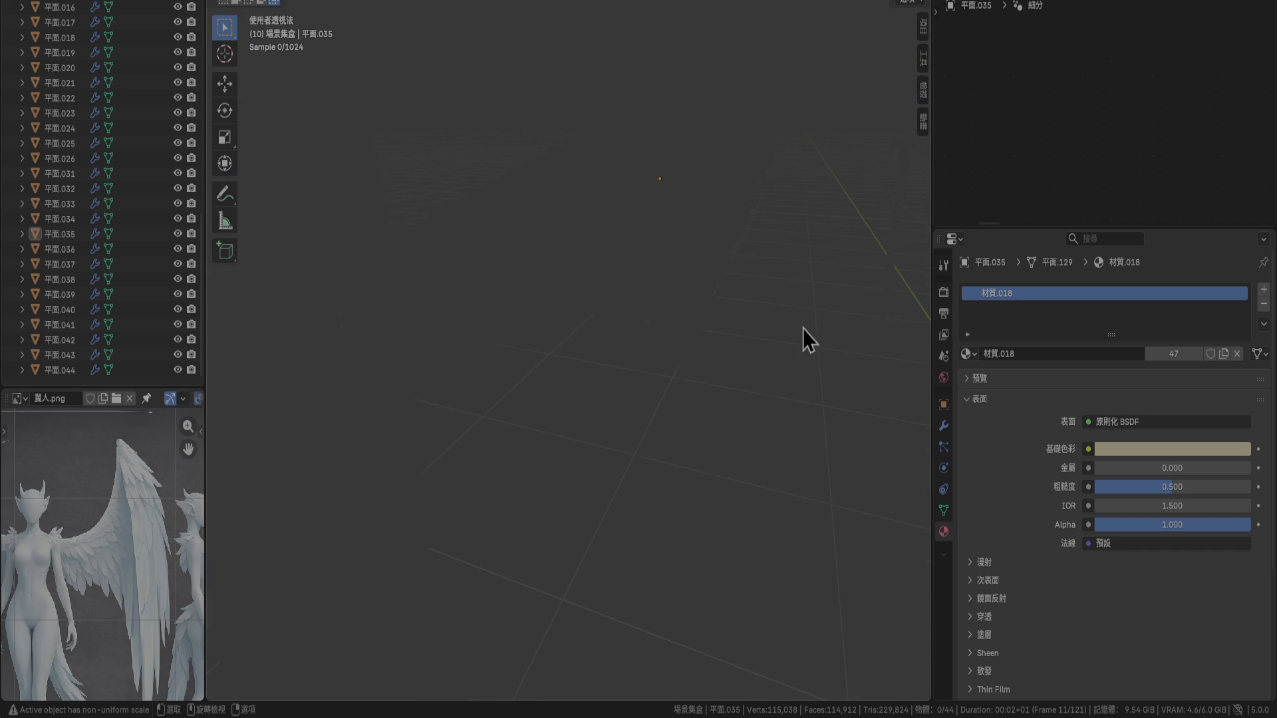
Switch between solid and wireframe shading, end on solid, and select feather 平面.026
scroll(793, 301, down, 4)
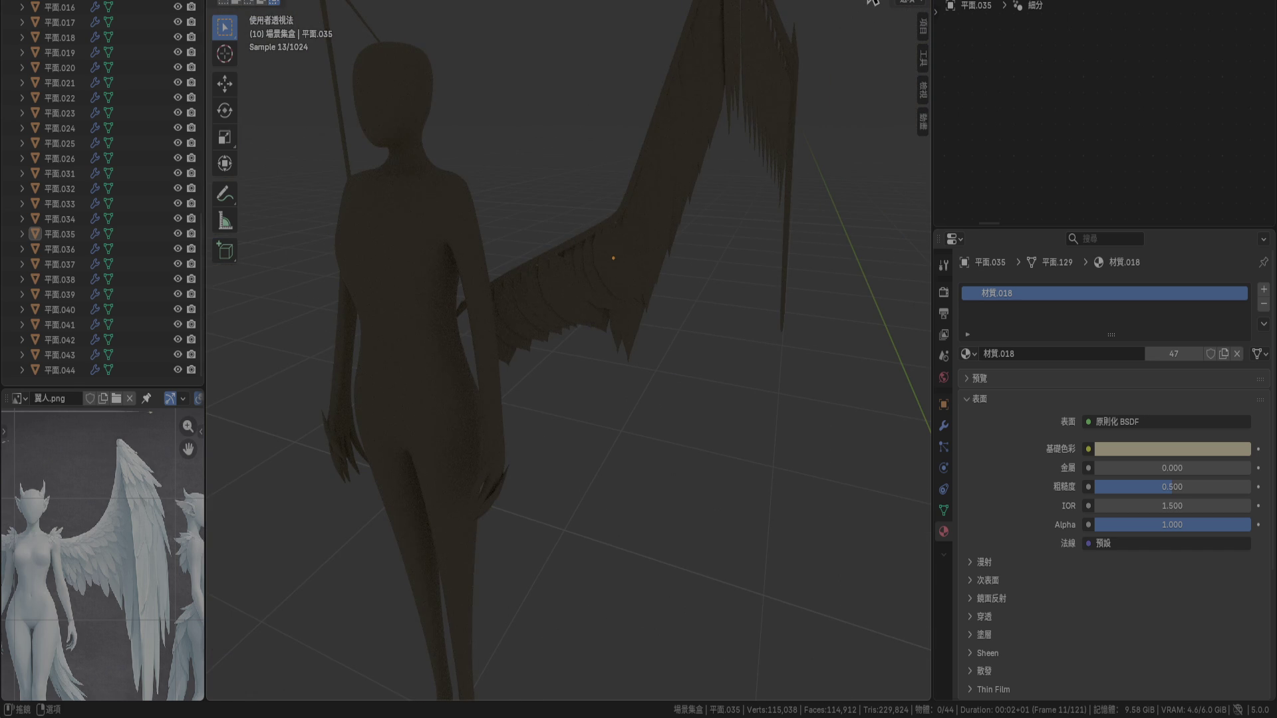
click(875, 2)
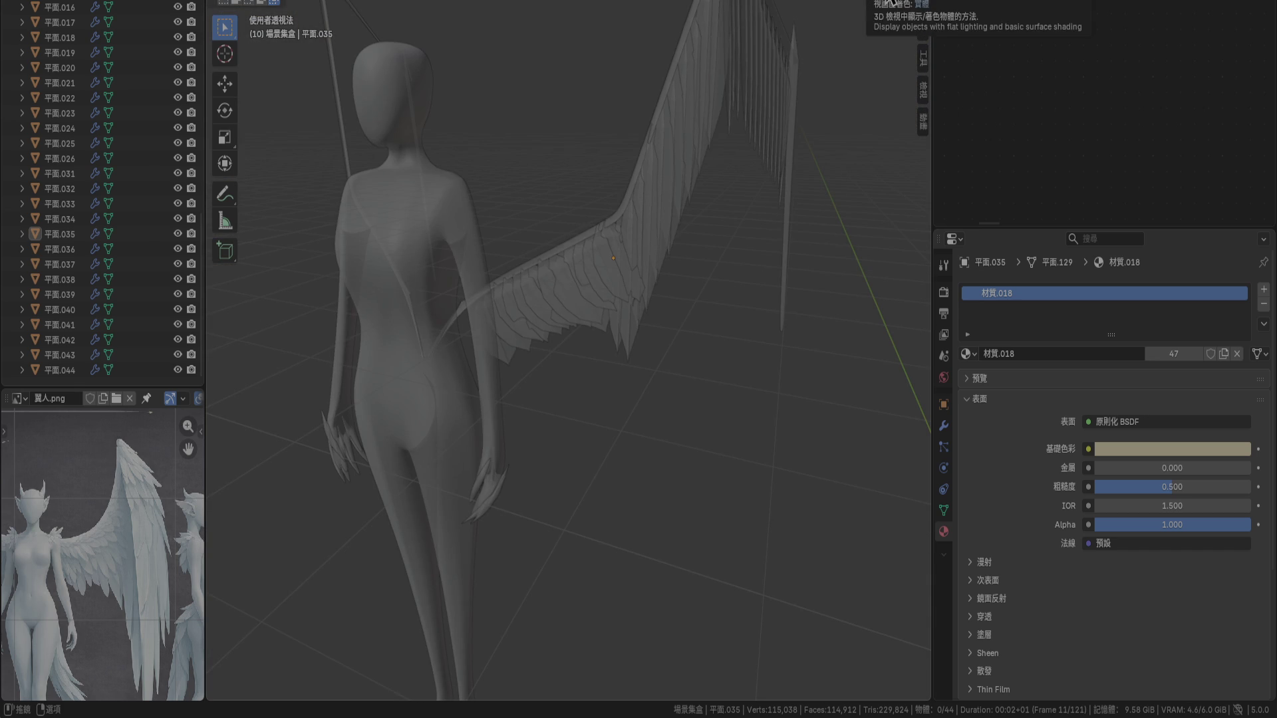
click(876, 2)
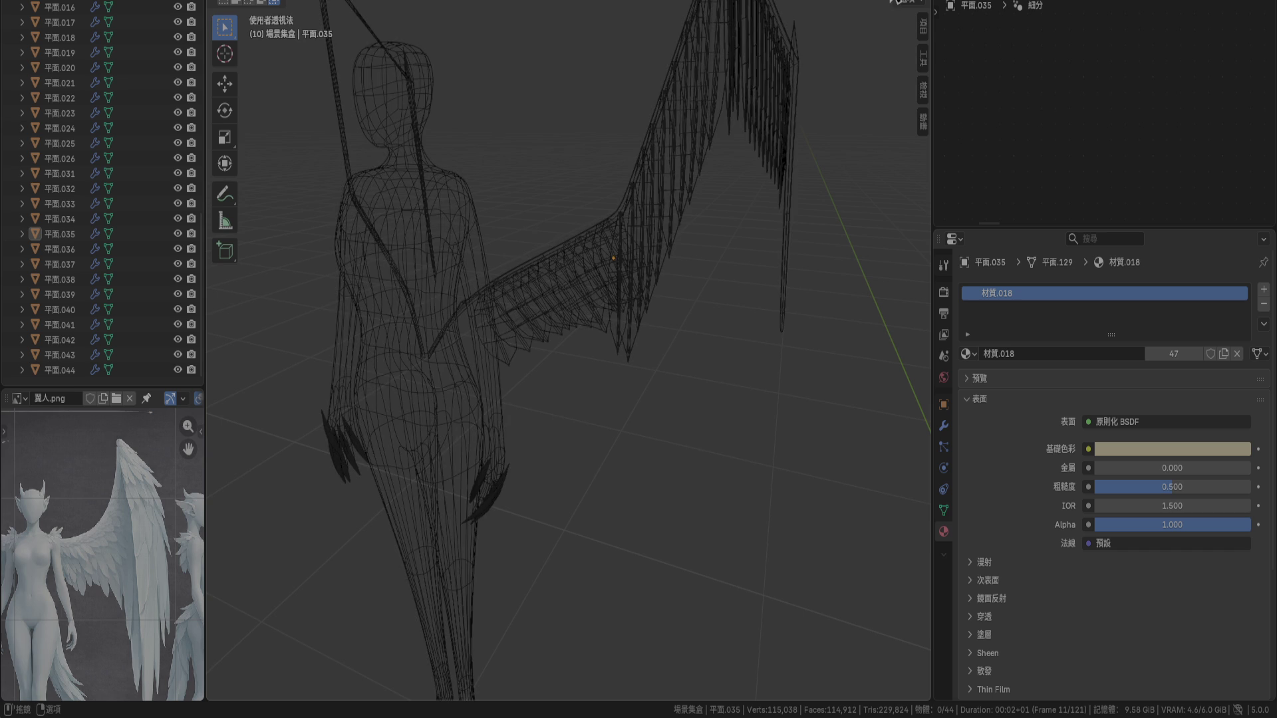
click(894, 2)
mouse_move(809, 98)
middle_down()
mouse_move(684, 297)
mouse_move(645, 246)
mouse_move(614, 229)
mouse_move(545, 245)
mouse_move(692, 290)
middle_up()
scroll(528, 334, up, 5)
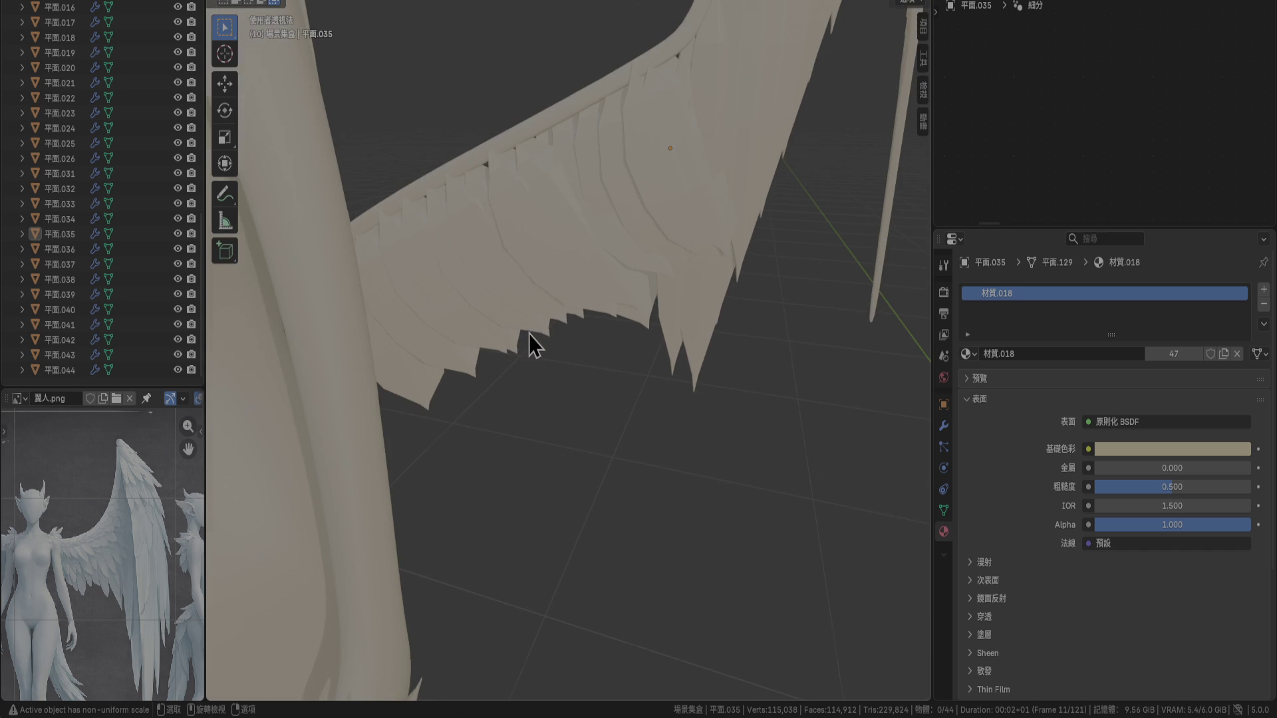
click(673, 117)
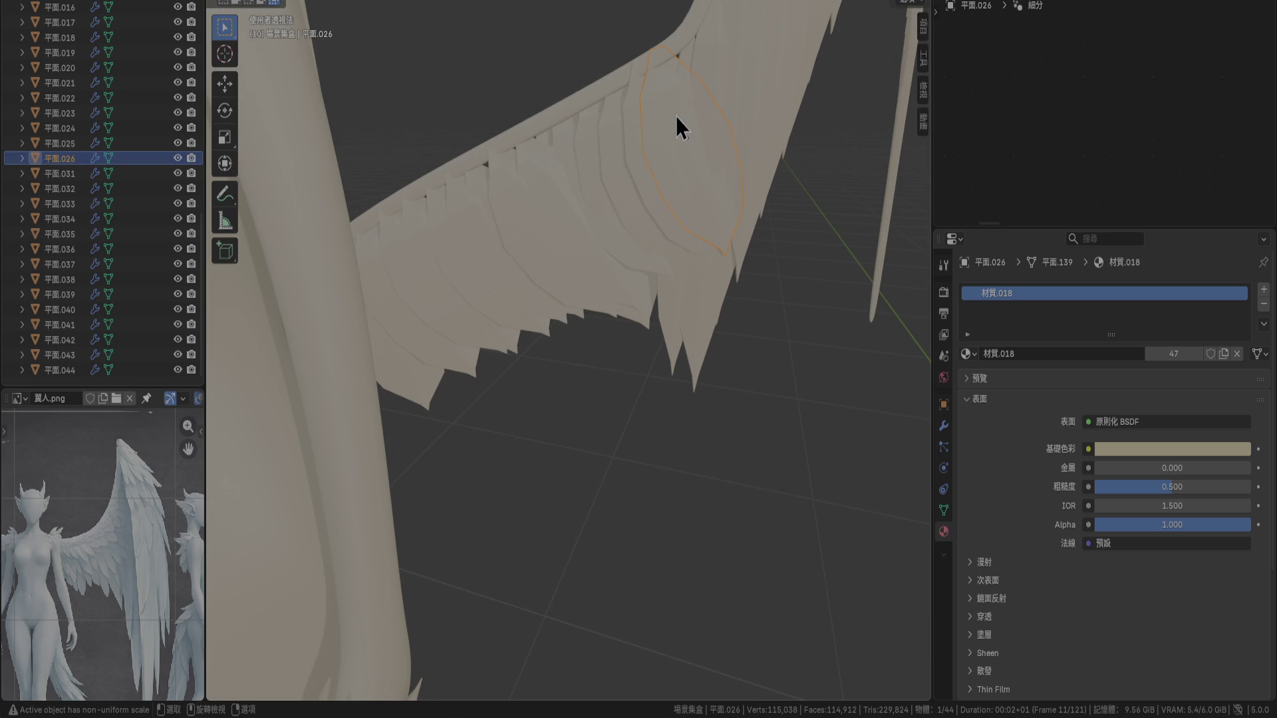
Delete the 15 feathers 平面.026–平面.044 and select 平面.024 in front view
shift+click(54, 373)
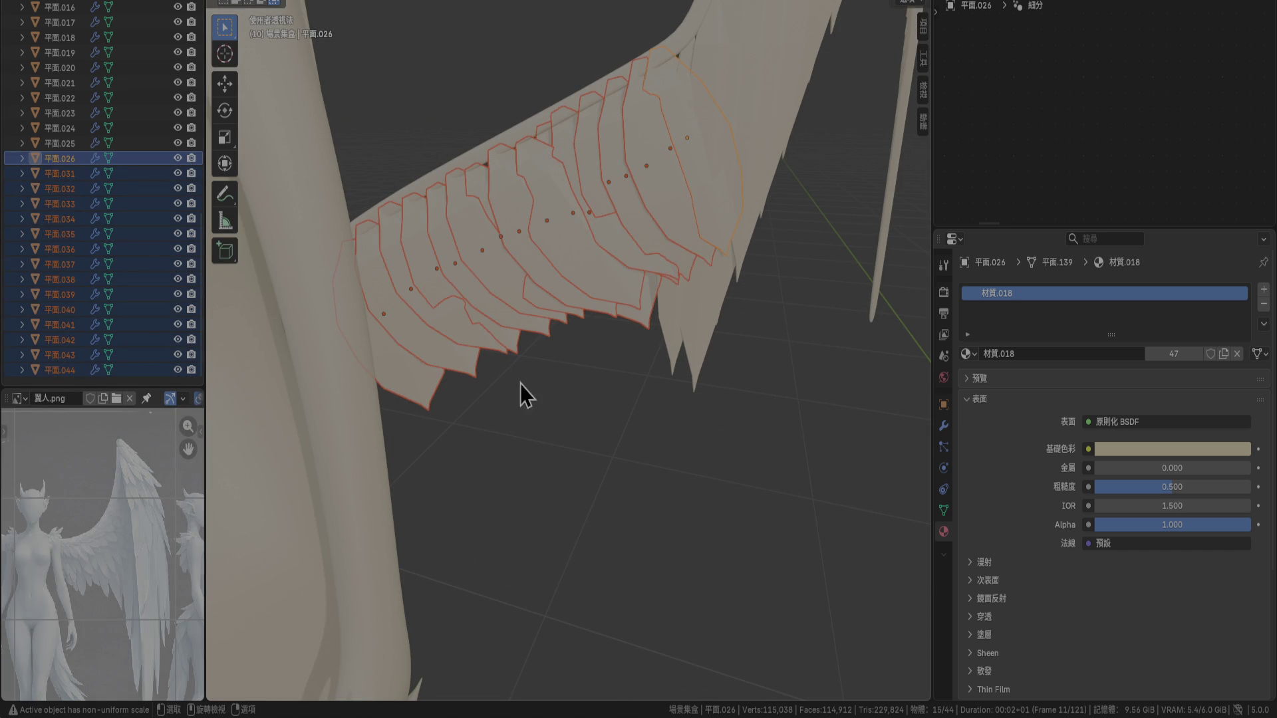
key(Delete)
click(666, 239)
mouse_move(618, 341)
middle_down()
mouse_move(619, 372)
mouse_move(601, 381)
middle_up()
key(KP_1)
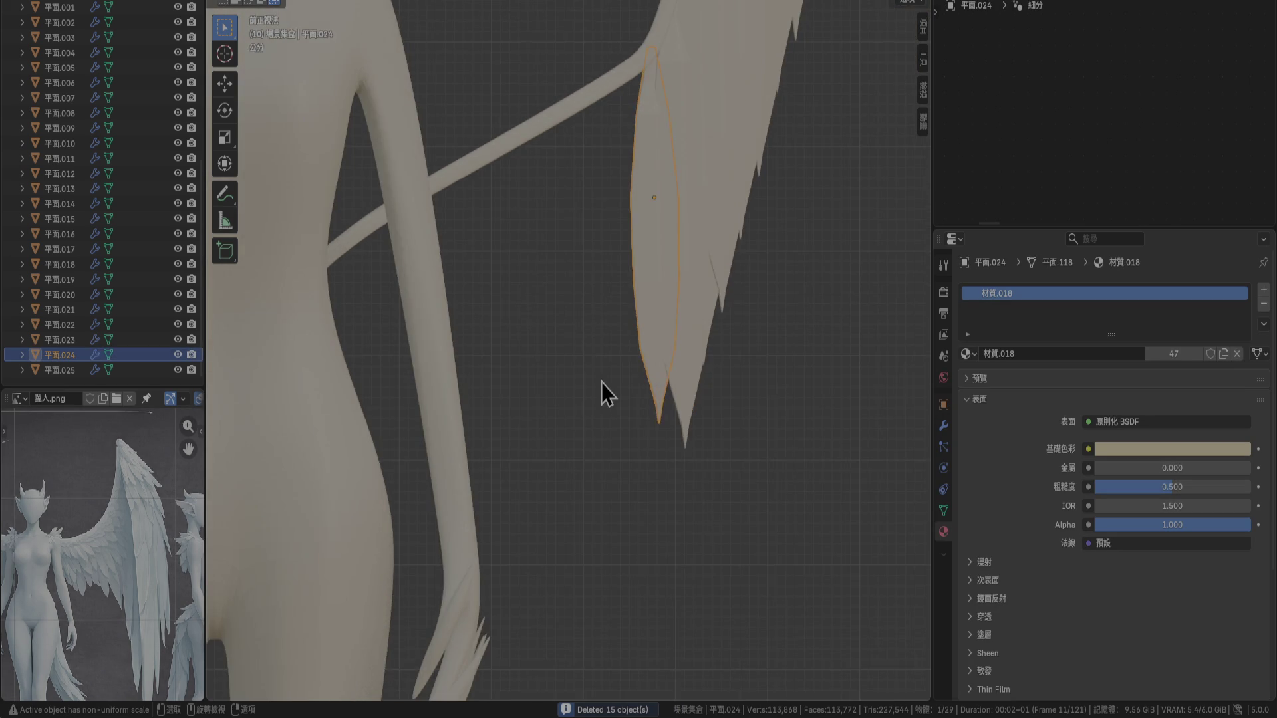
Make six chained copies of feather 平面.024, each placed slightly further left and down
key(shift+d)
click(653, 340)
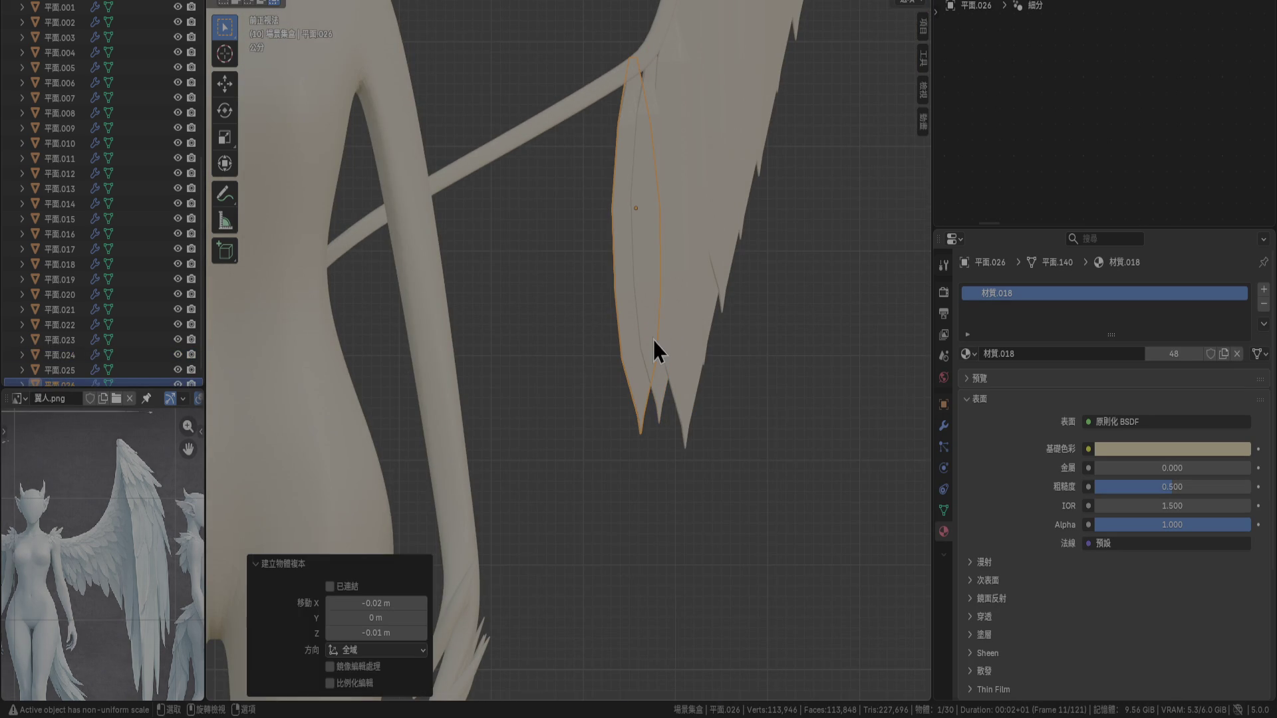
key(shift+d)
click(636, 353)
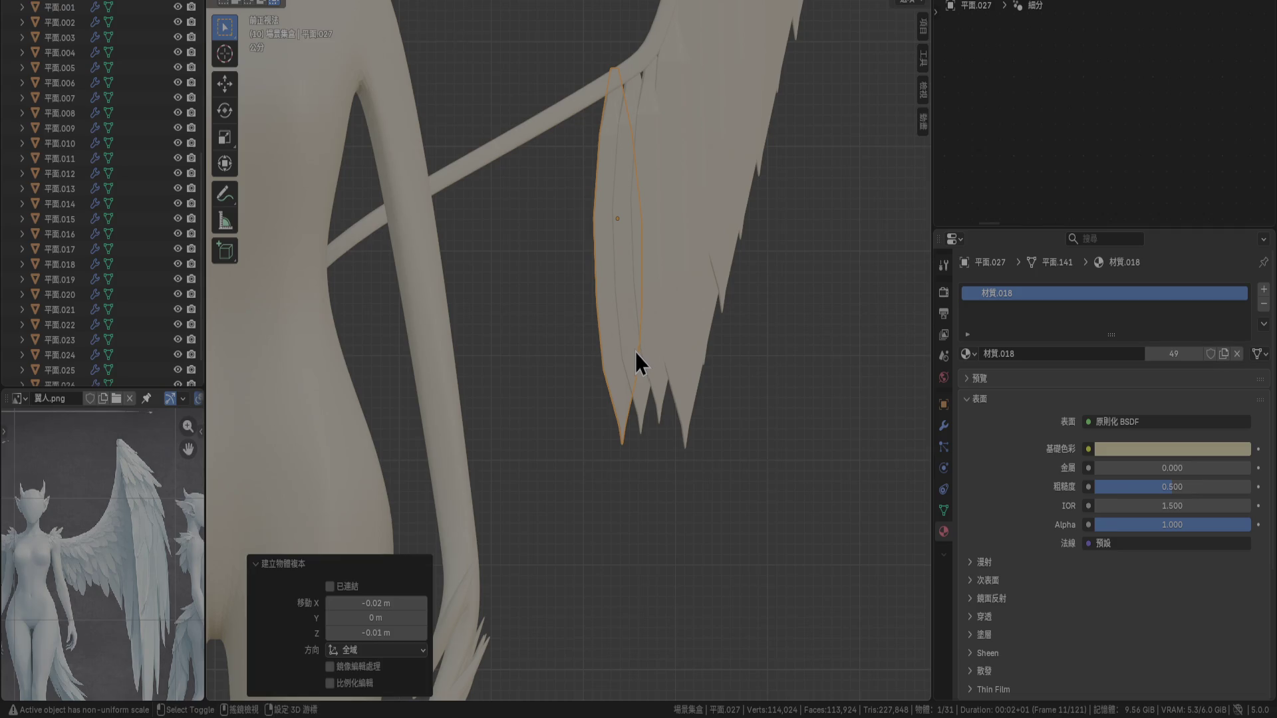
key(shift+d)
click(617, 361)
key(shift+d)
click(602, 373)
key(shift+d)
click(585, 390)
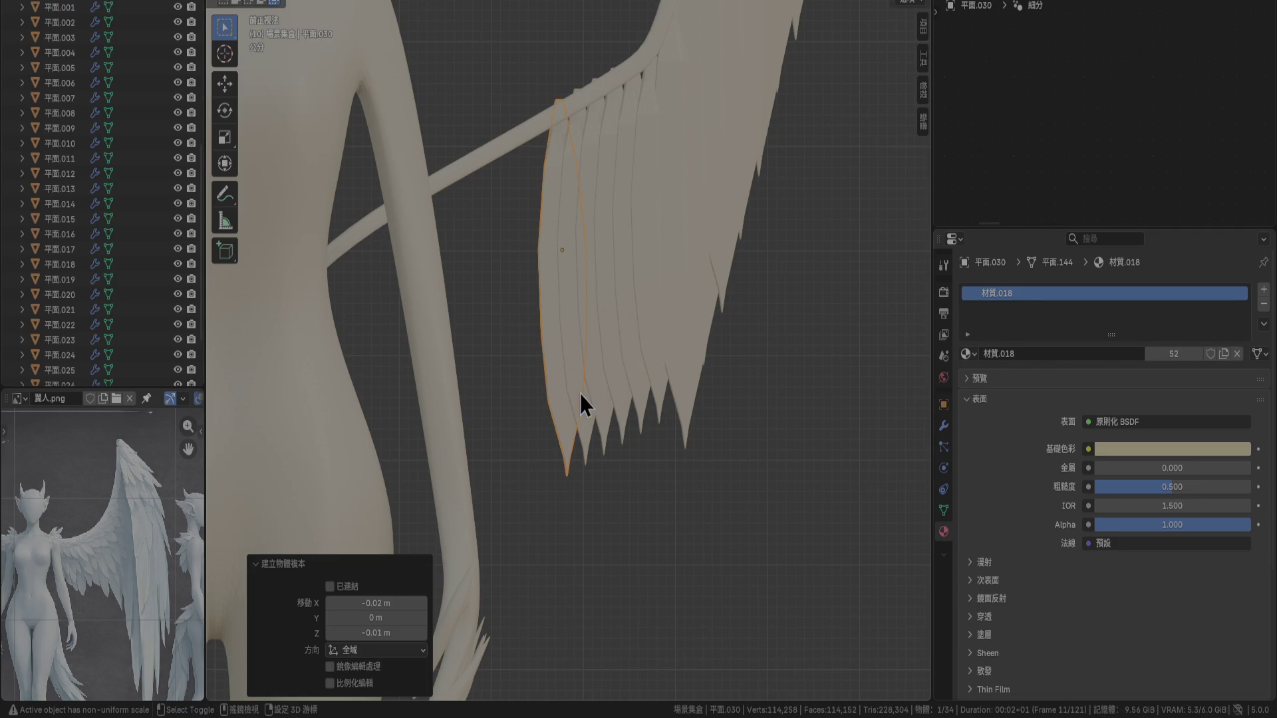
key(shift+d)
click(561, 406)
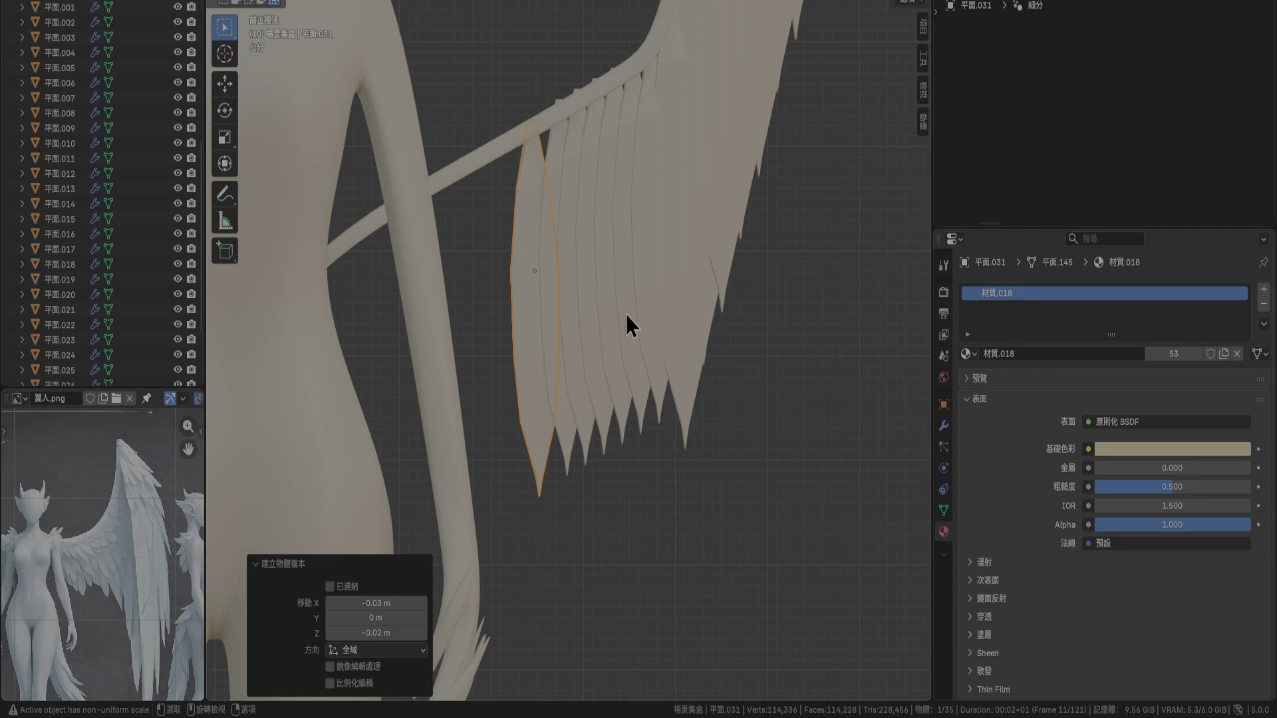
Select the new row of feathers and duplicate the six further left
click(649, 362)
shift+click(632, 374)
shift+click(608, 398)
shift+click(589, 413)
shift+click(566, 429)
key(shift+d)
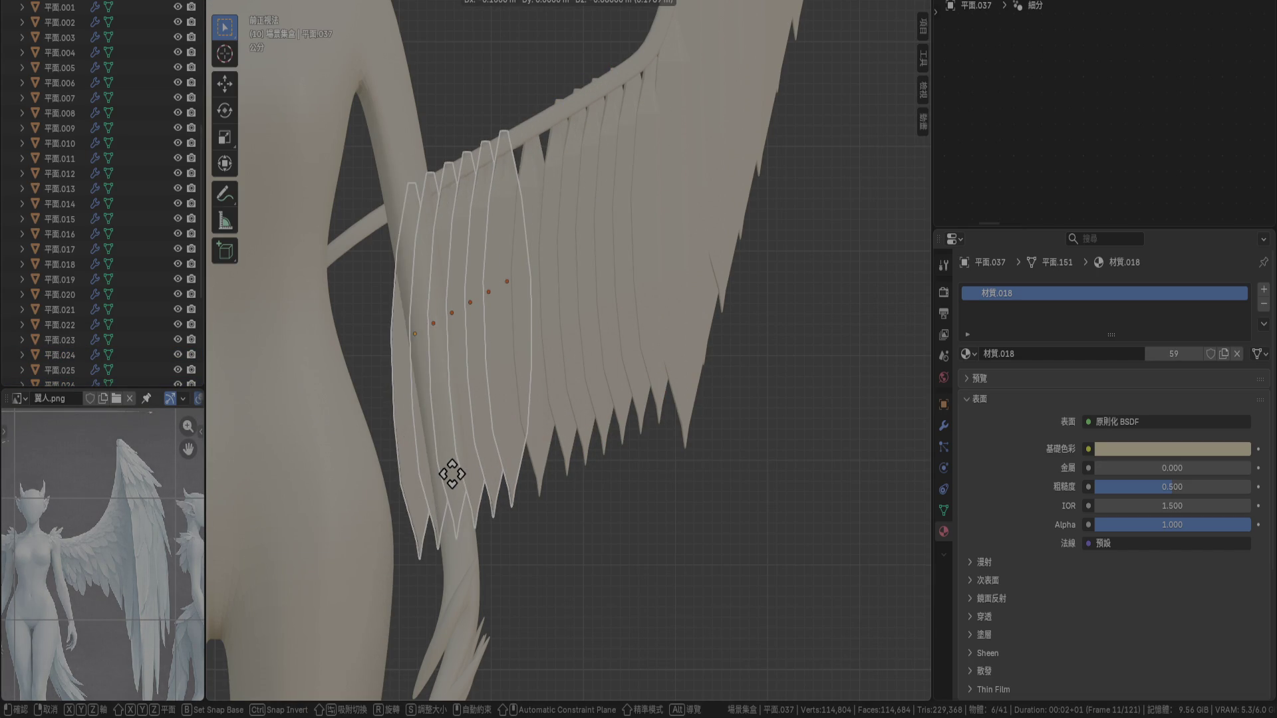
click(451, 473)
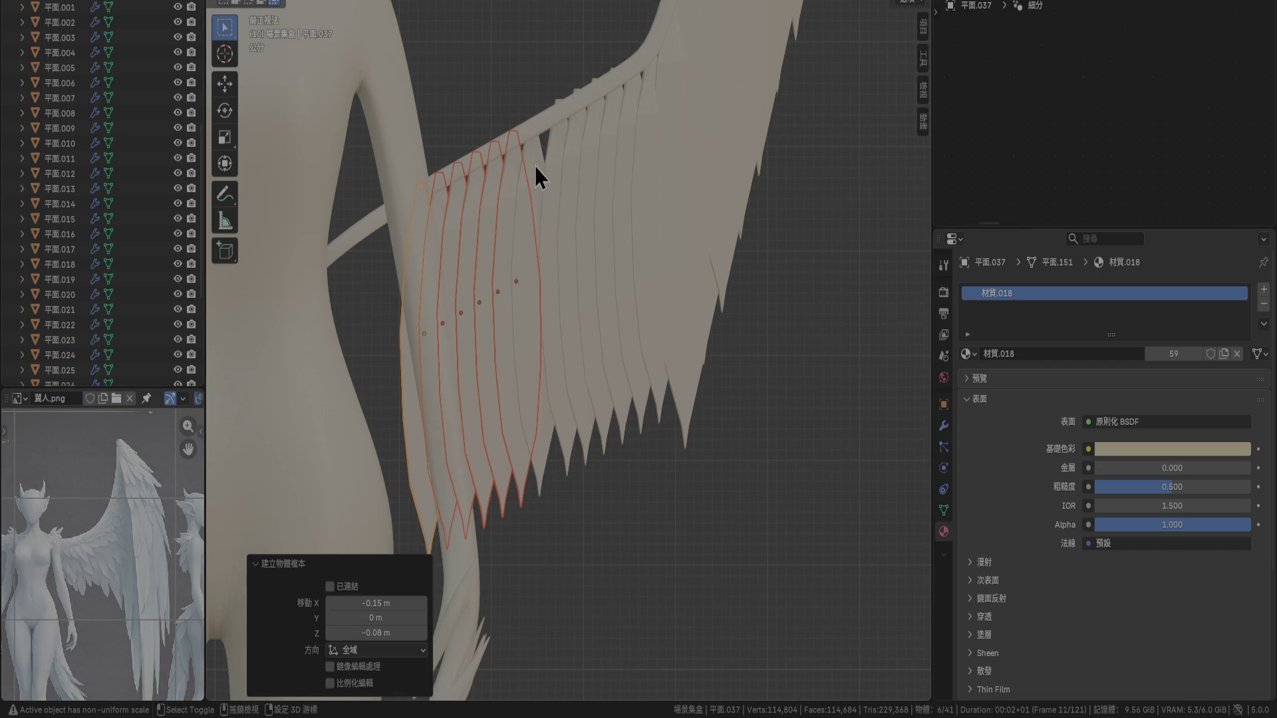
Add 平面.031, nudge the seven feathers, and duplicate them further along the bone
shift+click(529, 407)
key(g)
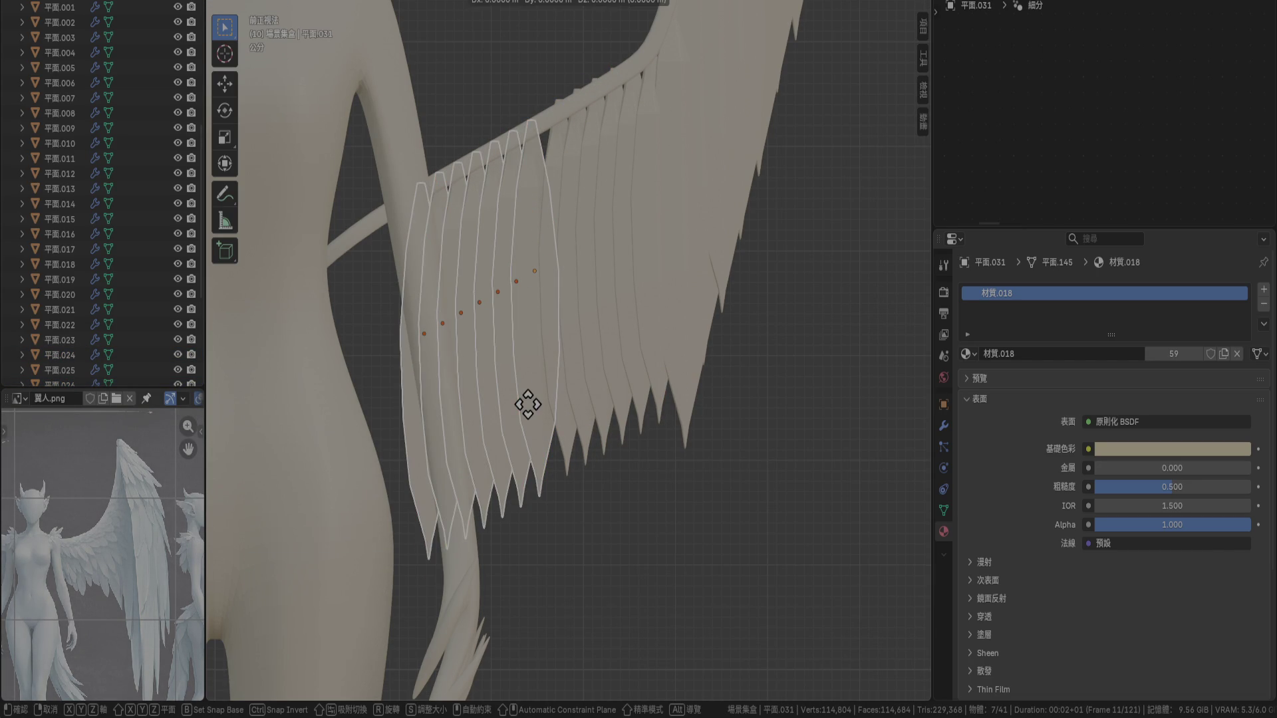
click(536, 407)
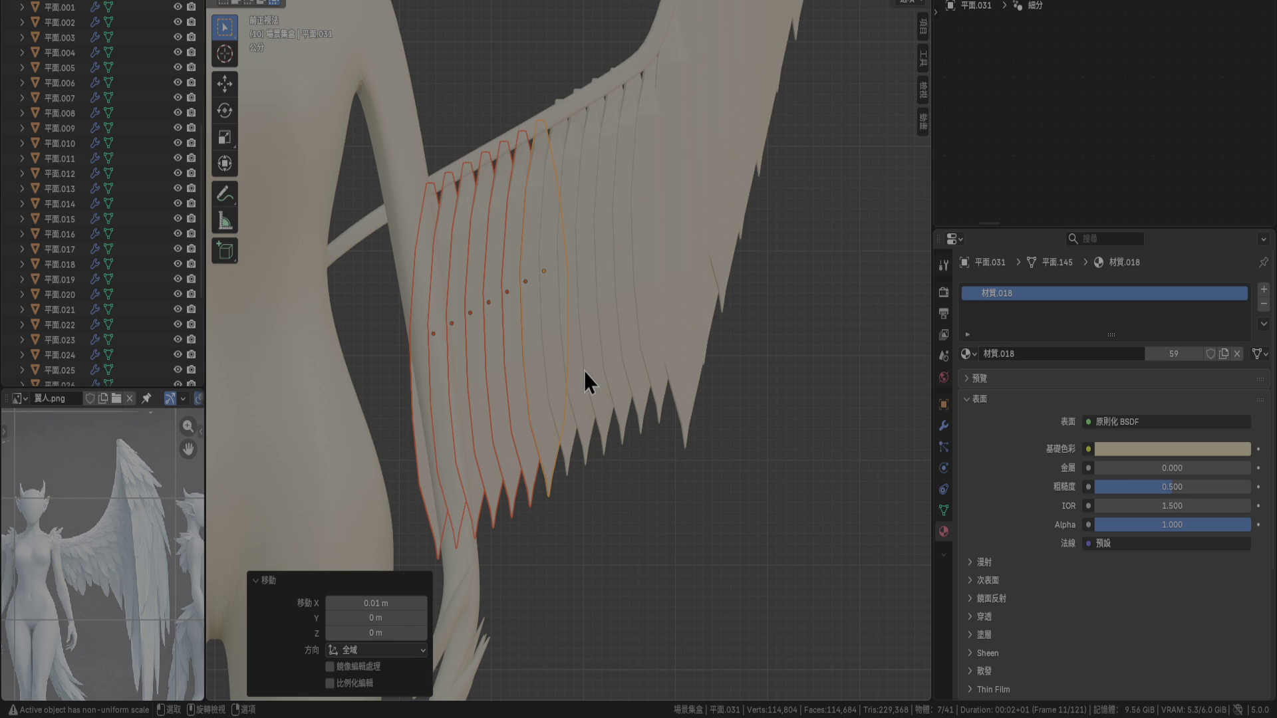
key(shift+d)
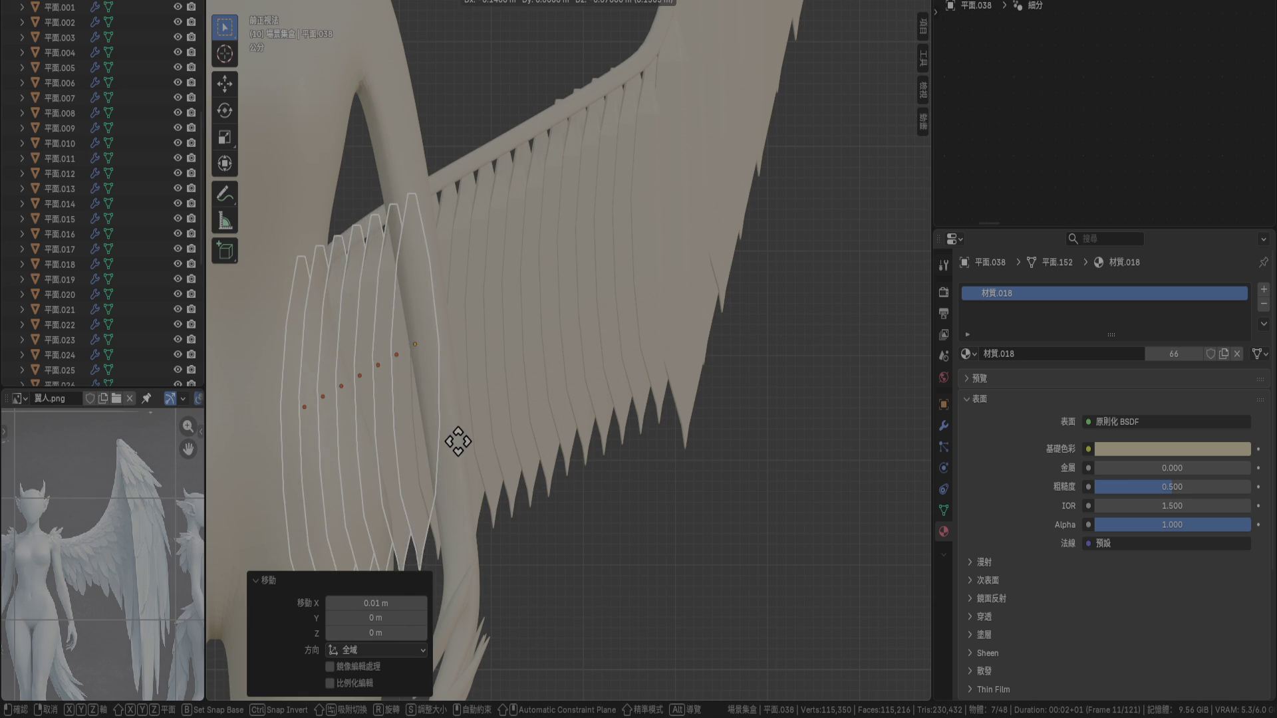
click(457, 441)
Select feathers 平面.026 through 平面.044 and rotate the row 25° in top view
mouse_move(674, 306)
middle_down()
mouse_move(596, 367)
mouse_move(634, 338)
mouse_move(606, 326)
middle_up()
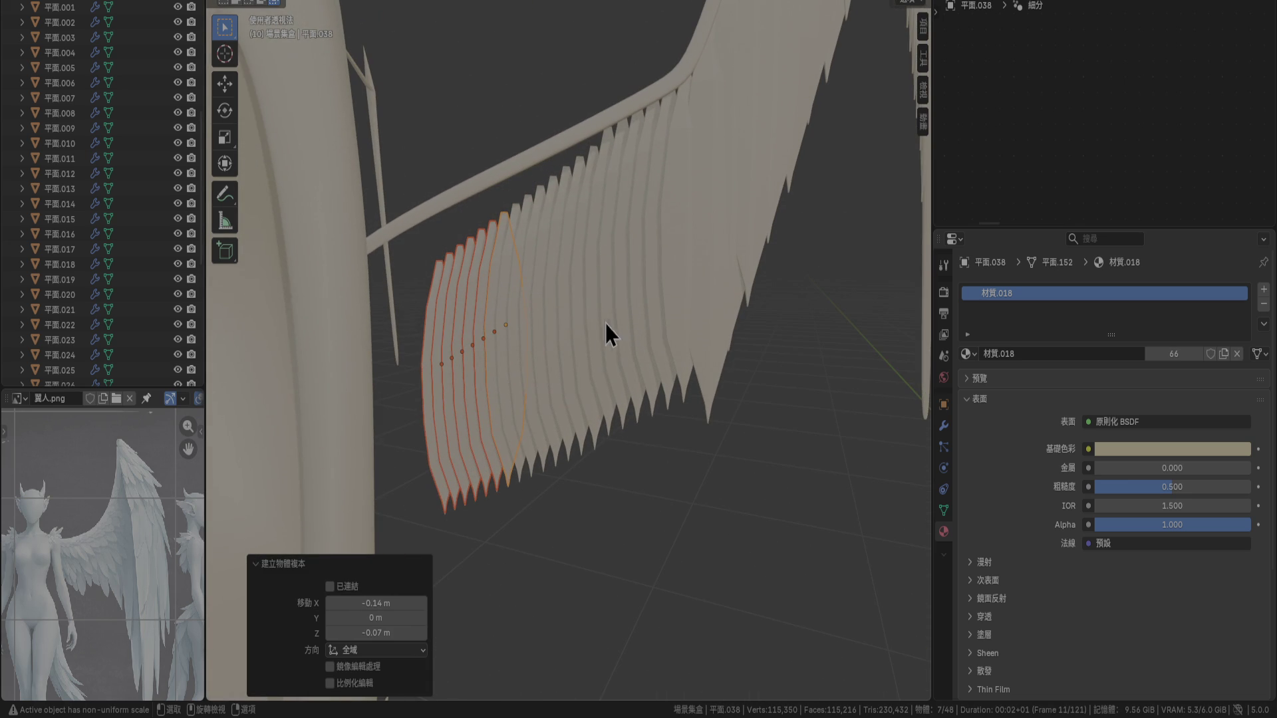
click(685, 204)
click(656, 206)
scroll(56, 324, down, 6)
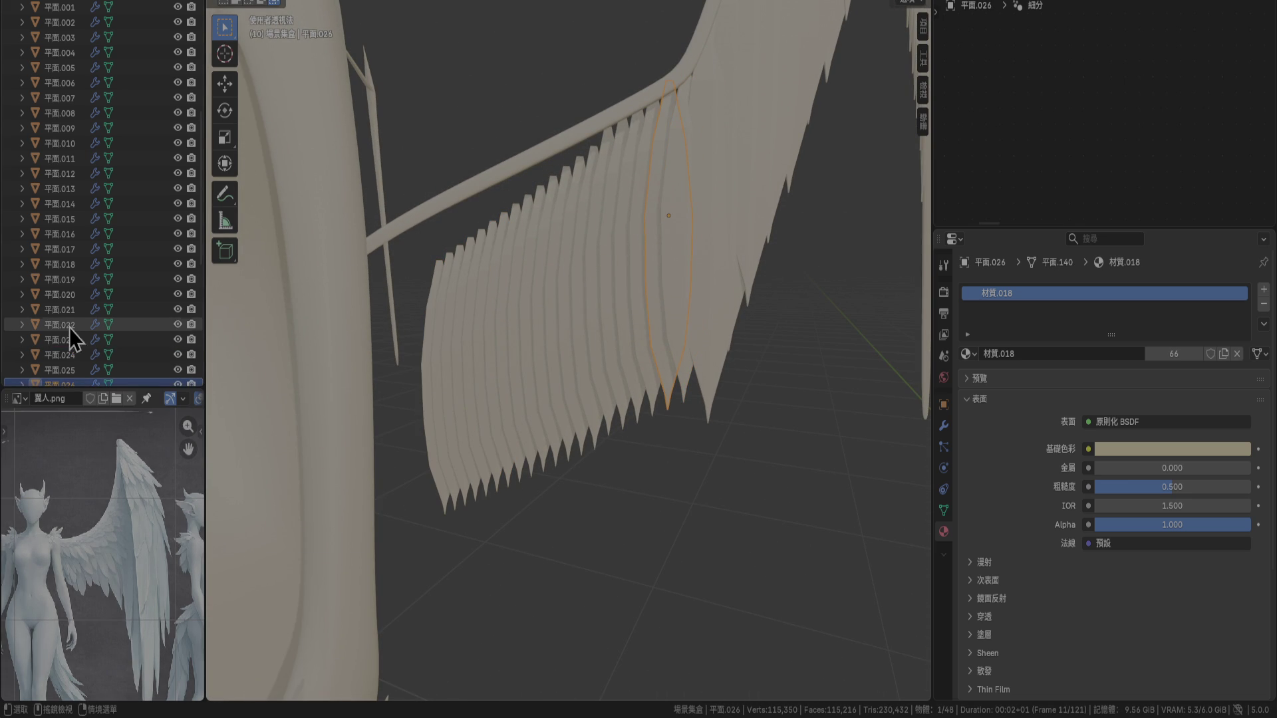
shift+click(66, 370)
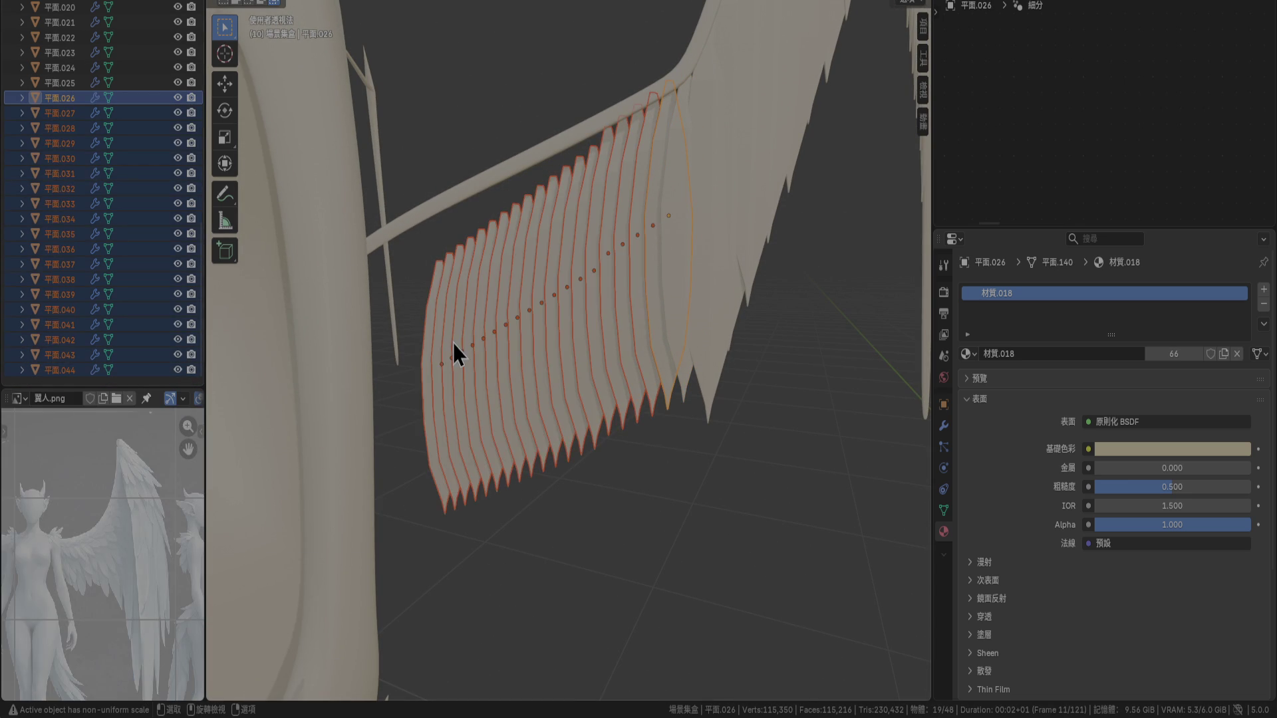
key(KP_7)
key(r)
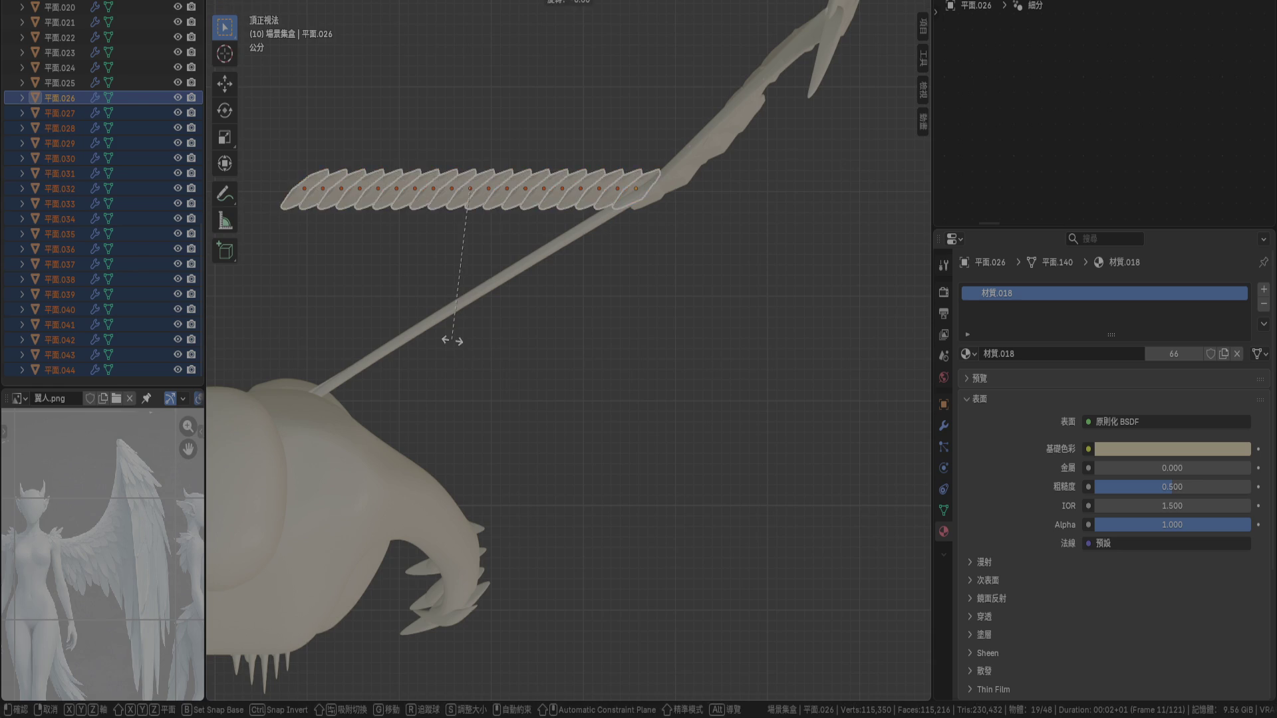
click(516, 363)
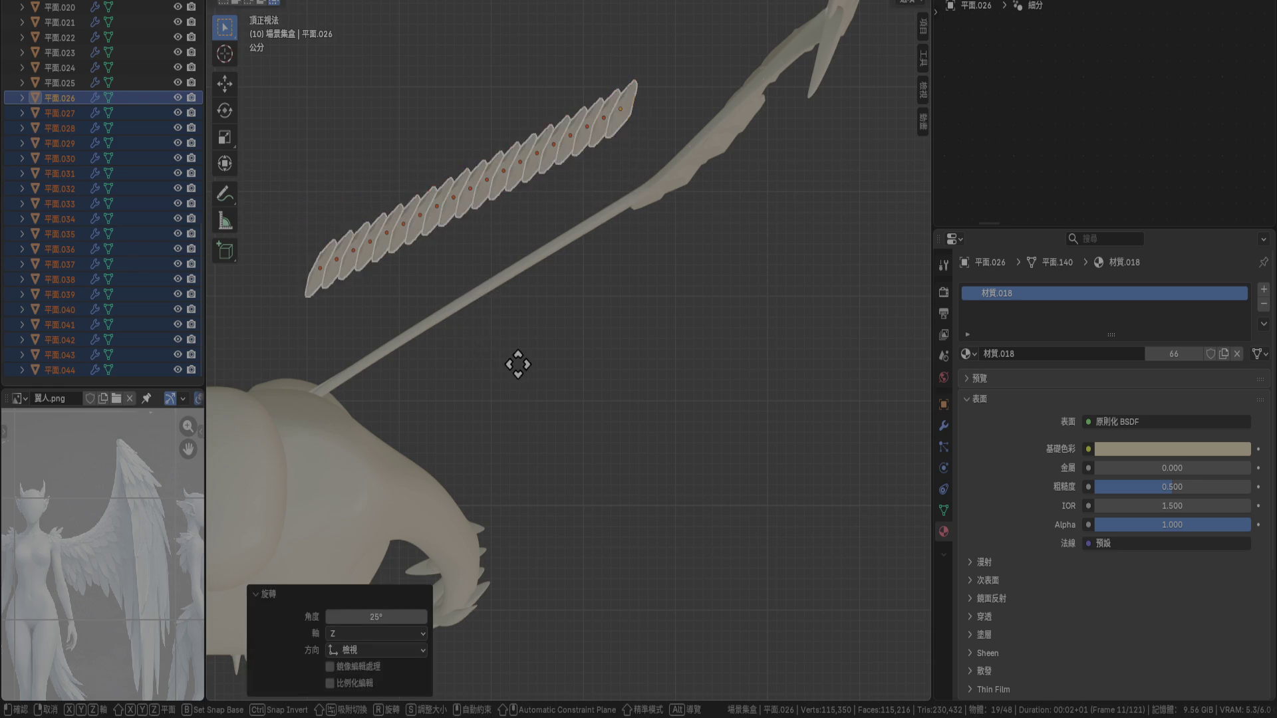
key(g)
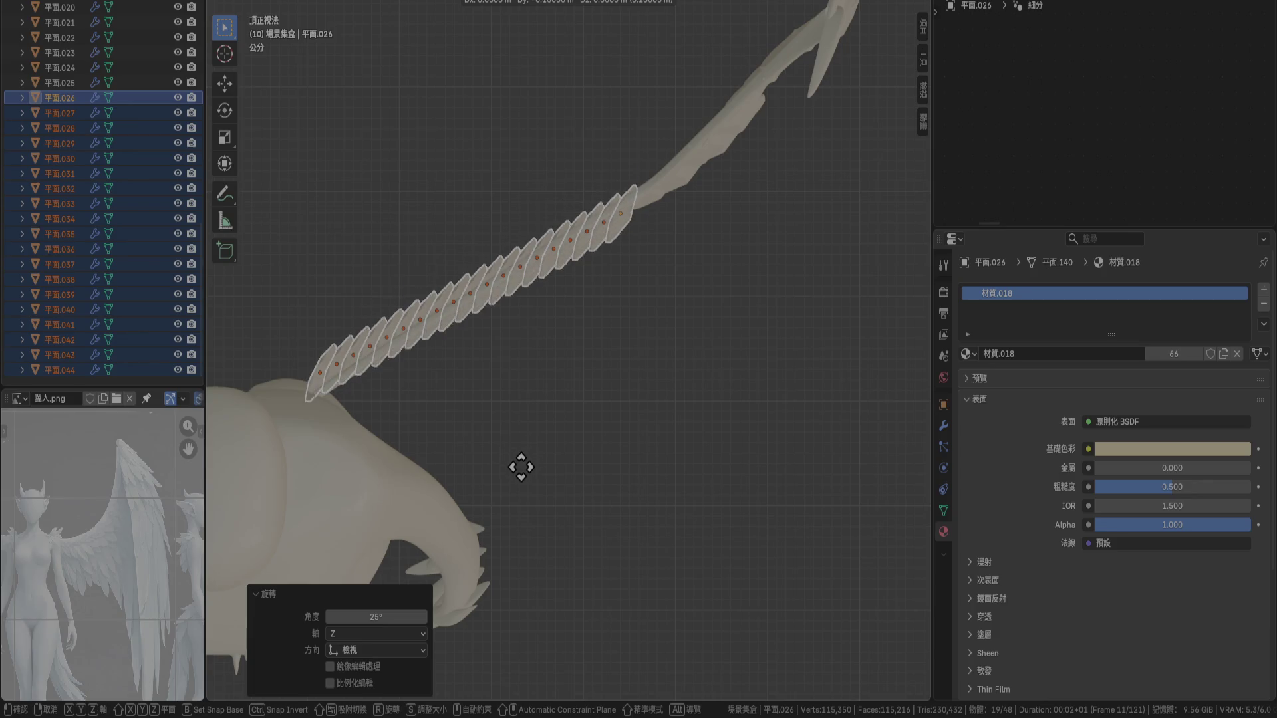
Shift the feather row −0.1 m along Y, then tilt it −5° in front view
click(523, 470)
key(r)
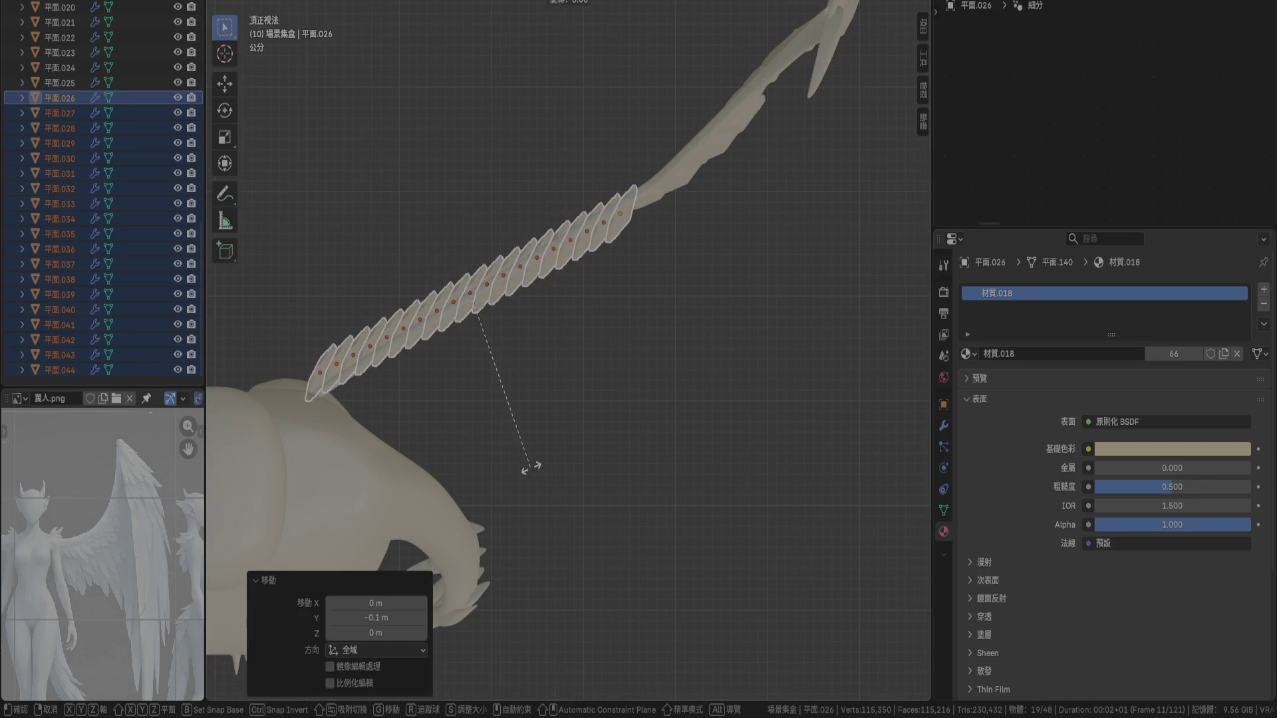
key(Escape)
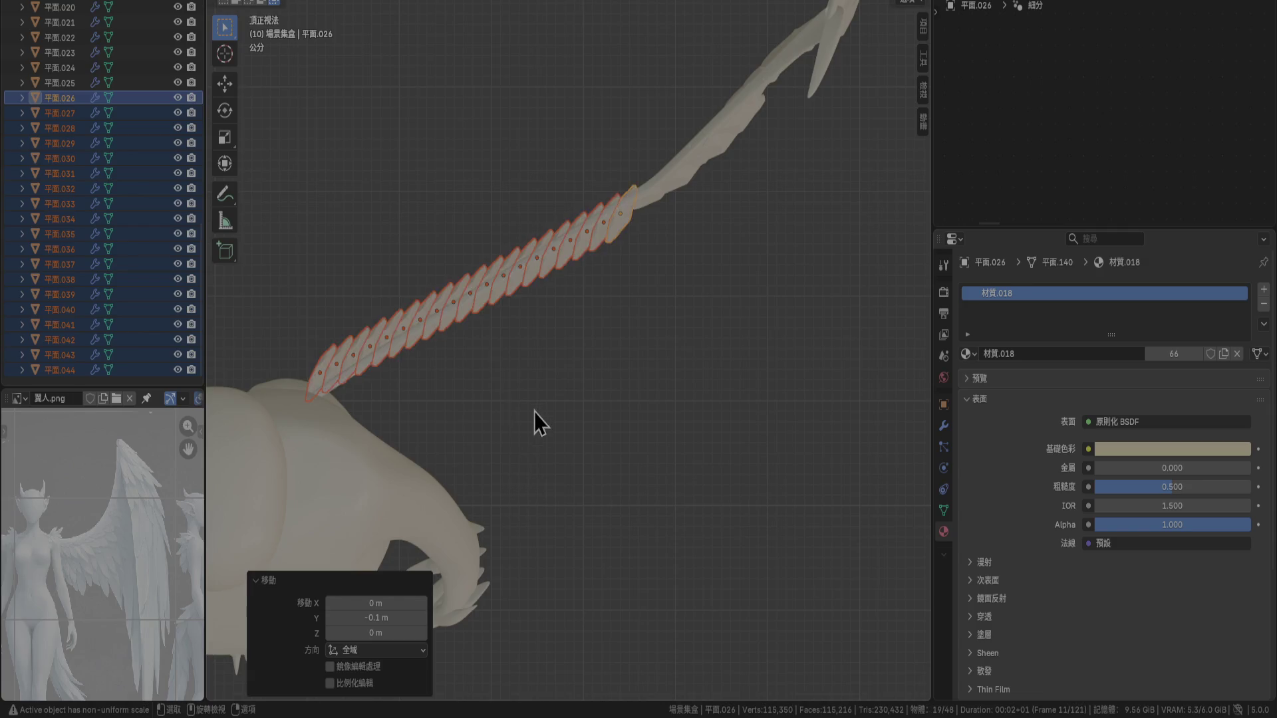
key(KP_Decimal)
mouse_move(532, 377)
middle_down()
mouse_move(497, 258)
mouse_move(460, 242)
mouse_move(537, 337)
middle_up()
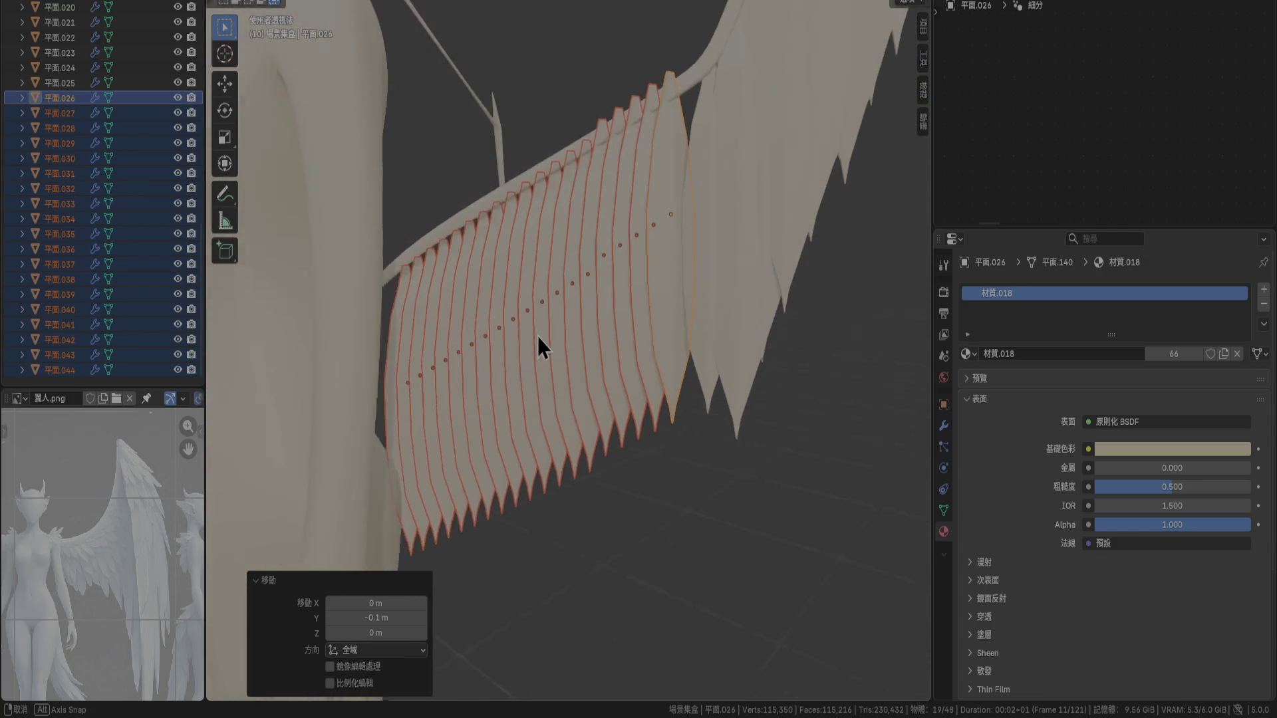
key(KP_1)
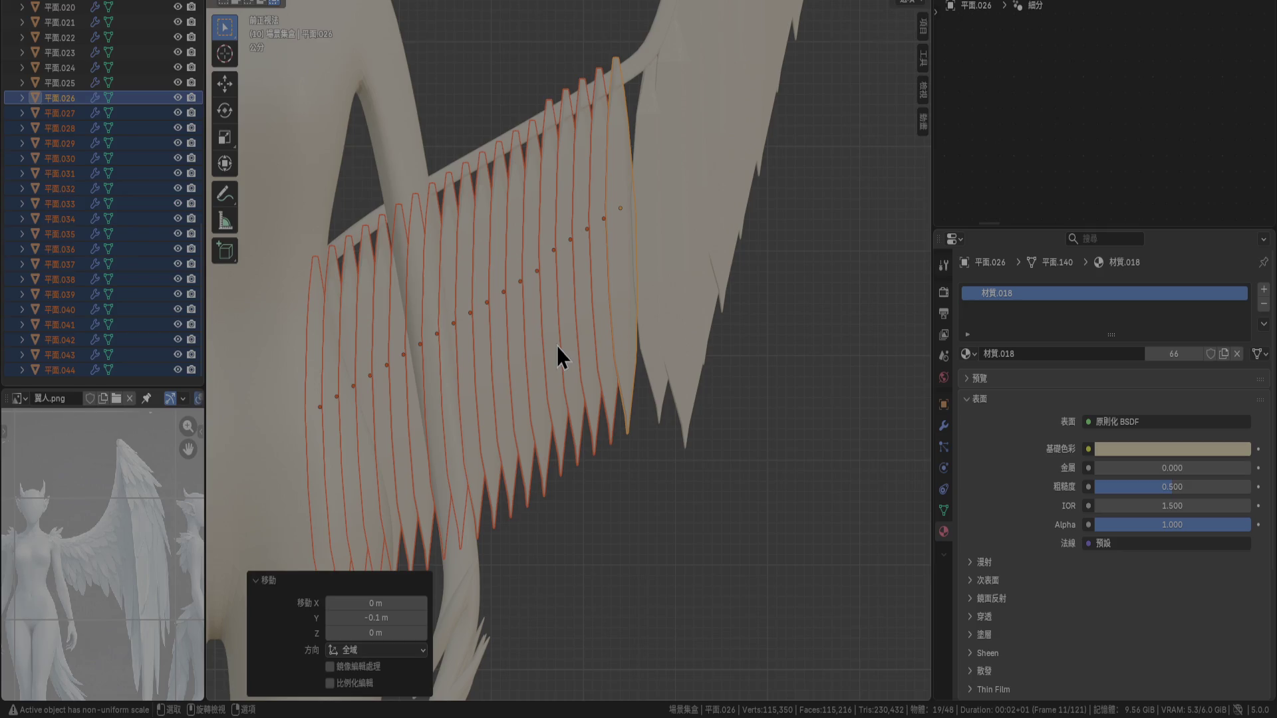
key(r)
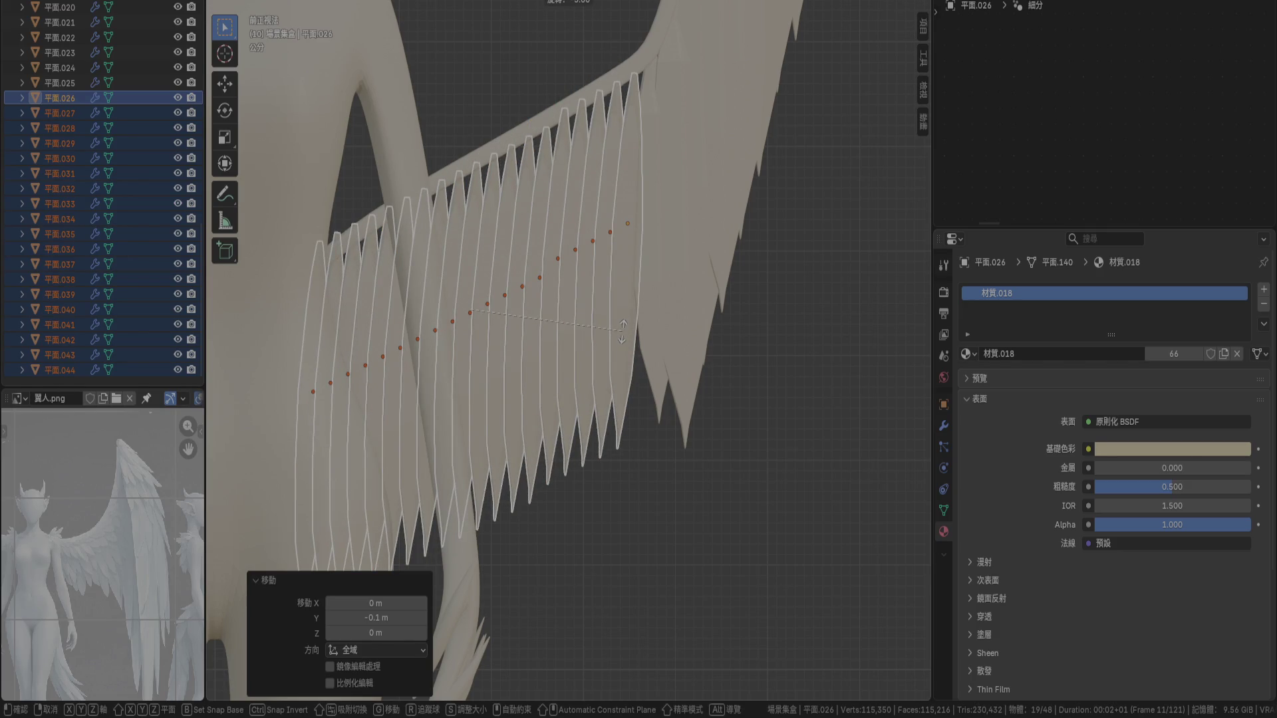
click(623, 331)
Nudge the row 0.01 m and orbit to check how it sits
scroll(622, 334, up, 5)
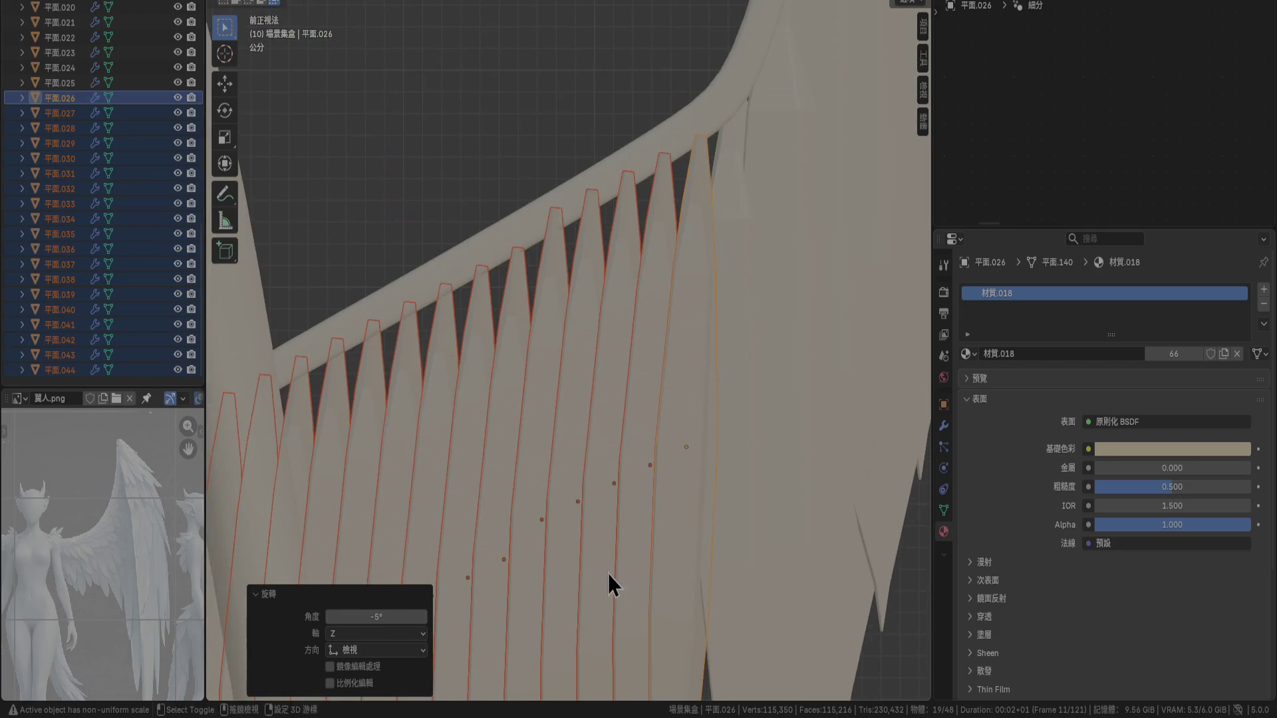
key(g)
click(654, 302)
scroll(659, 293, down, 3)
mouse_move(618, 328)
middle_down()
mouse_move(578, 350)
mouse_move(556, 426)
mouse_move(443, 476)
mouse_move(433, 385)
mouse_move(515, 365)
mouse_move(556, 469)
mouse_move(552, 508)
mouse_move(608, 517)
middle_up()
Turn the row 1.89° in top view and tilt it 0.703° in front view
key(KP_7)
key(KP_Decimal)
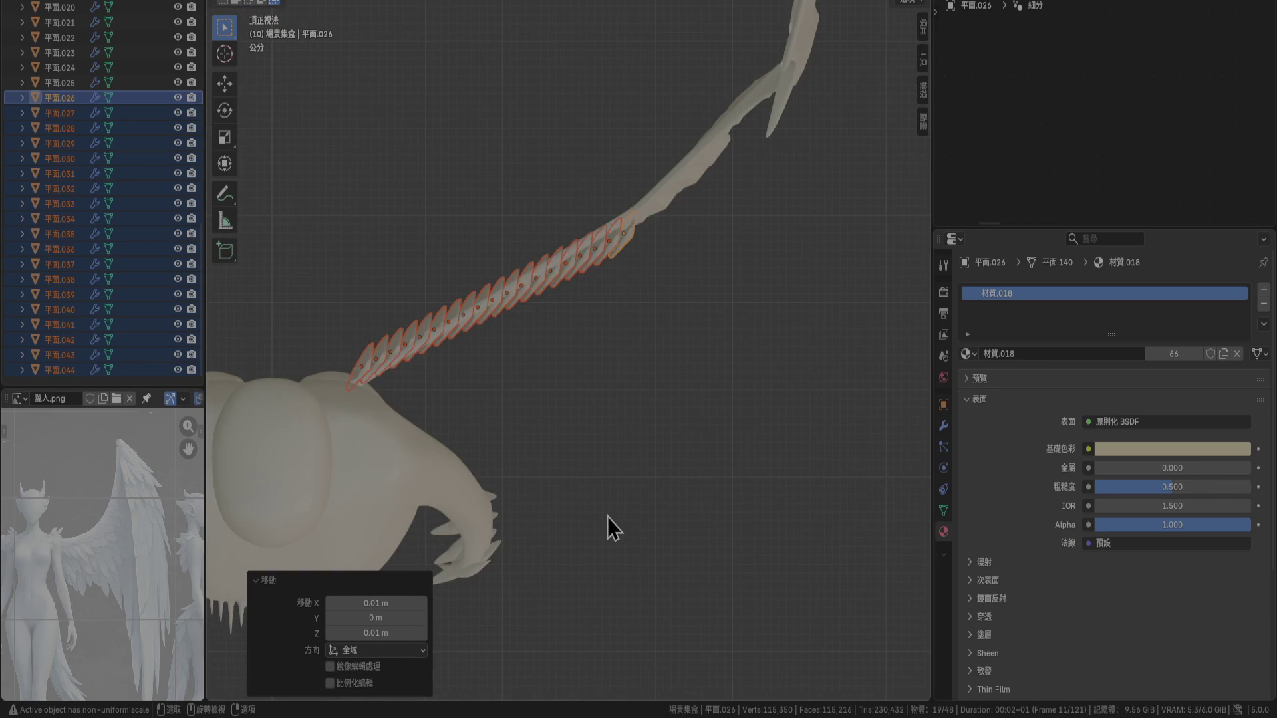
key(r)
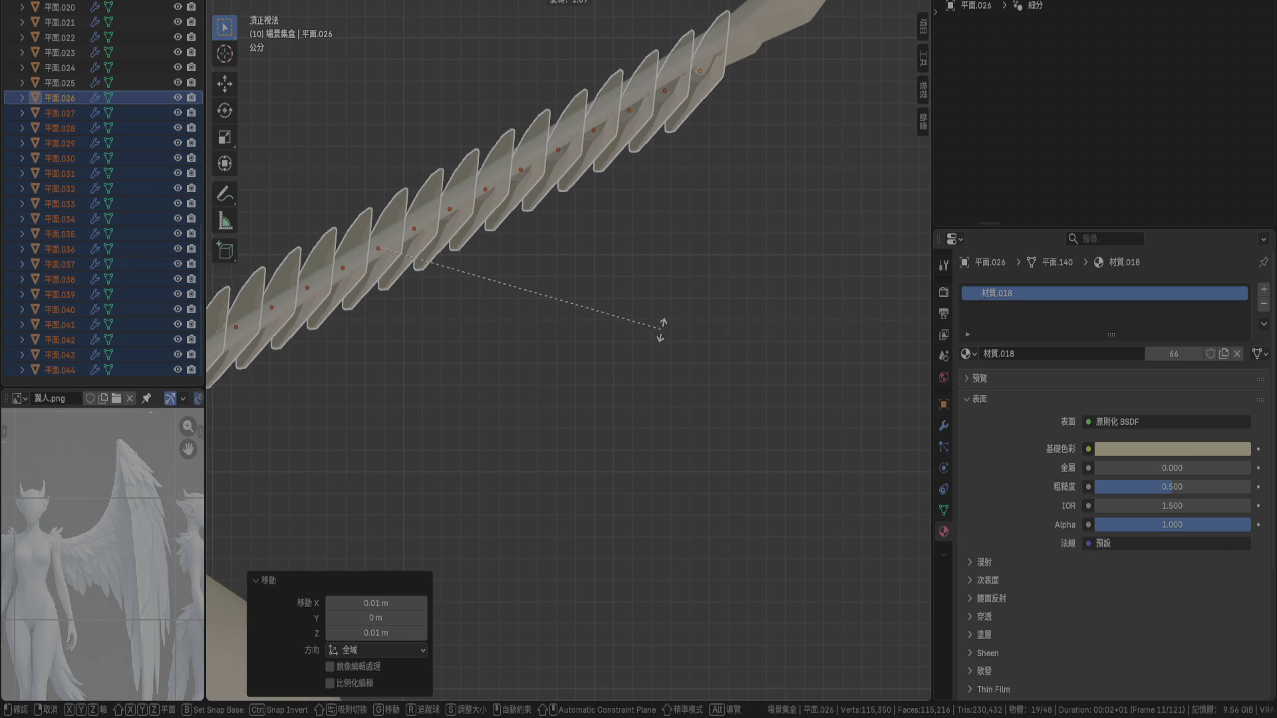
click(661, 331)
key(KP_1)
key(s)
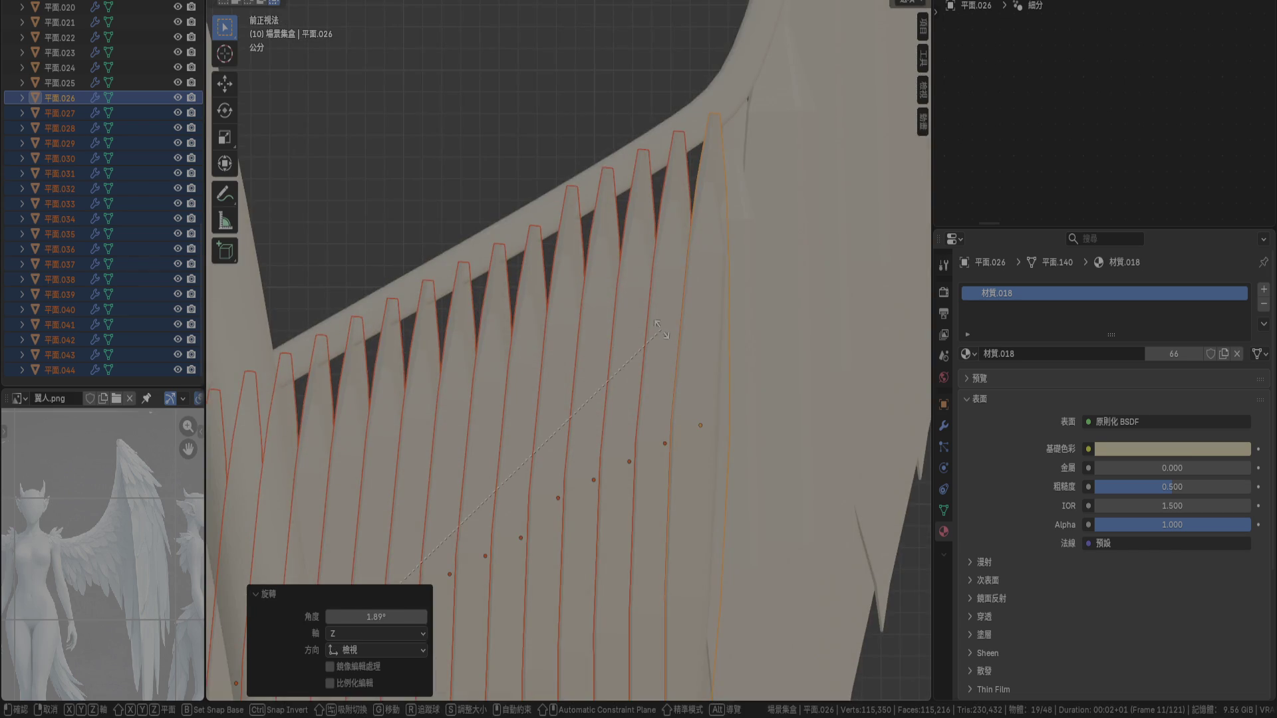
click(672, 326)
Shift the row 0.011 m along Y in right side view and inspect the rows
key(KP_3)
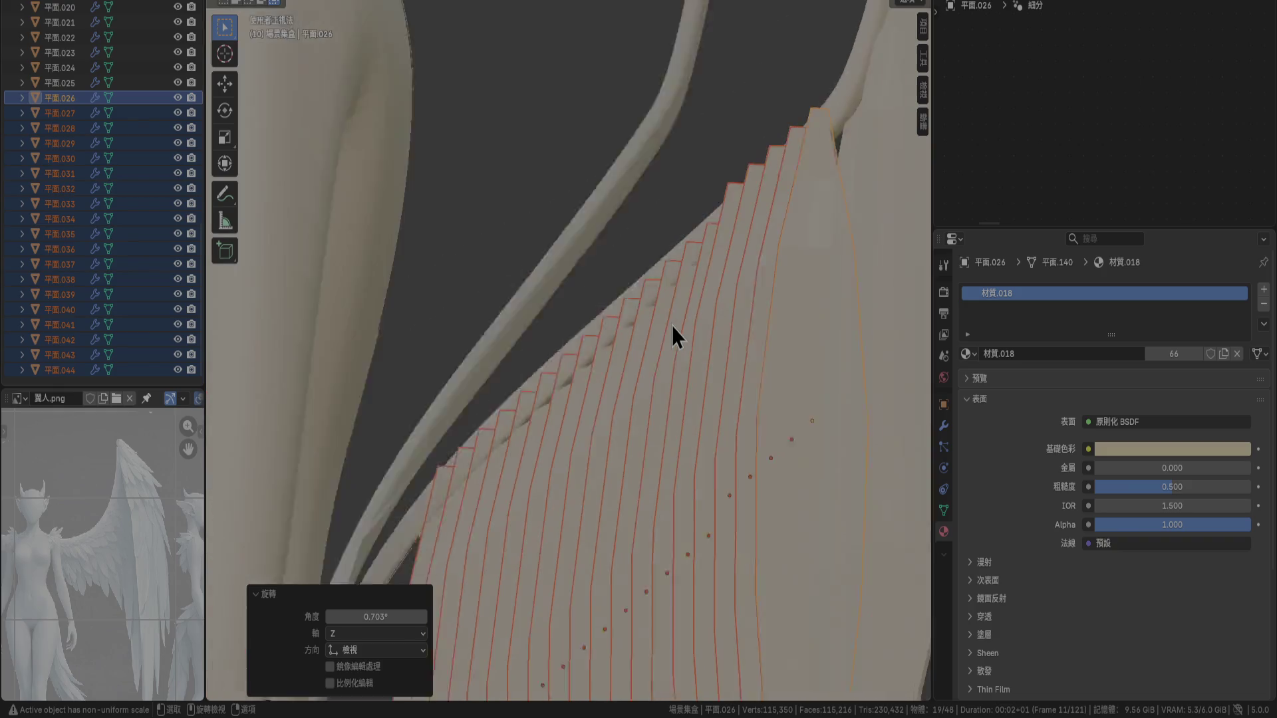
scroll(672, 325, up, 4)
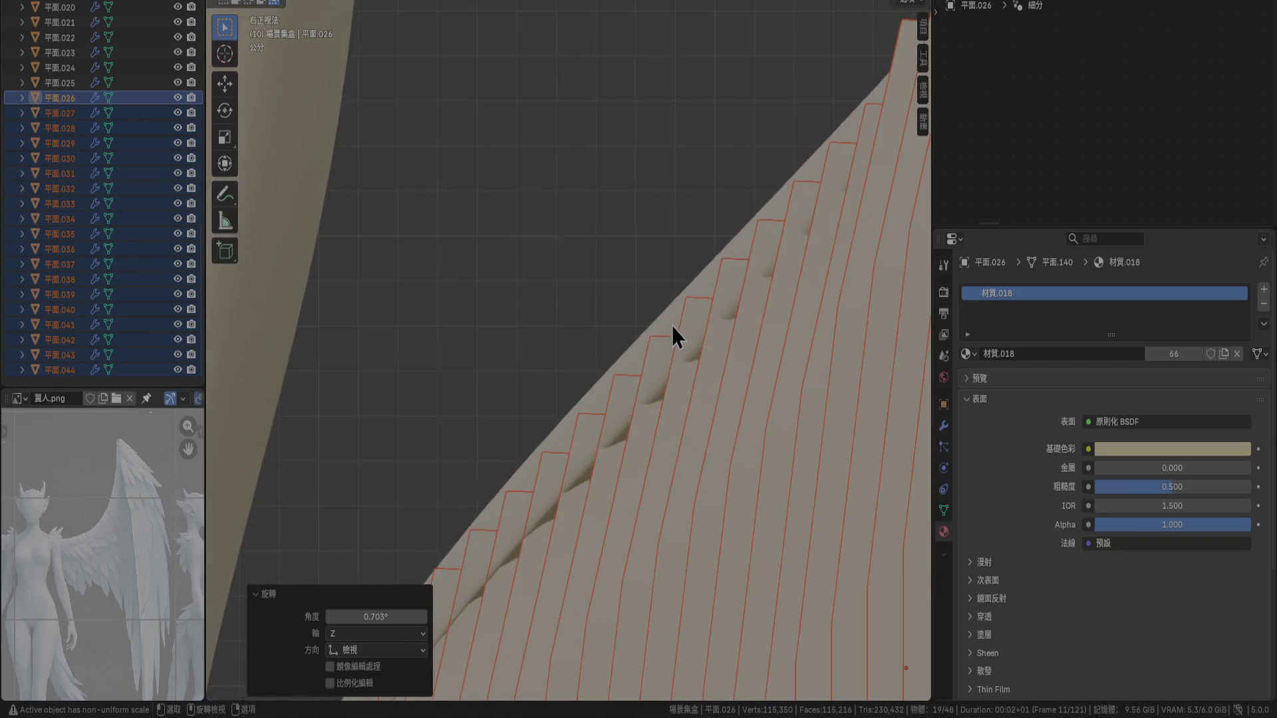
scroll(664, 324, up, 2)
key(g)
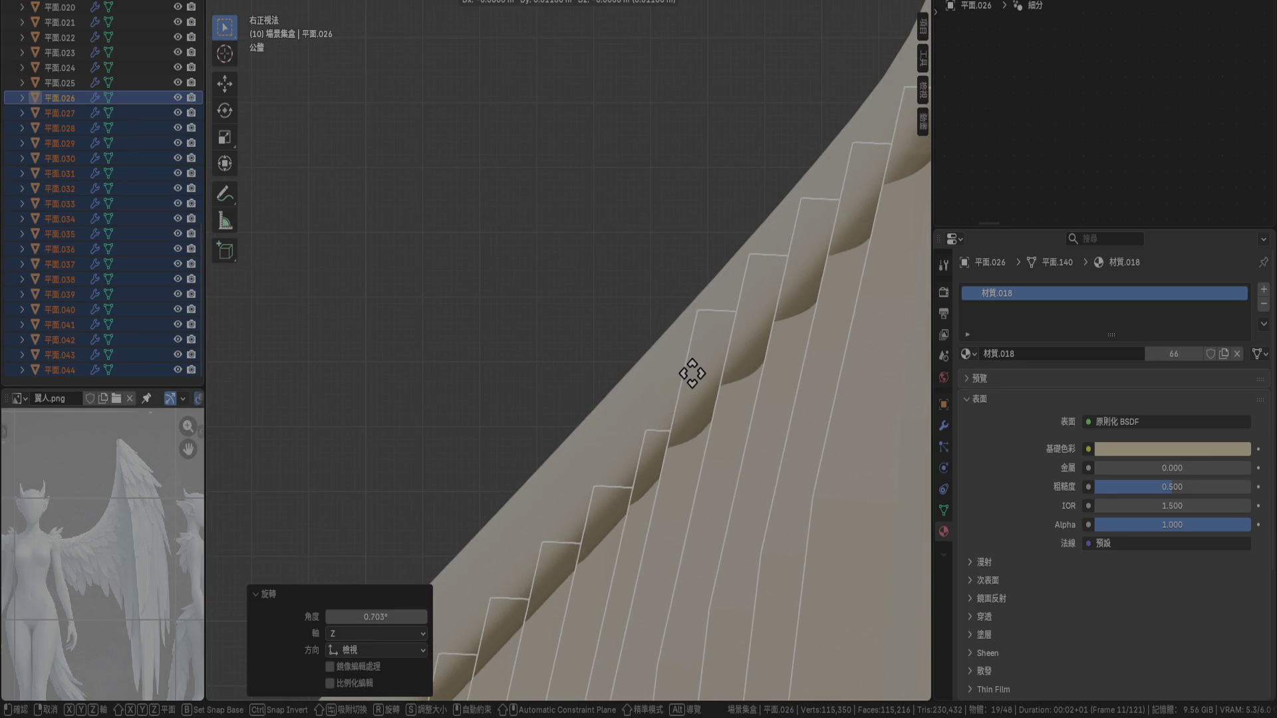
click(690, 374)
scroll(673, 436, down, 6)
mouse_move(637, 426)
middle_down()
mouse_move(733, 143)
mouse_move(696, 258)
mouse_move(638, 348)
mouse_move(521, 253)
mouse_move(637, 262)
mouse_move(648, 237)
mouse_move(667, 255)
middle_up()
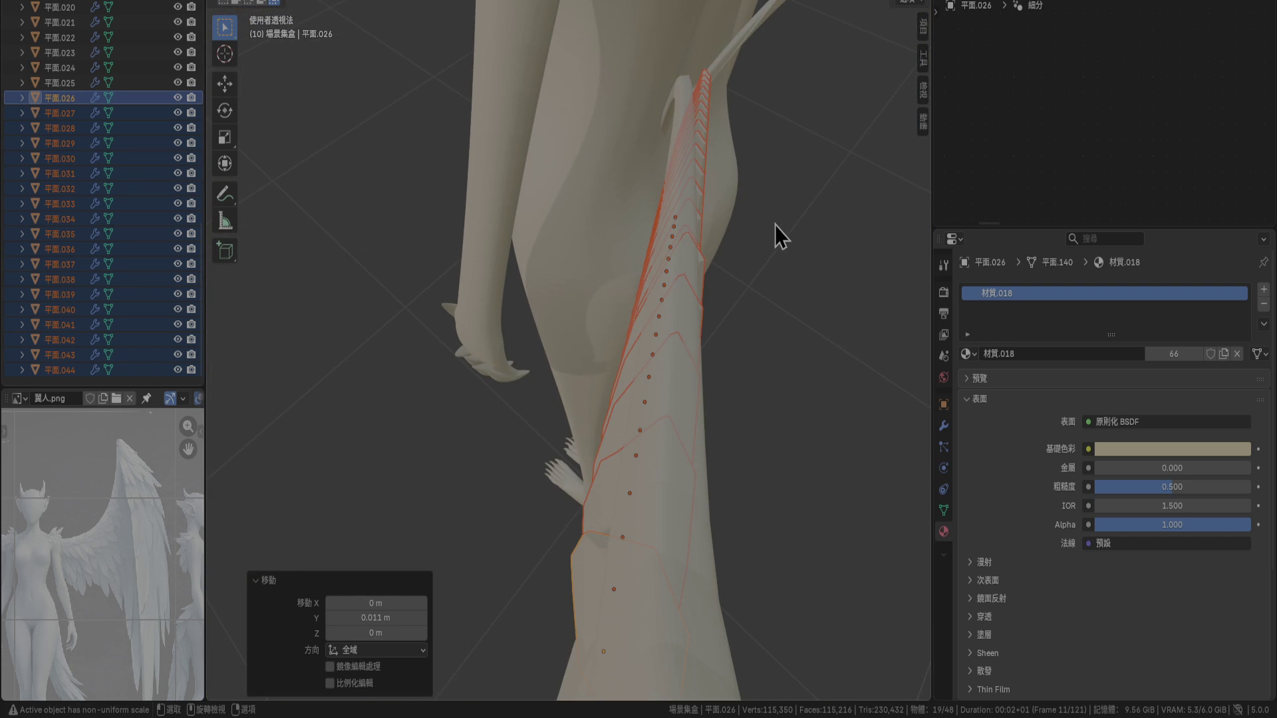
Turn the row a further 1.13° about Z and move it −0.011 m along Y
key(KP_7)
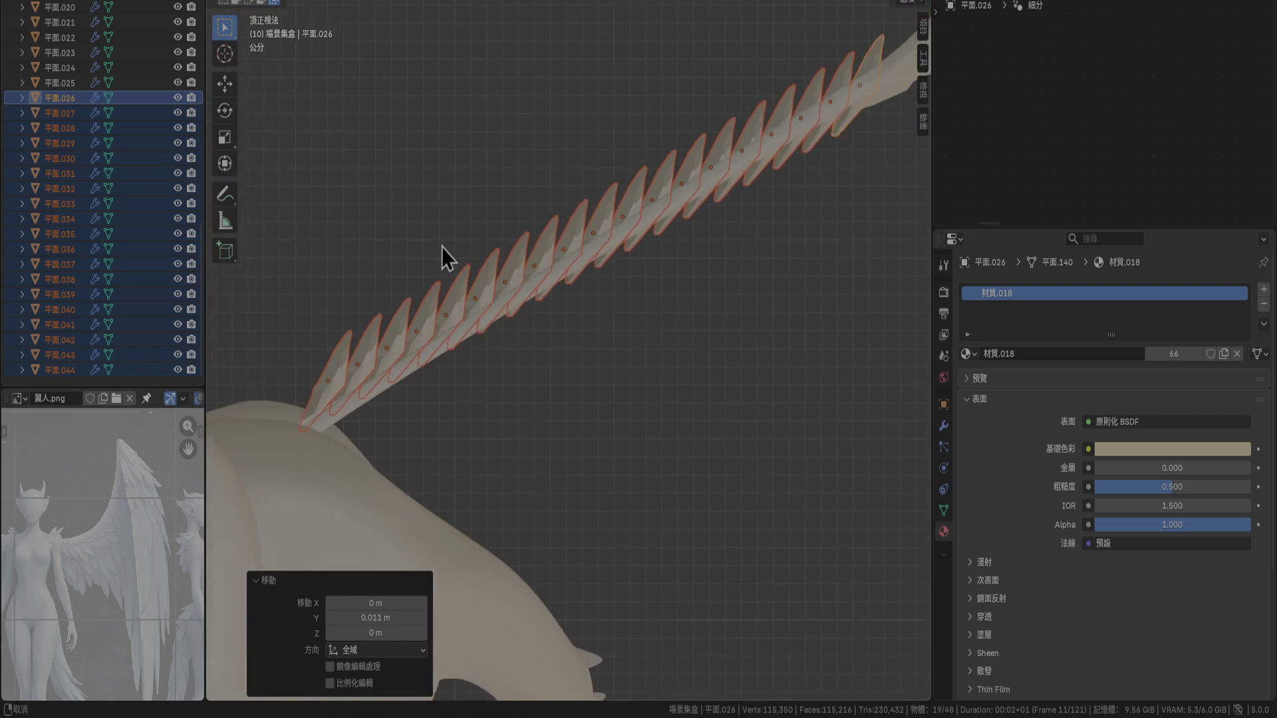
key(r)
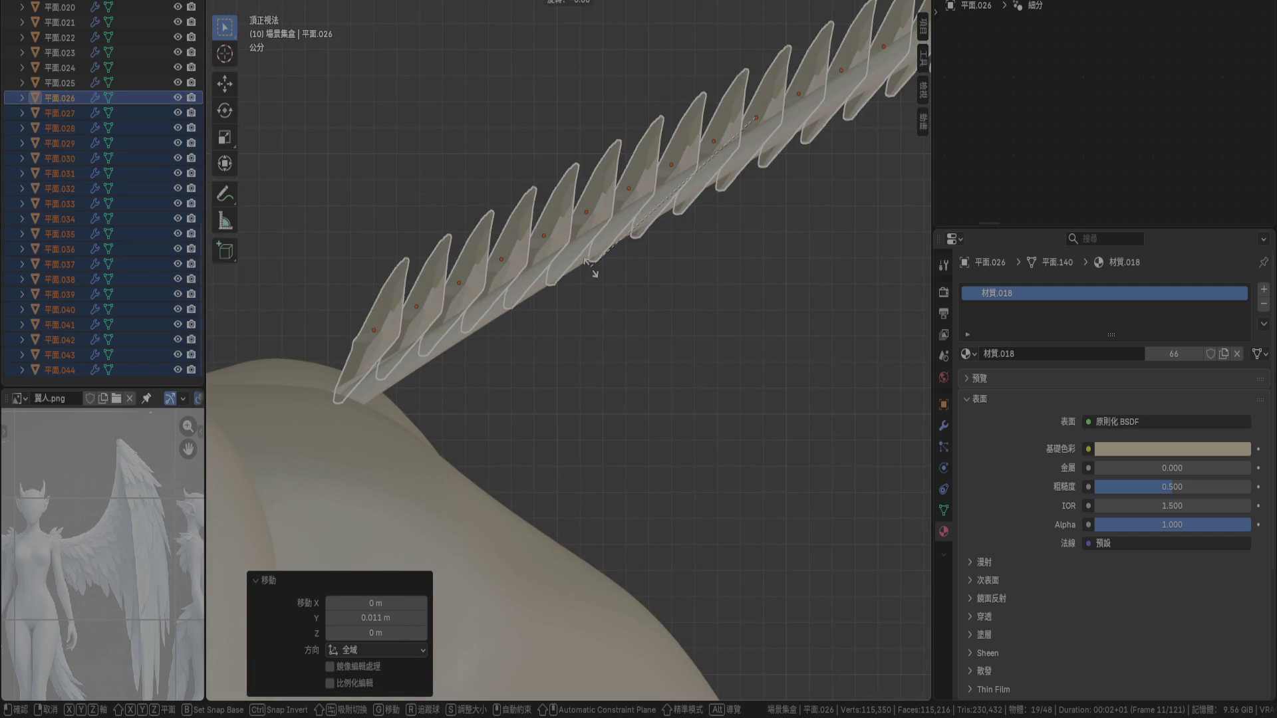
click(606, 273)
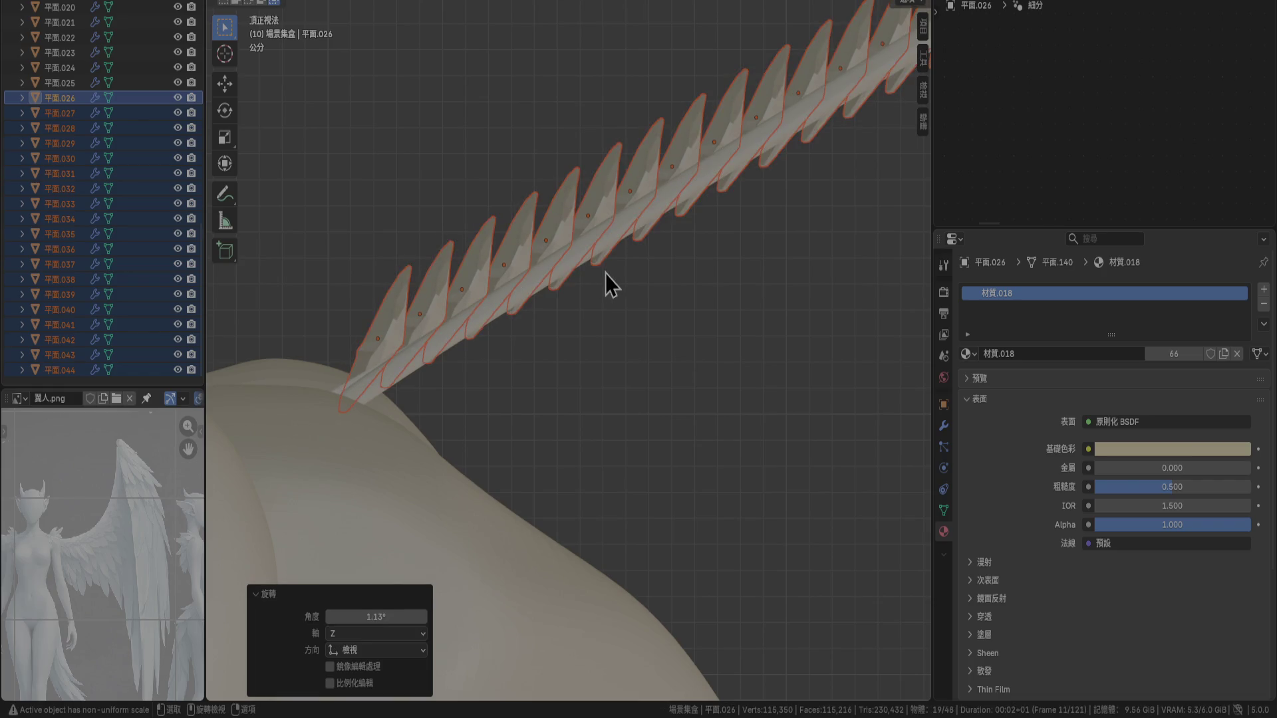
key(g)
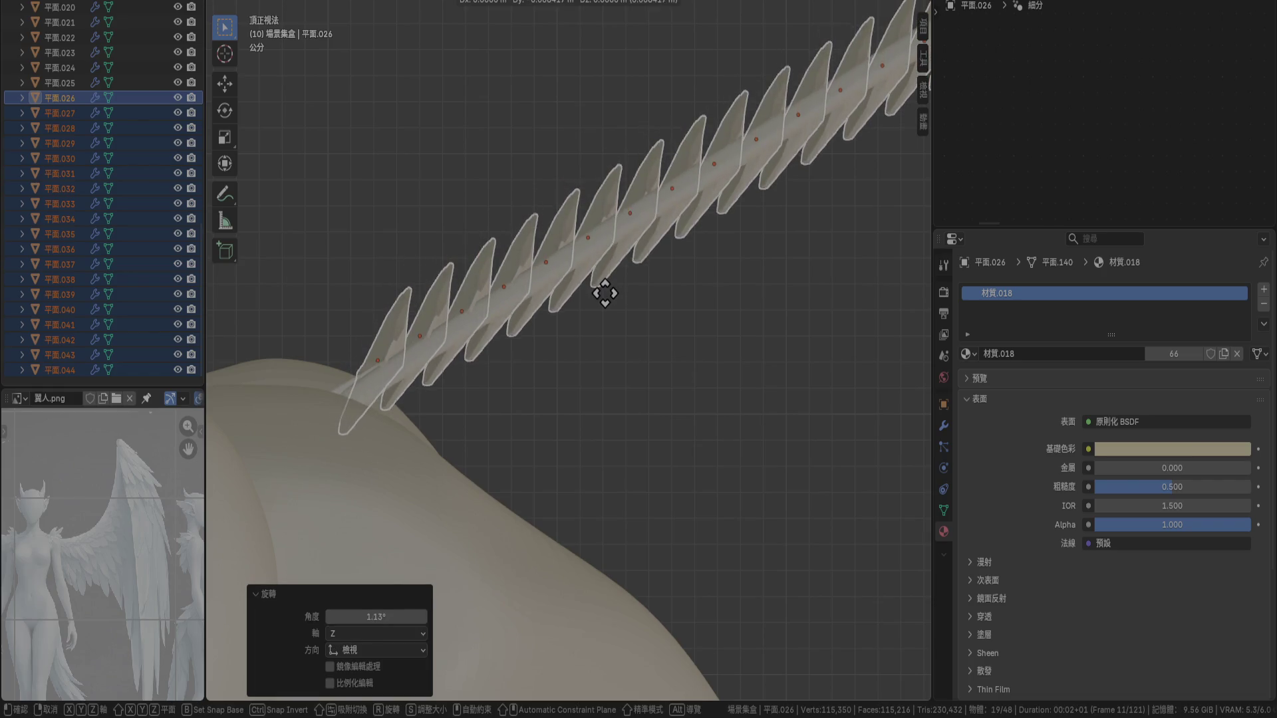
click(605, 295)
mouse_move(605, 294)
middle_down()
mouse_move(809, 249)
mouse_move(684, 126)
mouse_move(637, 130)
mouse_move(608, 151)
mouse_move(614, 173)
mouse_move(654, 182)
mouse_move(656, 216)
mouse_move(481, 113)
mouse_move(536, 246)
mouse_move(493, 251)
mouse_move(619, 285)
middle_up()
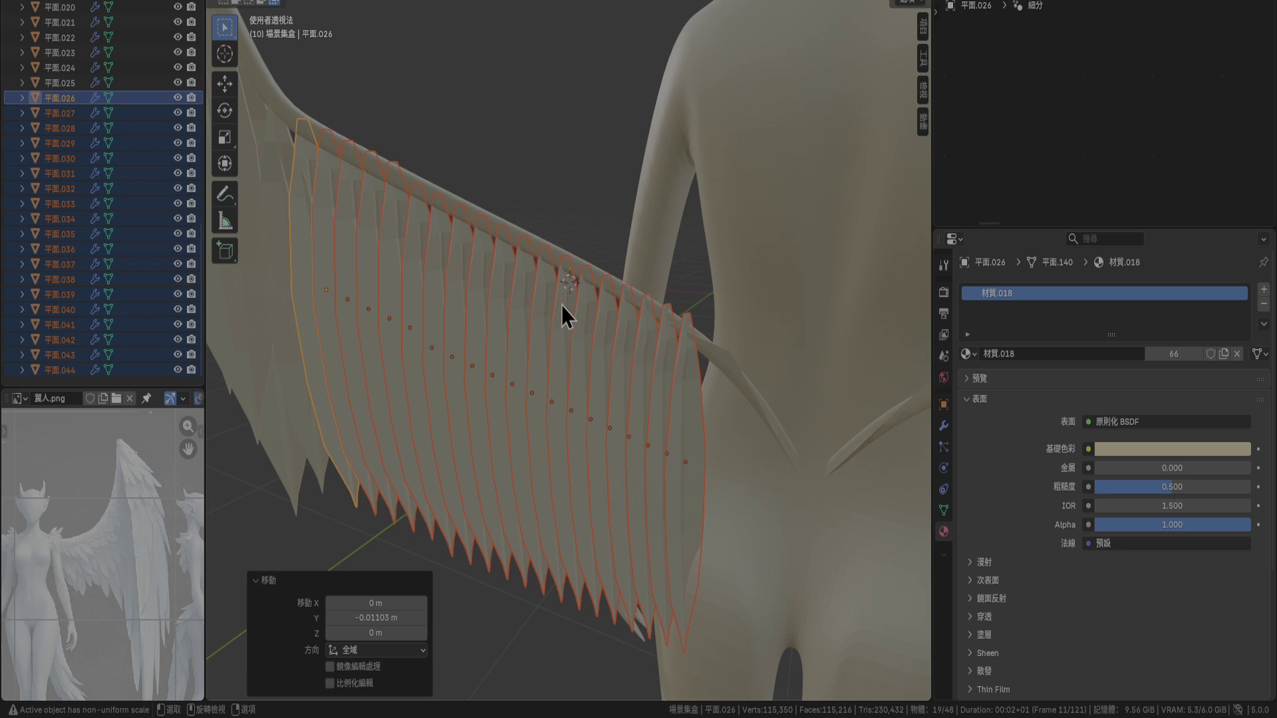
Select the five feathers at the row's end through 平面.044 and reposition them
click(612, 318)
shift+click(628, 328)
shift+click(649, 347)
shift+click(685, 369)
shift+click(690, 371)
middle_drag(690, 371, 618, 362)
scroll(585, 322, up, 4)
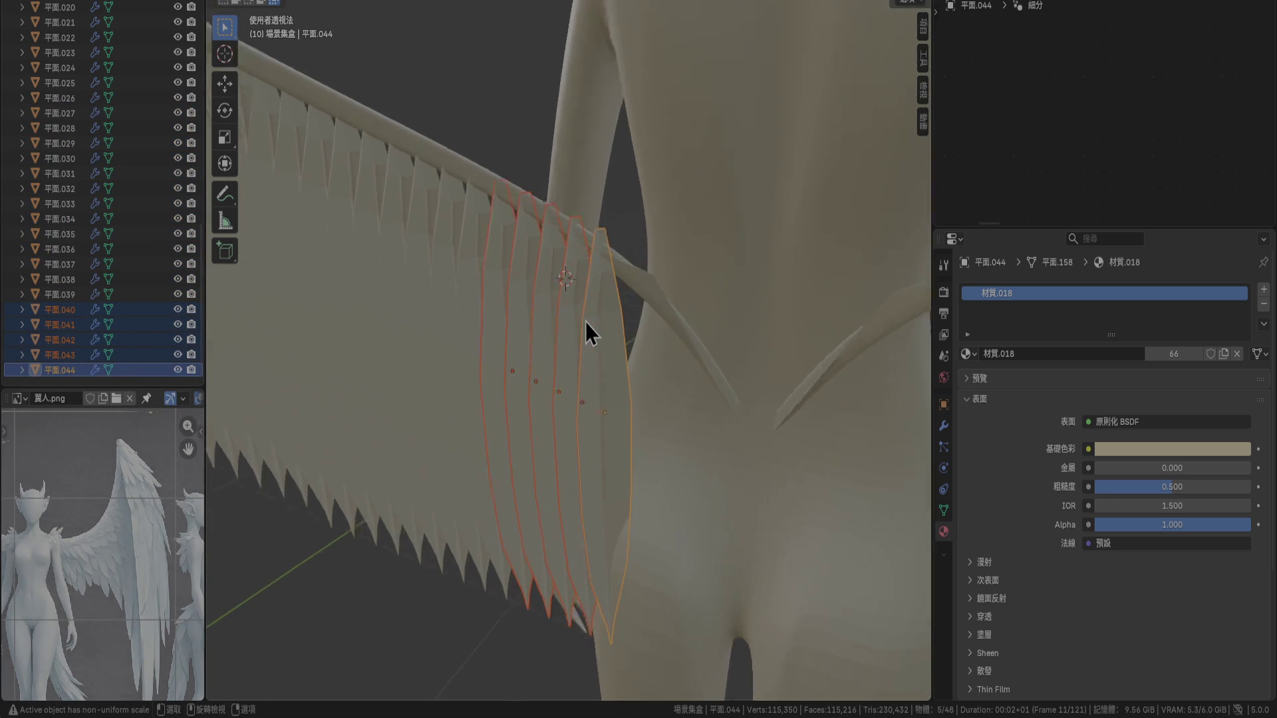
key(g)
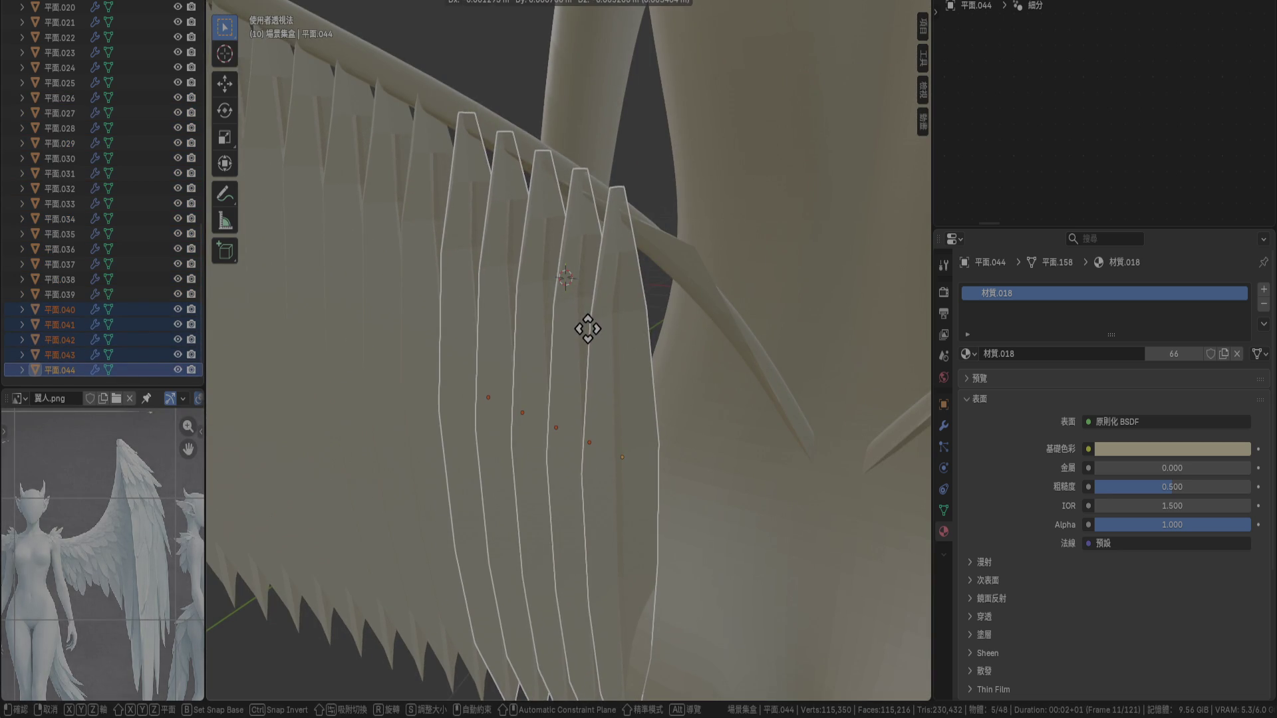
click(588, 329)
Move end feathers 平面.043 and 平面.044 down and to the left
click(585, 265)
shift+click(625, 307)
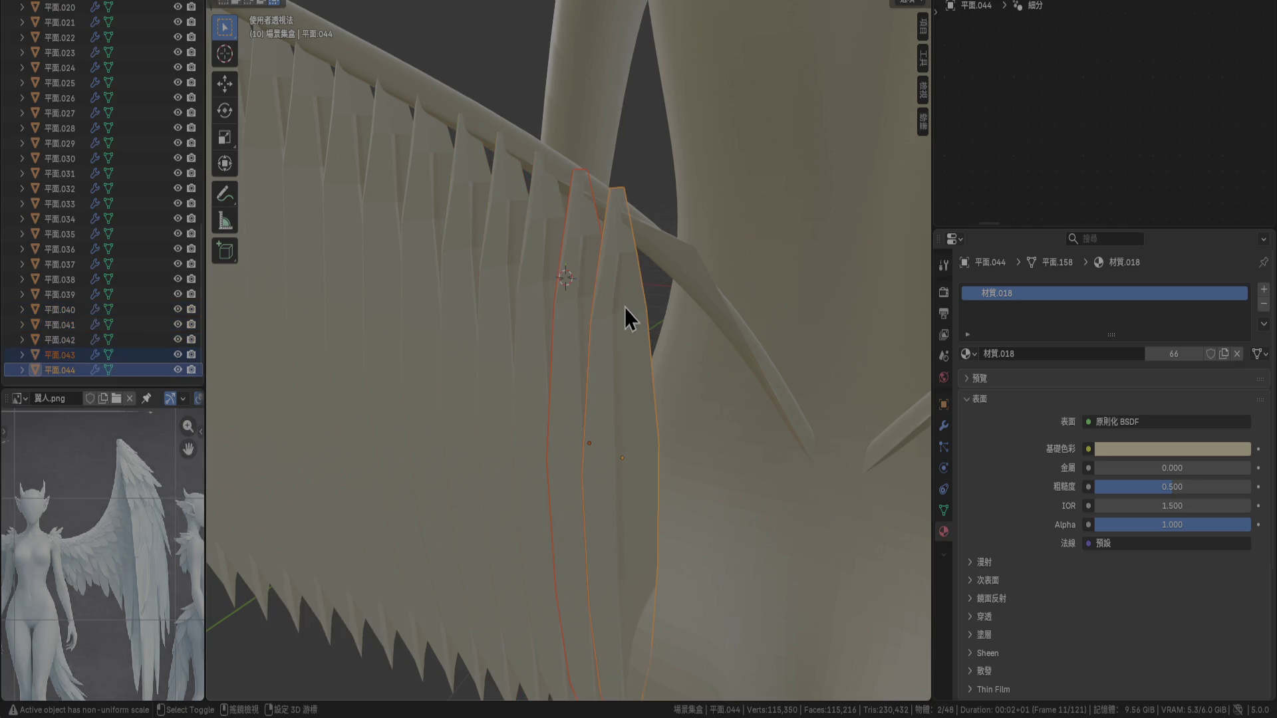
key(g)
click(599, 306)
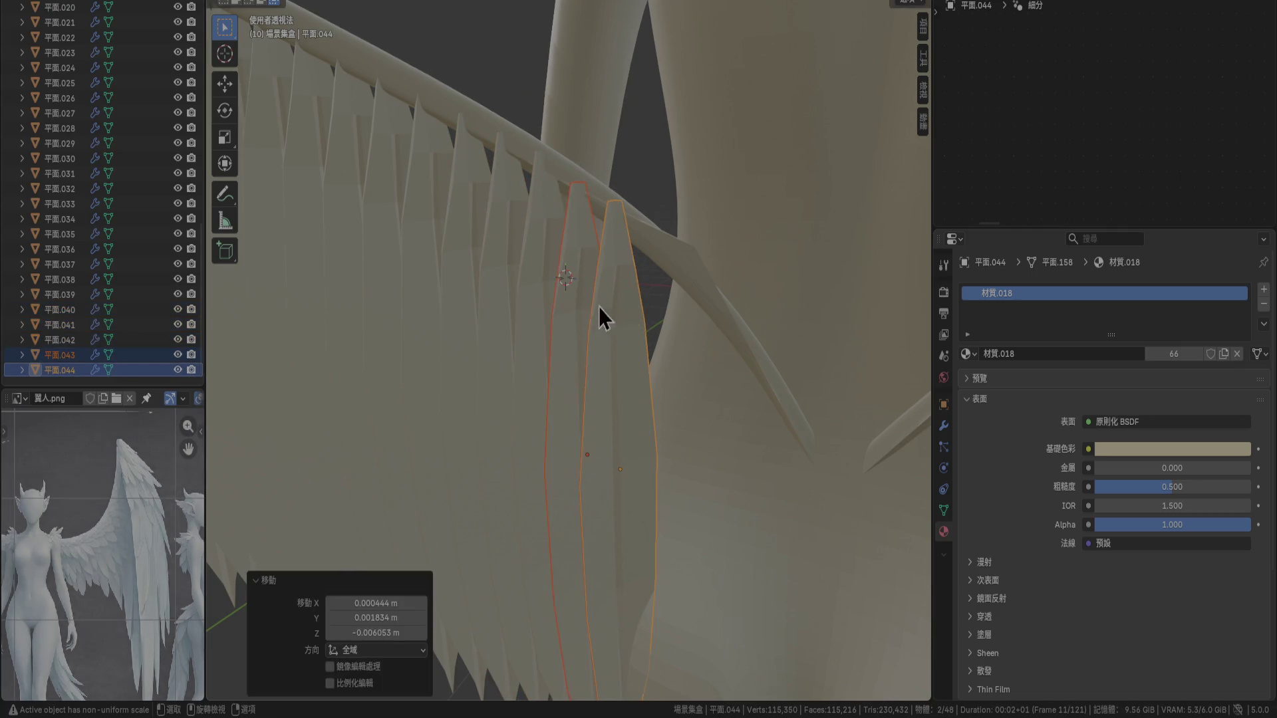
Add feathers 平面.039–平面.042 and move the end feathers together
shift+click(524, 230)
shift+click(508, 212)
shift+click(465, 189)
shift+click(429, 201)
mouse_move(428, 202)
middle_down()
mouse_move(600, 280)
mouse_move(576, 296)
middle_up()
key(g)
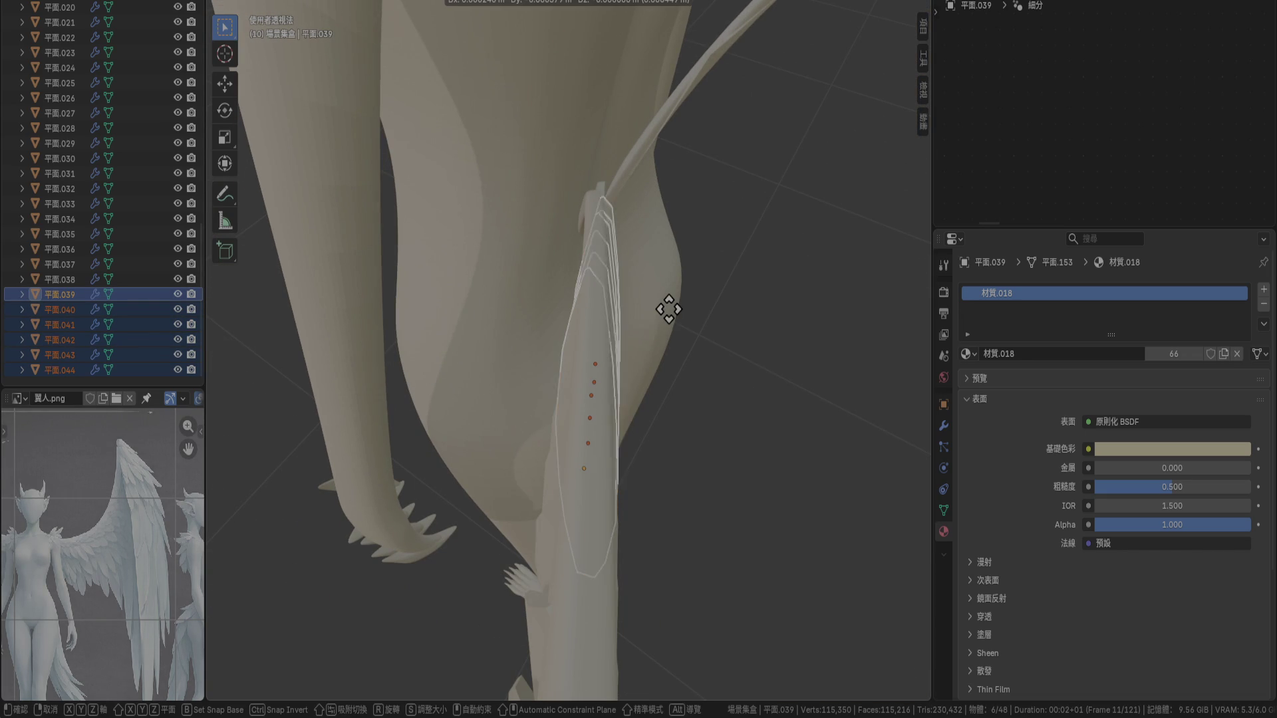
click(664, 308)
Turn feathers 平面.039–平面.044 3.45° about Z, then select the wing instead
key(r)
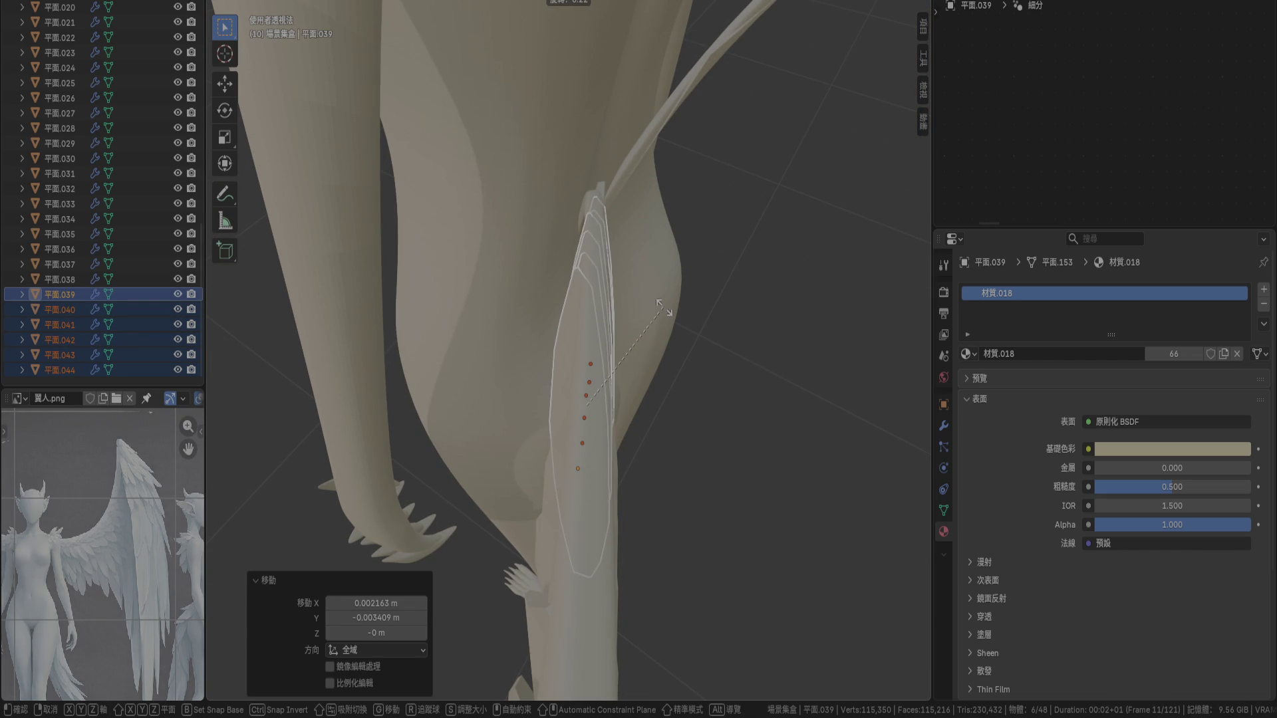
key(Escape)
mouse_move(677, 278)
middle_down()
mouse_move(657, 326)
mouse_move(696, 377)
middle_up()
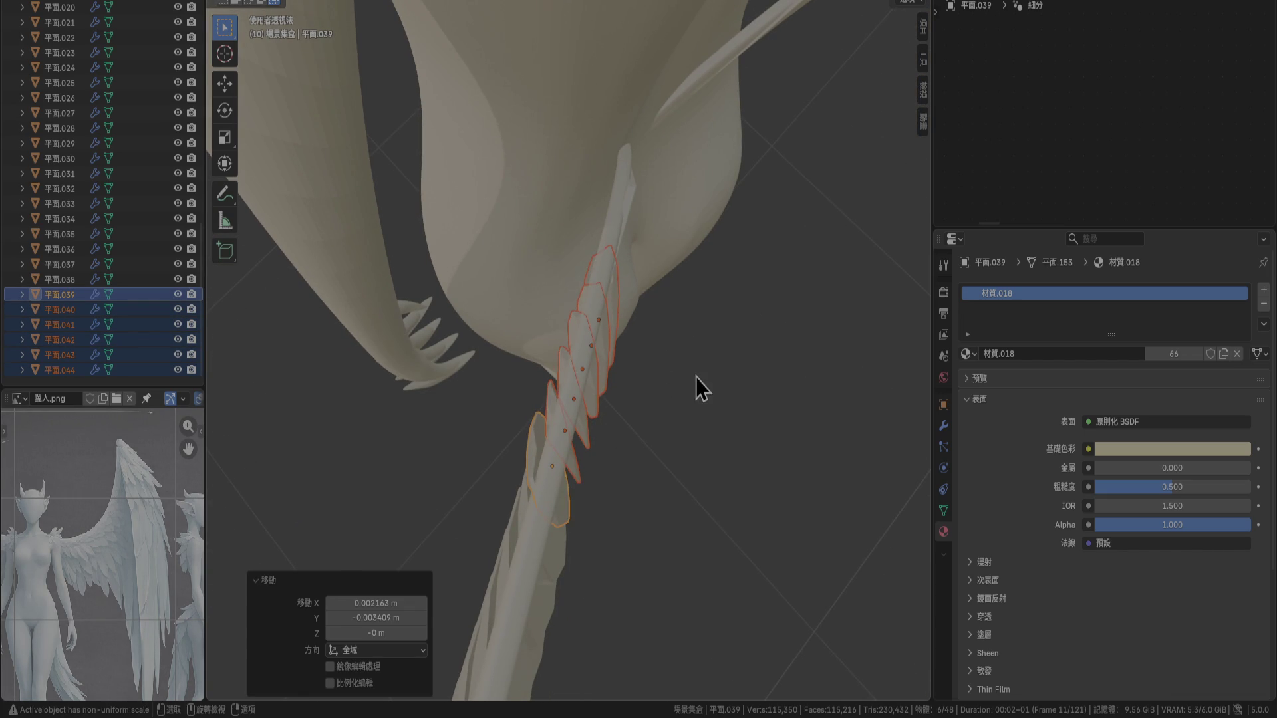
key(r)
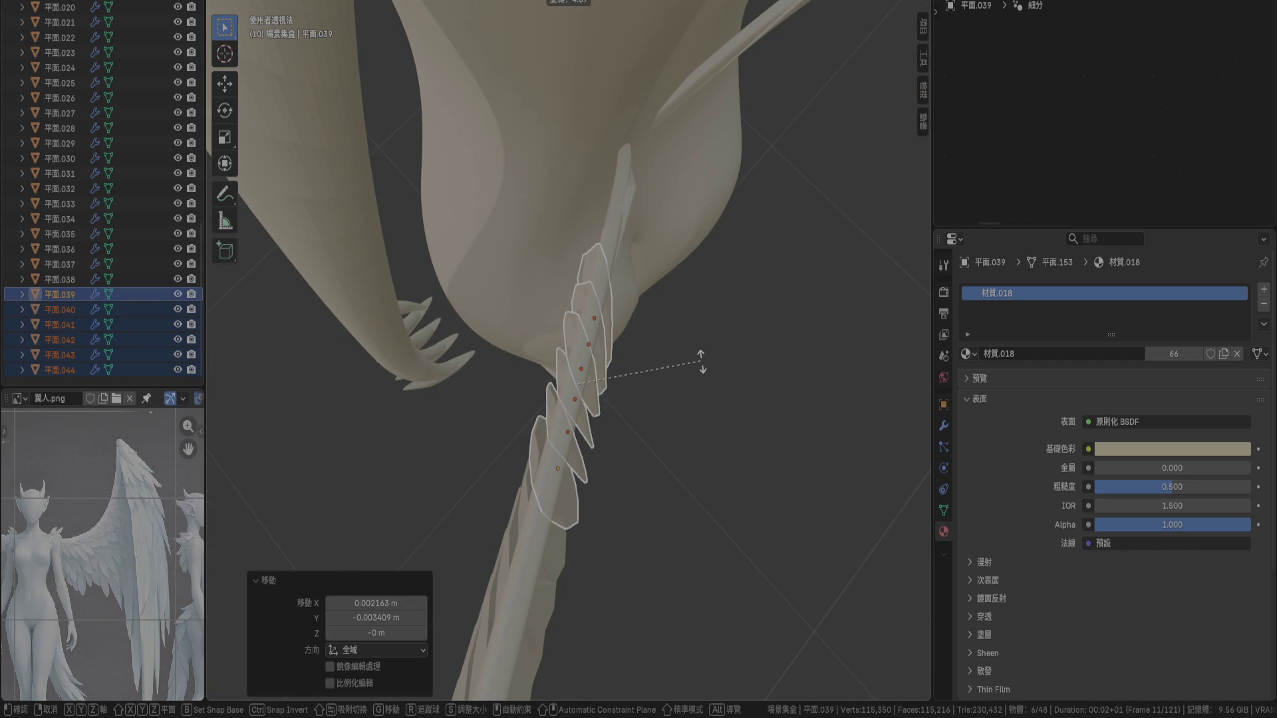
click(698, 362)
mouse_move(419, 436)
middle_down()
mouse_move(570, 370)
mouse_move(625, 313)
middle_up()
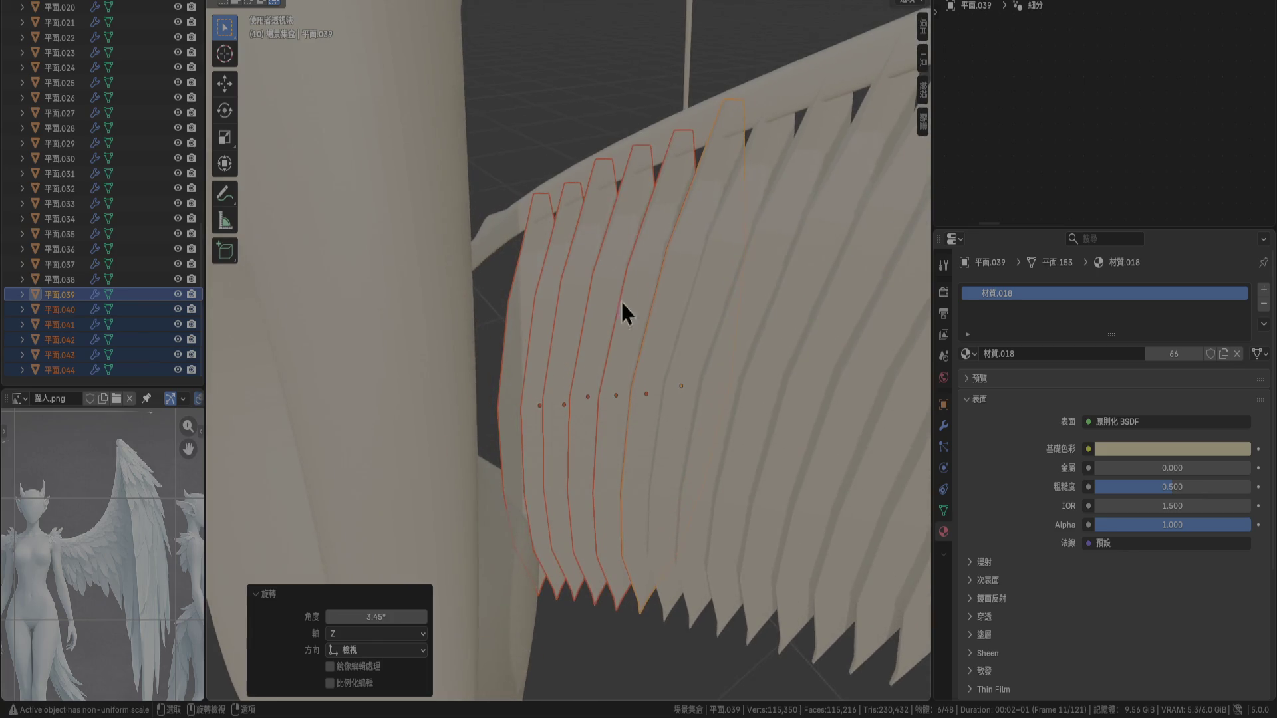
click(692, 134)
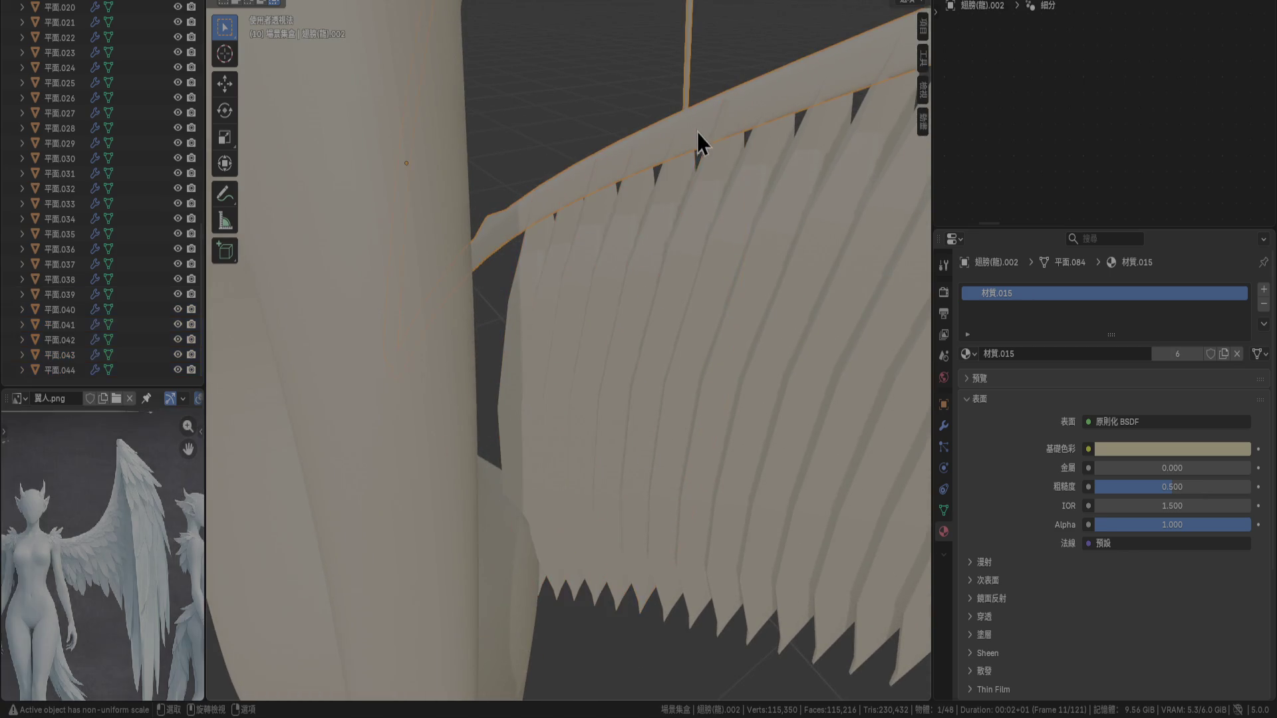
mouse_move(707, 289)
middle_down()
mouse_move(549, 294)
mouse_move(499, 357)
mouse_move(447, 350)
mouse_move(423, 330)
mouse_move(448, 426)
mouse_move(522, 329)
mouse_move(501, 294)
mouse_move(491, 322)
middle_up()
Move feathers 平面.029 and 平面.030 into place along the wing bone
click(392, 296)
shift+click(322, 414)
key(g)
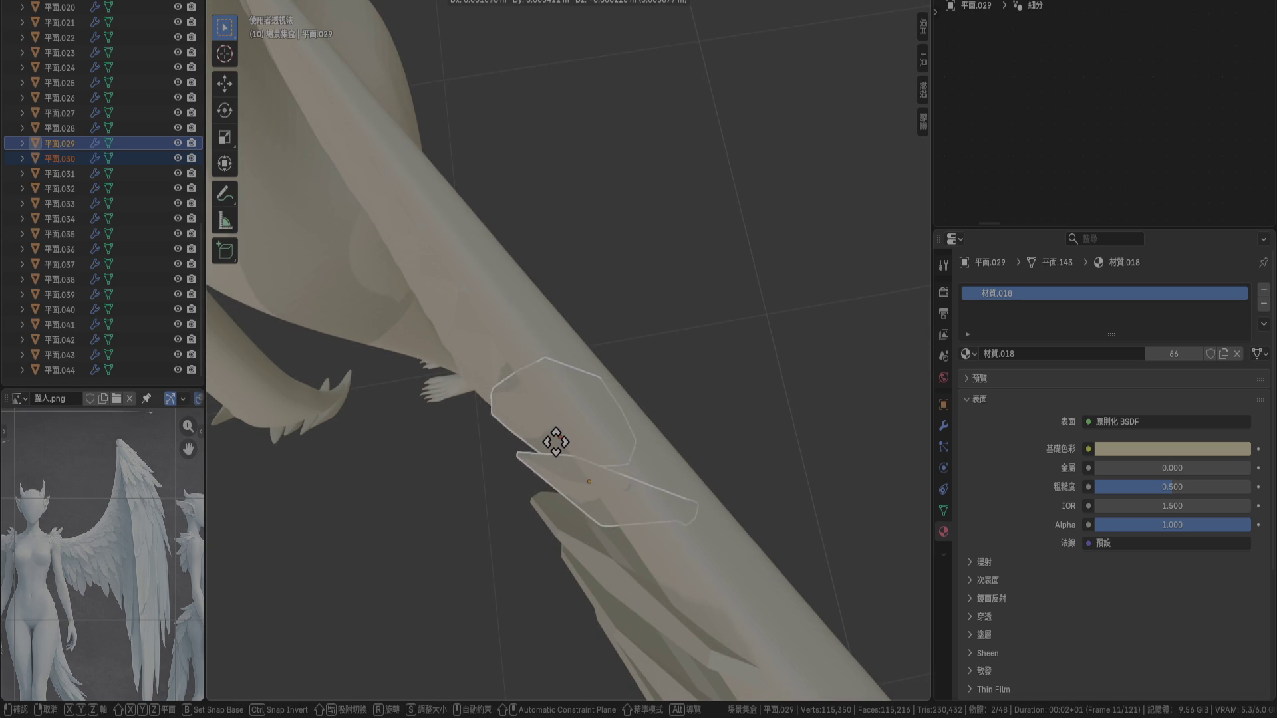
click(564, 445)
mouse_move(590, 509)
middle_down()
mouse_move(553, 389)
mouse_move(517, 396)
mouse_move(548, 393)
middle_up()
key(g)
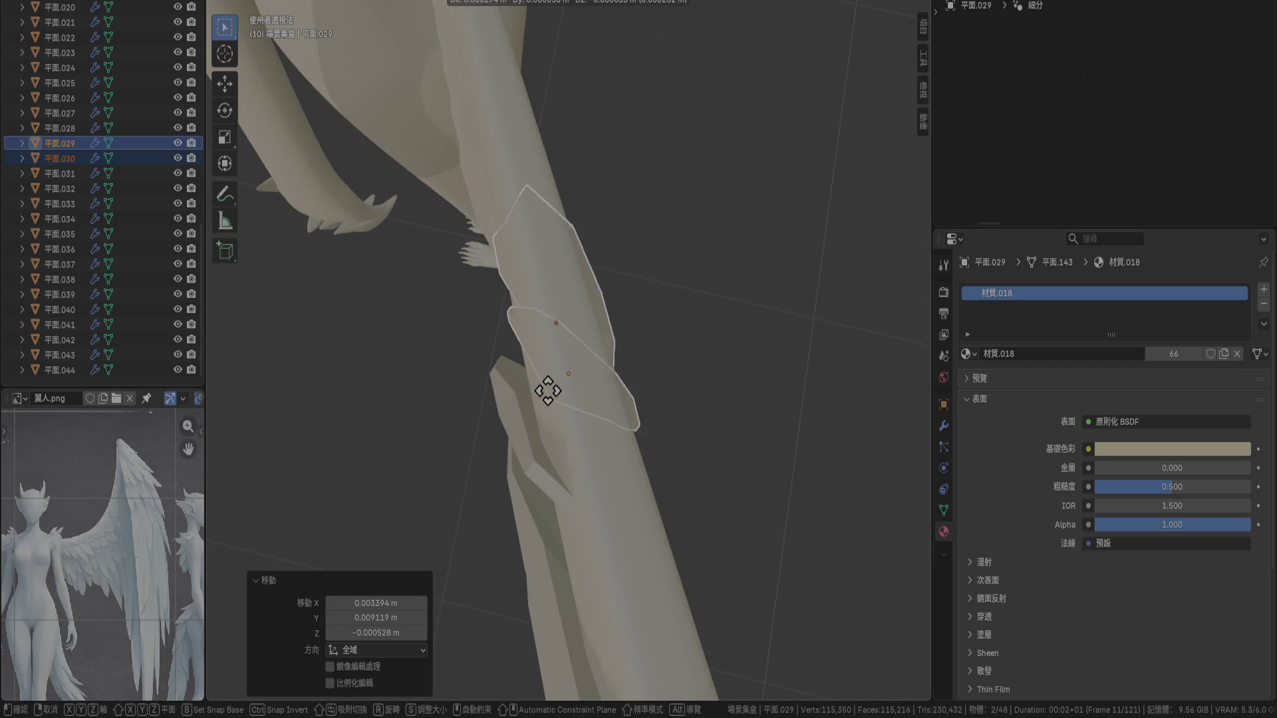
click(536, 419)
Reposition feather 平面.028 along the wing bone
click(524, 450)
key(g)
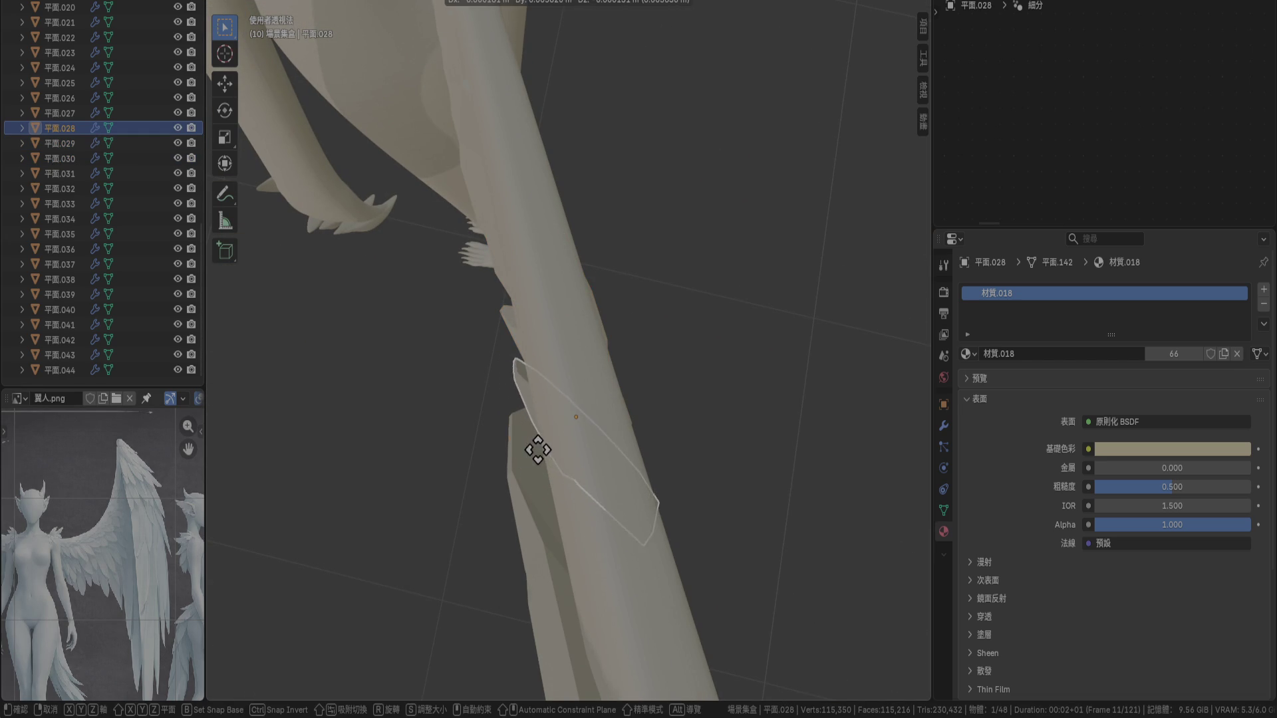
click(538, 450)
mouse_move(540, 454)
middle_down()
mouse_move(530, 384)
mouse_move(516, 398)
mouse_move(497, 324)
middle_up()
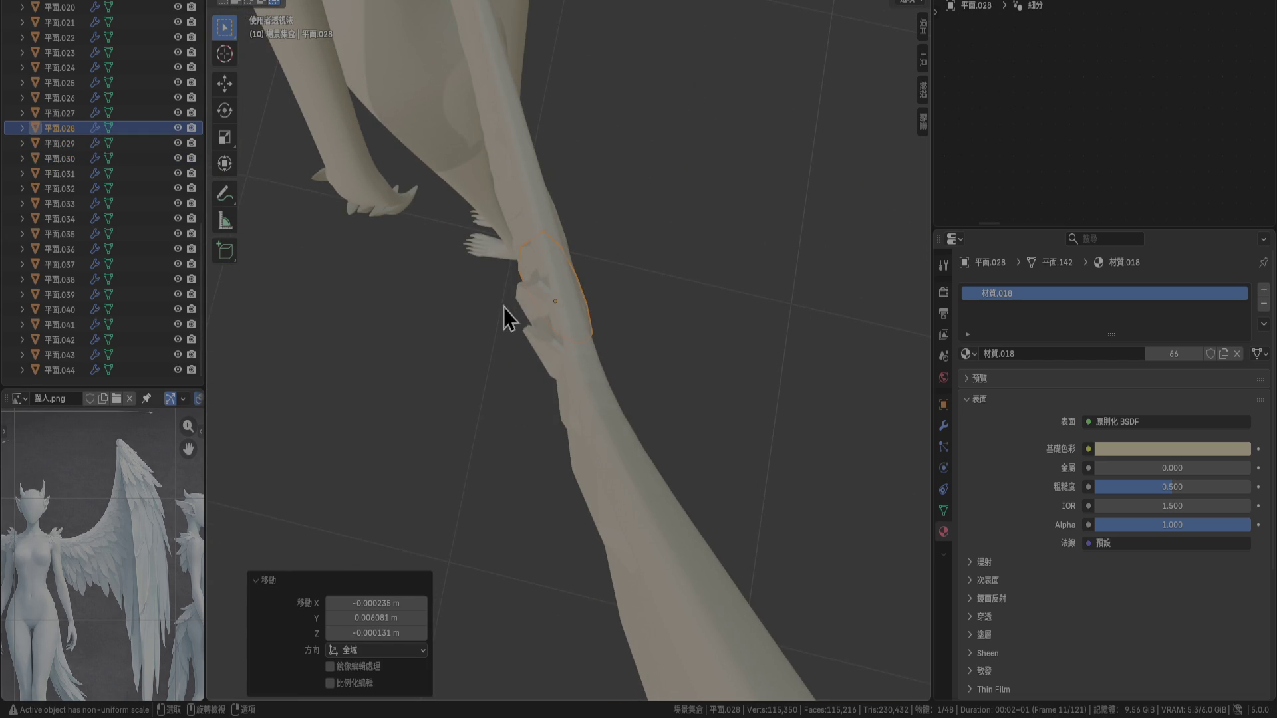
Move feathers 平面.026 and 平面.027 into place, then deselect them
click(527, 310)
shift+click(537, 346)
scroll(538, 346, up, 4)
key(g)
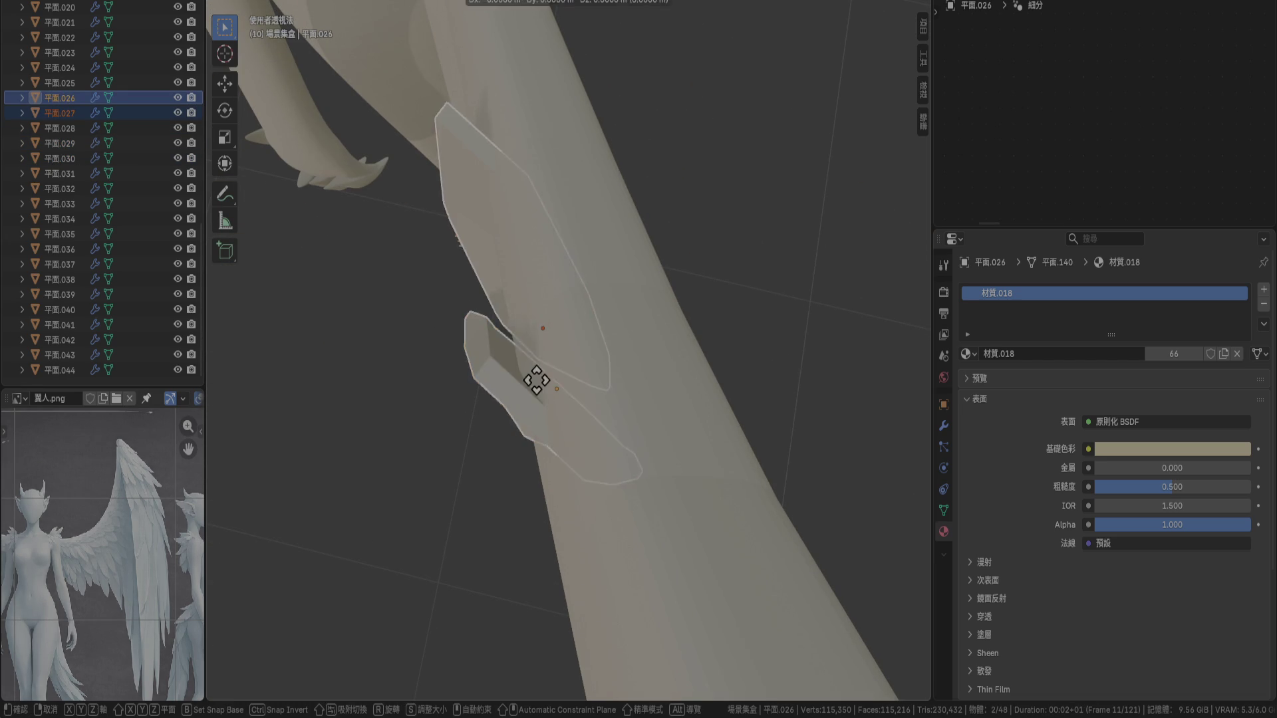
click(558, 386)
mouse_move(561, 389)
middle_down()
mouse_move(528, 397)
mouse_move(584, 351)
mouse_move(604, 270)
mouse_move(648, 418)
mouse_move(740, 349)
mouse_move(745, 362)
mouse_move(697, 333)
mouse_move(653, 260)
mouse_move(520, 304)
mouse_move(366, 426)
mouse_move(470, 378)
mouse_move(628, 334)
mouse_move(711, 340)
mouse_move(534, 298)
mouse_move(544, 214)
mouse_move(589, 241)
mouse_move(587, 133)
mouse_move(567, 296)
middle_up()
click(745, 362)
Give feathers 平面.029 and 平面.030 a slight final nudge and deselect everything
shift+click(590, 223)
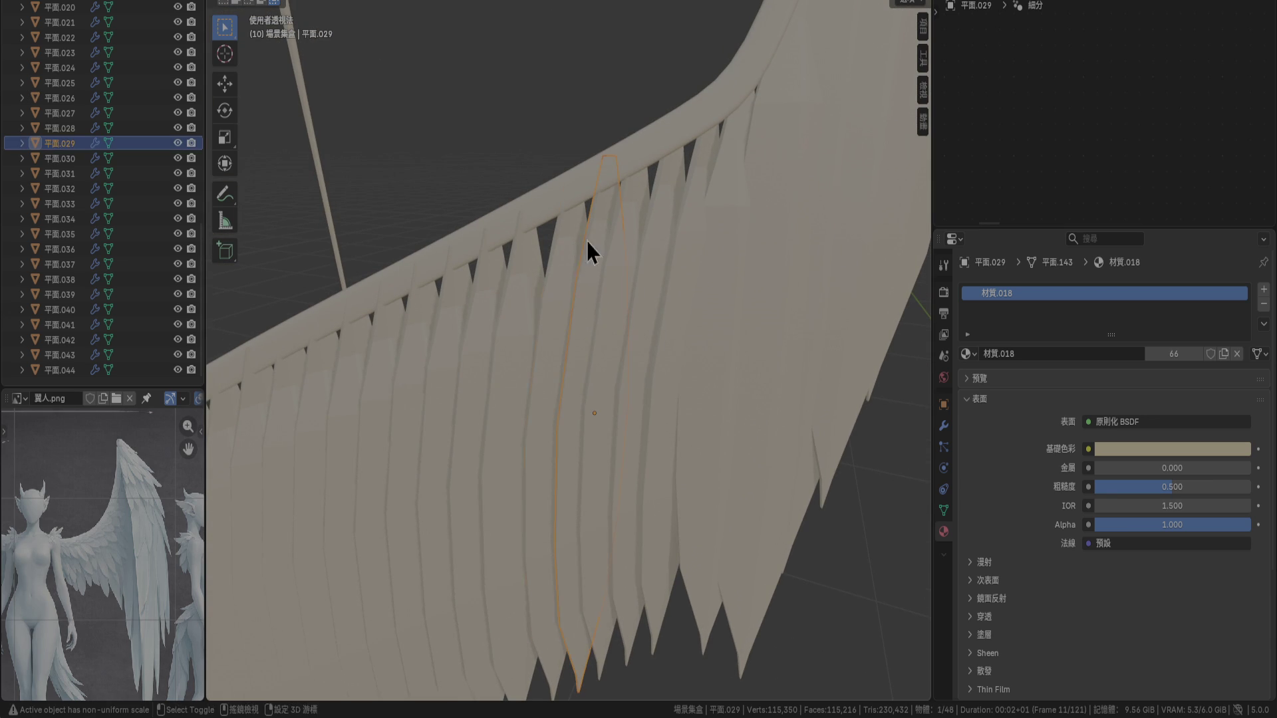
shift+click(602, 226)
key(g)
click(608, 242)
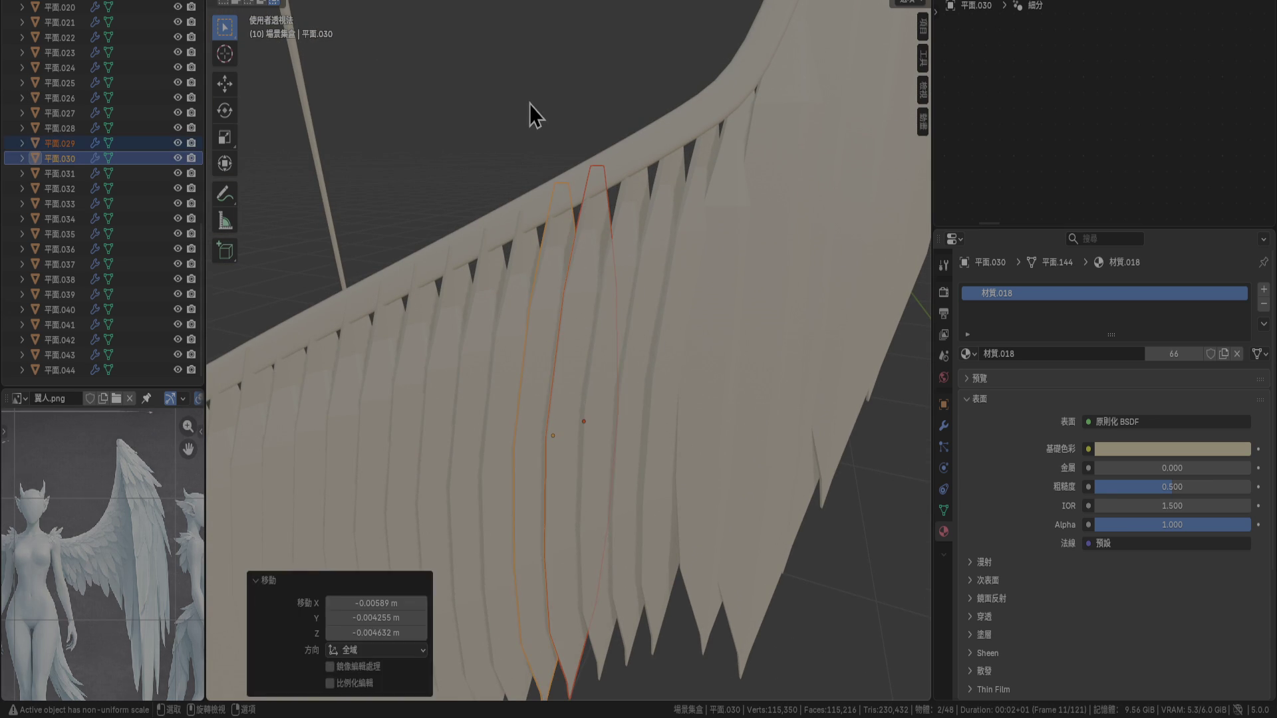
click(529, 105)
scroll(530, 105, down, 3)
middle_drag(530, 114, 636, 295)
Save the file 角色.blend and view the whole figure from behind
mouse_move(448, 373)
middle_down()
mouse_move(641, 405)
mouse_move(675, 321)
mouse_move(600, 406)
mouse_move(652, 431)
middle_up()
key(ctrl+s)
mouse_move(524, 451)
middle_down()
mouse_move(546, 446)
mouse_move(482, 399)
mouse_move(362, 397)
mouse_move(384, 406)
middle_up()
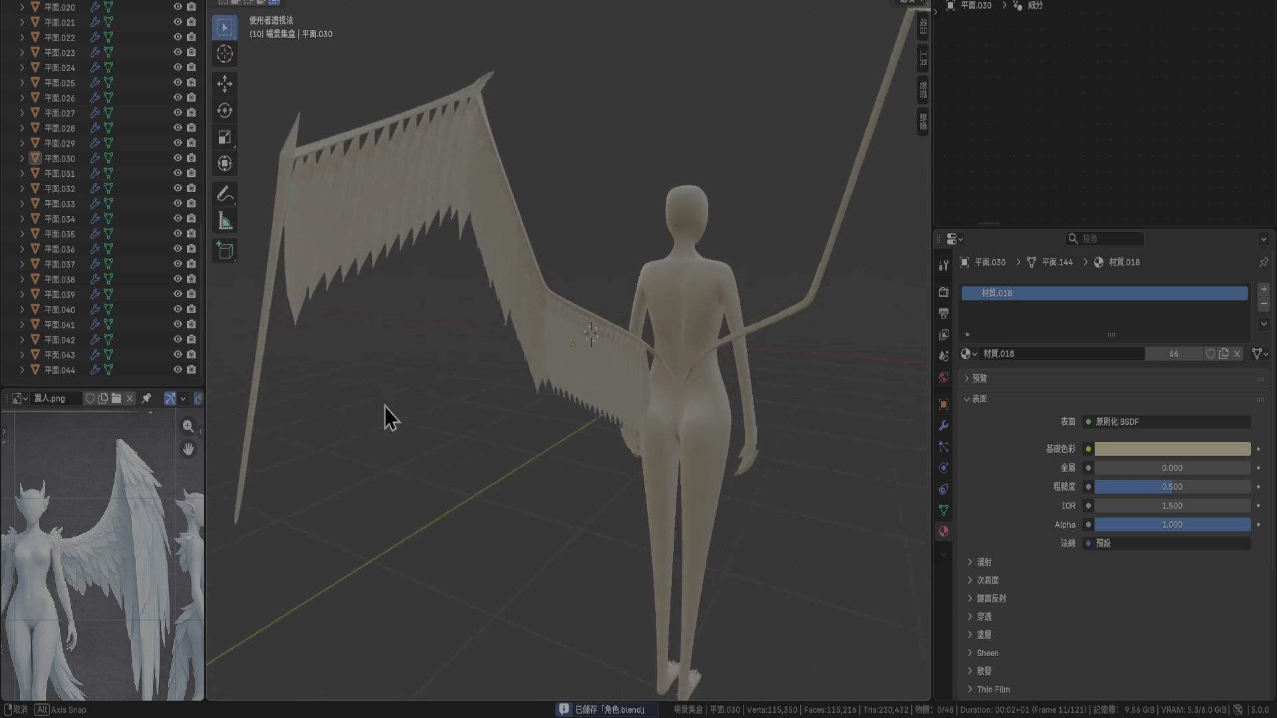
Shorten feathers 平面.042–平面.044 vertically and raise them
scroll(733, 498, up, 5)
click(596, 542)
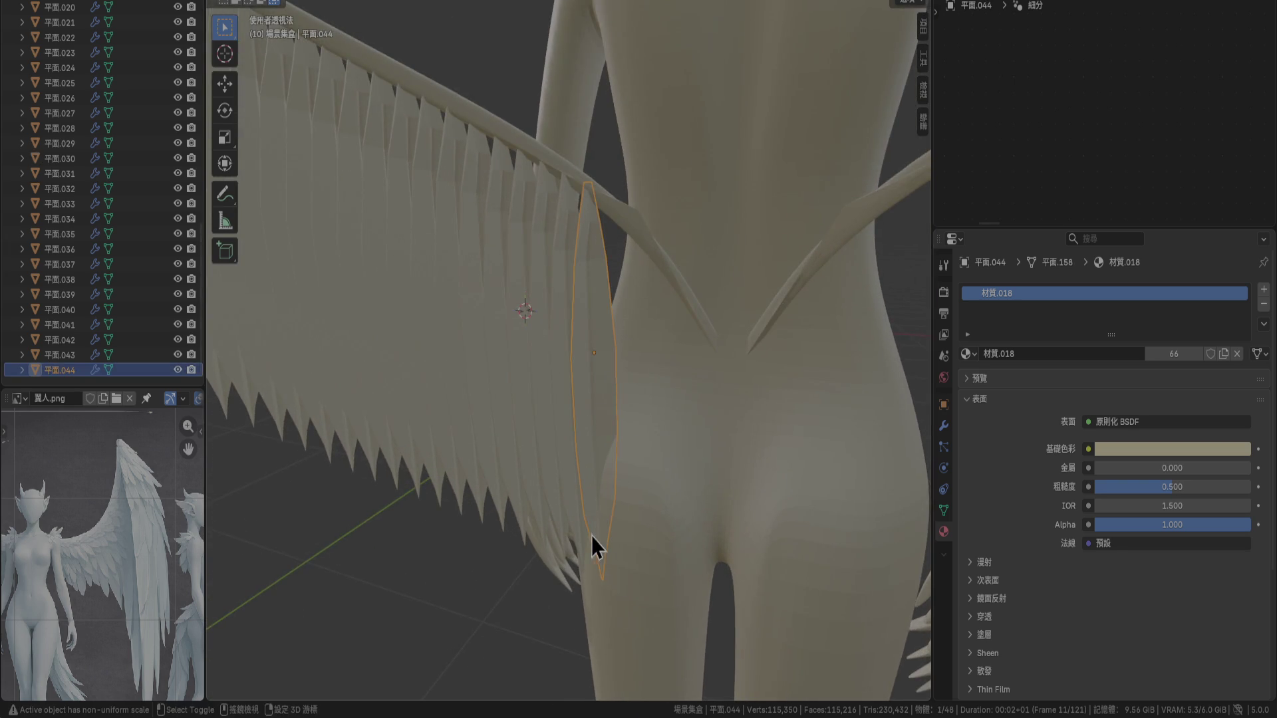
middle_drag(596, 542, 573, 437)
shift+click(566, 468)
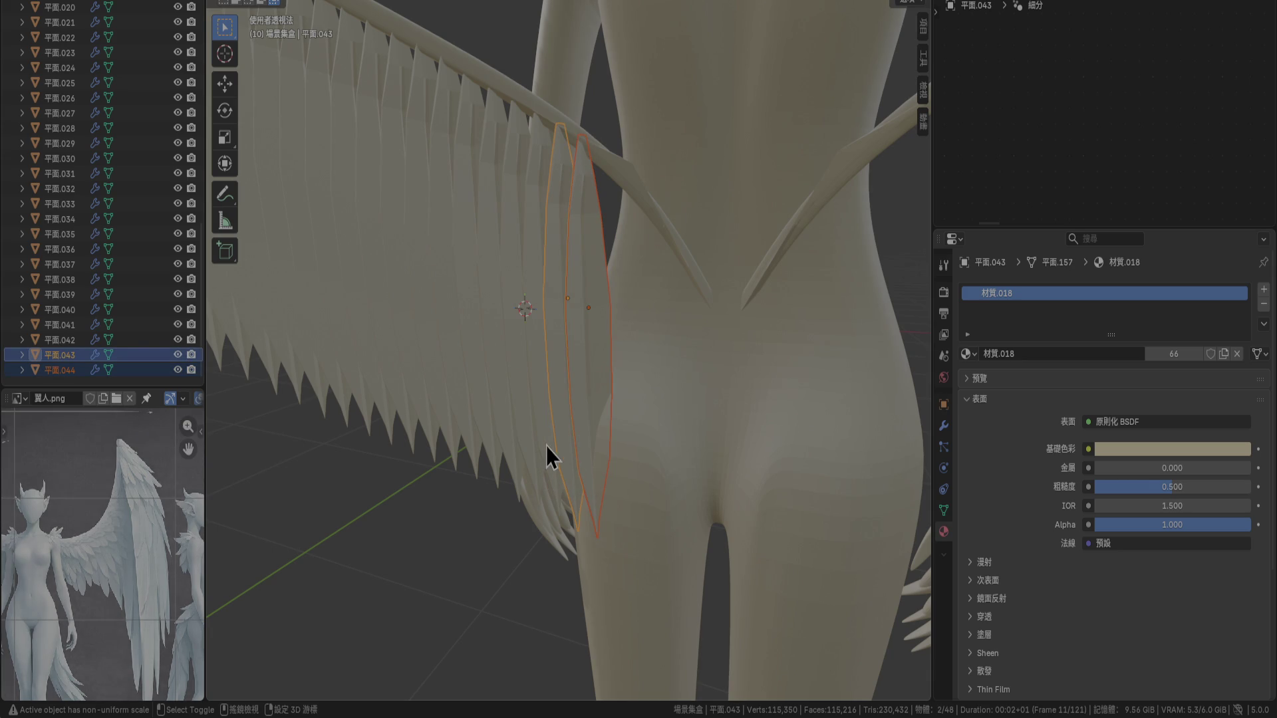
shift+click(546, 447)
key(s)
key(x)
key(z)
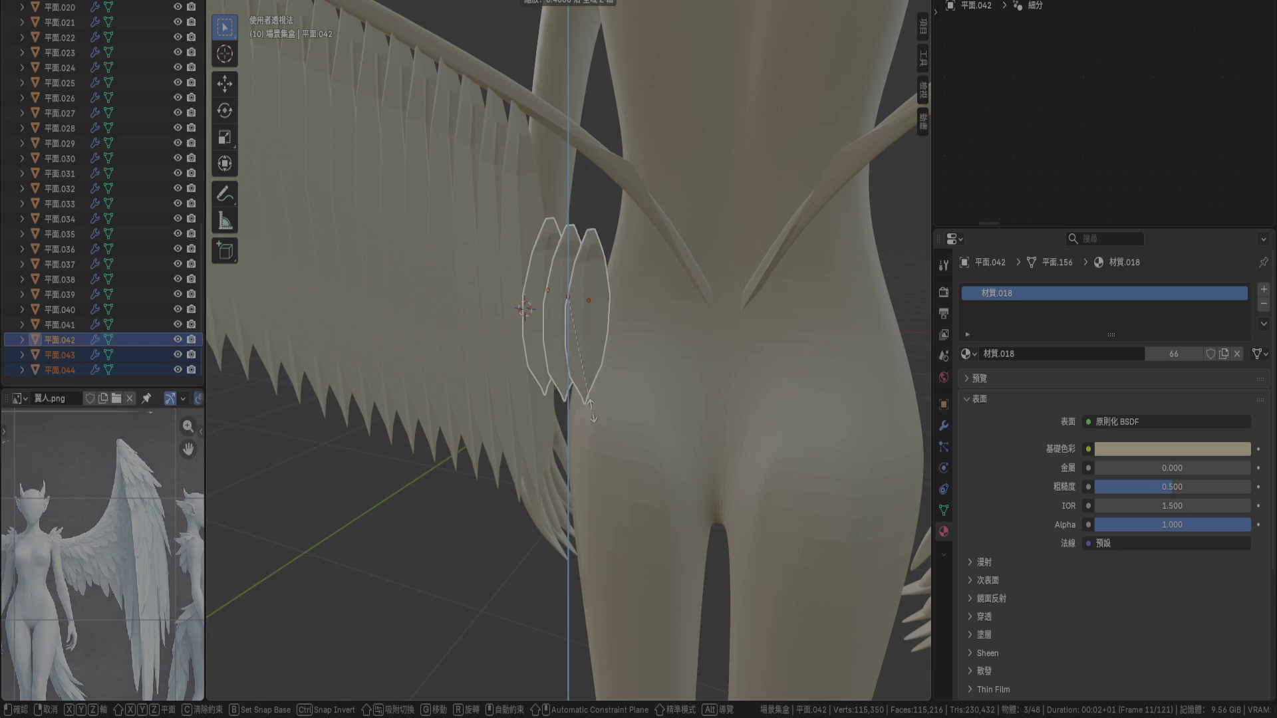
click(591, 411)
key(g)
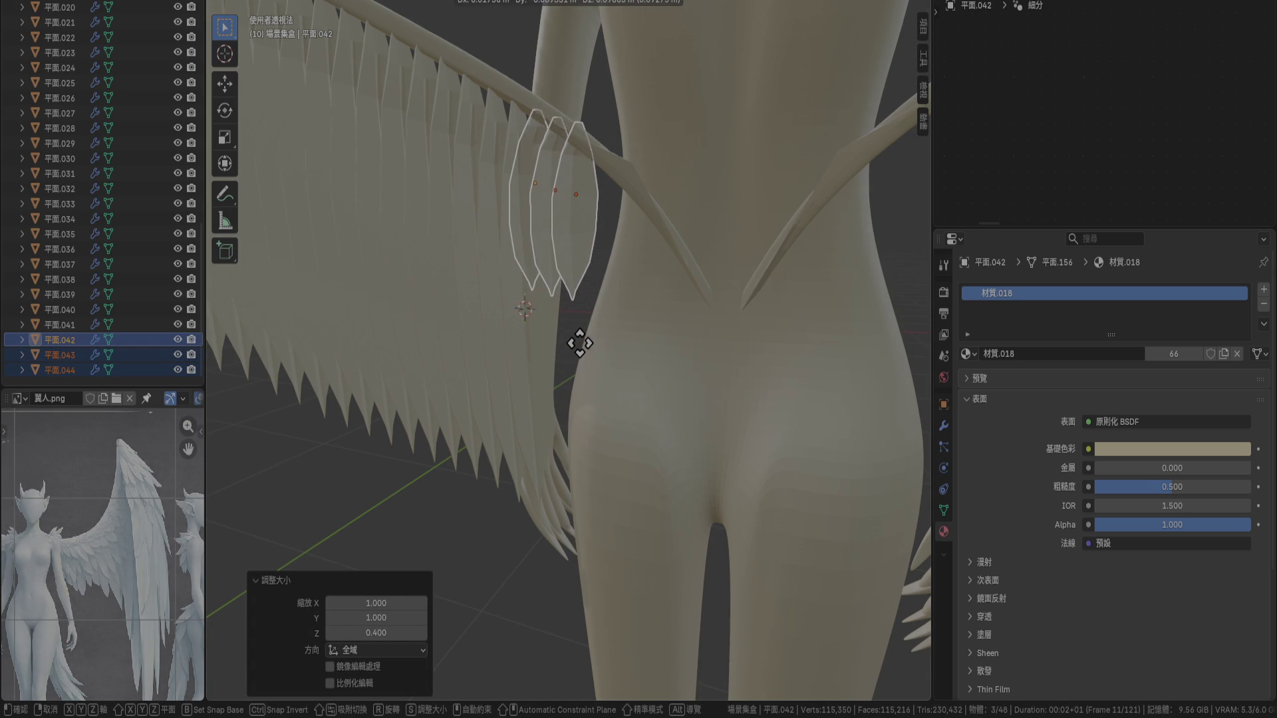
click(580, 343)
Redo the change: scale the three feathers to 0.6 in Z and raise them under the bone
key(s)
key(z)
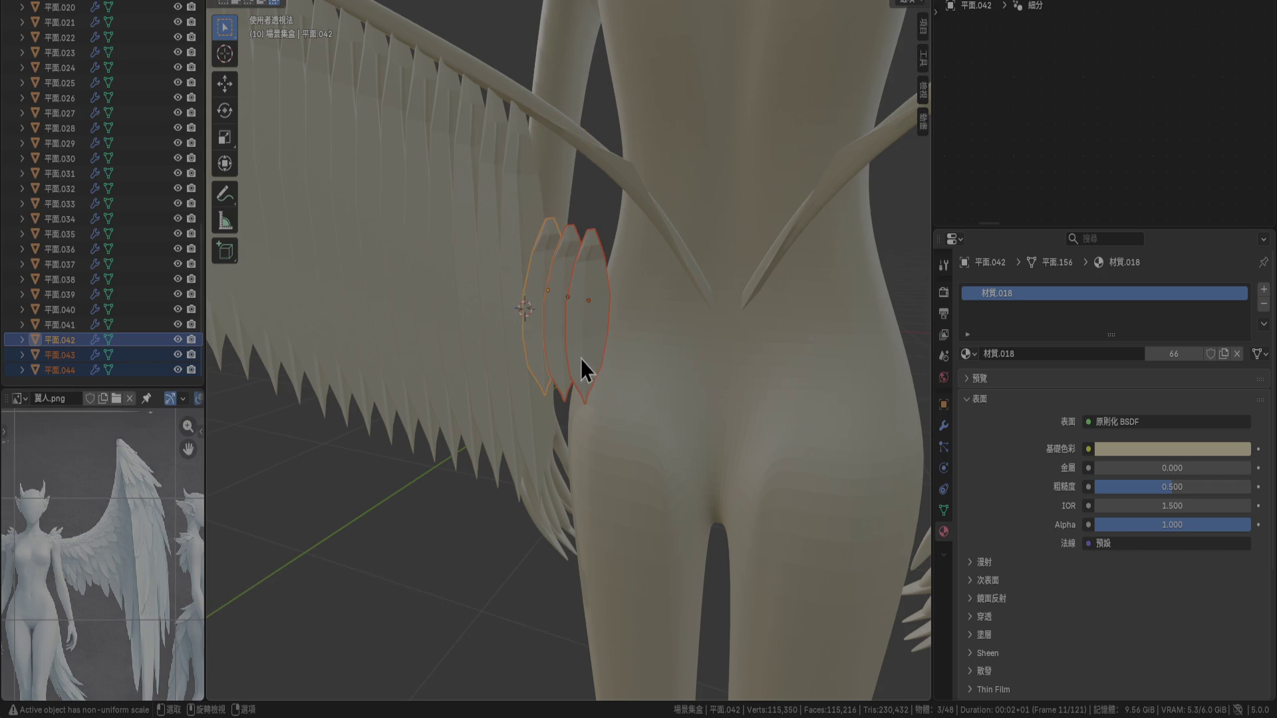
key(s)
key(Escape)
key(s)
key(z)
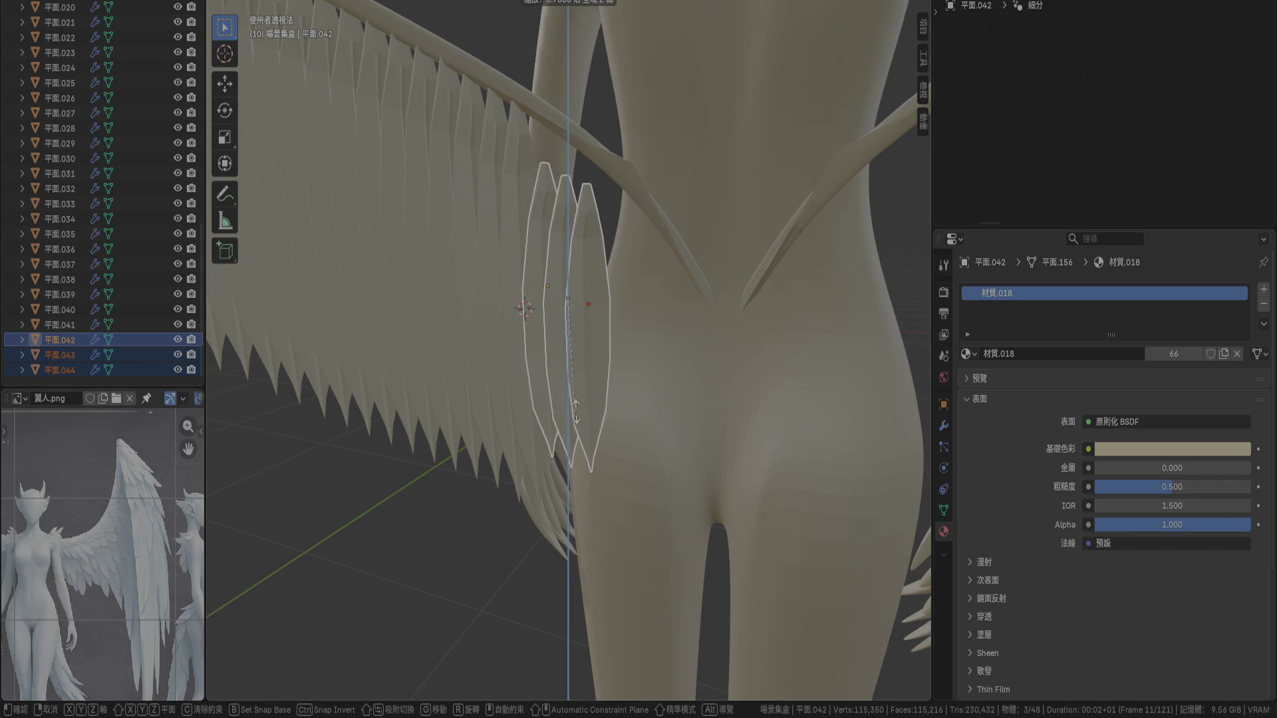
click(579, 399)
key(g)
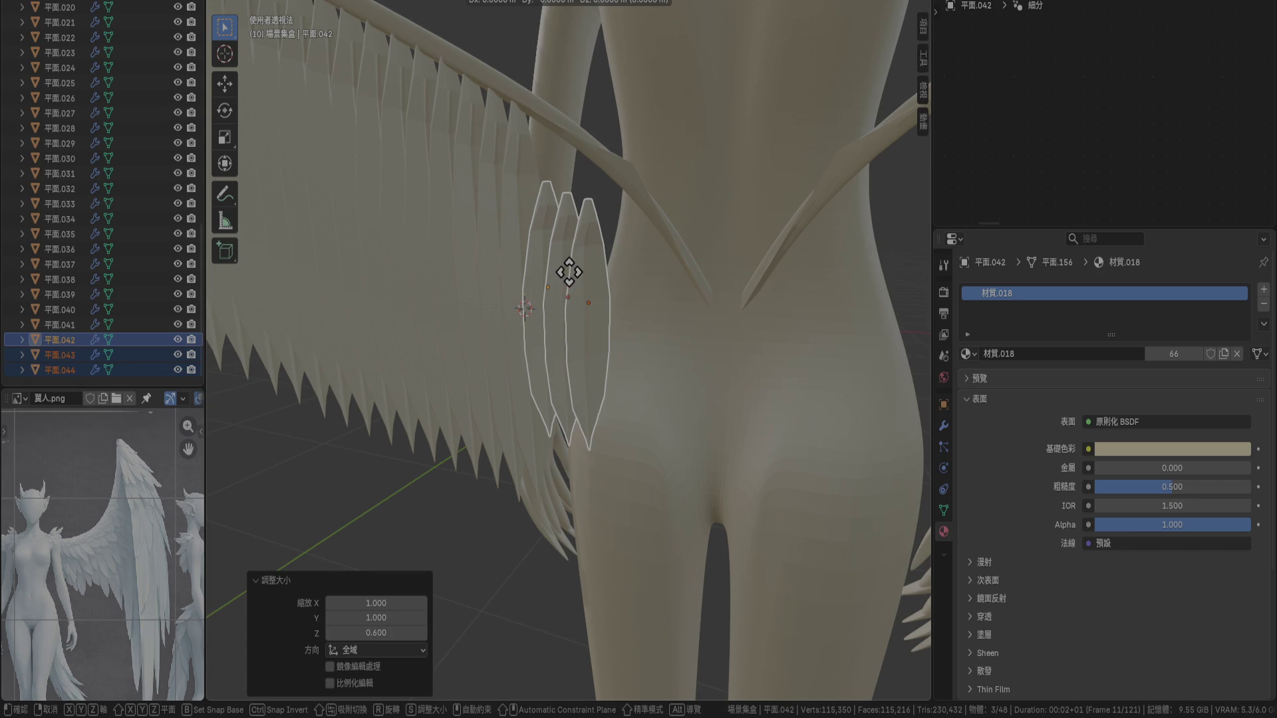
click(567, 329)
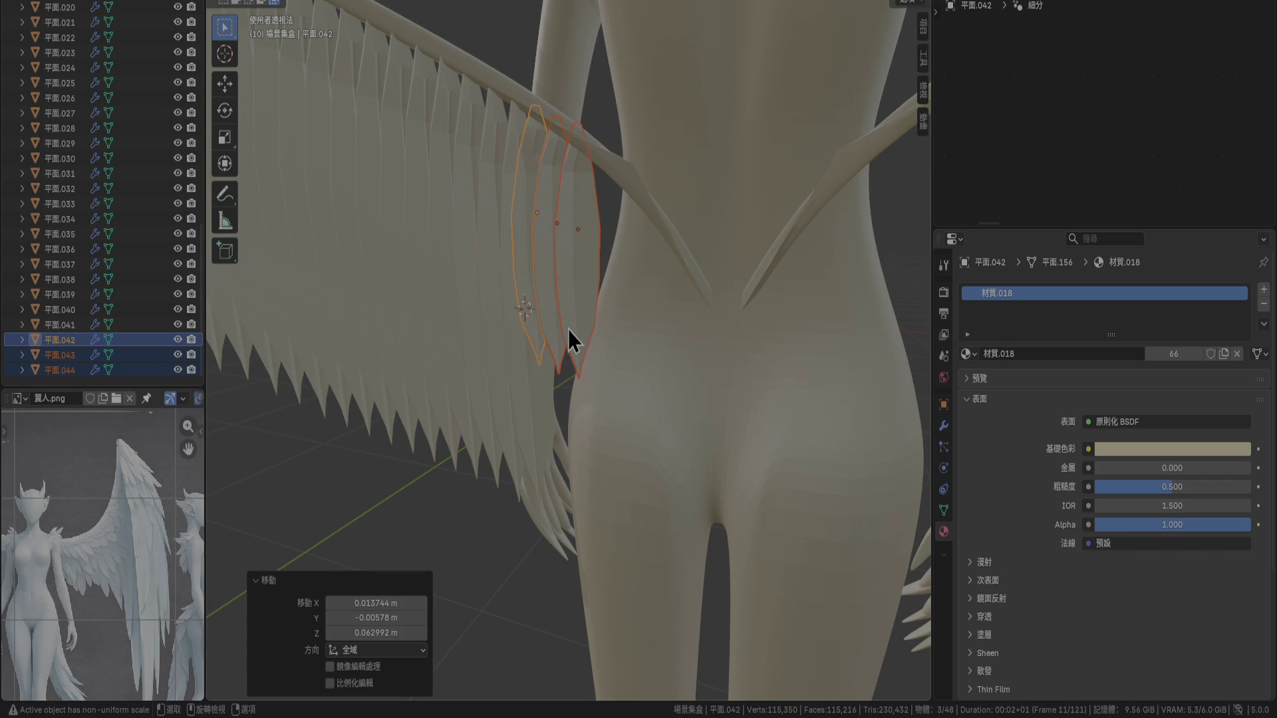
Shorten feather 平面.044 to 0.8 height along Z
scroll(621, 290, up, 4)
middle_drag(639, 326, 622, 334)
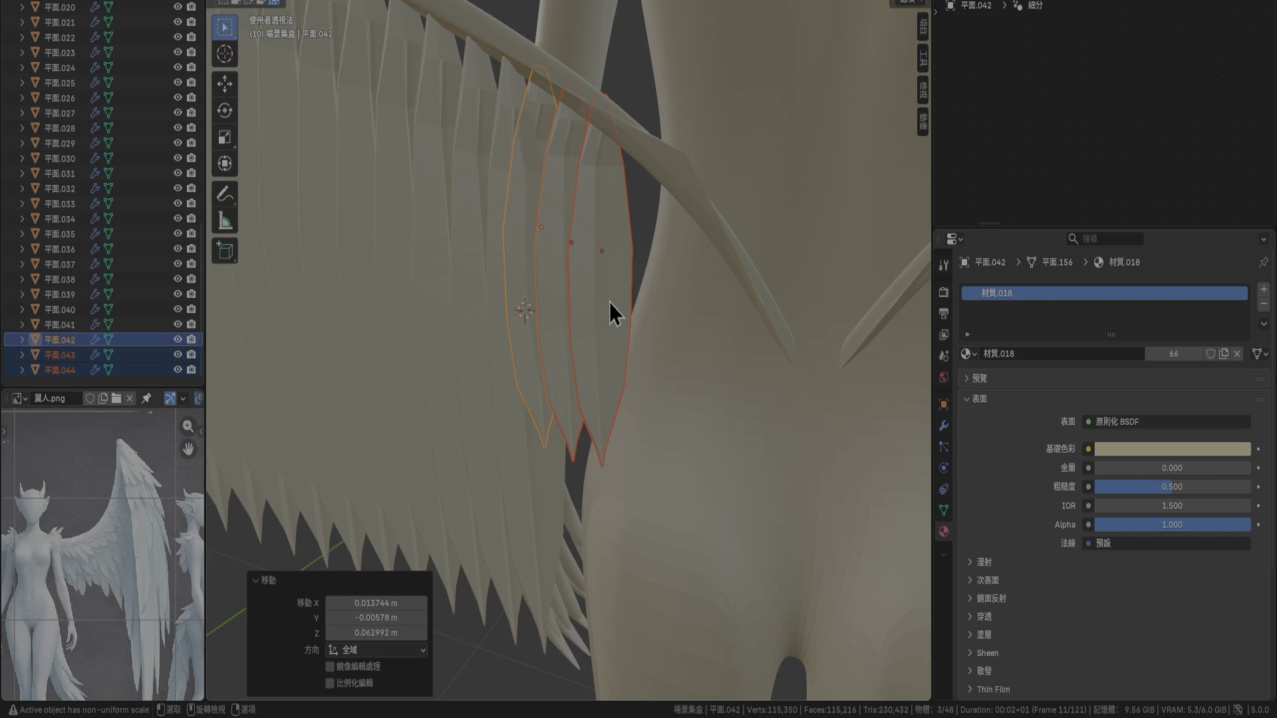
click(609, 302)
key(s)
key(z)
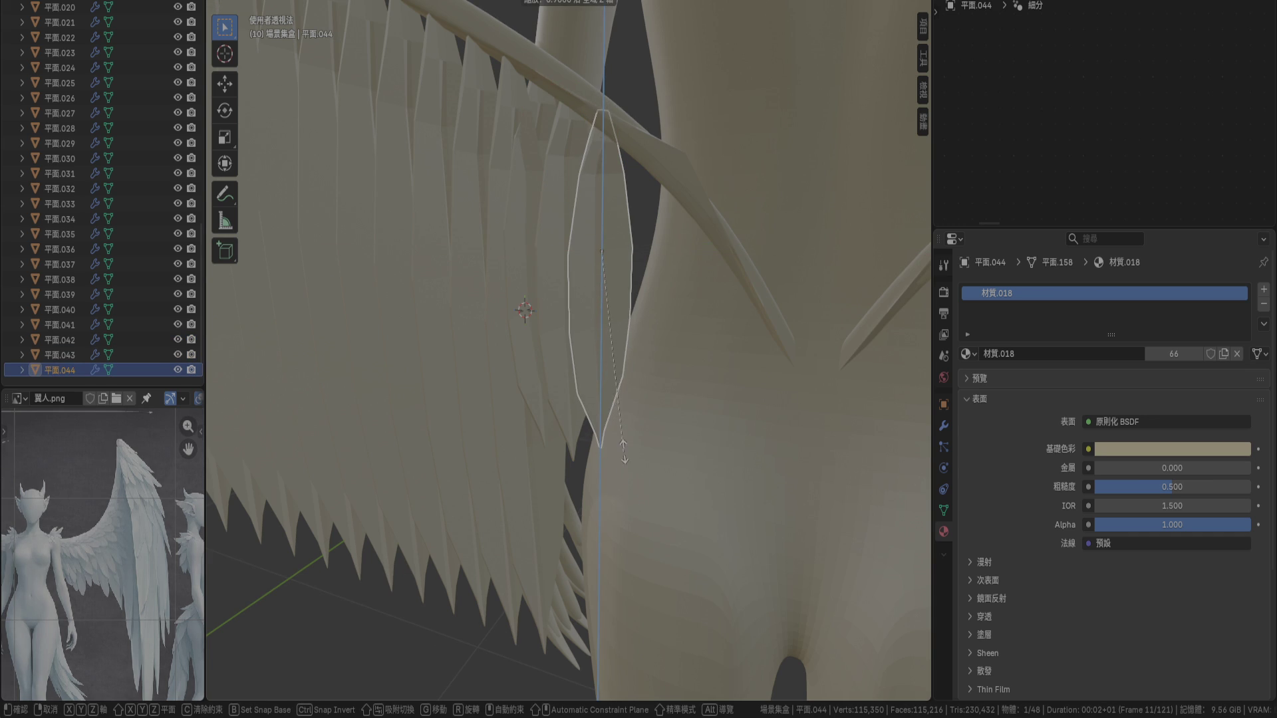
click(626, 434)
mouse_move(626, 434)
middle_down()
mouse_move(576, 442)
mouse_move(540, 413)
mouse_move(775, 480)
mouse_move(676, 484)
mouse_move(594, 446)
middle_up()
middle_drag(562, 344, 609, 463)
Scale feather 平面.041 to about 0.7 in Z and move it under the wing bone
click(600, 456)
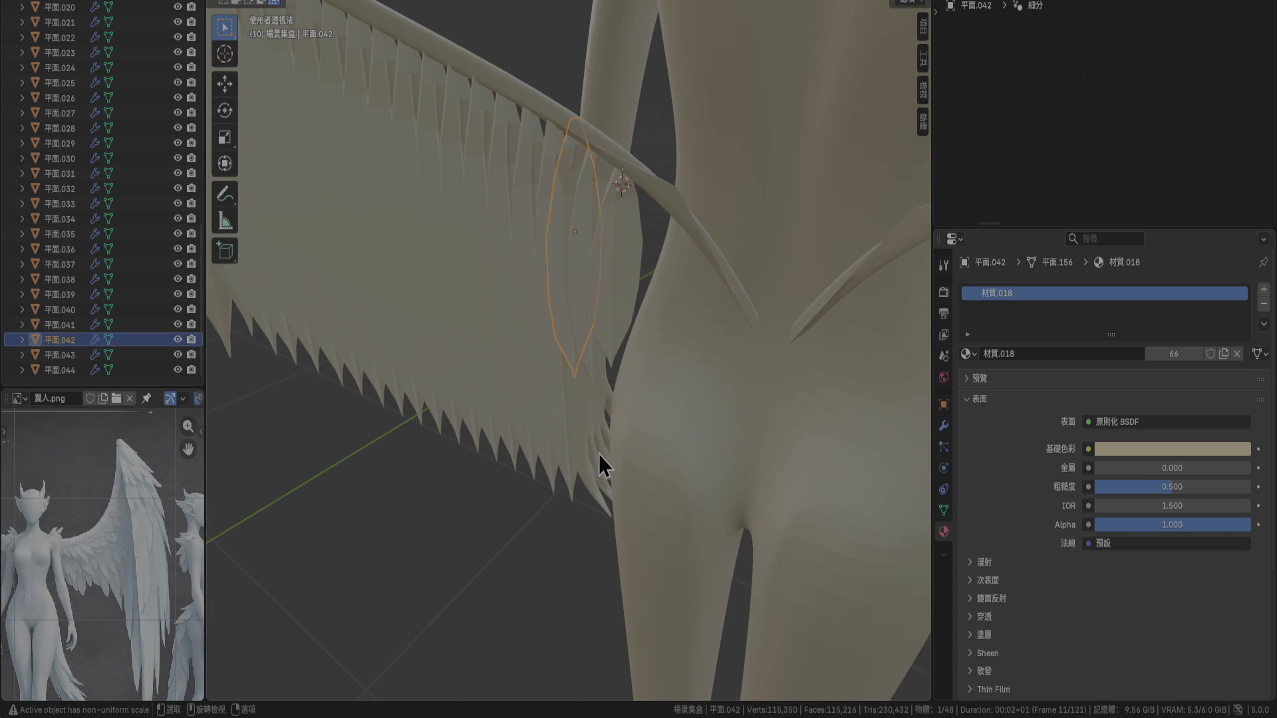
click(566, 481)
key(s)
key(z)
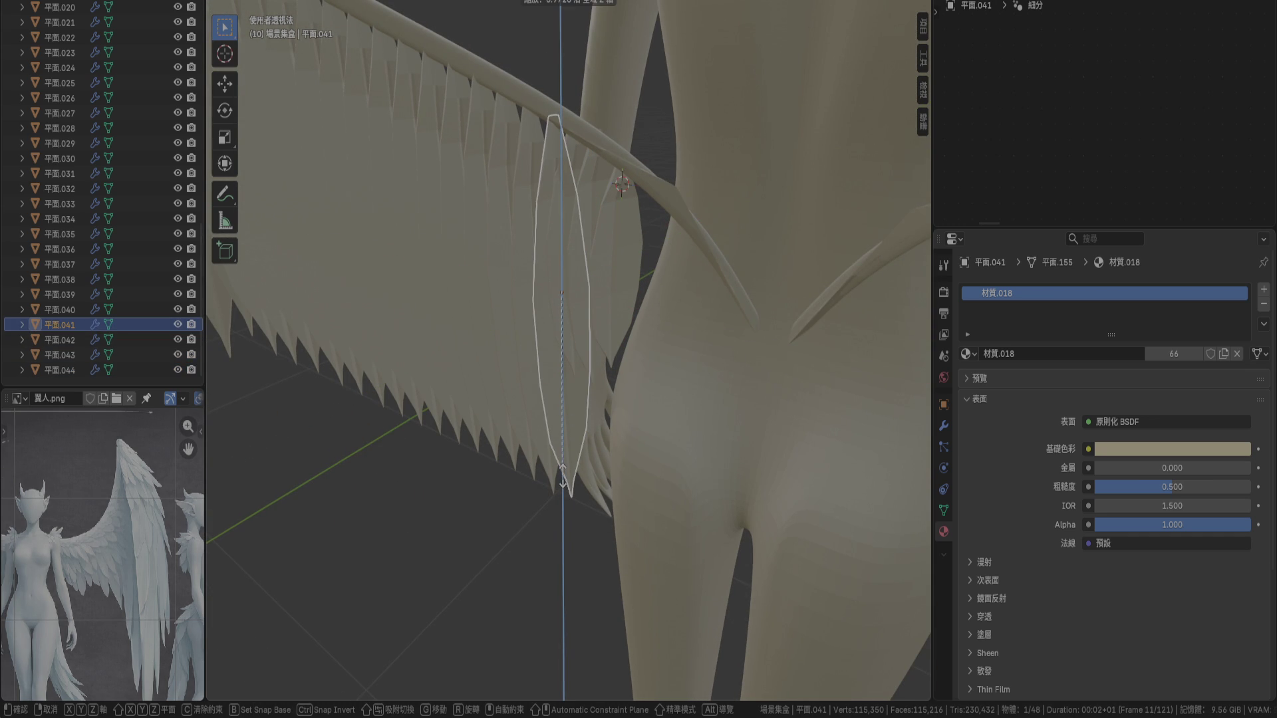
click(566, 432)
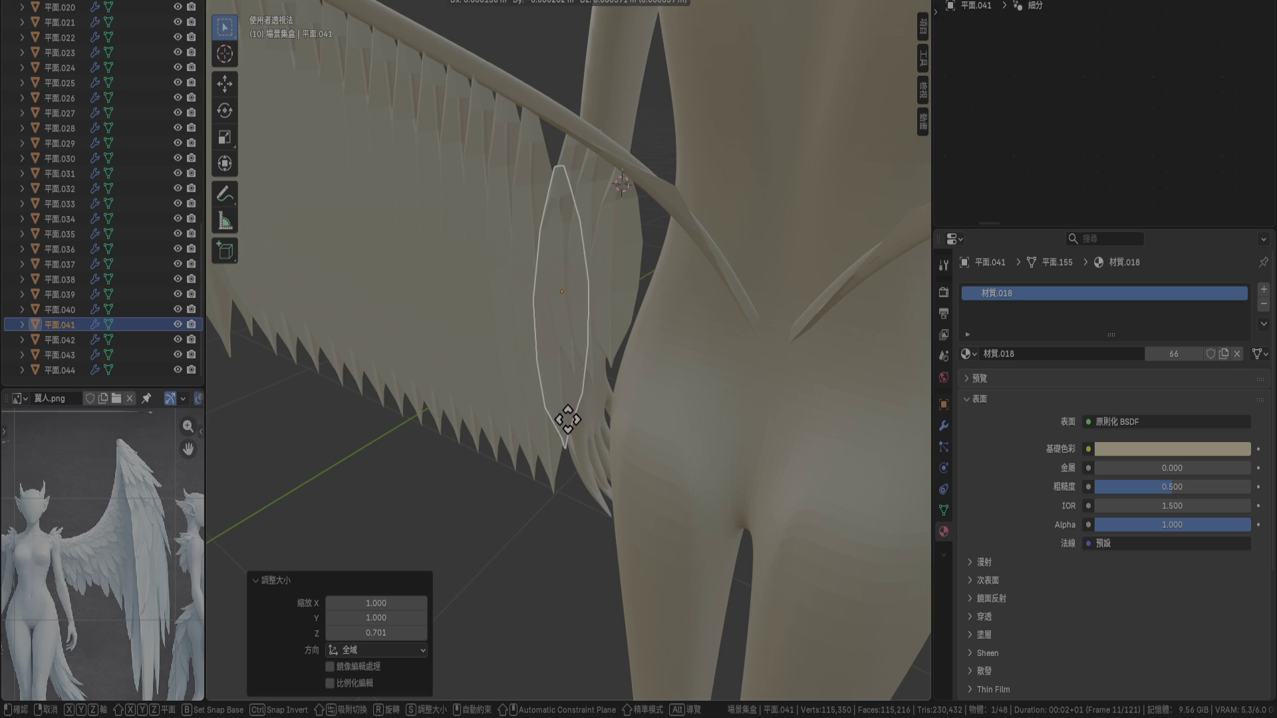
click(547, 400)
mouse_move(546, 400)
middle_down()
mouse_move(565, 377)
mouse_move(622, 371)
mouse_move(652, 428)
mouse_move(656, 501)
mouse_move(584, 479)
mouse_move(630, 445)
mouse_move(639, 462)
mouse_move(706, 442)
mouse_move(665, 361)
middle_up()
Move feathers 平面.042, 平面.043 and 平面.044 together, then fine-tune 平面.044 on its own
shift+click(573, 313)
shift+click(592, 266)
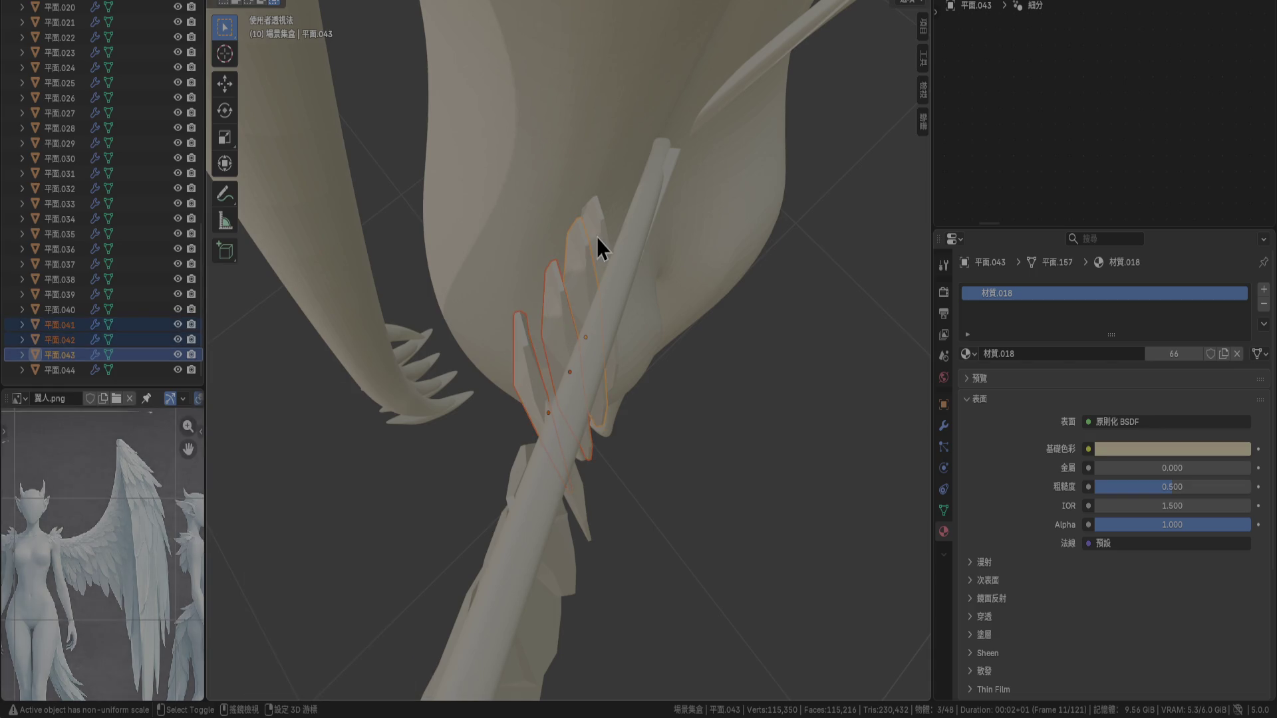
shift+click(605, 279)
key(g)
click(662, 416)
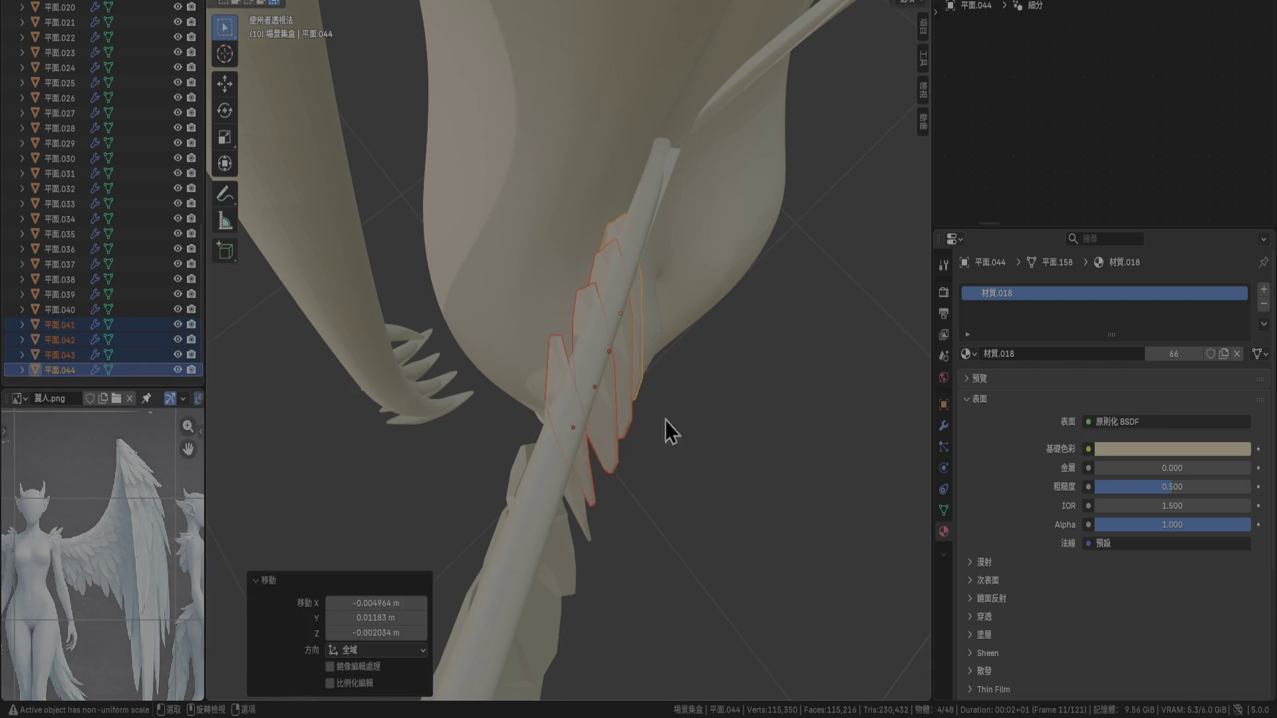
mouse_move(665, 421)
middle_down()
mouse_move(629, 361)
mouse_move(583, 338)
mouse_move(652, 321)
mouse_move(594, 379)
mouse_move(633, 385)
mouse_move(584, 433)
mouse_move(602, 427)
mouse_move(645, 263)
mouse_move(556, 379)
mouse_move(632, 348)
mouse_move(565, 450)
mouse_move(499, 477)
mouse_move(589, 450)
mouse_move(597, 497)
middle_up()
click(633, 386)
key(g)
click(632, 362)
Shorten feather 平面.040 to 0.78 along Z and nudge it into place
click(588, 449)
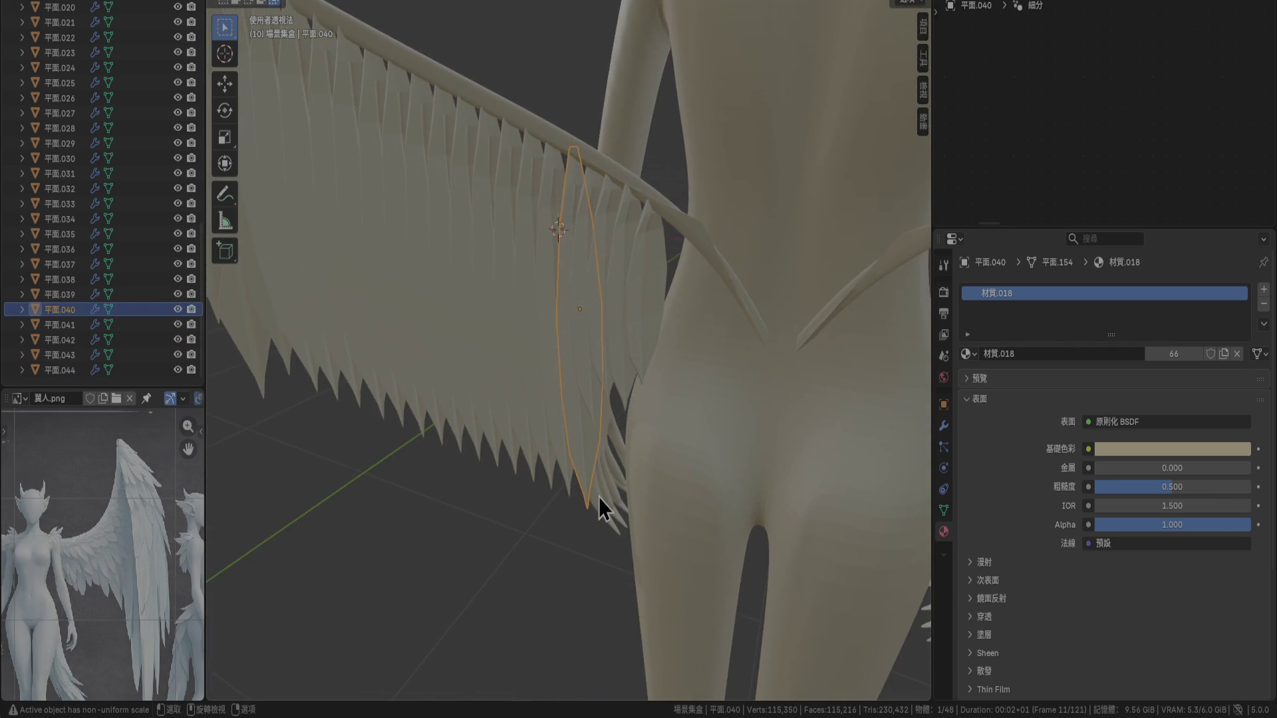
key(s)
key(z)
click(598, 459)
key(g)
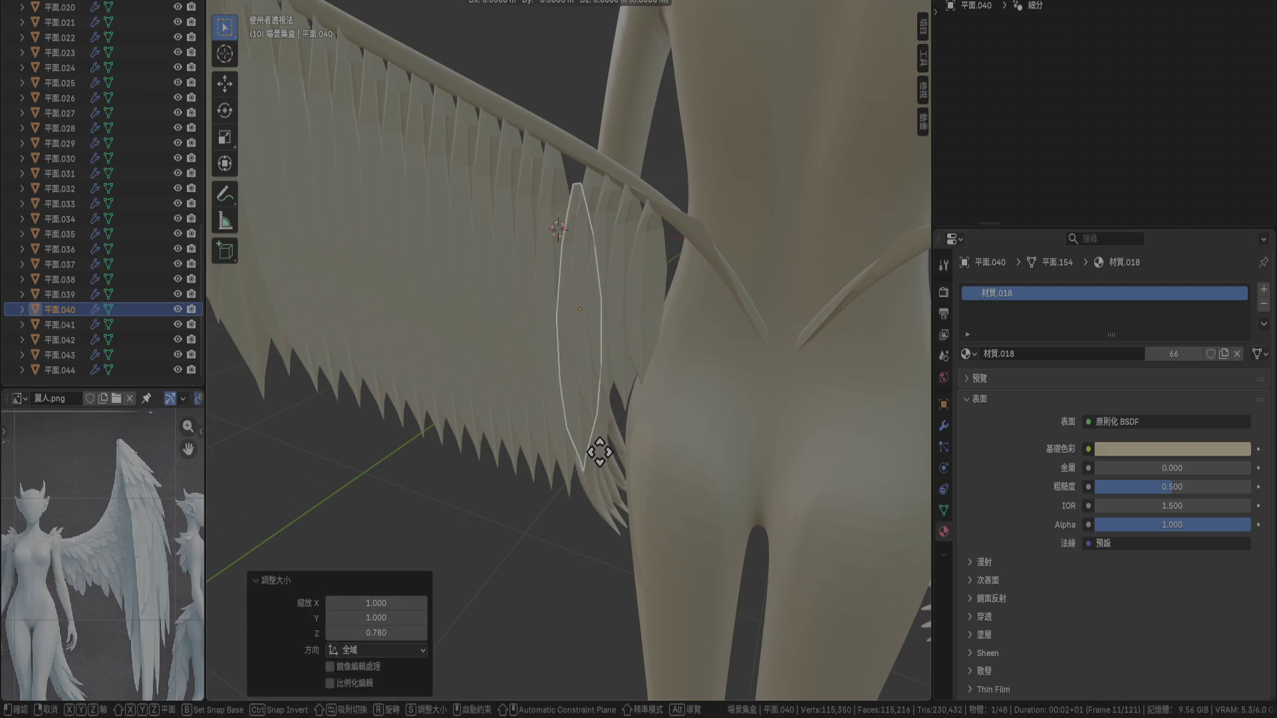
click(598, 419)
mouse_move(589, 467)
middle_down()
mouse_move(549, 456)
mouse_move(565, 417)
mouse_move(573, 562)
mouse_move(543, 602)
mouse_move(496, 618)
mouse_move(492, 597)
mouse_move(595, 525)
mouse_move(616, 403)
middle_up()
key(g)
click(559, 522)
key(g)
Reposition feather 平面.042 slightly among the wing shaft and 平面.041
click(650, 448)
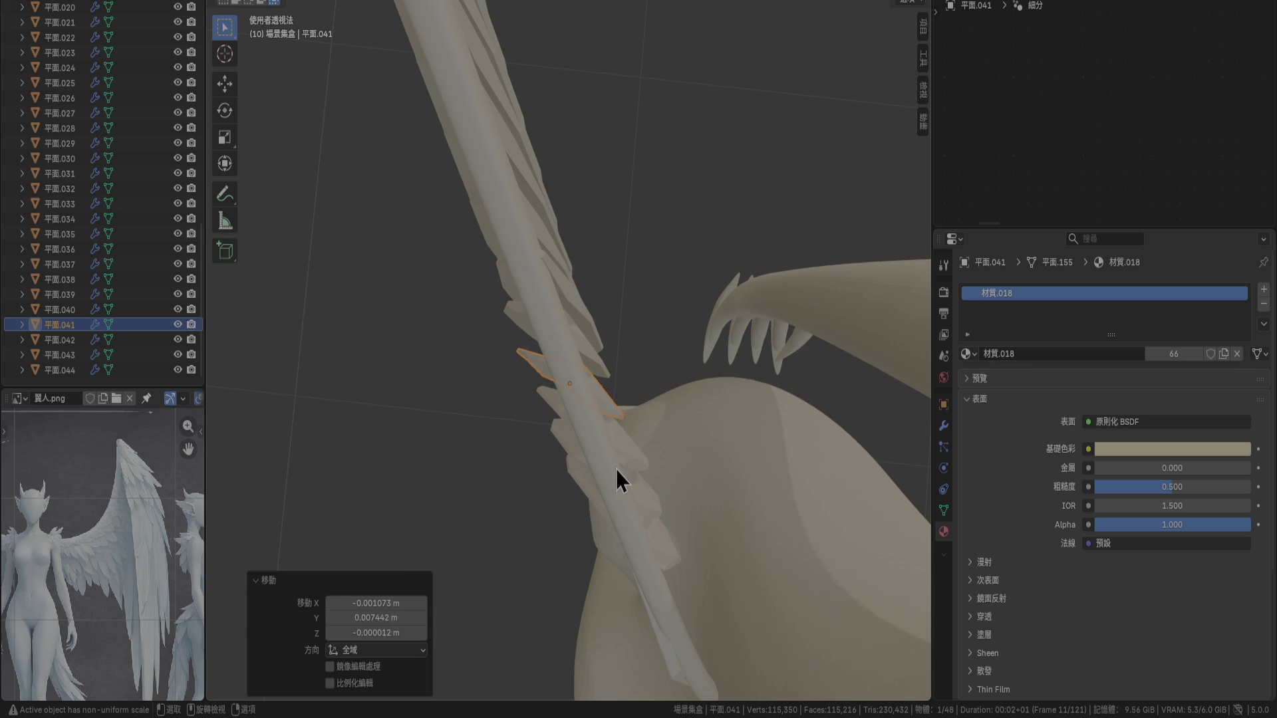
click(646, 484)
click(638, 466)
key(g)
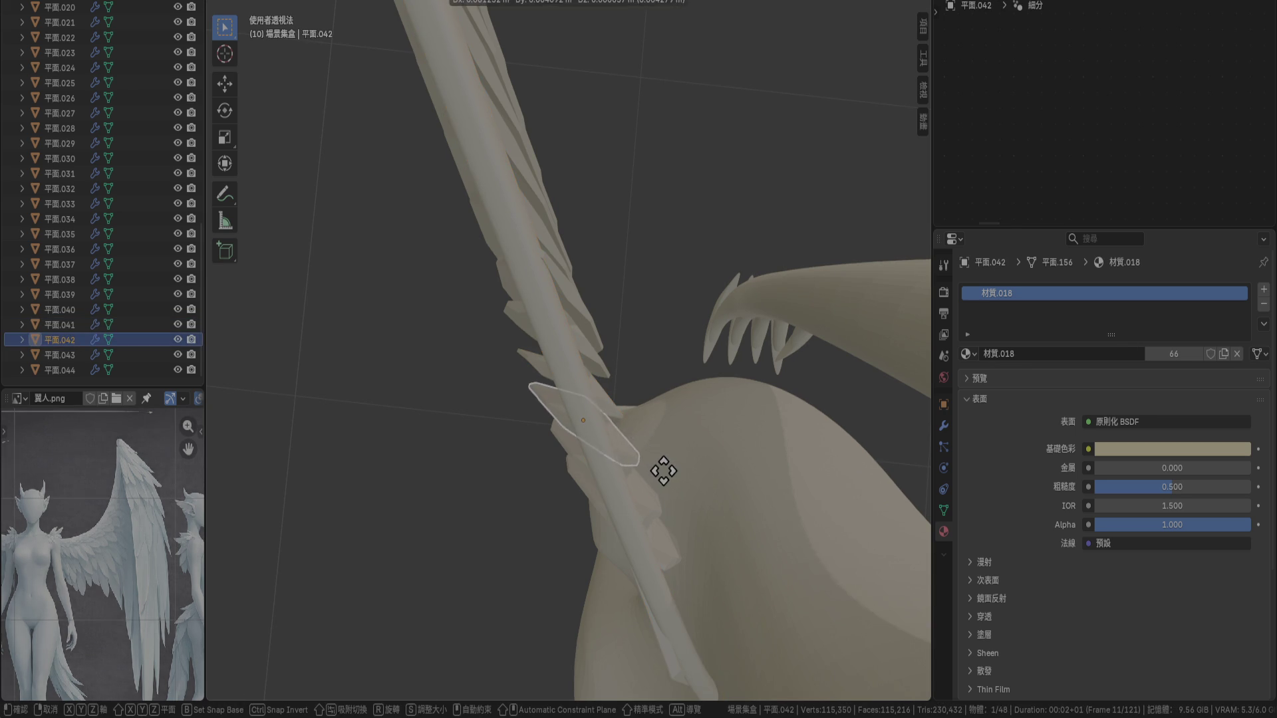
click(661, 470)
middle_drag(490, 548, 585, 409)
scroll(610, 369, down, 5)
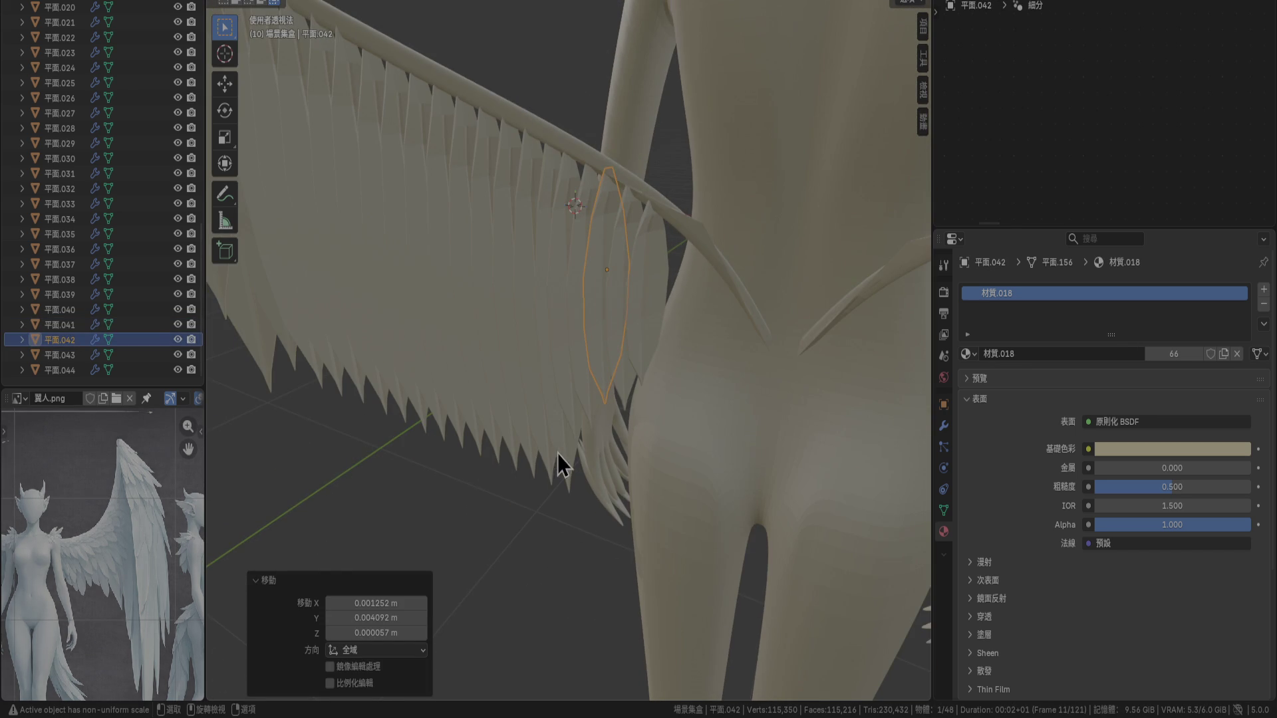
Shorten feather 平面.039 to 0.853 along Z and nudge it in line with its neighbours
click(575, 519)
key(s)
key(z)
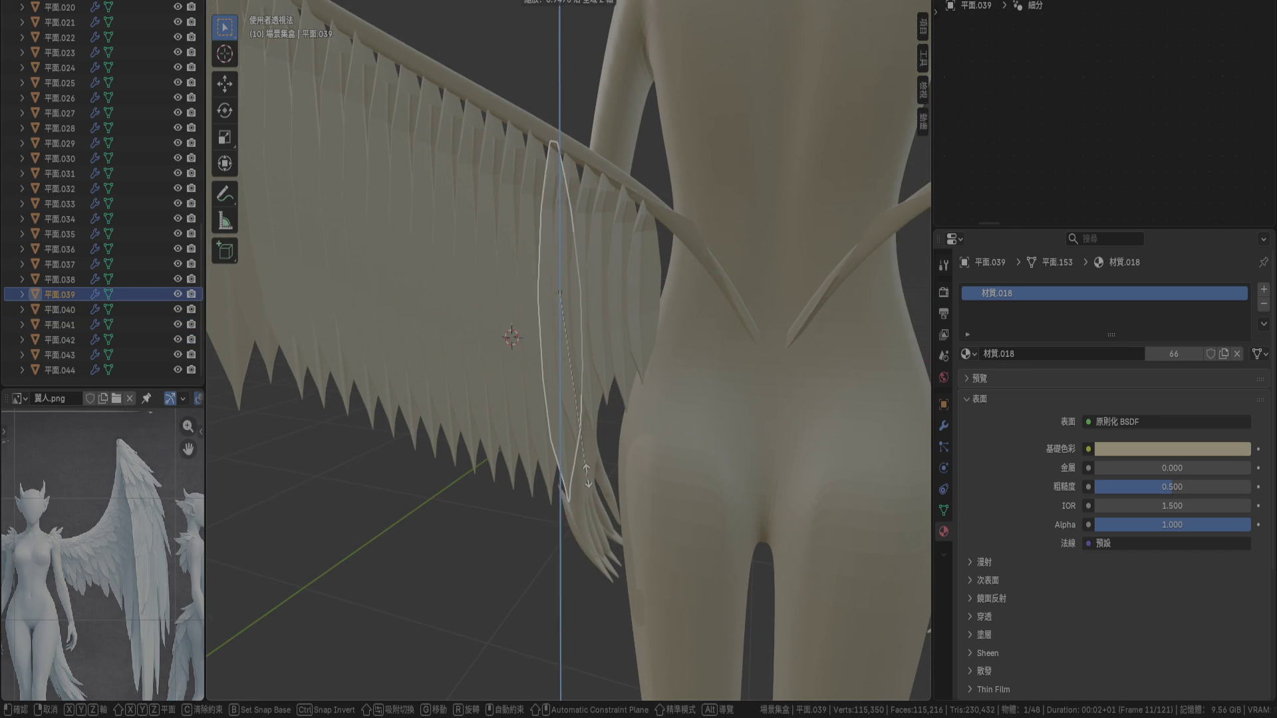
click(592, 457)
key(g)
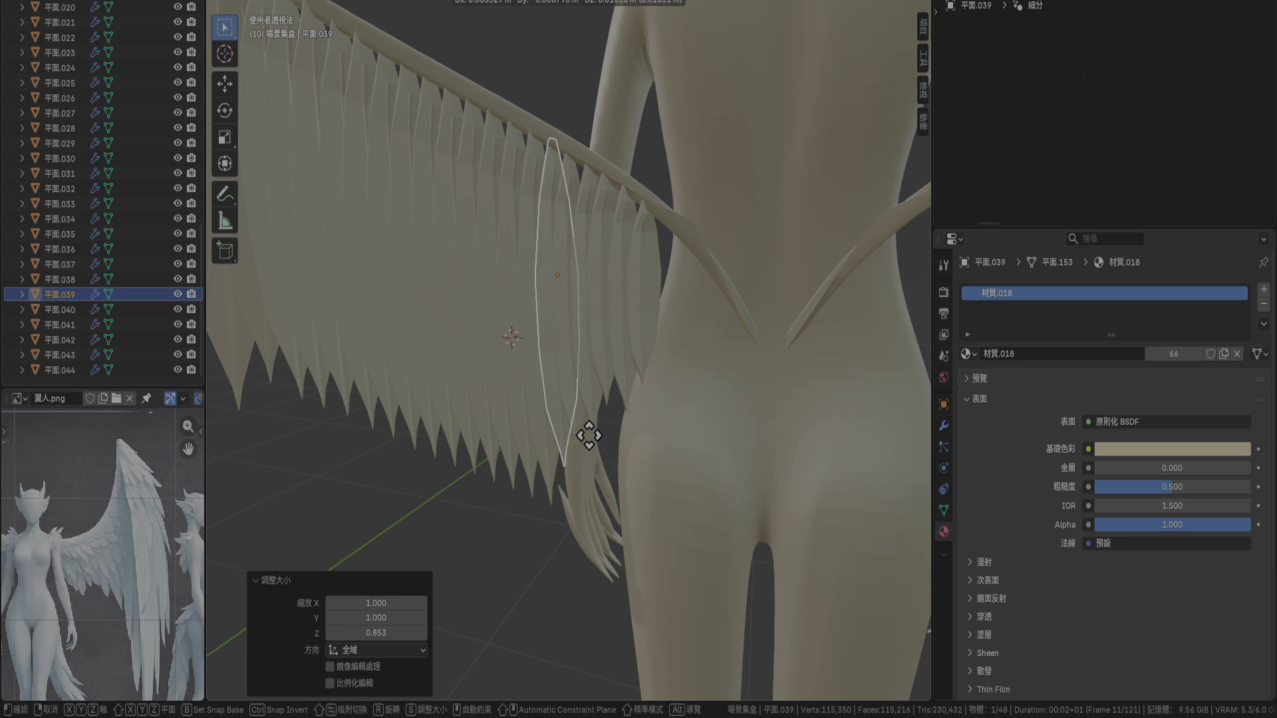
click(585, 437)
mouse_move(606, 405)
middle_down()
mouse_move(448, 517)
mouse_move(553, 429)
middle_up()
scroll(448, 517, down, 5)
key(g)
click(541, 419)
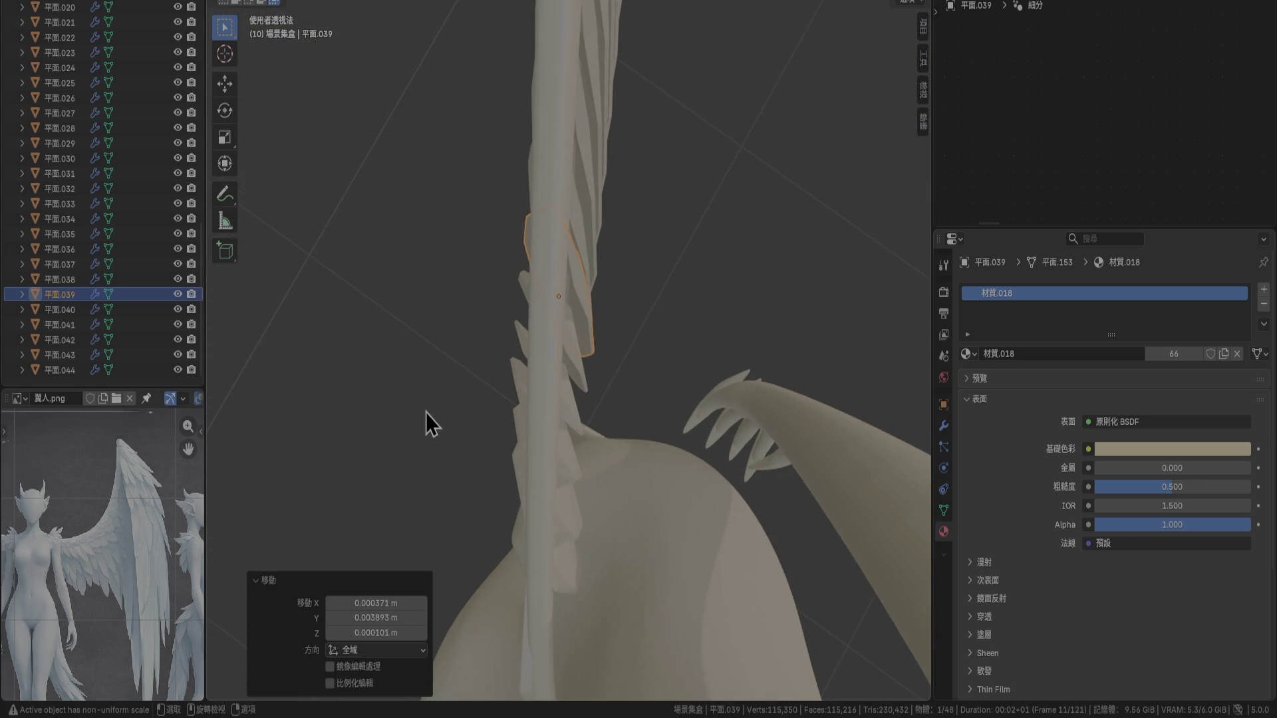
Deselect, orbit behind the wing, and select feather 平面.044 near the wing root
click(426, 412)
mouse_move(426, 413)
middle_down()
mouse_move(468, 413)
mouse_move(458, 401)
mouse_move(559, 366)
mouse_move(582, 338)
mouse_move(640, 351)
mouse_move(616, 301)
mouse_move(503, 301)
mouse_move(629, 404)
mouse_move(701, 362)
mouse_move(607, 365)
mouse_move(556, 317)
mouse_move(501, 308)
mouse_move(592, 365)
mouse_move(637, 420)
mouse_move(597, 401)
mouse_move(616, 350)
middle_up()
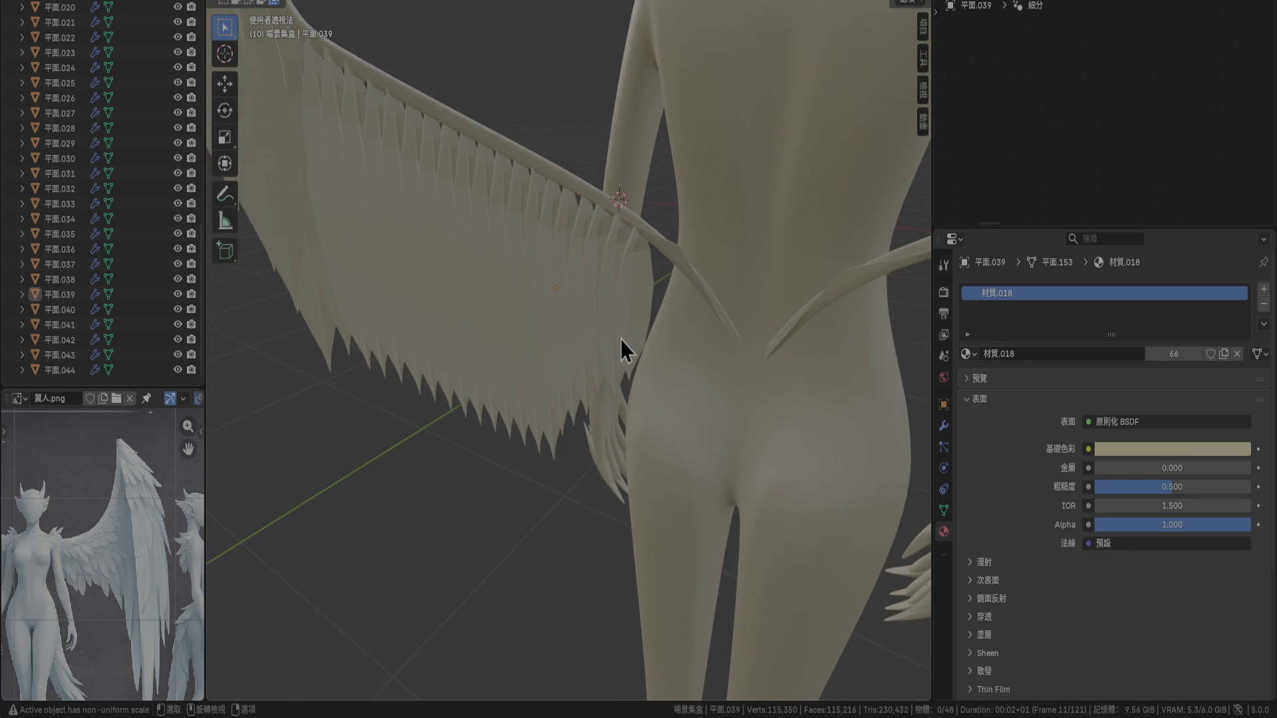
click(637, 328)
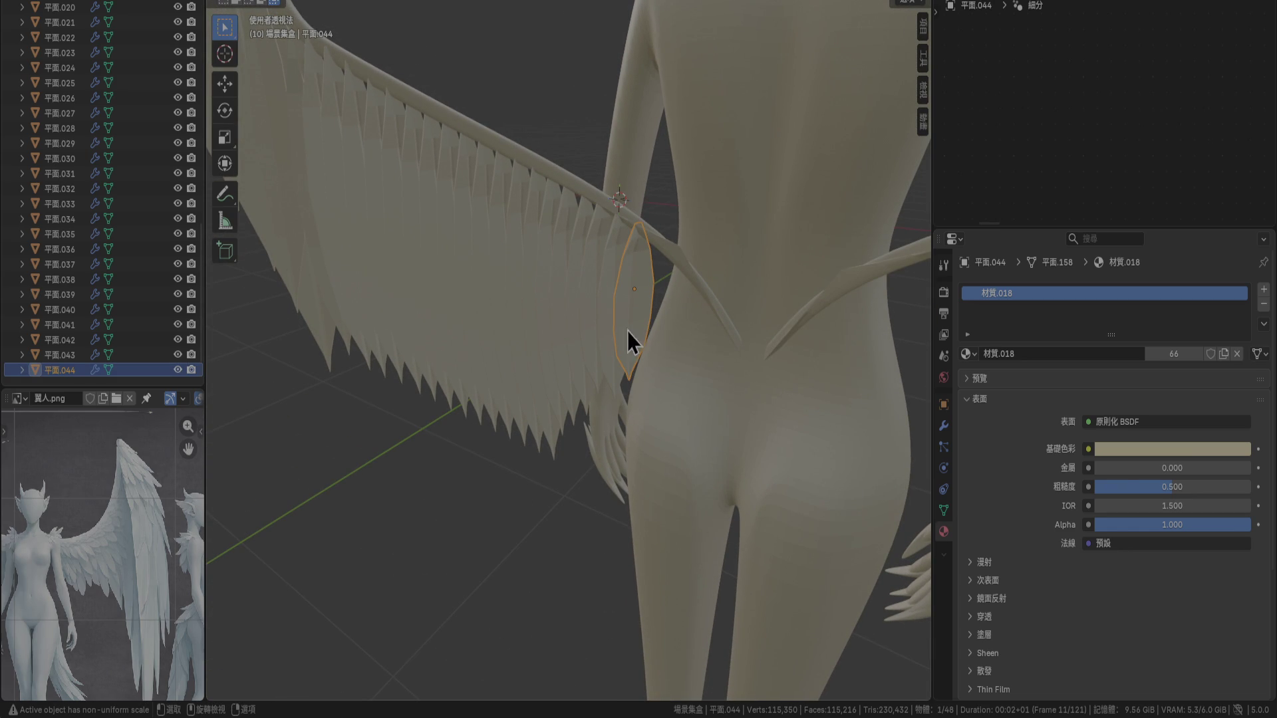
scroll(137, 560, down, 3)
scroll(136, 557, up, 3)
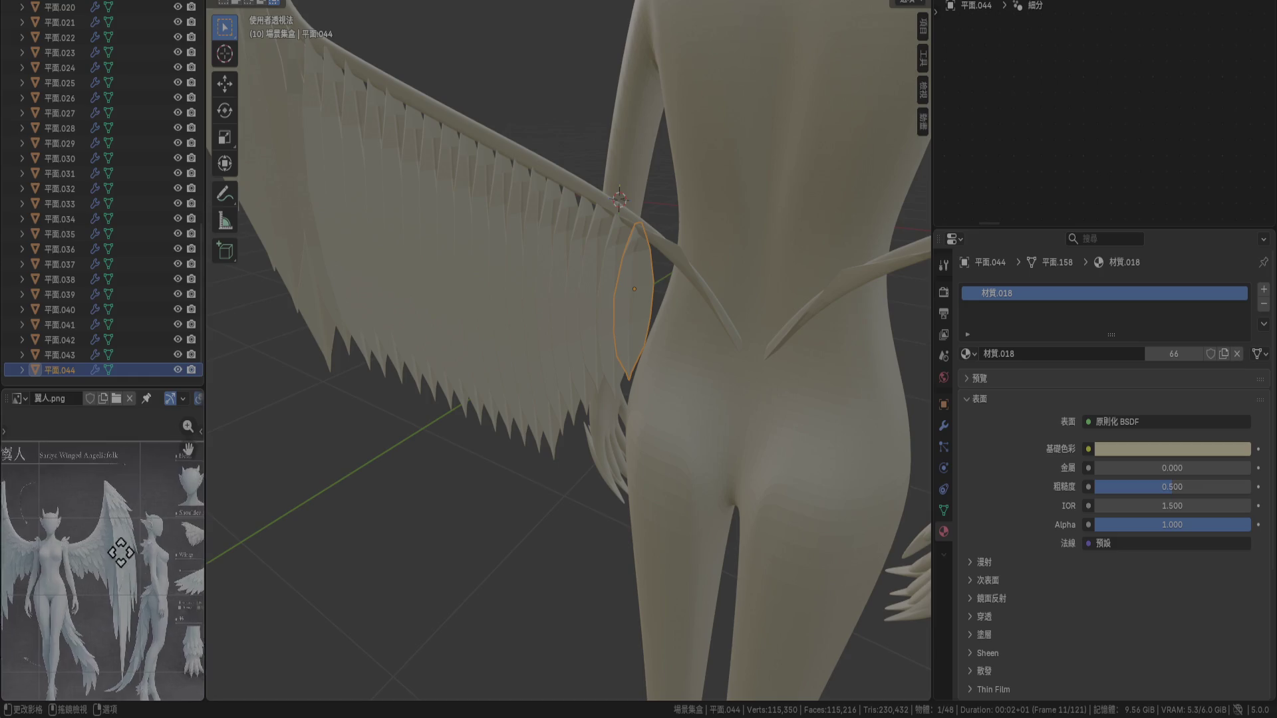
scroll(173, 539, down, 1)
scroll(85, 545, up, 6)
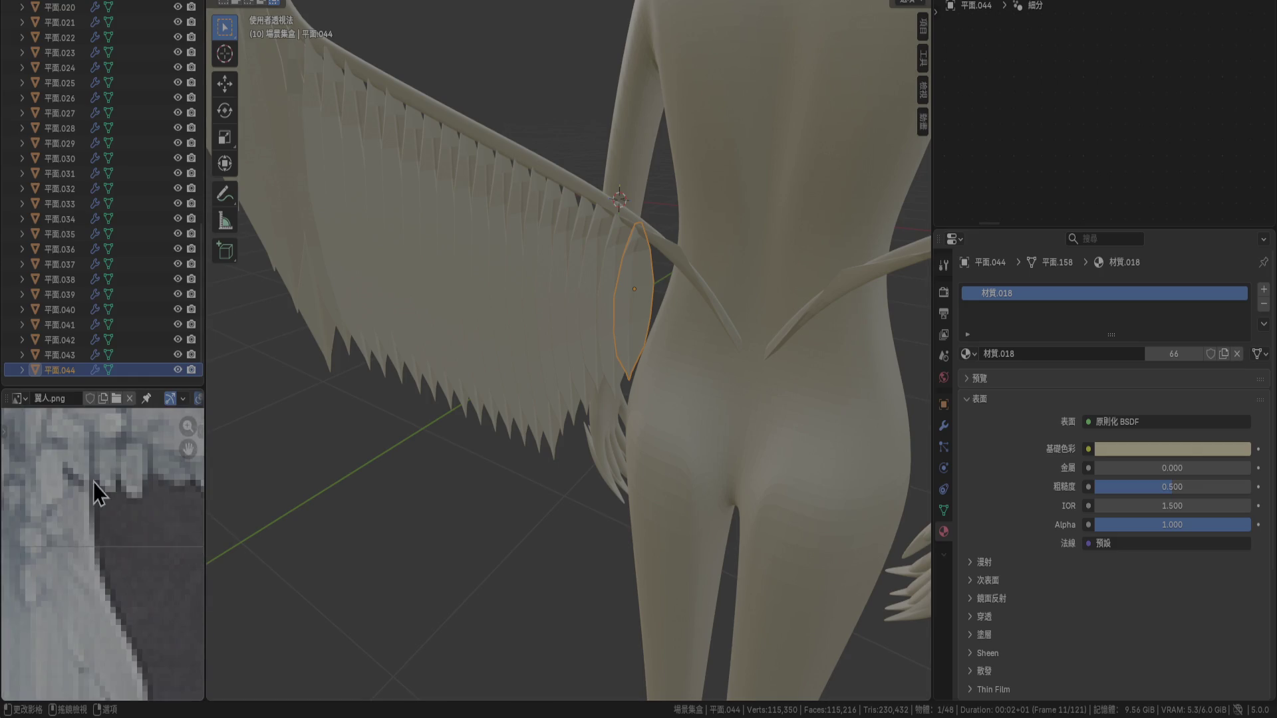
scroll(93, 580, down, 5)
scroll(171, 536, up, 4)
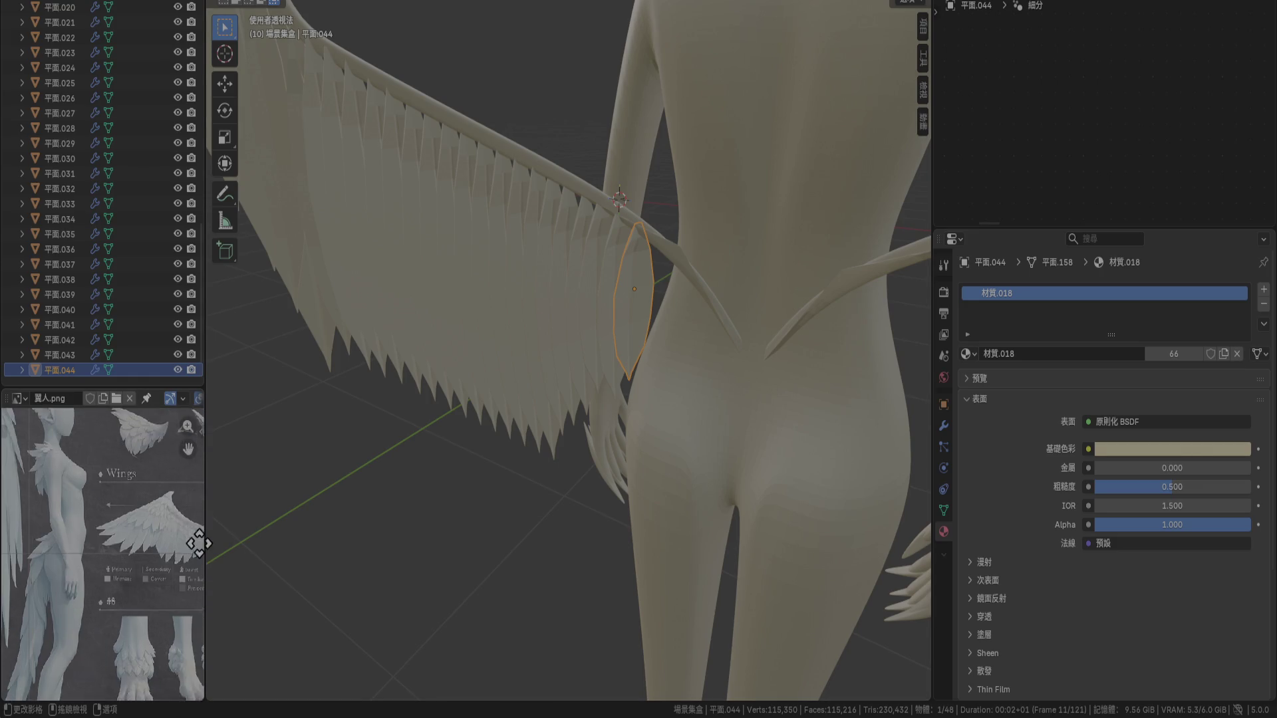
mouse_move(67, 532)
middle_down()
mouse_move(120, 542)
mouse_move(180, 584)
mouse_move(117, 548)
mouse_move(148, 530)
mouse_move(174, 535)
middle_up()
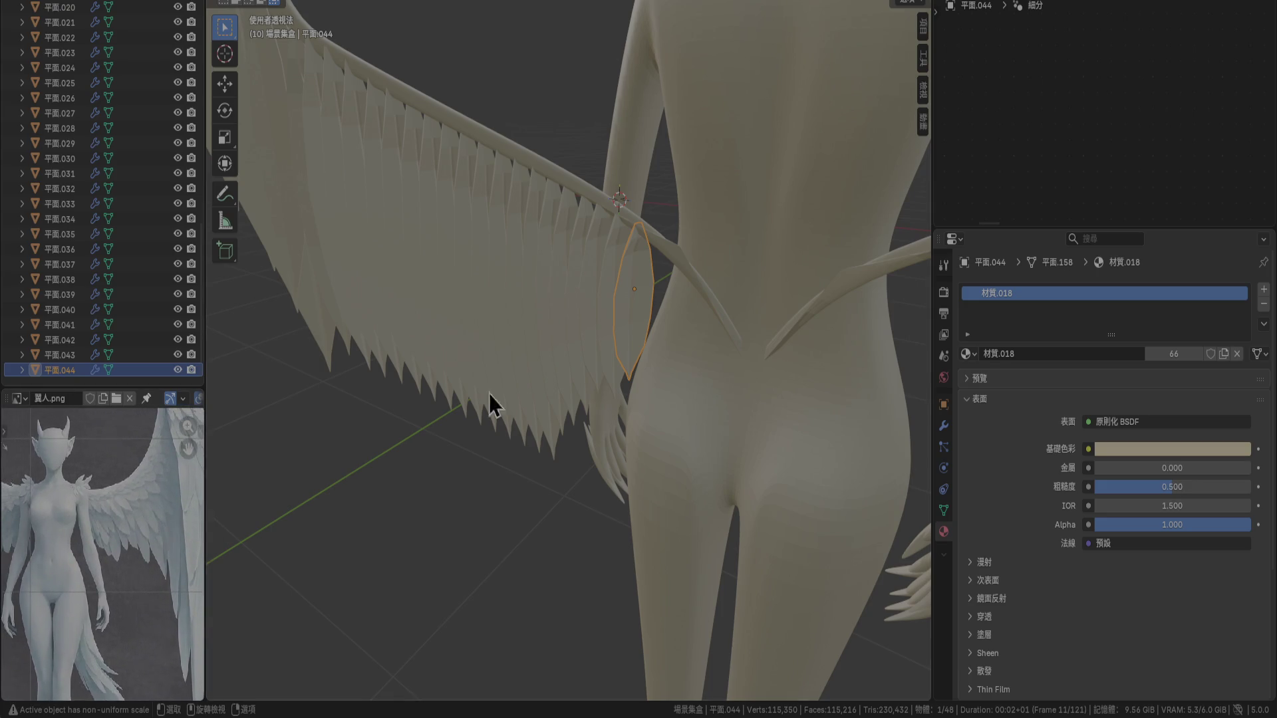
scroll(558, 285, down, 5)
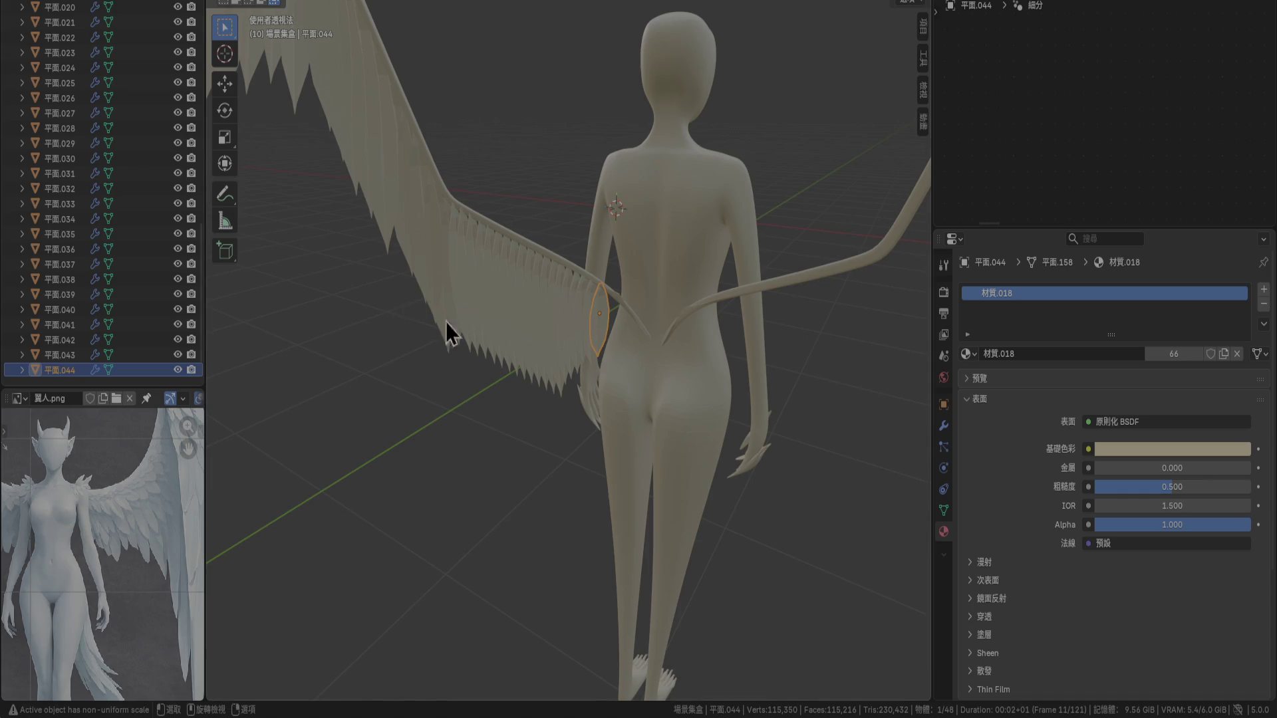
Show the 人類(備份) collection to inspect its figures, move the reference image aside, then hide it
mouse_move(447, 330)
middle_down()
mouse_move(764, 373)
mouse_move(606, 360)
middle_up()
scroll(82, 185, up, 15)
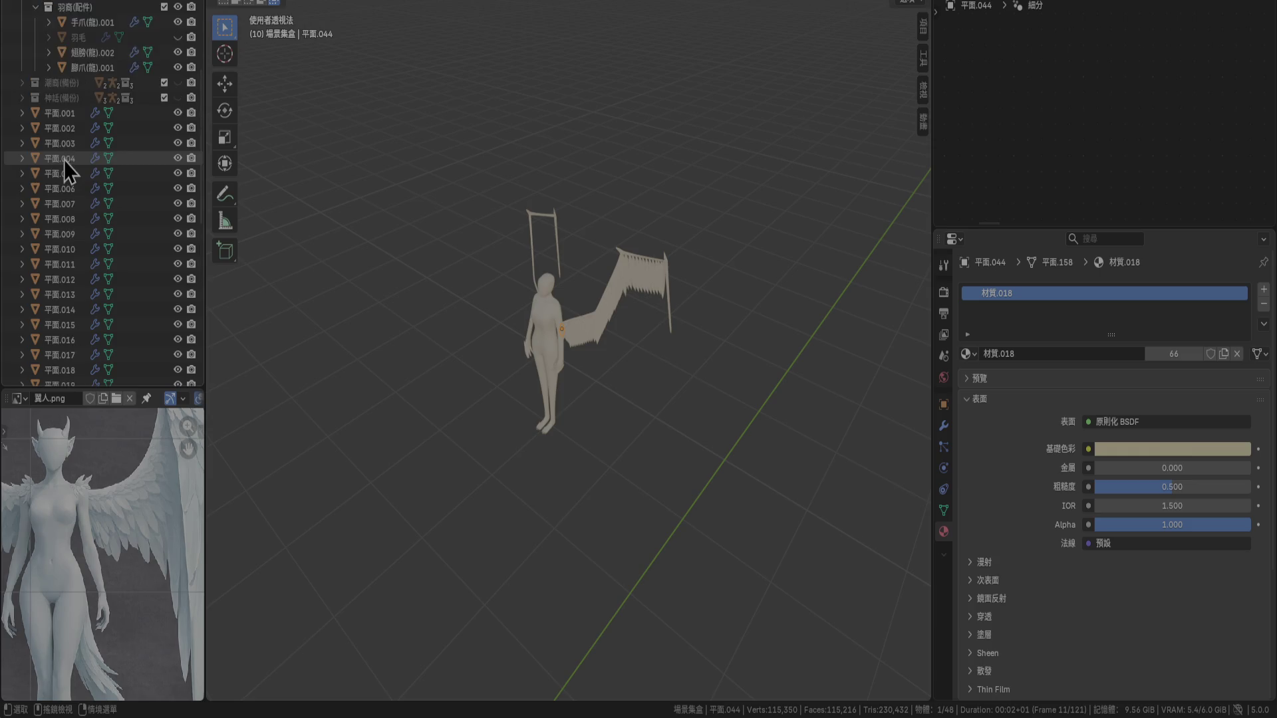
click(177, 12)
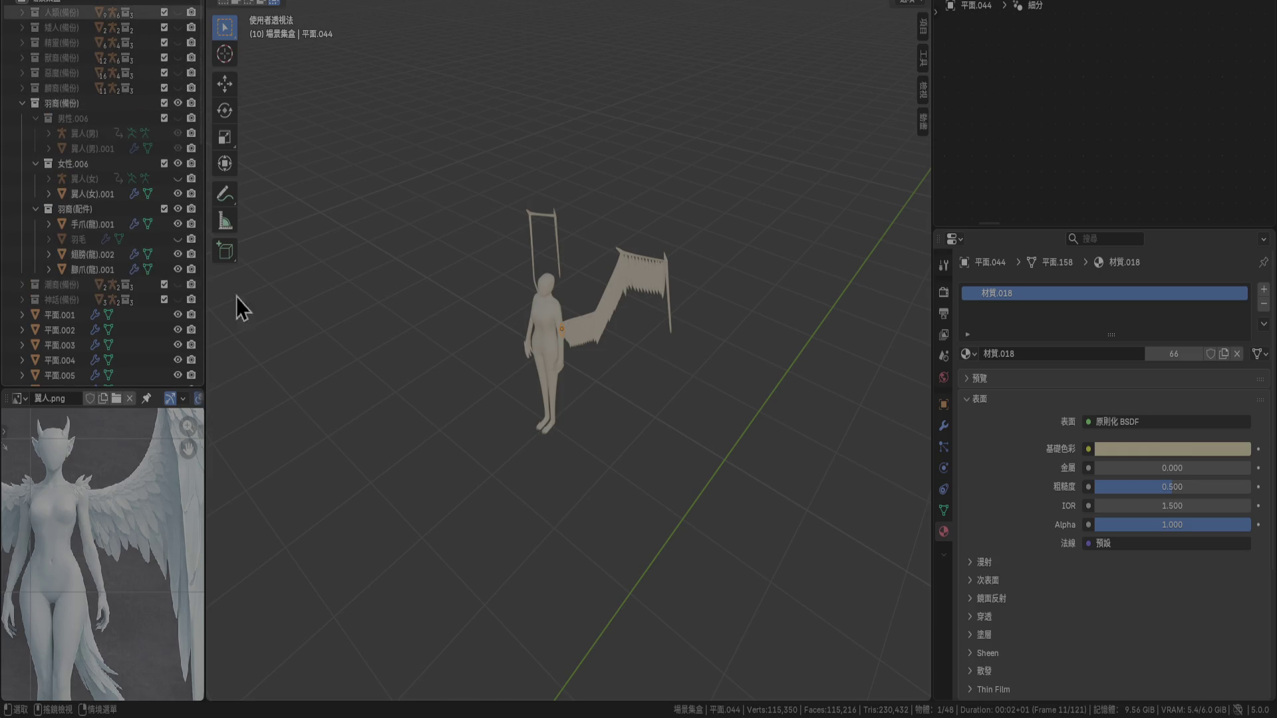
mouse_move(334, 449)
middle_down()
mouse_move(688, 215)
mouse_move(573, 213)
mouse_move(538, 358)
mouse_move(510, 289)
mouse_move(528, 326)
mouse_move(519, 365)
mouse_move(590, 428)
mouse_move(580, 328)
mouse_move(556, 364)
mouse_move(561, 343)
mouse_move(582, 338)
mouse_move(697, 353)
mouse_move(503, 335)
mouse_move(511, 343)
mouse_move(618, 332)
mouse_move(493, 318)
mouse_move(536, 344)
mouse_move(522, 349)
mouse_move(536, 379)
middle_up()
scroll(506, 326, up, 5)
scroll(520, 349, up, 4)
scroll(536, 379, down, 6)
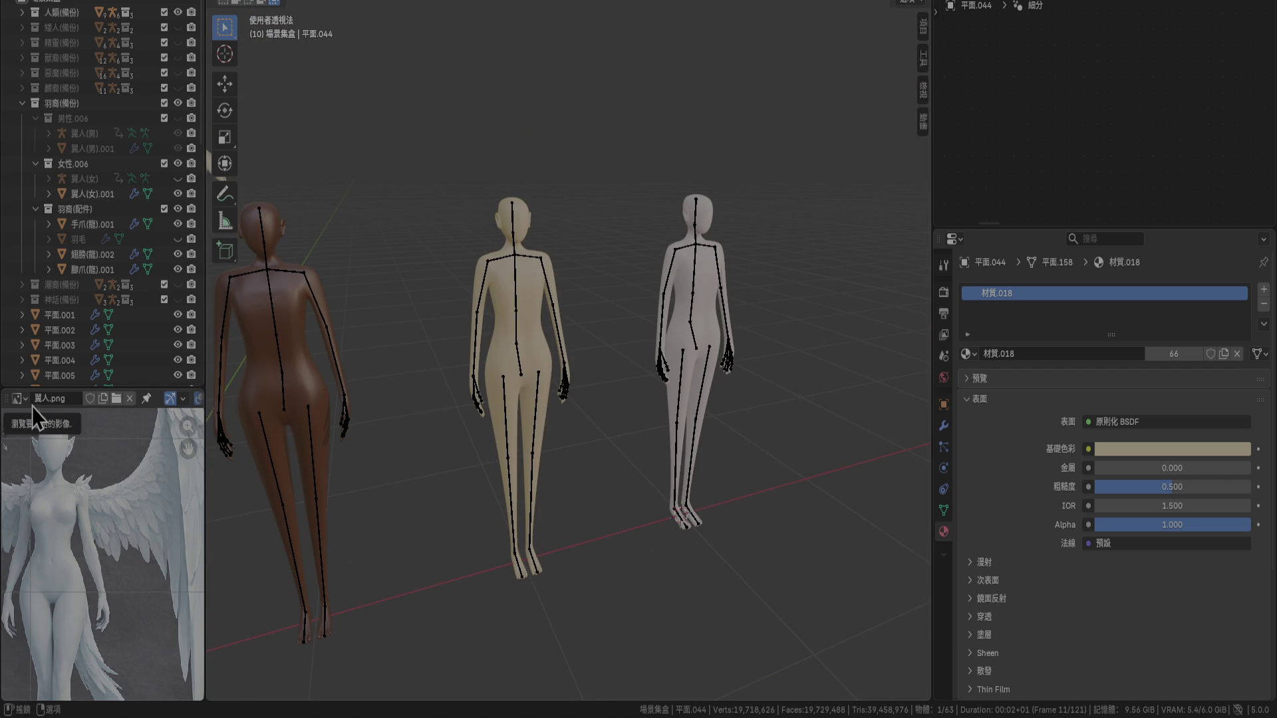
middle_drag(62, 481, 73, 619)
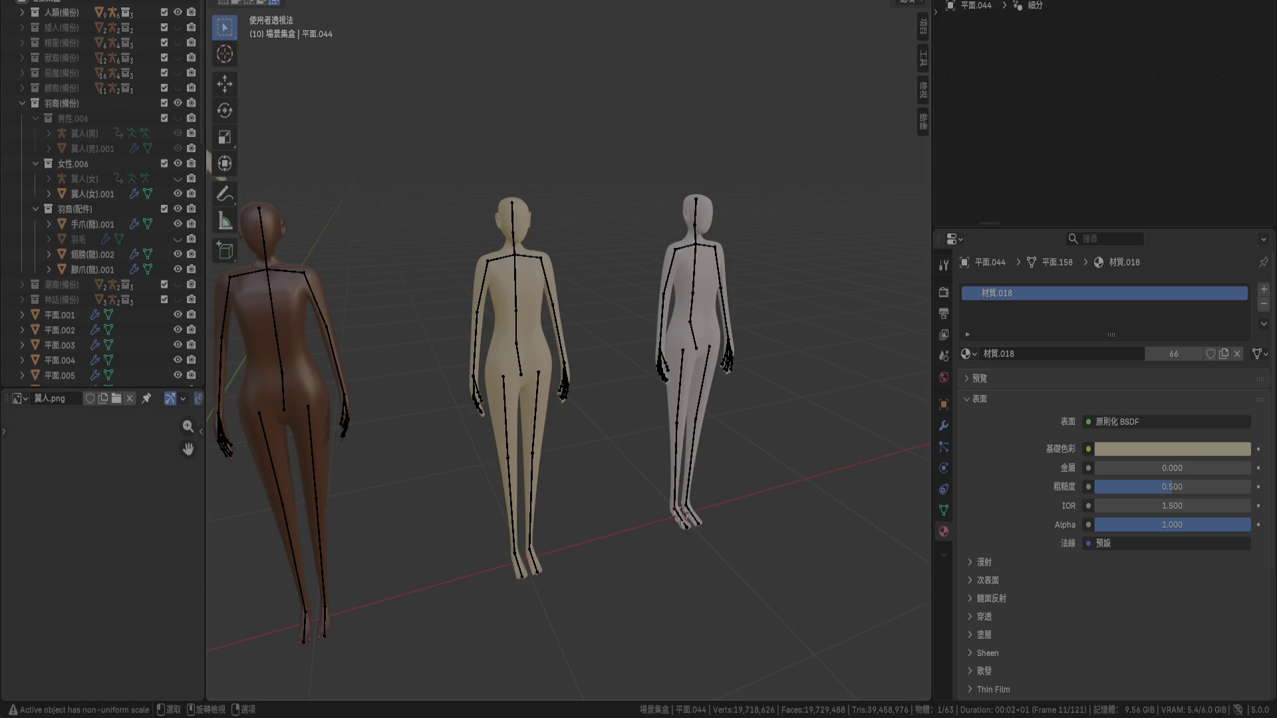
click(176, 13)
Frame the winged figure in the centre and turn it toward a side profile
shift+middle_drag(334, 290, 537, 382)
scroll(537, 382, up, 3)
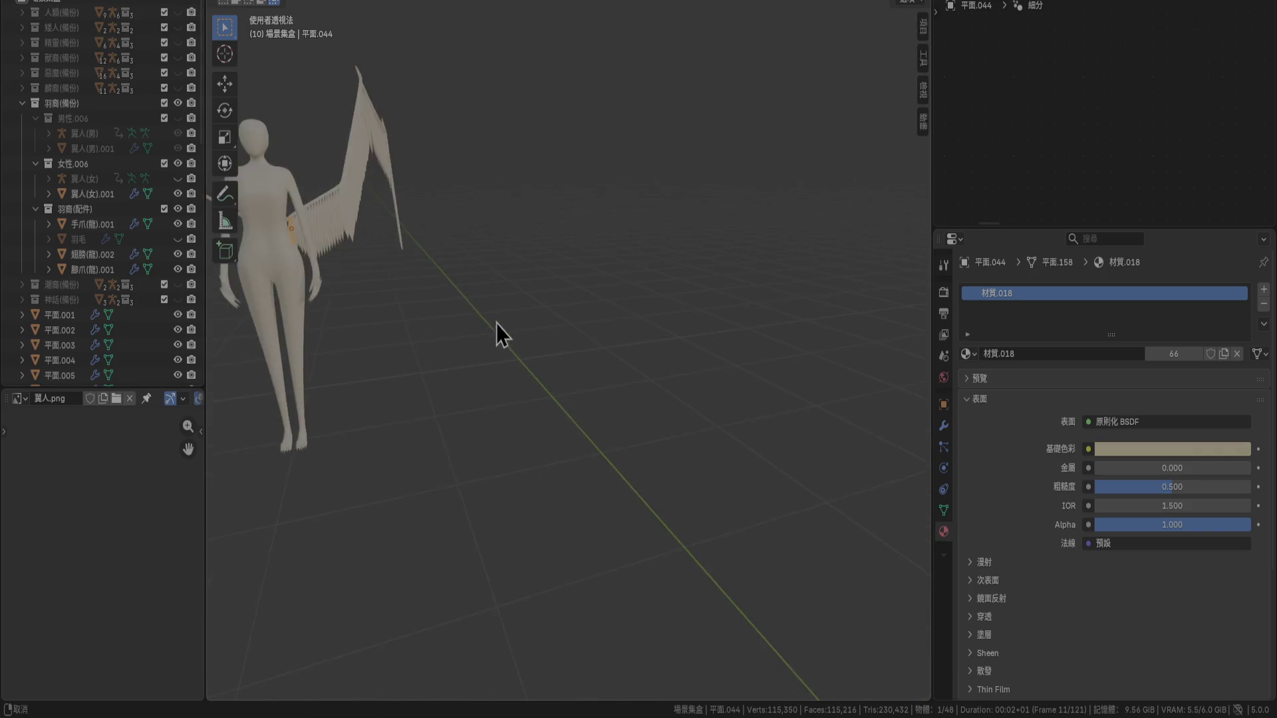
shift+middle_drag(497, 323, 662, 347)
scroll(709, 290, up, 2)
mouse_move(709, 290)
shift+middle_down()
mouse_move(792, 402)
mouse_move(720, 380)
mouse_move(822, 380)
mouse_move(555, 392)
shift+middle_up()
middle_drag(630, 341, 585, 365)
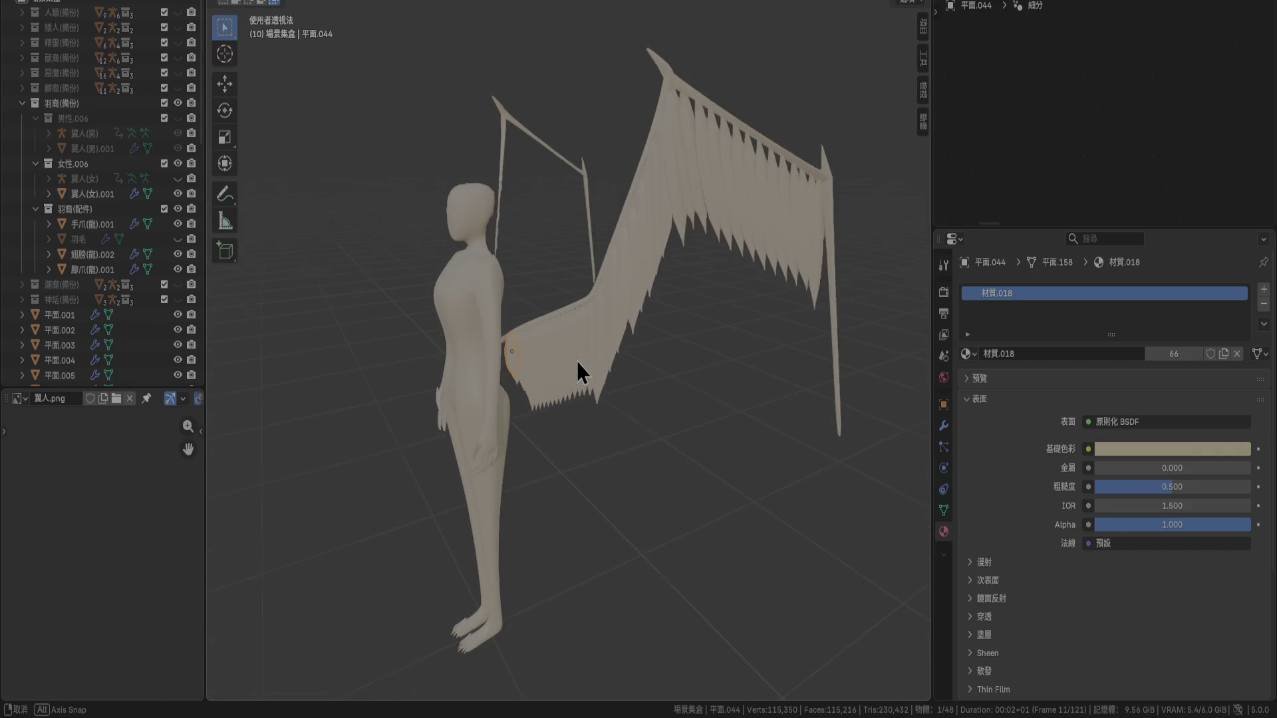
scroll(584, 365, up, 2)
scroll(540, 409, up, 2)
middle_drag(542, 411, 590, 374)
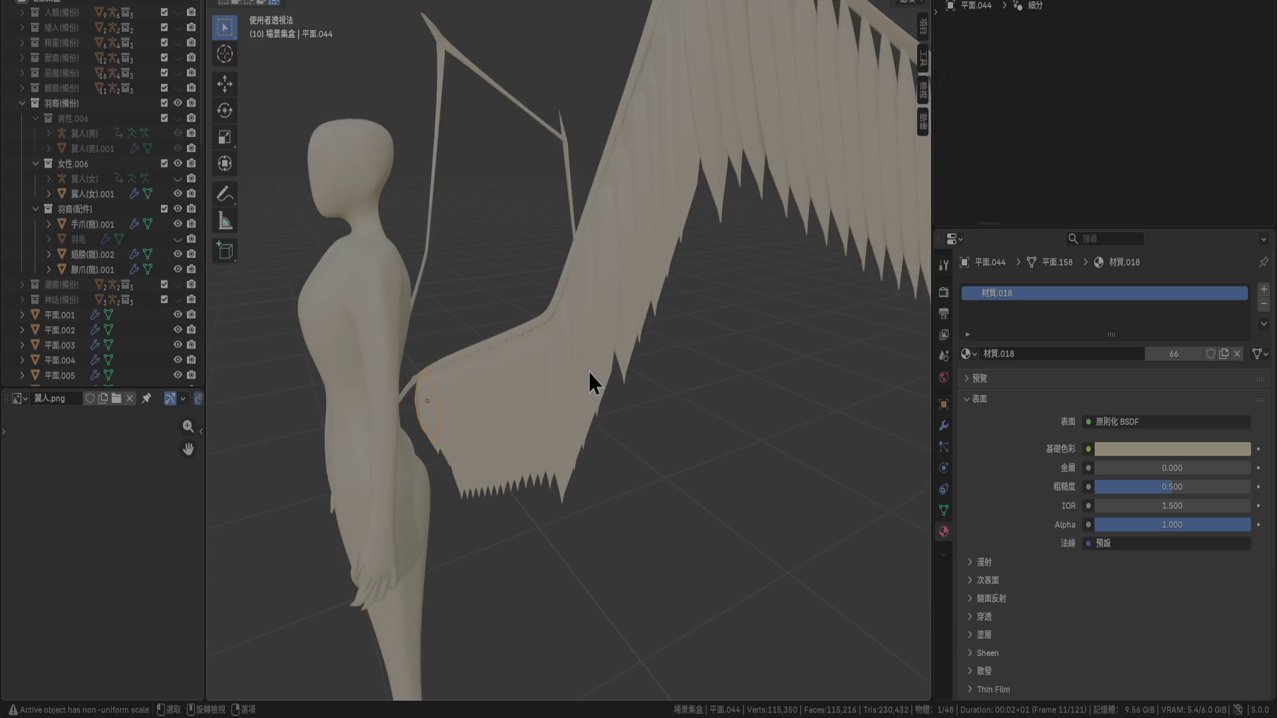
Select feather 平面.025, switch to Right Orthographic view, and duplicate it
click(711, 169)
mouse_move(711, 169)
middle_down()
mouse_move(654, 459)
mouse_move(760, 303)
mouse_move(647, 362)
mouse_move(593, 370)
mouse_move(673, 362)
mouse_move(581, 379)
mouse_move(572, 419)
mouse_move(653, 391)
middle_up()
scroll(621, 368, down, 5)
scroll(690, 333, up, 5)
scroll(544, 390, down, 4)
scroll(601, 417, up, 5)
scroll(603, 397, down, 3)
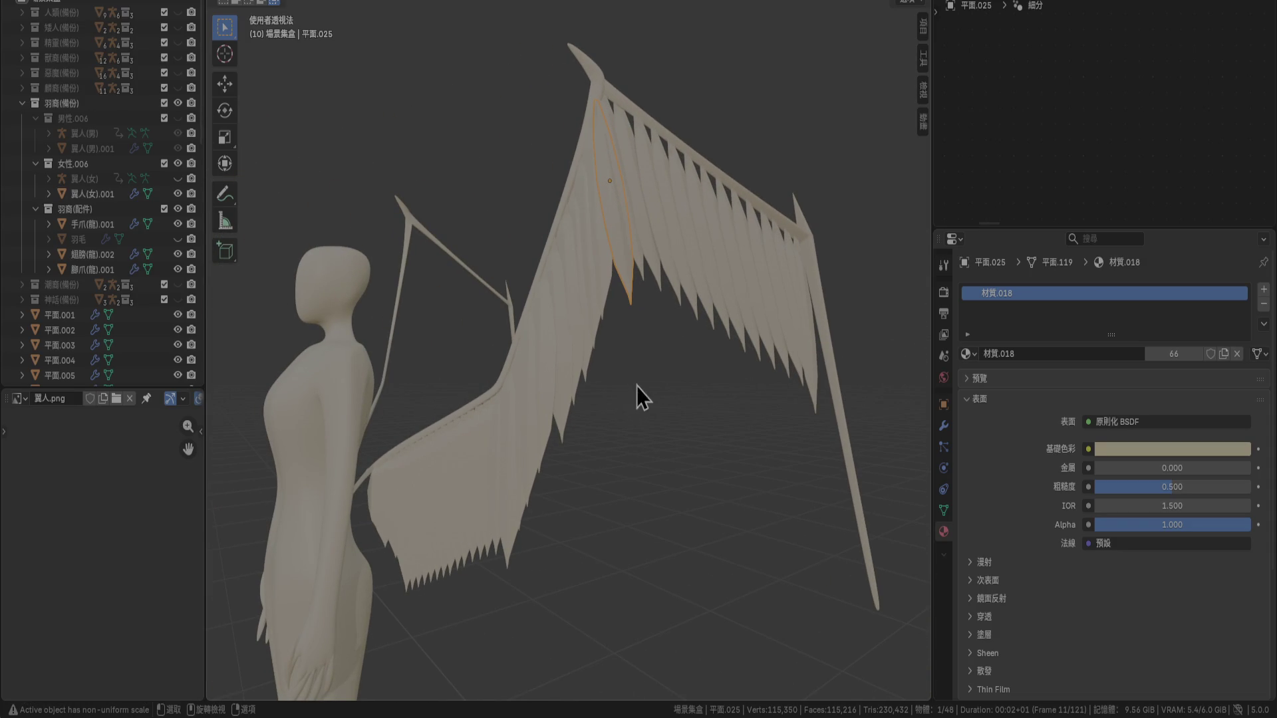
mouse_move(684, 350)
middle_down()
mouse_move(671, 365)
mouse_move(540, 381)
middle_up()
key(KP_3)
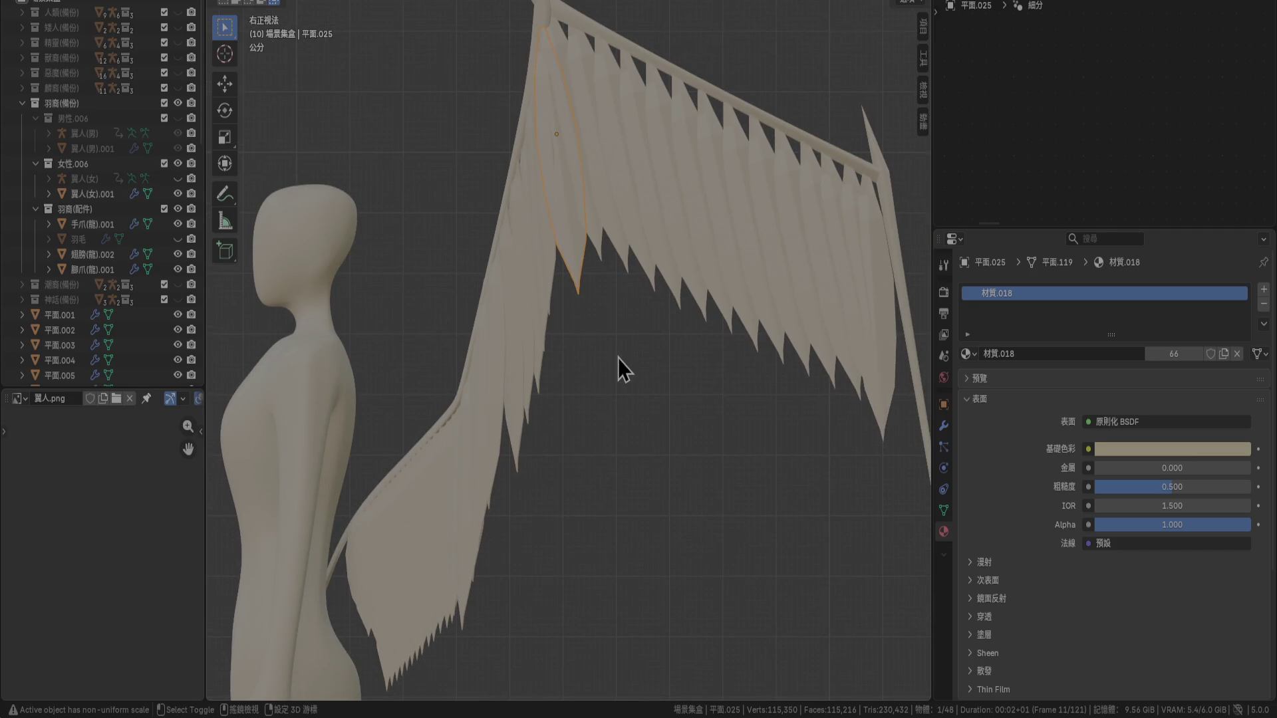
key(shift+d)
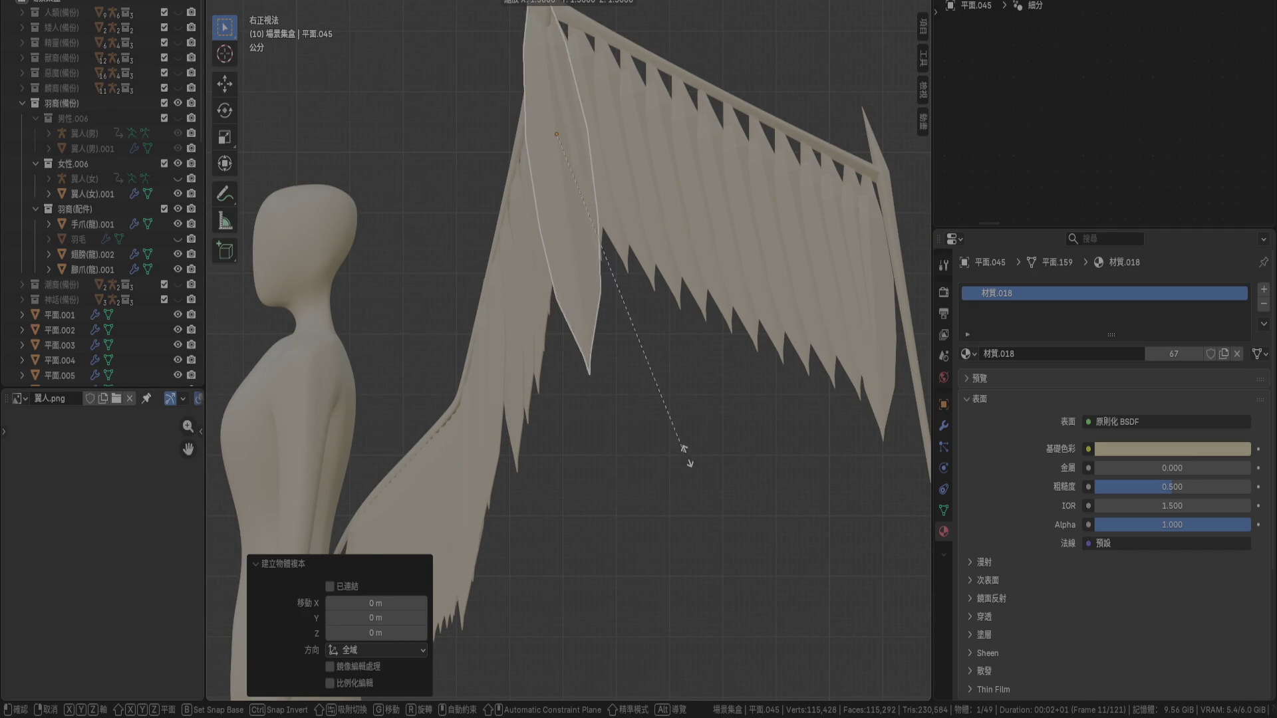
Scale the feather copy to 2×, lower it 0.2 m in Z, shift it 0.03 m in Y, then view from top
click(750, 528)
scroll(652, 308, down, 2)
key(g)
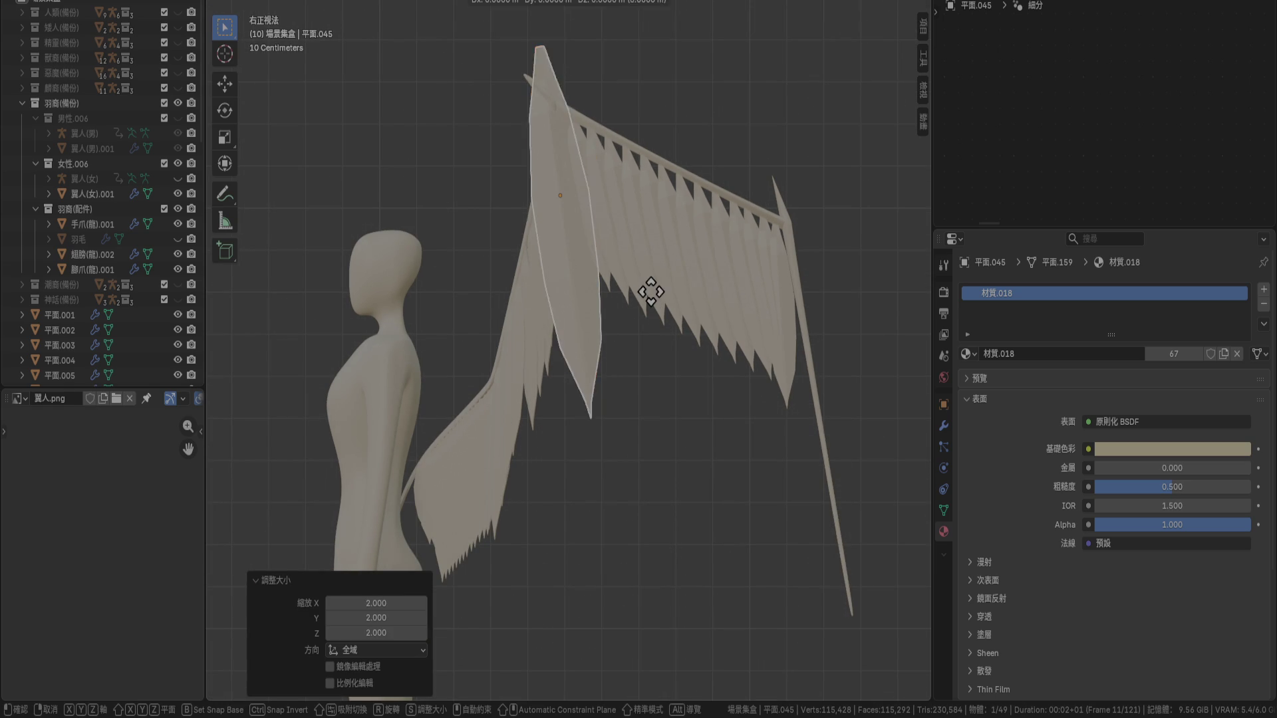
click(662, 373)
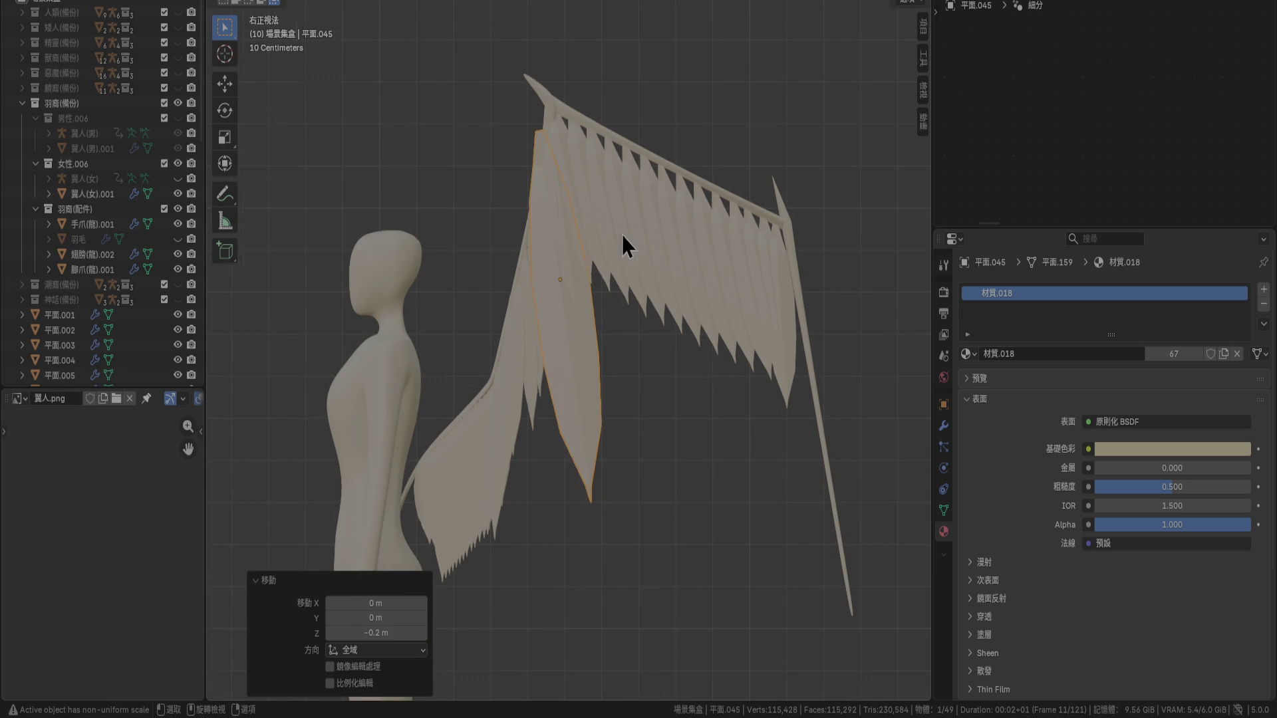
scroll(628, 343, up, 3)
scroll(628, 344, down, 1)
key(g)
click(647, 399)
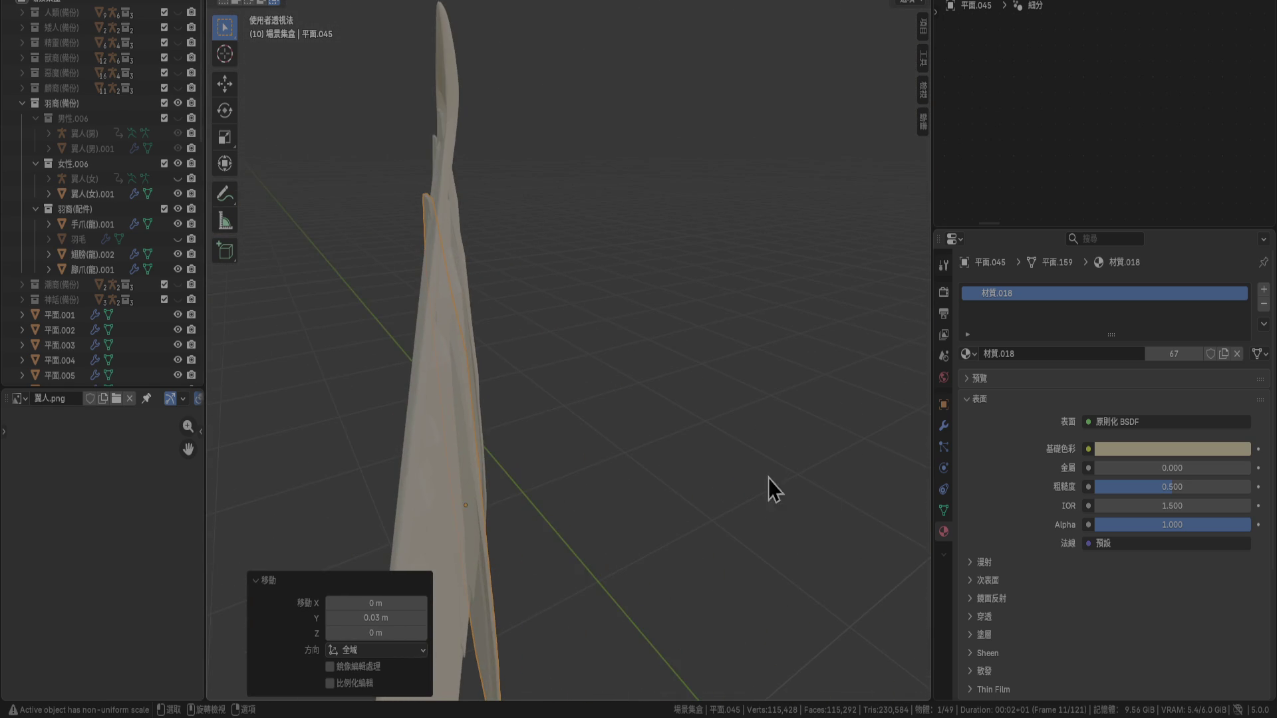
key(KP_7)
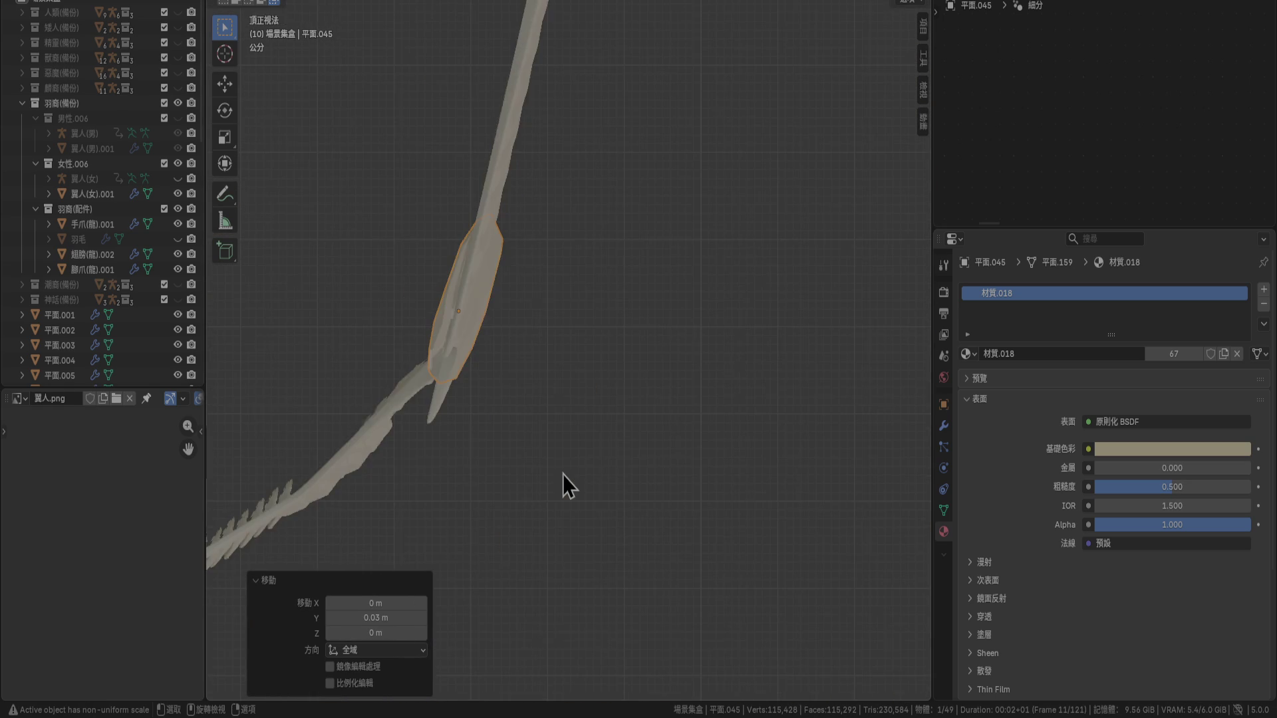